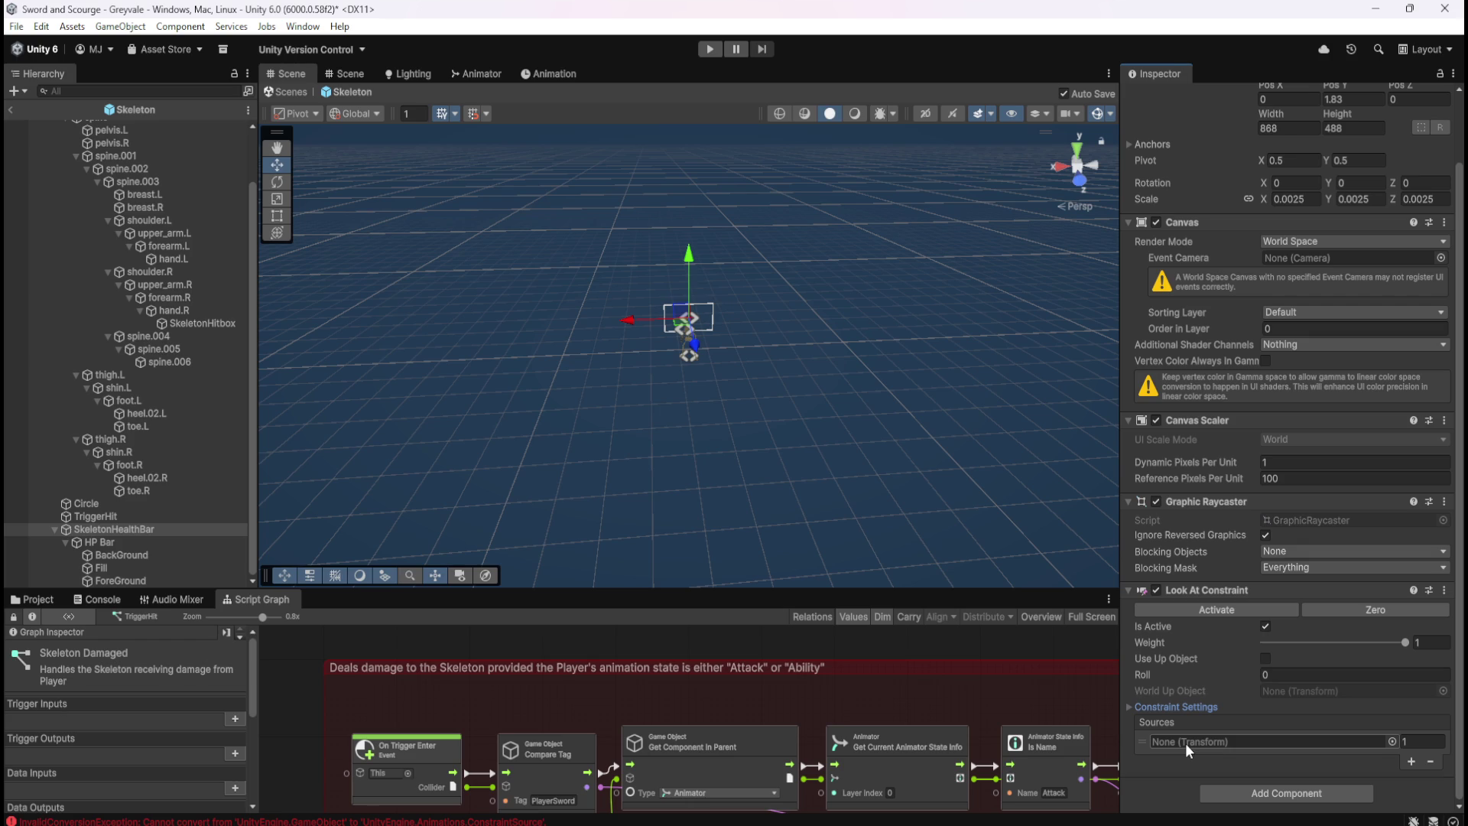
Select BackGround, HP Bar and SkeletonHealthBar in the Hierarchy to inspect the HP Bar graph and Look At Constraint
click(161, 554)
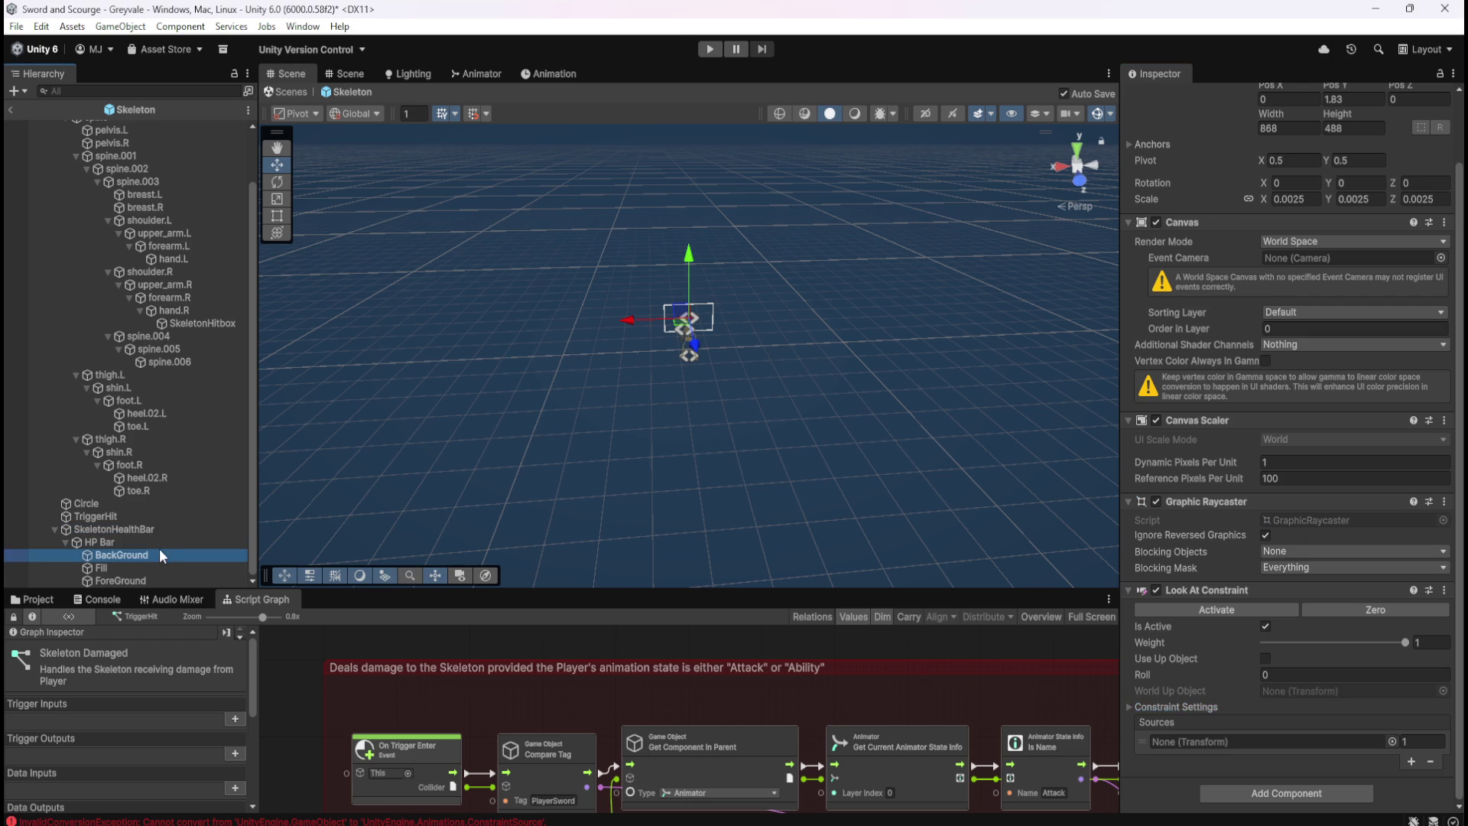
click(165, 541)
click(170, 529)
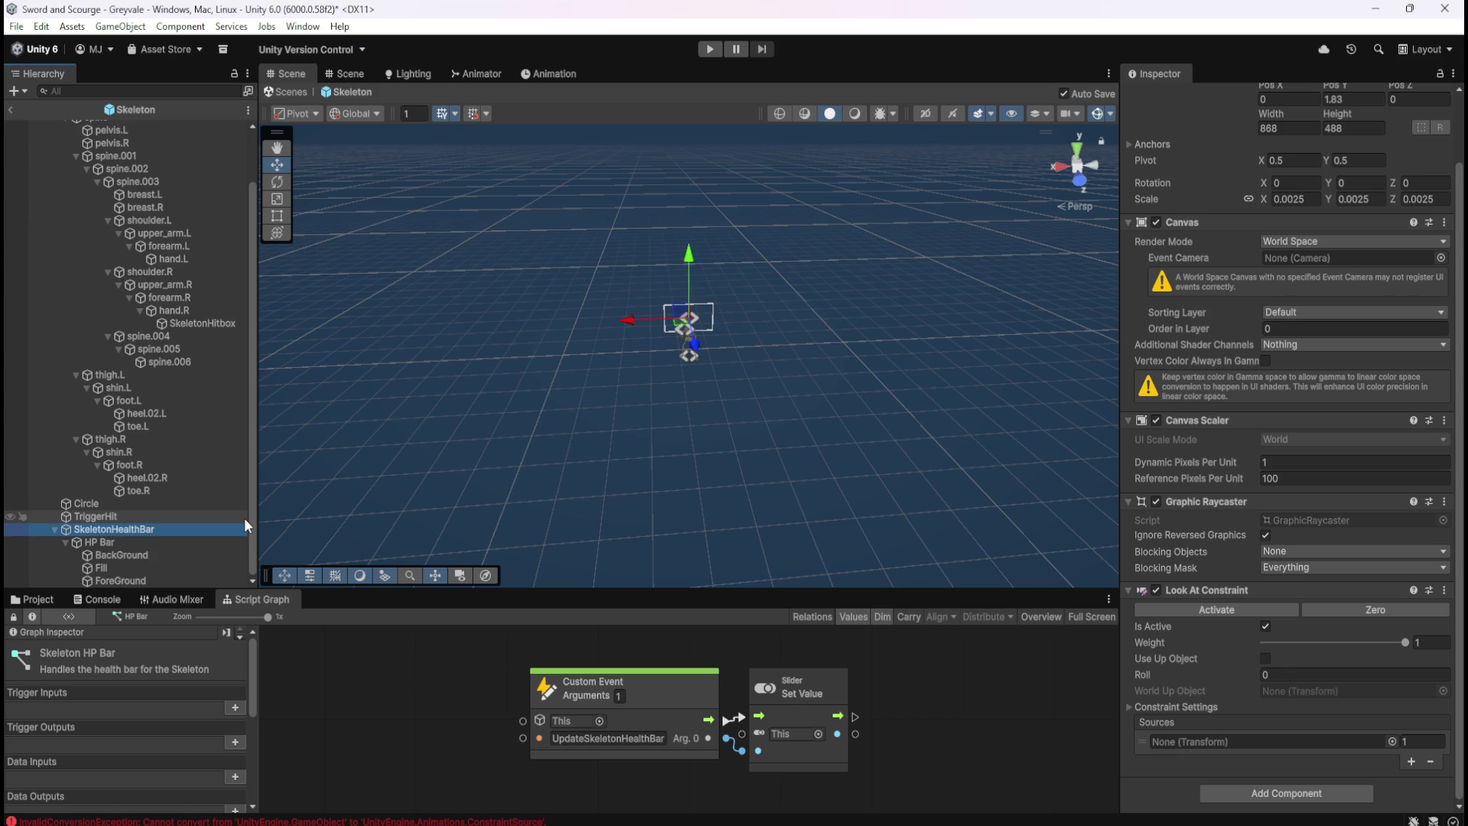
Open the Package Manager and browse the Built-in packages and My Assets lists
click(307, 26)
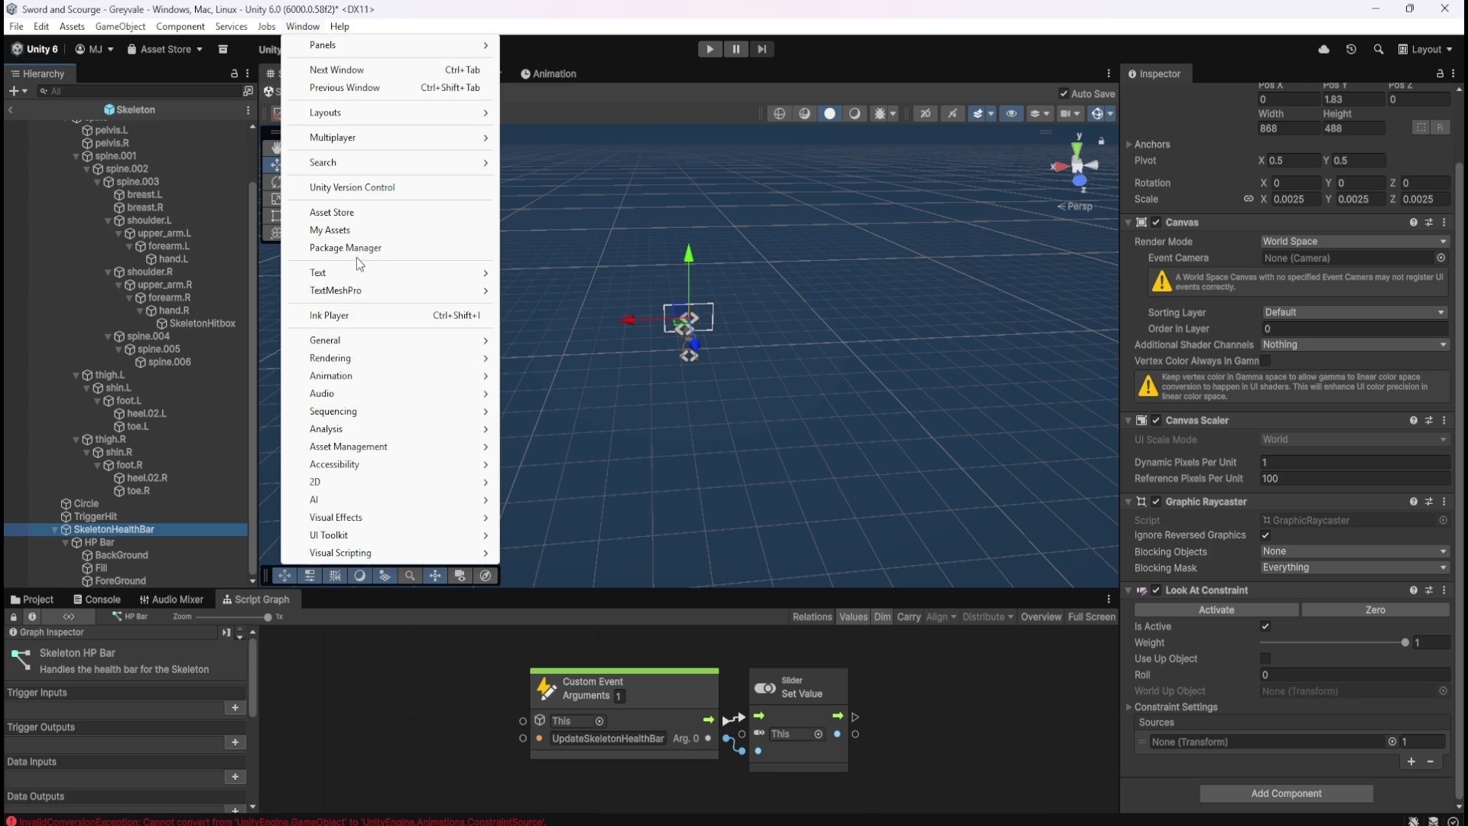
click(346, 248)
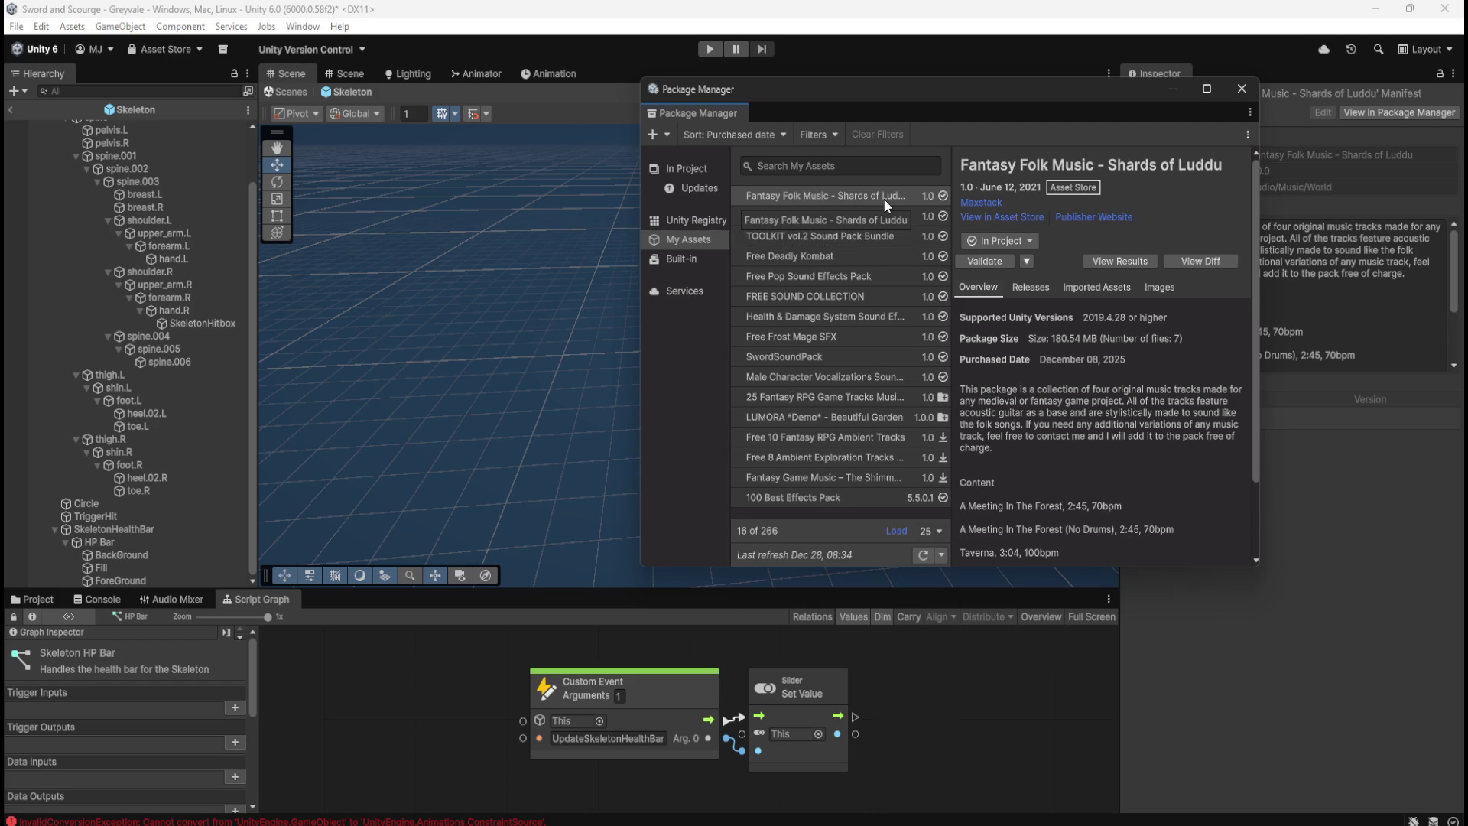
click(682, 257)
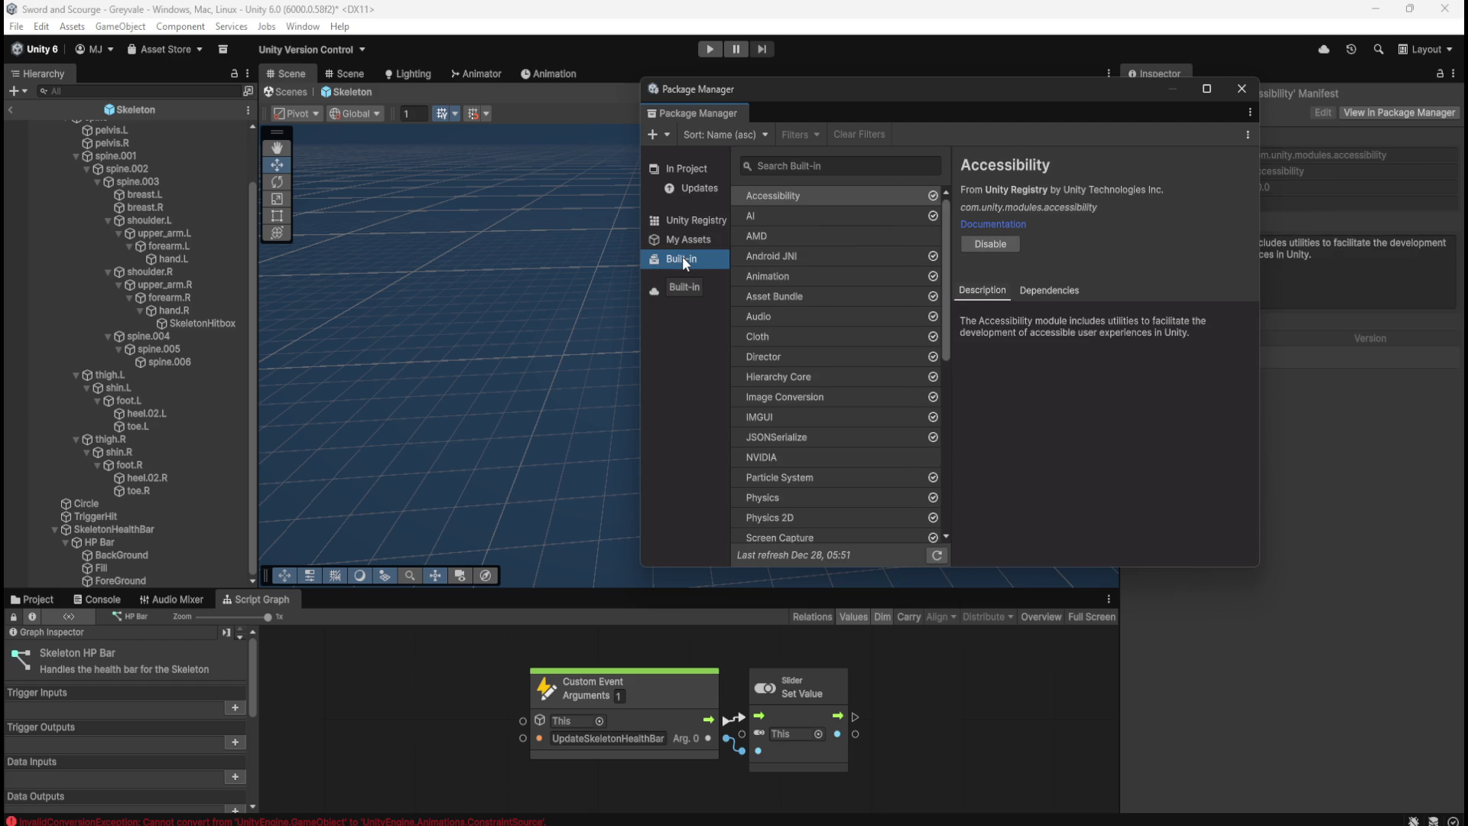
scroll(804, 298, down, 5)
scroll(803, 296, down, 5)
scroll(806, 294, up, 8)
scroll(805, 291, up, 3)
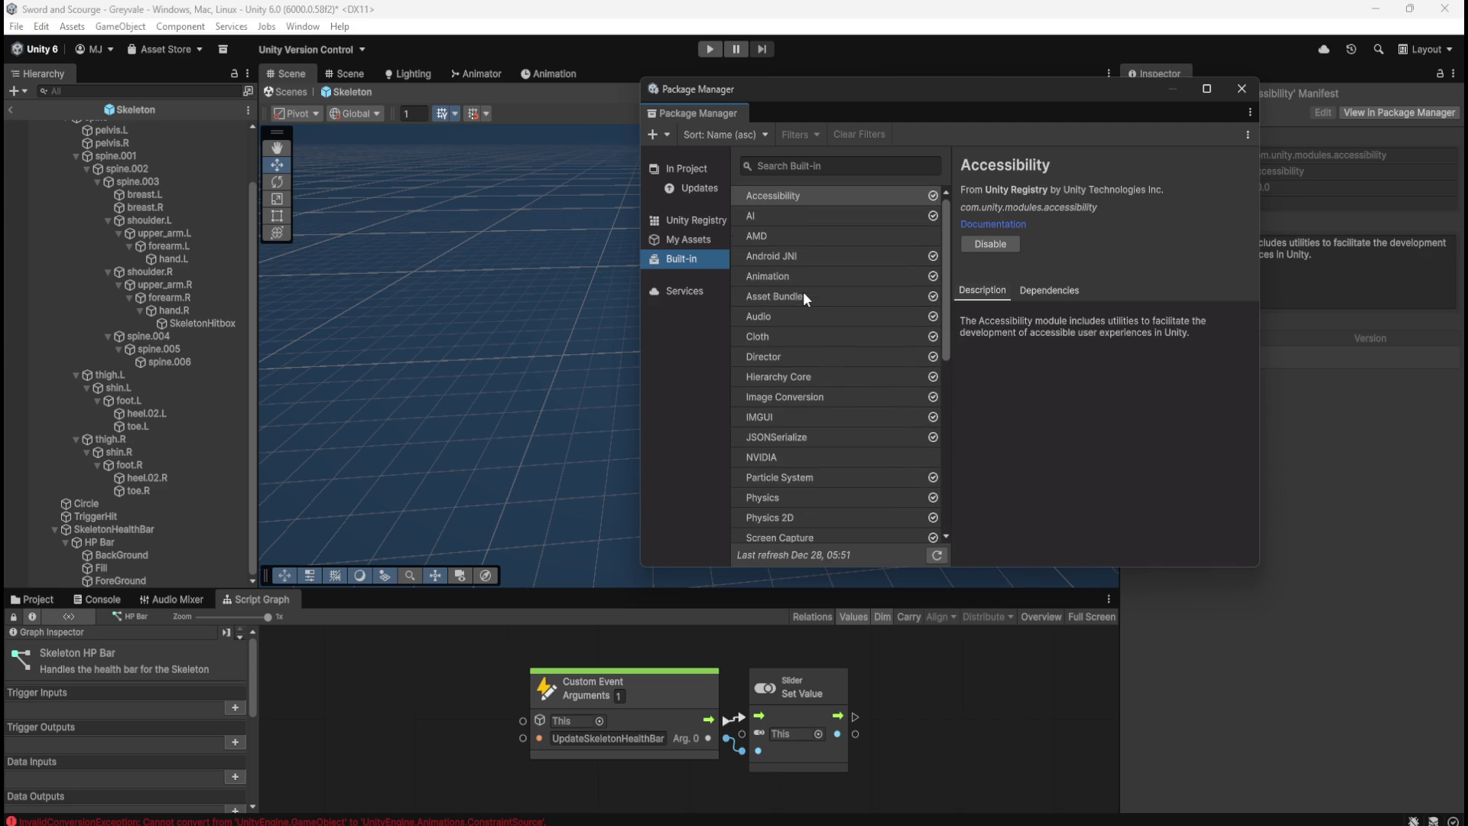
click(692, 240)
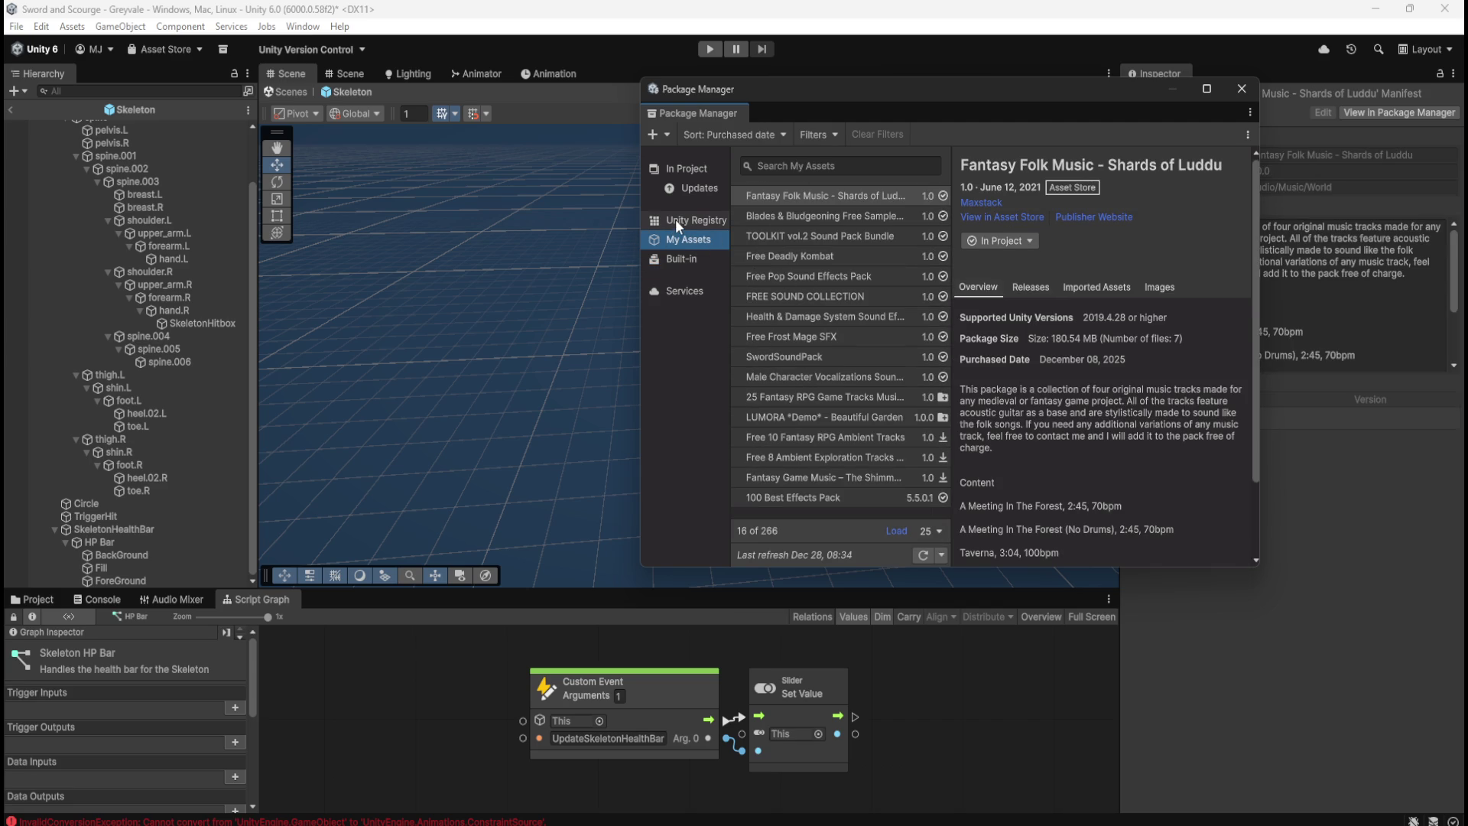
Find Visual Scripting 1.9.9 in the Unity Registry, view its details, and close the Package Manager
click(676, 219)
scroll(852, 334, down, 3)
scroll(857, 334, down, 15)
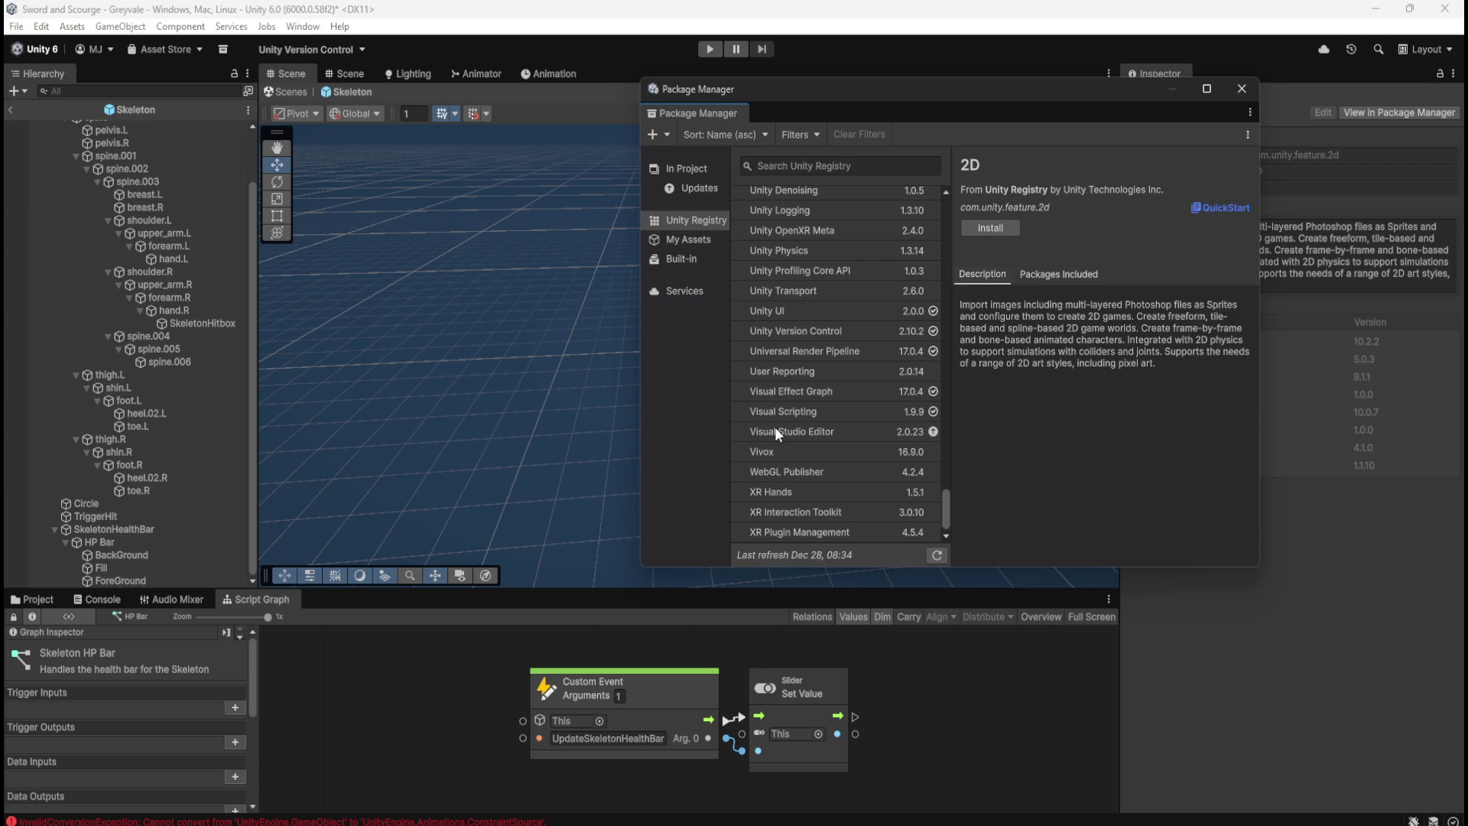
click(818, 412)
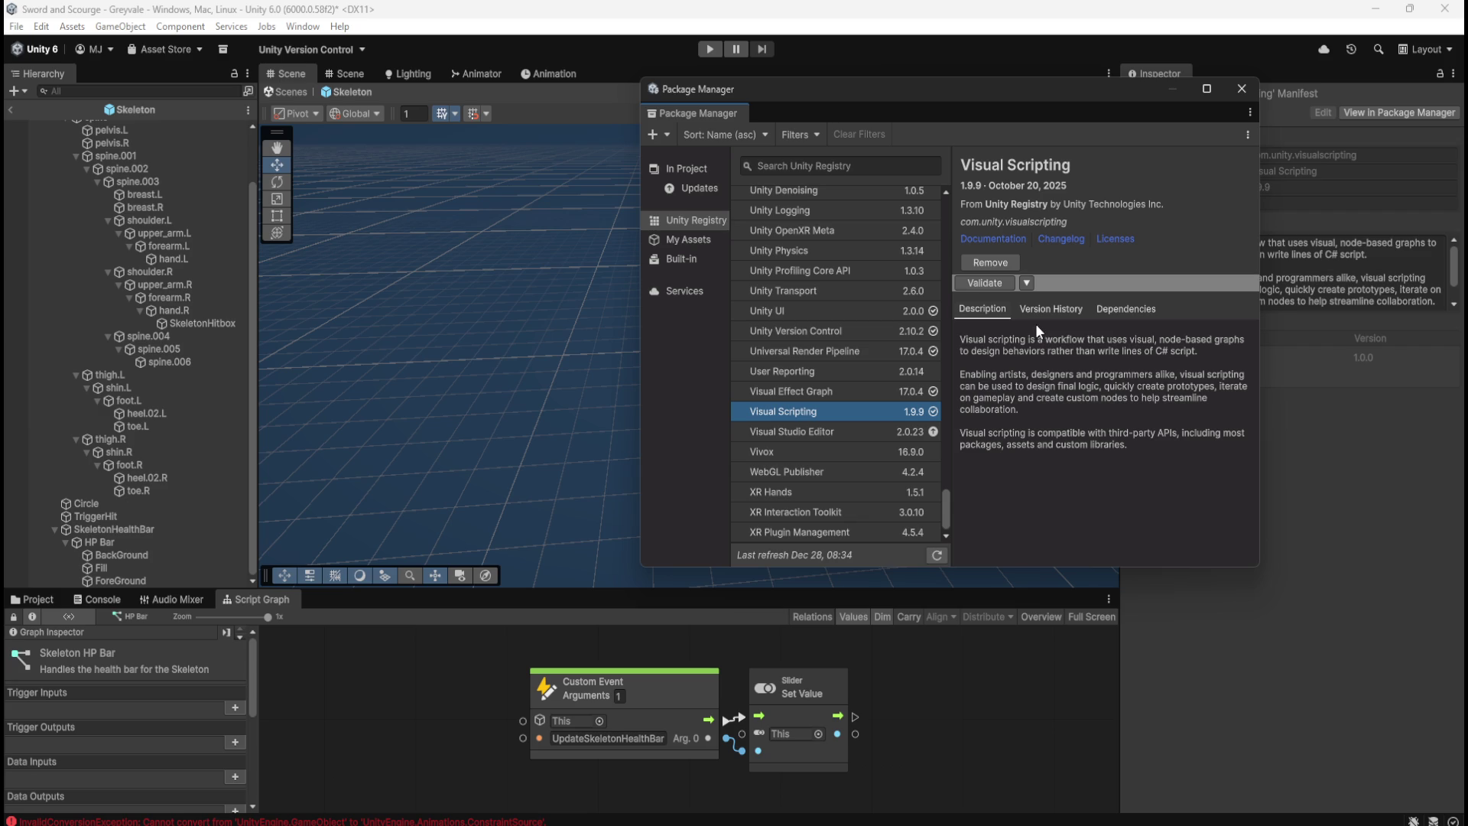
click(1242, 88)
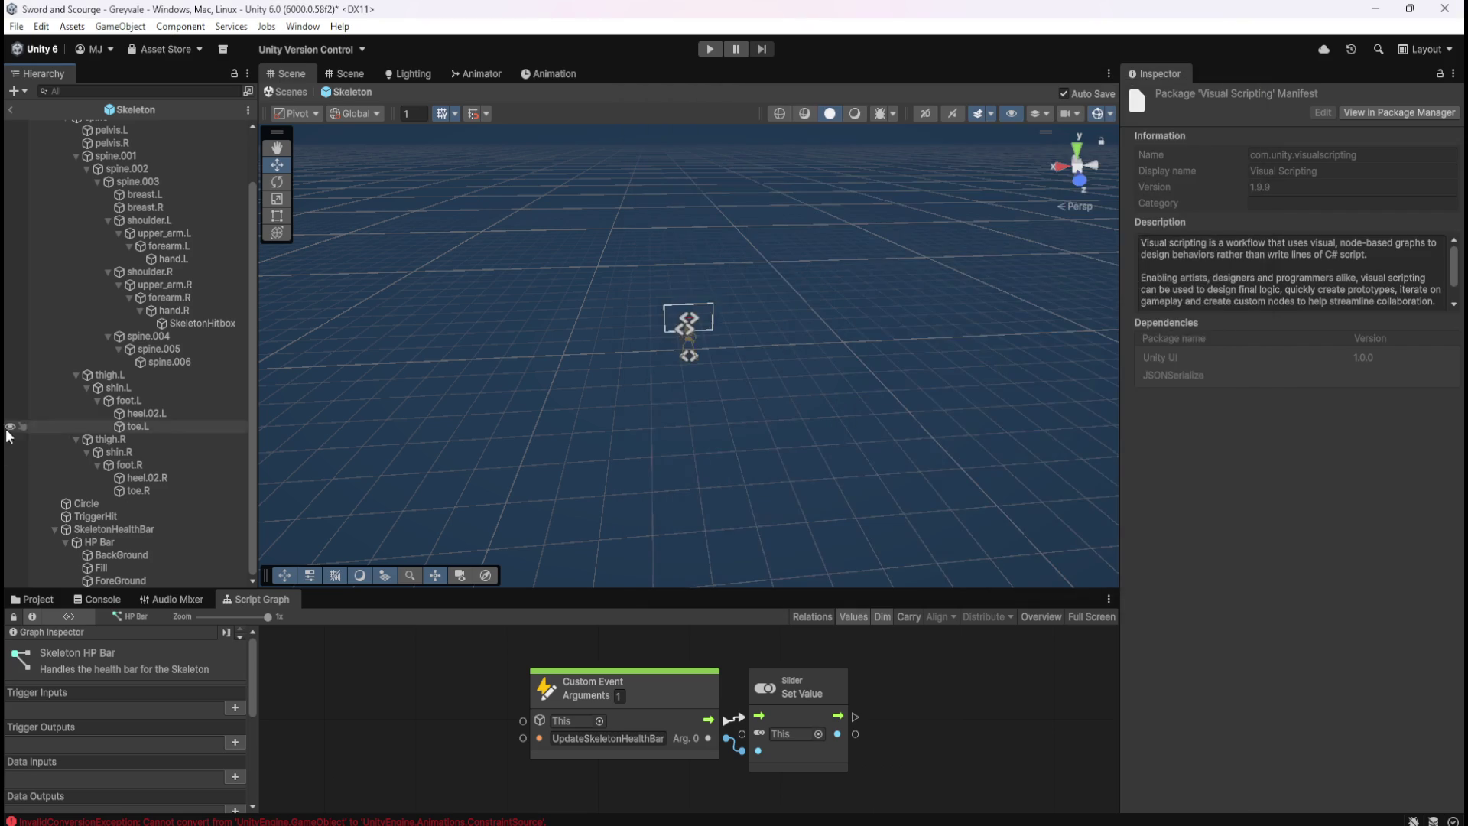
Exit Prefab Mode back to the scene and select the Skeleton to load its graph
click(149, 528)
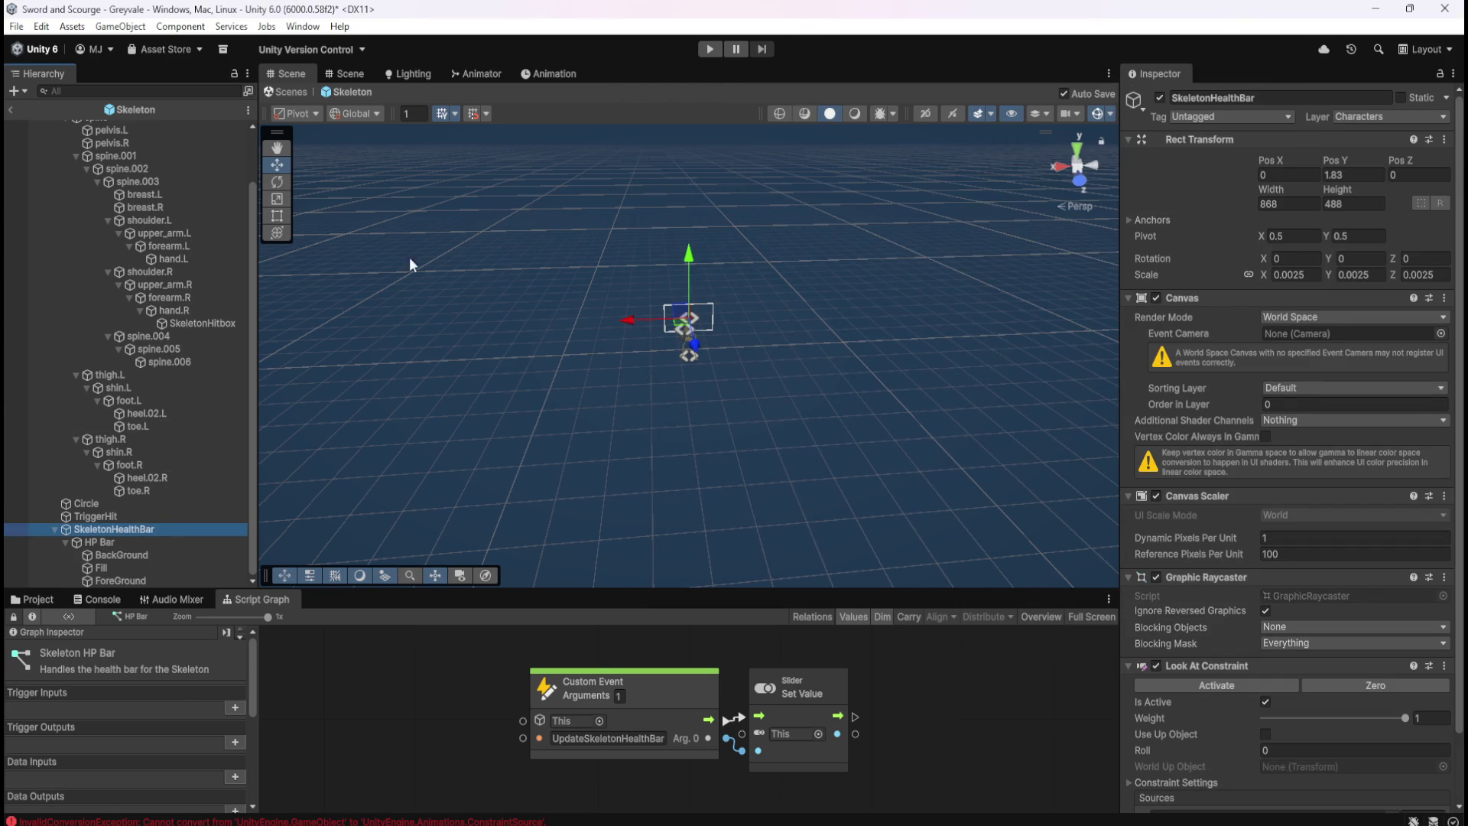
click(12, 111)
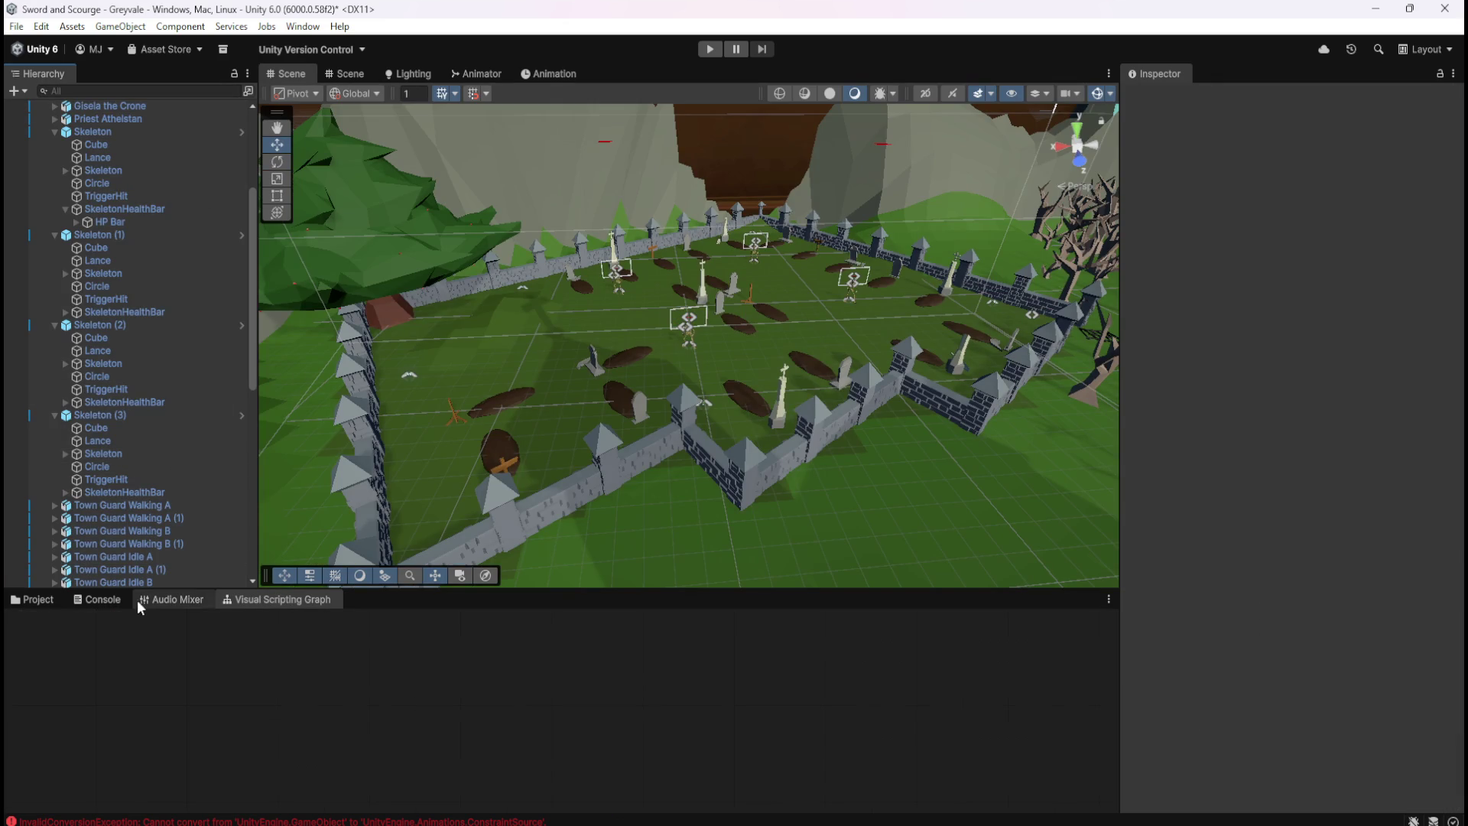
scroll(118, 290, up, 2)
click(107, 180)
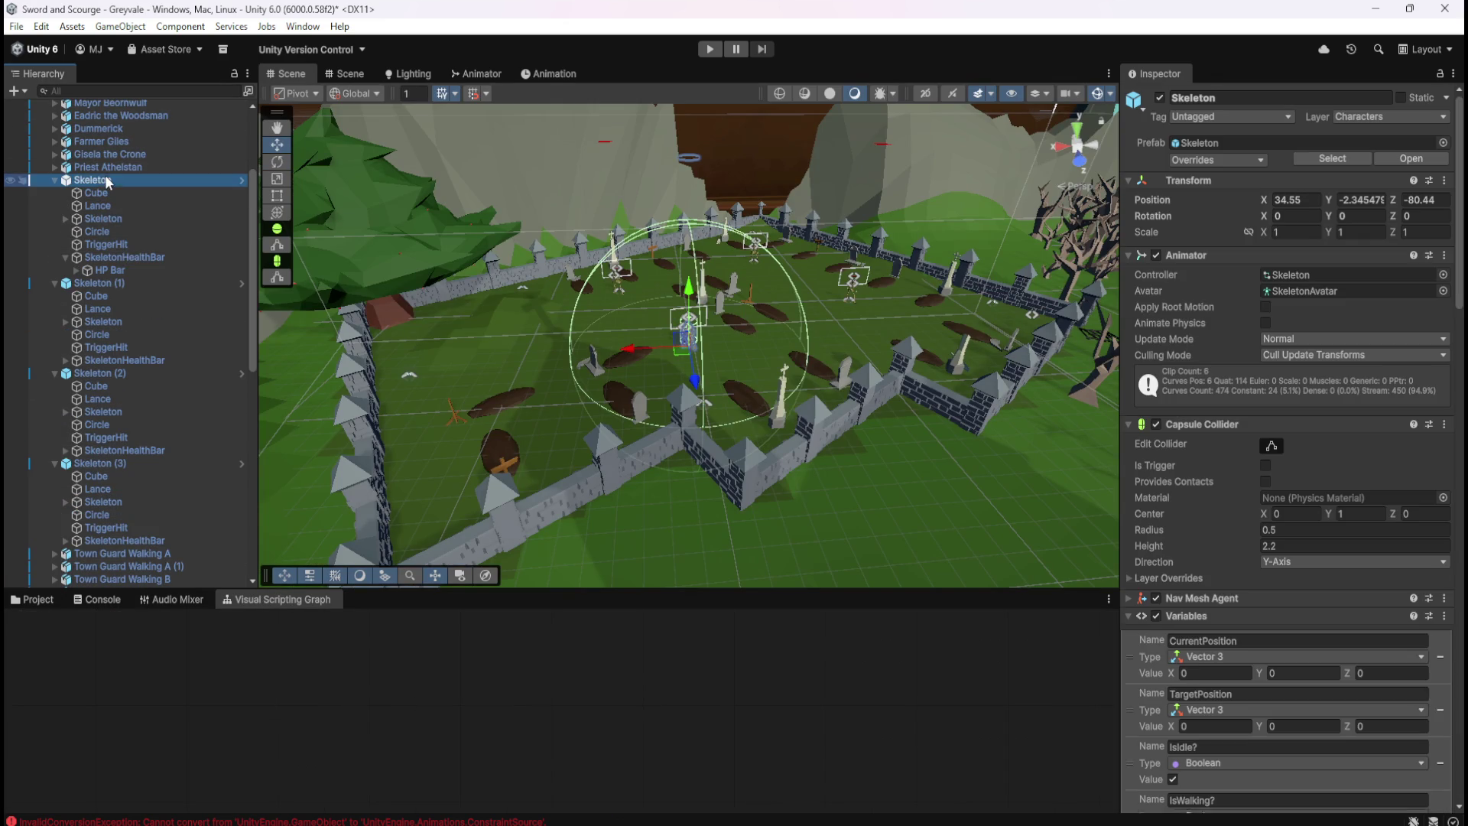
Reroute the UpdateSkeletonHealthBar flow past Look At Constraint Set Source directly to Set Variable
key(shift+space)
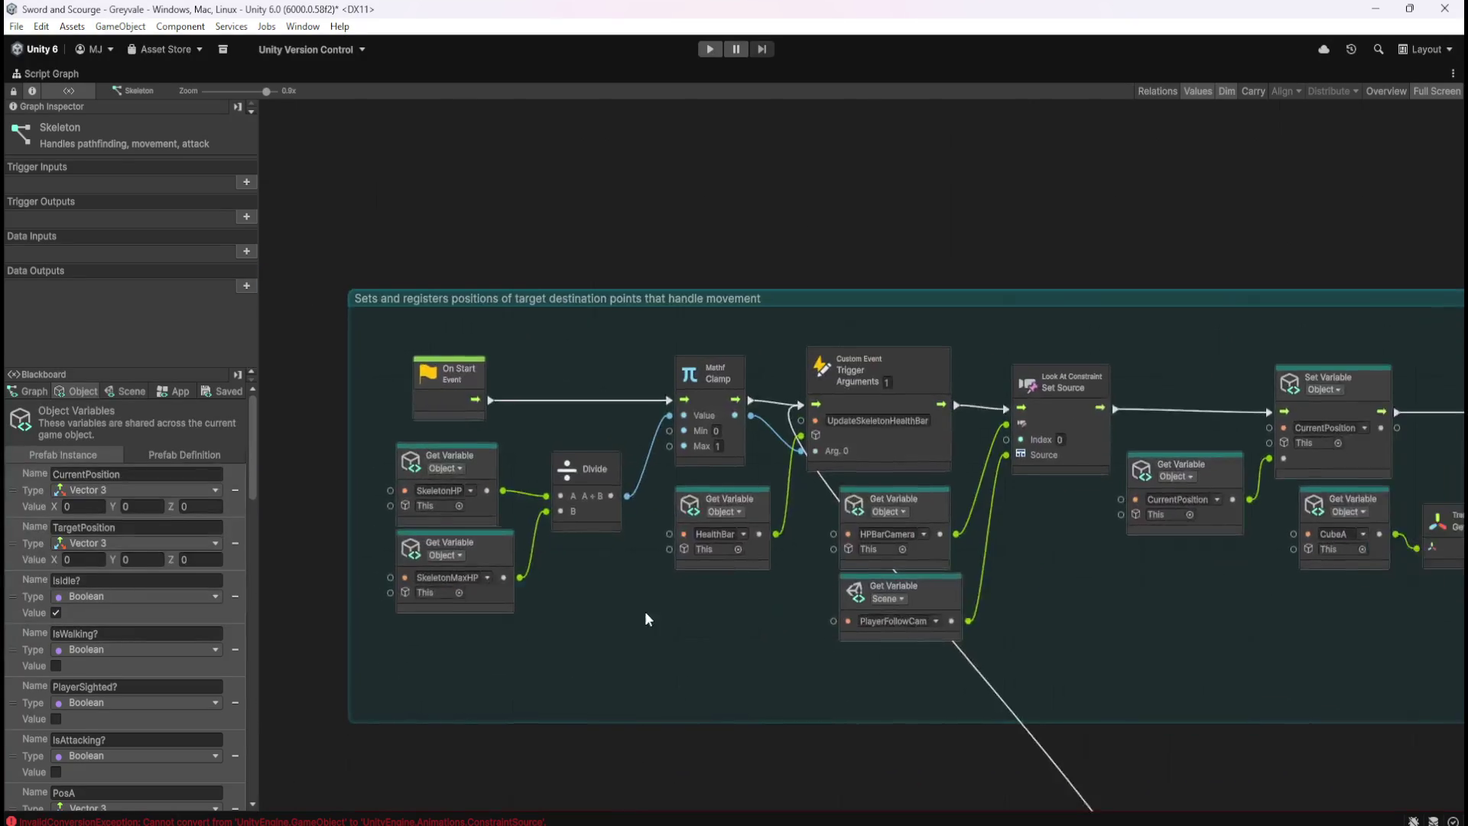
drag(761, 406, 1029, 411)
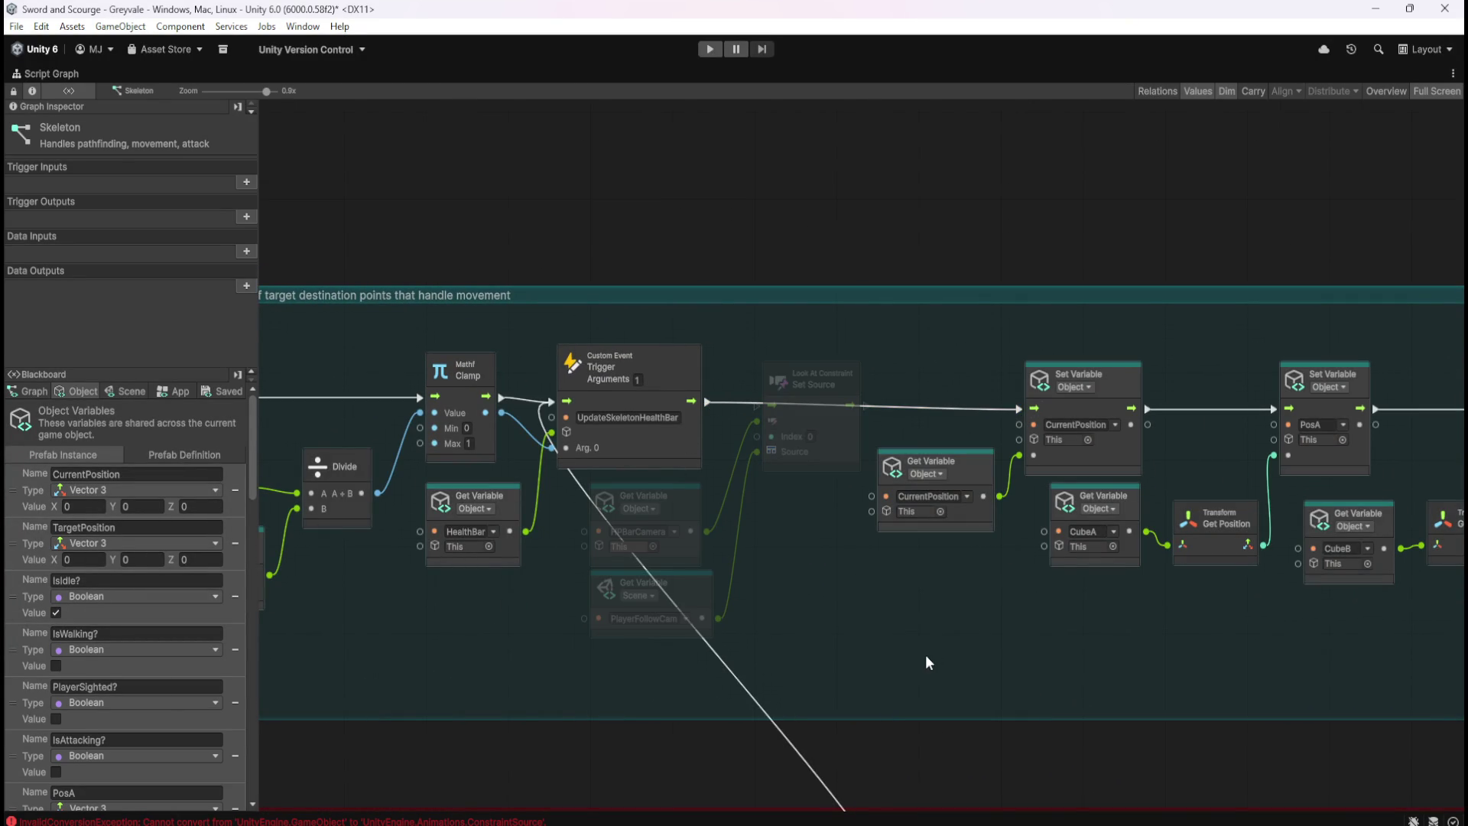
key(shift+space)
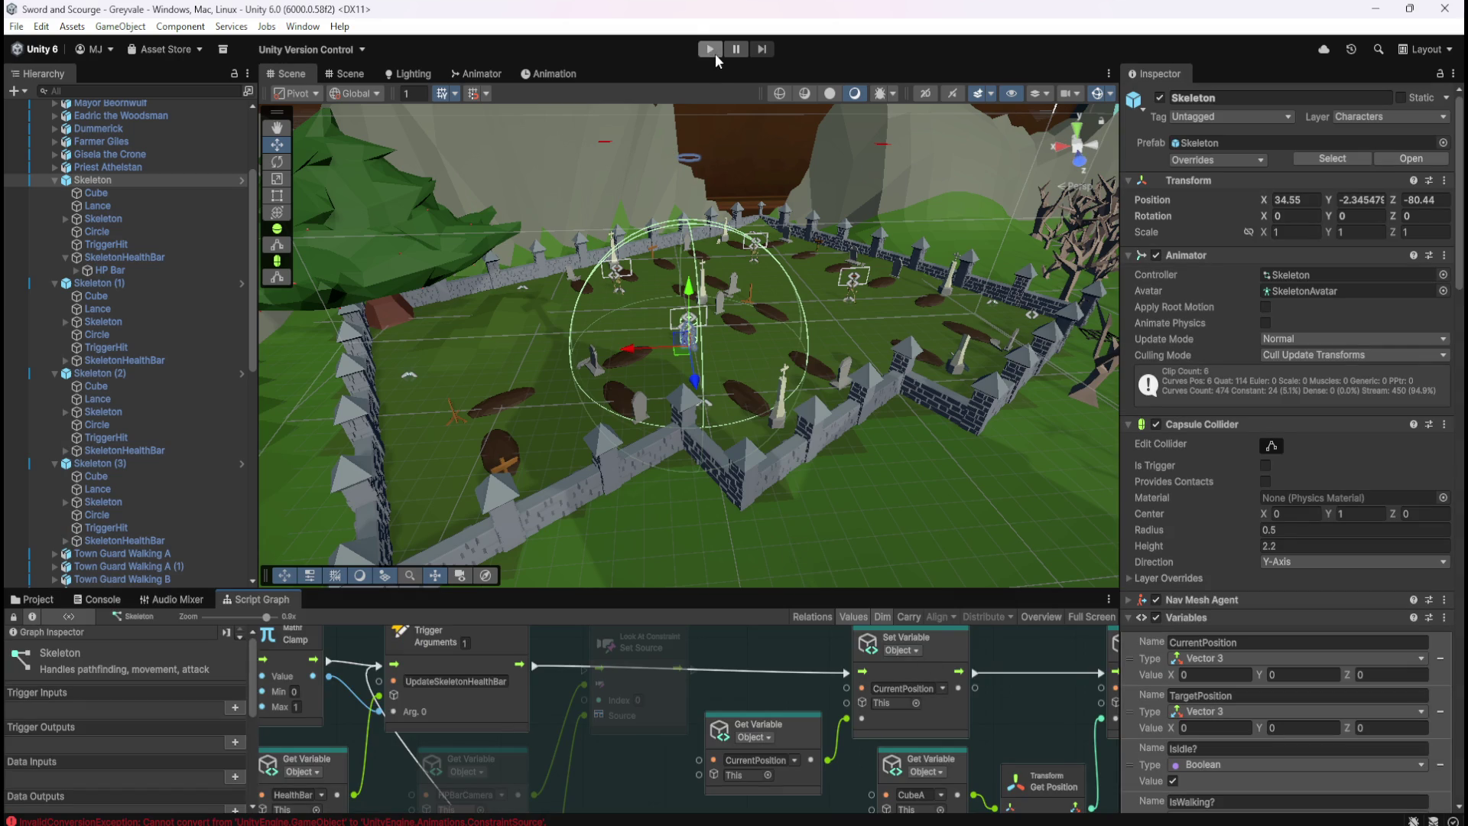
Open the Game window, position it, enter Play mode, and walk the character toward the gate
key(ctrl+2)
mouse_move(1262, 226)
mouse_down()
mouse_move(1091, 277)
mouse_move(1054, 272)
mouse_up()
click(709, 50)
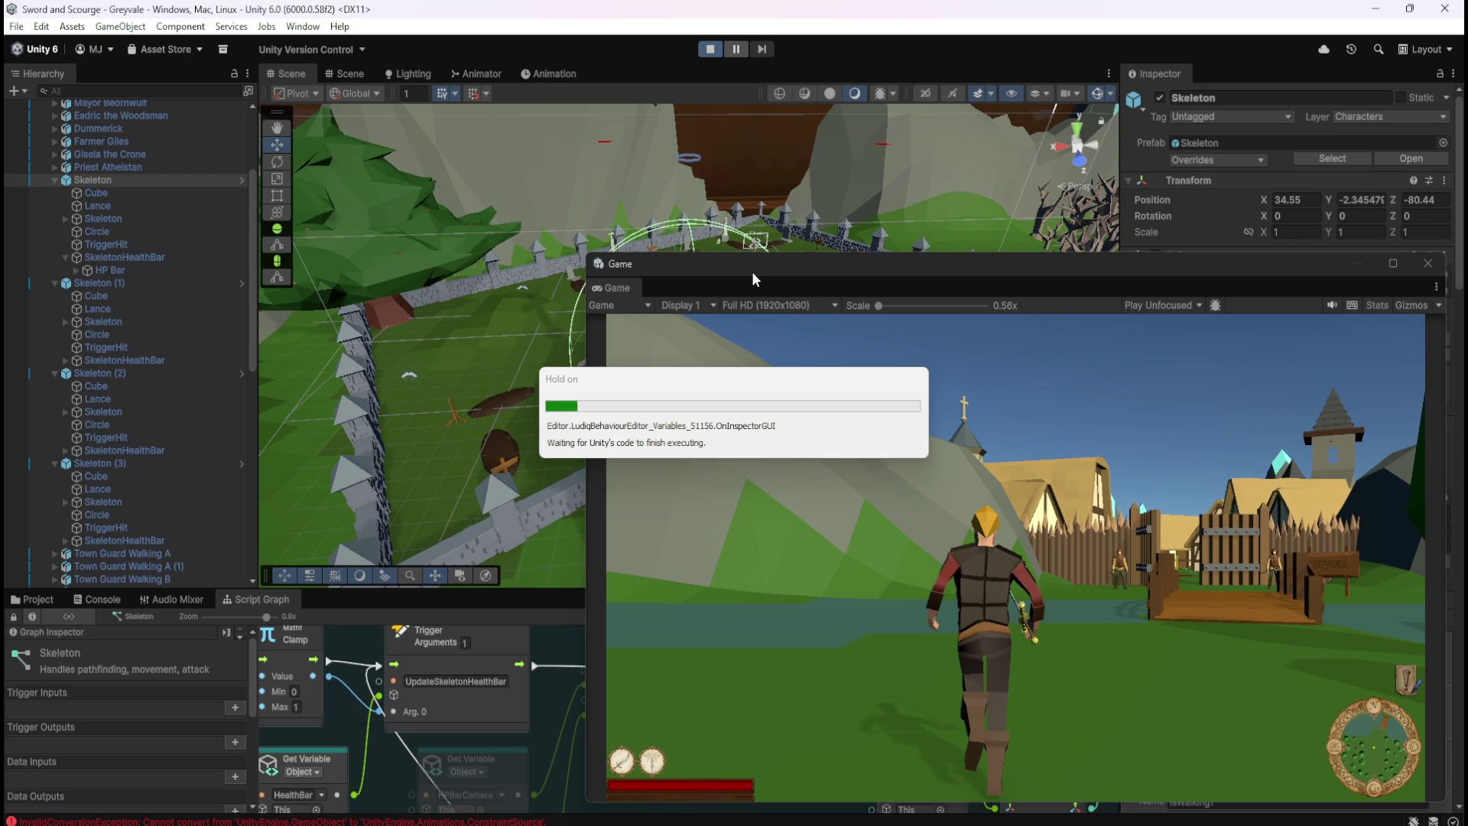
click(998, 476)
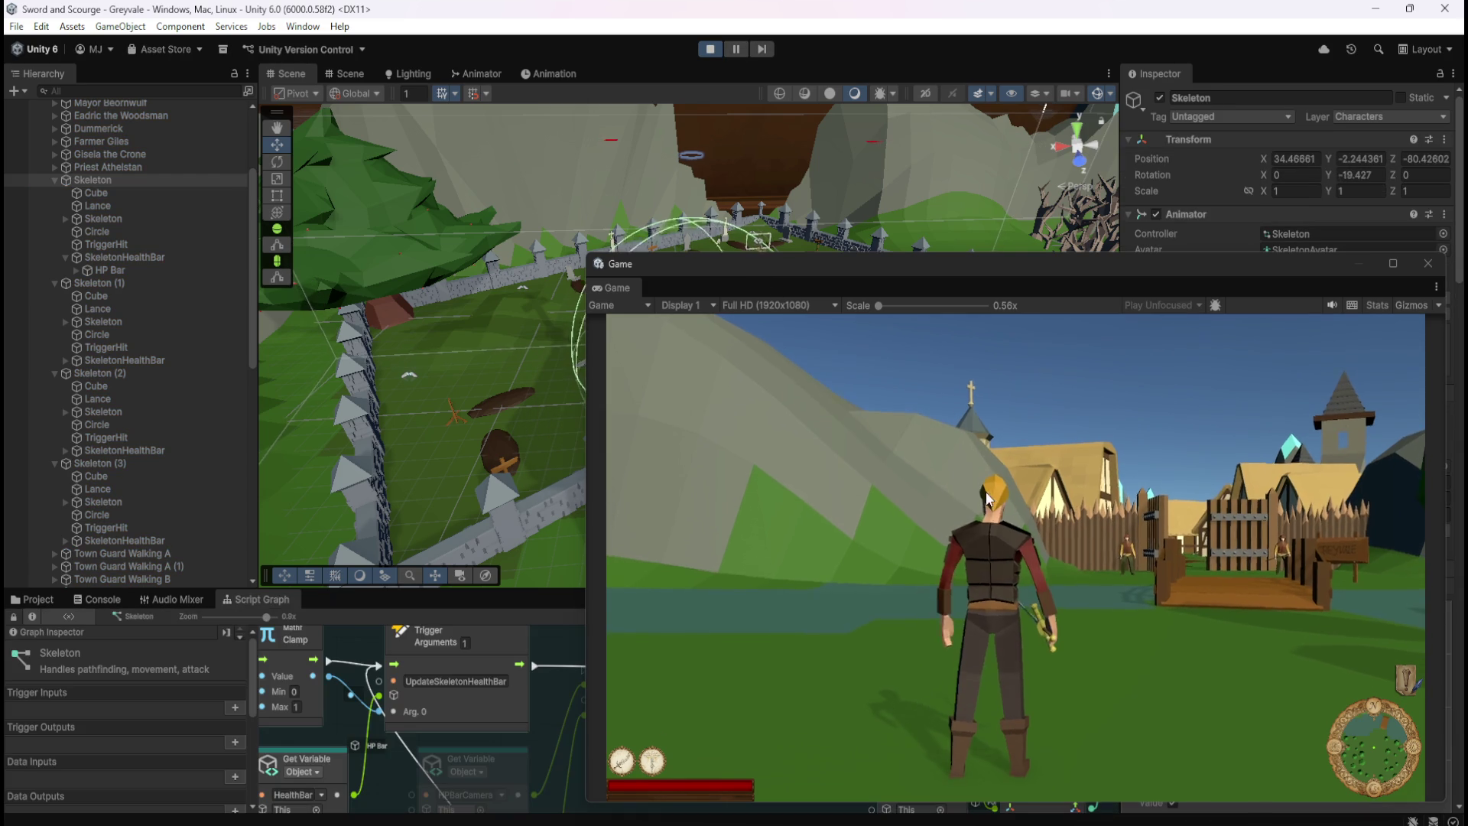
key(w)
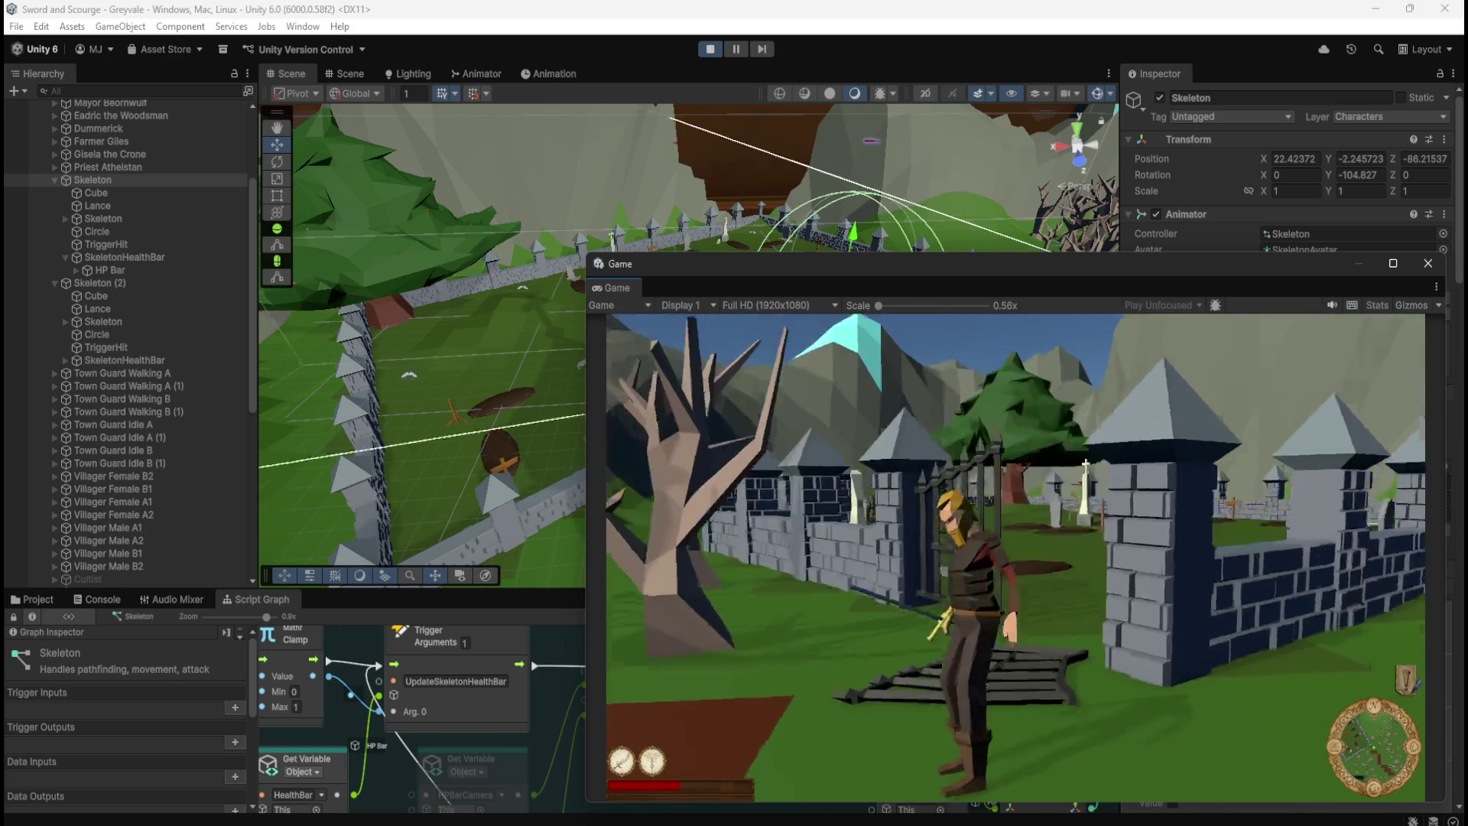
Pause the game with Escape and drag the Game window off-screen to close it
key(Escape)
drag(998, 265, 1467, 276)
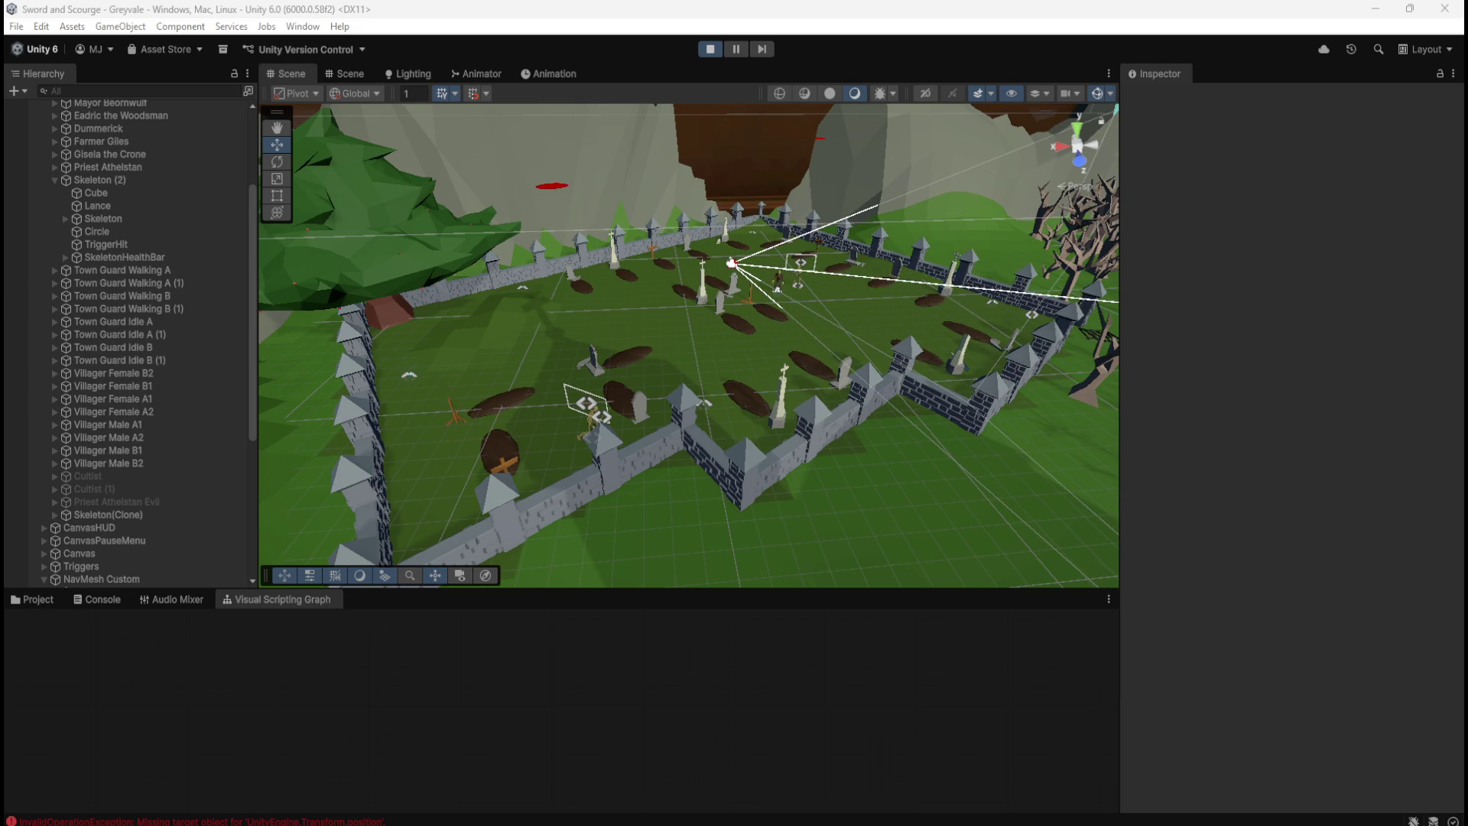
Stop Play mode, open the Skeleton prefab from Prefabs > Enemies, and maximize its Script Graph
click(710, 50)
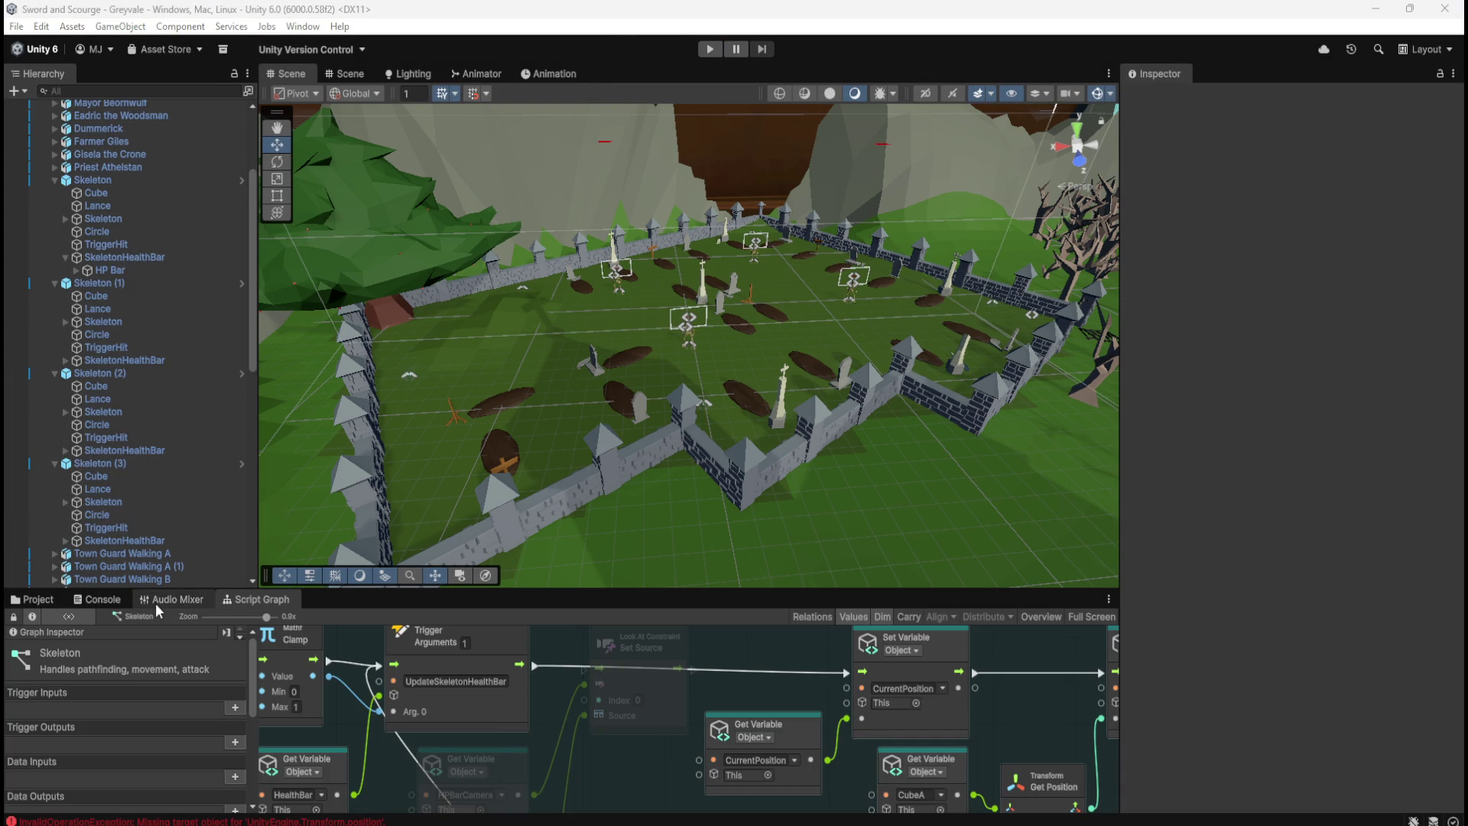
scroll(107, 534, down, 15)
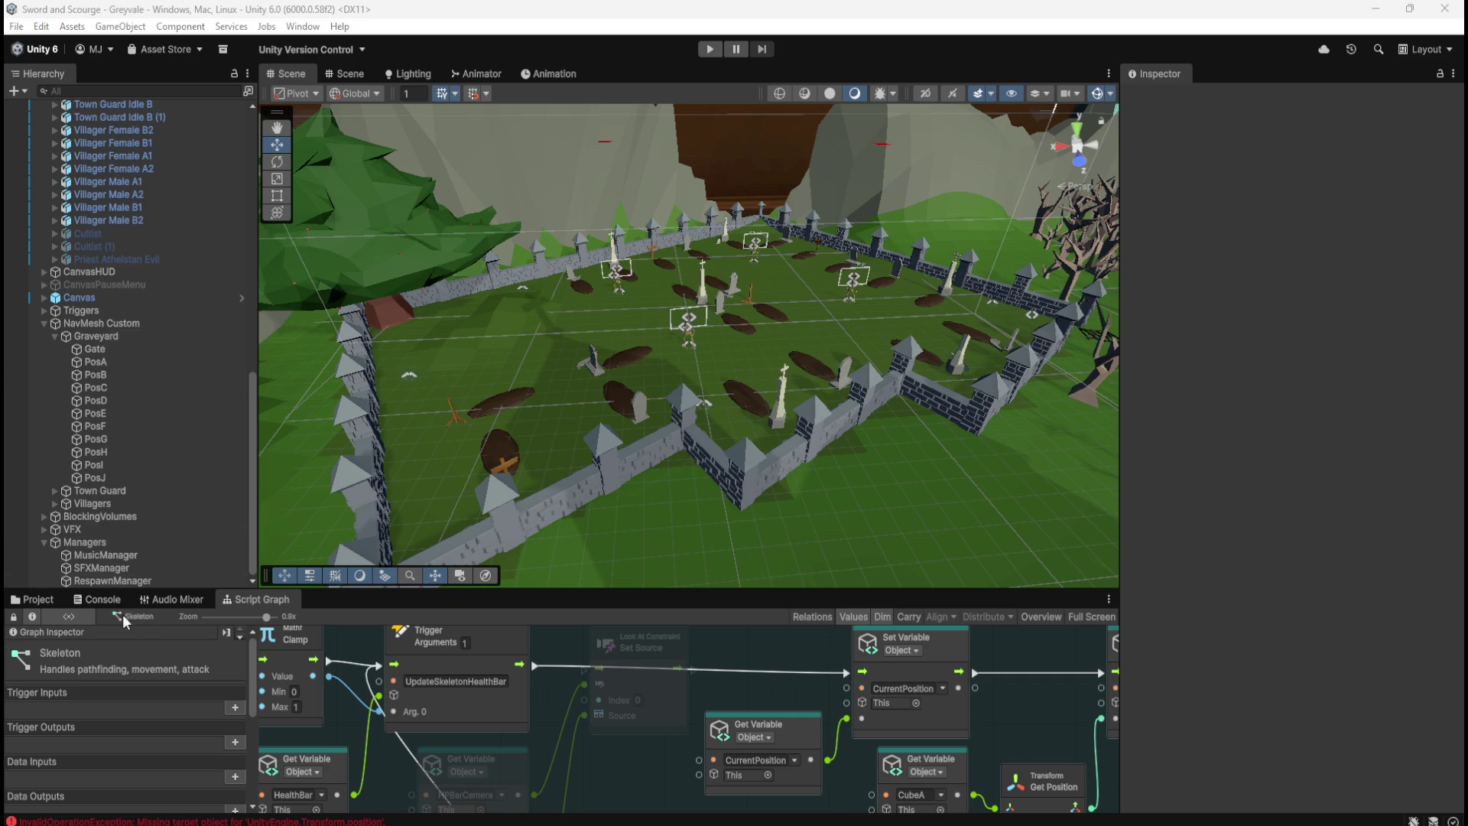
click(39, 601)
double_click(212, 681)
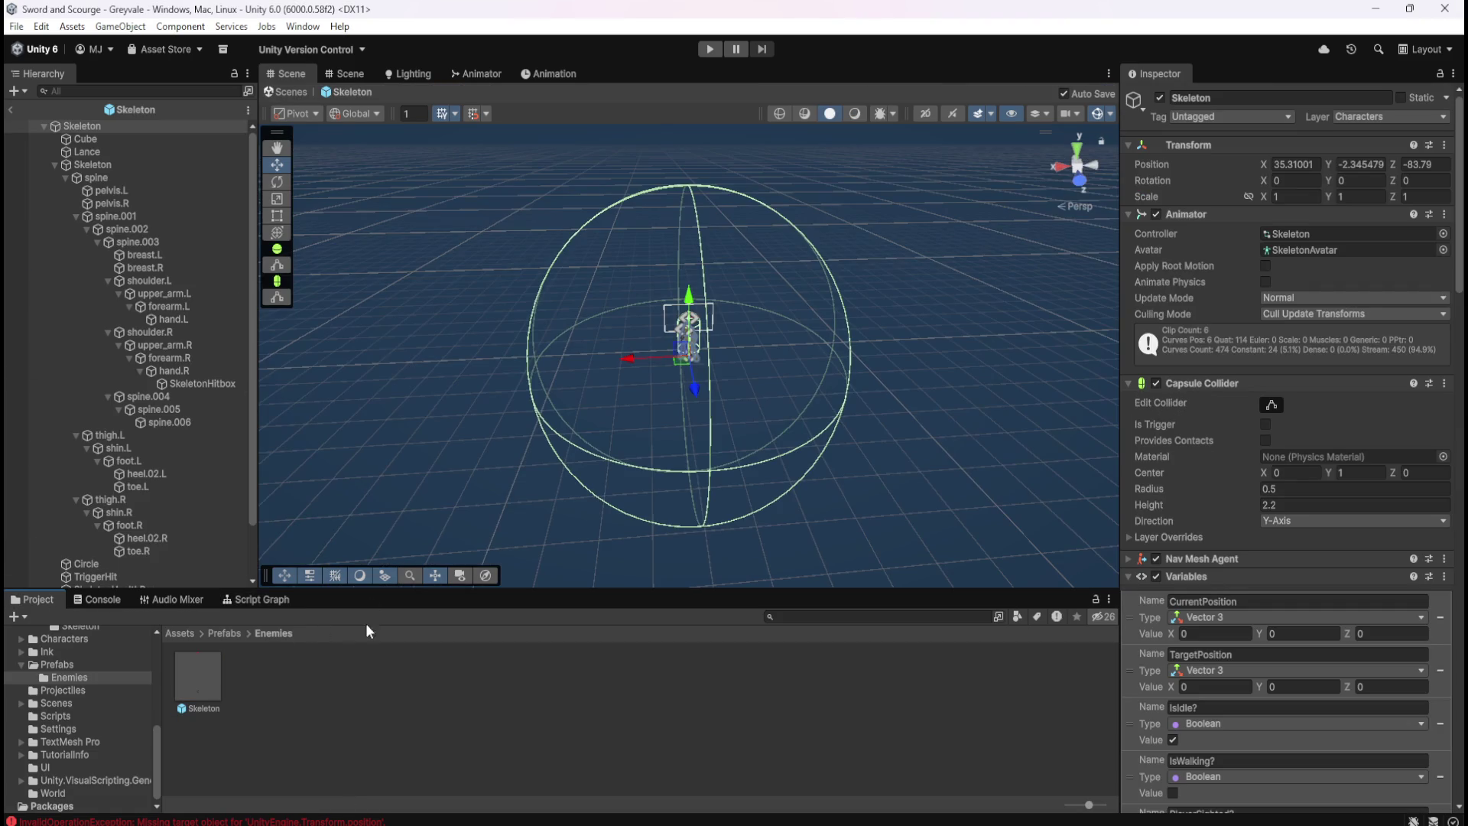
click(243, 602)
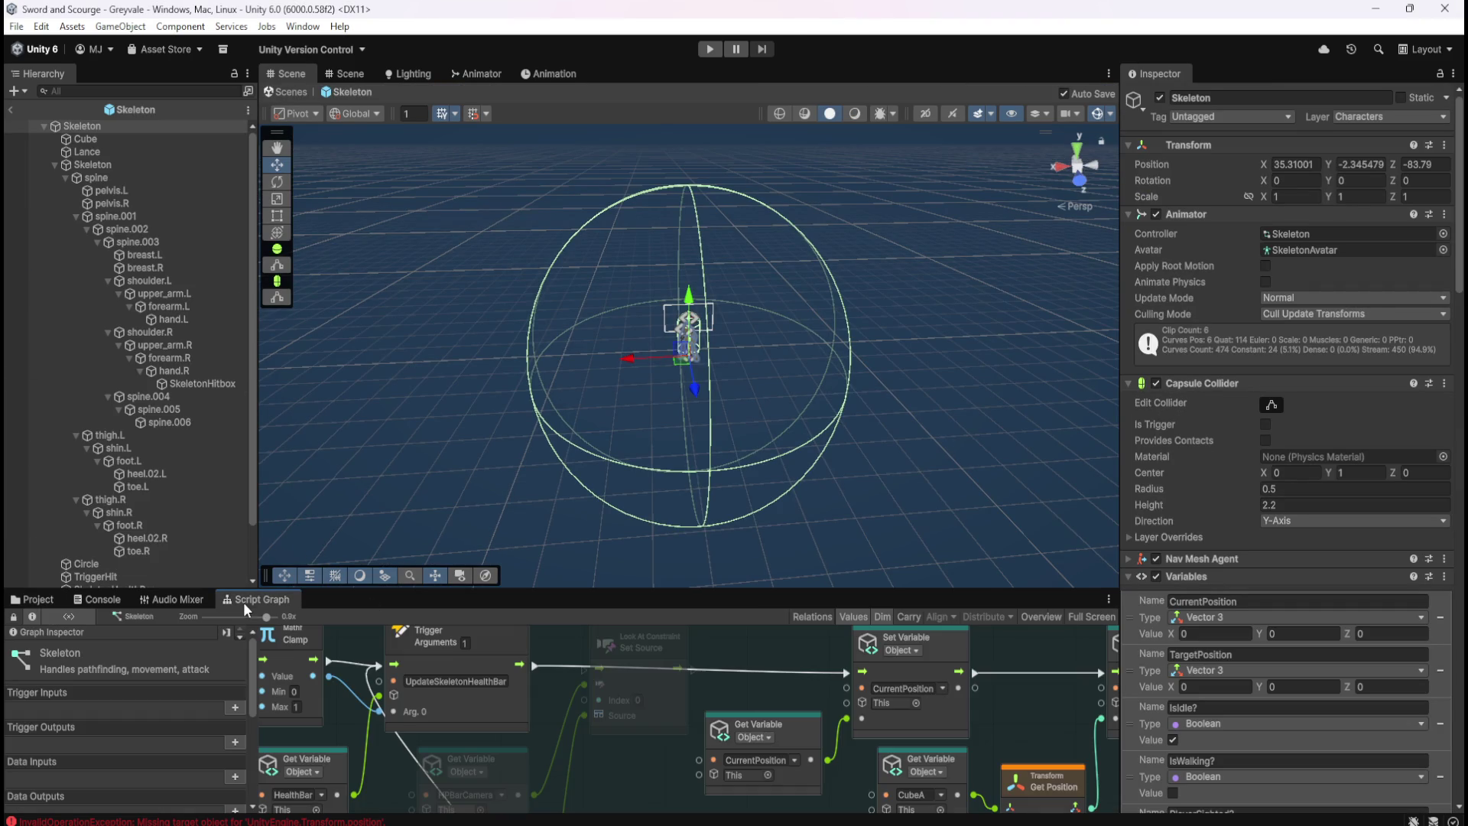
key(shift+space)
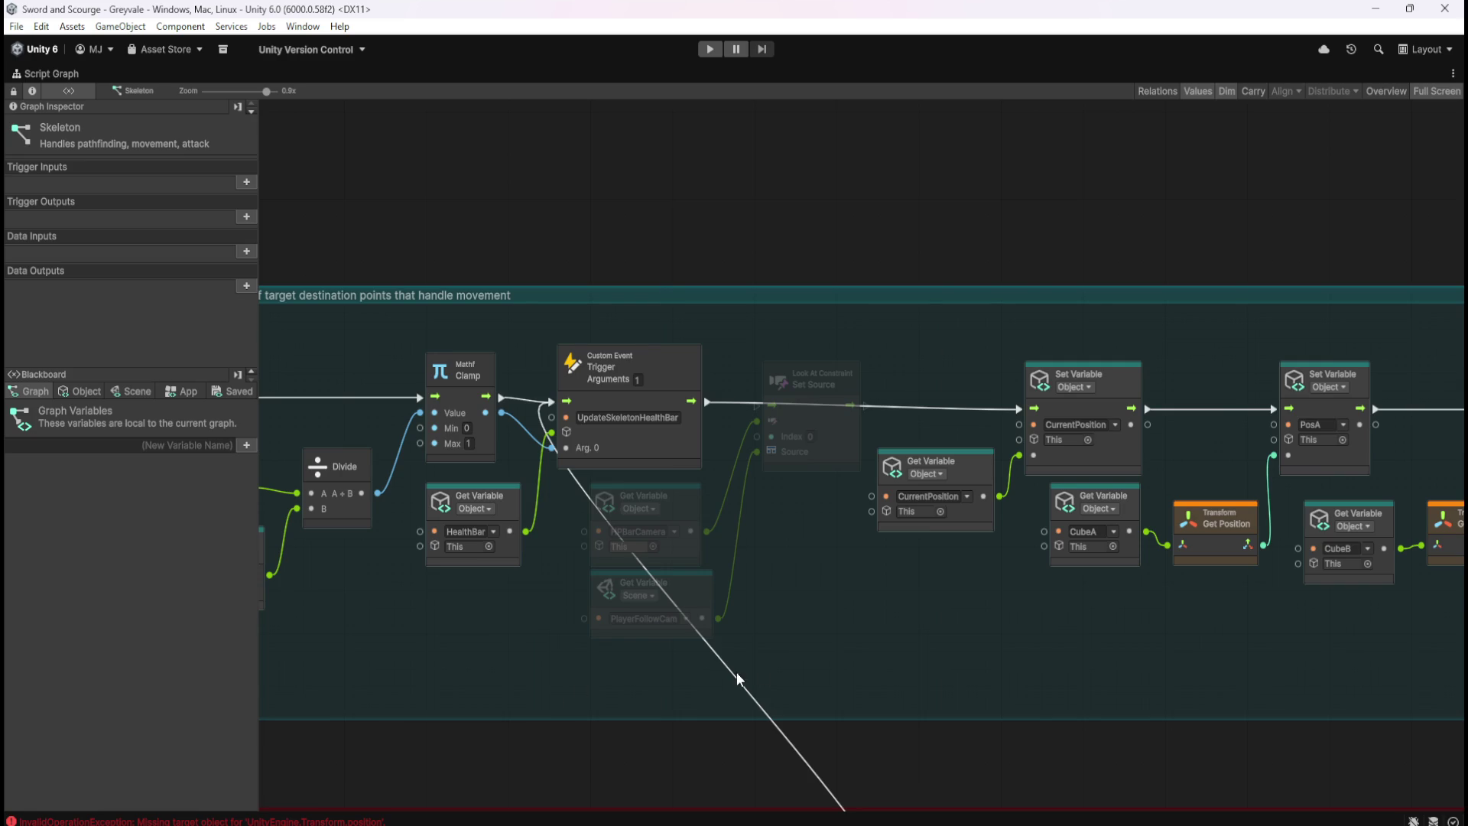
mouse_move(961, 592)
mouse_down()
mouse_move(710, 219)
mouse_move(783, 294)
mouse_up()
scroll(786, 301, down, 4)
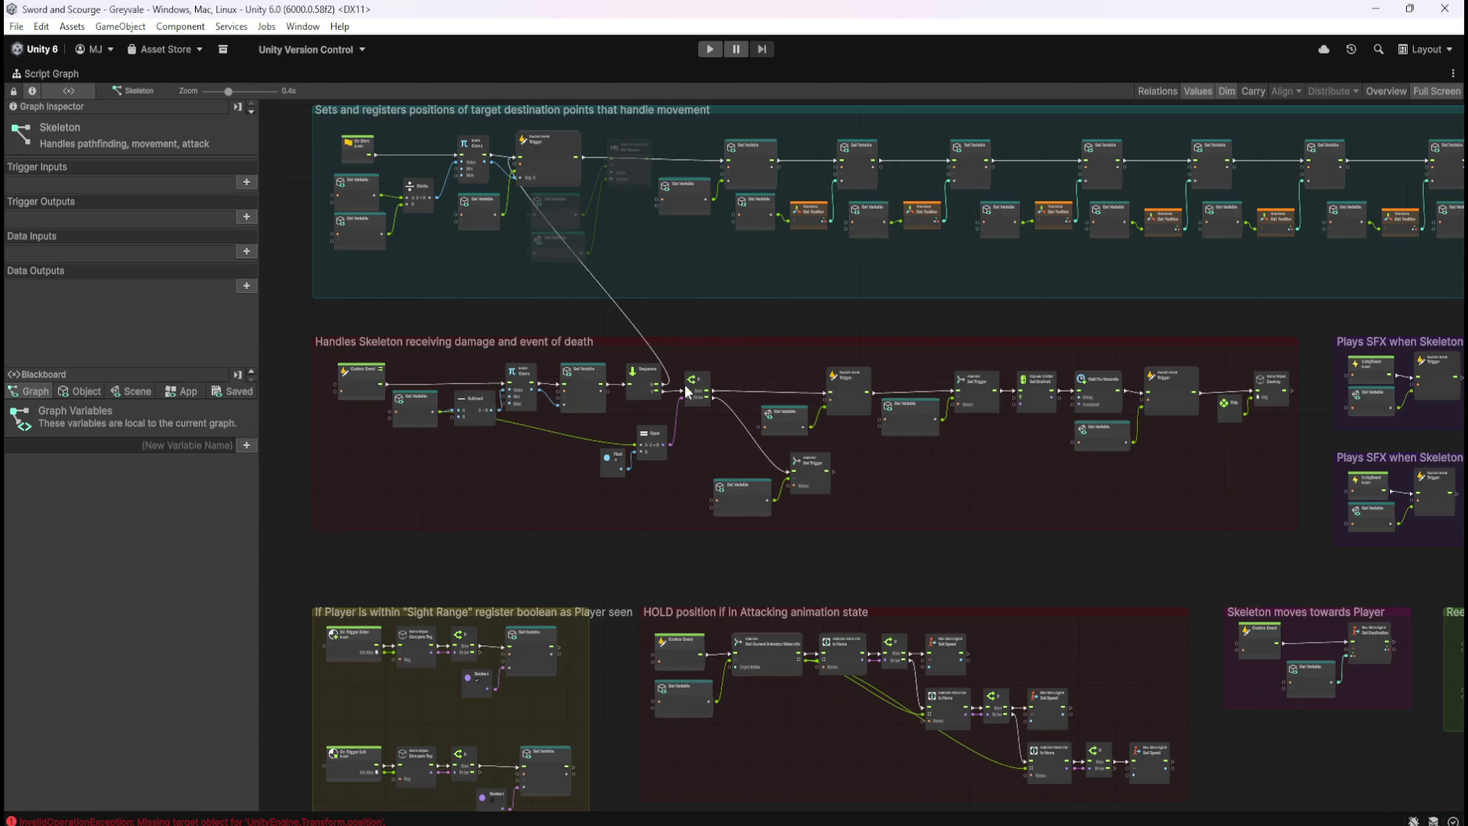
scroll(512, 353, up, 3)
scroll(543, 372, down, 4)
scroll(1141, 416, up, 5)
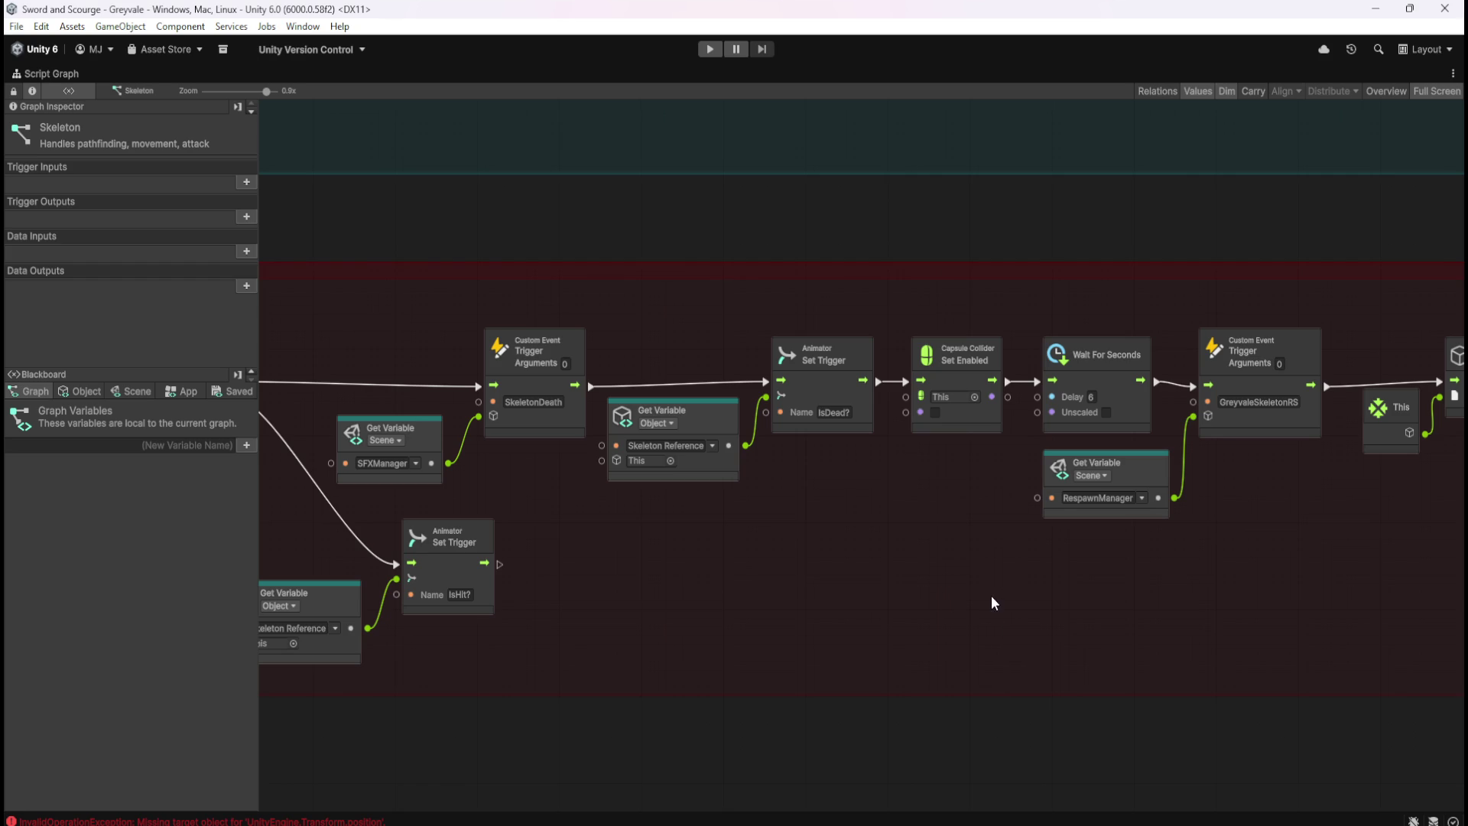
drag(1201, 609, 641, 592)
mouse_move(456, 599)
mouse_down()
mouse_move(790, 610)
mouse_move(757, 580)
mouse_move(1203, 596)
mouse_move(566, 557)
mouse_up()
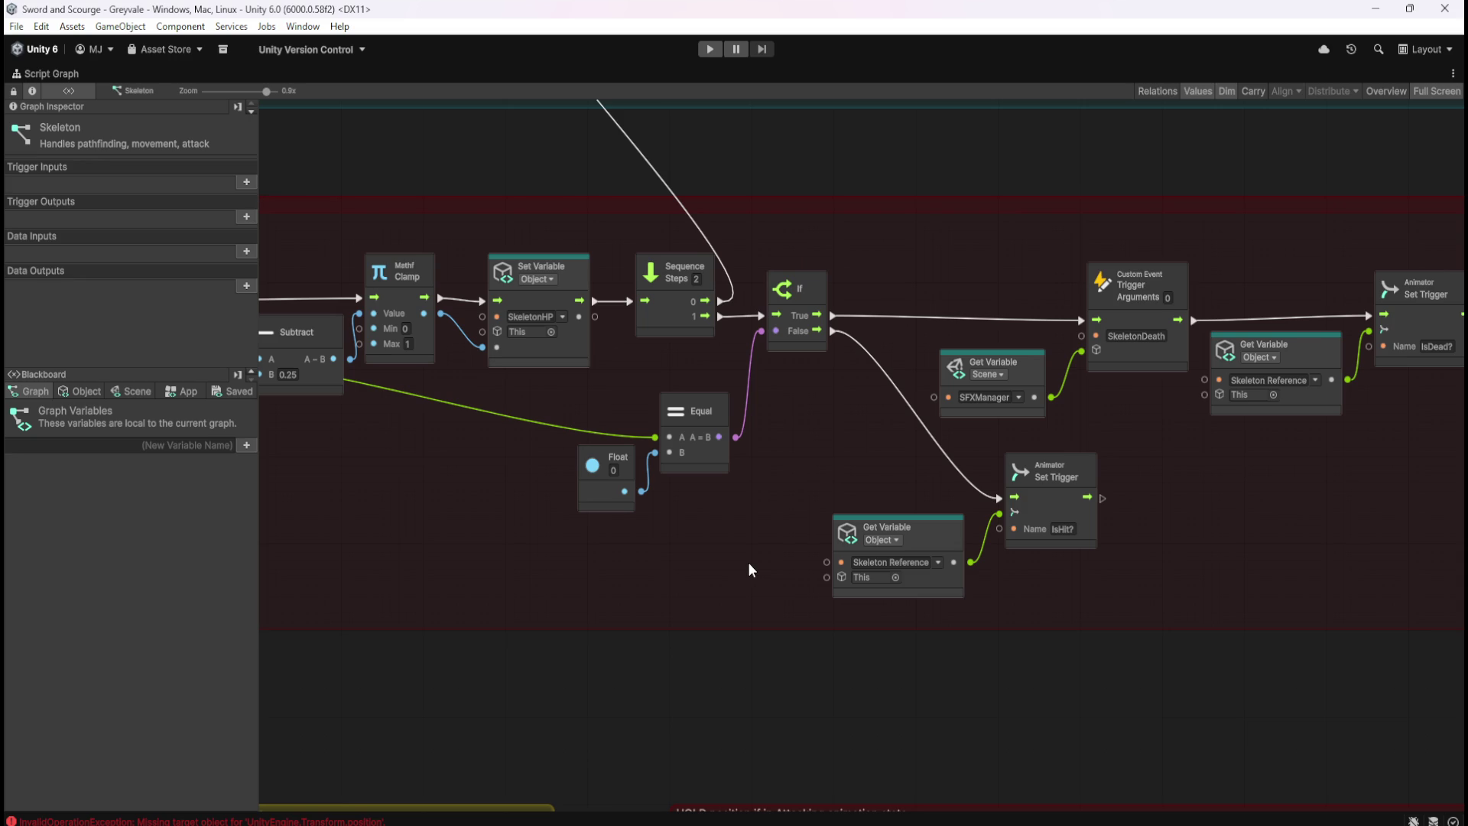
mouse_move(1149, 575)
mouse_down()
mouse_move(686, 538)
mouse_move(613, 547)
mouse_move(657, 586)
mouse_up()
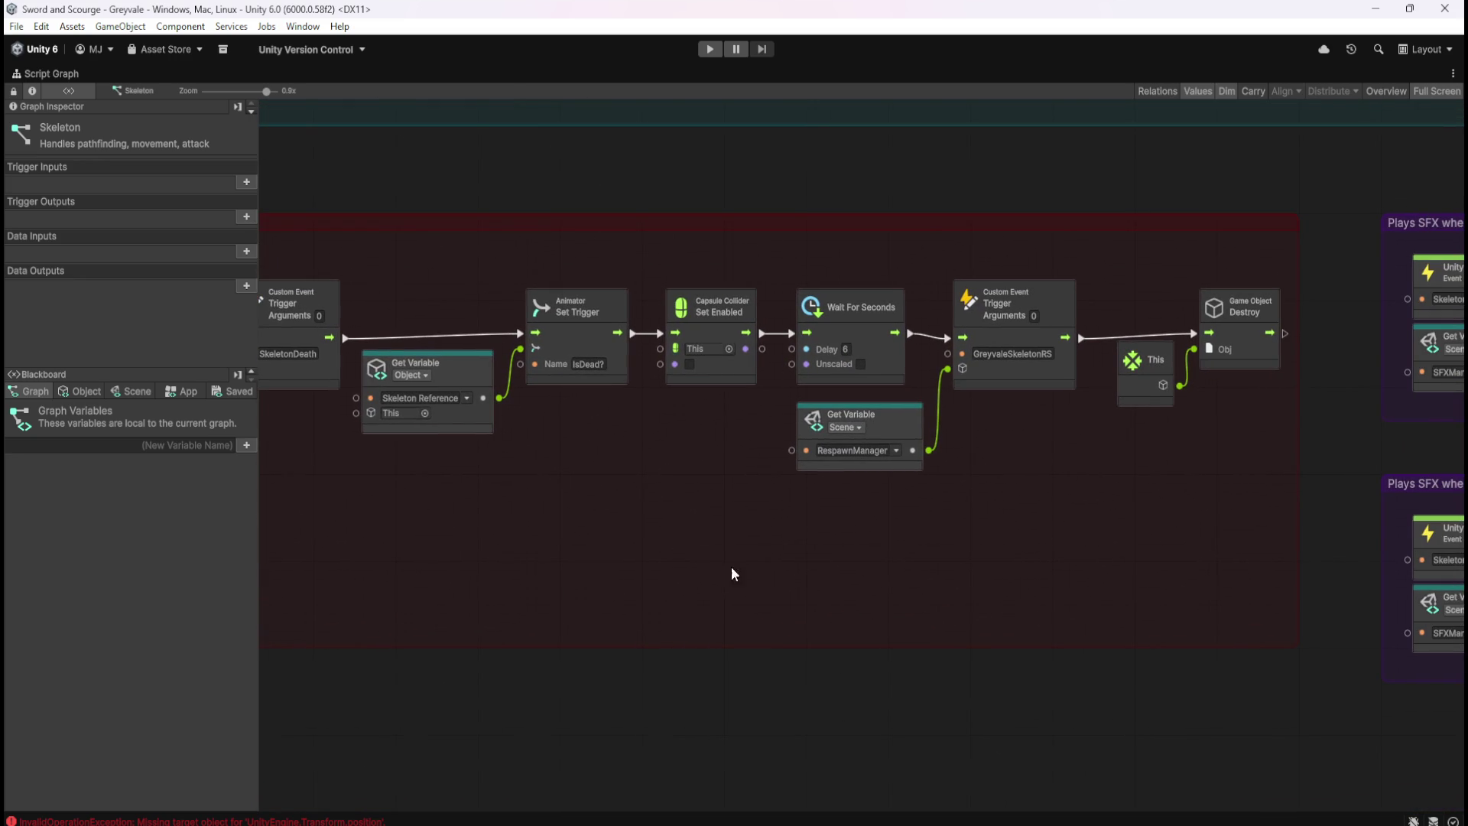
mouse_move(462, 514)
mouse_down()
mouse_move(1037, 624)
mouse_move(1271, 616)
mouse_move(1317, 586)
mouse_up()
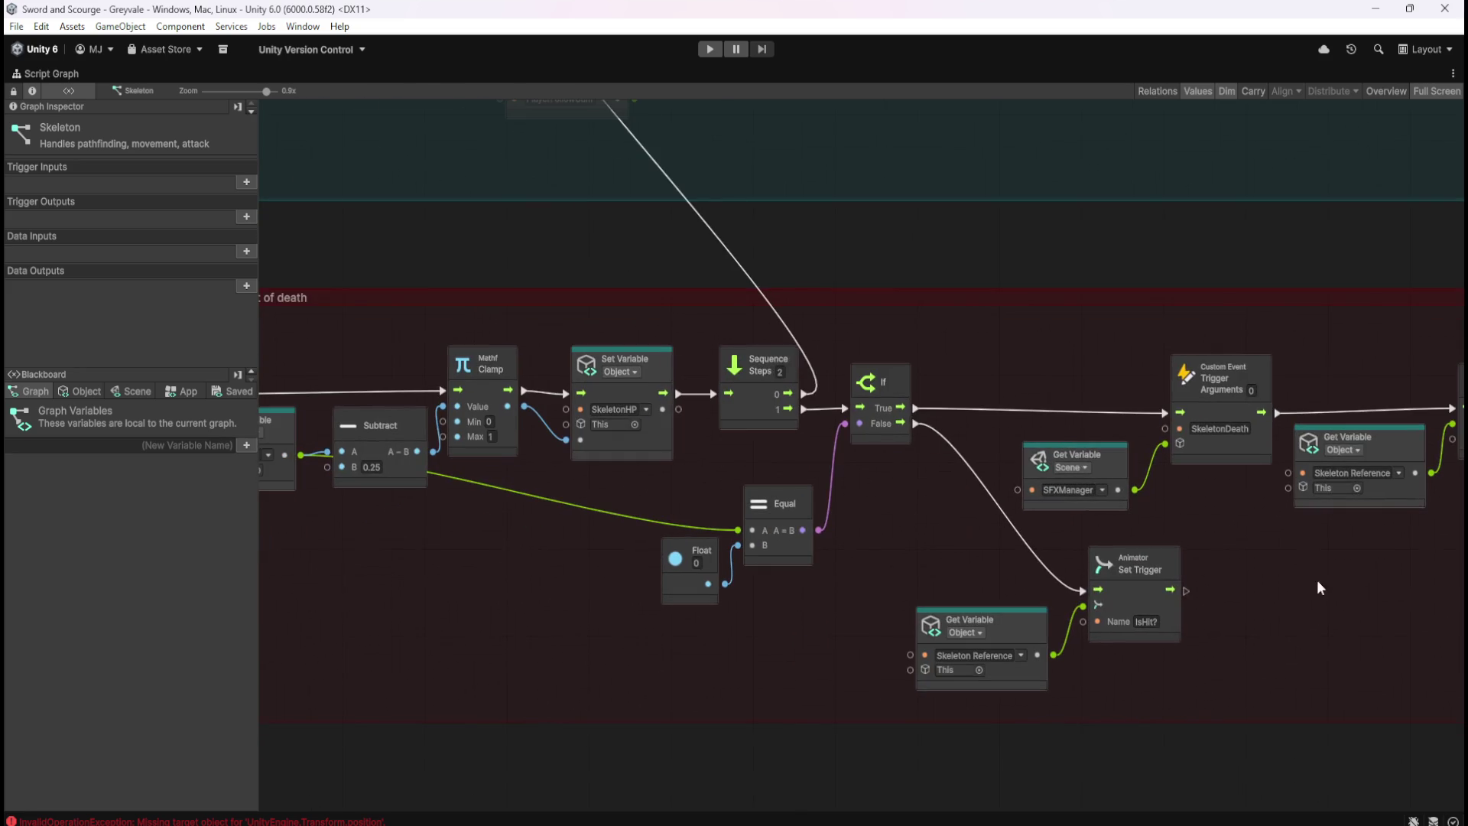
mouse_move(504, 579)
mouse_down()
mouse_move(905, 598)
mouse_move(765, 734)
mouse_up()
mouse_move(791, 342)
mouse_down()
mouse_move(890, 545)
mouse_move(843, 370)
mouse_move(866, 526)
mouse_move(476, 434)
mouse_move(531, 260)
mouse_move(881, 252)
mouse_up()
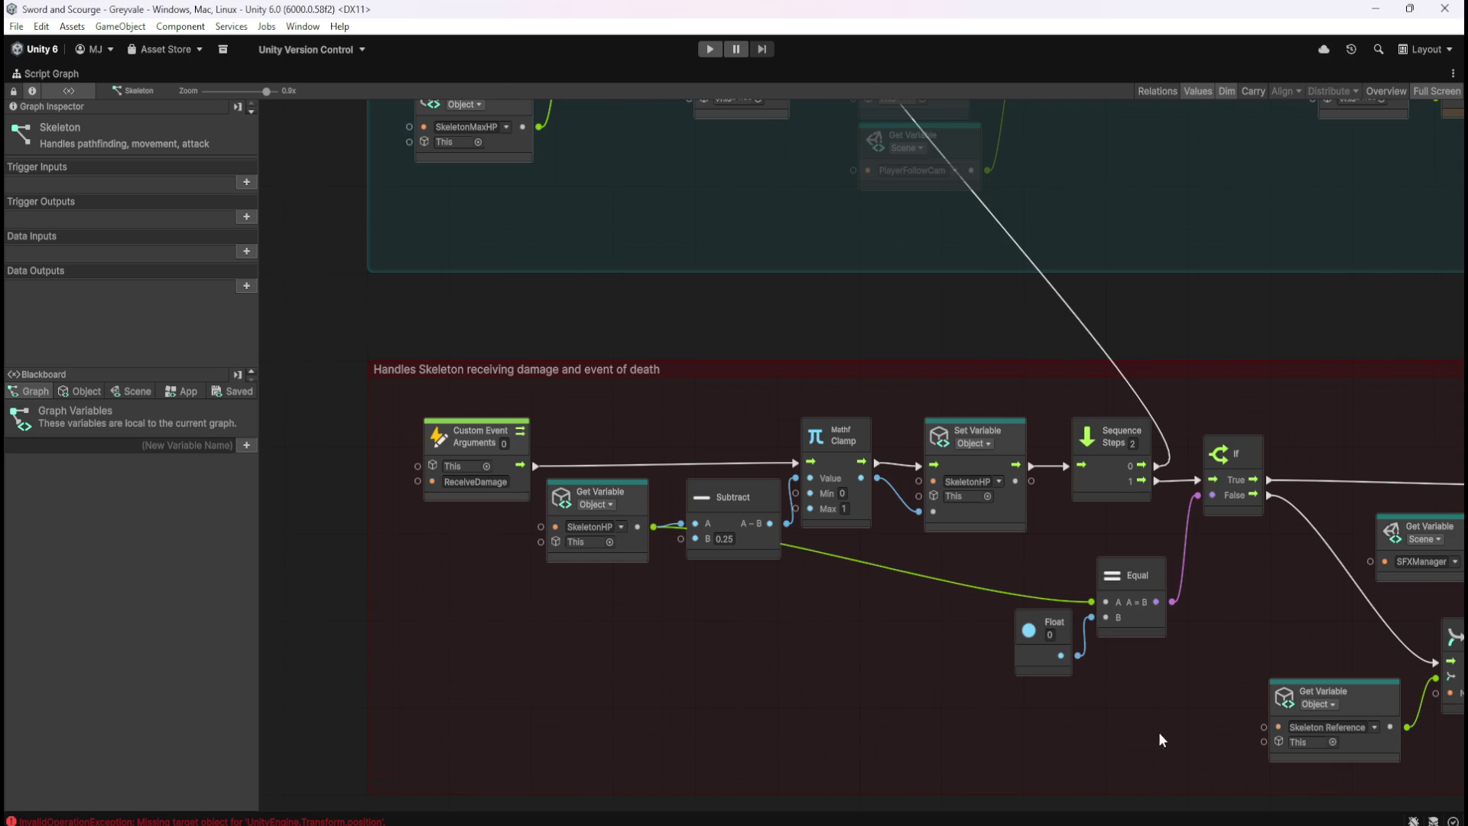
Pan across the Skeleton graph's death, SFX, PosA–PosJ position and Sight Range node groups
drag(1159, 732, 525, 507)
drag(1255, 529, 539, 516)
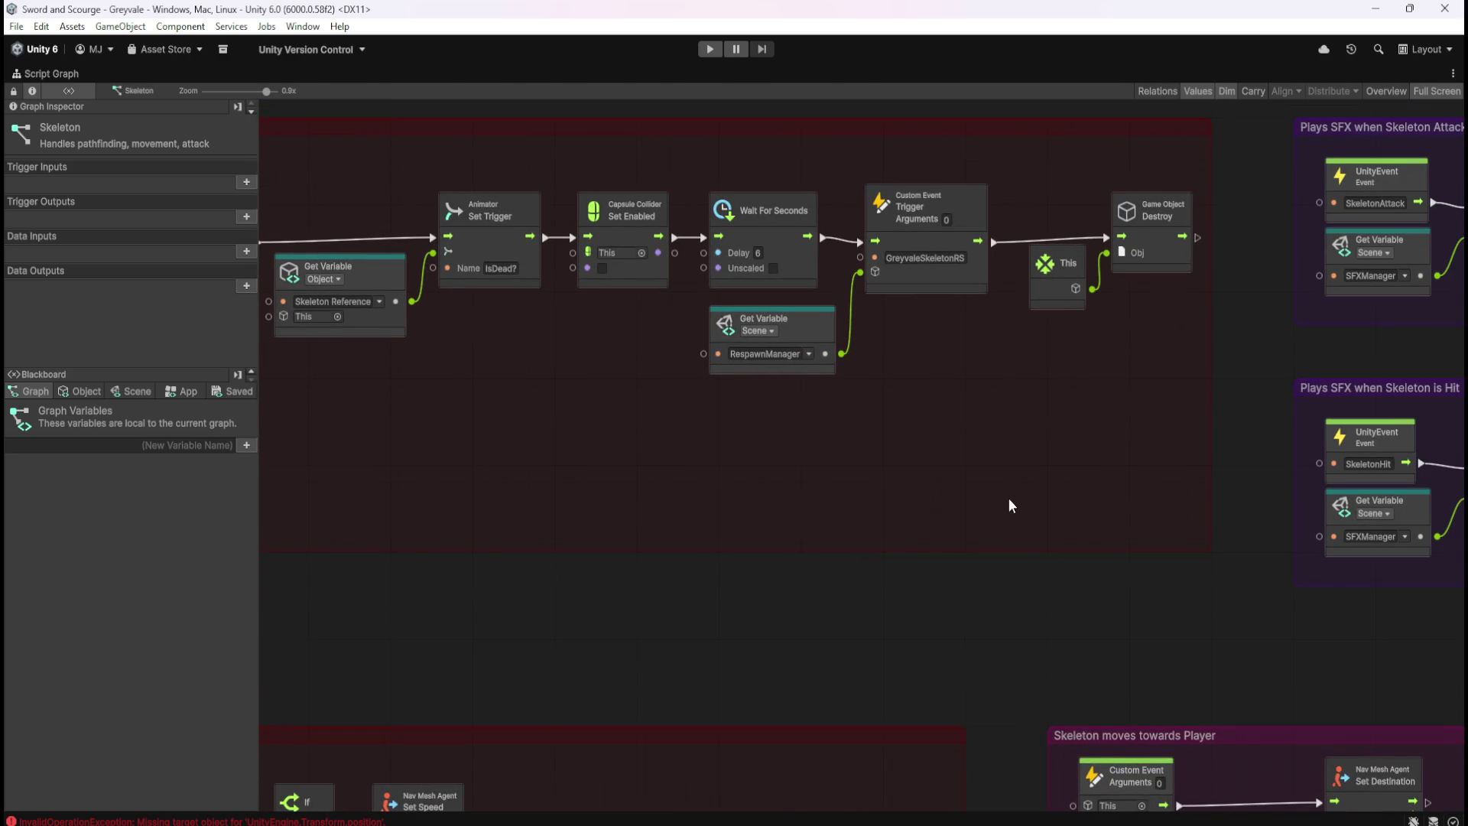
mouse_move(1017, 558)
mouse_down()
mouse_move(616, 531)
mouse_move(590, 347)
mouse_move(604, 484)
mouse_move(756, 668)
mouse_up()
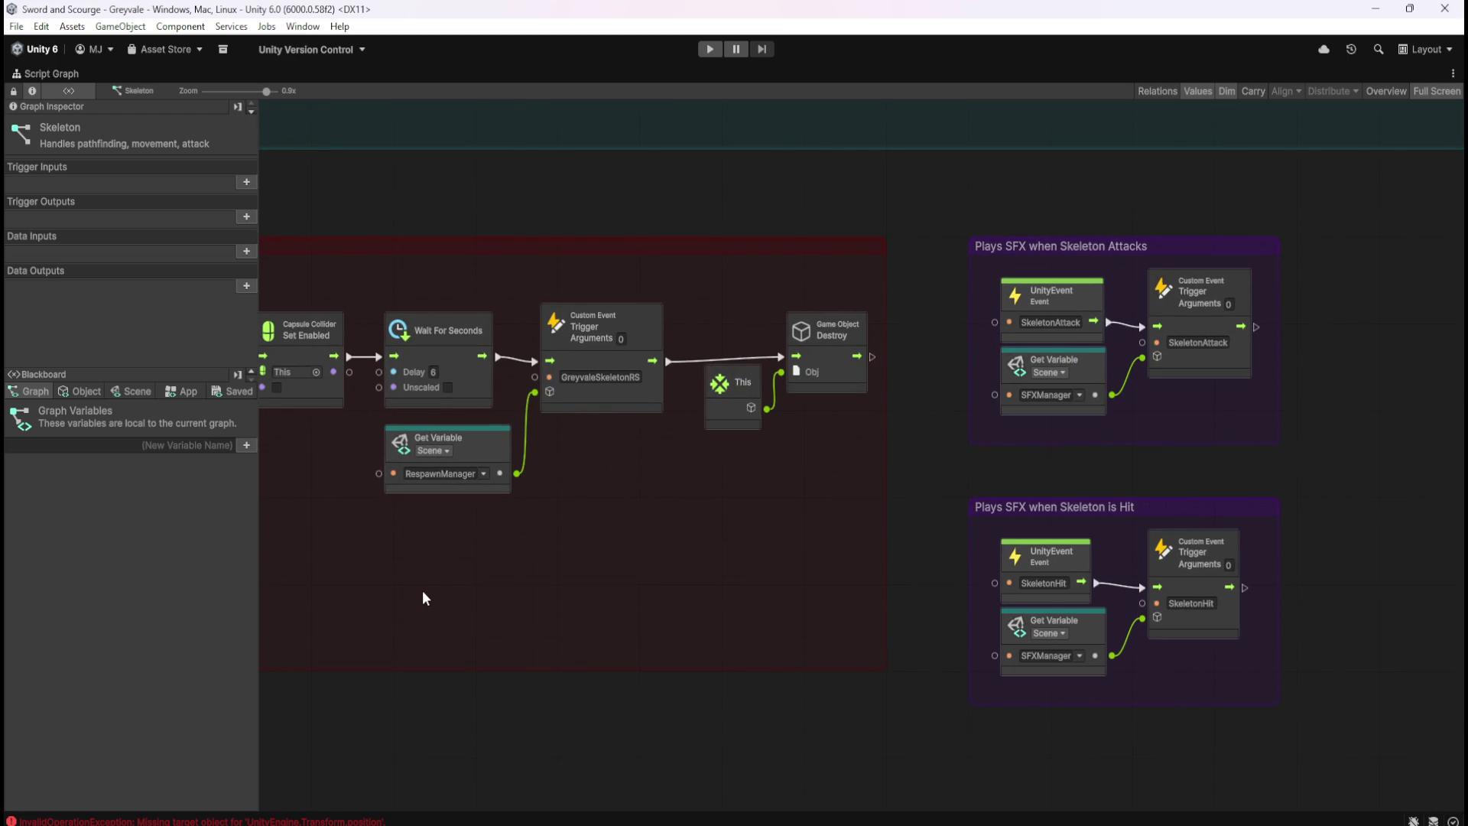
drag(859, 523, 317, 809)
mouse_move(1131, 427)
mouse_down()
mouse_move(947, 558)
mouse_move(566, 624)
mouse_move(887, 604)
mouse_up()
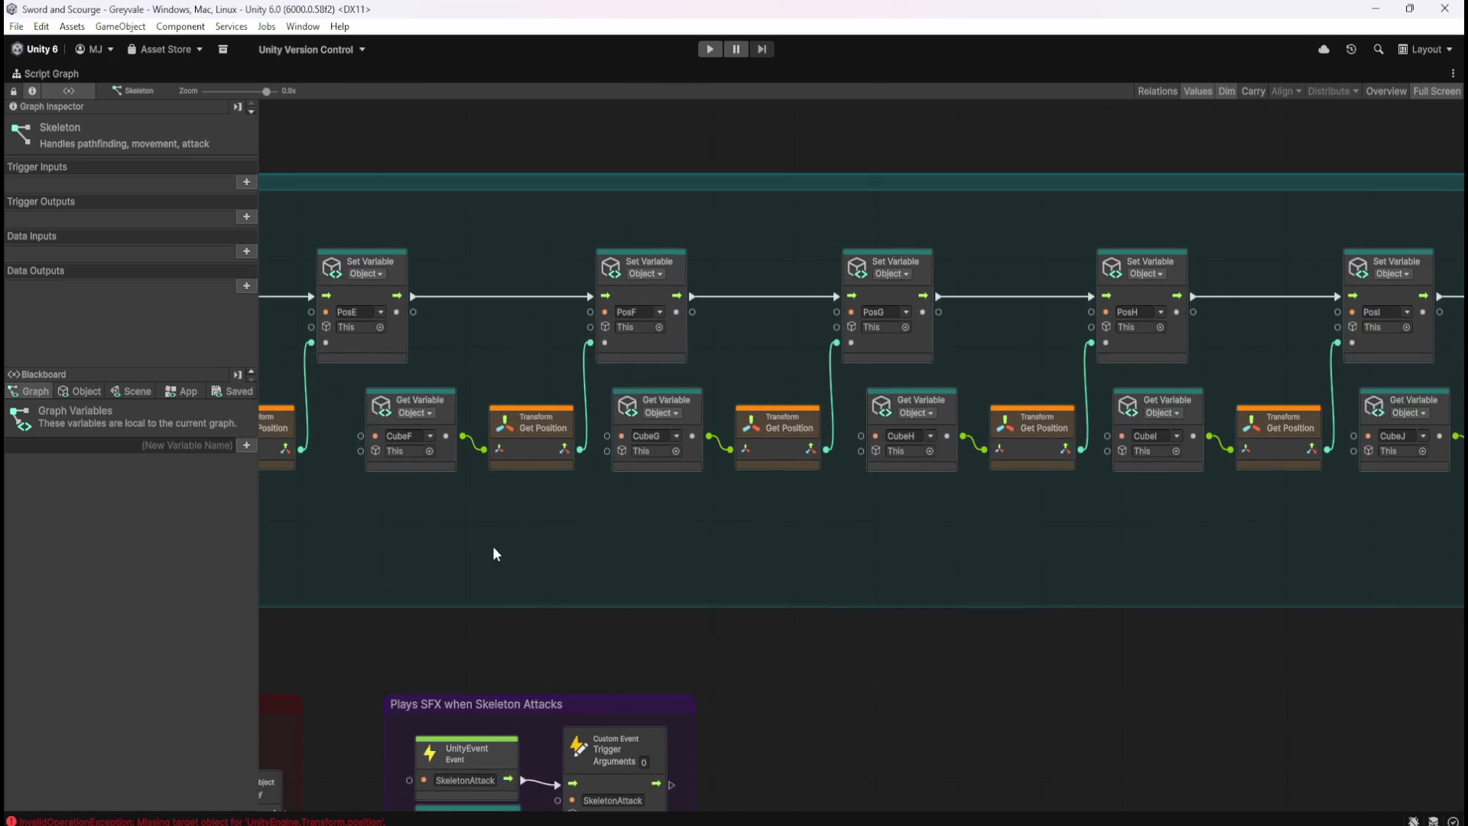
drag(498, 550, 1090, 561)
drag(434, 570, 1178, 558)
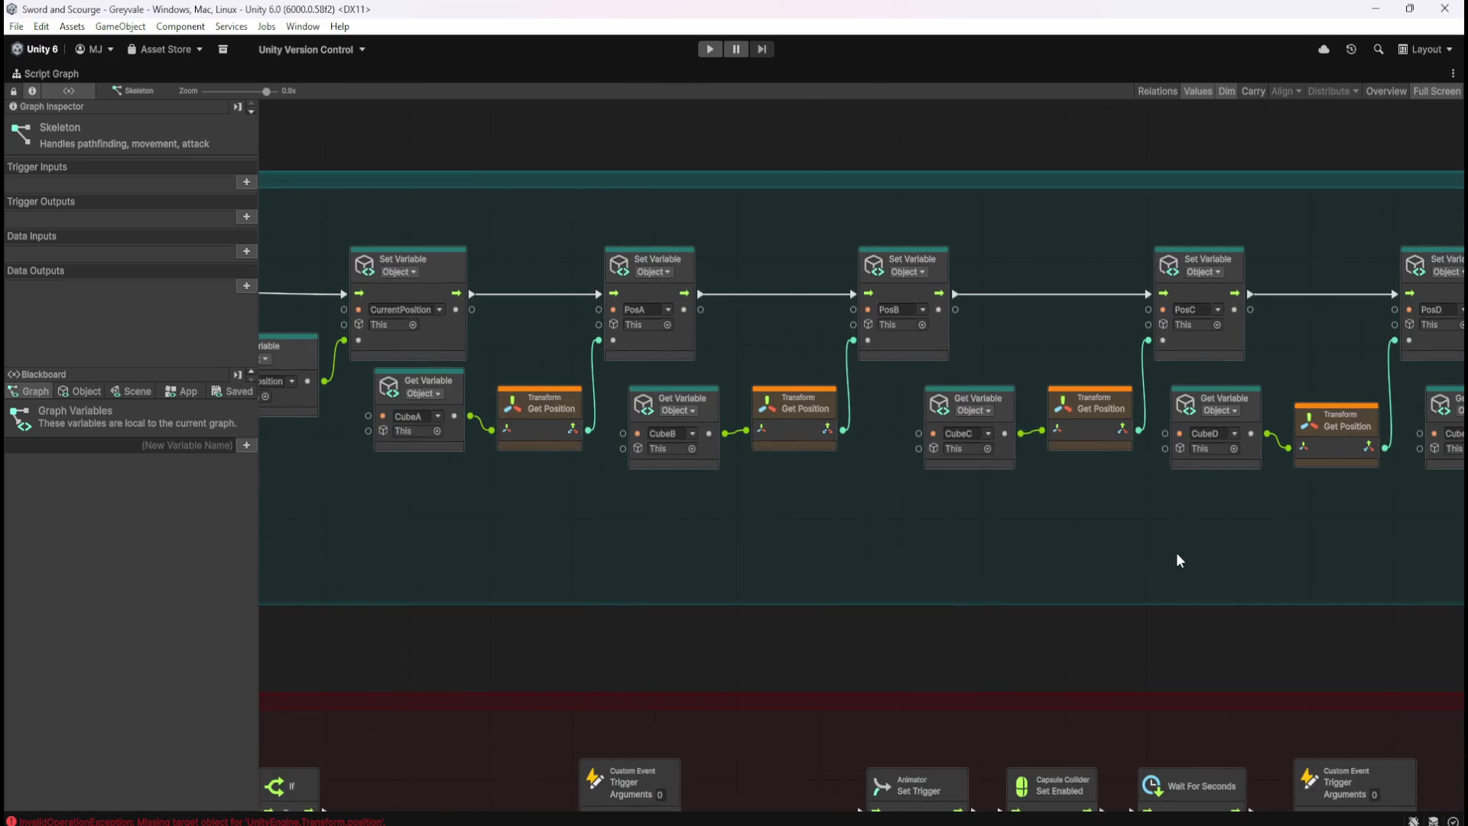
drag(799, 517, 1247, 449)
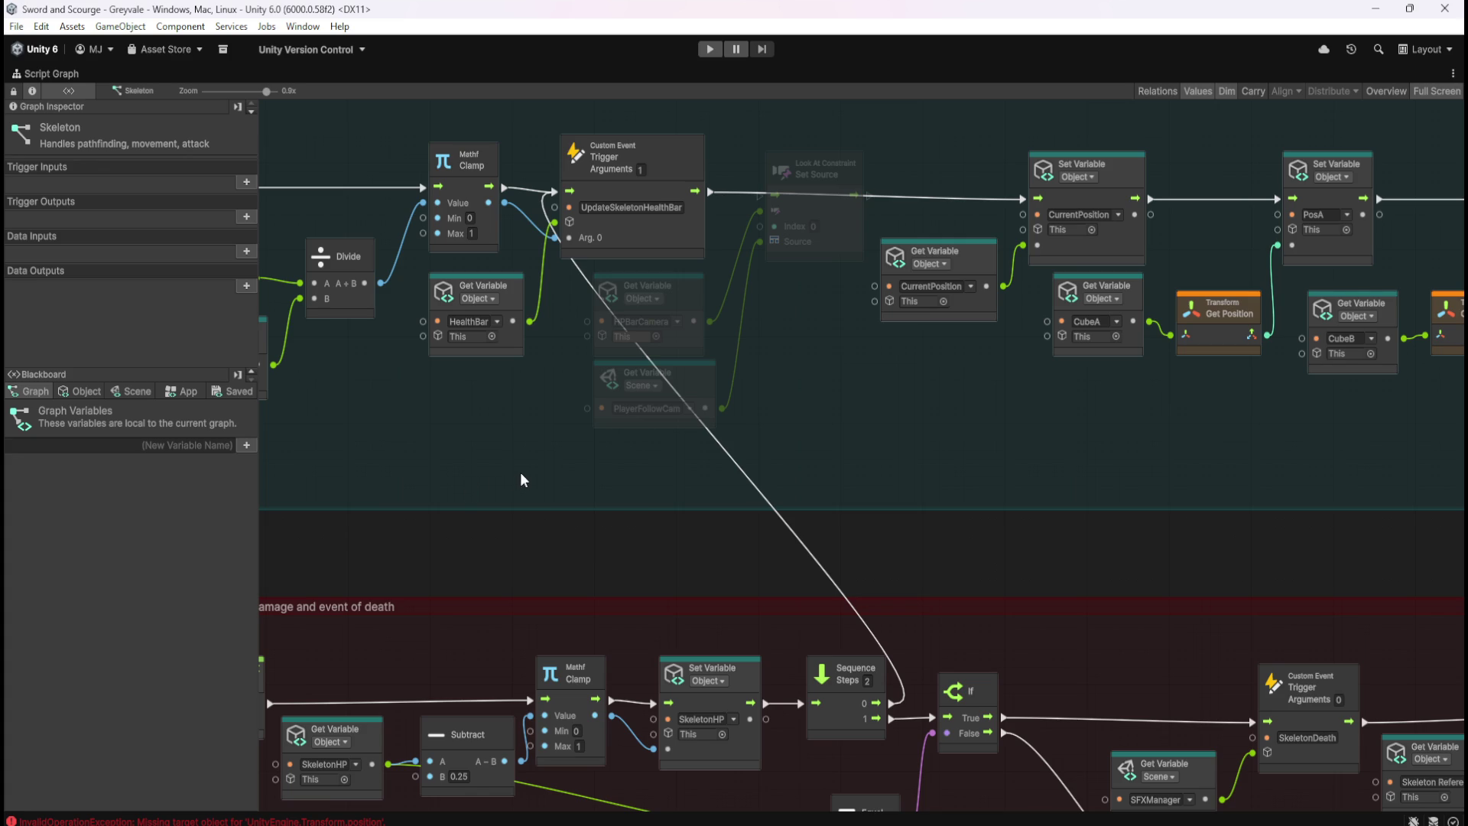
drag(522, 480, 1272, 255)
drag(1103, 652, 741, 377)
mouse_move(933, 550)
mouse_down()
mouse_move(816, 459)
mouse_move(853, 367)
mouse_move(865, 471)
mouse_up()
List the Skeleton's object variables down to HealthBar and HPBarCamera, then restore the layout
click(95, 393)
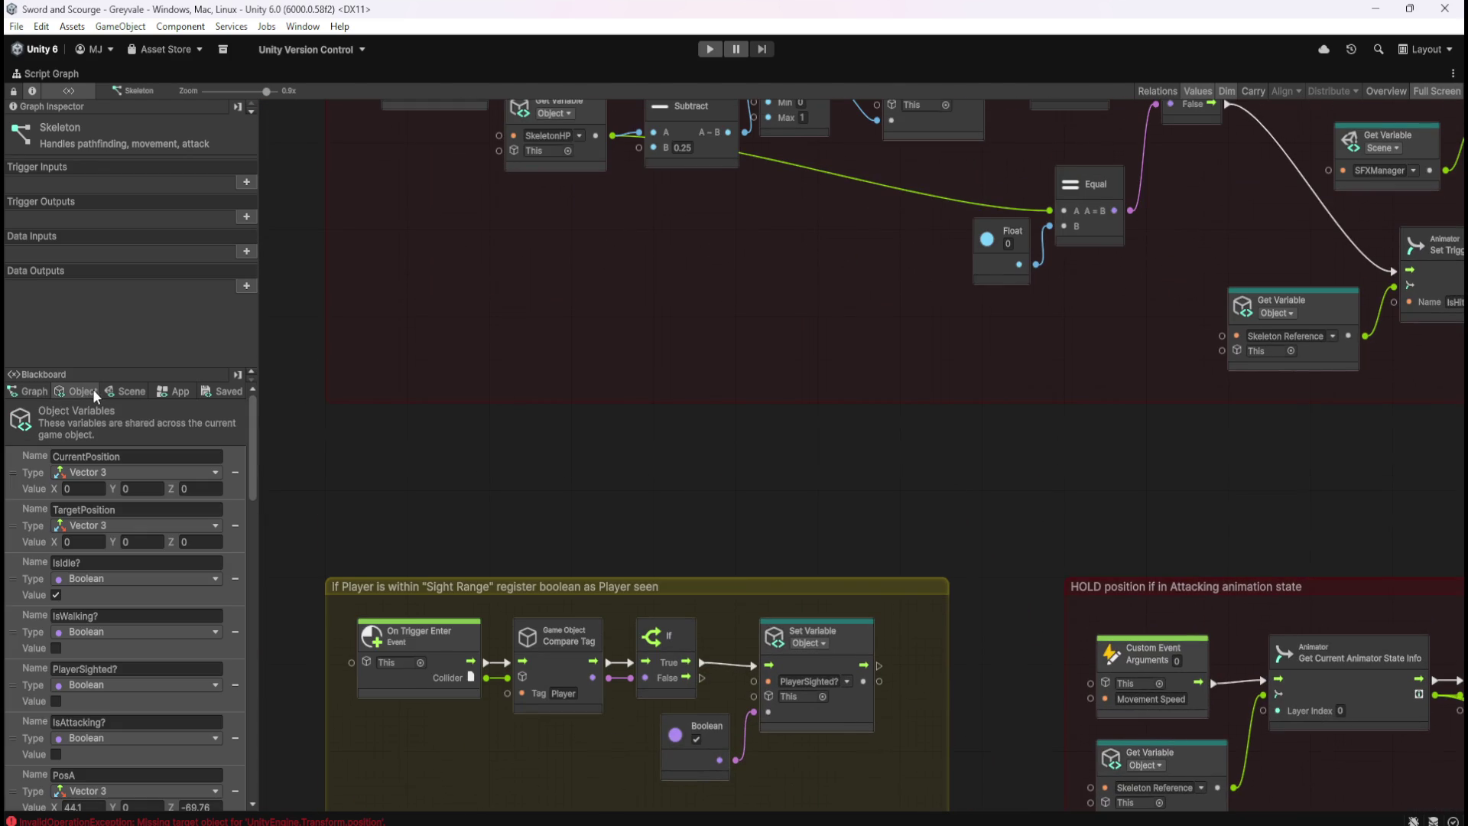
drag(255, 464, 257, 769)
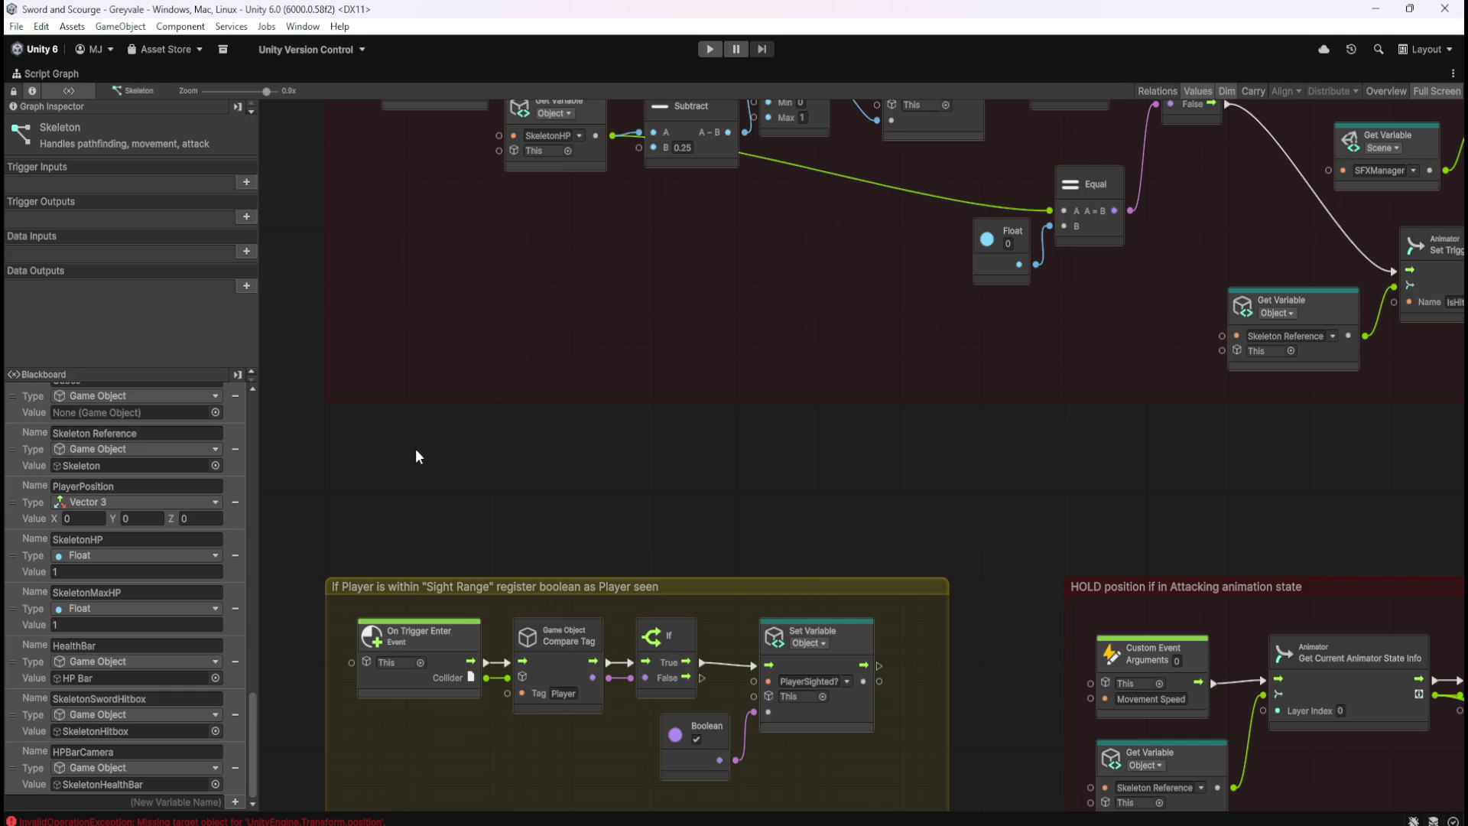
key(shift+space)
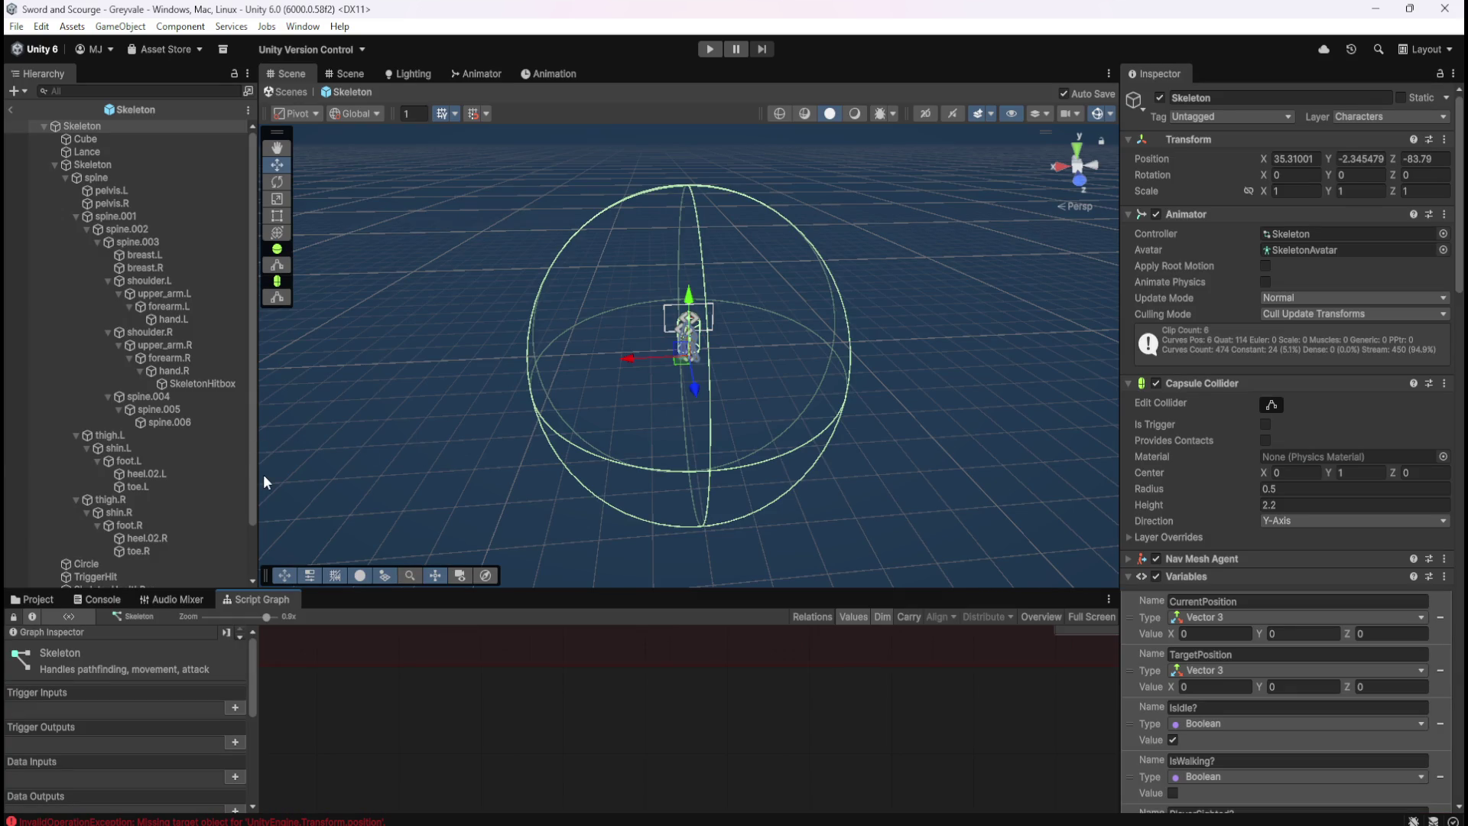
Select HP Bar and SkeletonHealthBar, maximize the HP Bar graph, and list its Scene variables
scroll(157, 489, down, 3)
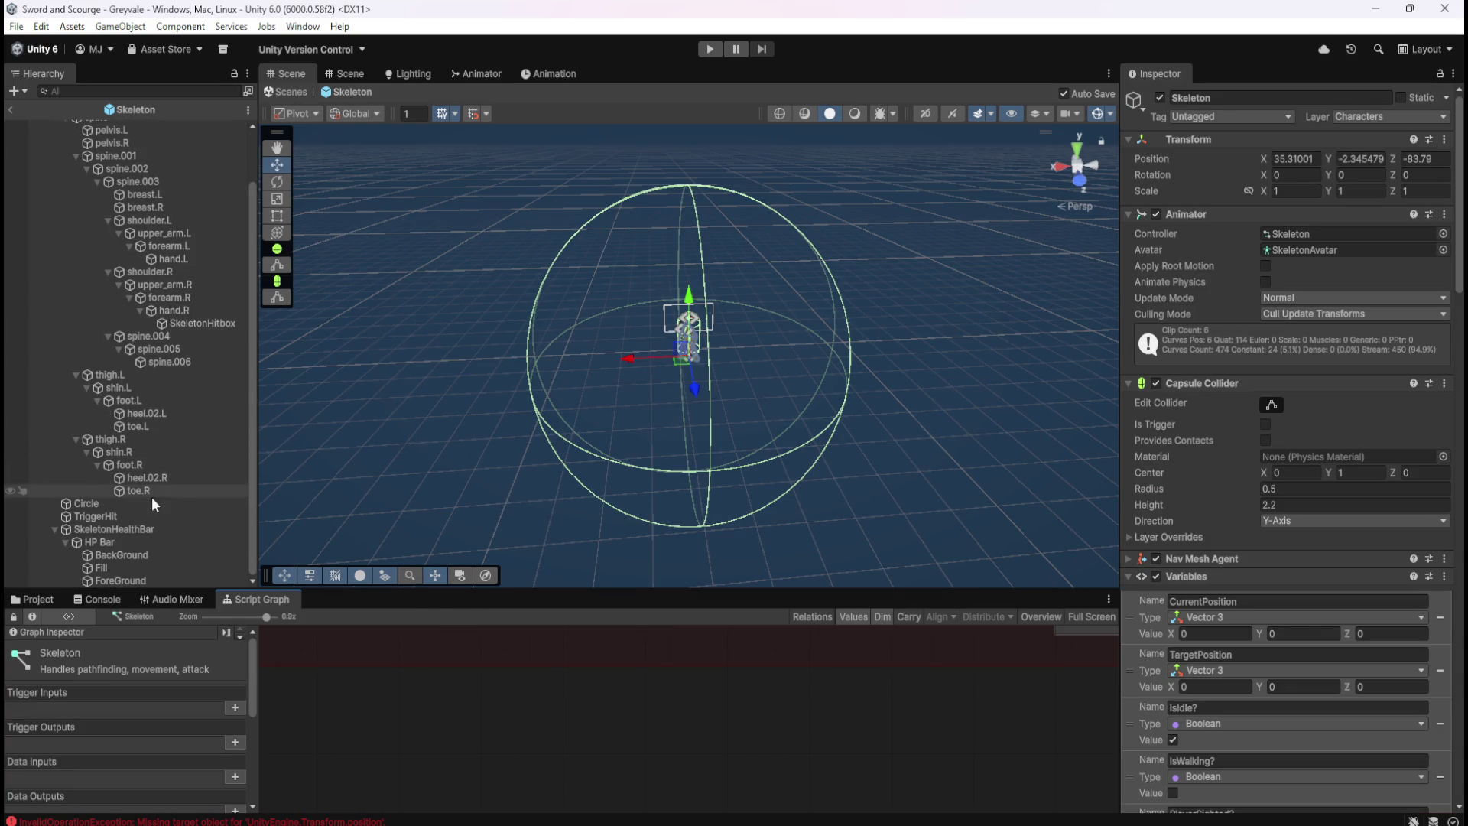
click(118, 543)
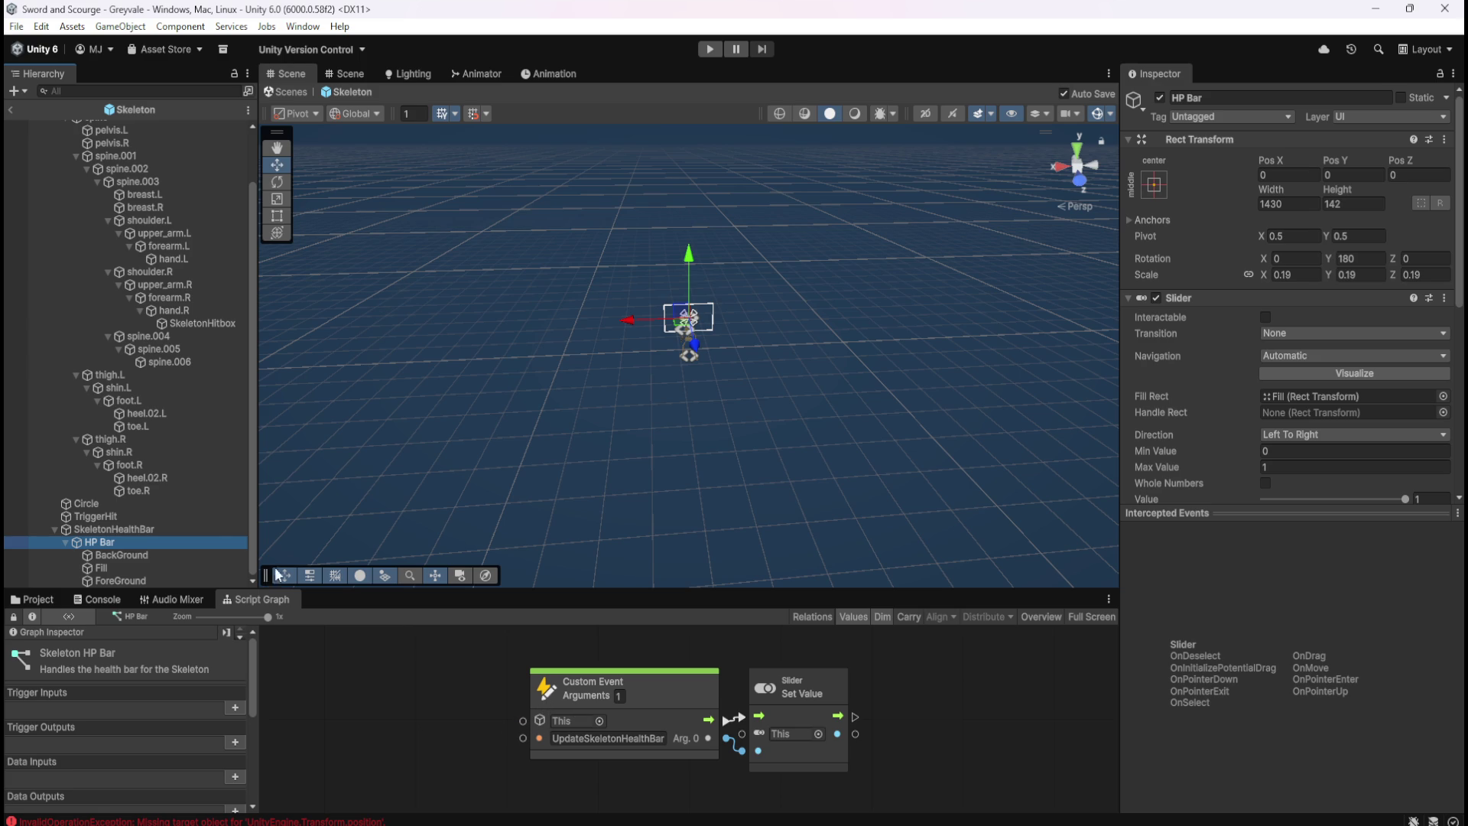
click(105, 528)
scroll(1231, 509, down, 2)
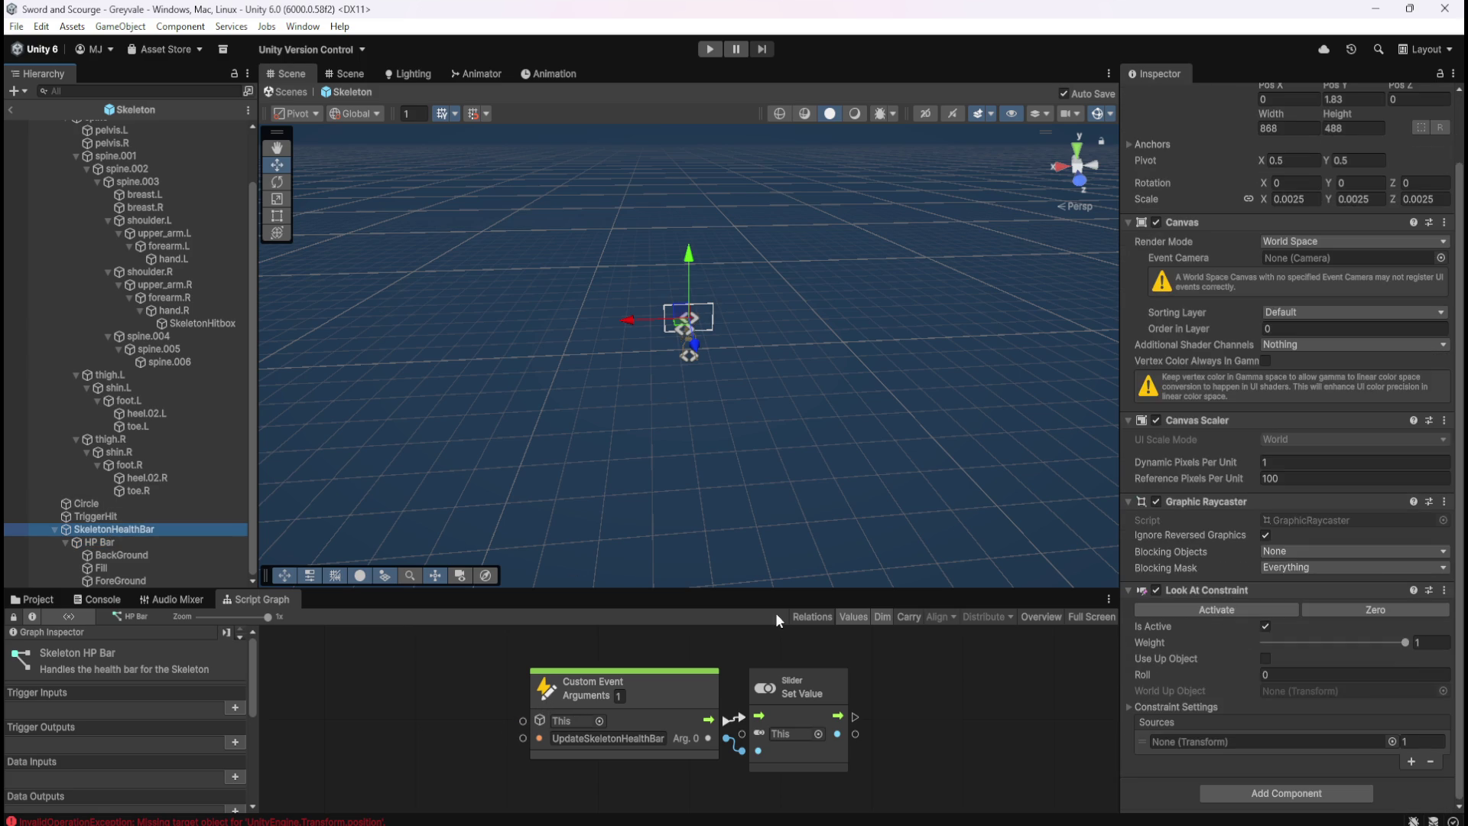
click(120, 540)
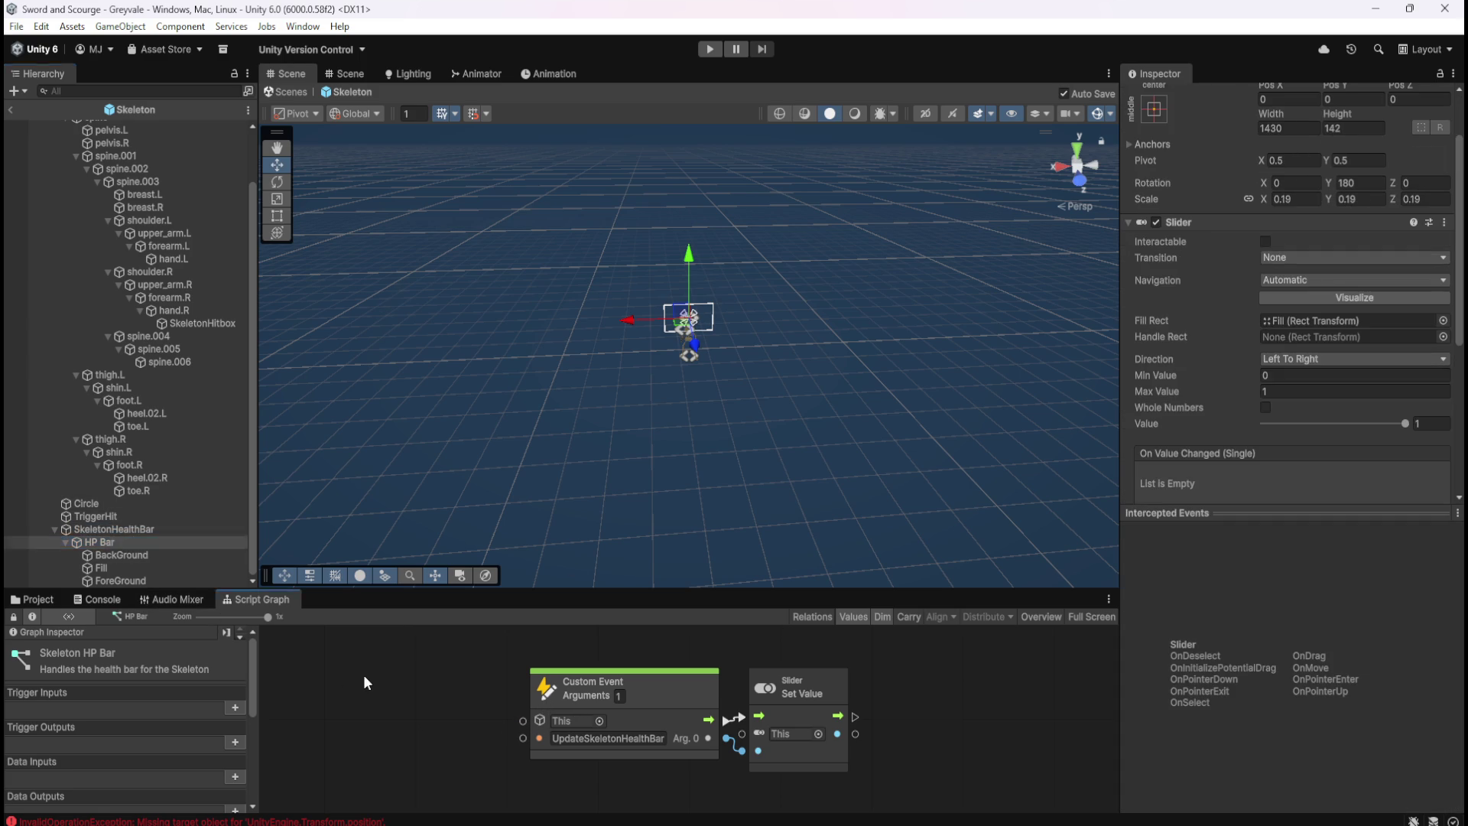
key(shift+space)
click(119, 390)
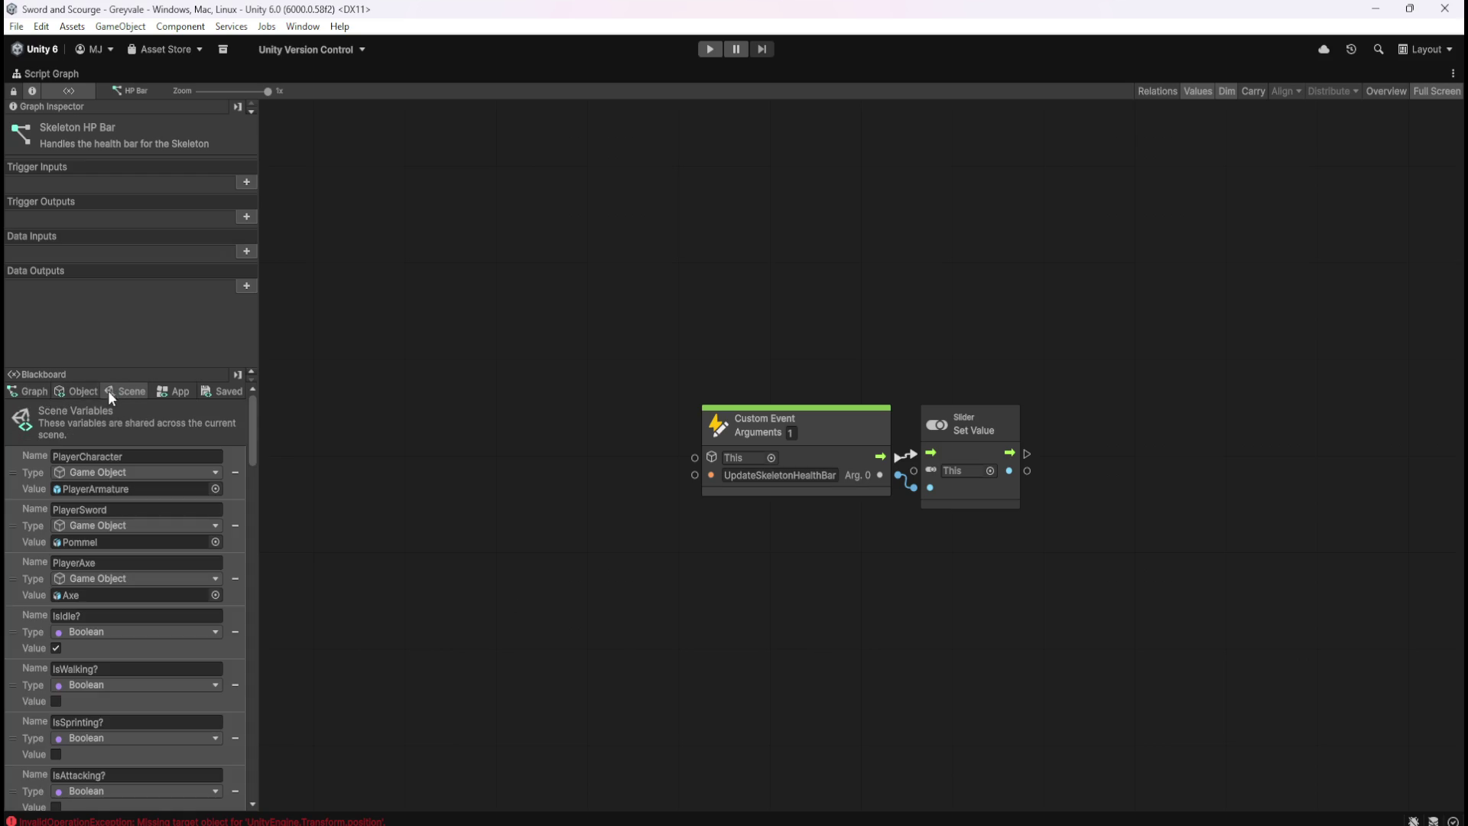
Switch the Blackboard between Graph, Object and Scene variables, ending on Graph
click(43, 394)
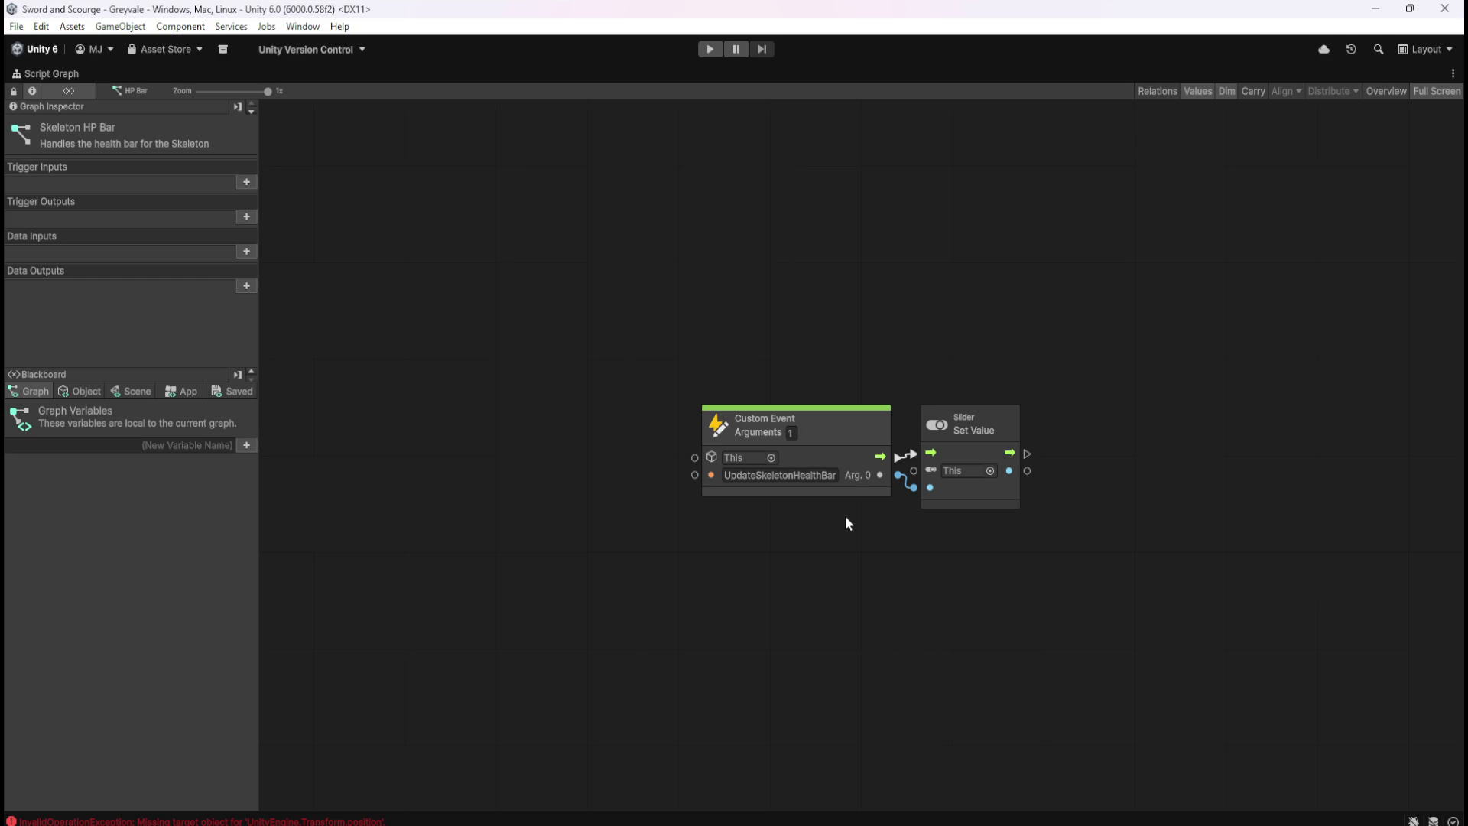
click(62, 390)
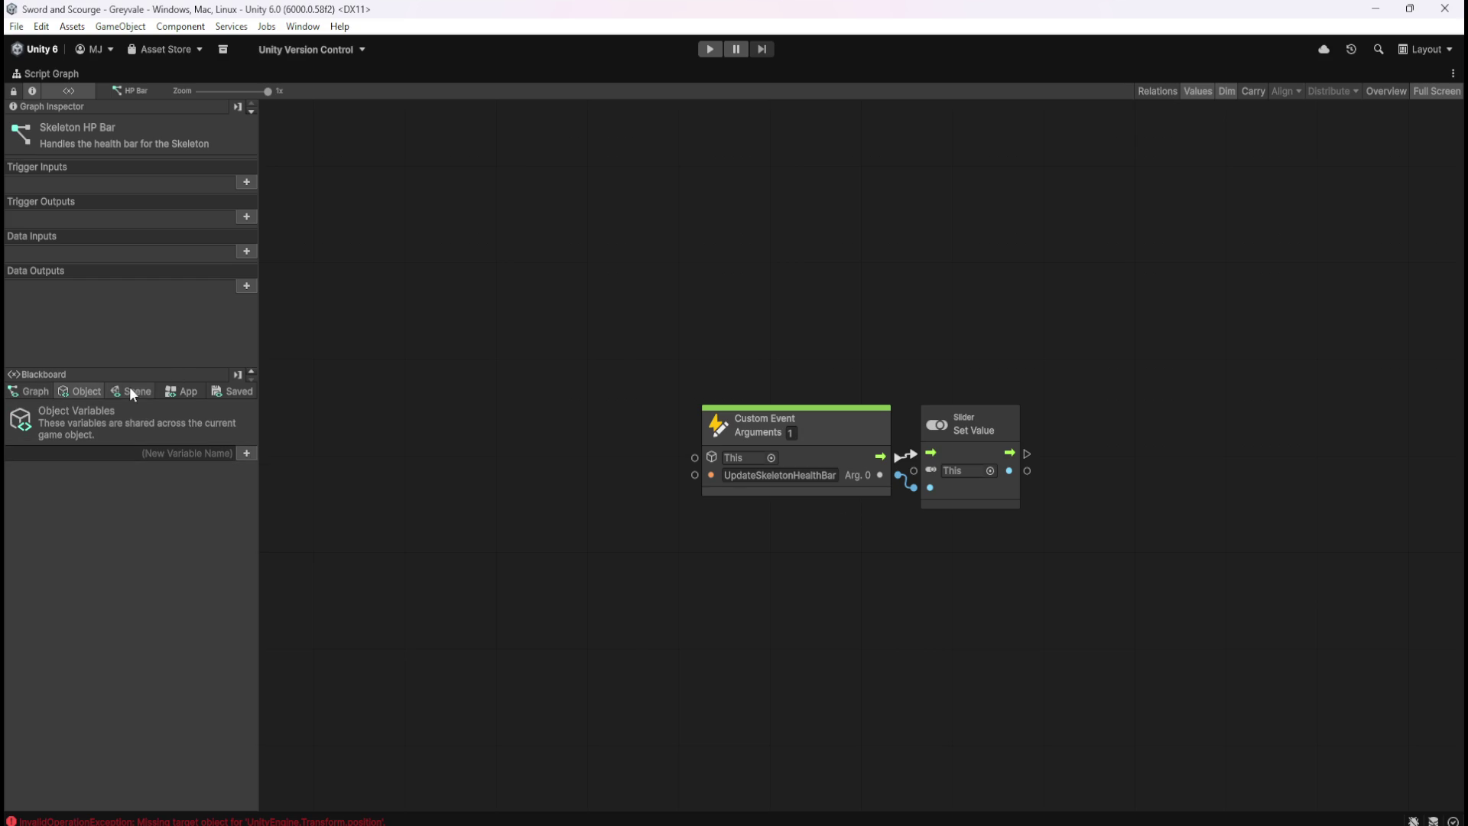
click(130, 389)
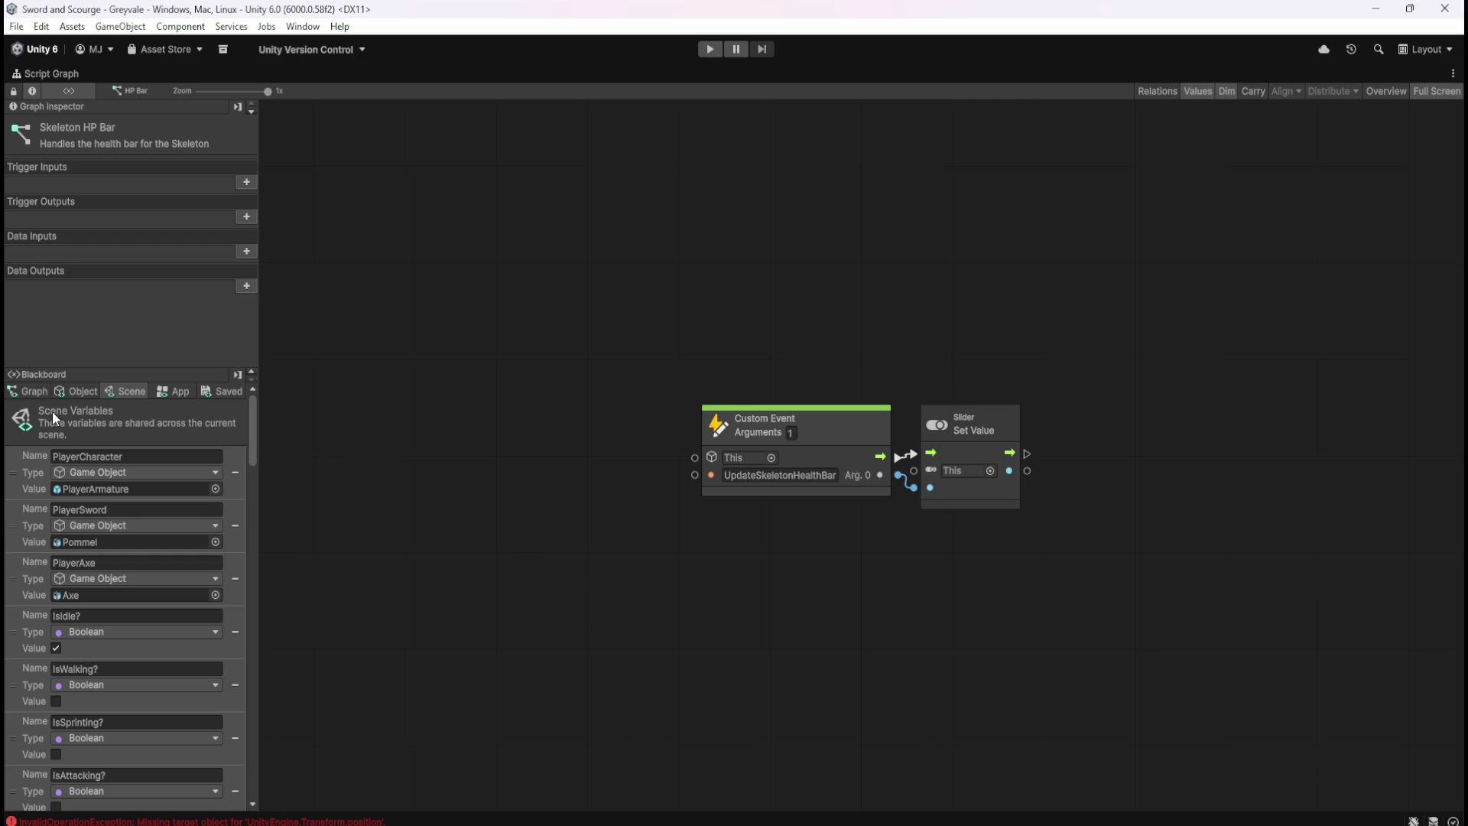
click(46, 391)
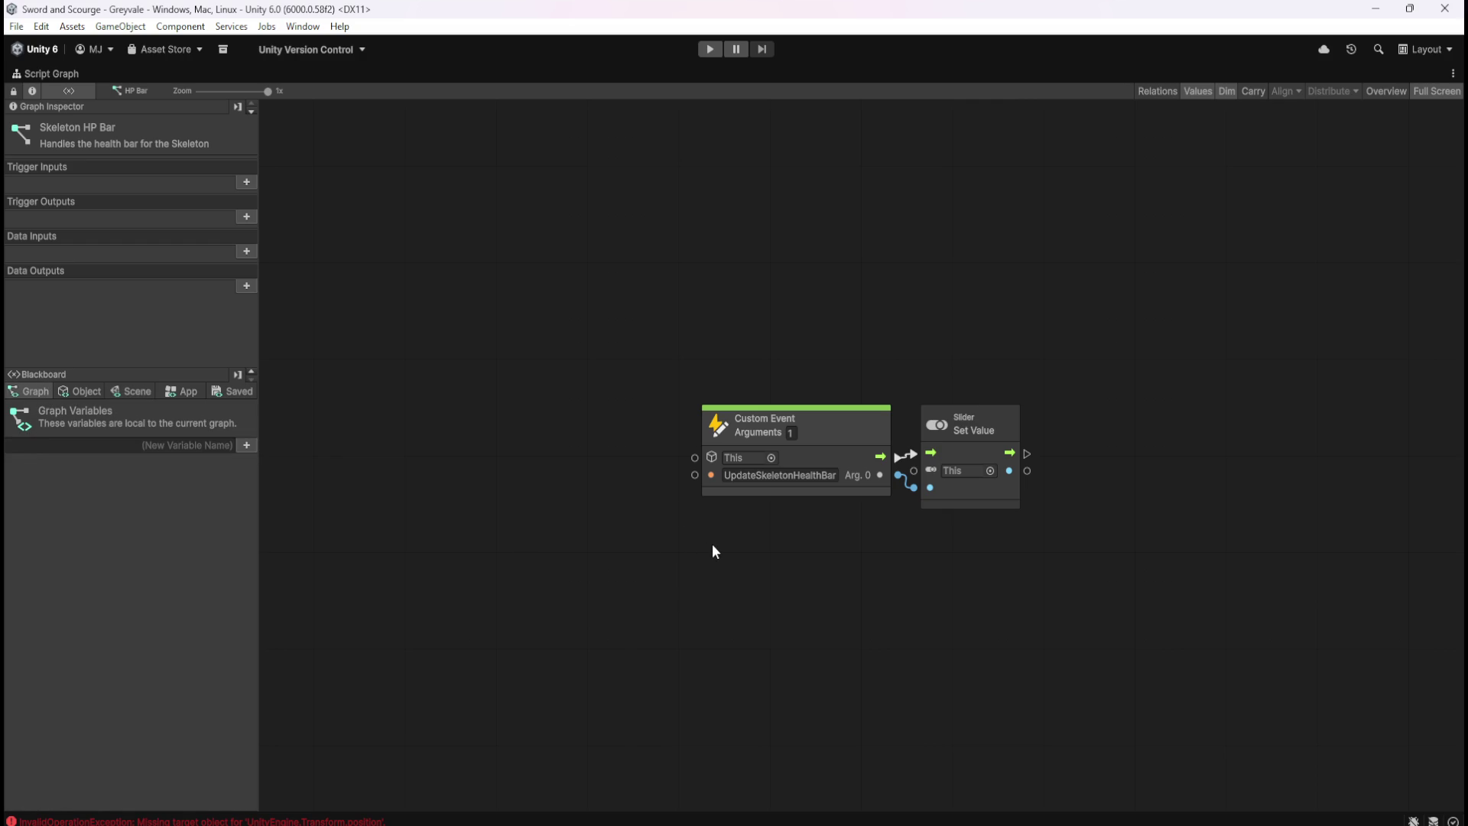
Inspect the UpdateSkeletonHealthBar custom event node, then return to the docked editor layout
click(841, 425)
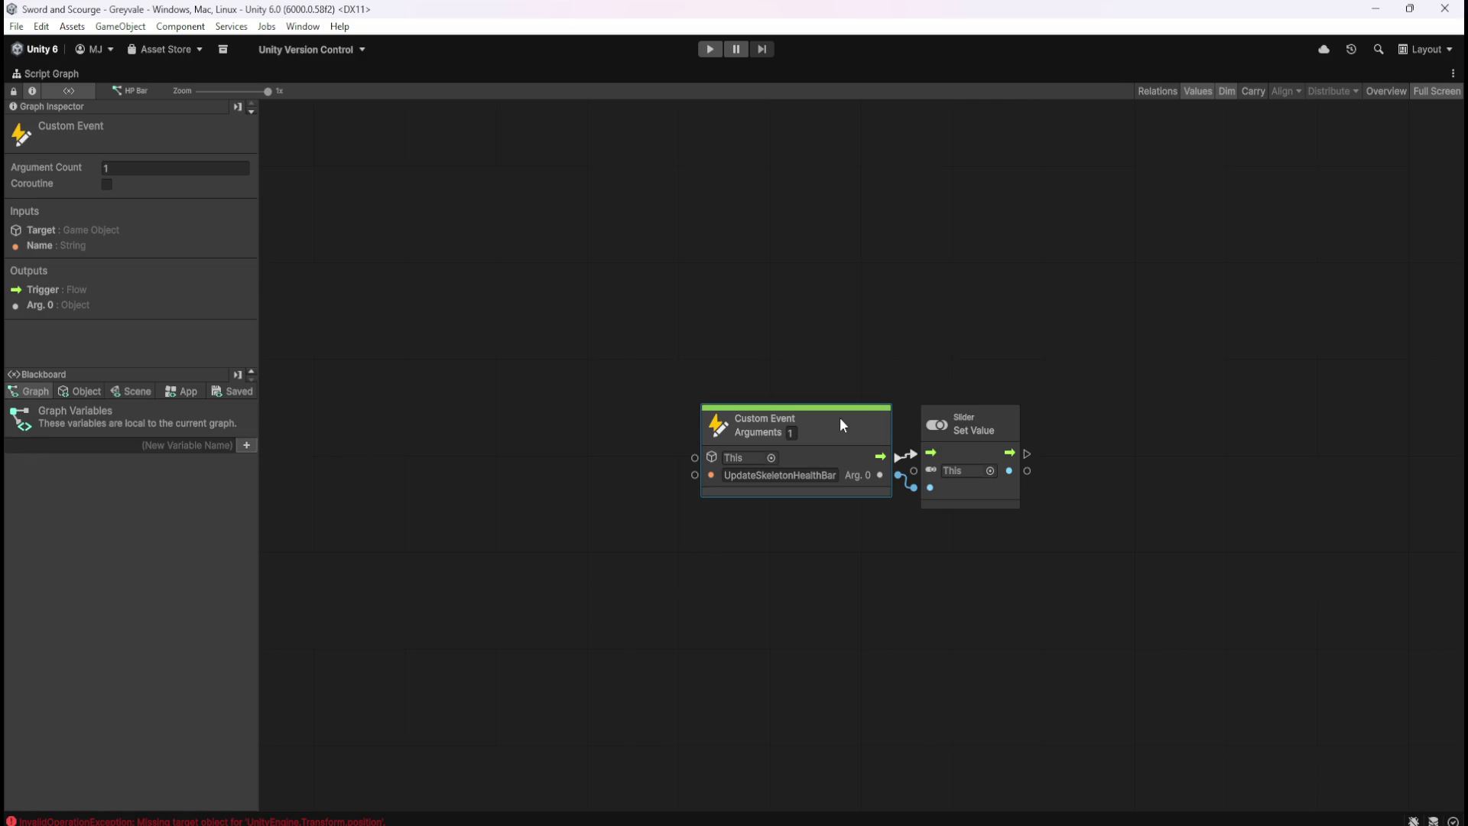
click(570, 556)
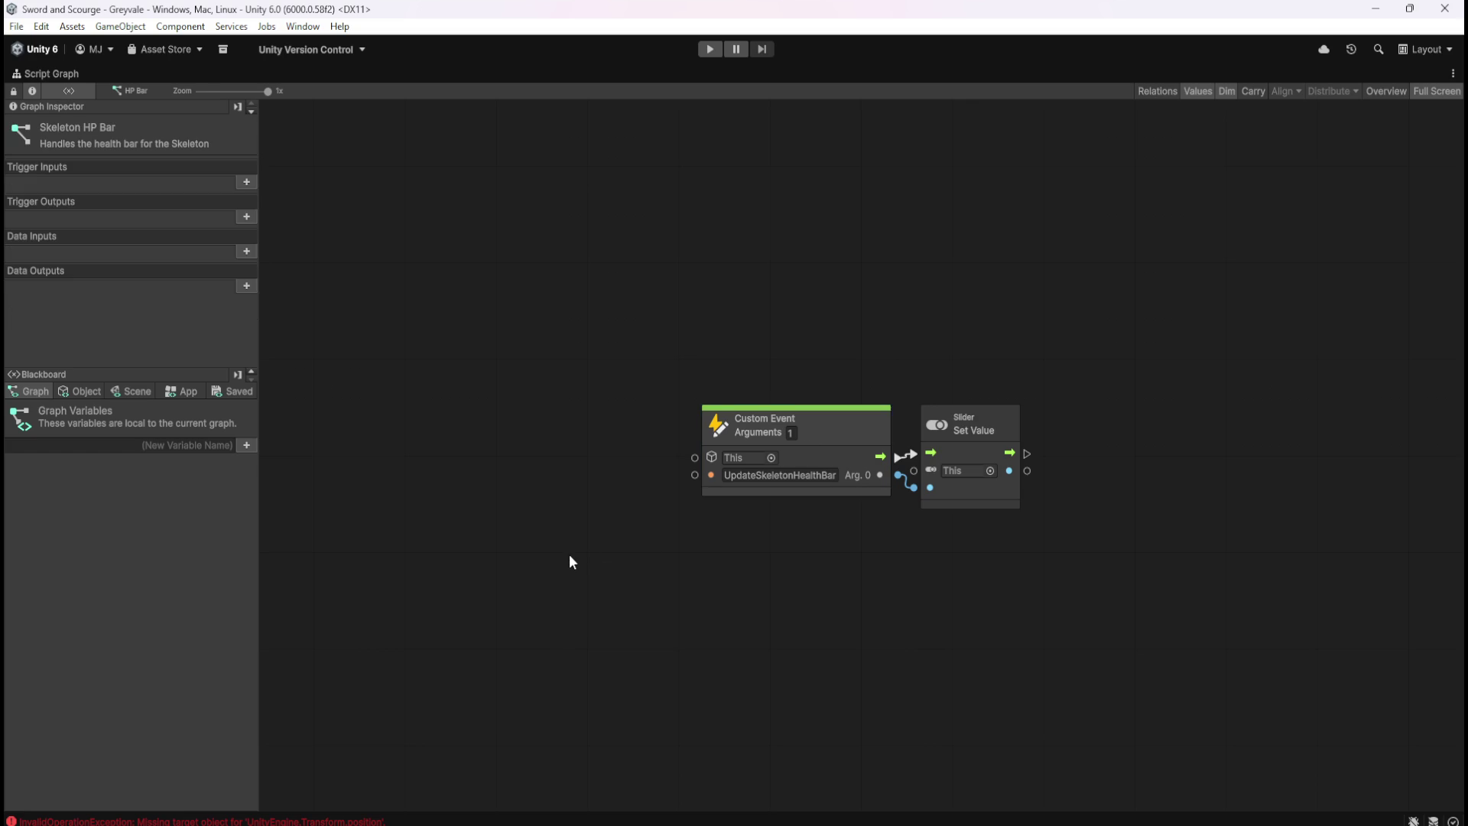
key(shift+space)
scroll(159, 499, down, 5)
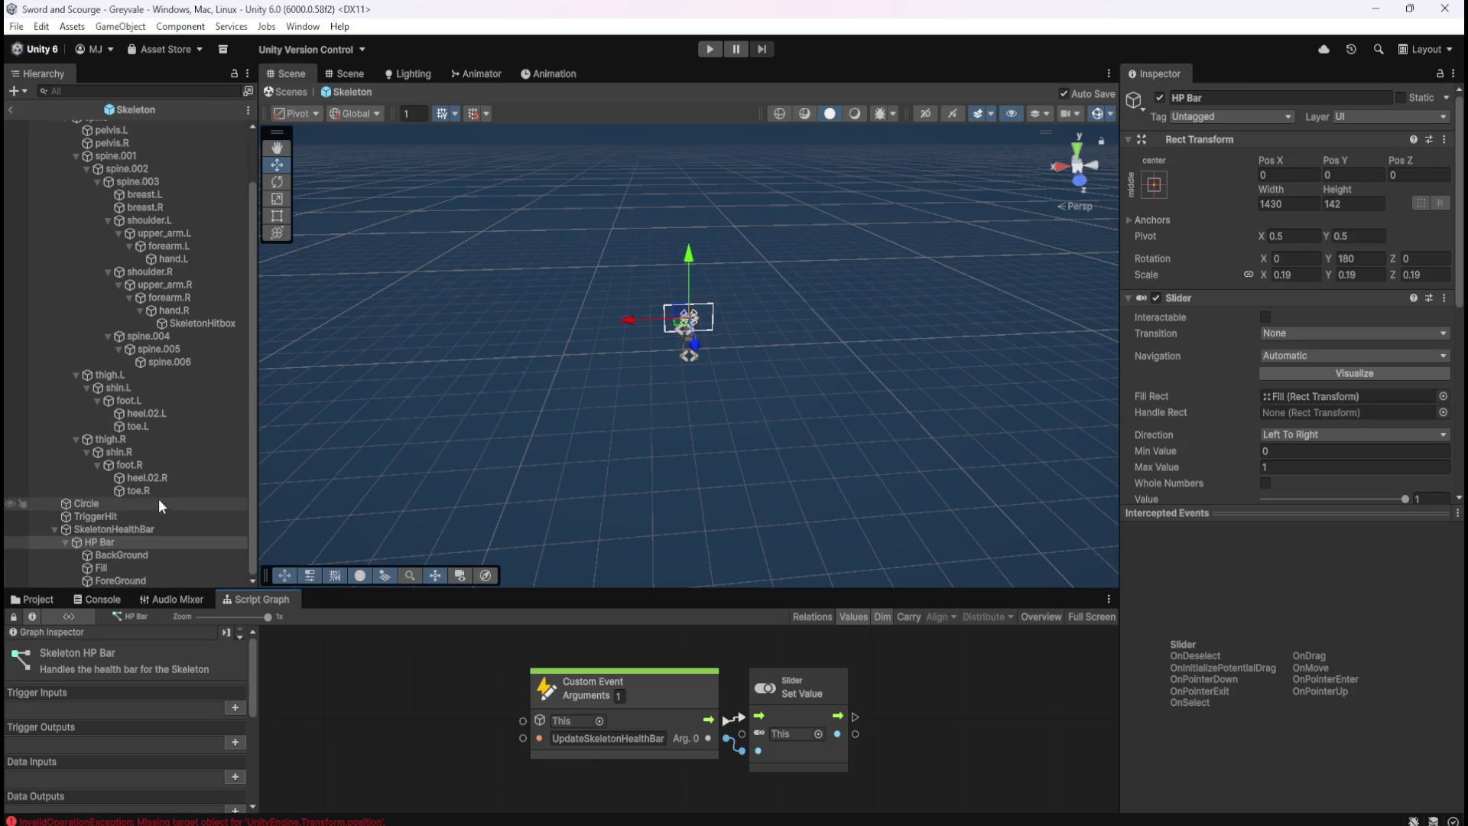
Check SkeletonHealthBar, HP Bar, BackGround and Fill components in the Inspector and preview the HP Bar graph
click(145, 531)
click(144, 541)
click(192, 555)
click(177, 572)
click(174, 543)
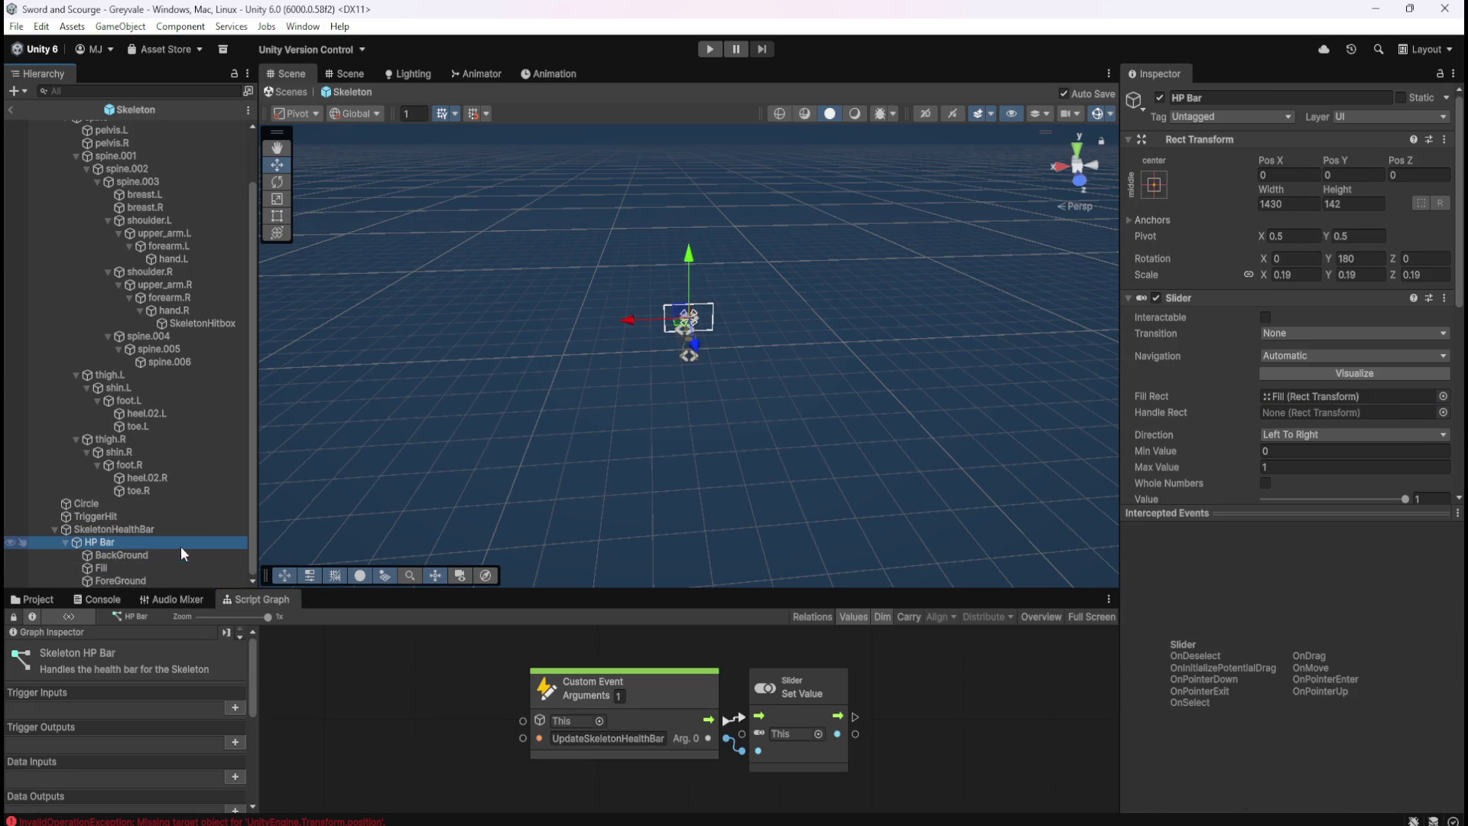
click(192, 530)
click(181, 541)
scroll(1264, 387, down, 3)
scroll(1263, 386, down, 4)
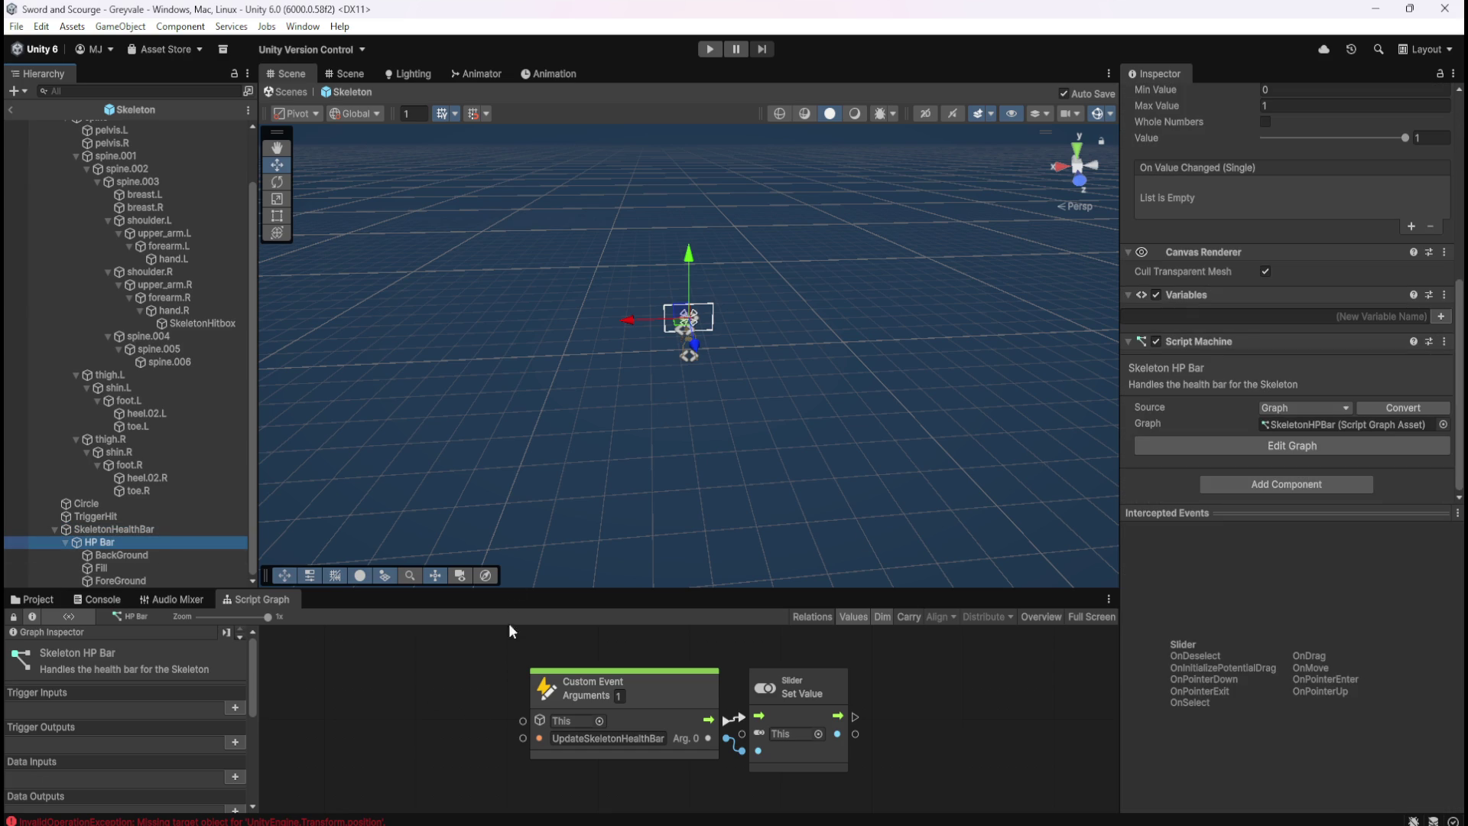
key(shift+space)
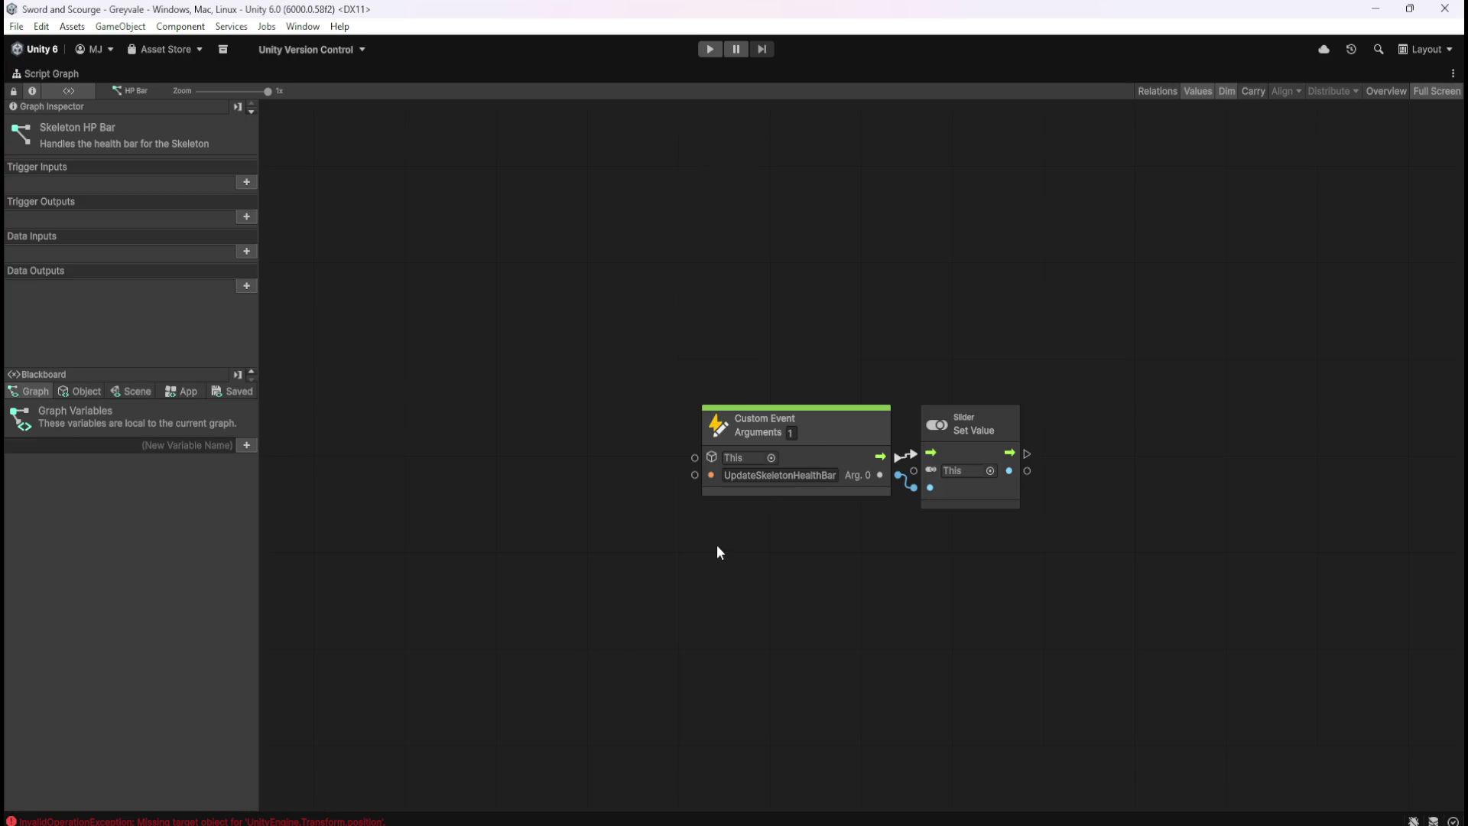
key(shift+space)
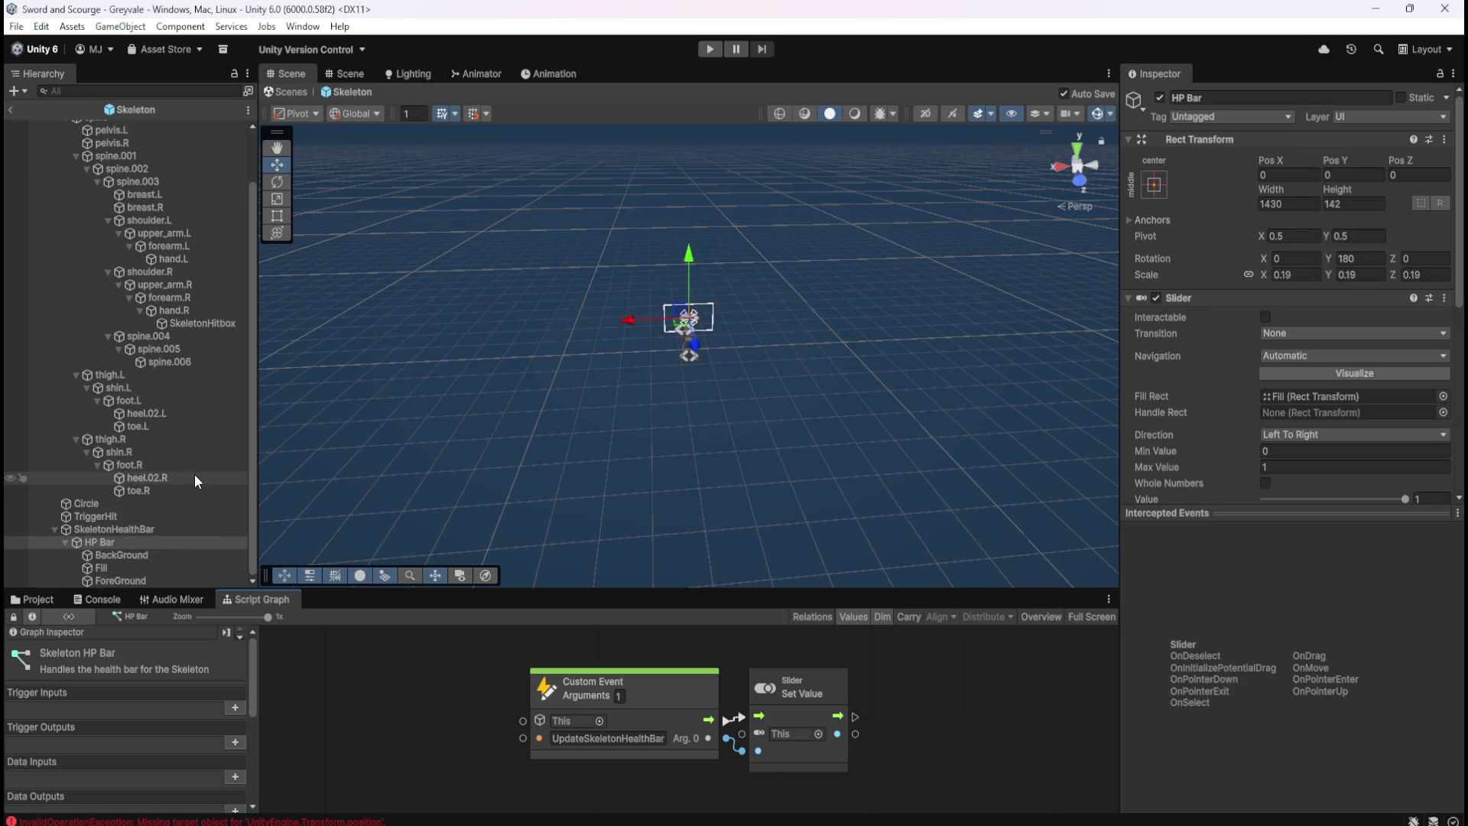
Select the Skeleton and maximize its script graph with object variables listed
scroll(194, 474, up, 2)
click(103, 125)
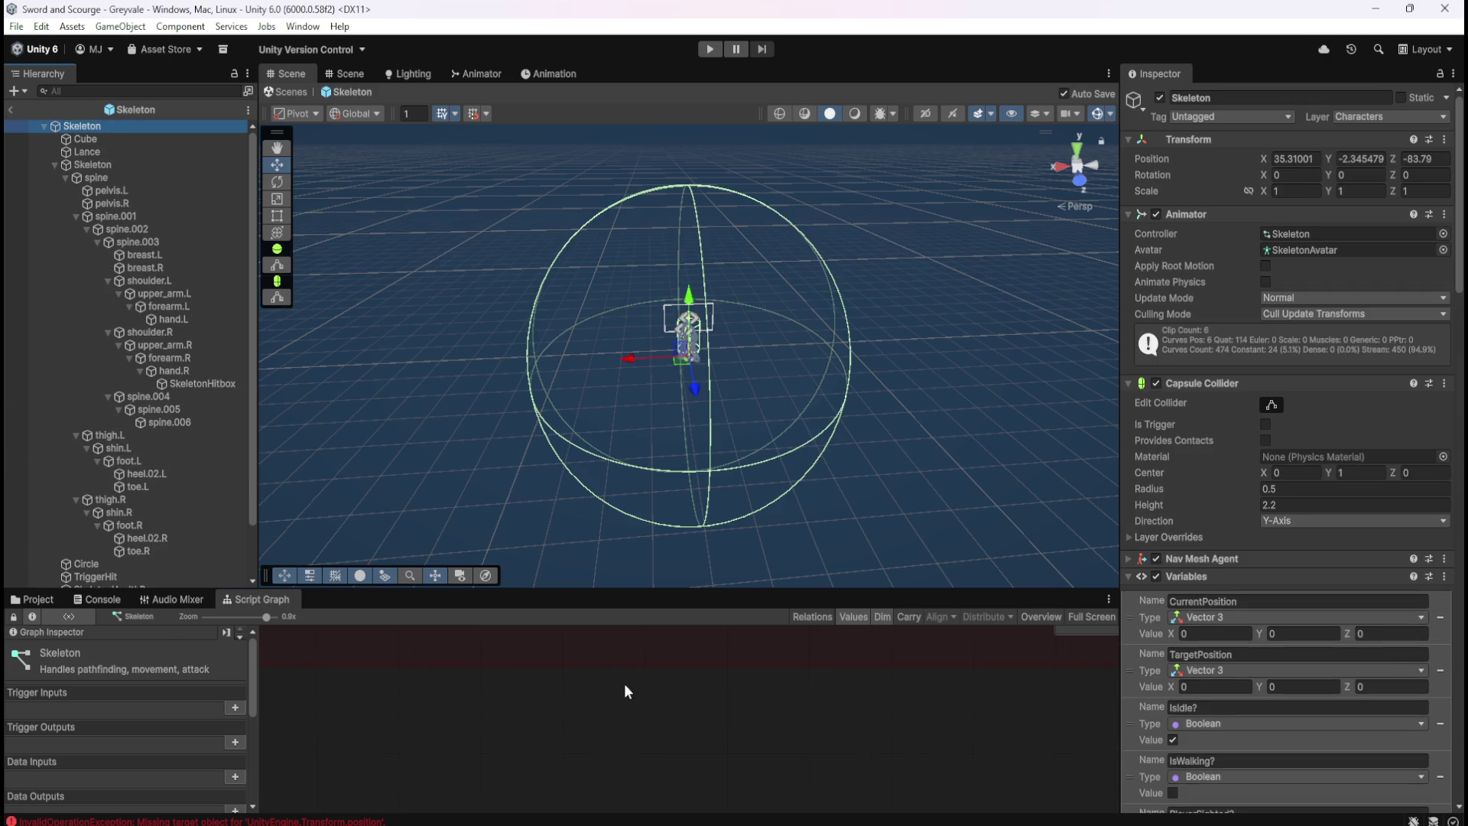
key(shift+space)
scroll(810, 487, down, 8)
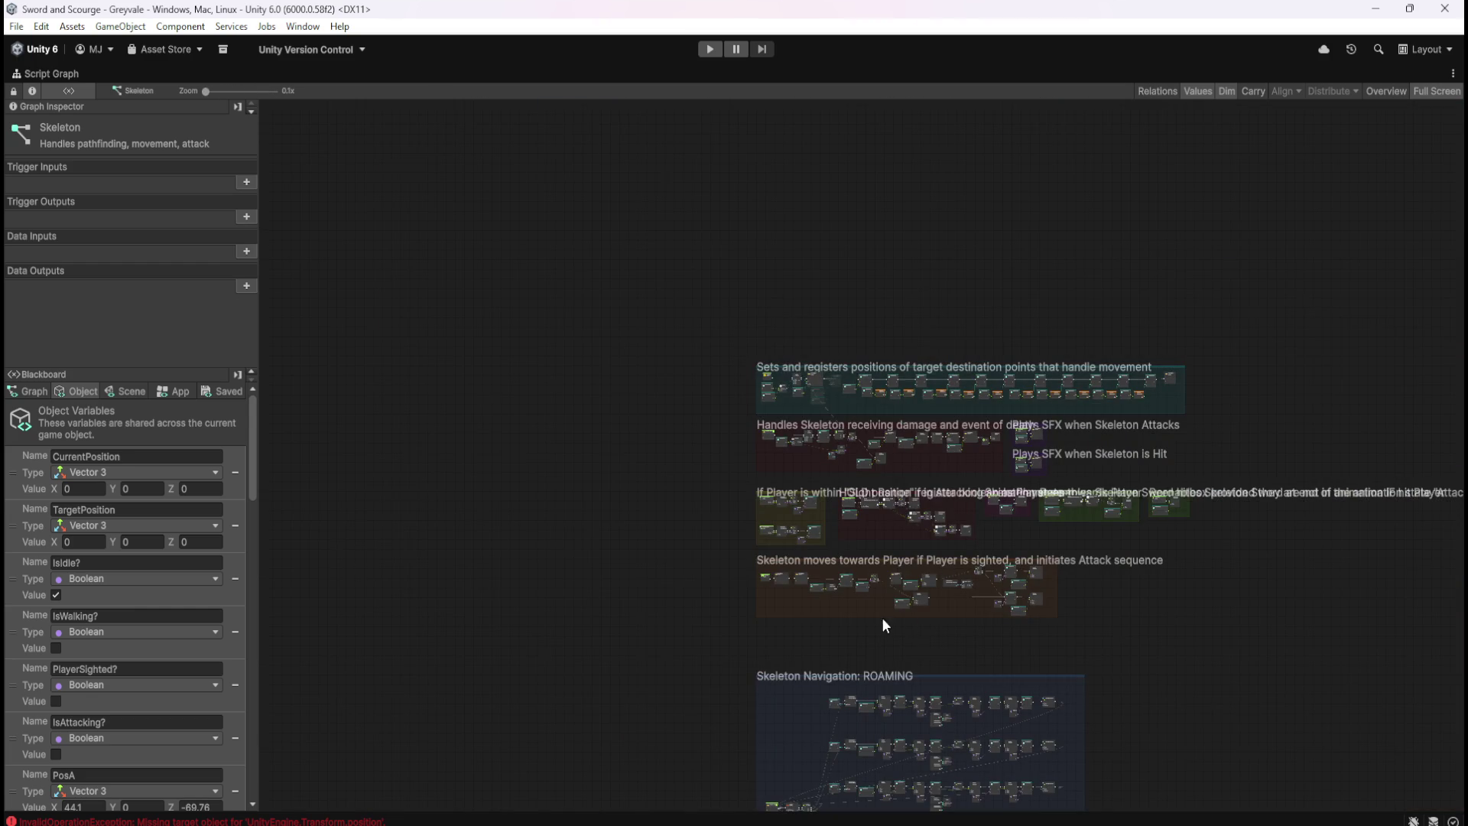
Restore the standard editor layout and scroll the Hierarchy down to the SkeletonHealthBar objects
scroll(876, 616, up, 3)
scroll(902, 521, down, 2)
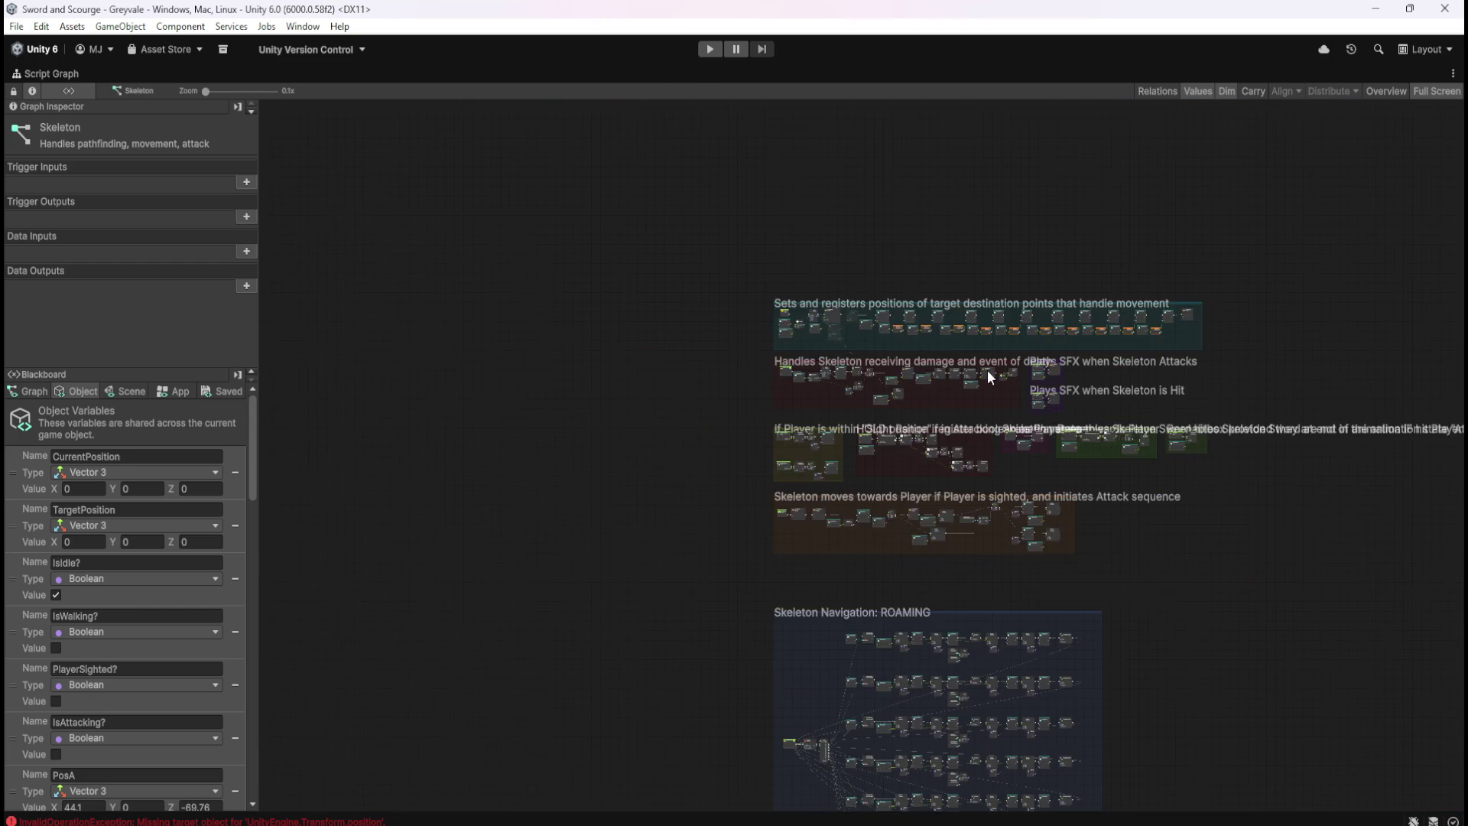
scroll(855, 406, up, 3)
scroll(424, 439, up, 1)
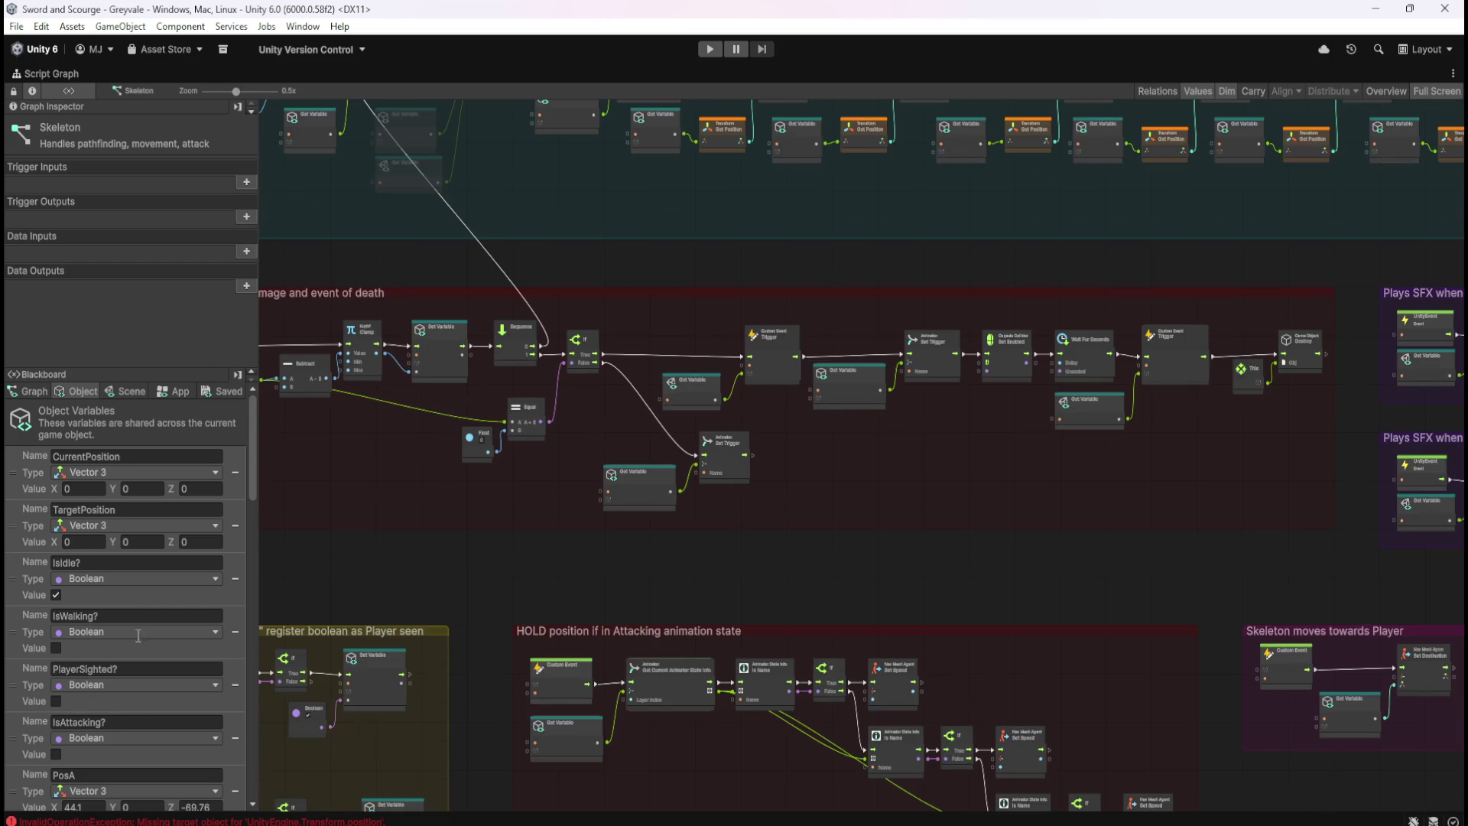
scroll(122, 644, down, 10)
scroll(123, 644, down, 15)
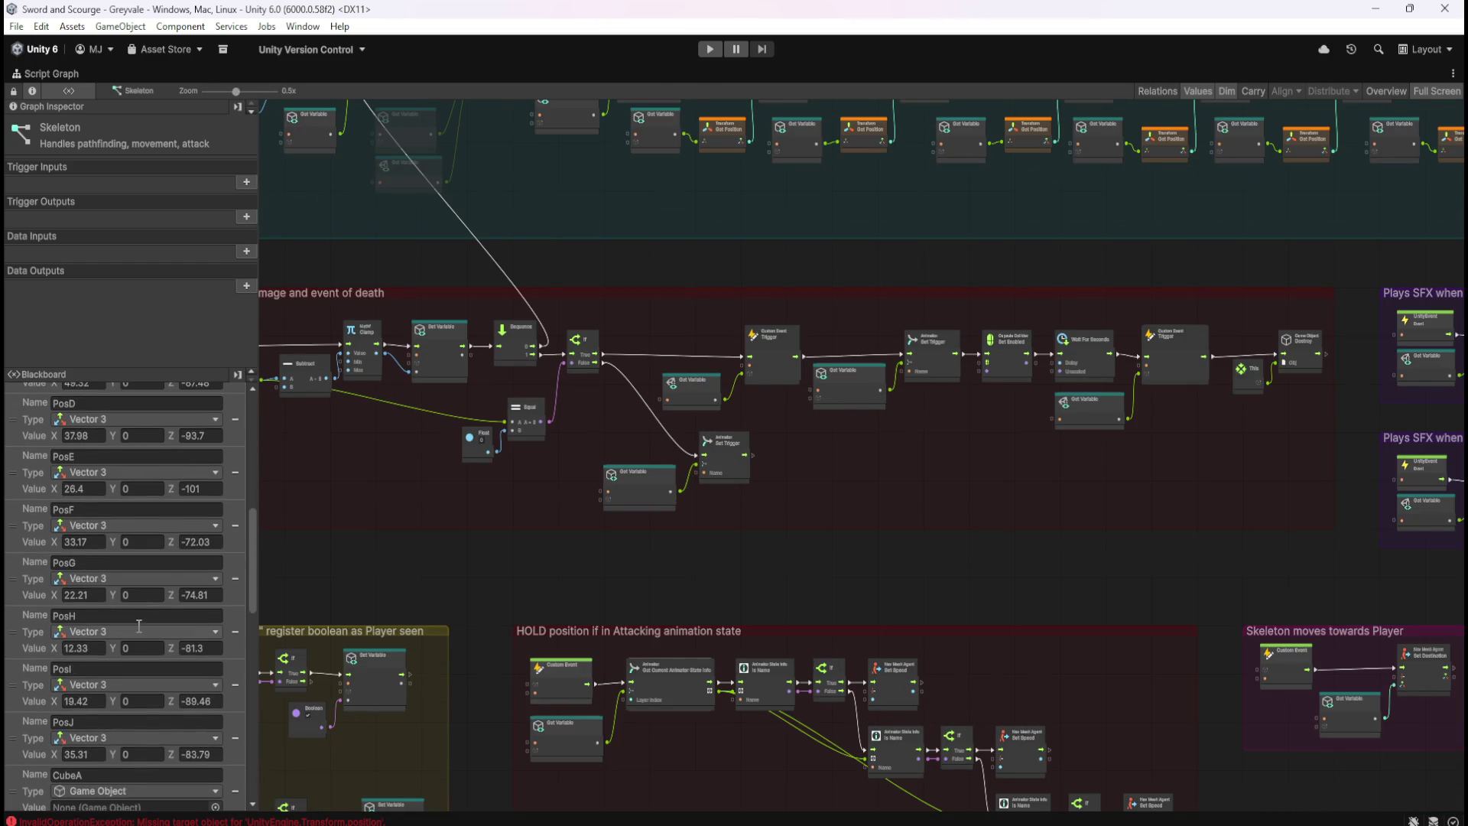
scroll(138, 629, down, 8)
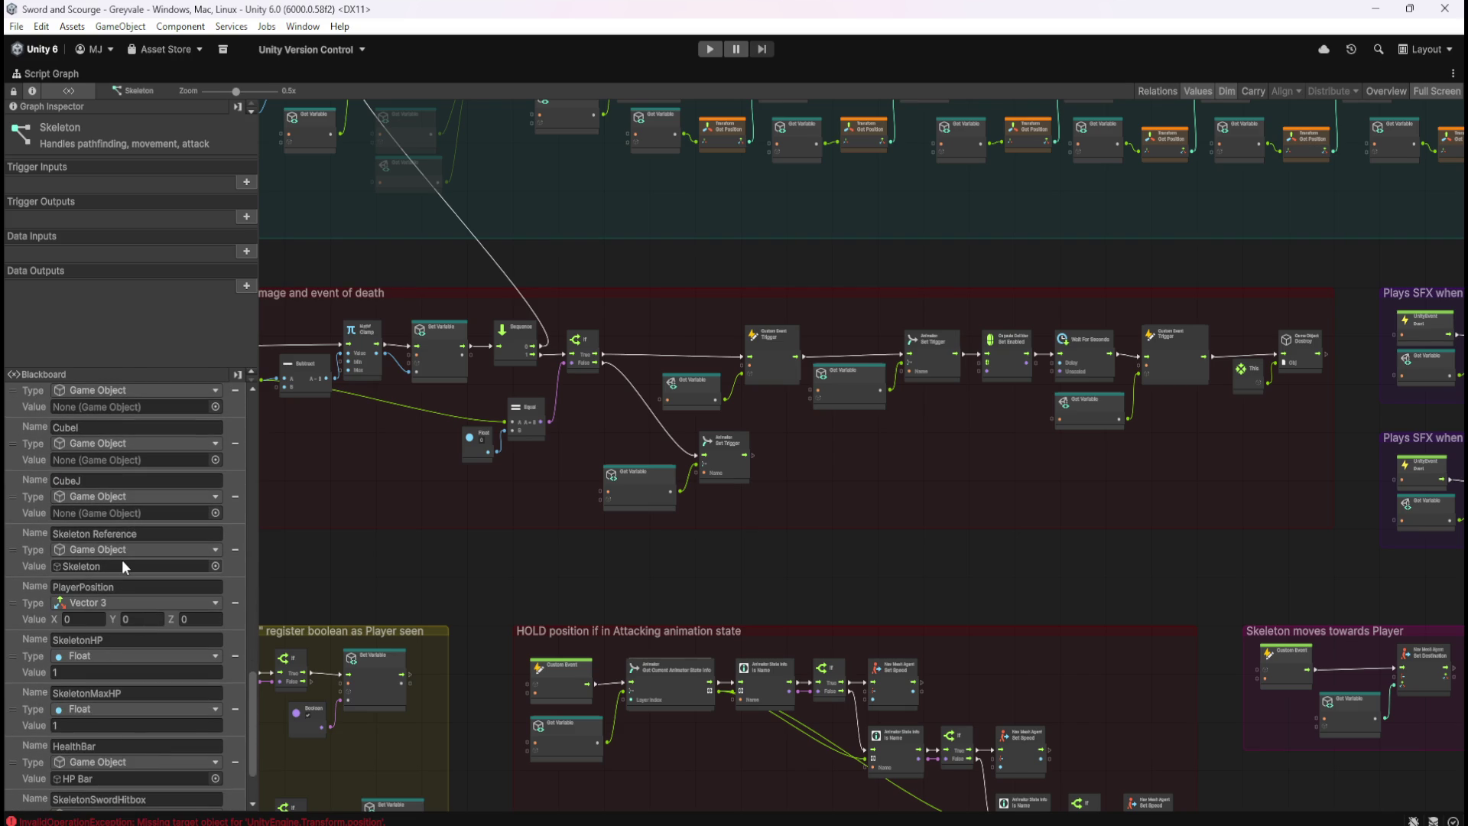
scroll(122, 560, down, 3)
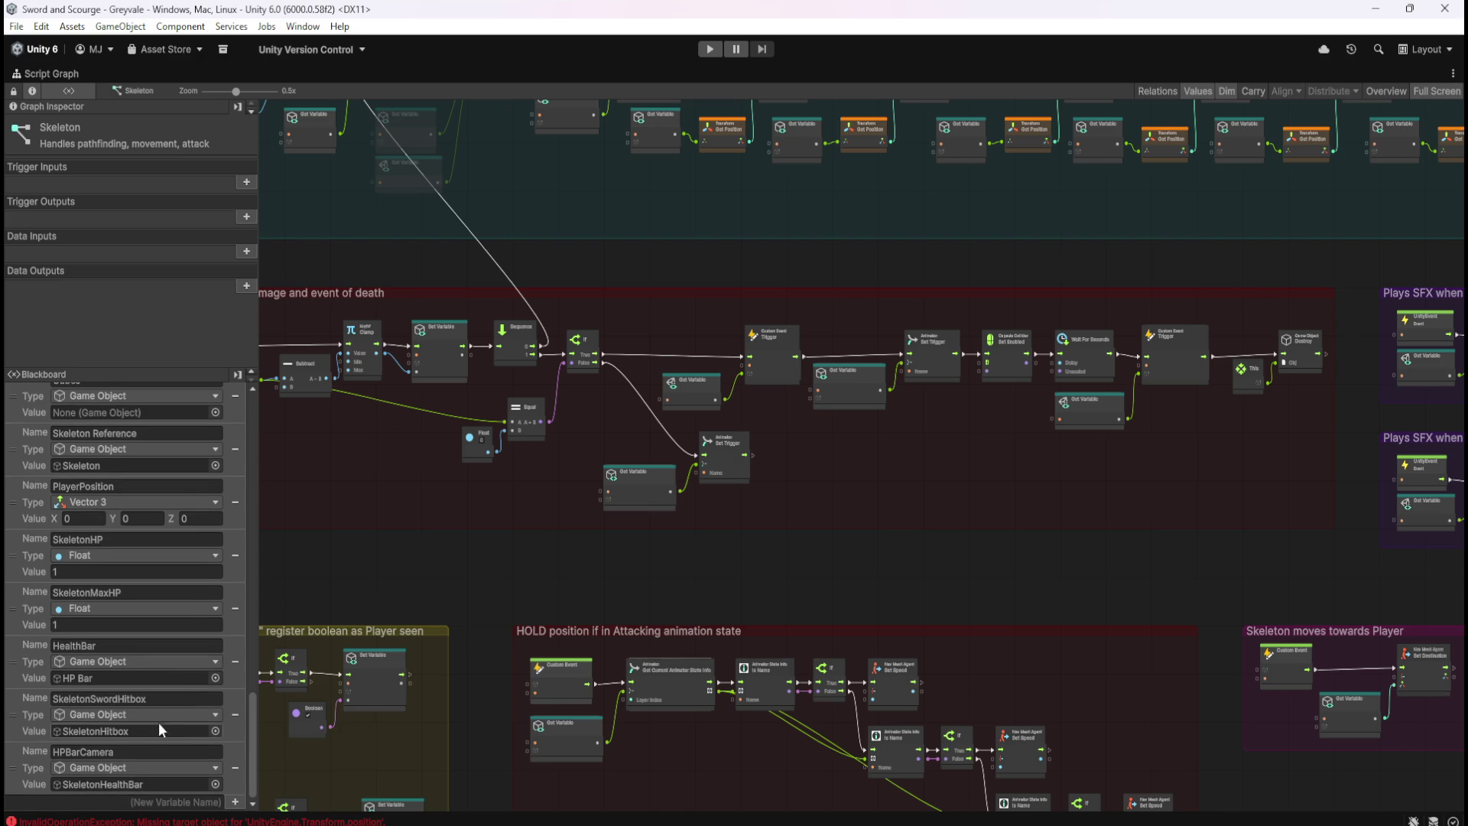
key(shift+space)
scroll(173, 507, down, 3)
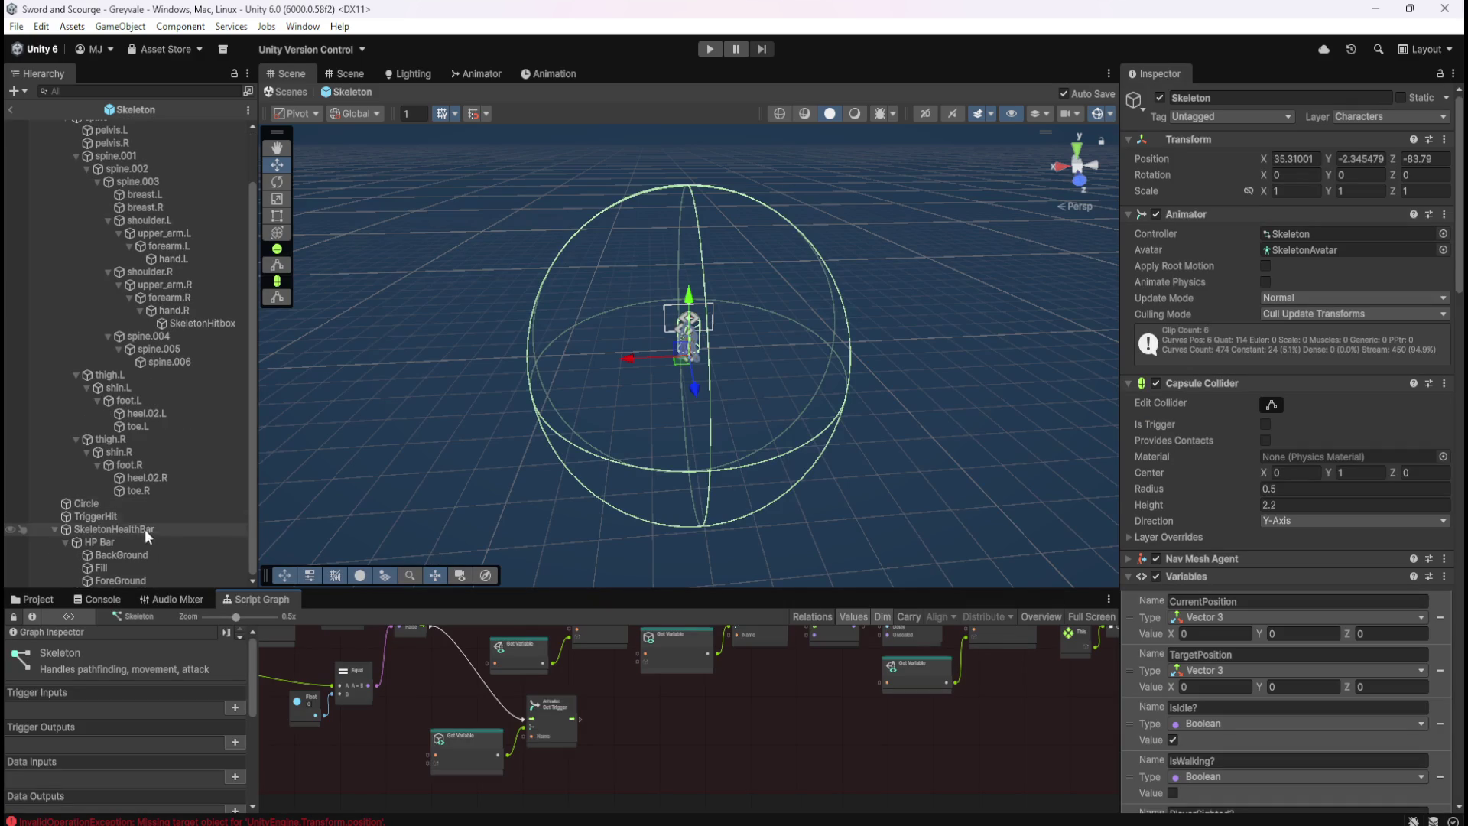
Select TriggerHit and maximize its Skeleton Damaged graph, panning toward the Sequence and Set Active nodes
click(151, 516)
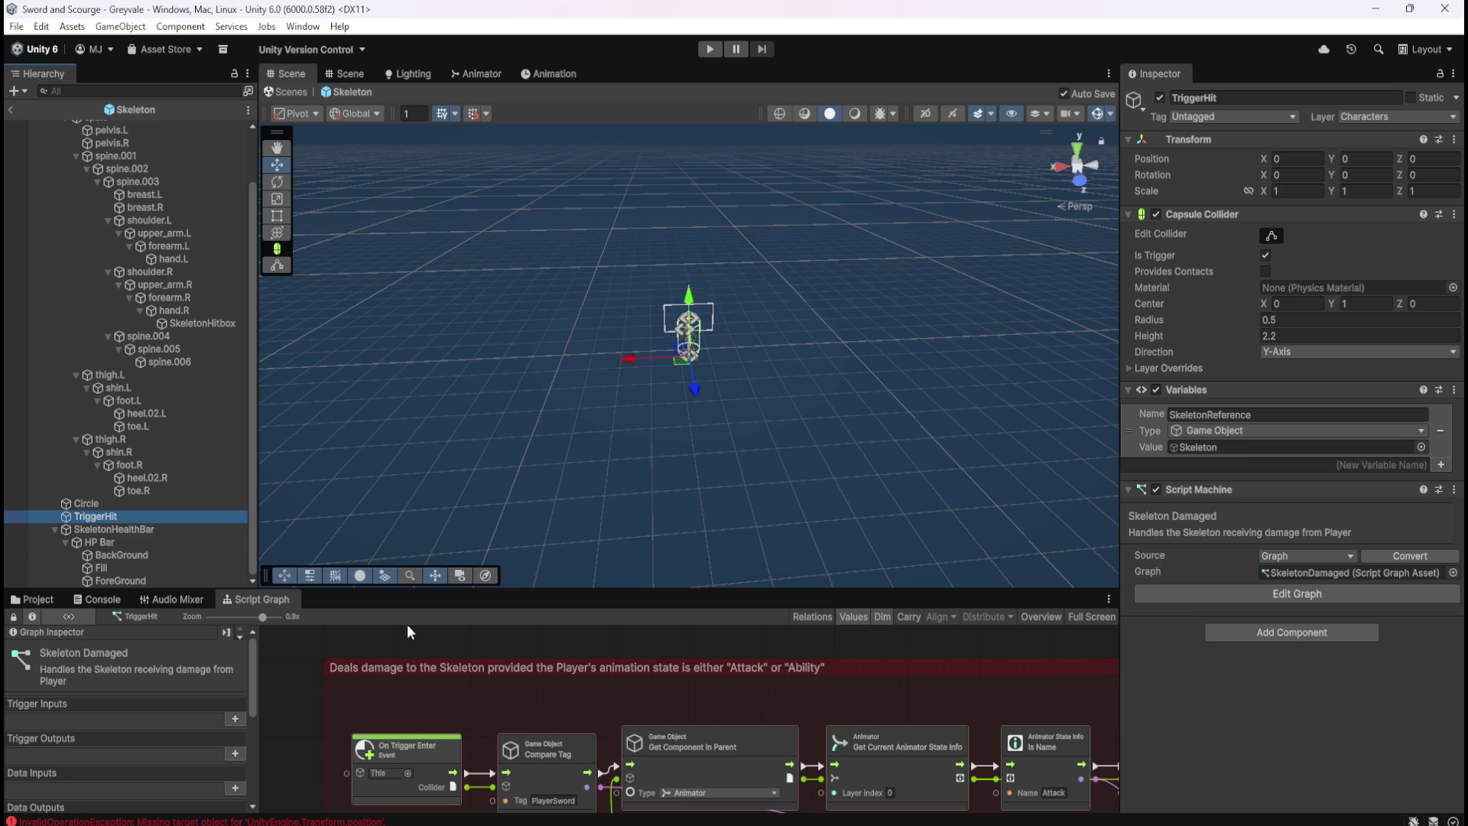
key(Down)
key(Up)
key(shift+space)
mouse_move(1210, 709)
mouse_down()
mouse_move(839, 681)
mouse_move(426, 612)
mouse_up()
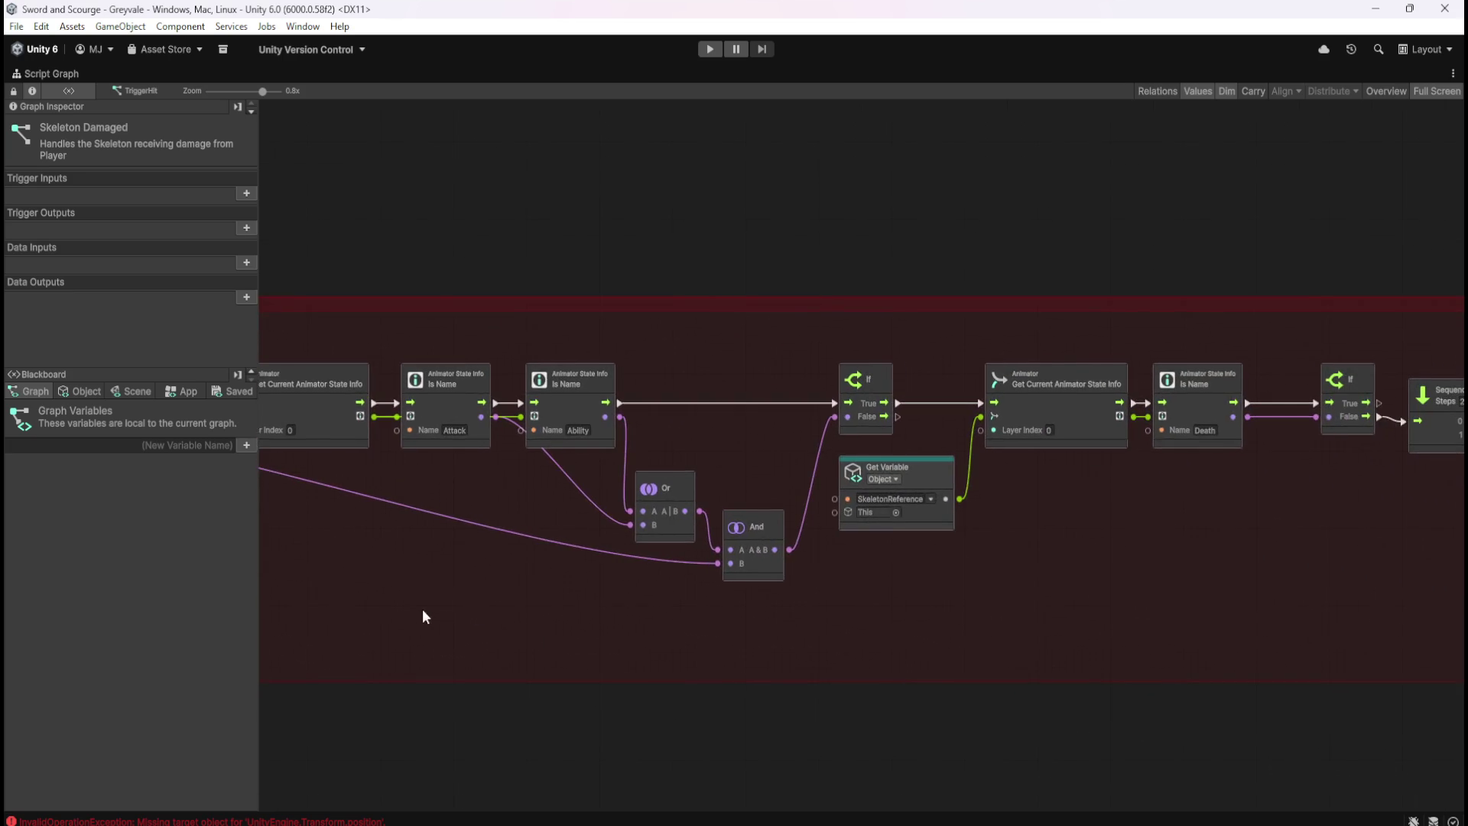
Show the object variables and pan TriggerHit's graph from On Trigger Enter through the Attack/Ability and Death checks
drag(1193, 610, 654, 596)
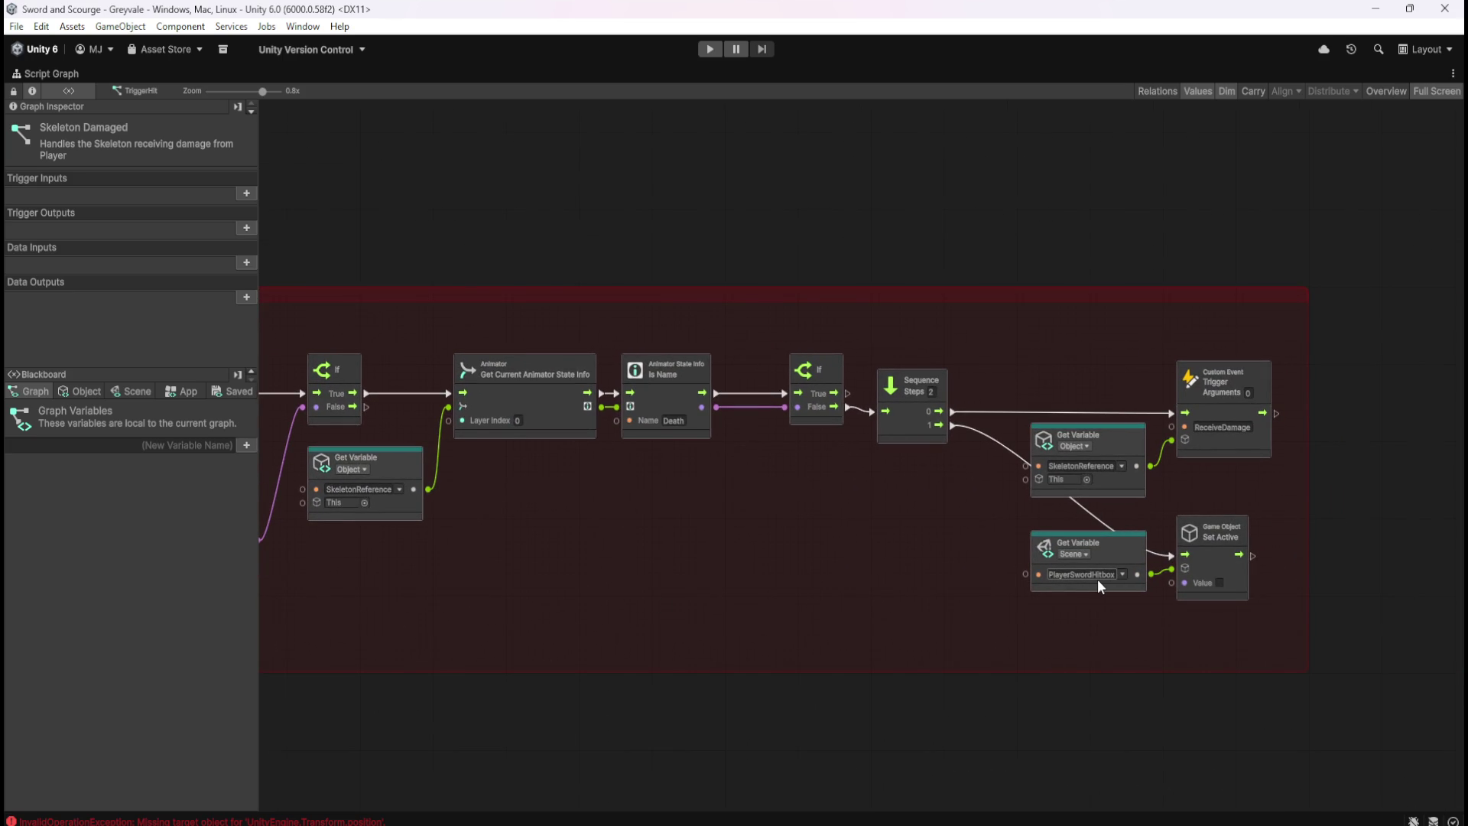
click(98, 392)
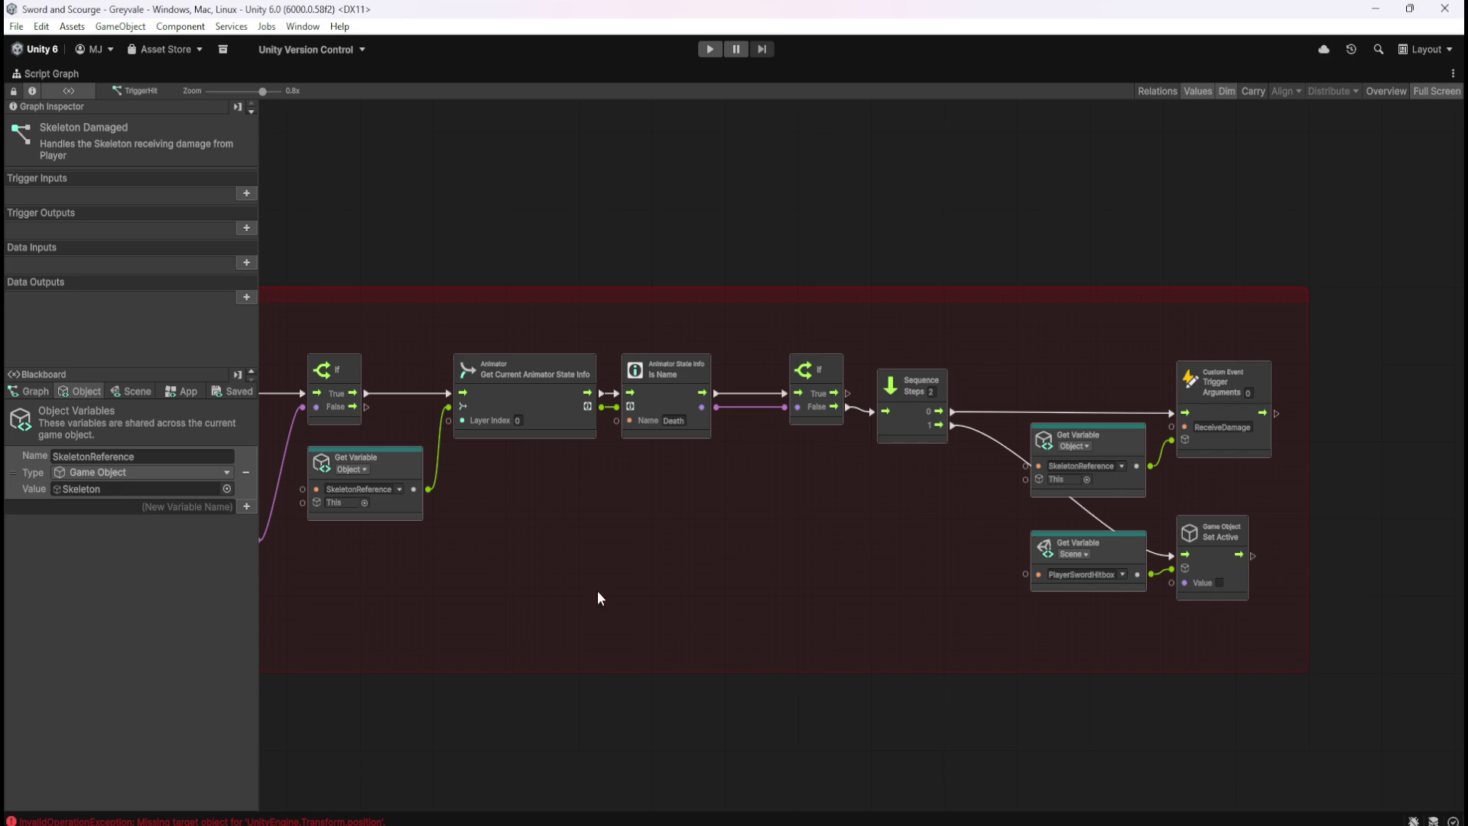
drag(562, 605, 1021, 613)
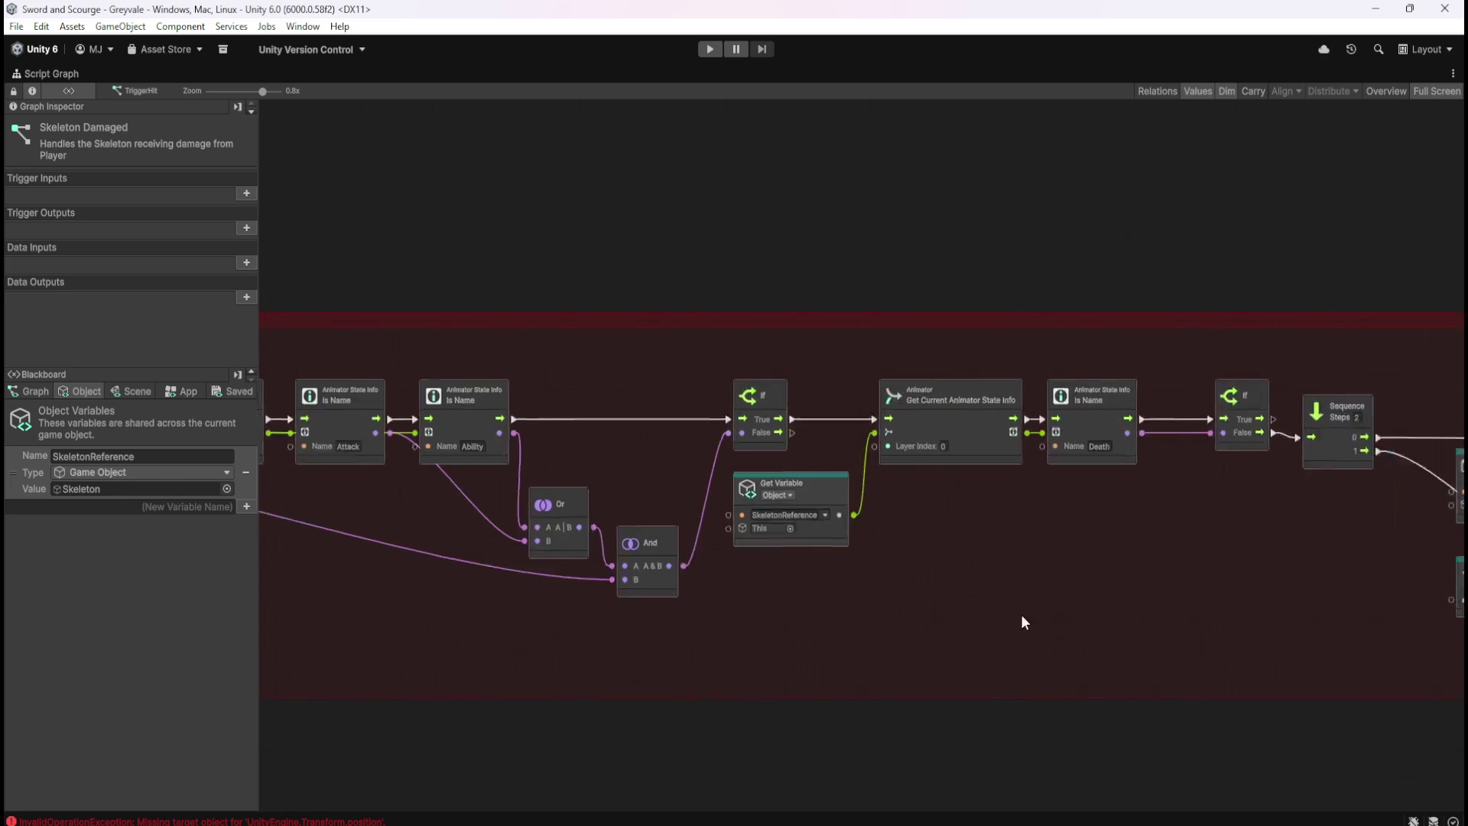
drag(705, 661, 954, 623)
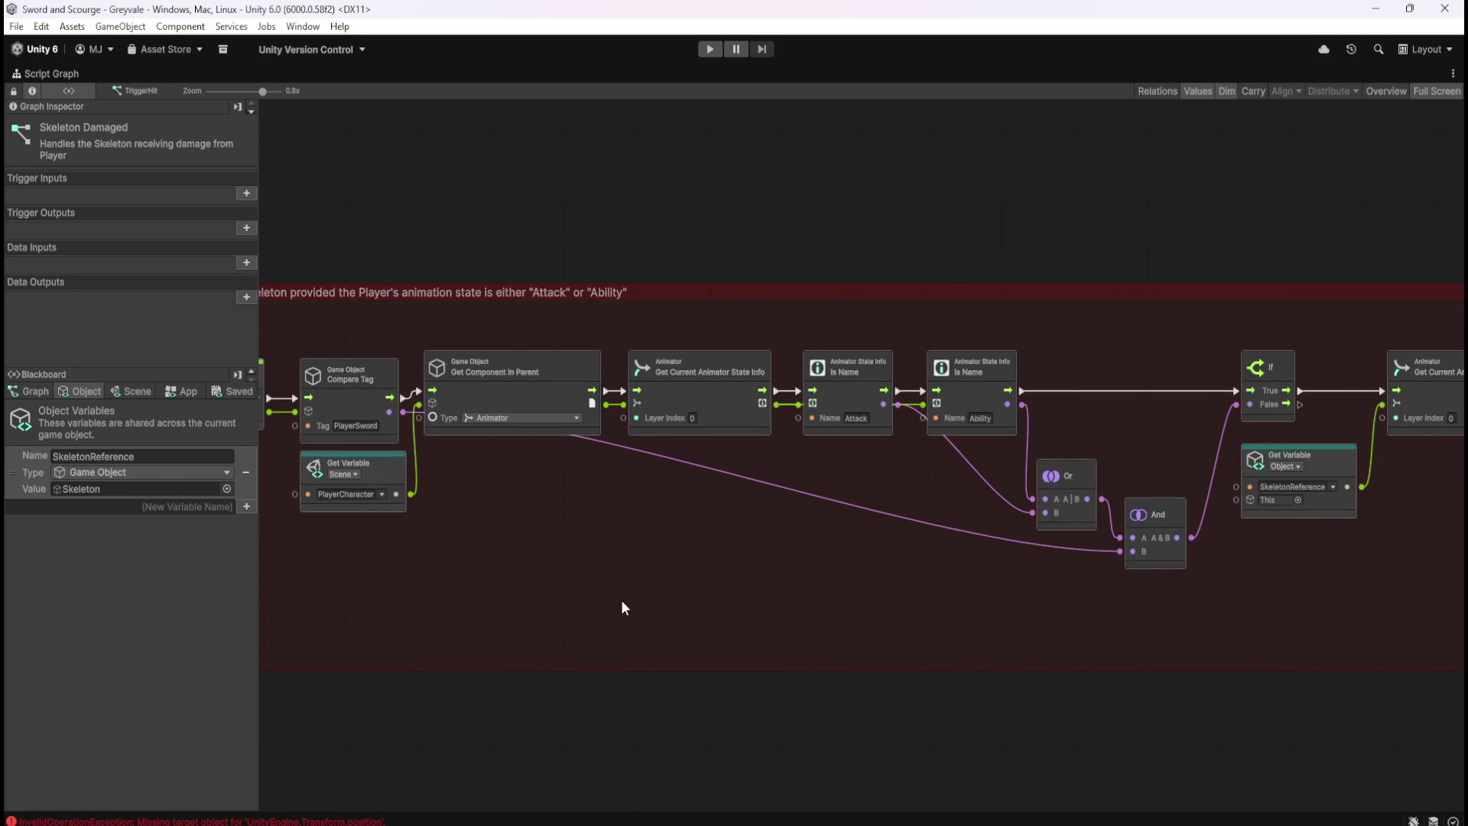
drag(583, 597, 918, 594)
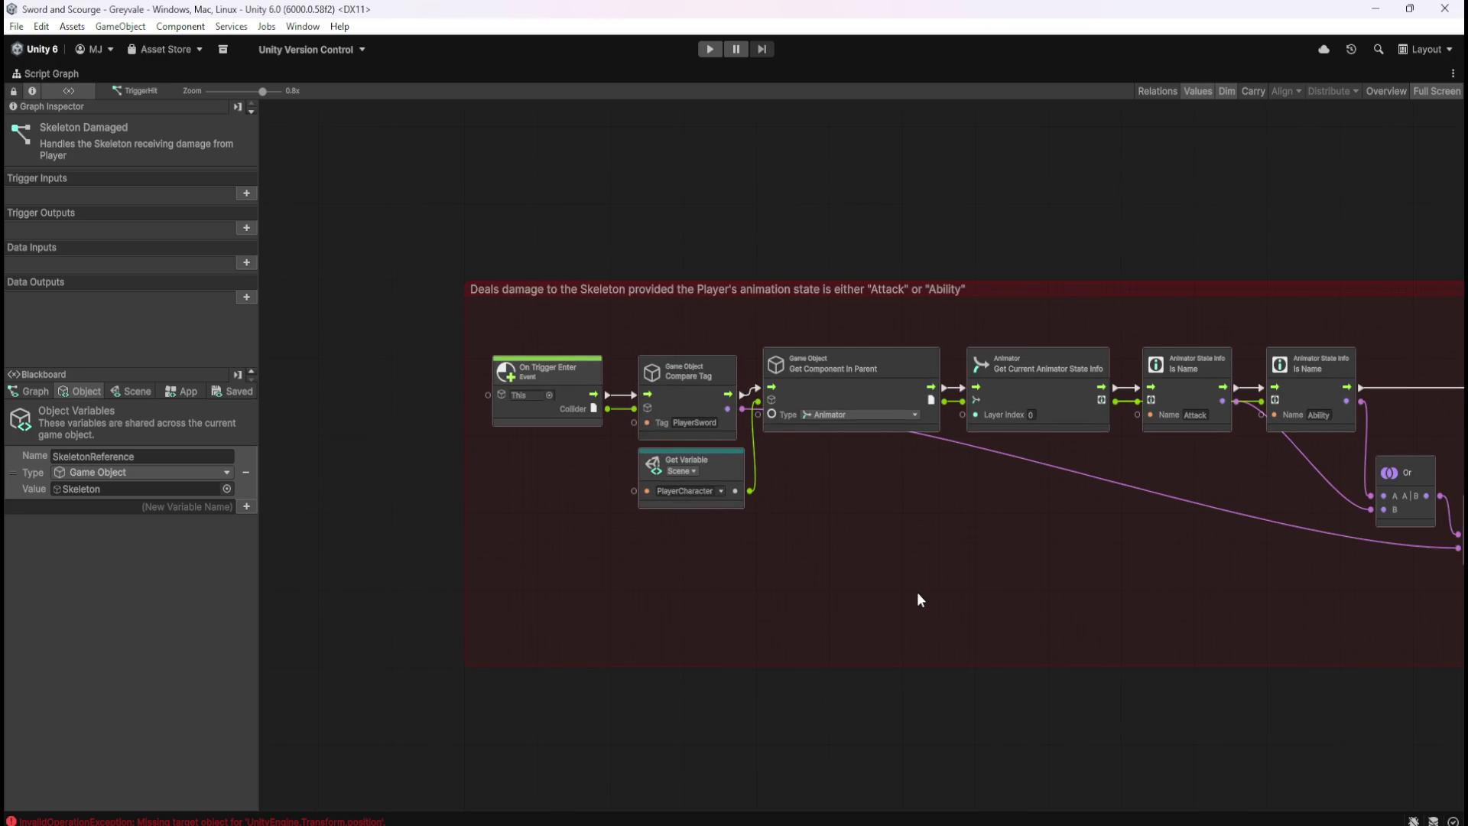
drag(920, 599, 713, 587)
drag(1062, 594, 657, 594)
drag(961, 595, 624, 599)
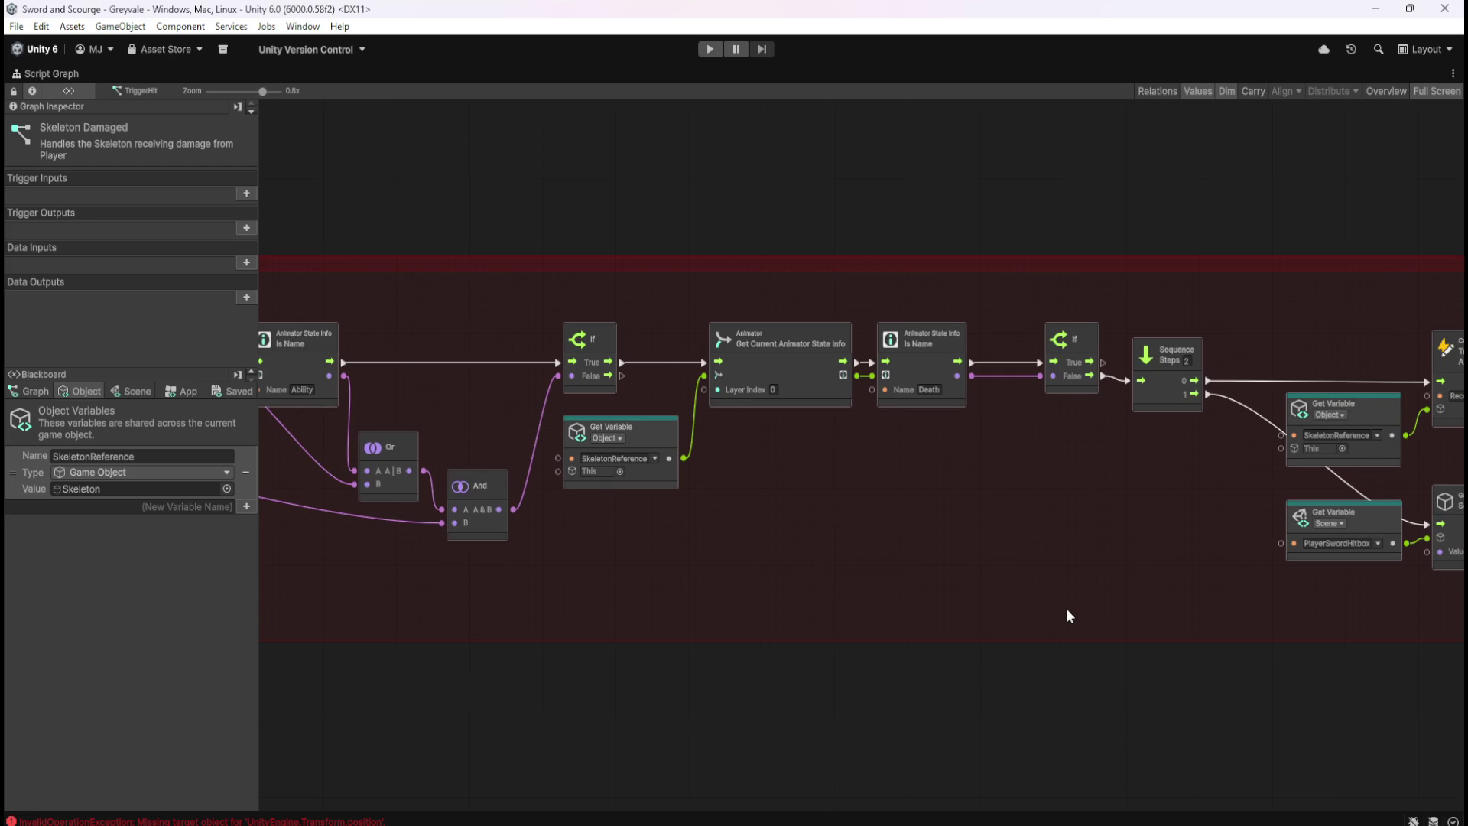
mouse_move(1049, 610)
mouse_down()
mouse_move(676, 594)
mouse_move(1055, 590)
mouse_move(647, 567)
mouse_up()
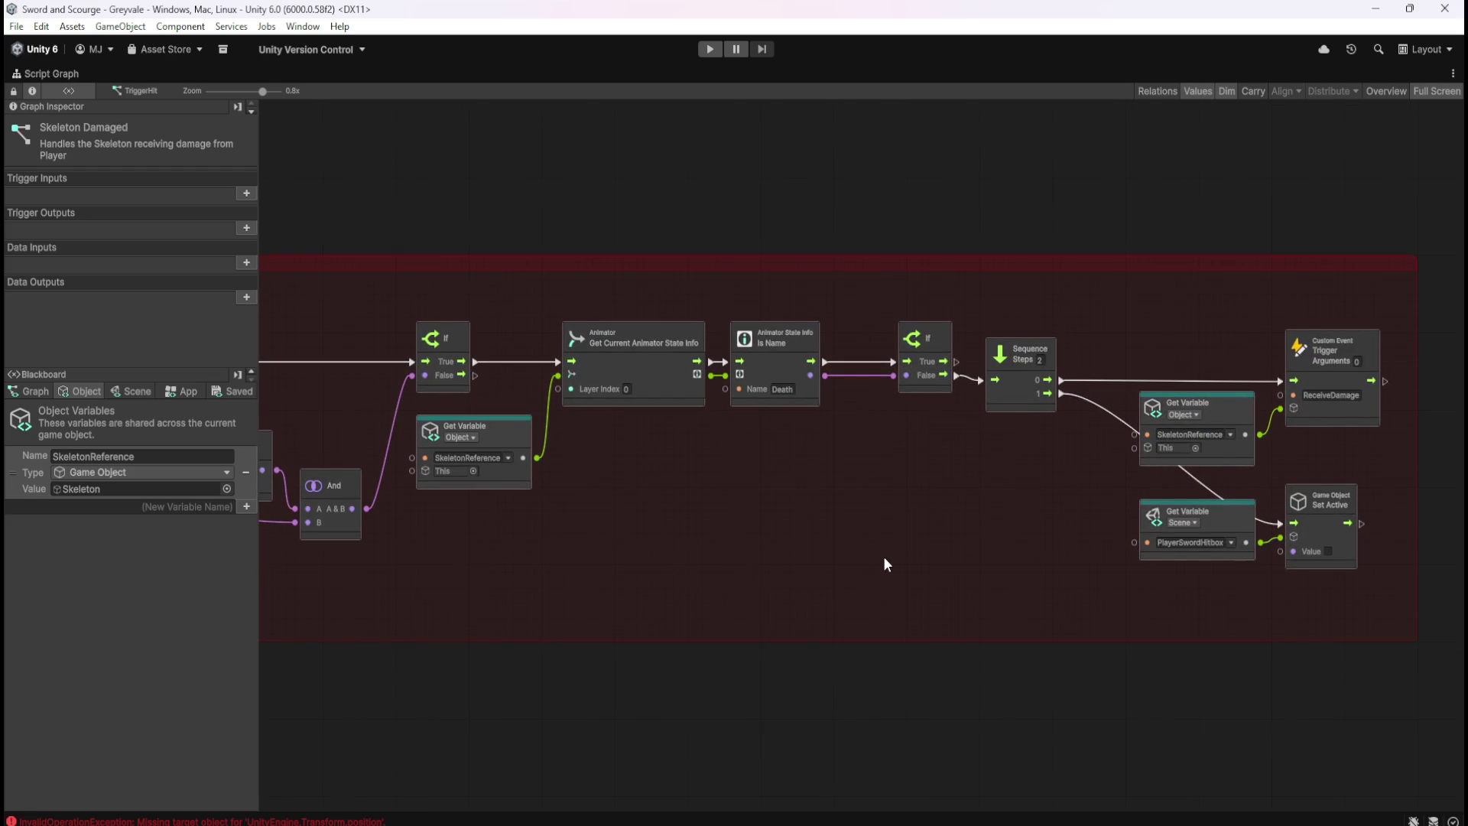
Switch to the Skeleton root's graph, maximized and framed on its ReceiveDamage and death group
key(shift+space)
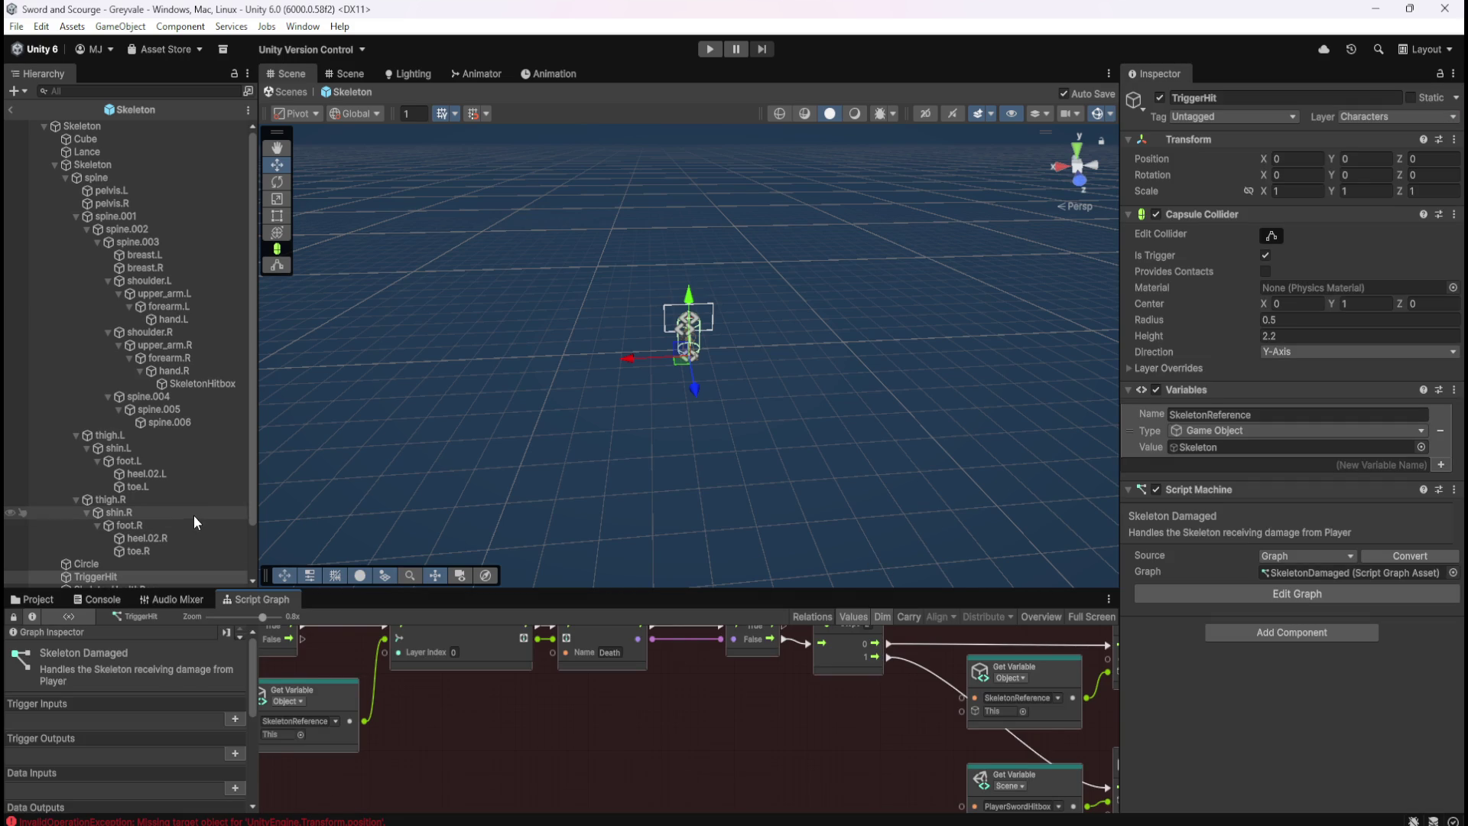
click(118, 122)
key(shift+space)
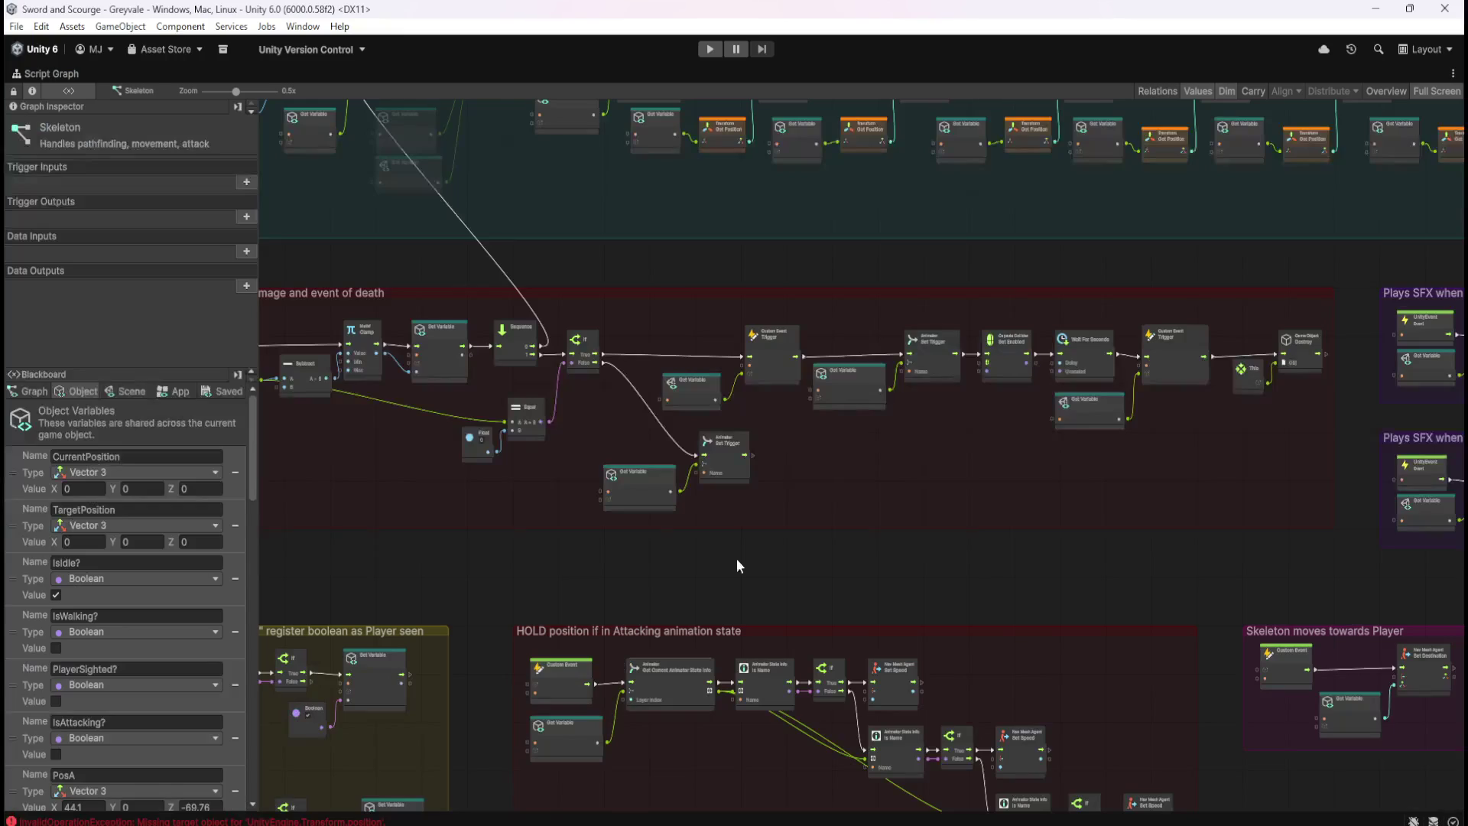
drag(374, 414, 750, 411)
scroll(750, 411, up, 5)
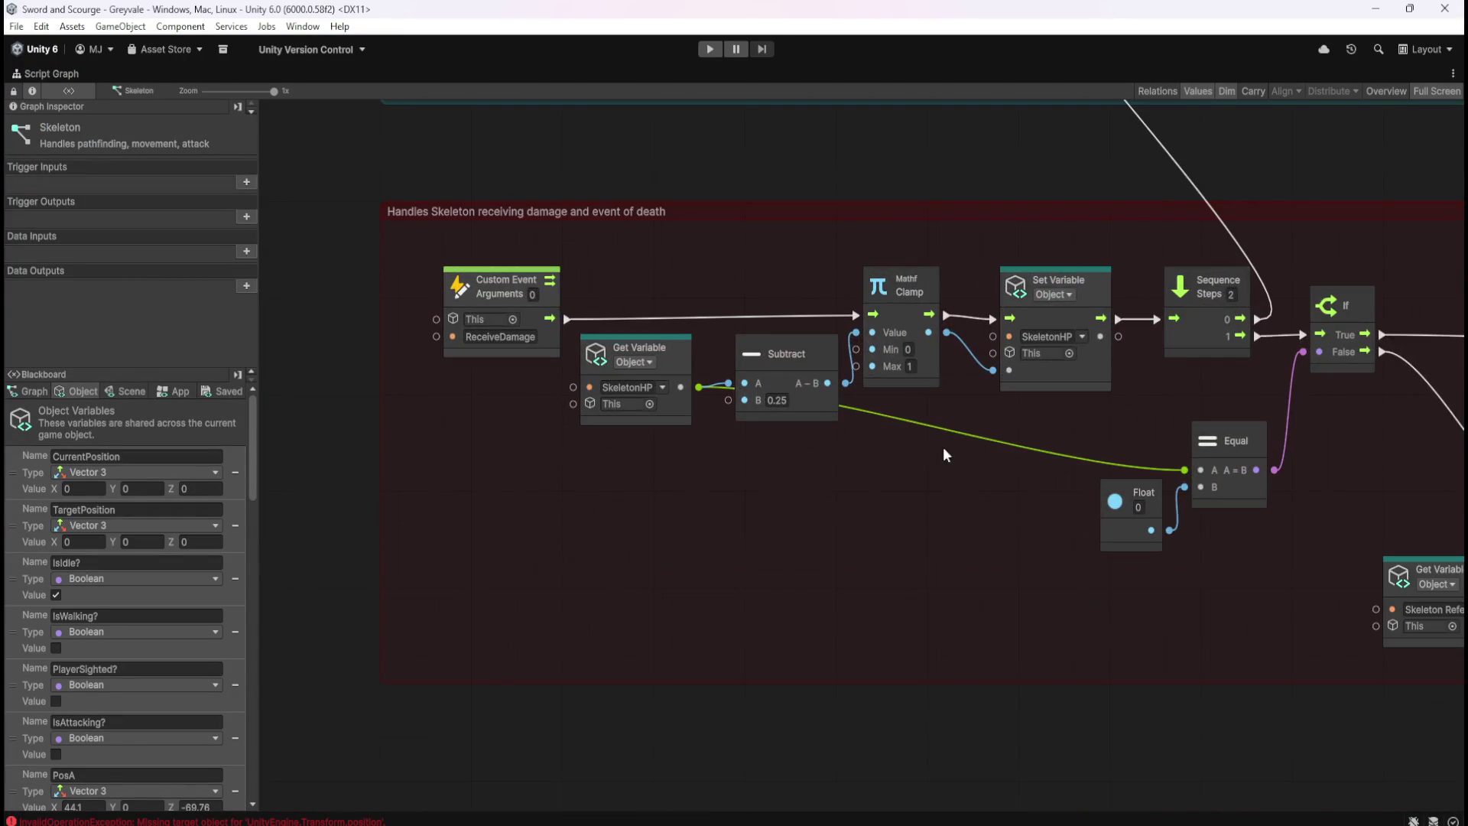
drag(963, 577, 790, 561)
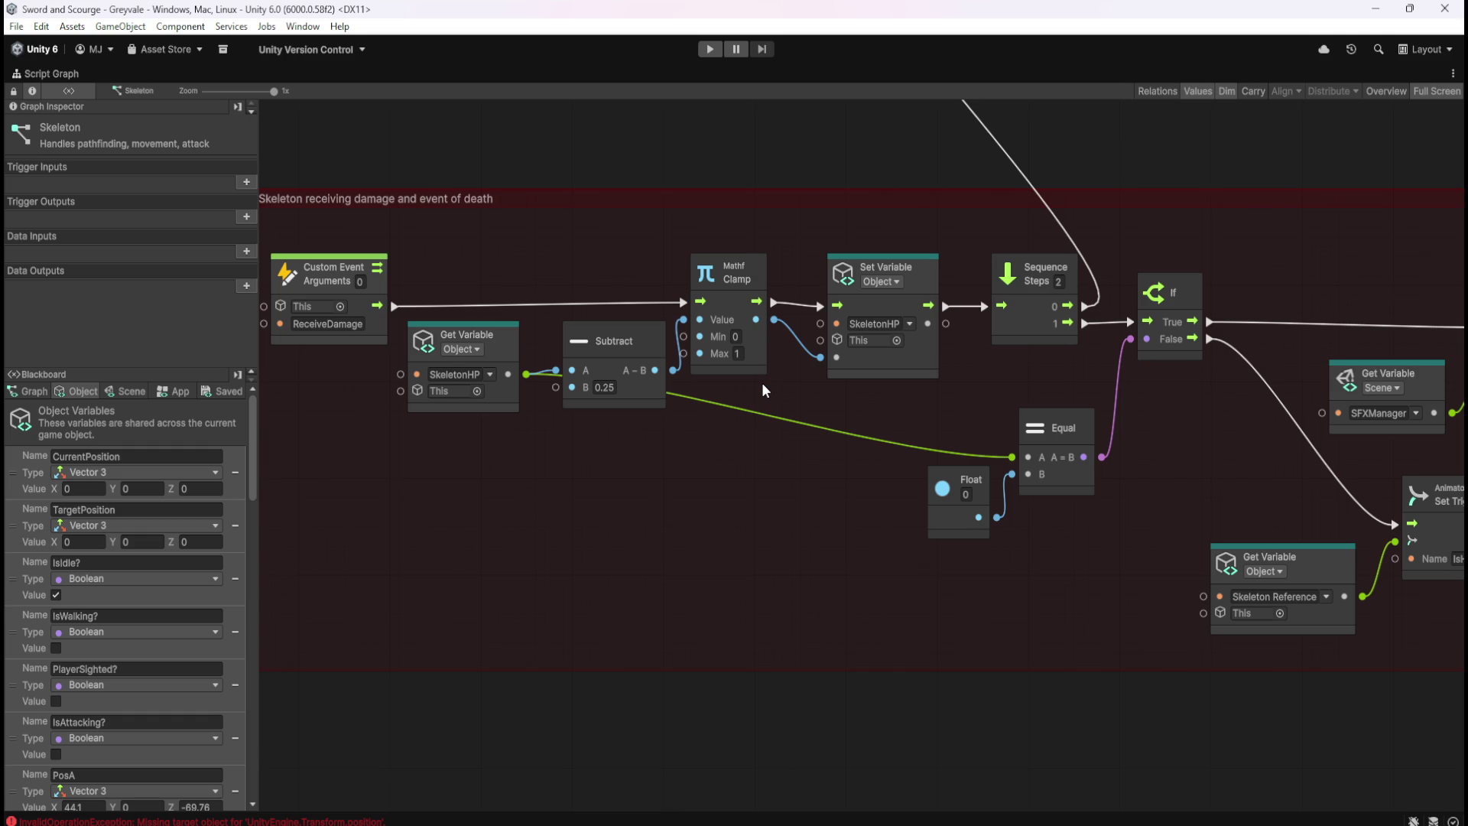
scroll(1019, 623, right, 5)
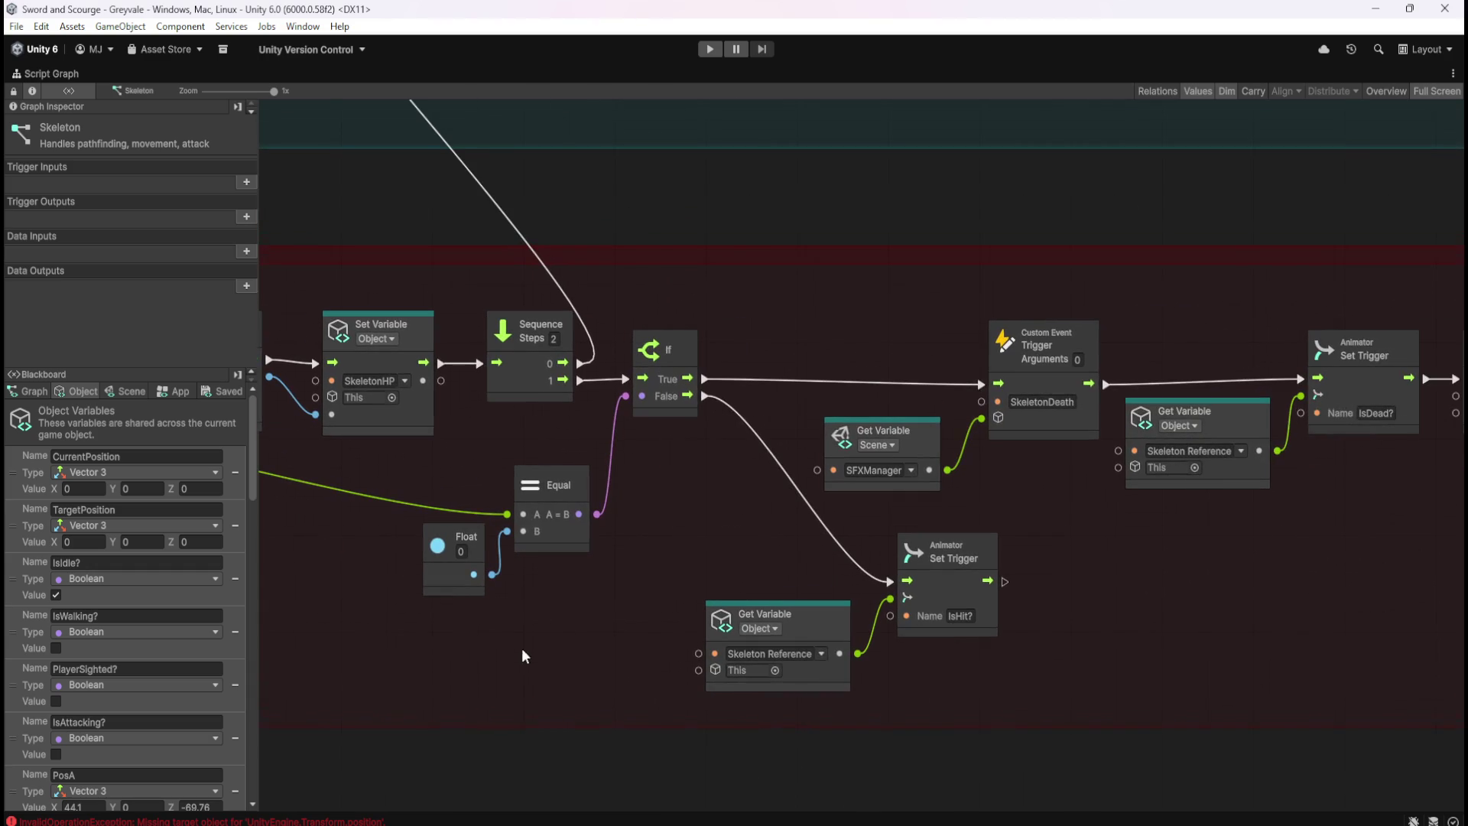
scroll(956, 639, right, 4)
scroll(841, 611, right, 8)
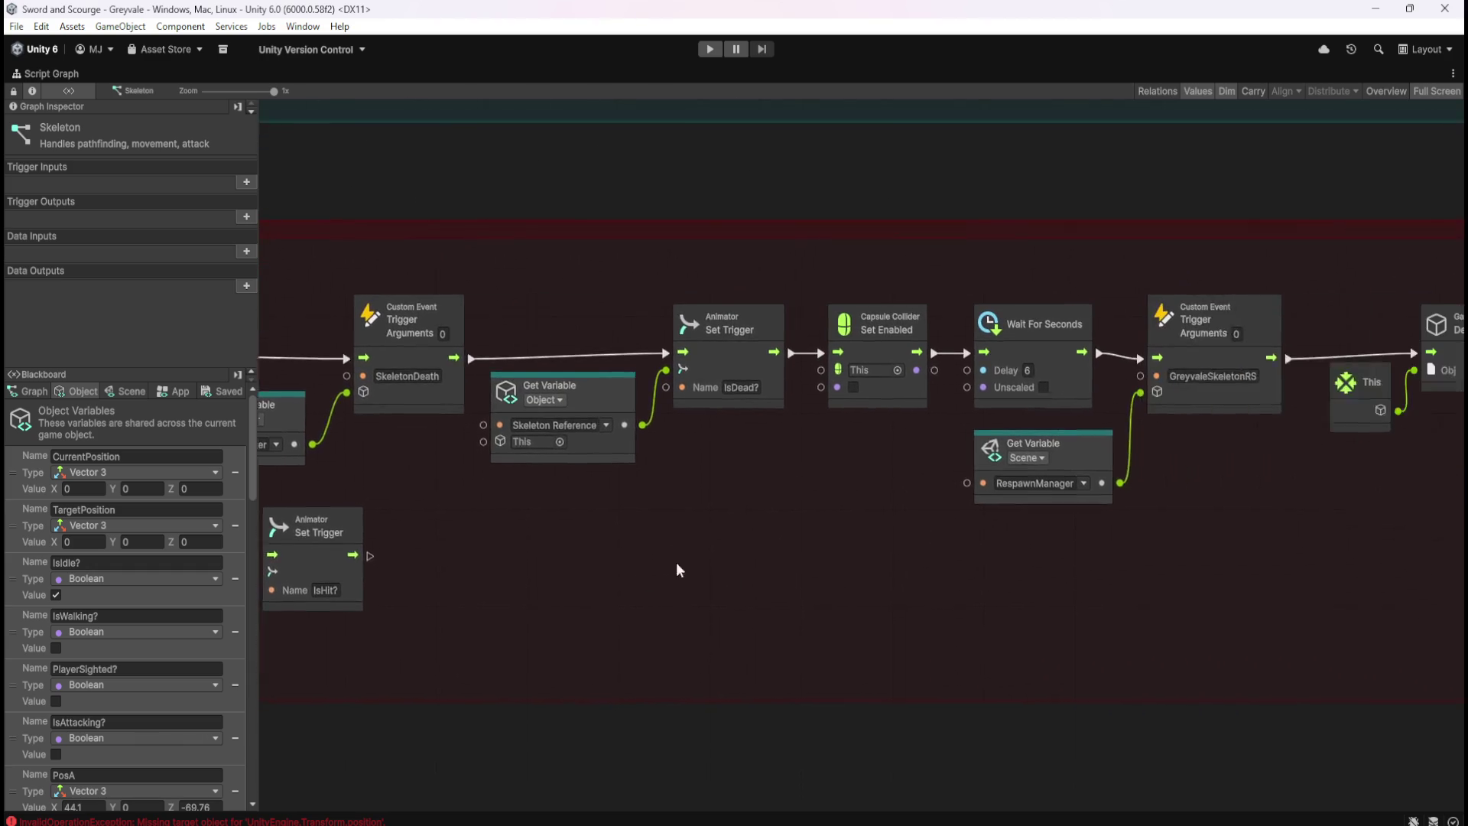
drag(760, 554, 1122, 722)
mouse_move(1214, 739)
mouse_down()
mouse_move(684, 616)
mouse_move(1109, 610)
mouse_up()
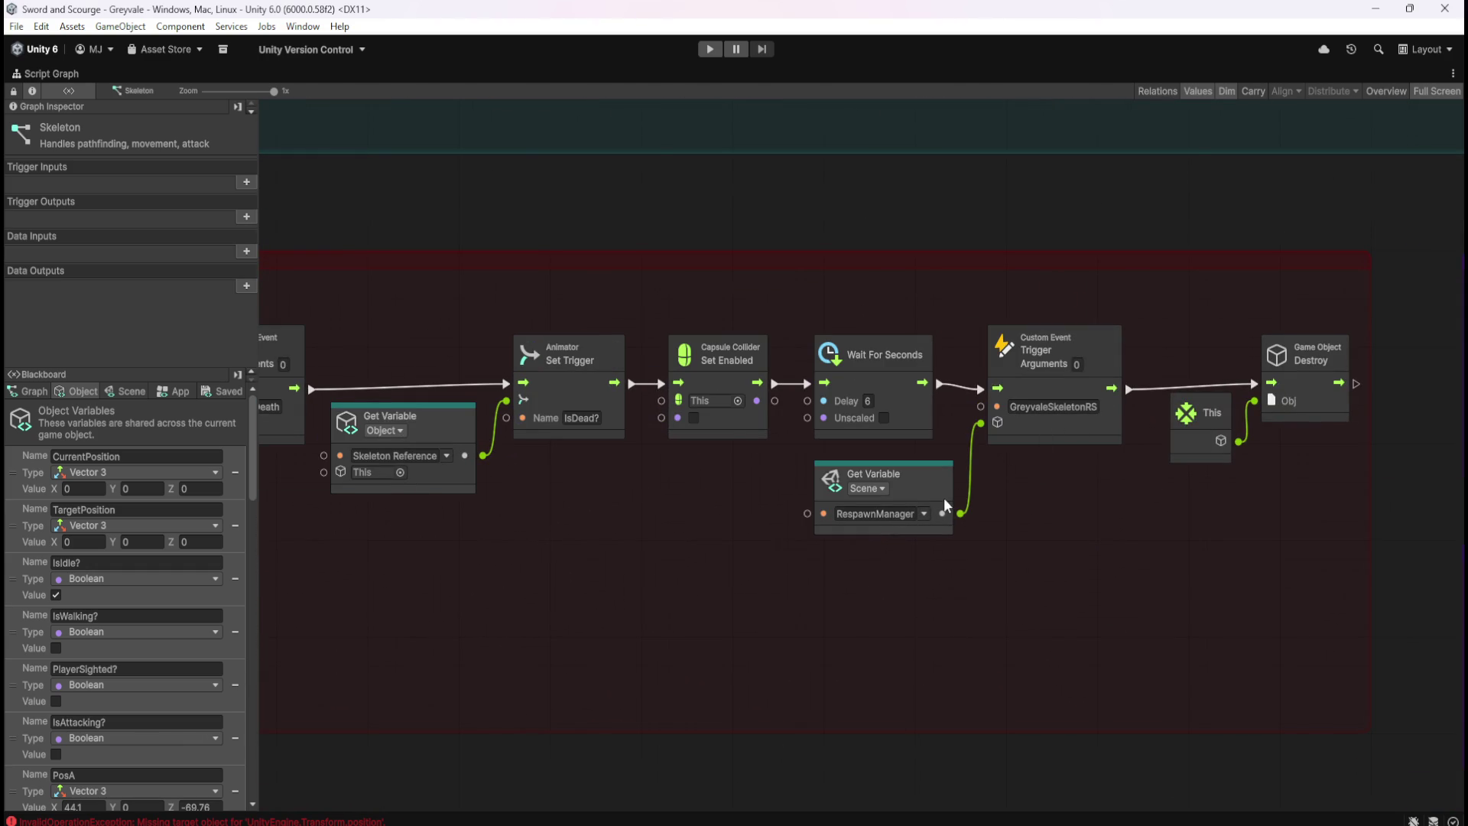
mouse_move(1144, 565)
mouse_down()
mouse_move(461, 522)
mouse_move(1112, 540)
mouse_up()
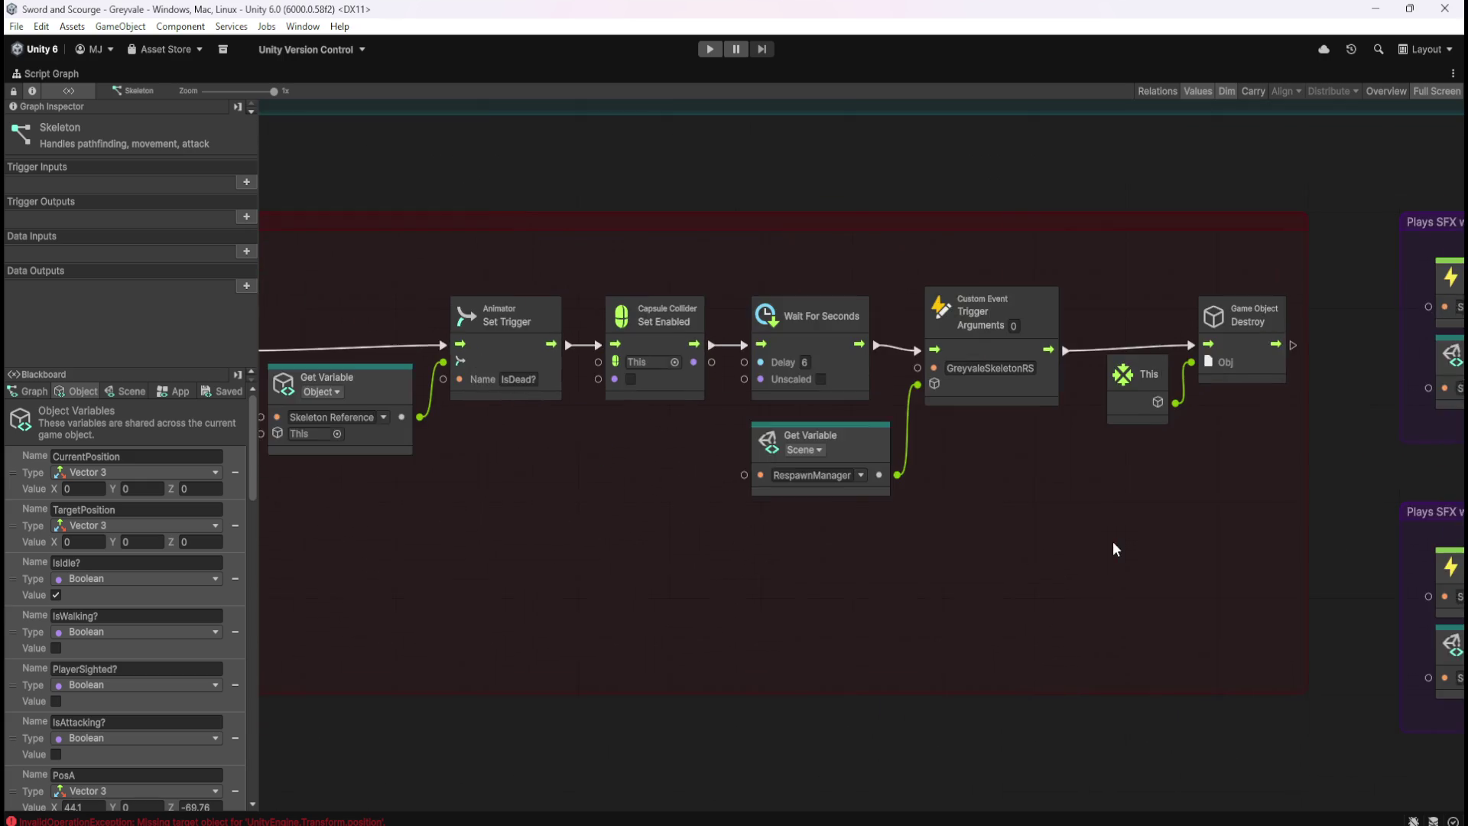
scroll(1102, 548, down, 5)
scroll(1101, 547, down, 5)
scroll(1054, 701, up, 8)
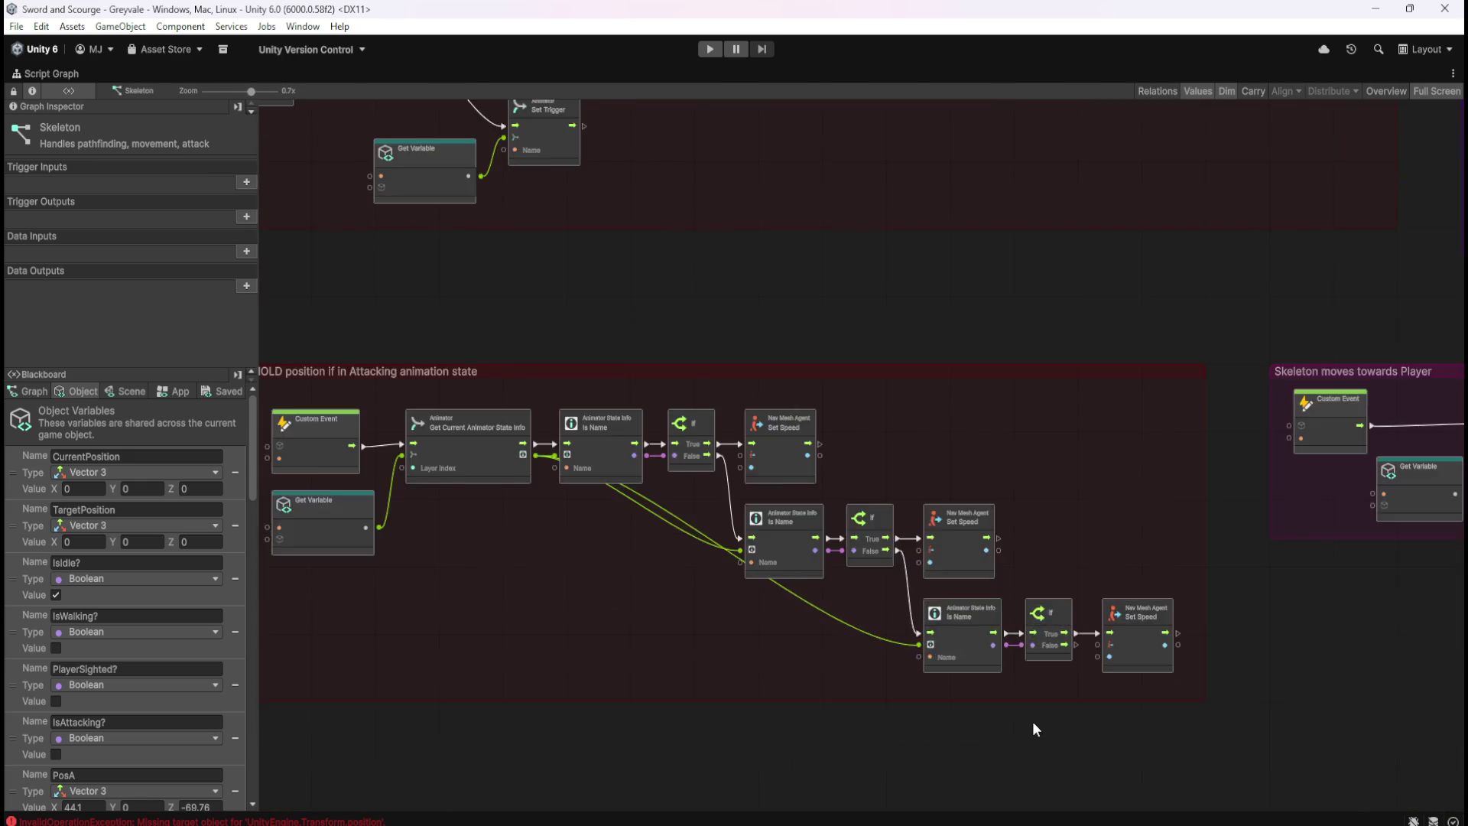
drag(1032, 727, 1071, 346)
scroll(1071, 346, down, 4)
mouse_move(1048, 565)
mouse_down()
mouse_move(1020, 524)
mouse_move(1071, 239)
mouse_up()
scroll(1065, 292, down, 5)
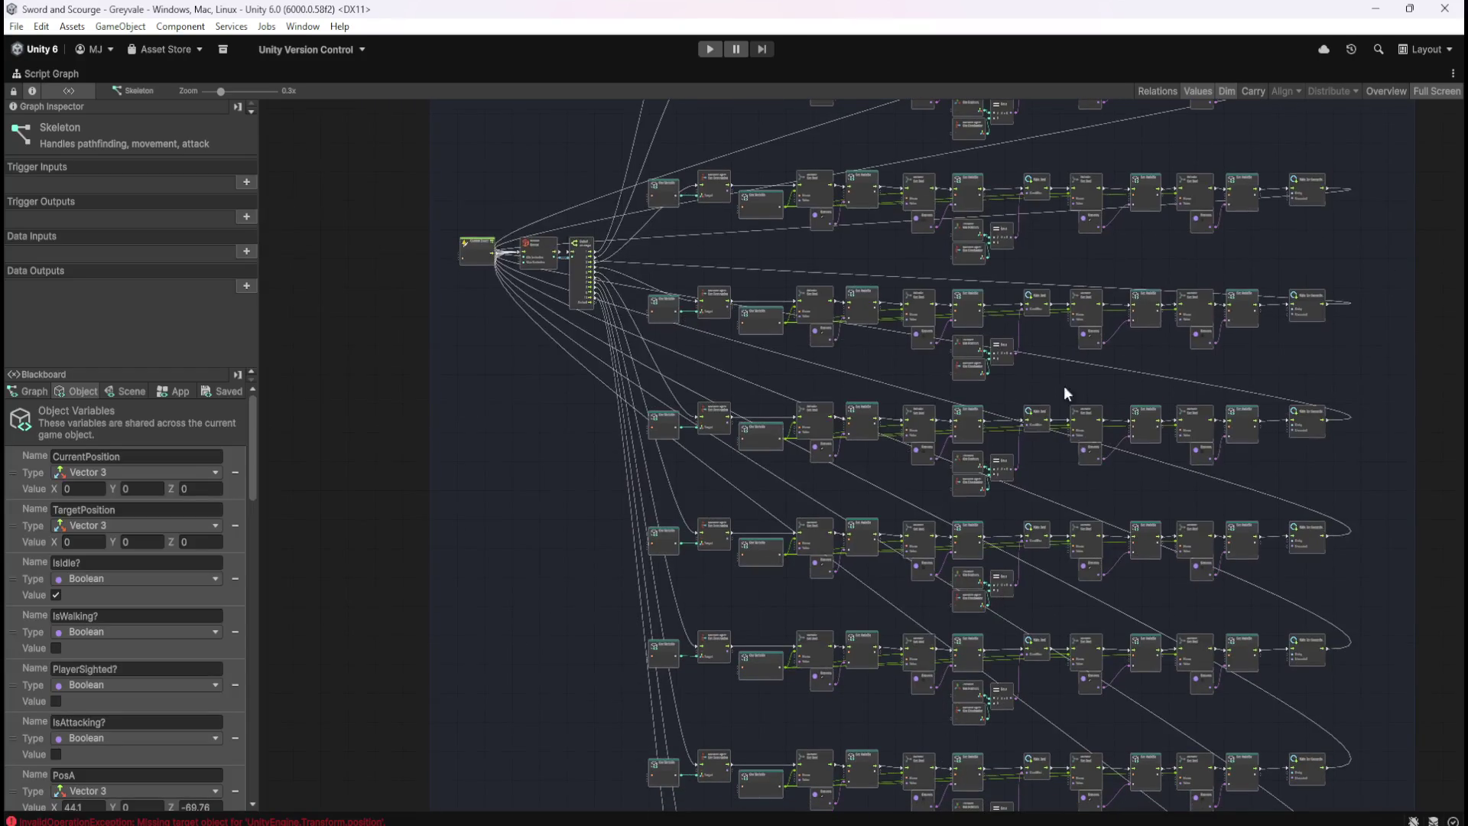
scroll(1077, 273, up, 7)
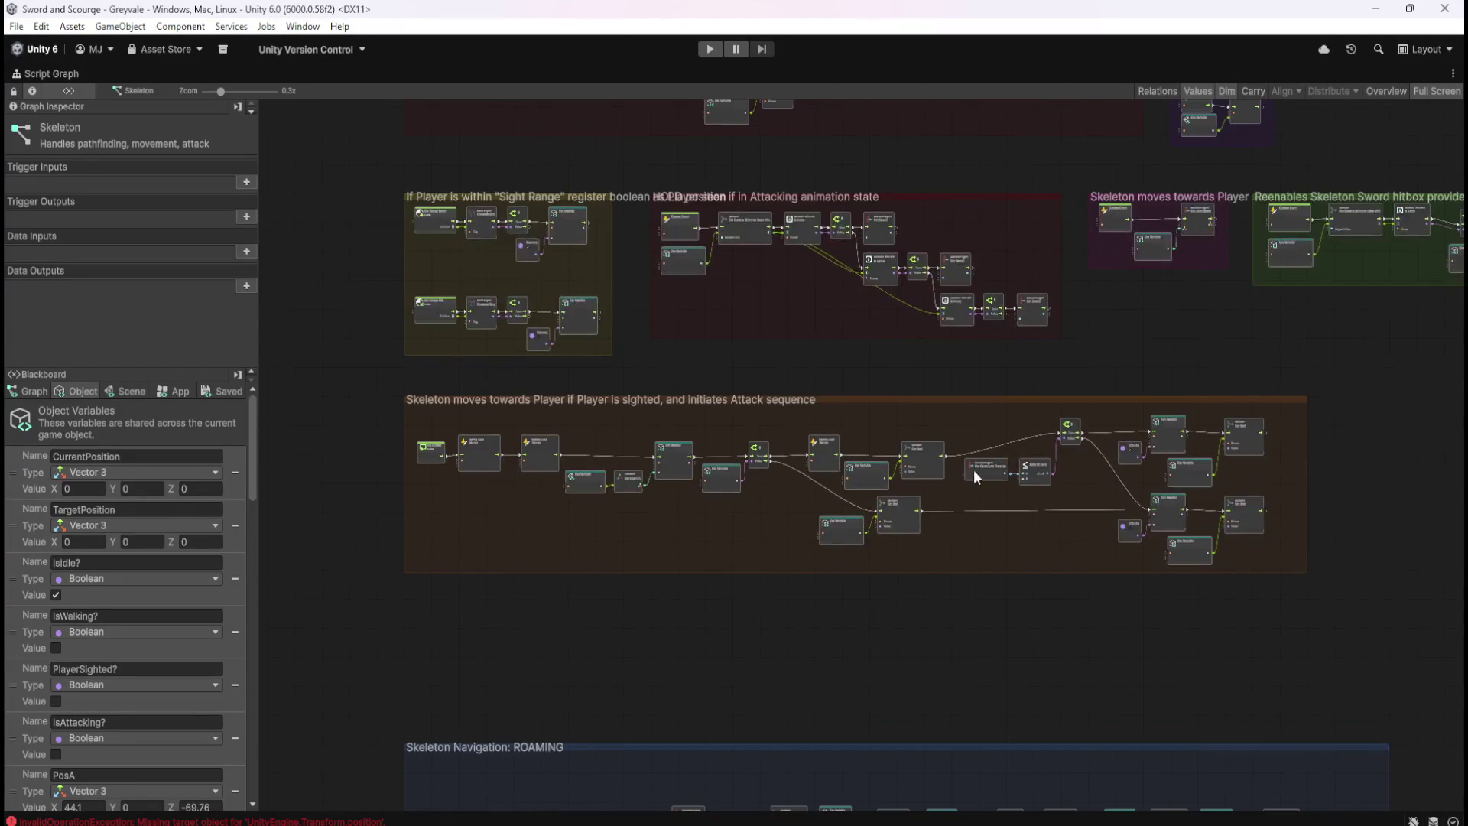
scroll(997, 423, up, 5)
scroll(921, 278, up, 6)
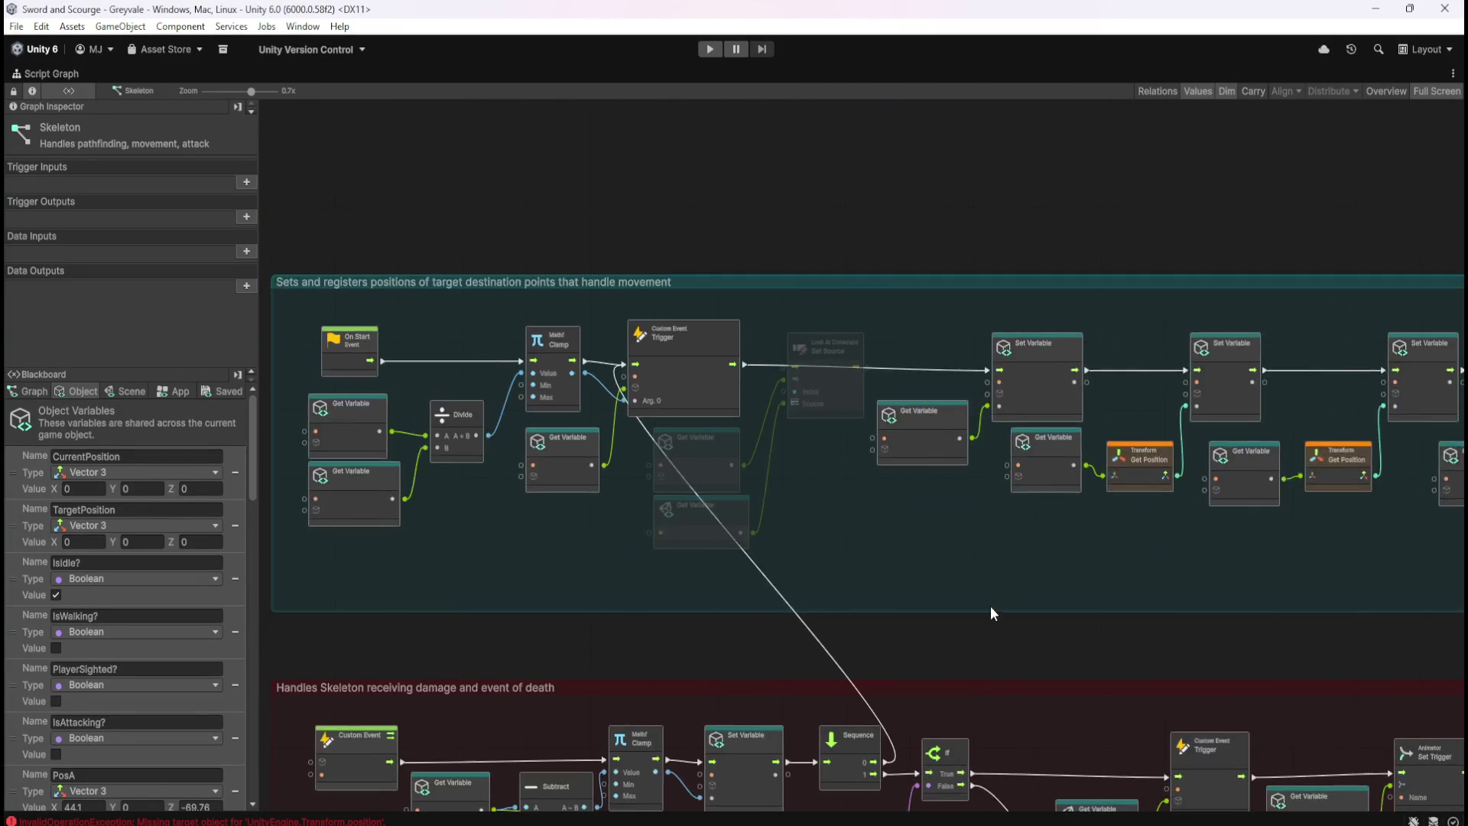
scroll(1237, 569, left, 5)
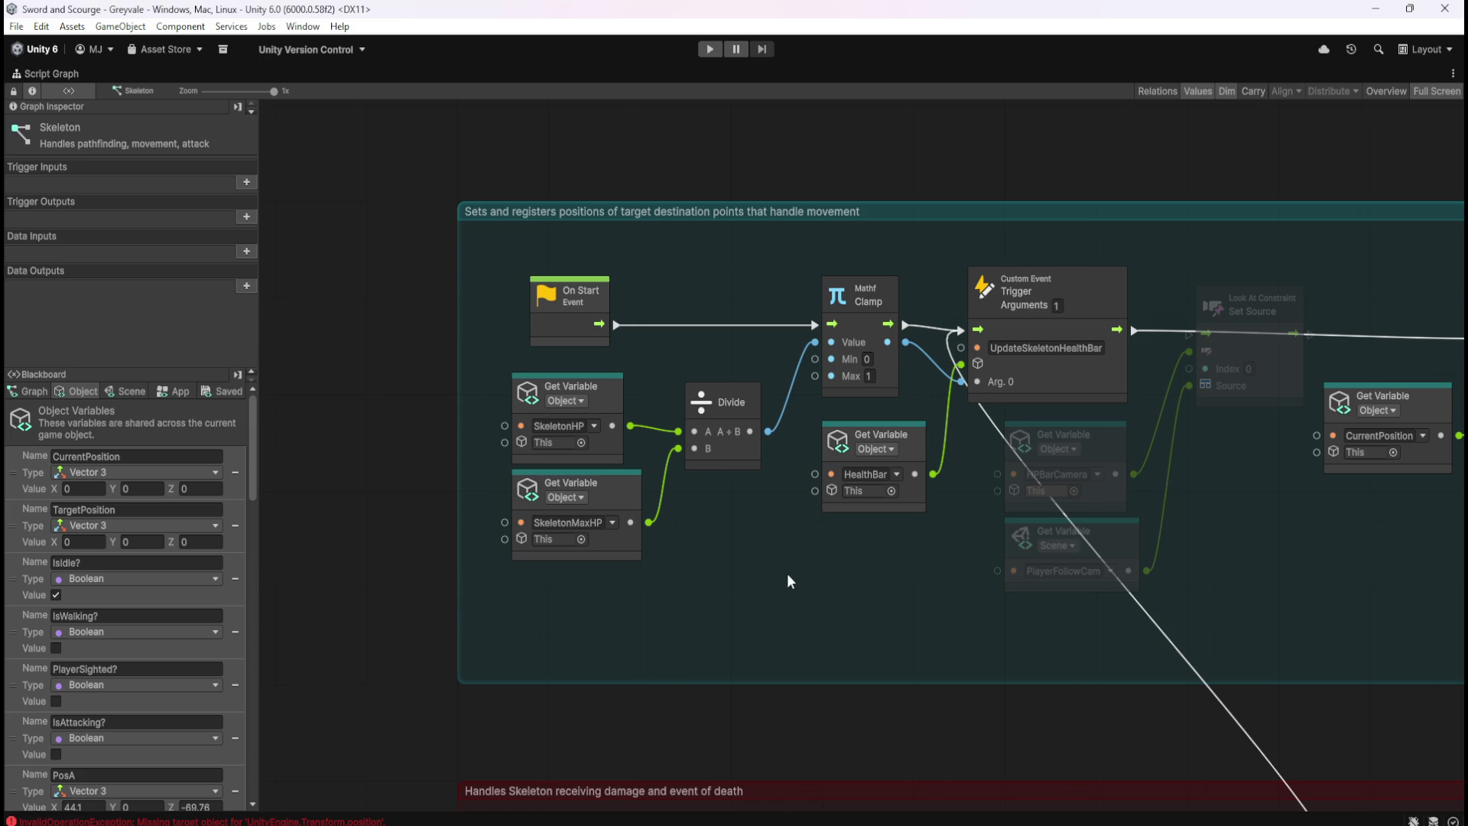
scroll(1227, 533, down, 2)
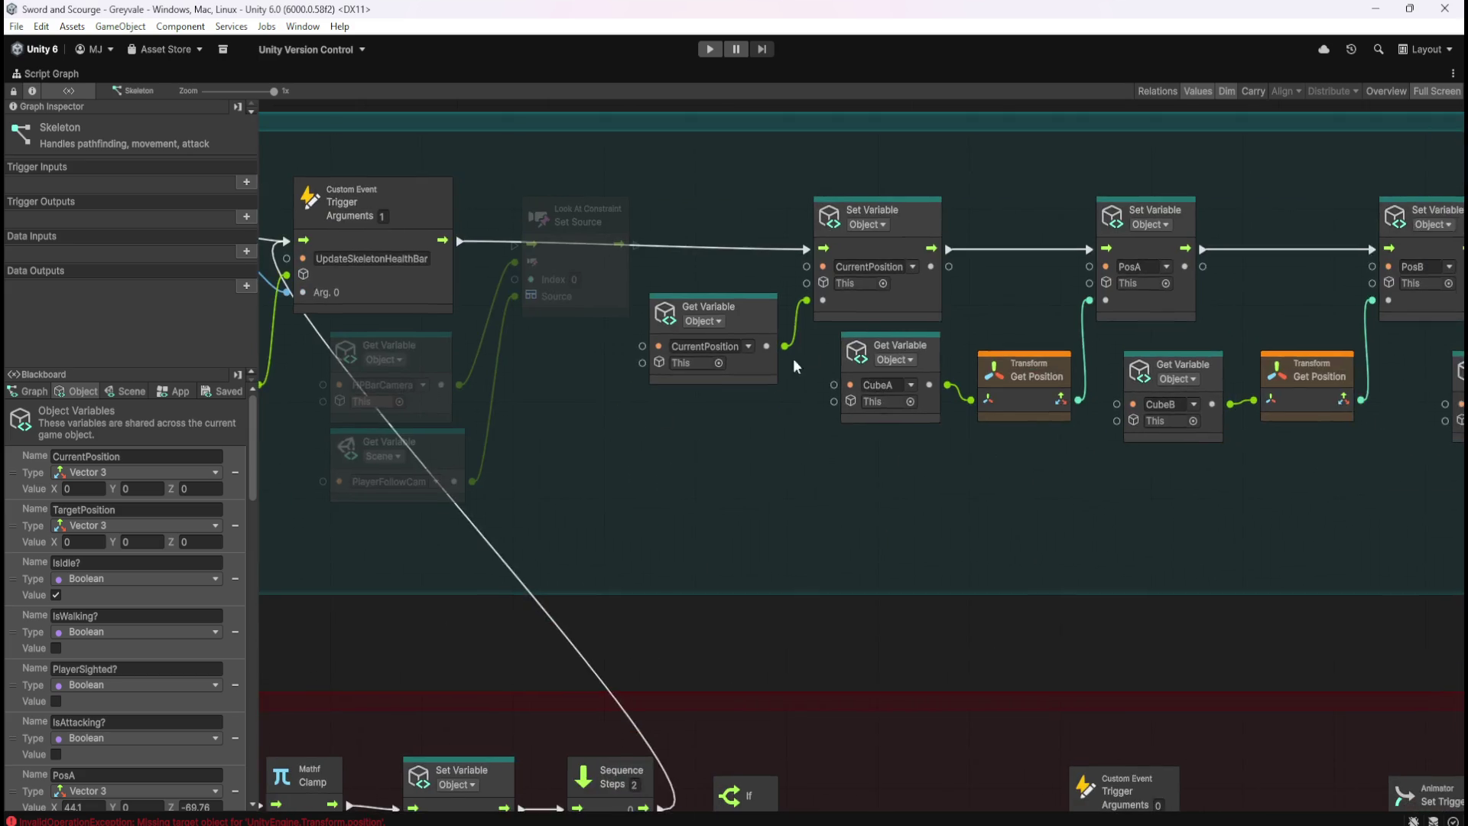
scroll(826, 635, up, 2)
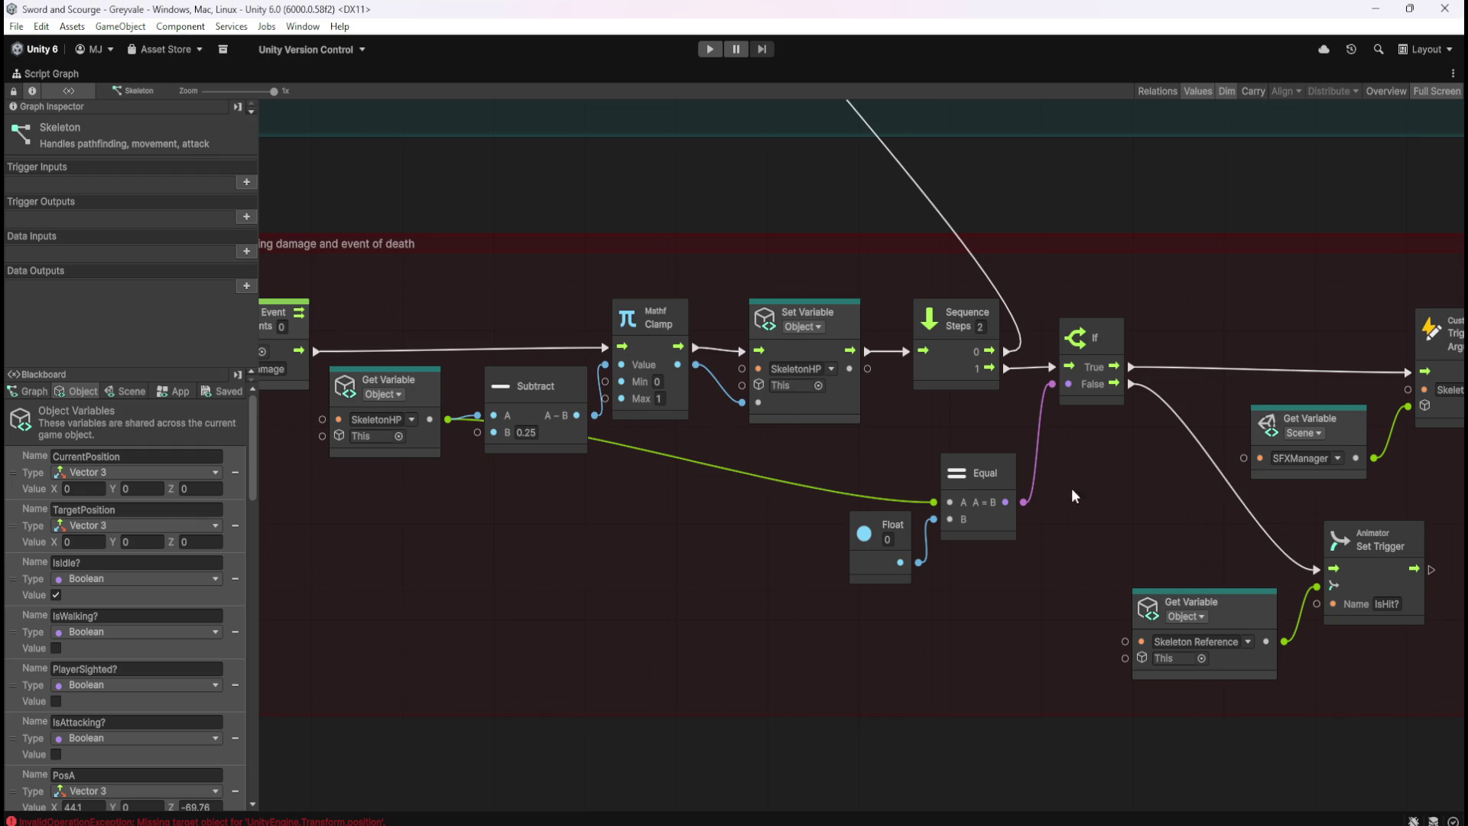
drag(1143, 521, 550, 494)
drag(1138, 537, 715, 525)
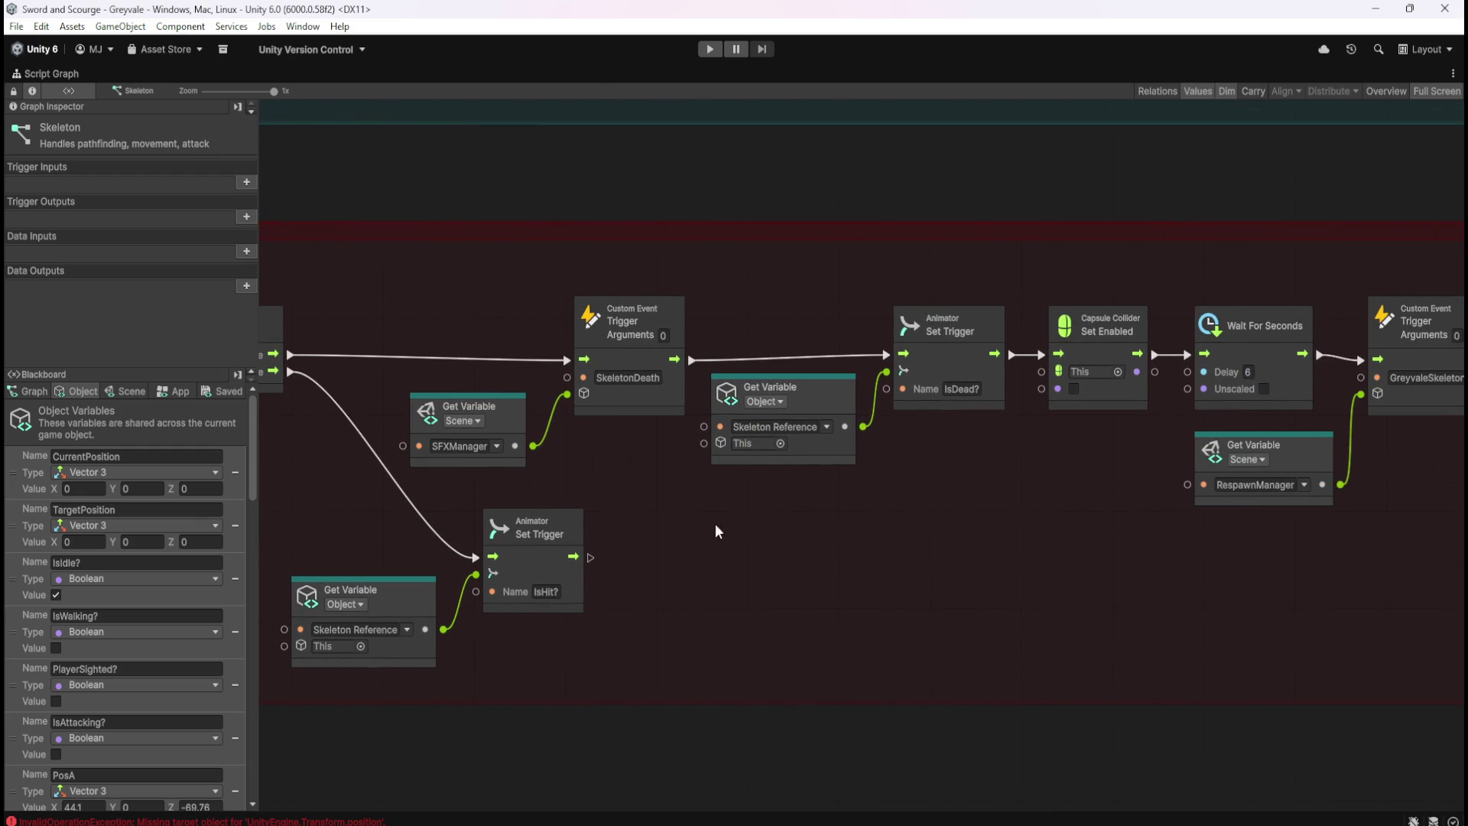
drag(1077, 563, 764, 548)
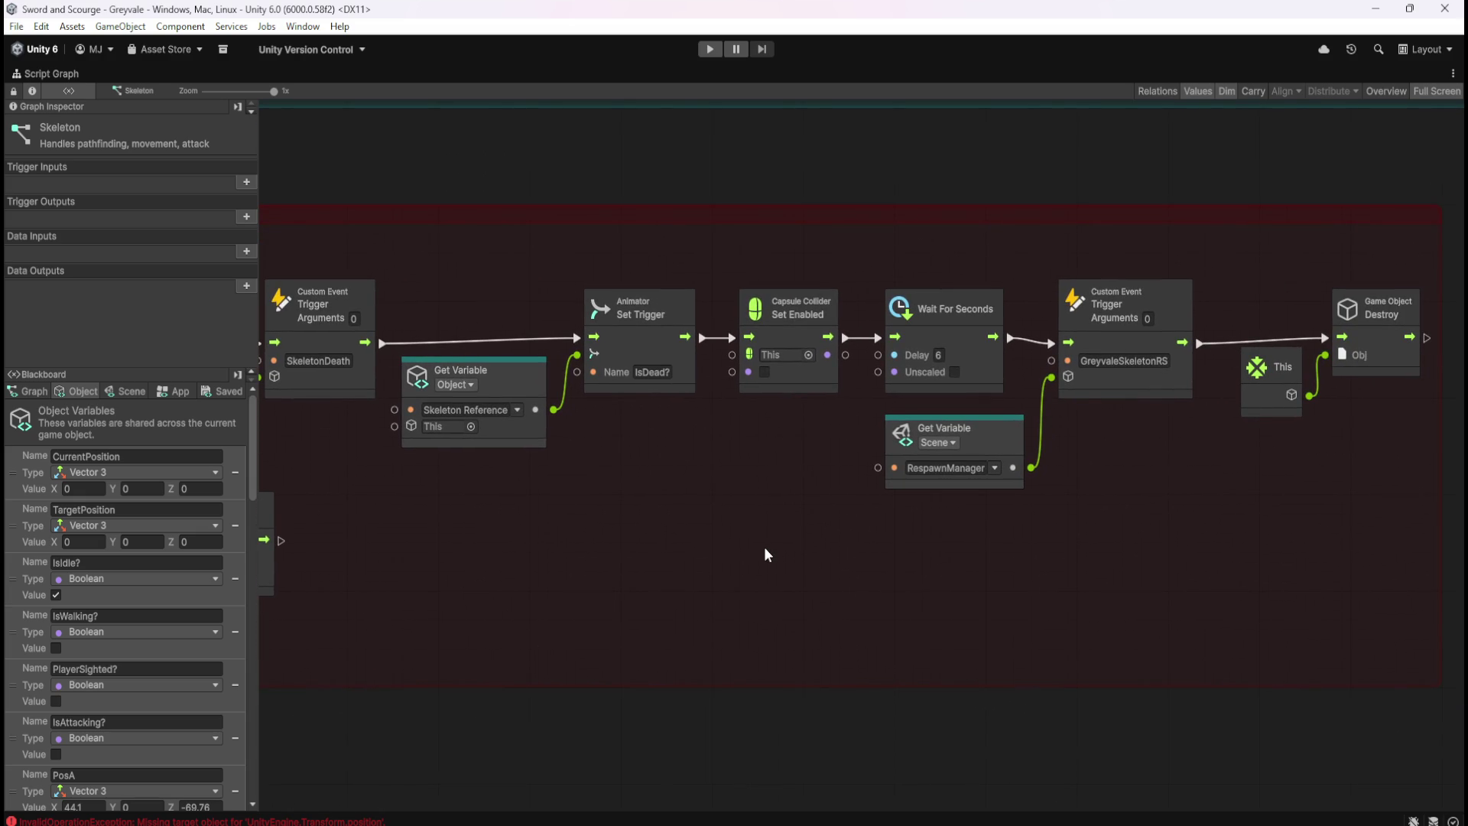
drag(764, 548, 1173, 604)
drag(790, 610, 1074, 582)
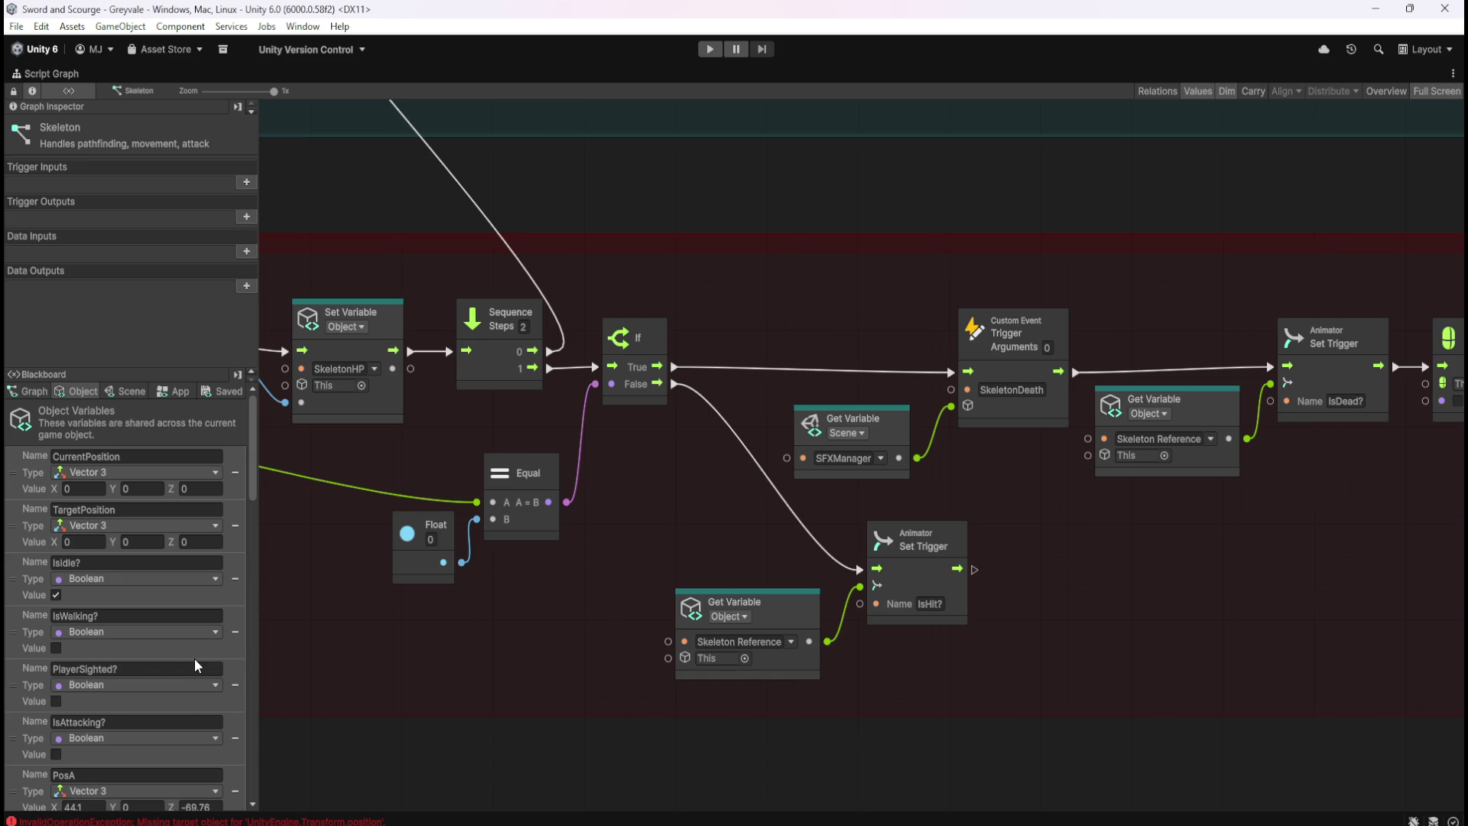
scroll(194, 658, down, 10)
scroll(201, 657, down, 15)
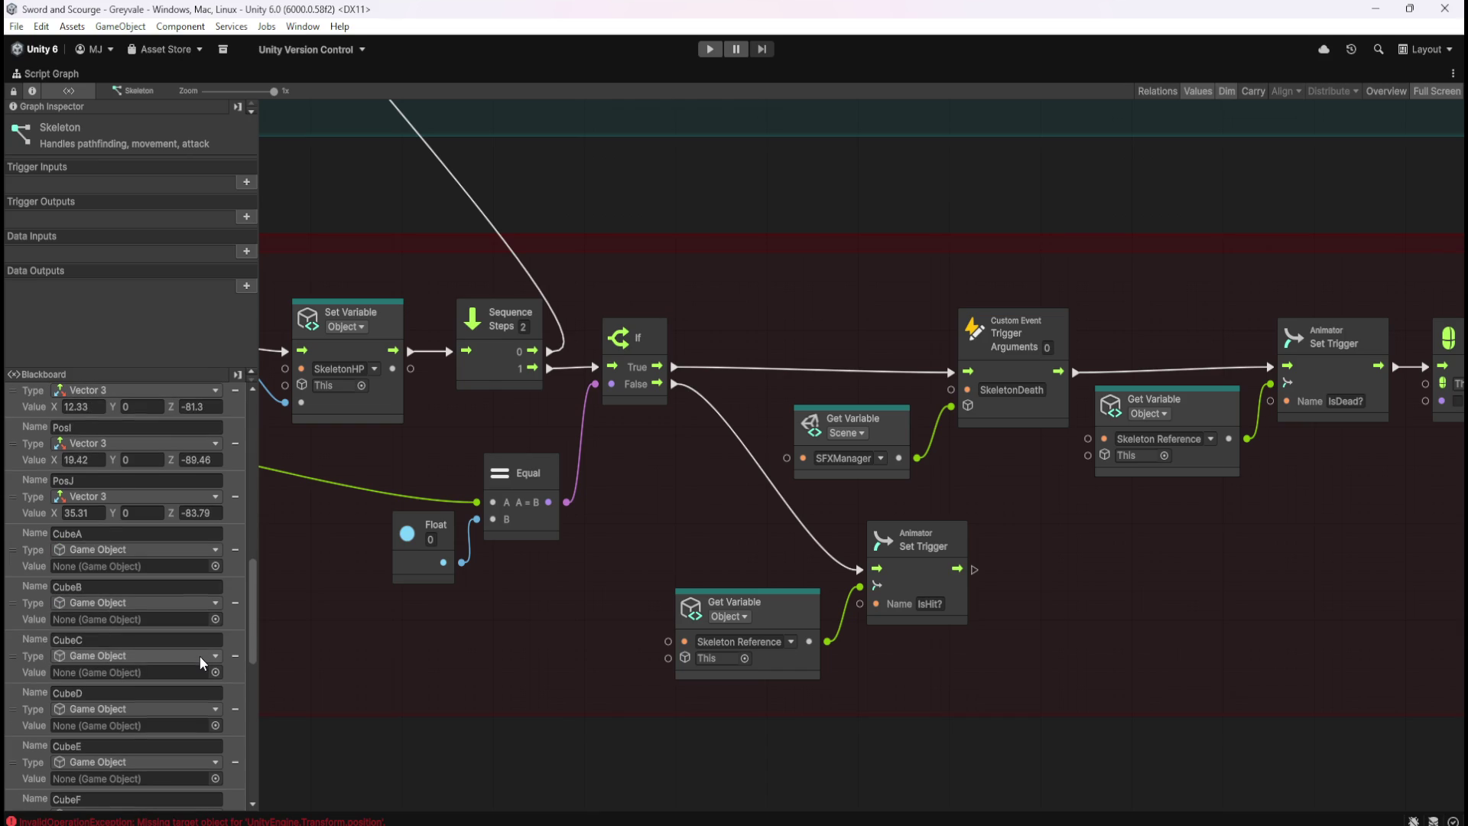
scroll(200, 657, down, 5)
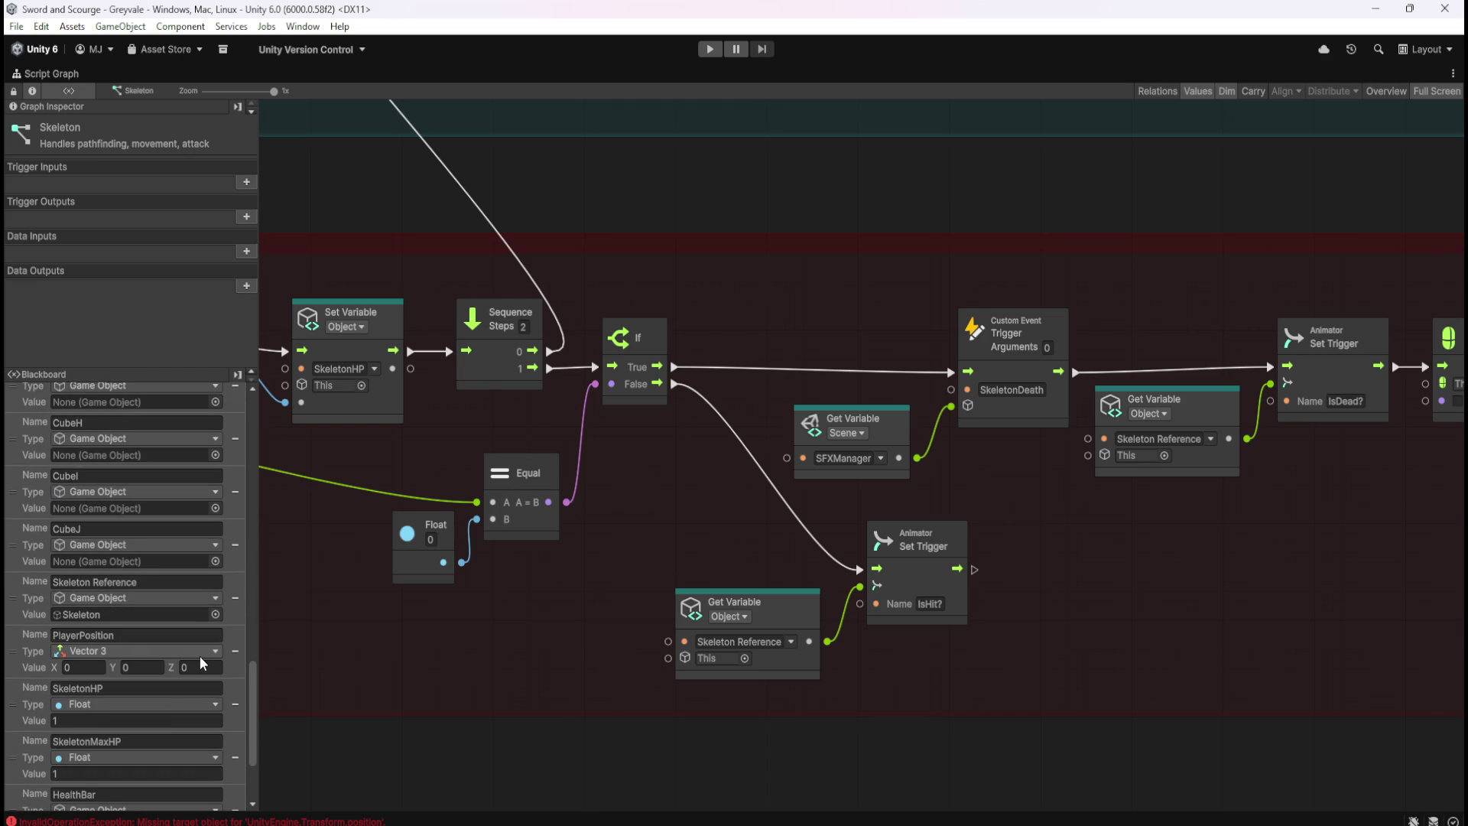
key(shift+space)
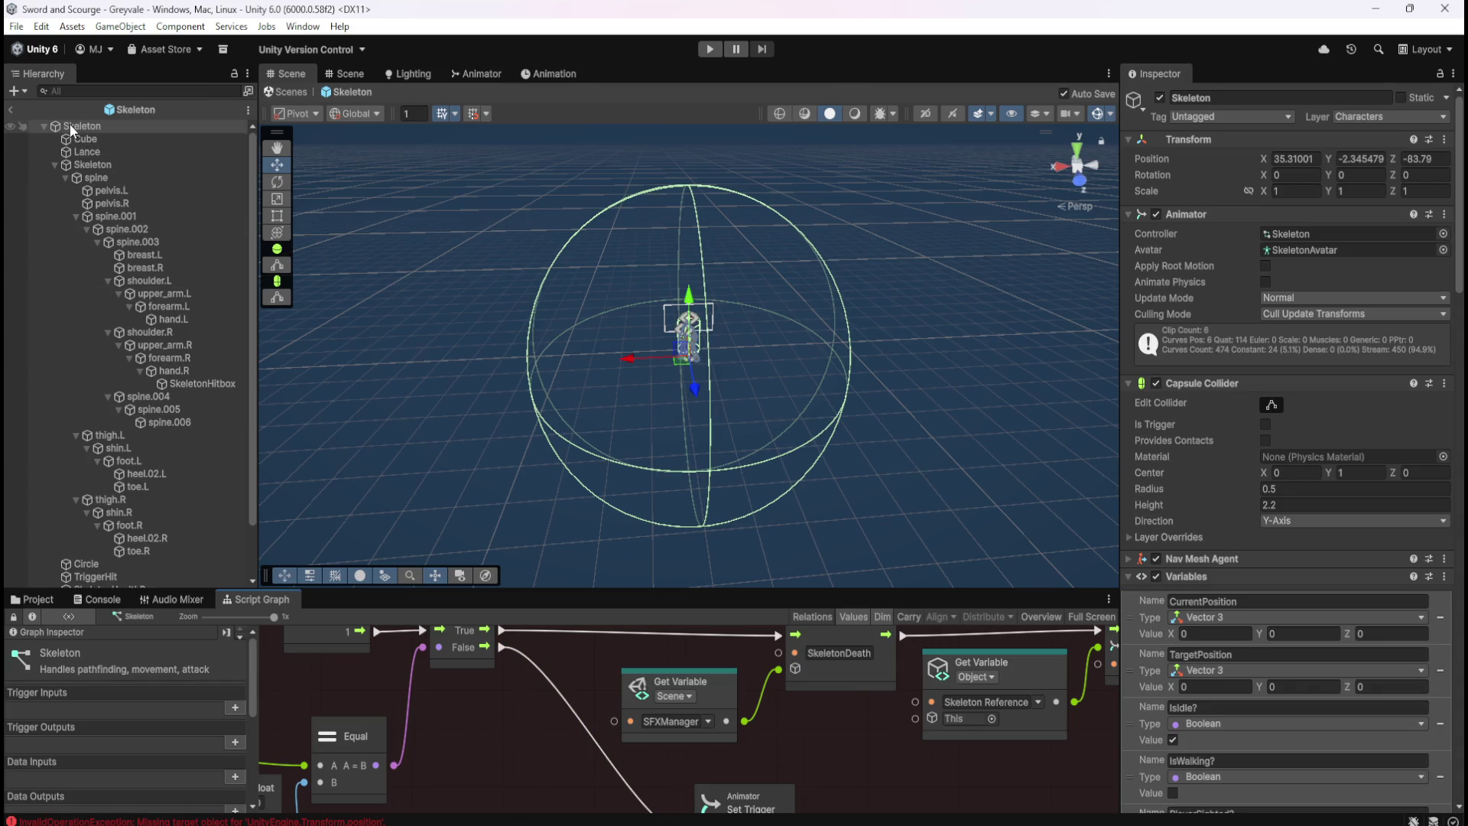
Inspect the prefab's Cube and Skeleton objects, then exit prefab editing back to the graveyard scene
click(89, 140)
click(103, 127)
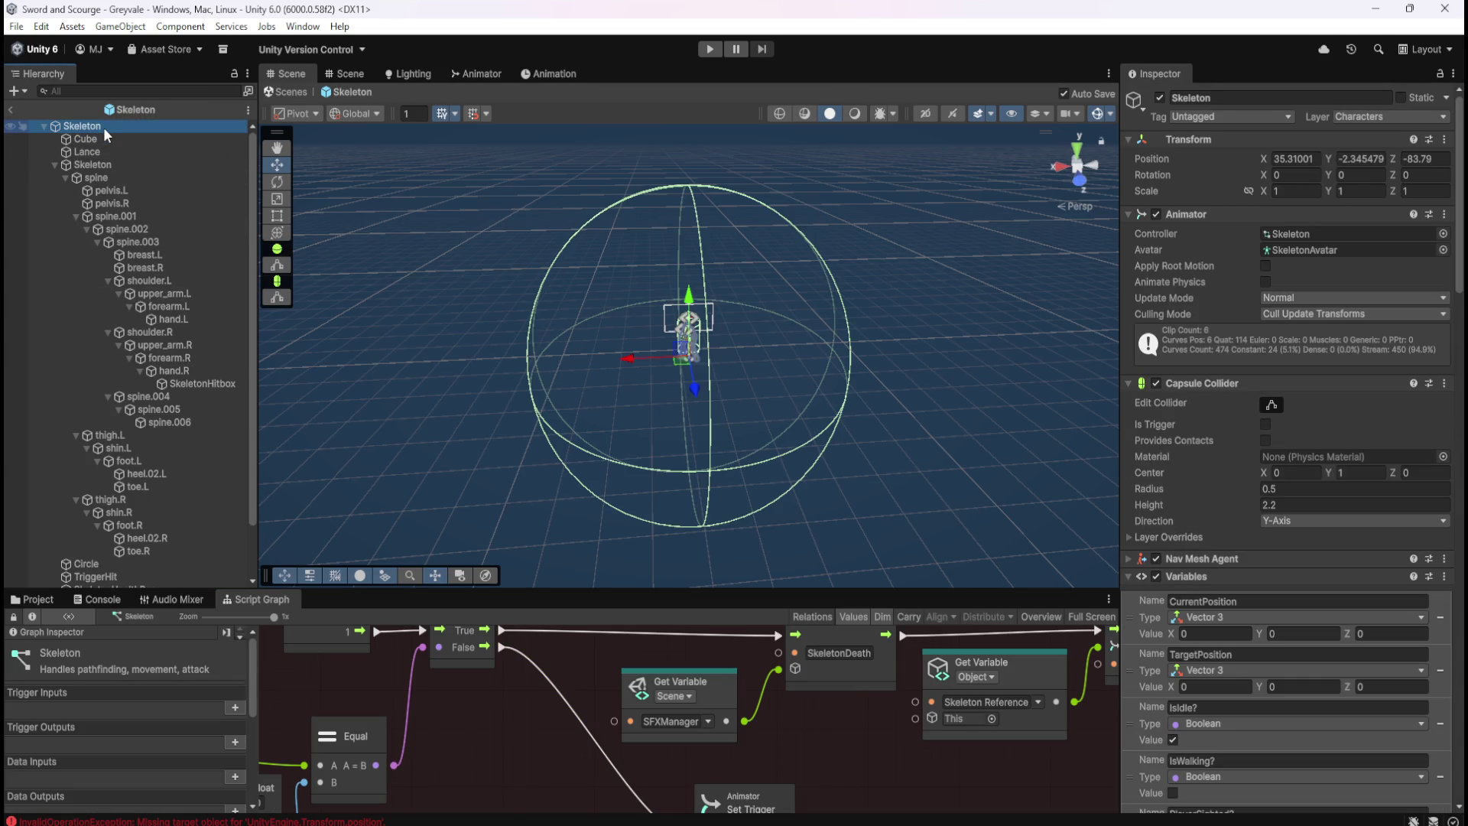
click(103, 140)
click(121, 124)
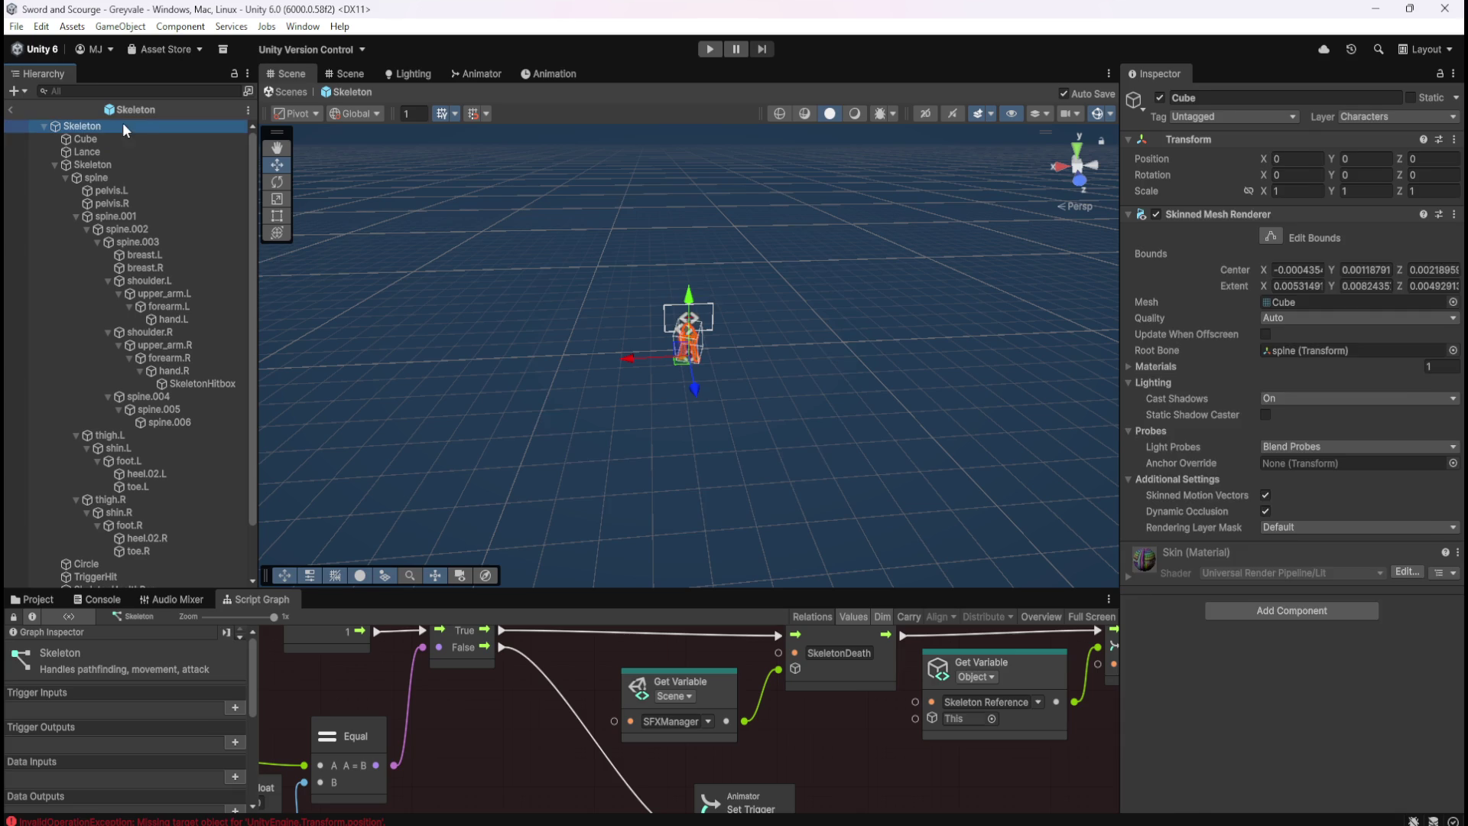
scroll(212, 711, down, 10)
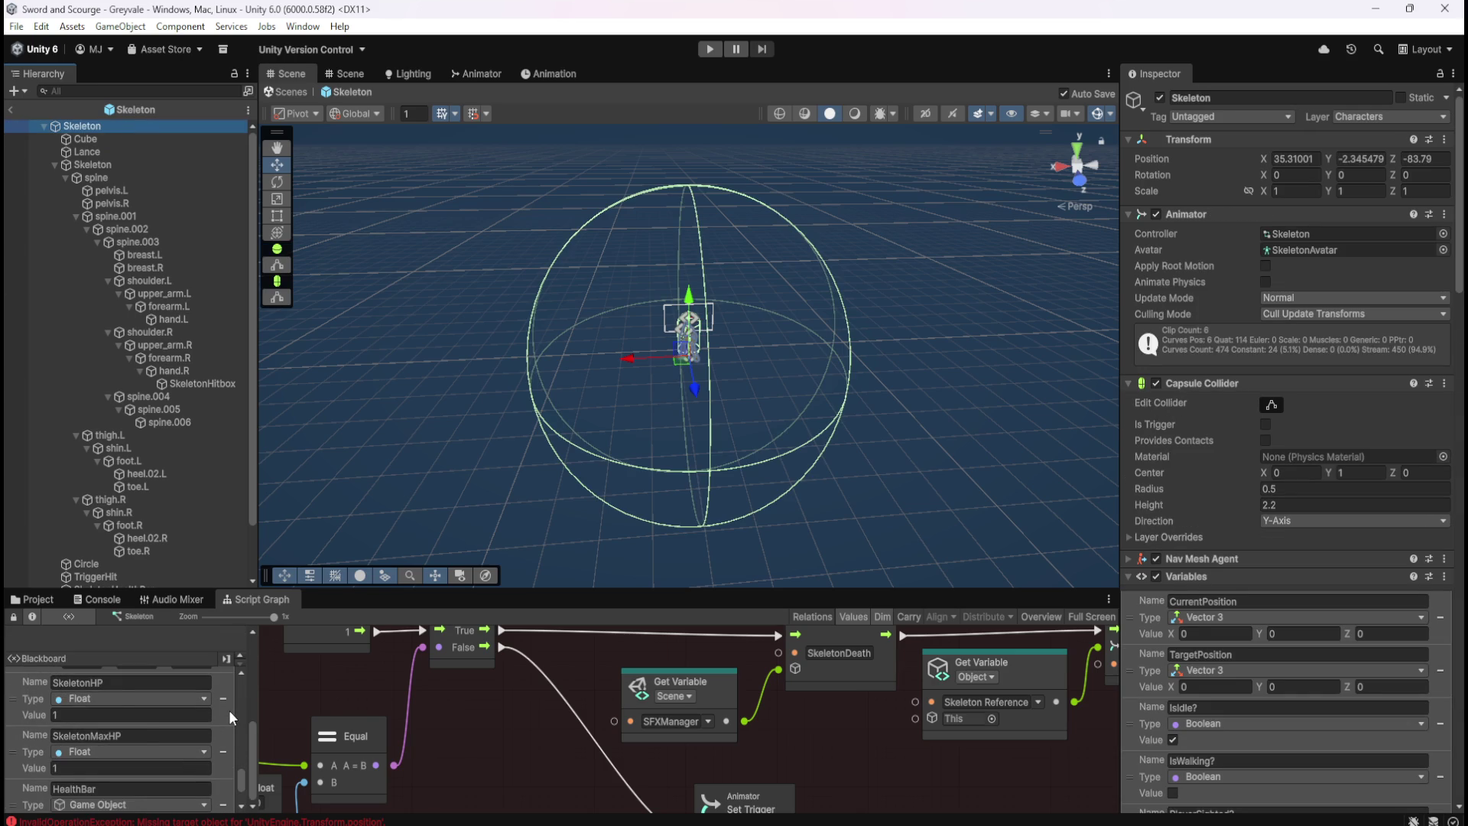
scroll(208, 763, up, 5)
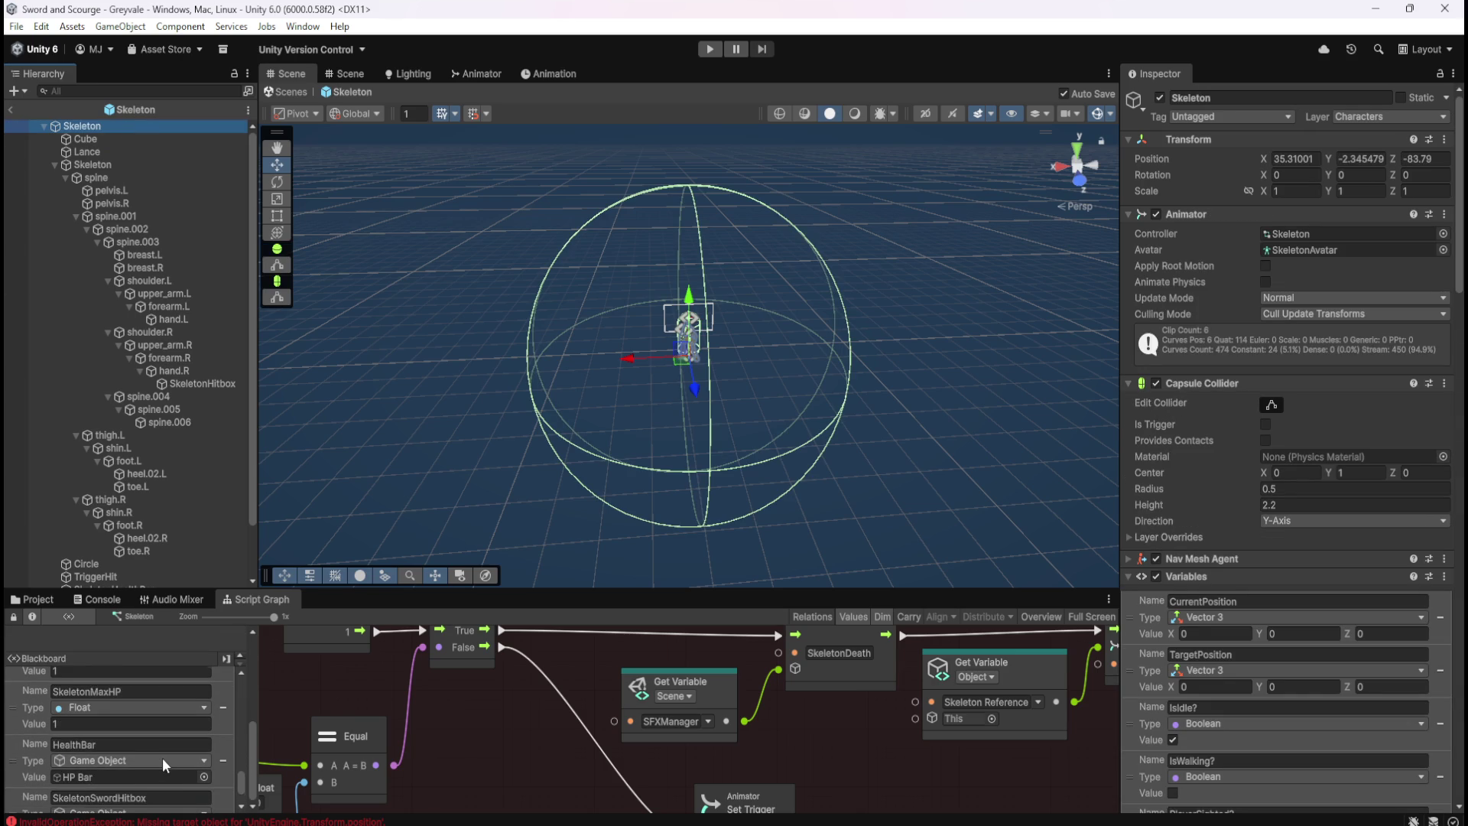
scroll(162, 759, up, 5)
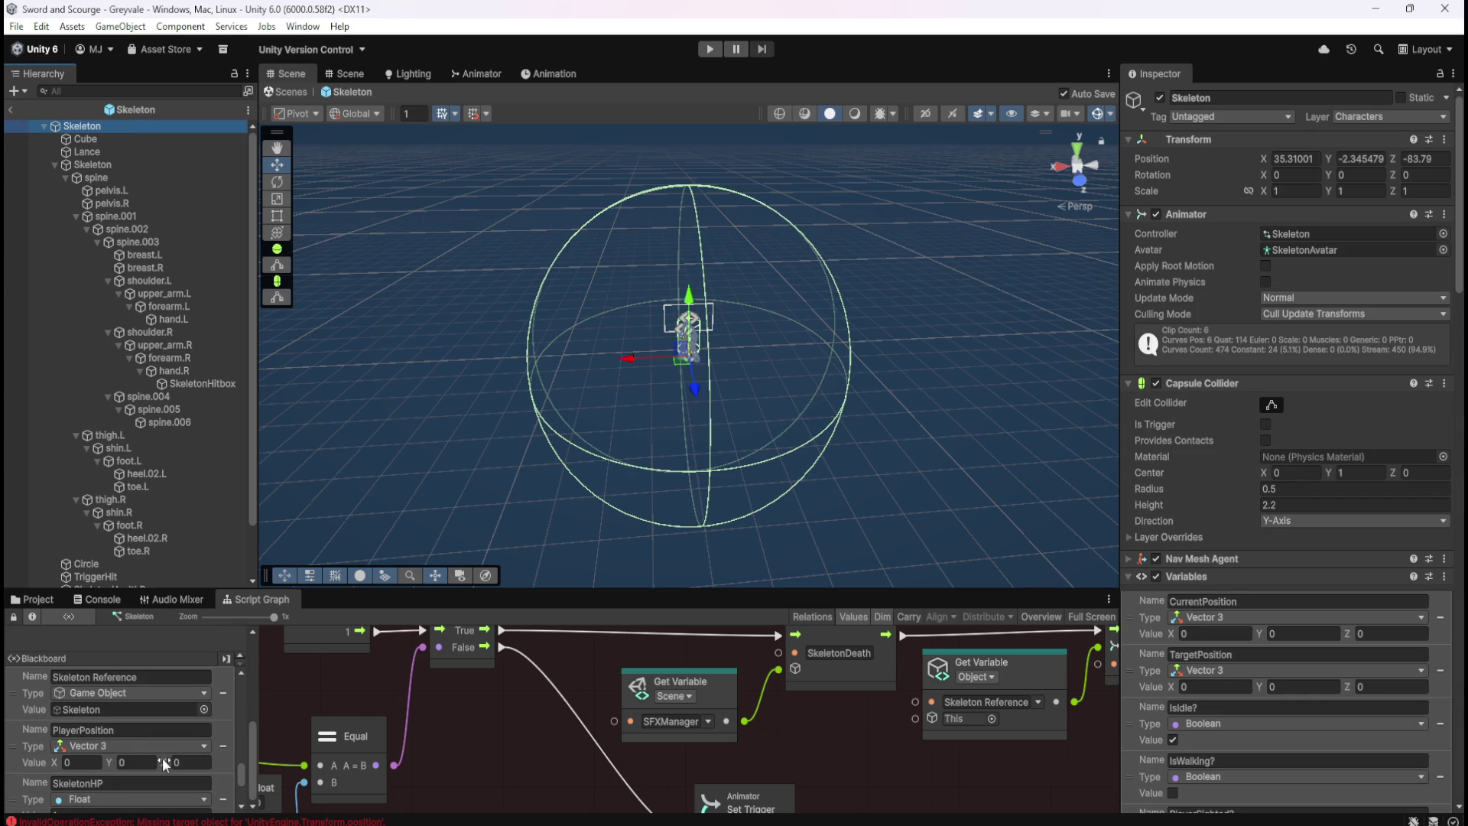
mouse_move(162, 759)
mouse_down()
mouse_move(178, 257)
mouse_move(75, 125)
mouse_move(200, 506)
mouse_move(100, 705)
mouse_move(95, 756)
mouse_up()
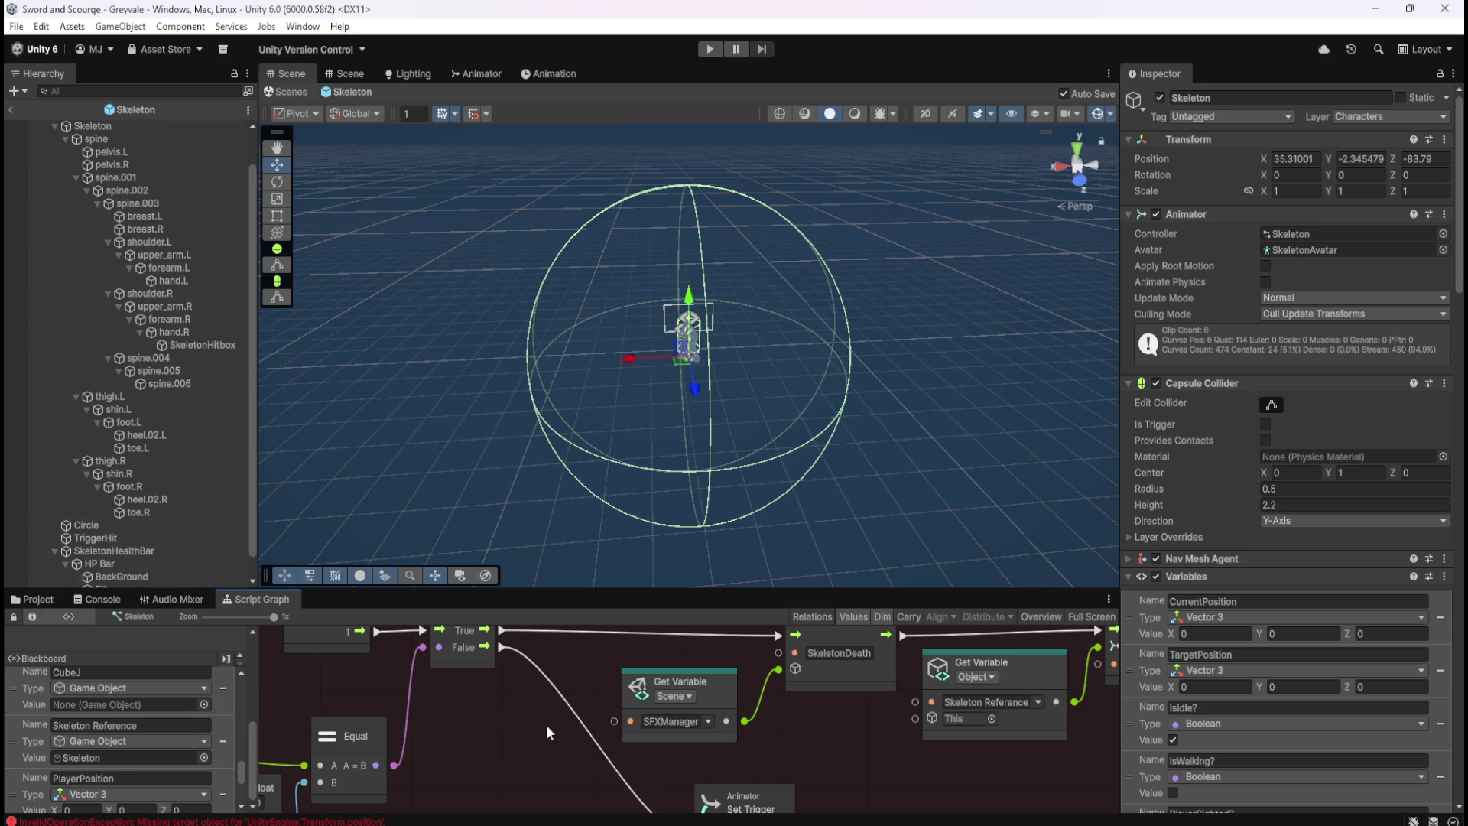
click(11, 109)
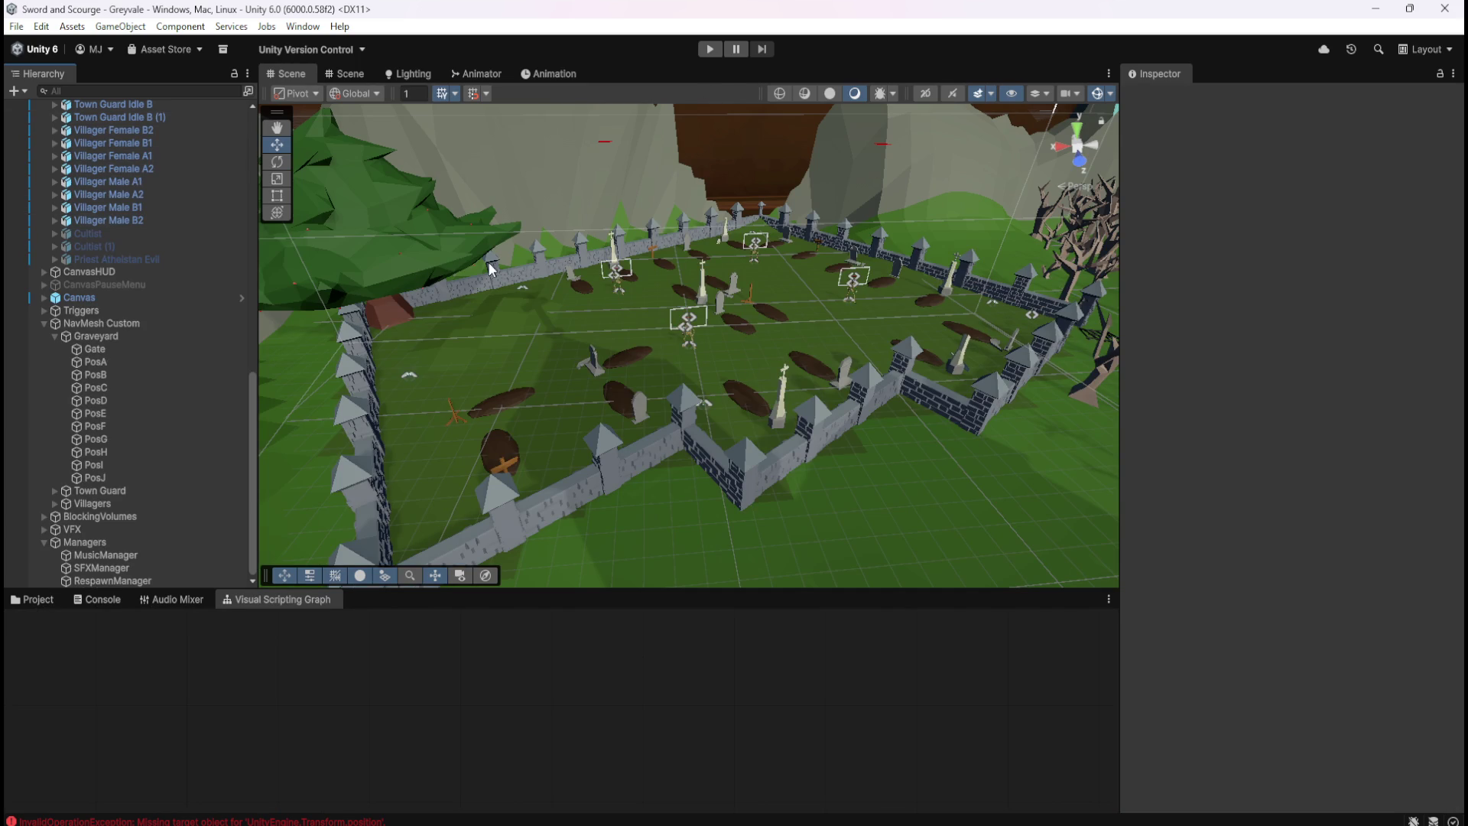
Select the Skeleton instance in the scene and maximize its Script Graph
click(36, 599)
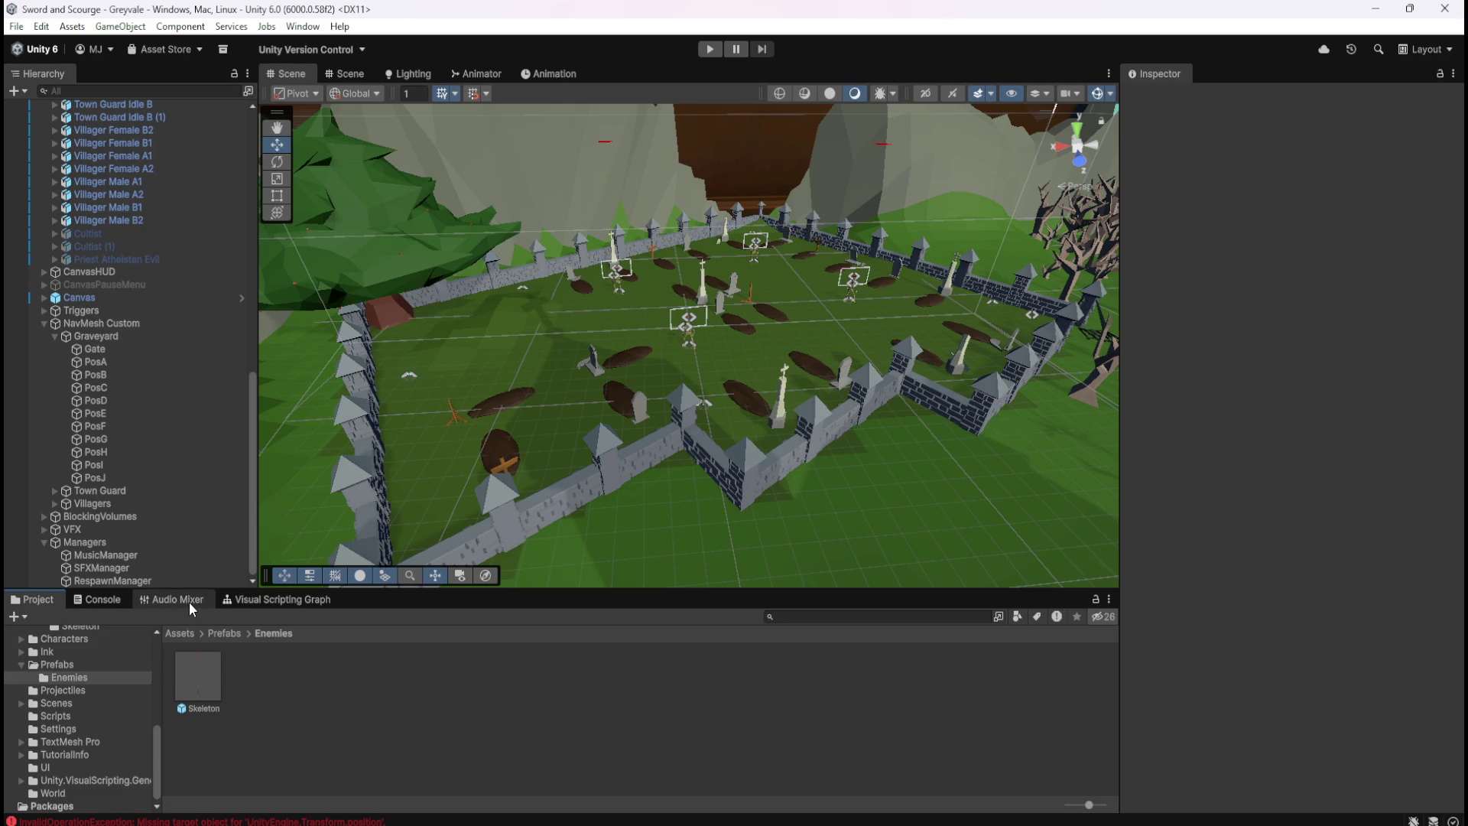
scroll(133, 339, up, 5)
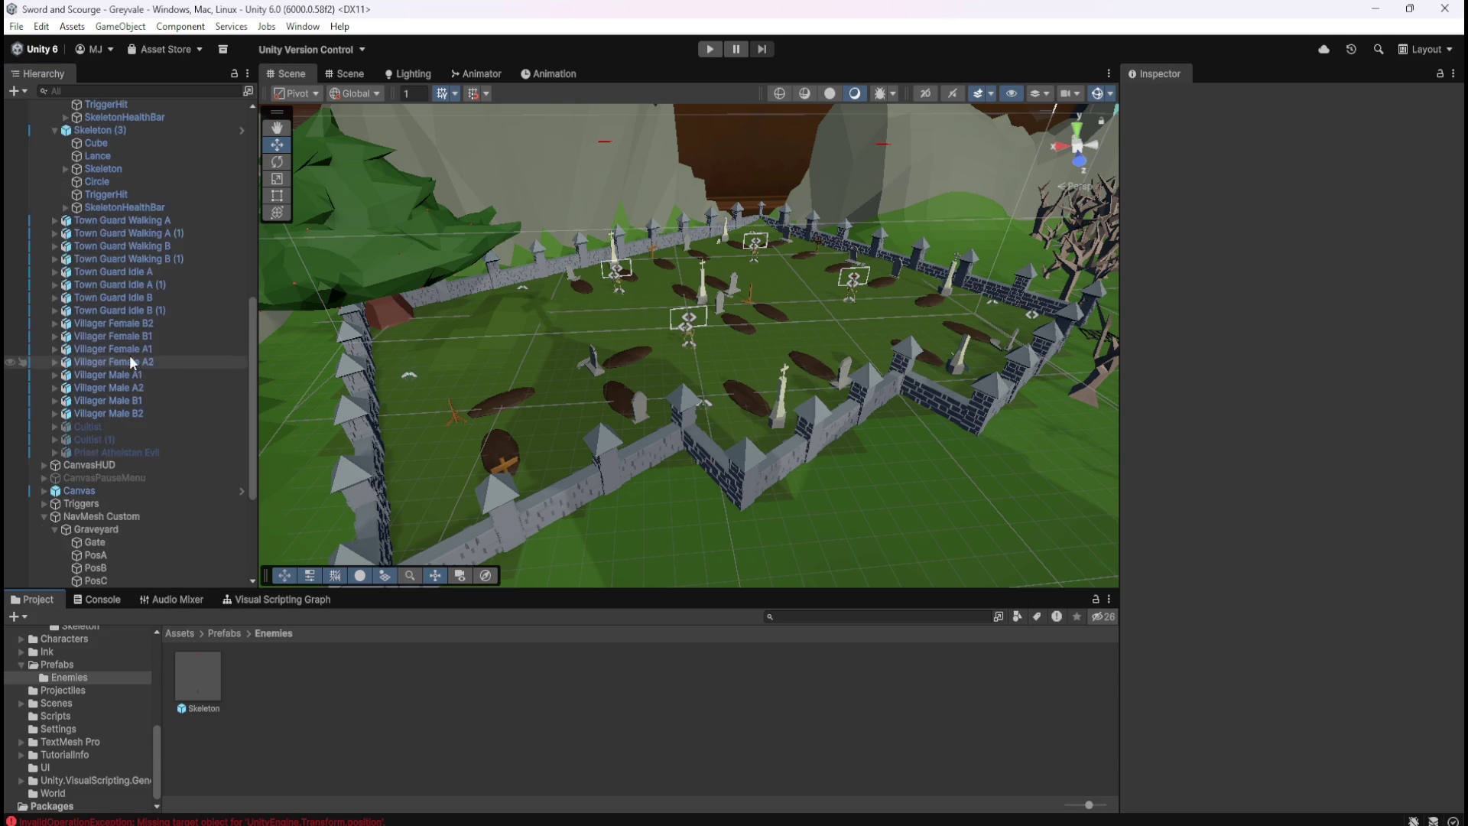
scroll(130, 355, up, 9)
click(148, 186)
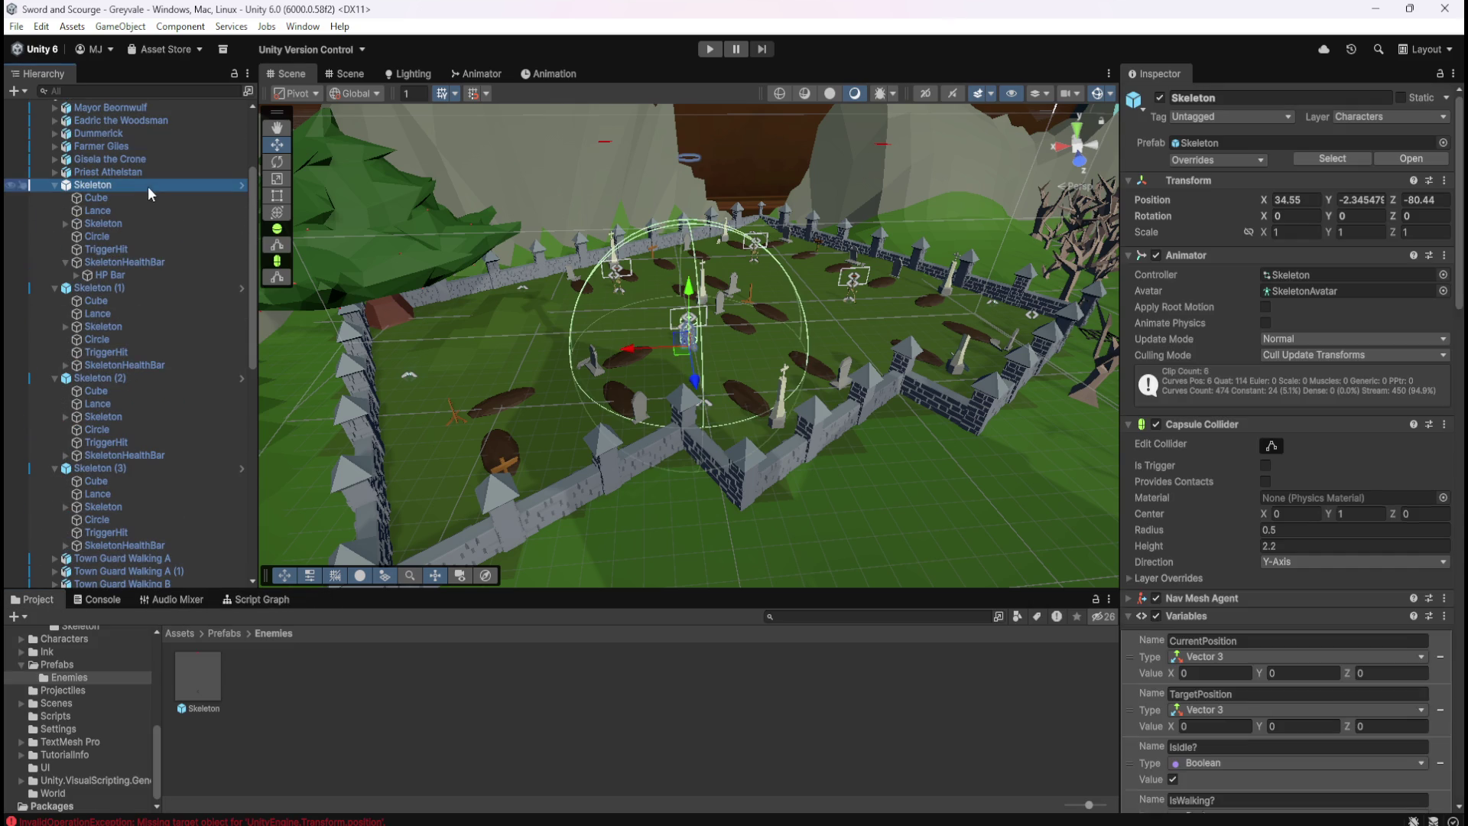
click(244, 601)
key(shift+space)
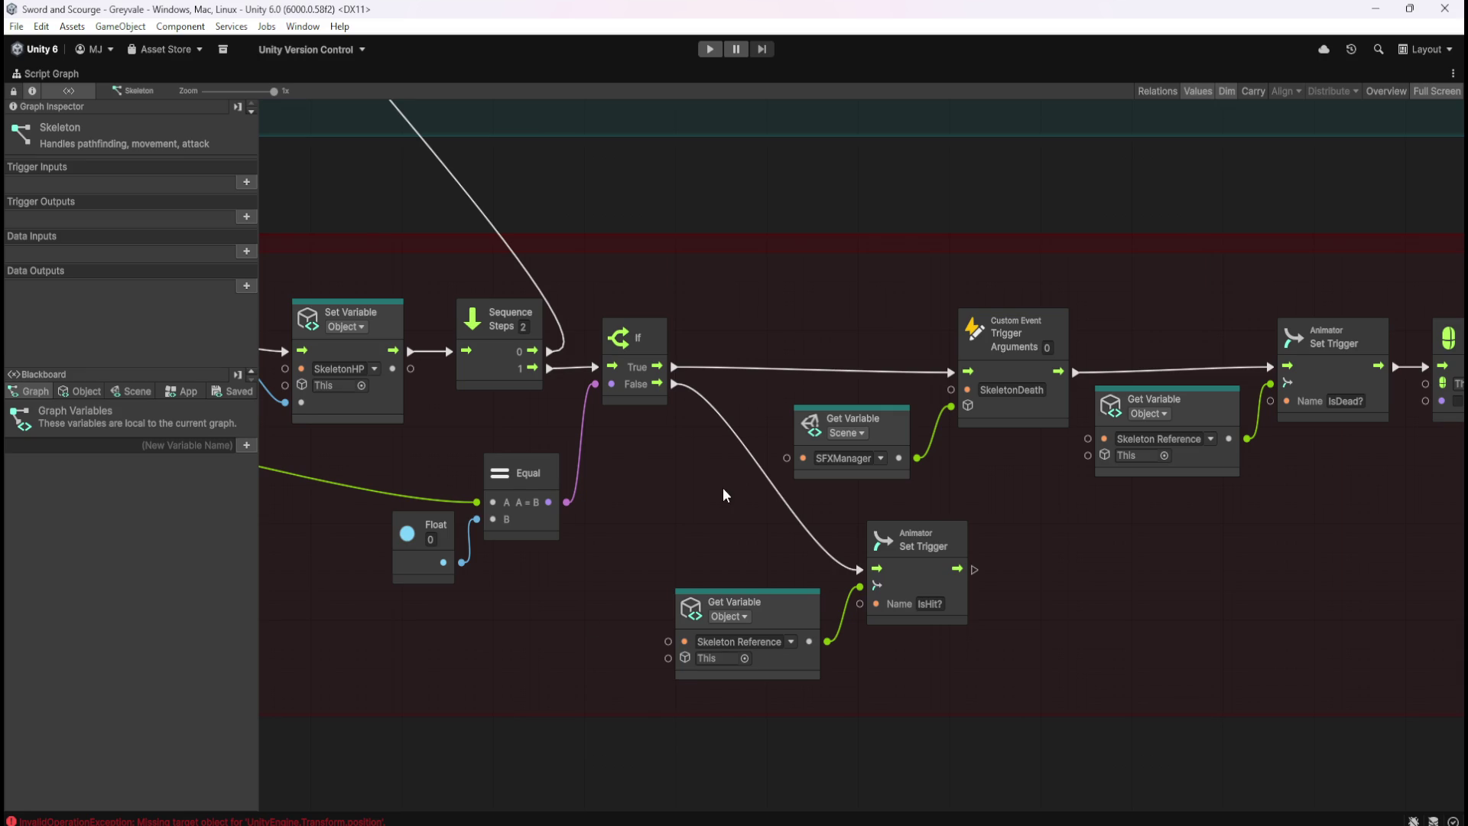
scroll(723, 488, down, 10)
drag(1053, 718, 1021, 262)
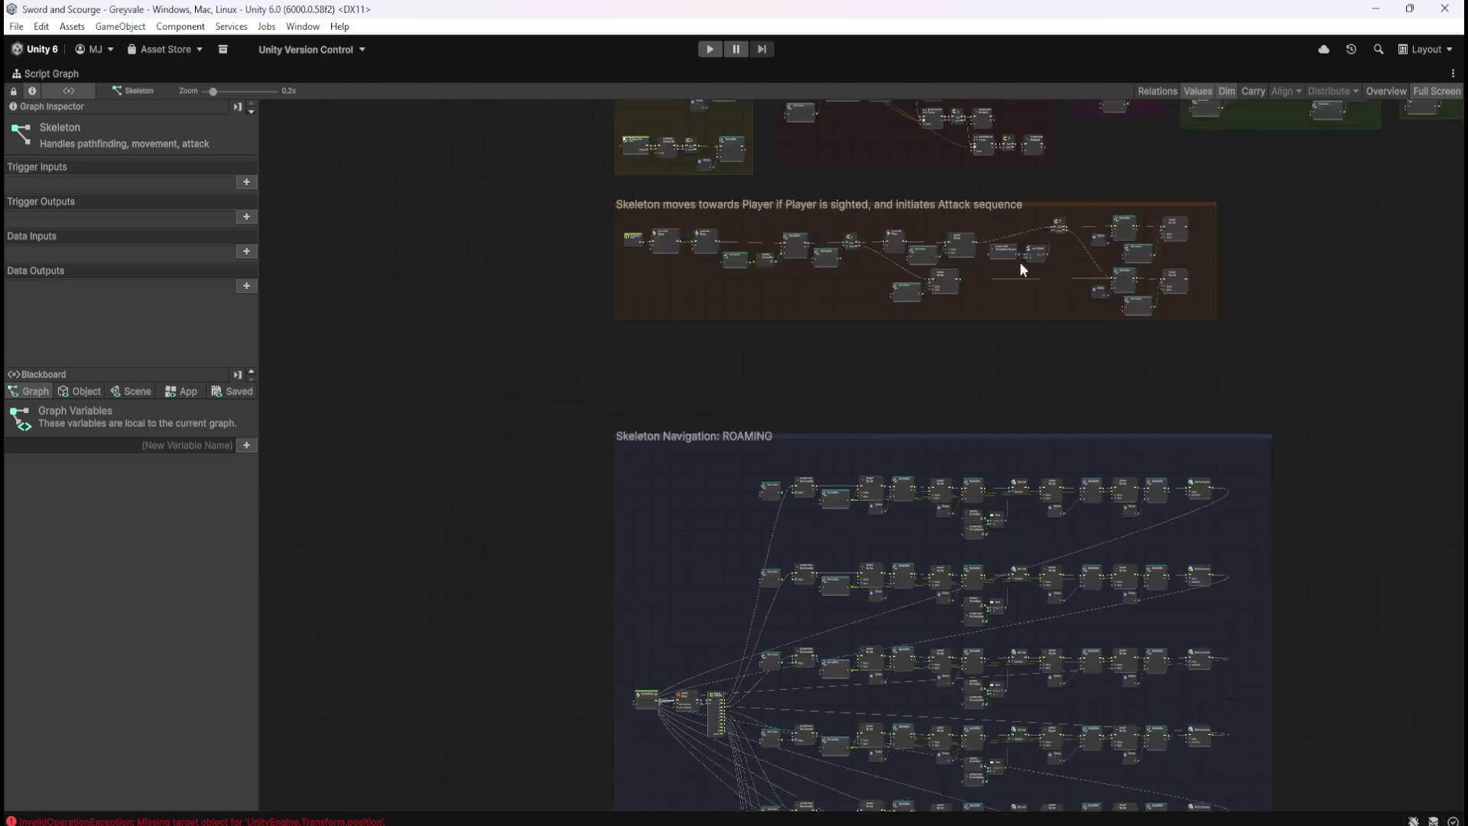
scroll(1117, 591, up, 8)
drag(1080, 315, 1260, 541)
scroll(1261, 541, up, 1)
mouse_move(563, 611)
mouse_down()
mouse_move(1309, 480)
mouse_move(1209, 435)
mouse_up()
scroll(608, 408, down, 5)
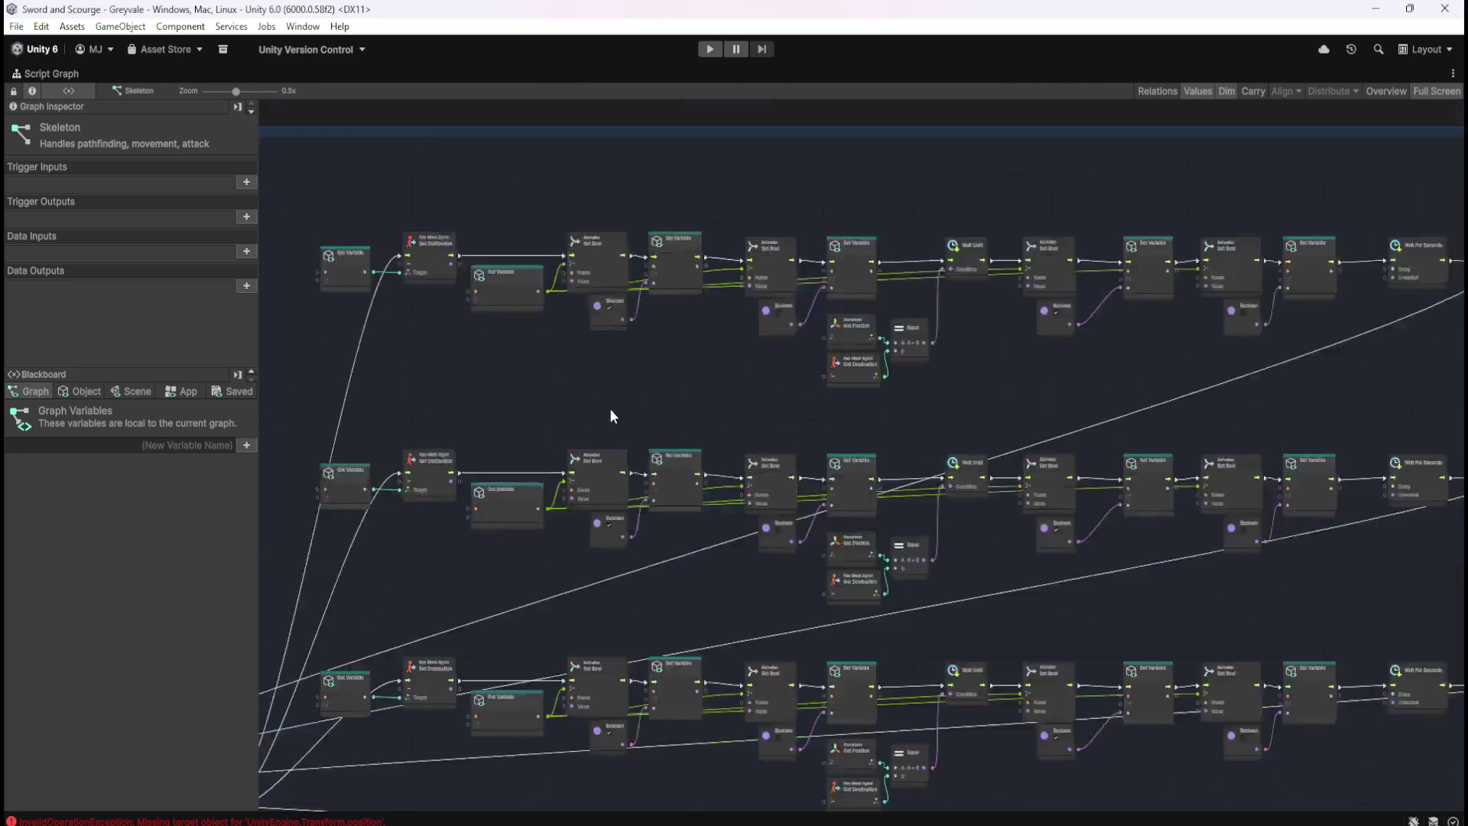
scroll(916, 172, down, 3)
scroll(843, 370, up, 3)
drag(843, 370, 1090, 696)
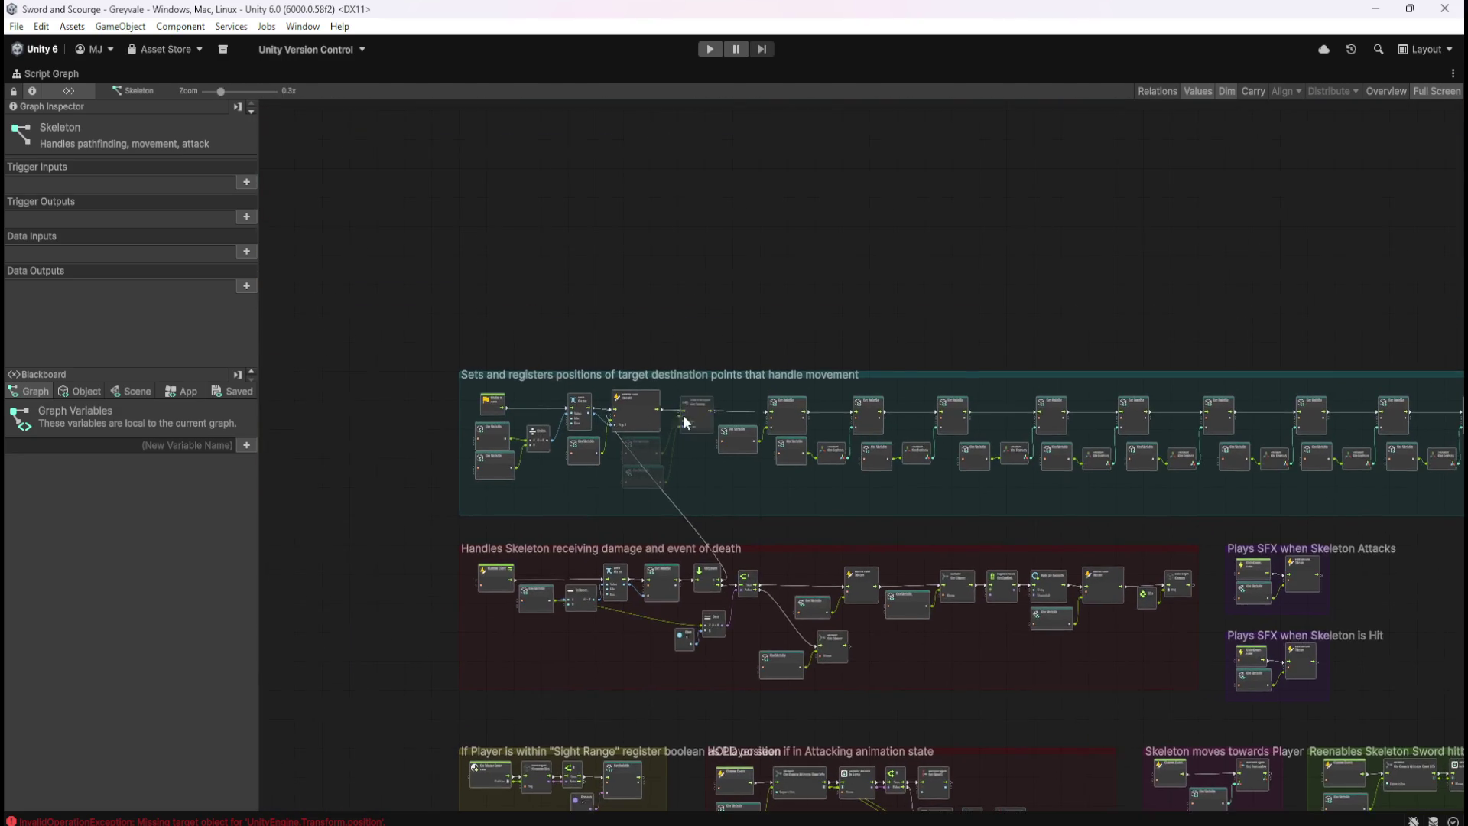
scroll(575, 407, up, 5)
drag(653, 617, 563, 592)
scroll(563, 584, right, 10)
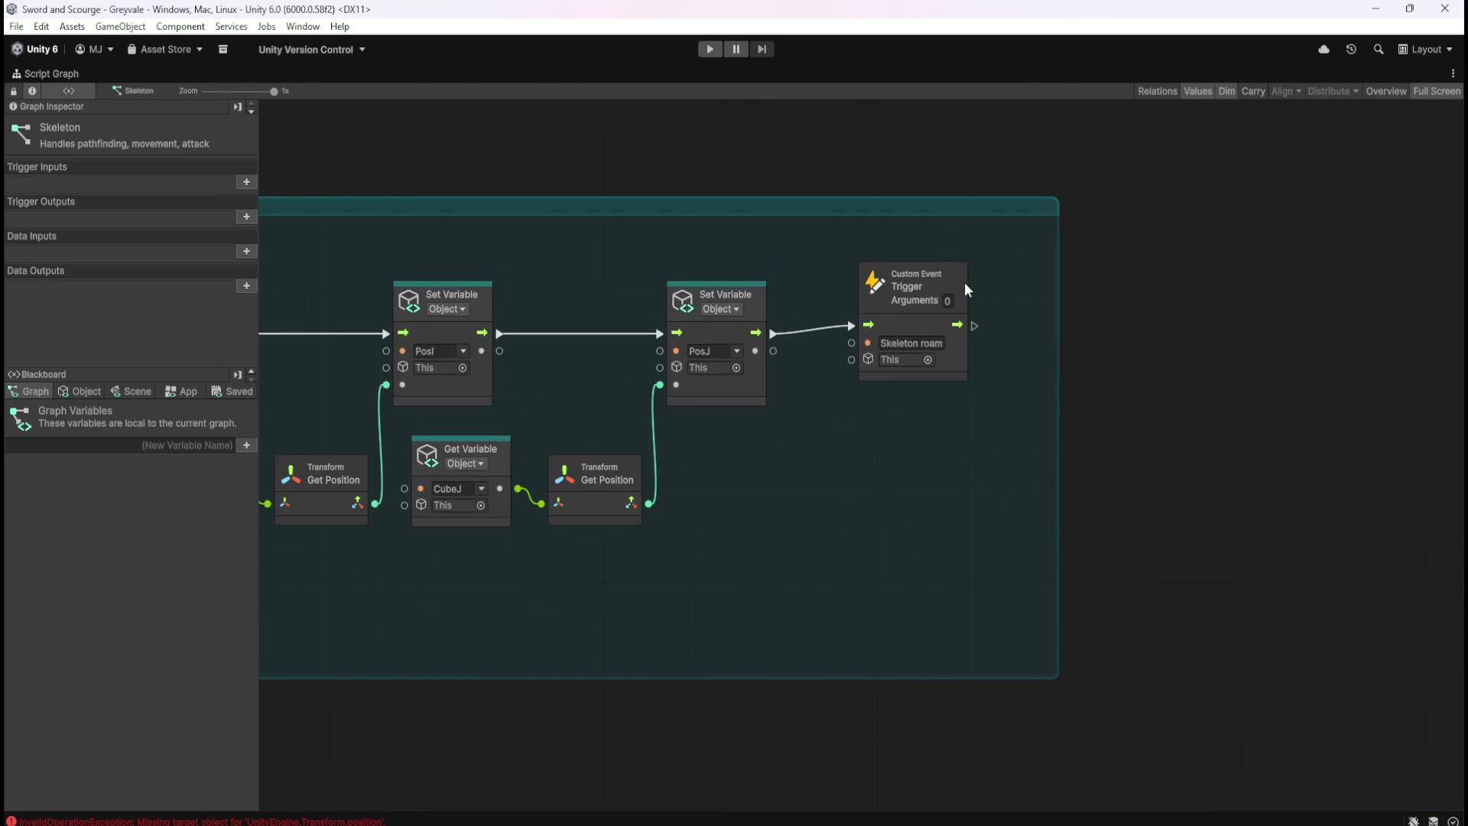
scroll(1150, 241, down, 3)
drag(958, 456, 1255, 218)
scroll(1229, 513, down, 3)
drag(1228, 512, 1278, 263)
scroll(727, 439, up, 6)
scroll(728, 439, up, 2)
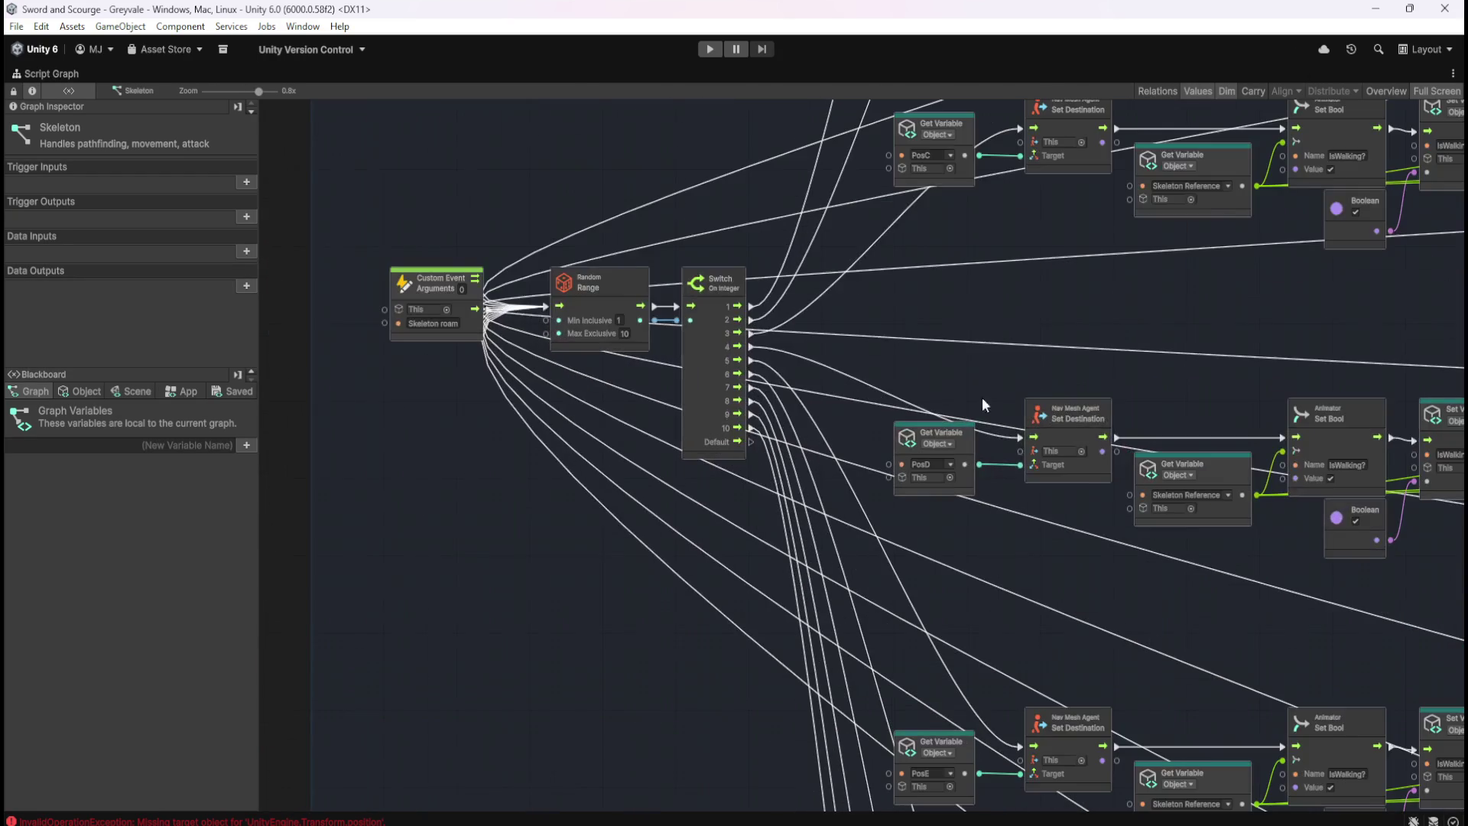
mouse_move(1187, 297)
mouse_down()
mouse_move(1135, 570)
mouse_move(1162, 503)
mouse_move(907, 314)
mouse_move(350, 295)
mouse_move(850, 301)
mouse_move(879, 352)
mouse_move(494, 310)
mouse_move(1171, 359)
mouse_up()
mouse_move(607, 320)
mouse_down()
mouse_move(1209, 311)
mouse_move(737, 259)
mouse_move(418, 269)
mouse_up()
drag(1153, 432, 681, 413)
scroll(944, 543, down, 10)
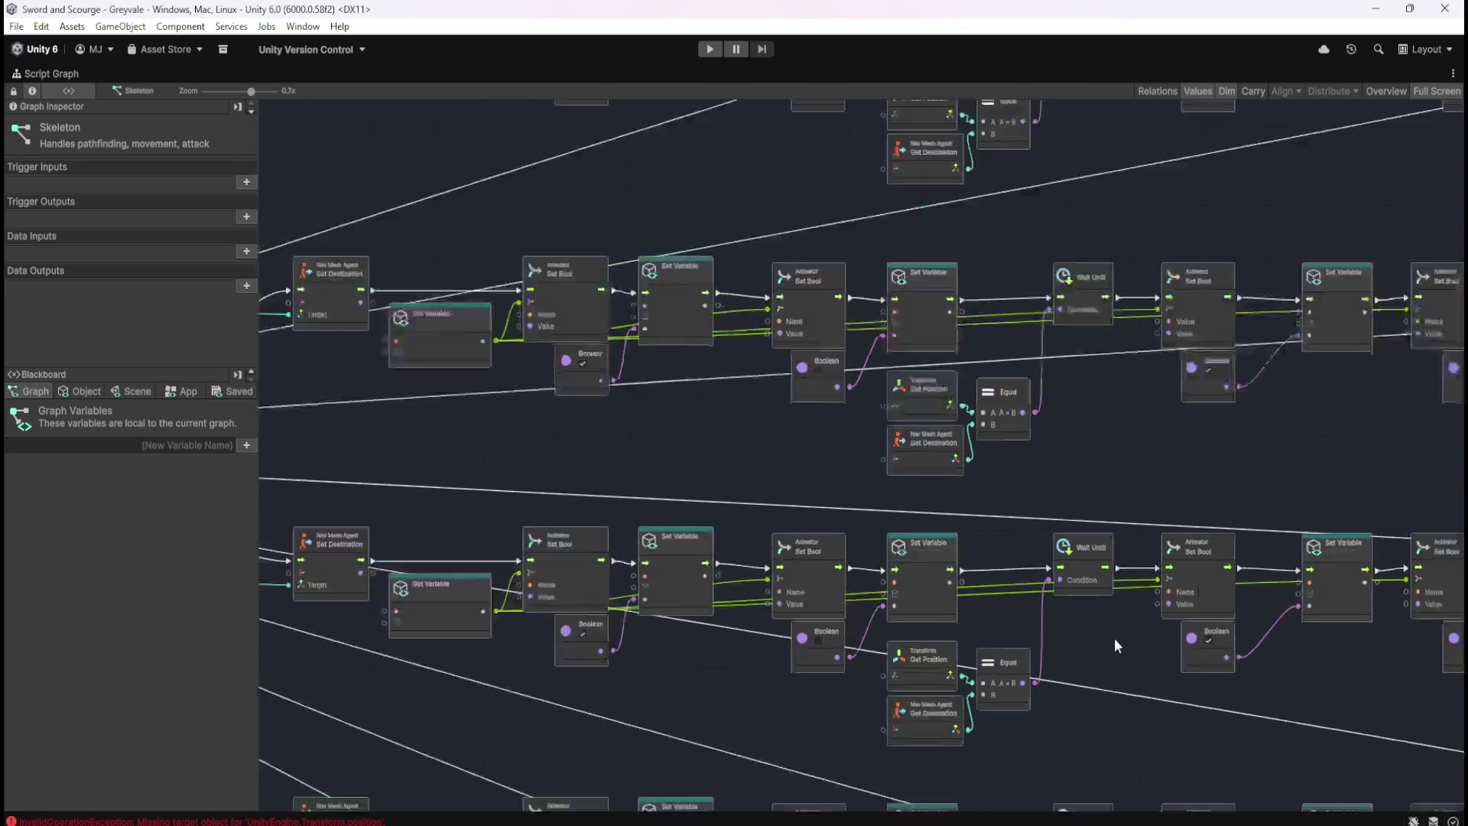
scroll(1058, 394, up, 8)
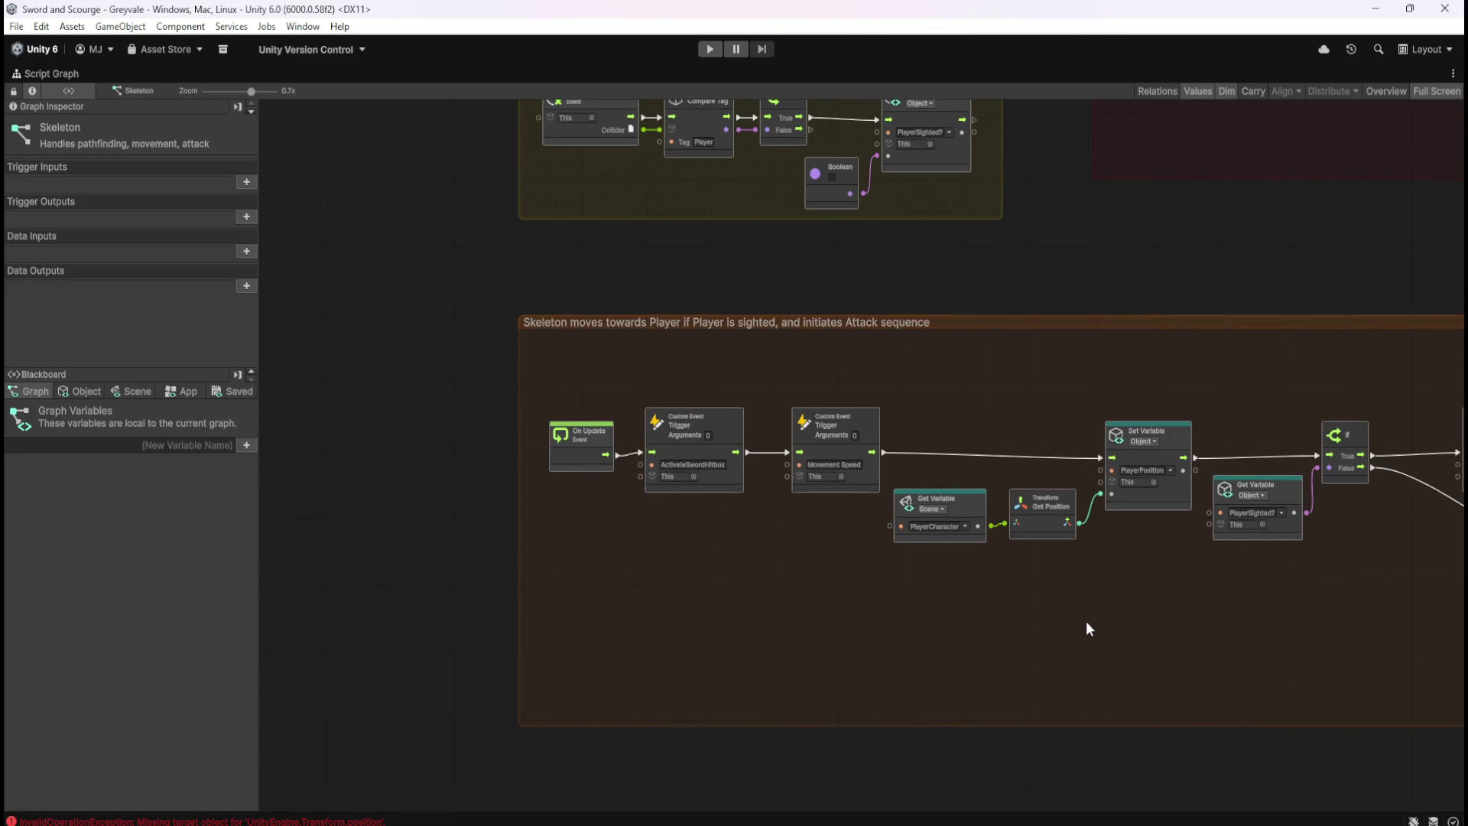
Pan through the chasing and attack groups and list the PosA–PosF object variables in the Blackboard
drag(1154, 606, 723, 563)
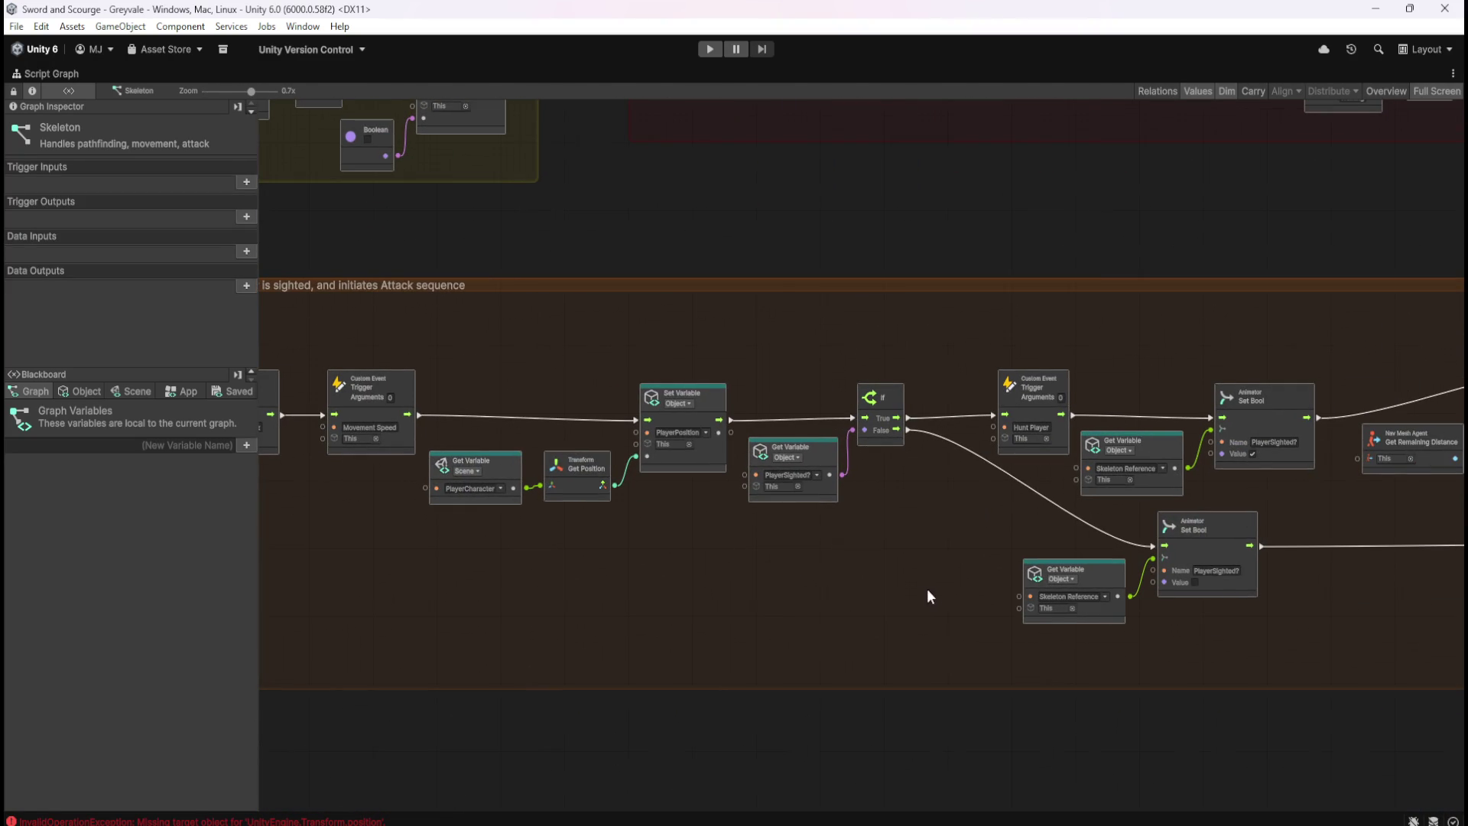
drag(1218, 650, 789, 592)
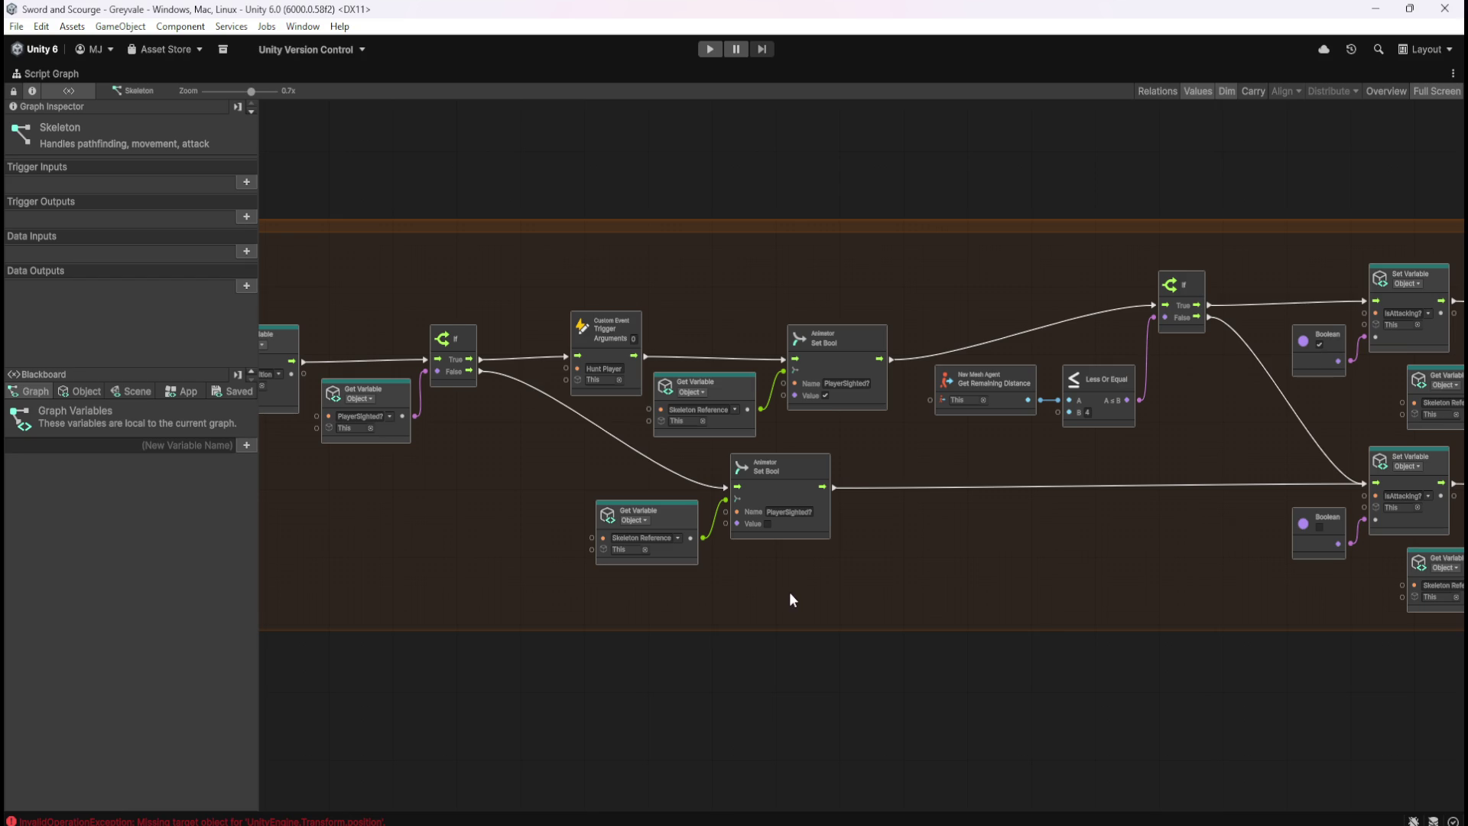
scroll(533, 539, down, 3)
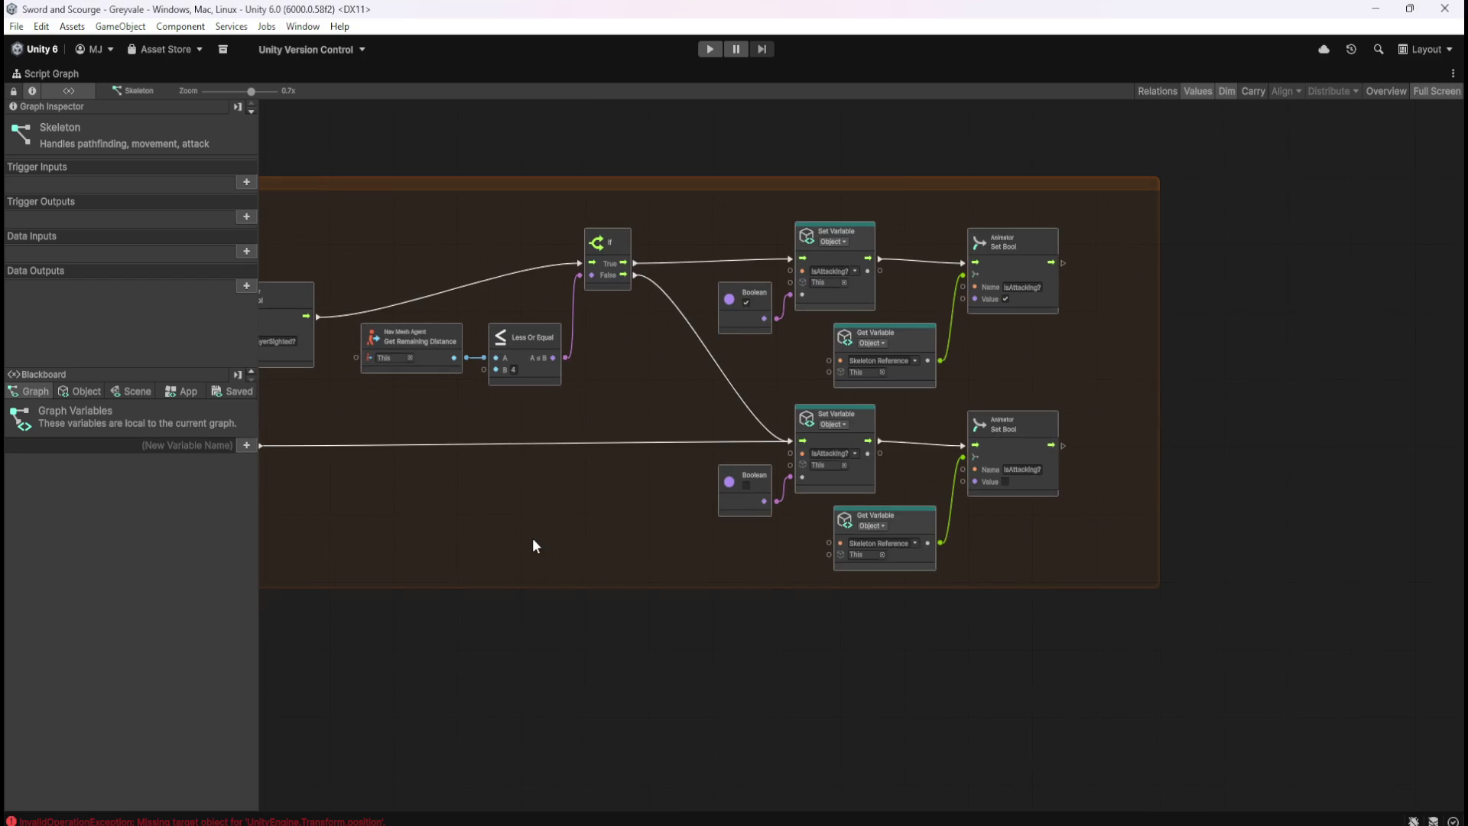
scroll(956, 655, down, 5)
scroll(903, 433, up, 4)
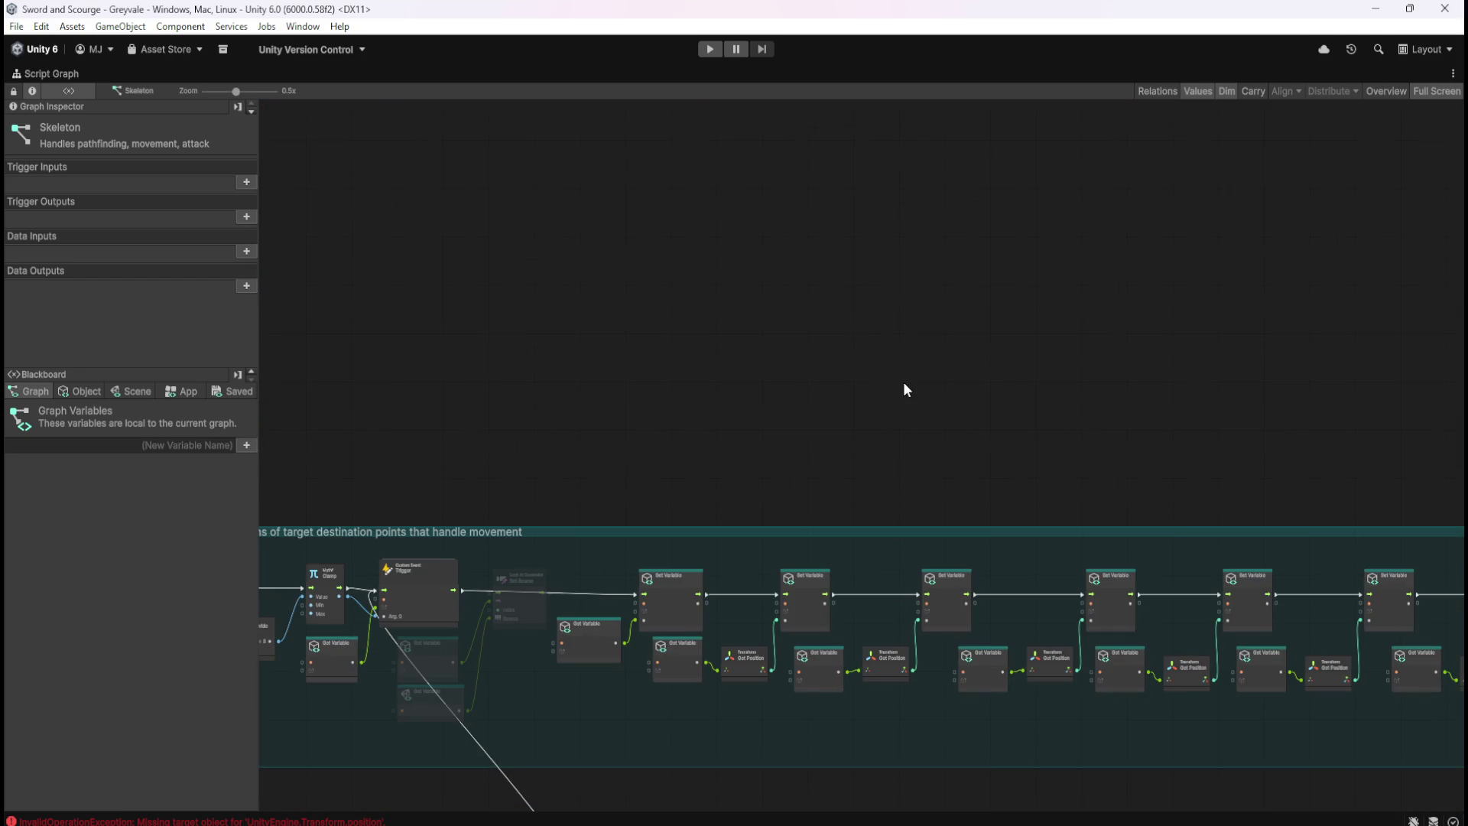
click(81, 391)
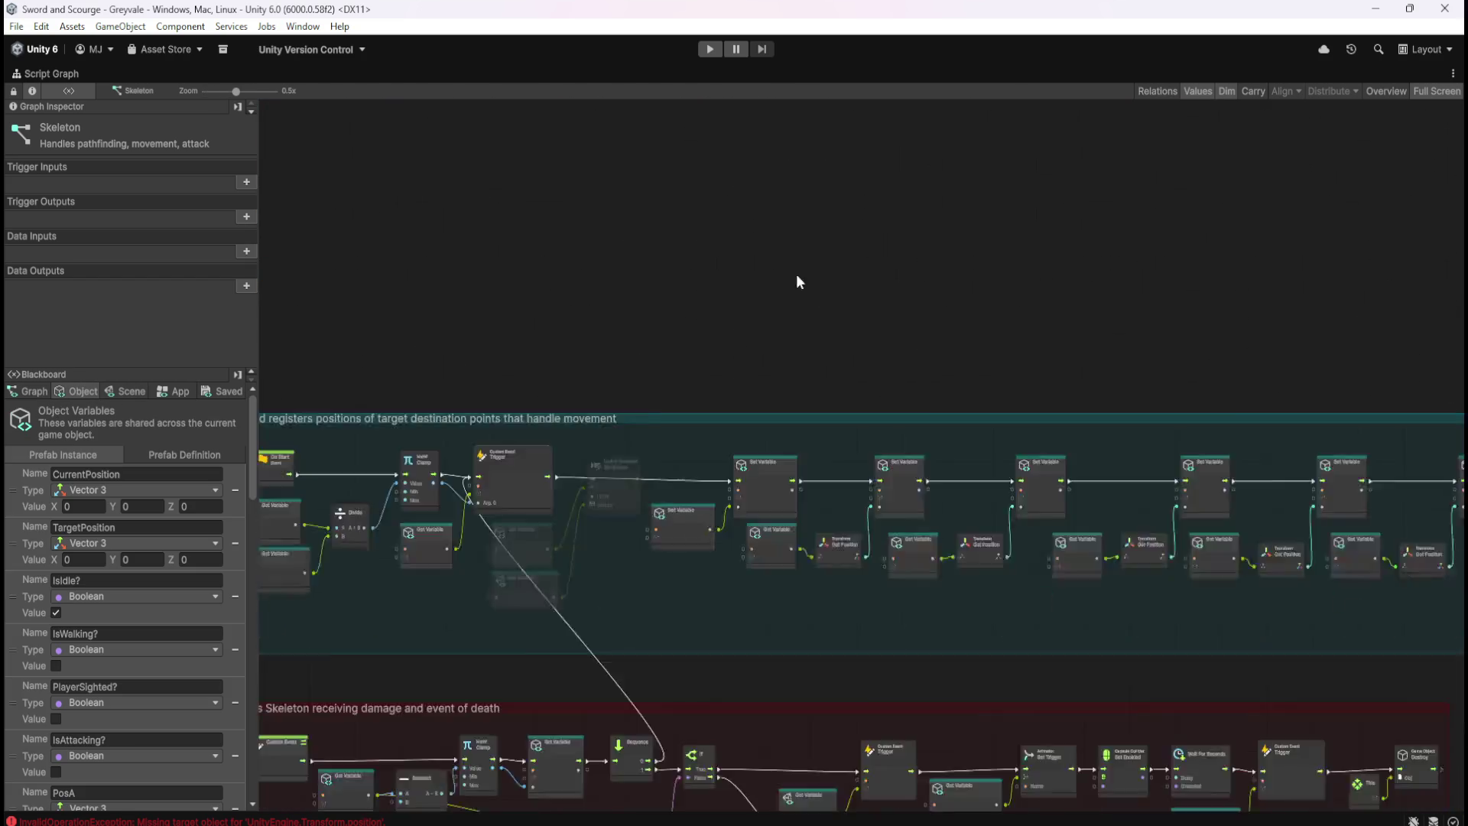
scroll(639, 362, up, 4)
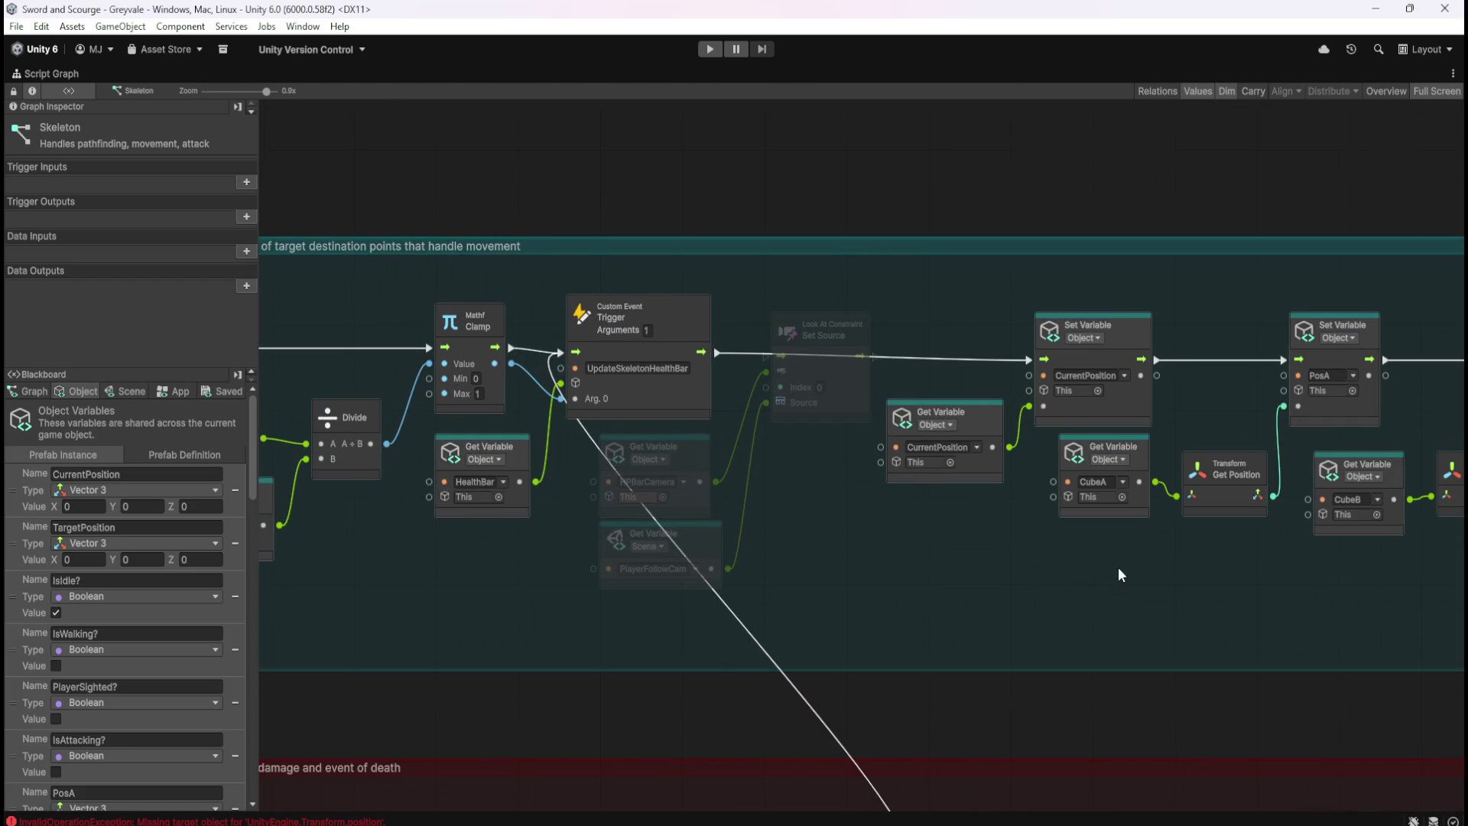
drag(1178, 585, 936, 562)
drag(882, 652, 1084, 298)
scroll(182, 707, down, 5)
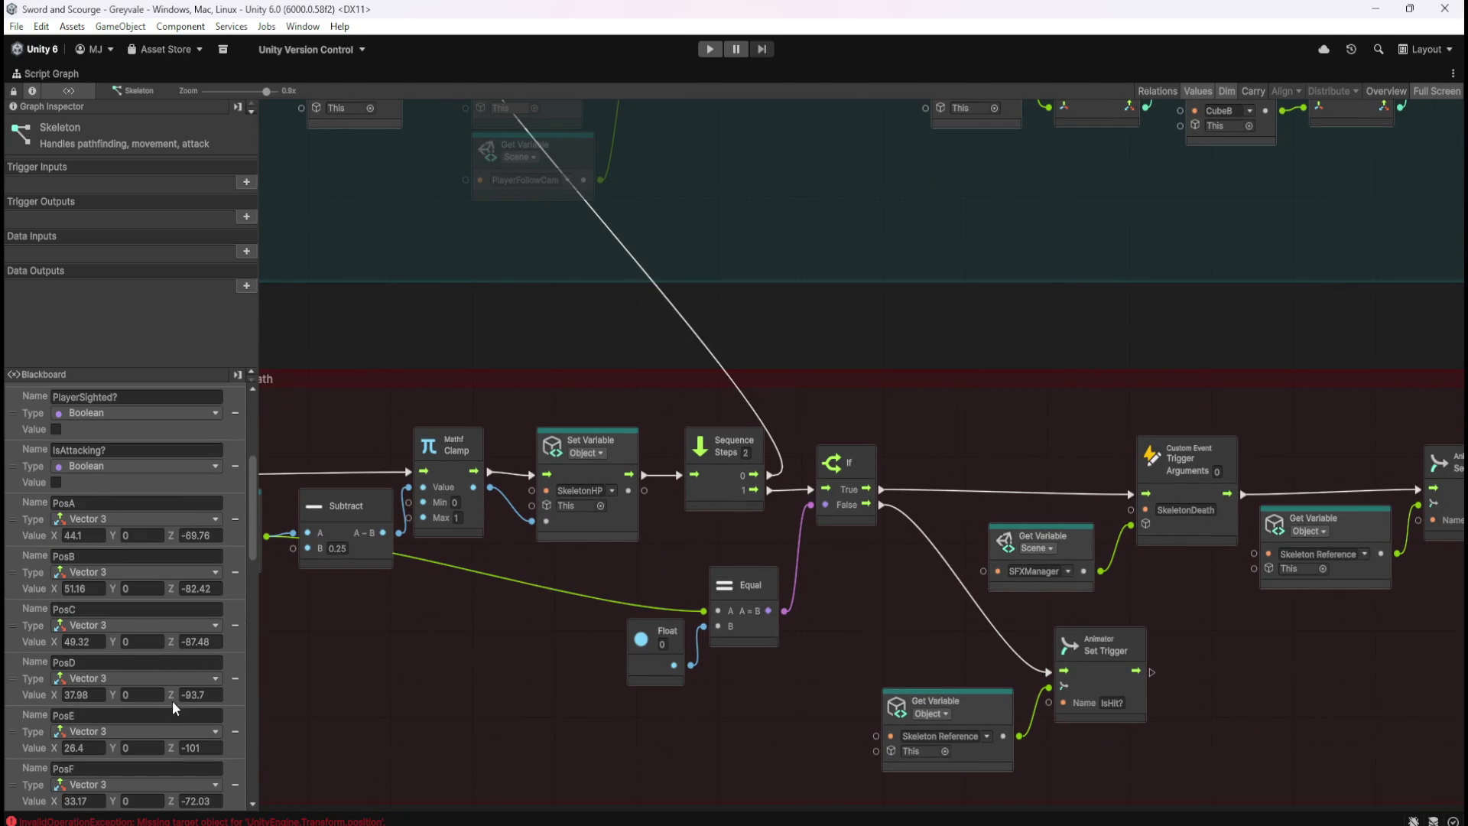
scroll(172, 701, up, 5)
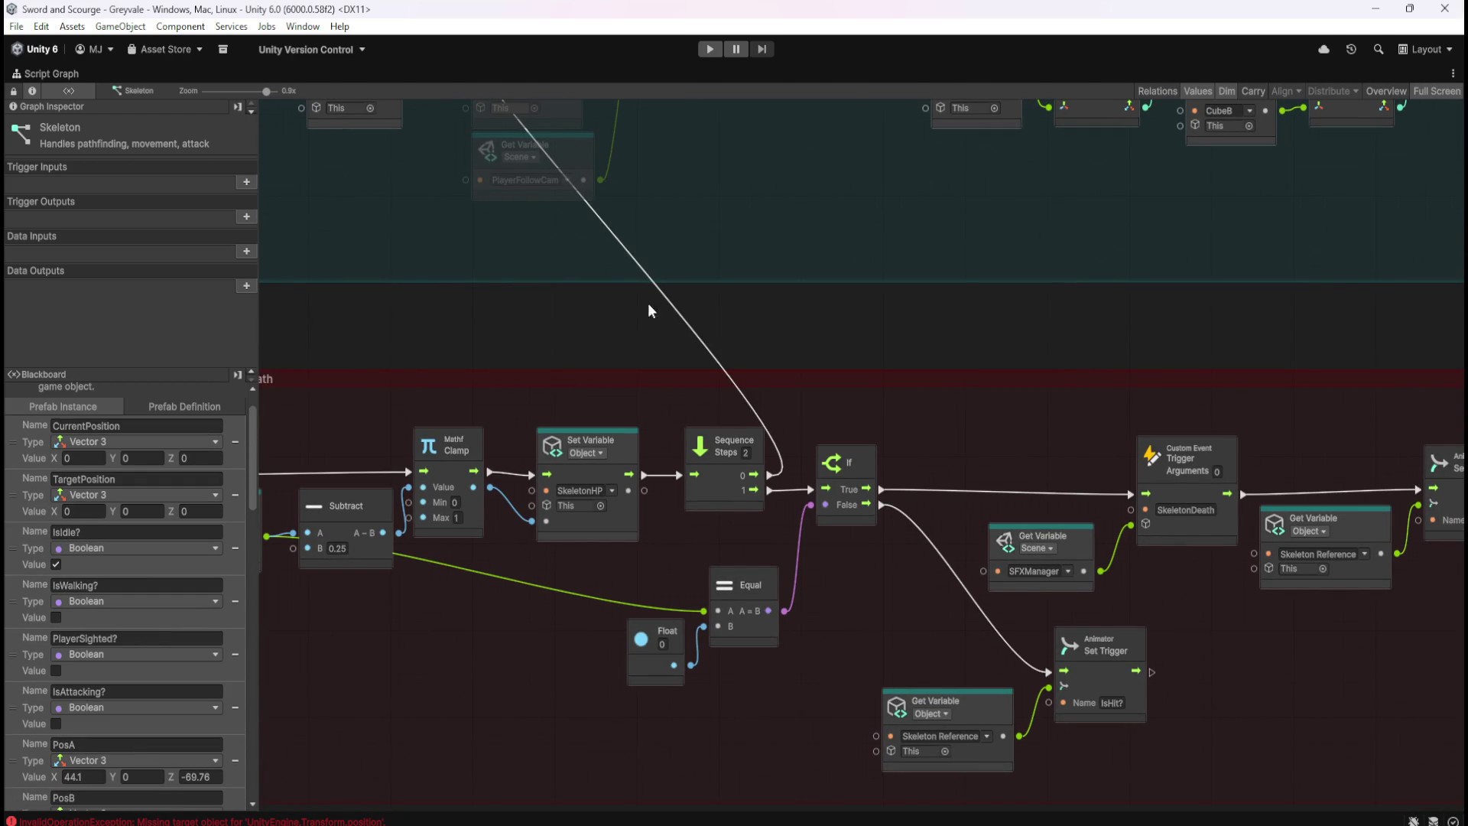
drag(648, 304, 817, 655)
drag(1083, 583, 978, 448)
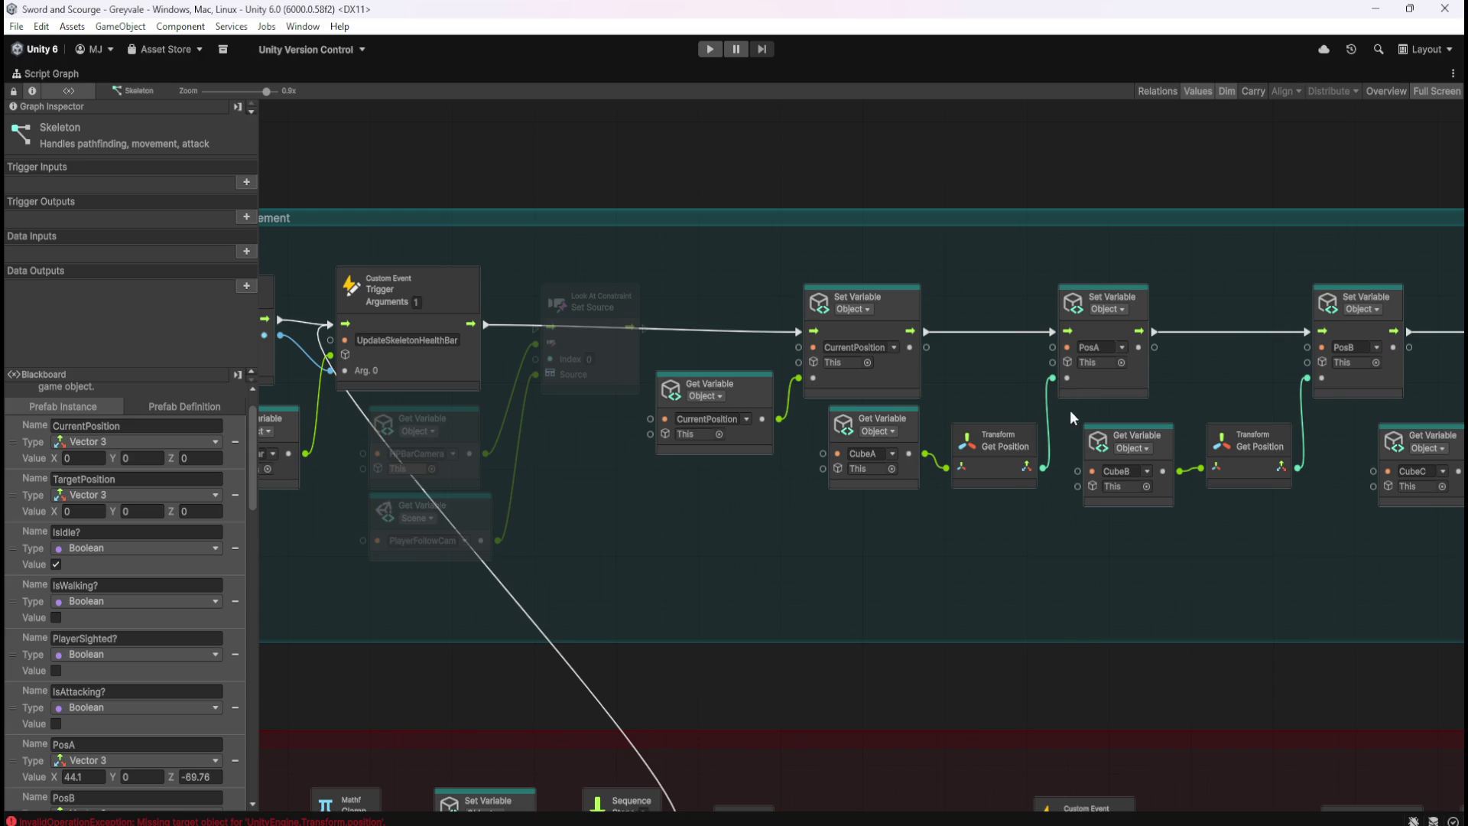
drag(1223, 601, 632, 563)
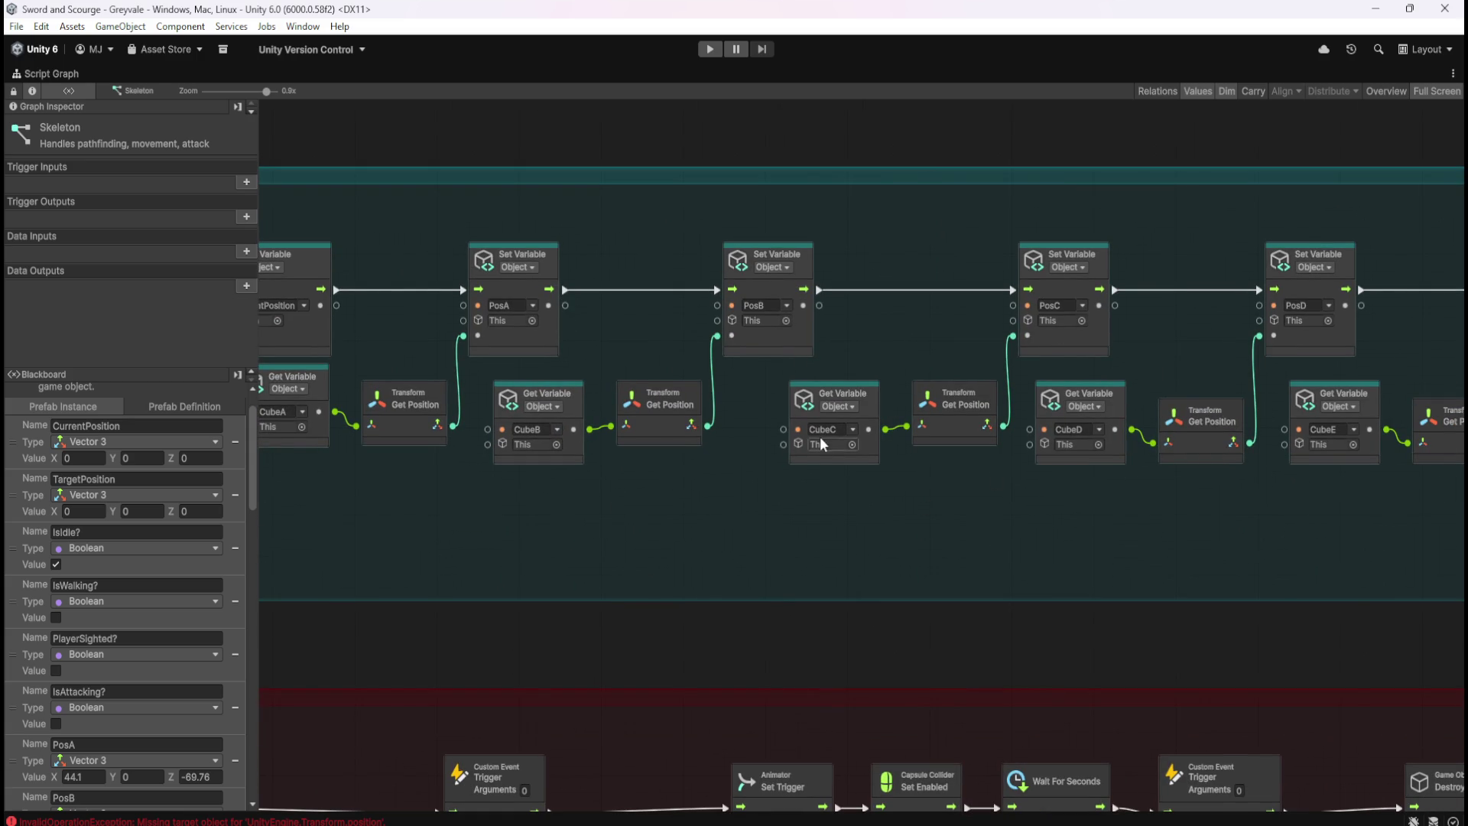
scroll(107, 603, down, 15)
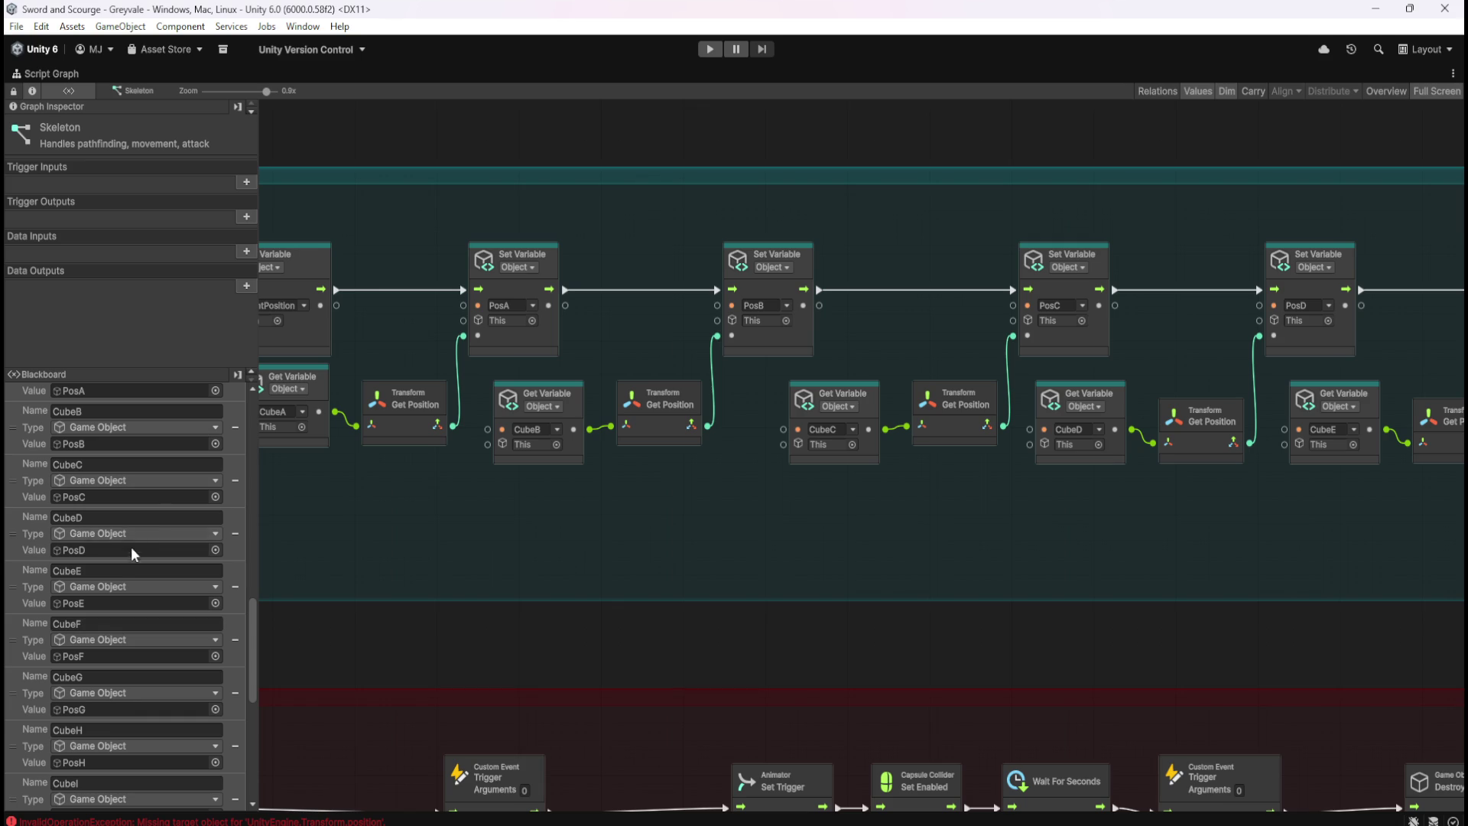
scroll(149, 549, up, 5)
scroll(130, 652, up, 4)
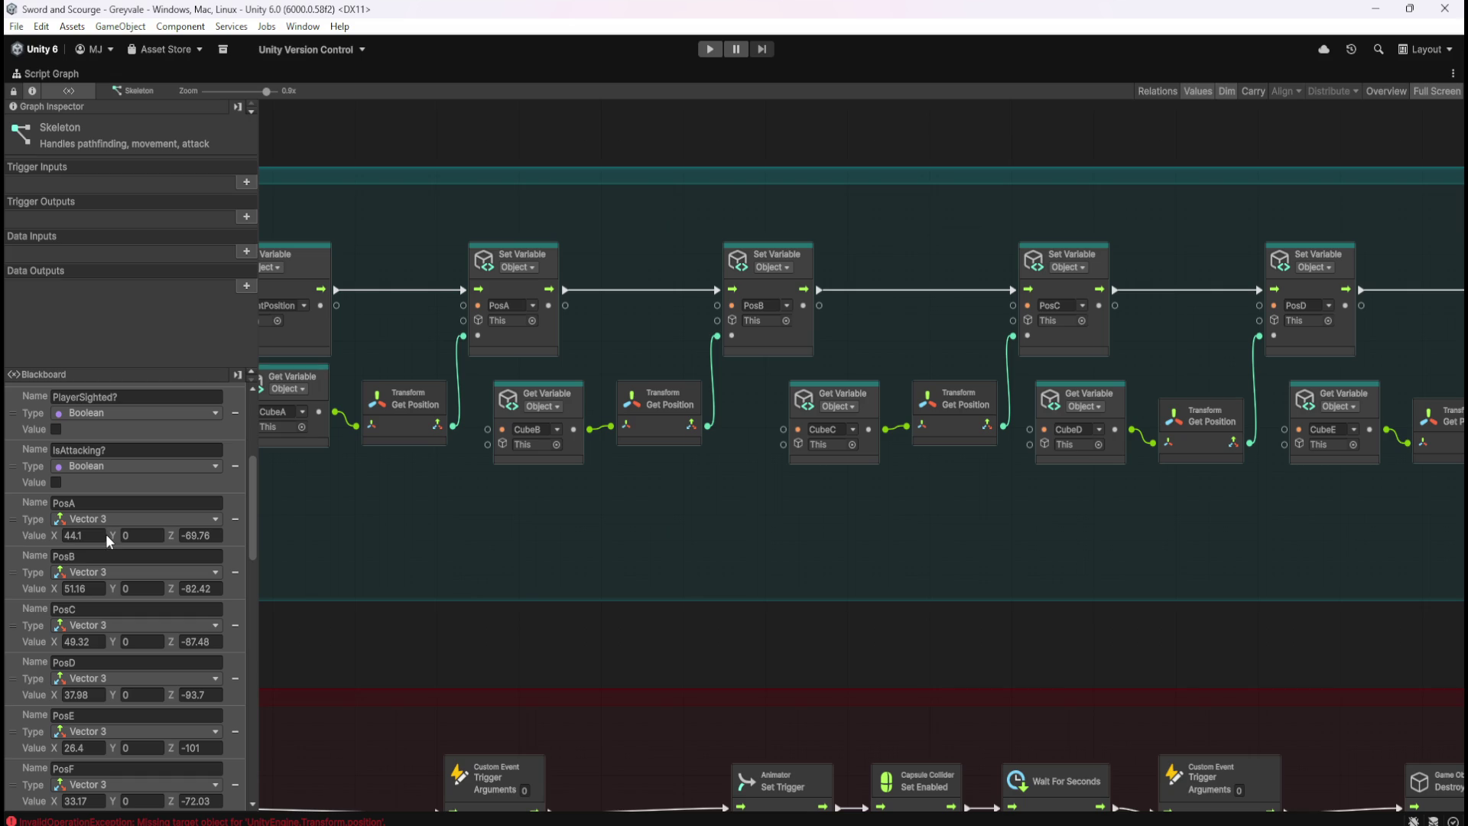
scroll(743, 379, down, 3)
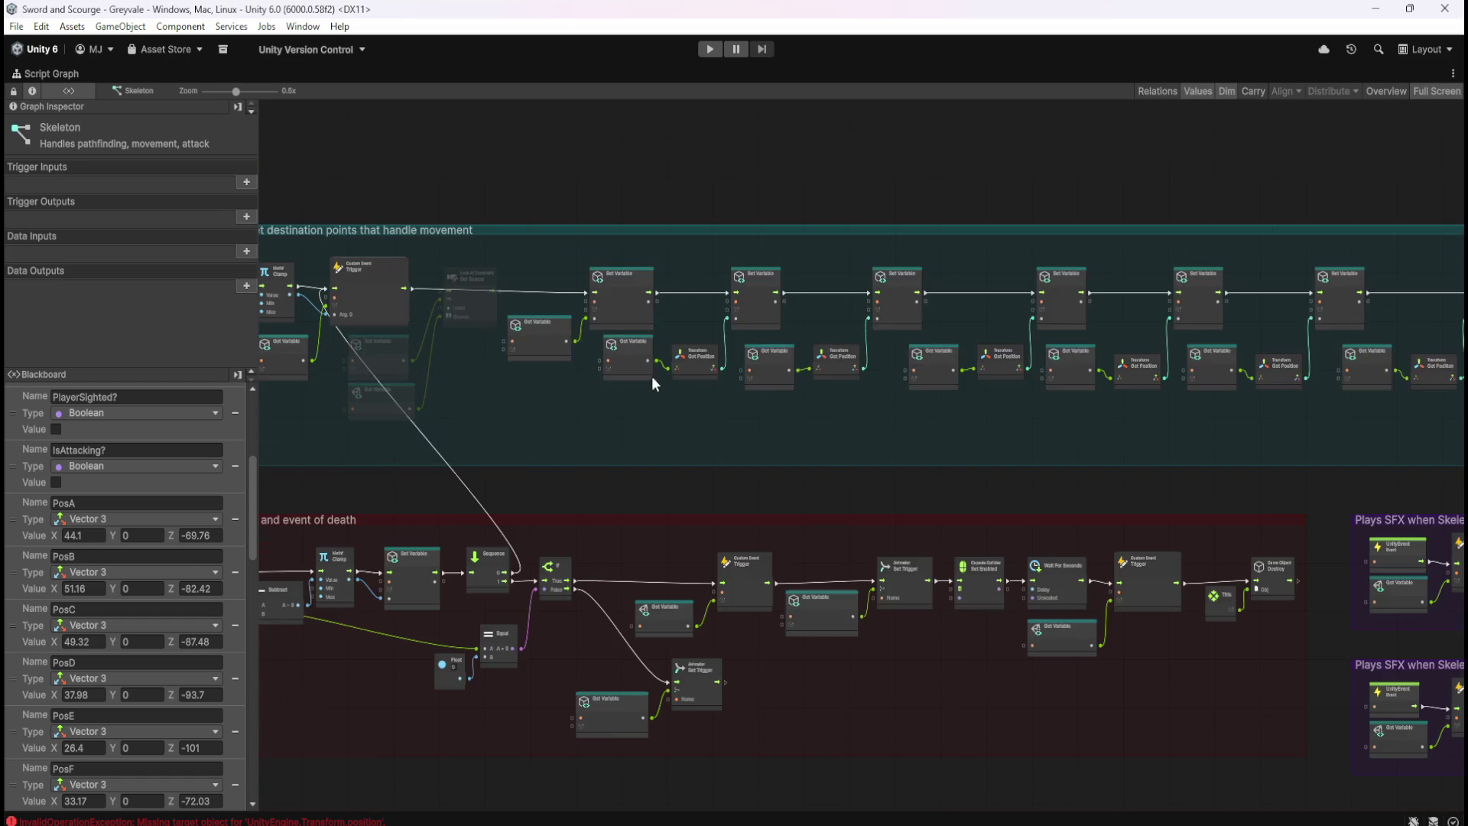
scroll(728, 245, up, 2)
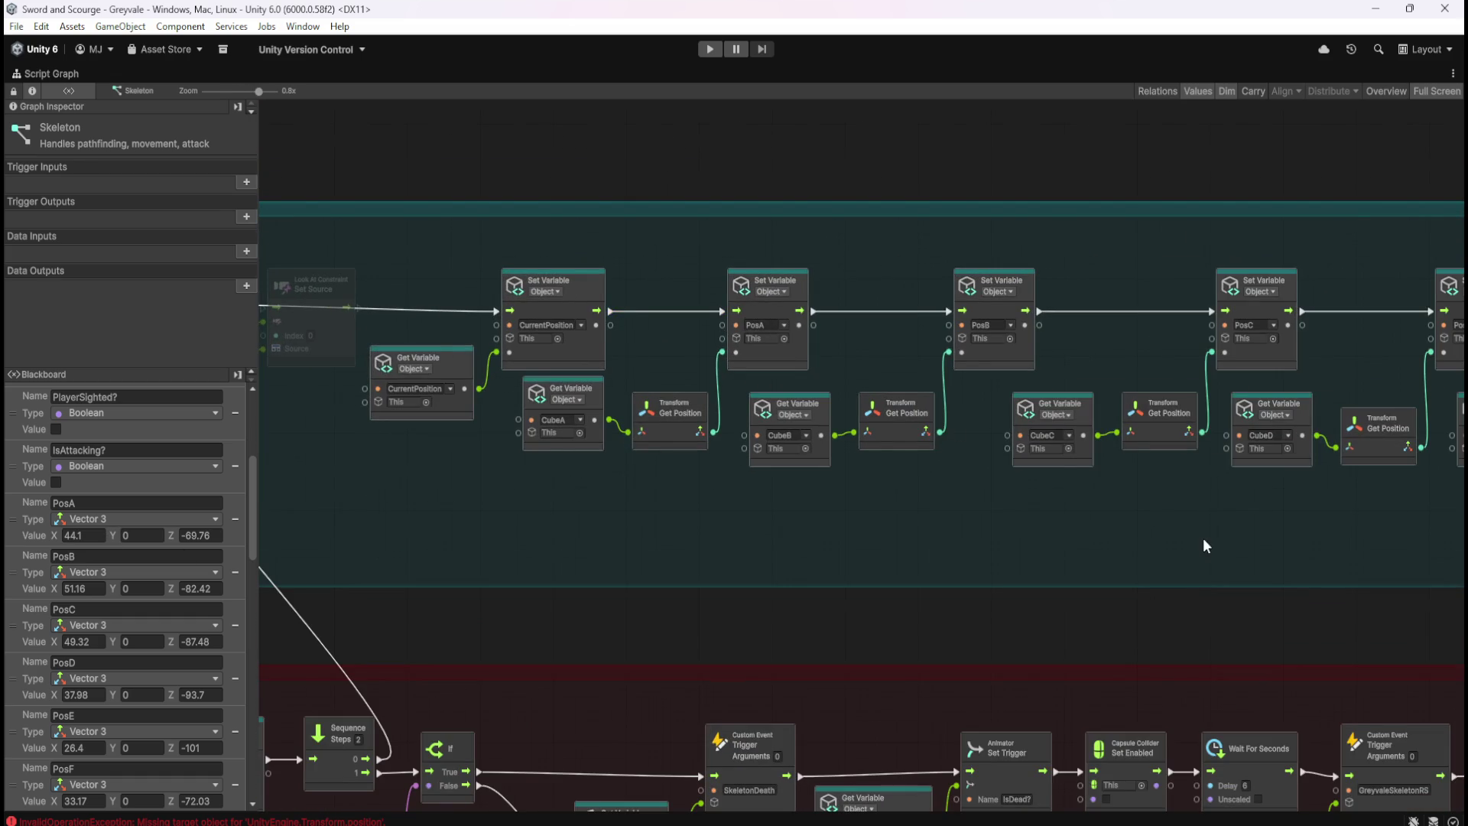
scroll(1207, 546, right, 10)
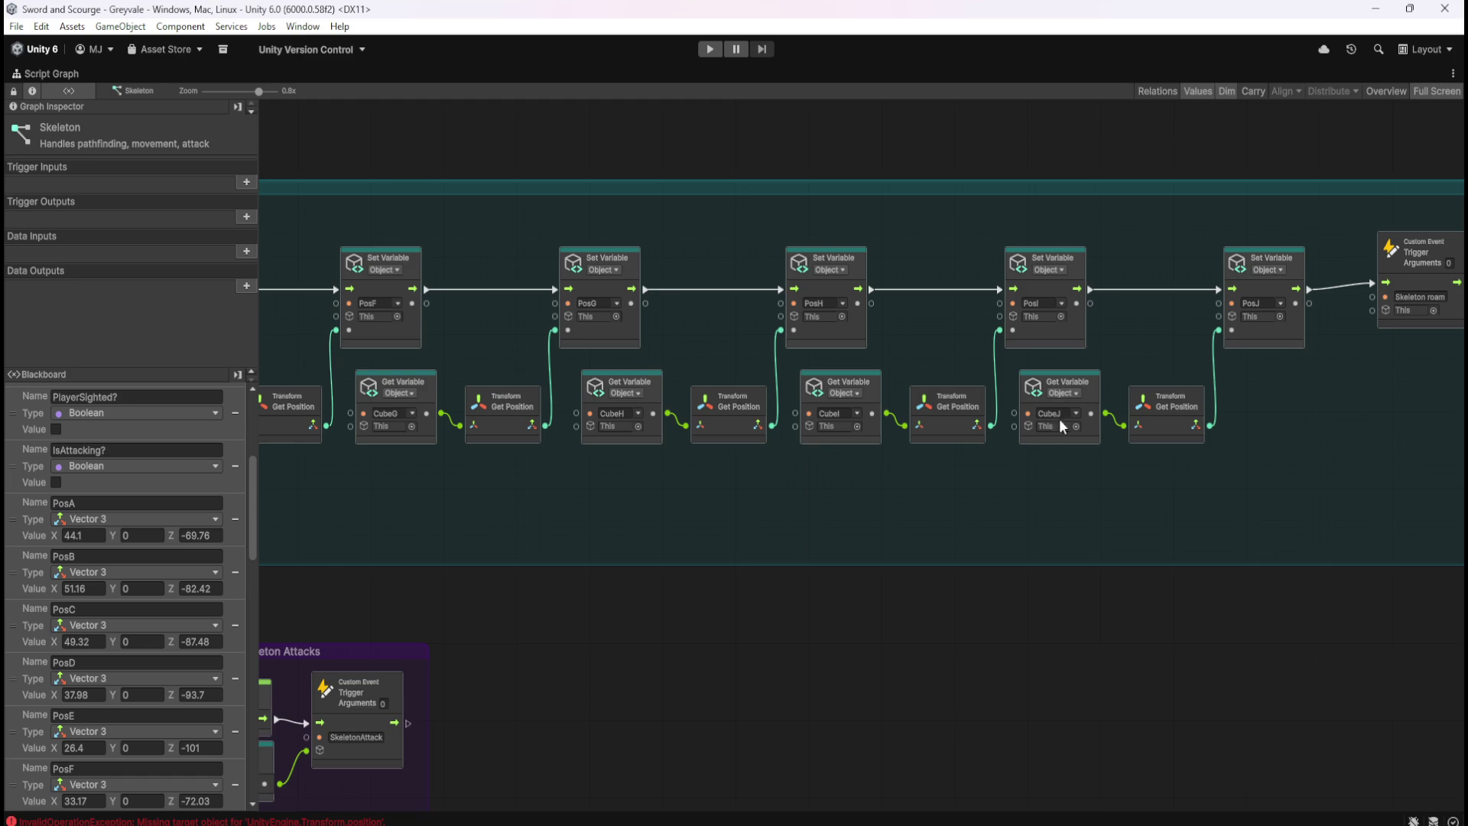
scroll(1062, 425, right, 2)
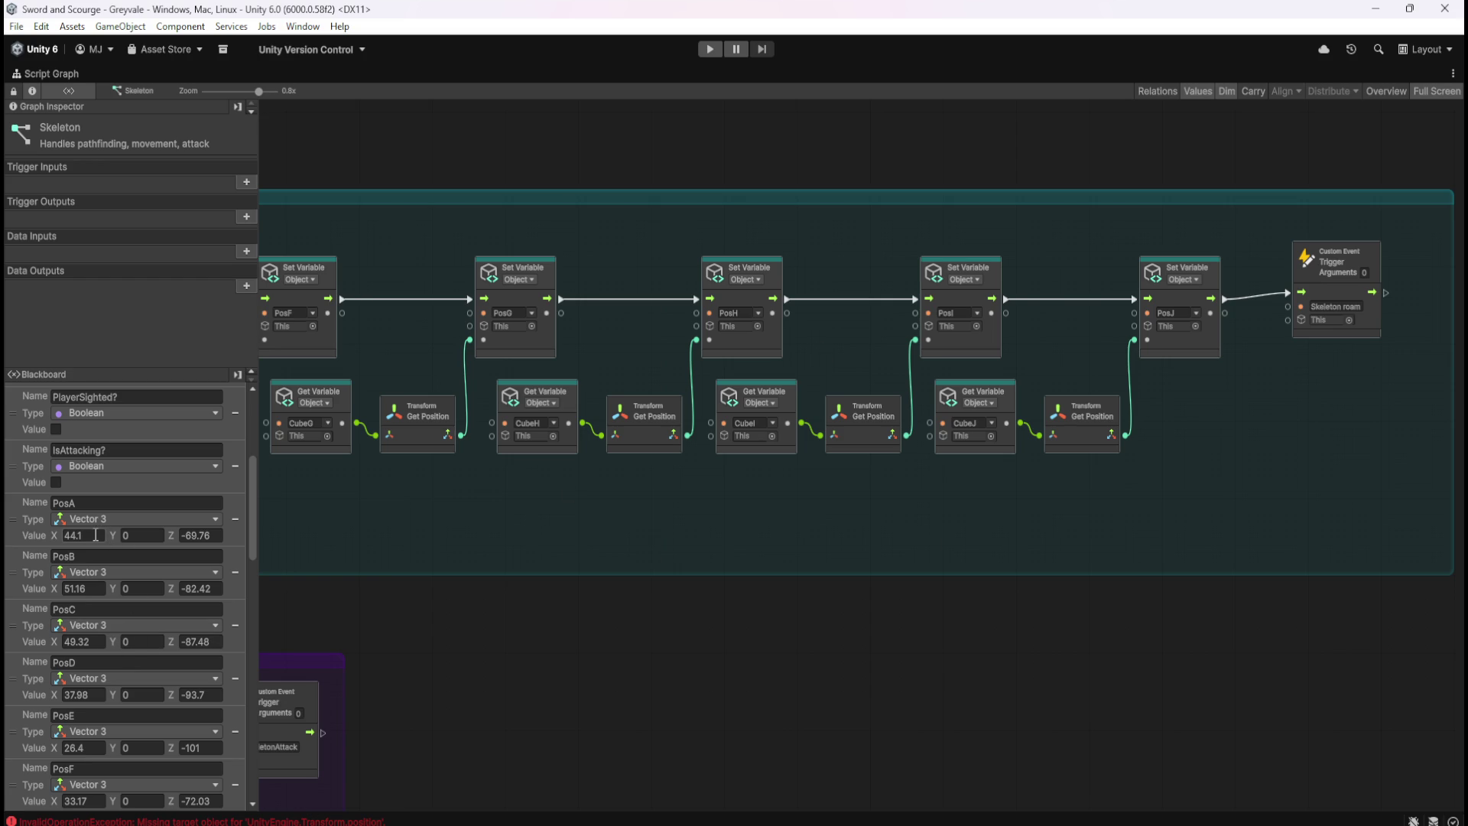
scroll(1135, 489, left, 15)
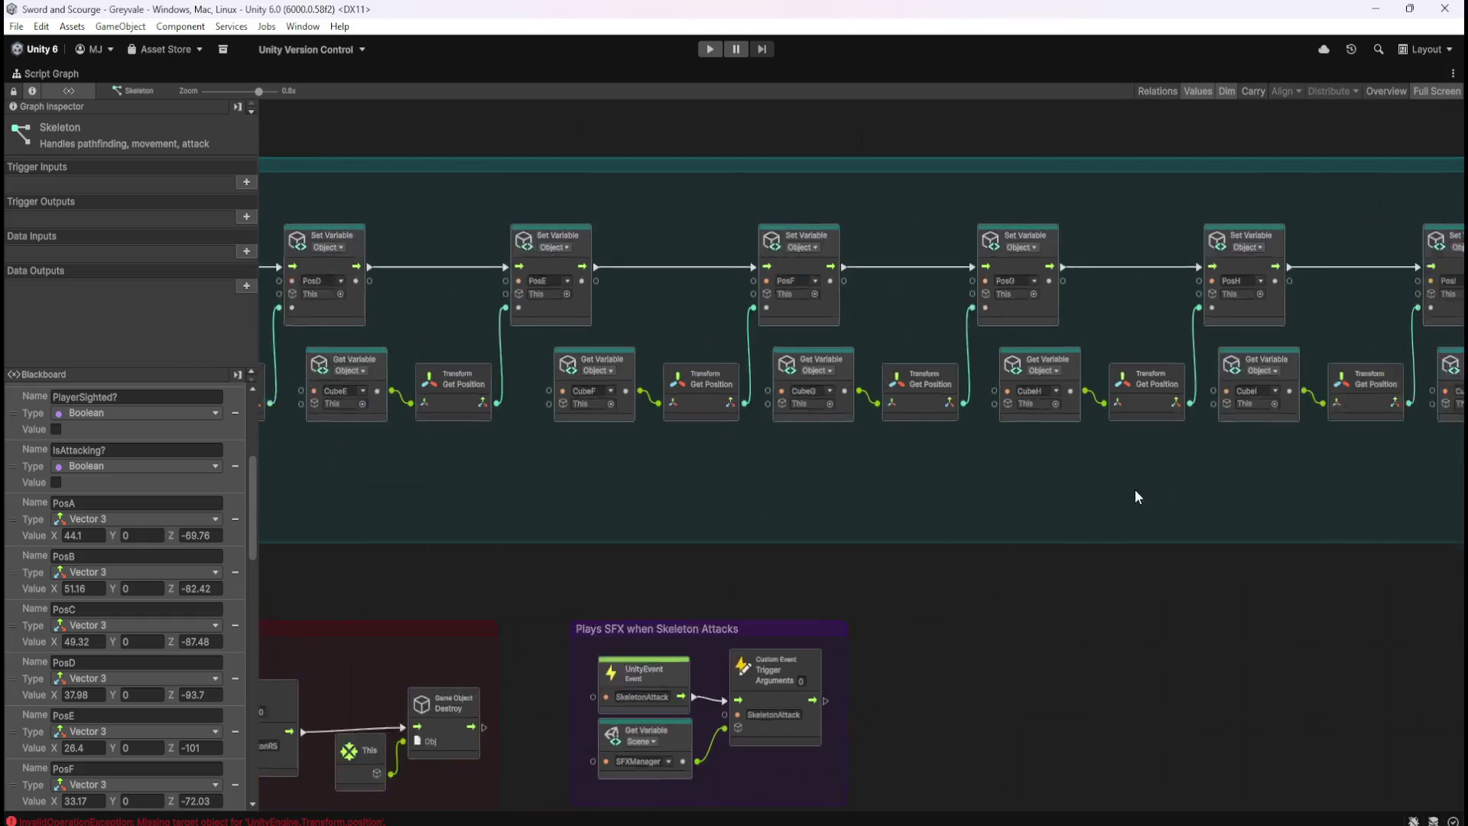
scroll(889, 484, left, 15)
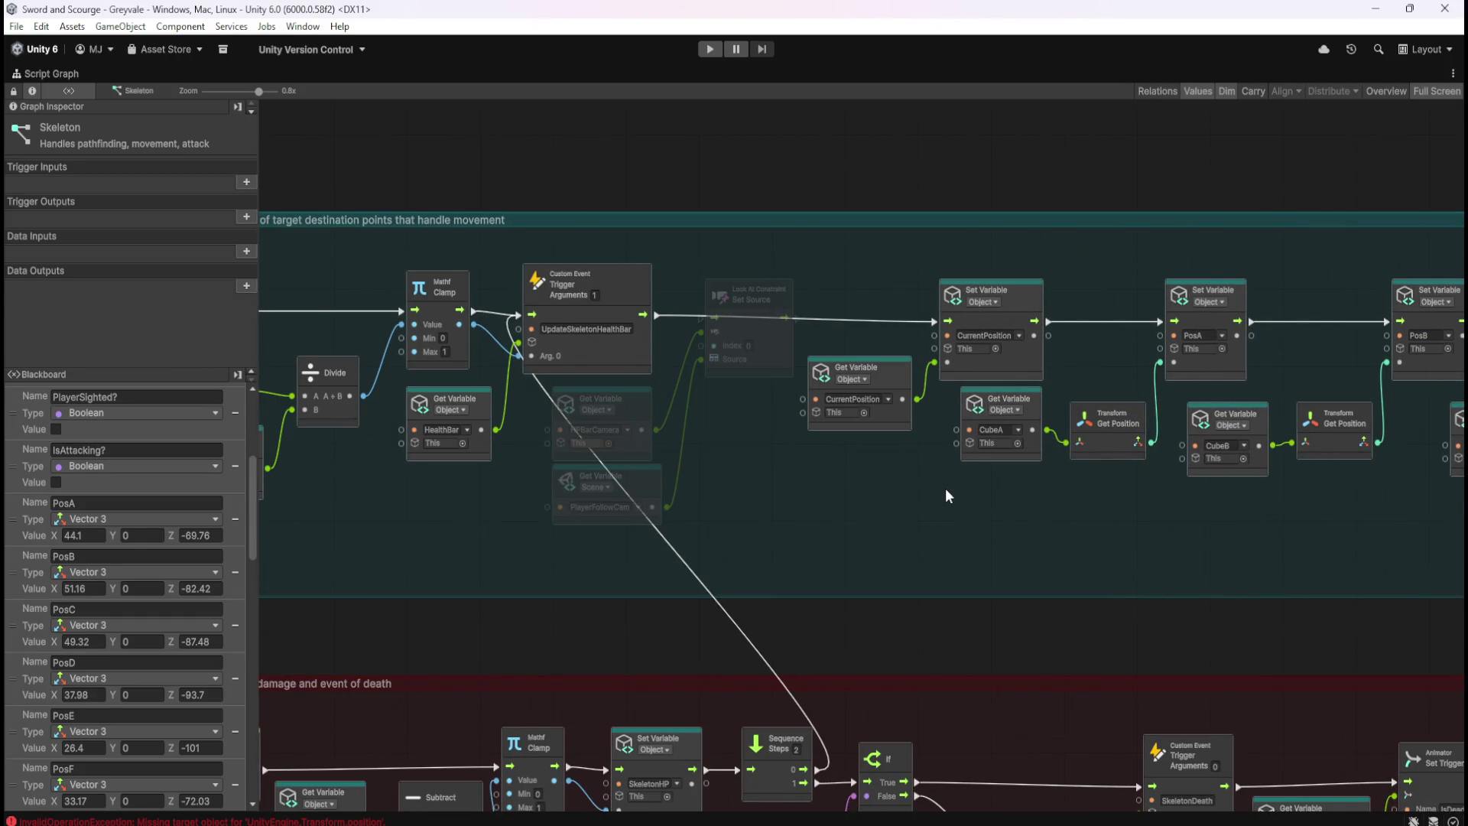
drag(947, 496, 1155, 503)
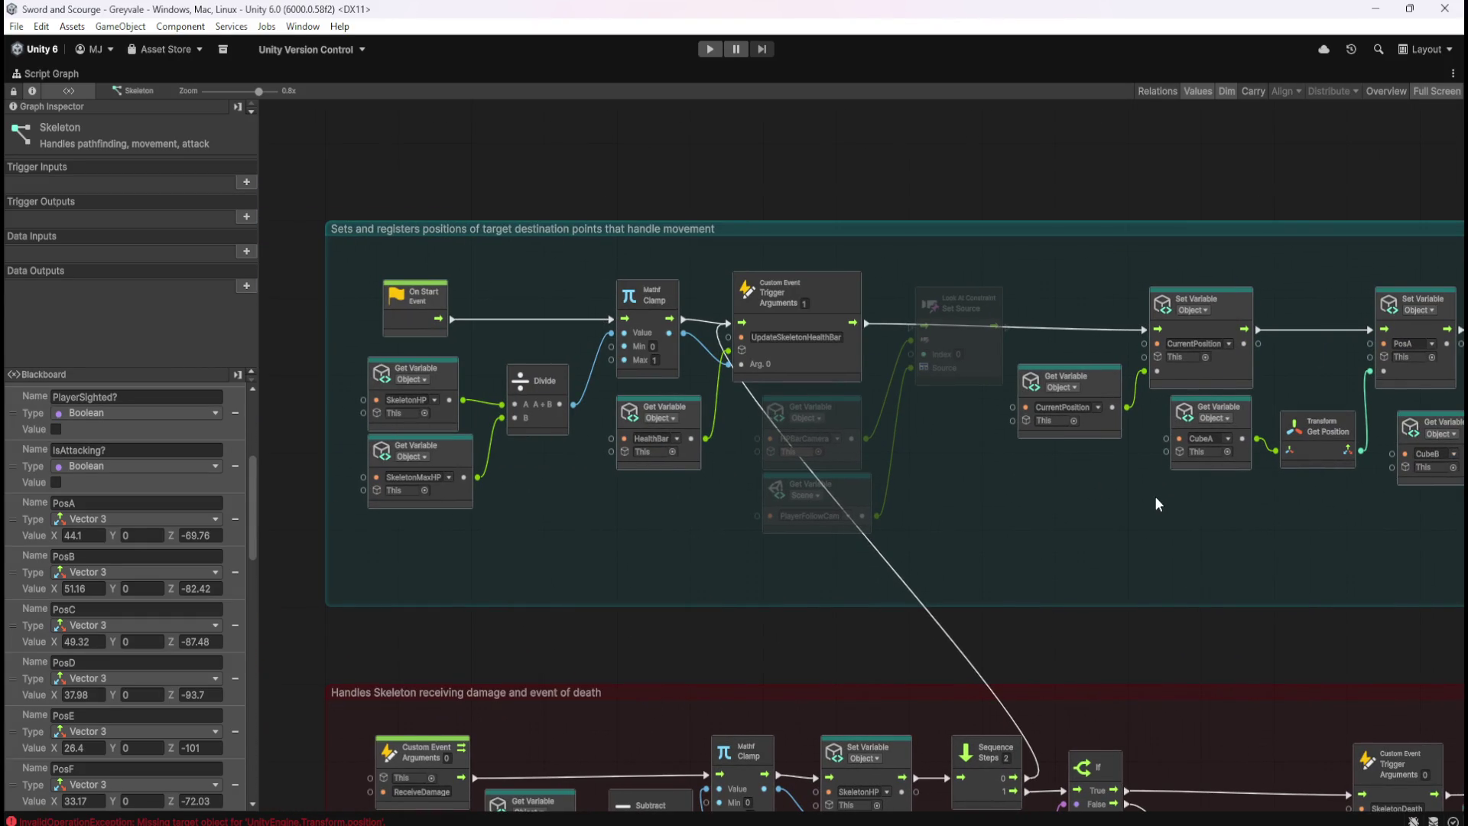
drag(1001, 512, 893, 522)
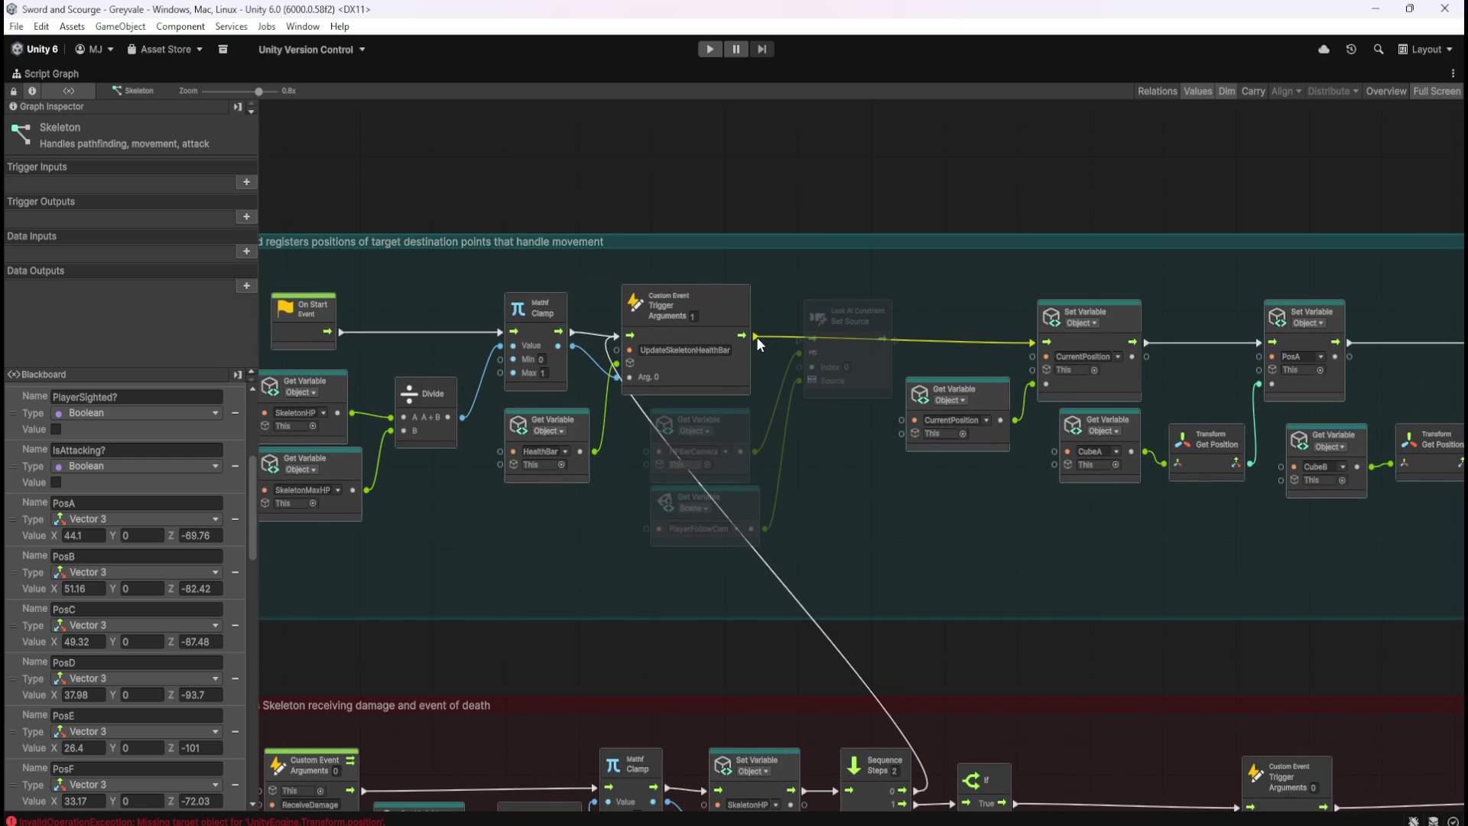
drag(757, 339, 816, 349)
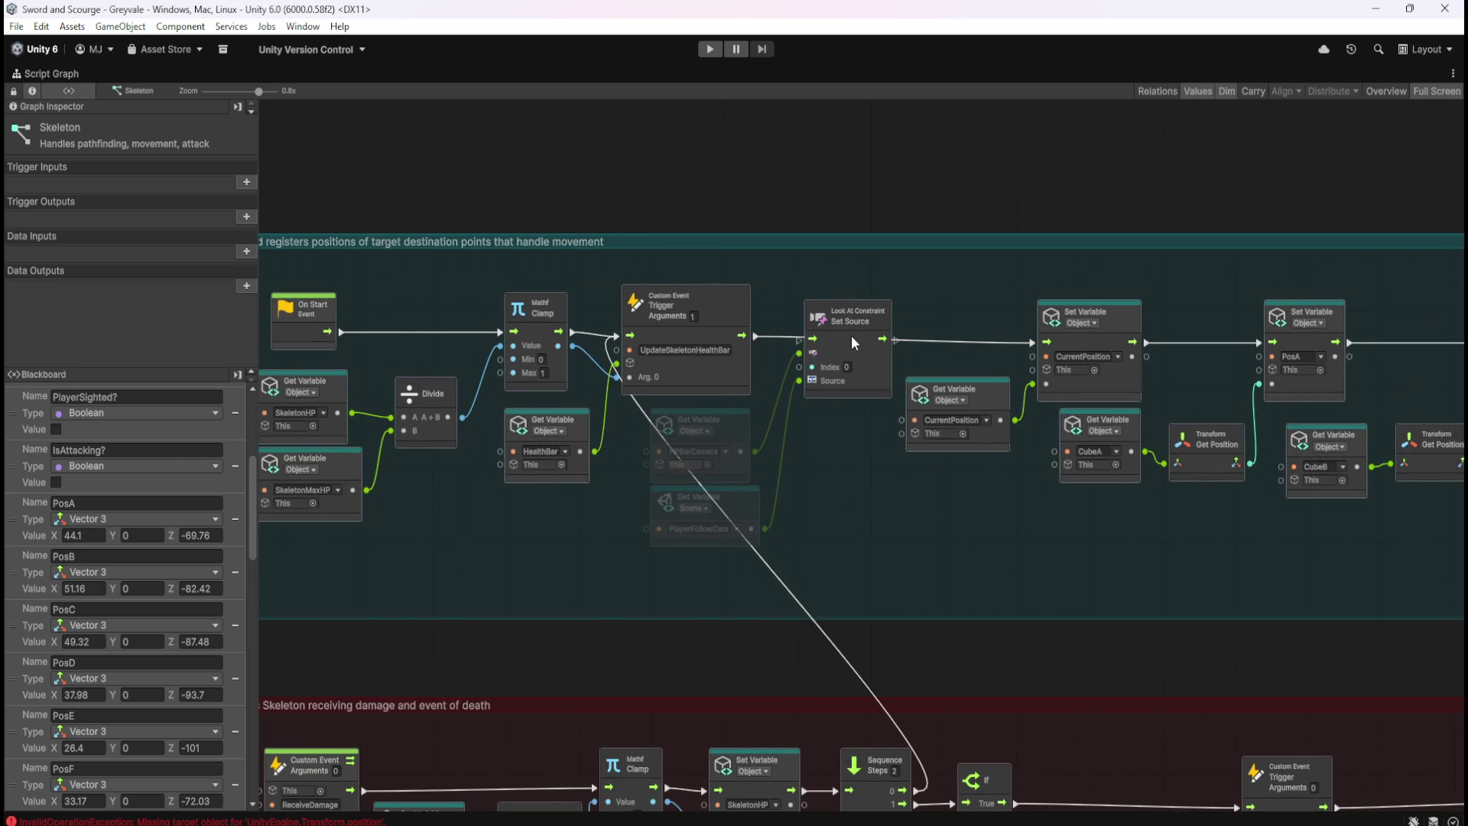
key(ctrl+z)
scroll(855, 460, down, 1)
drag(887, 637, 1089, 286)
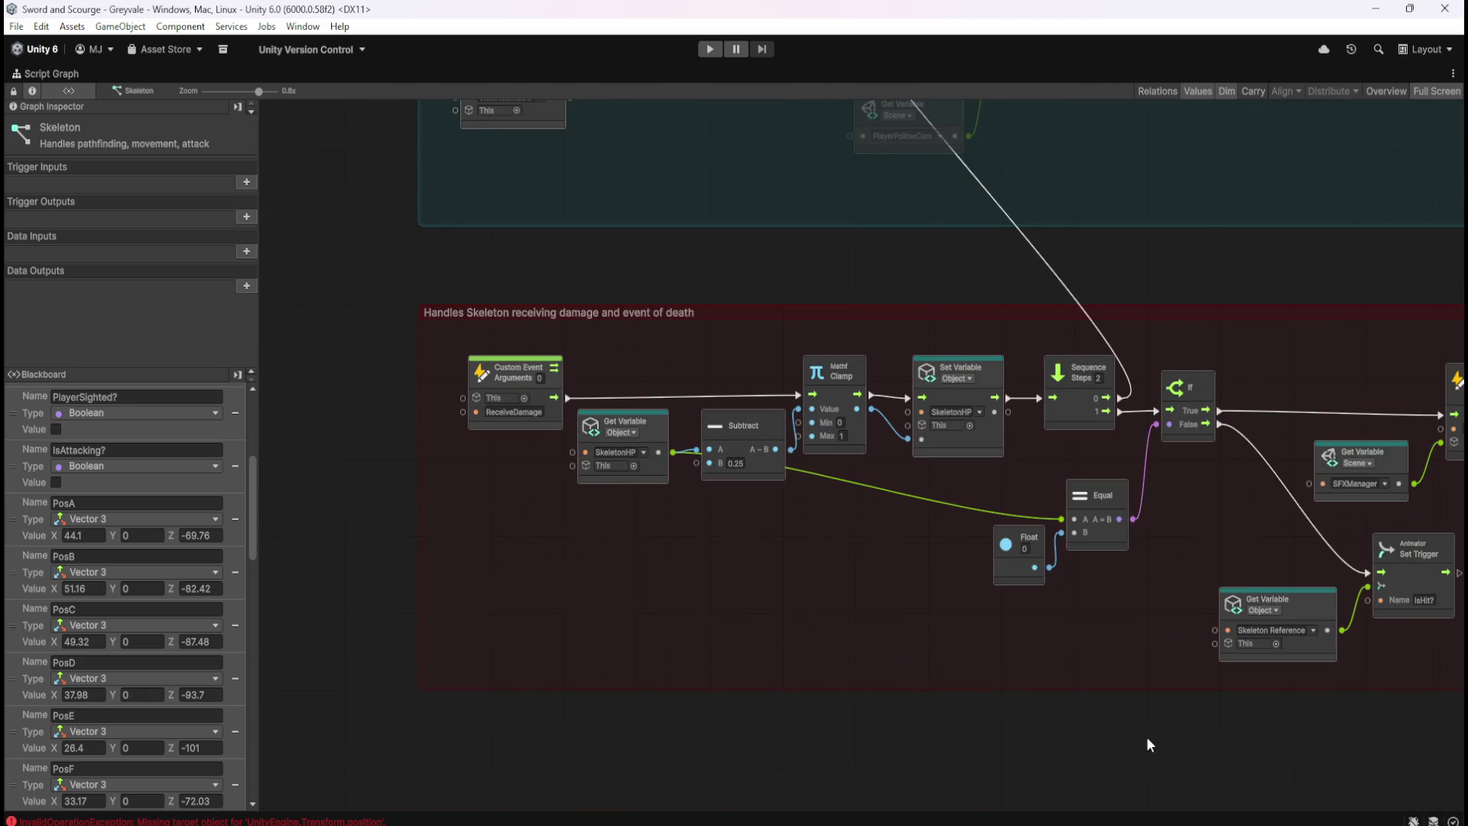
drag(1145, 736, 703, 419)
drag(680, 298, 852, 480)
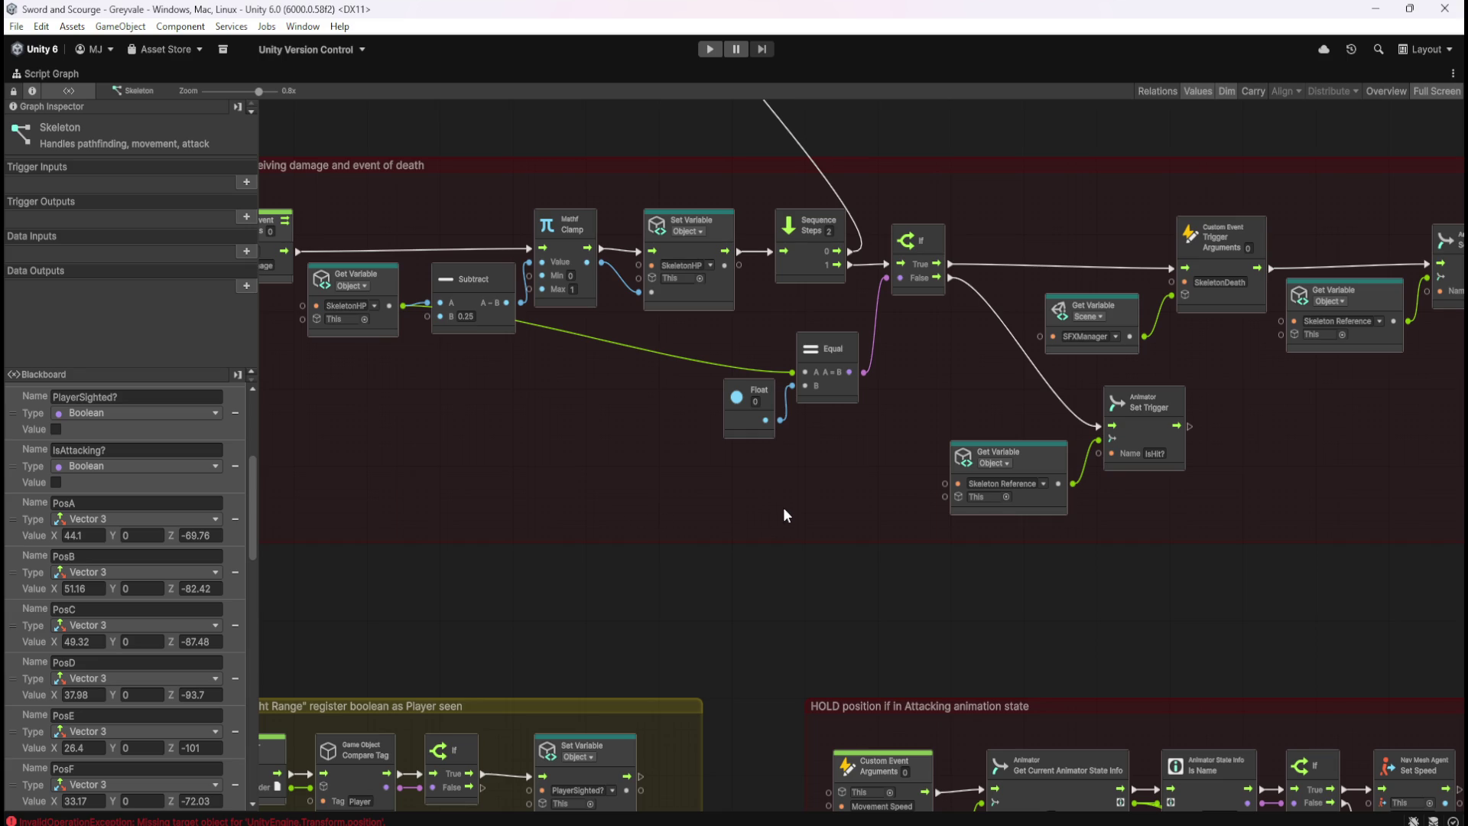
drag(792, 591, 1004, 329)
mouse_move(923, 534)
mouse_down()
mouse_move(959, 429)
mouse_move(933, 139)
mouse_move(838, 471)
mouse_up()
scroll(833, 461, down, 5)
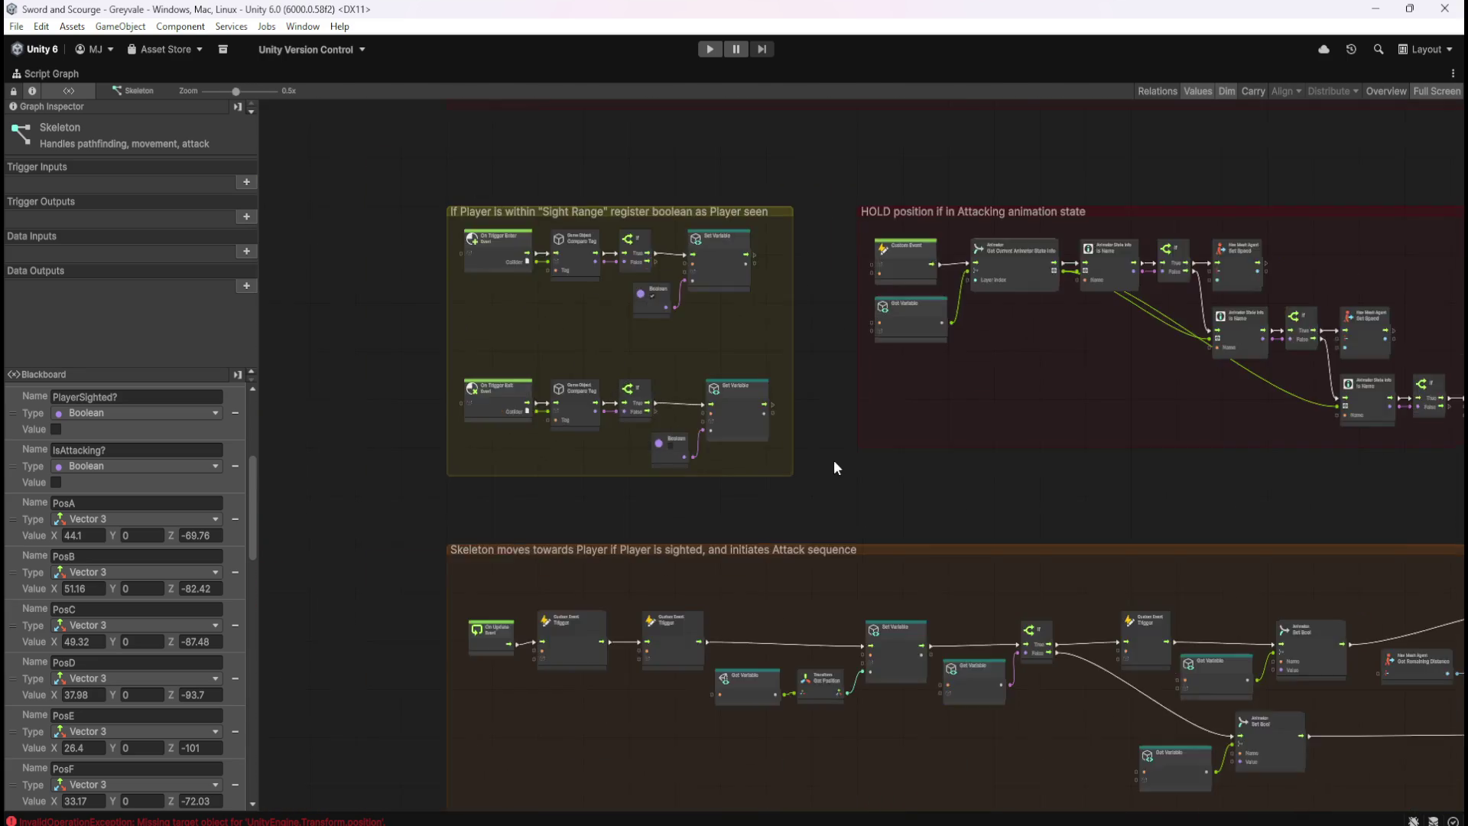
drag(893, 348, 878, 612)
scroll(904, 330, up, 4)
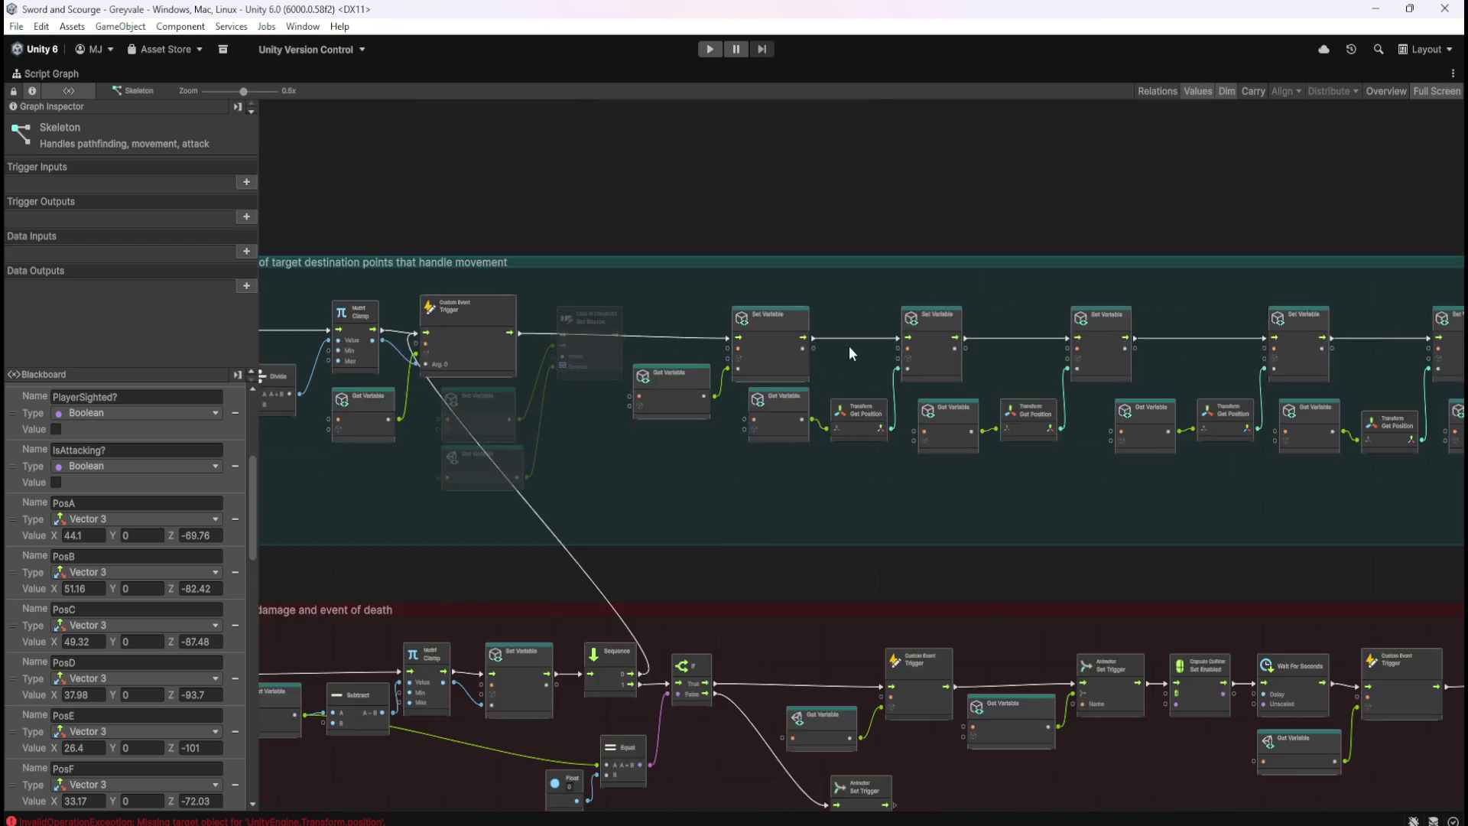
scroll(860, 401, down, 6)
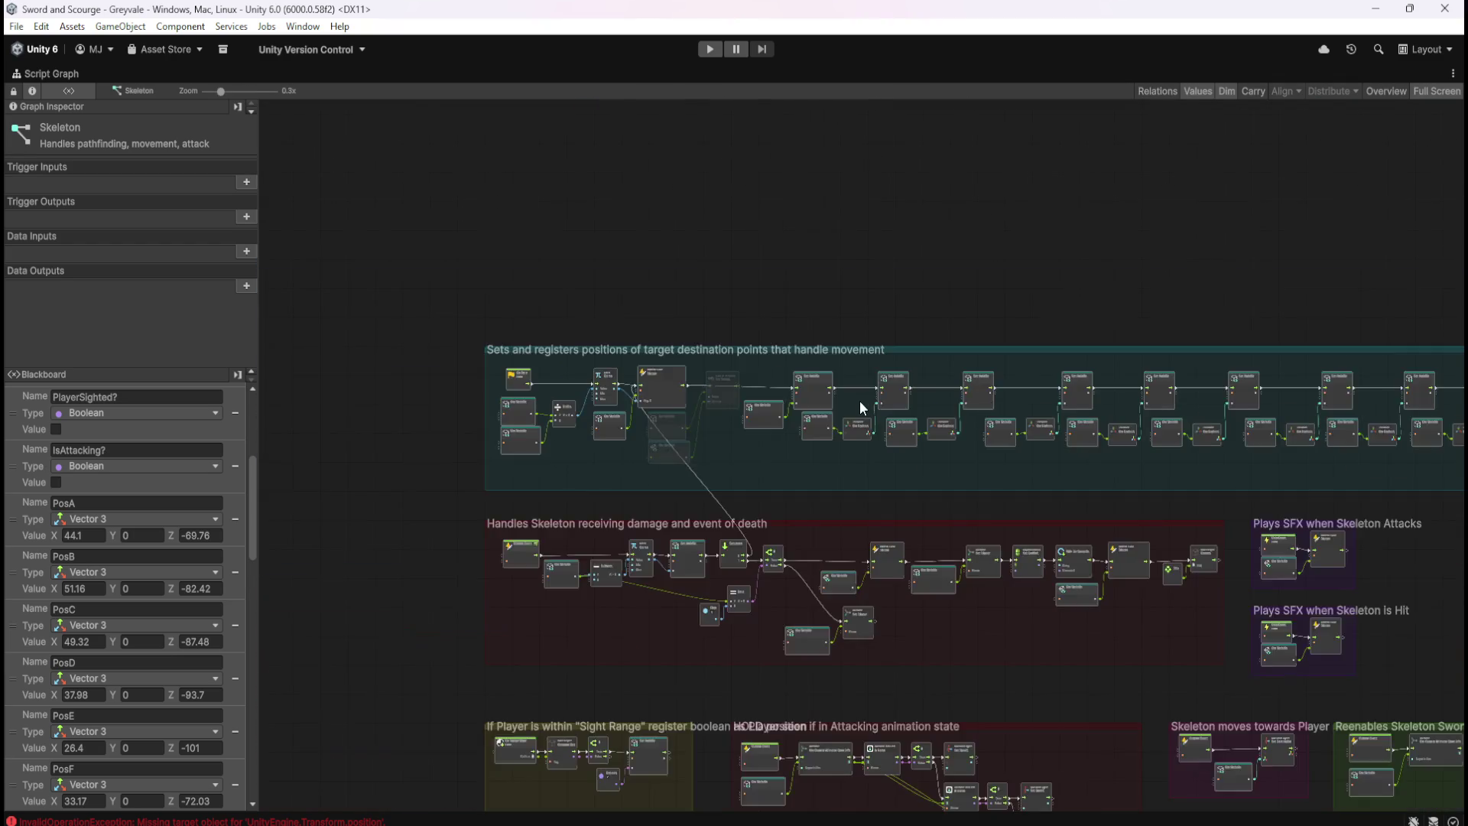
drag(956, 633, 977, 218)
scroll(887, 301, up, 4)
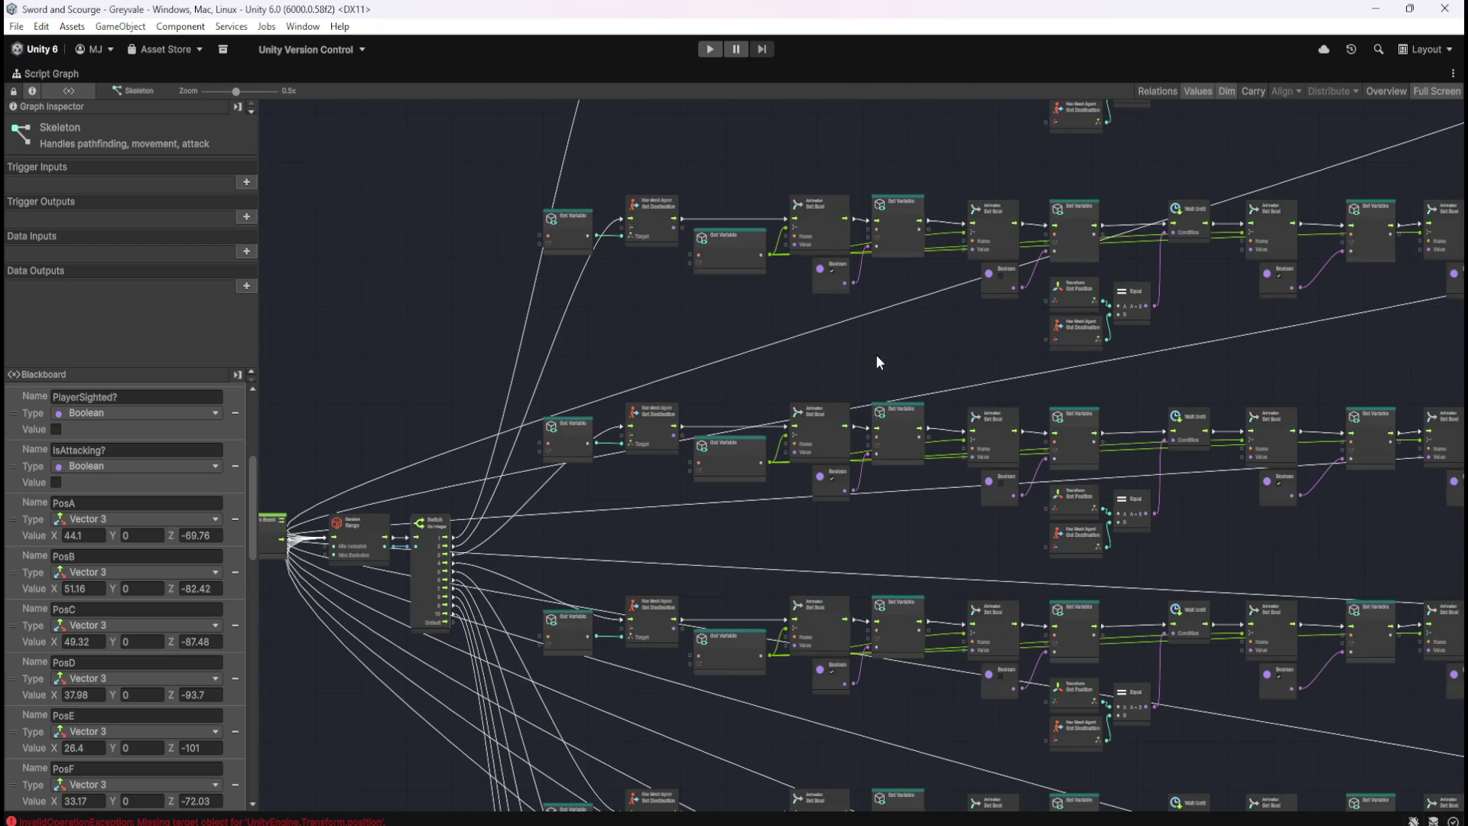
scroll(888, 347, up, 3)
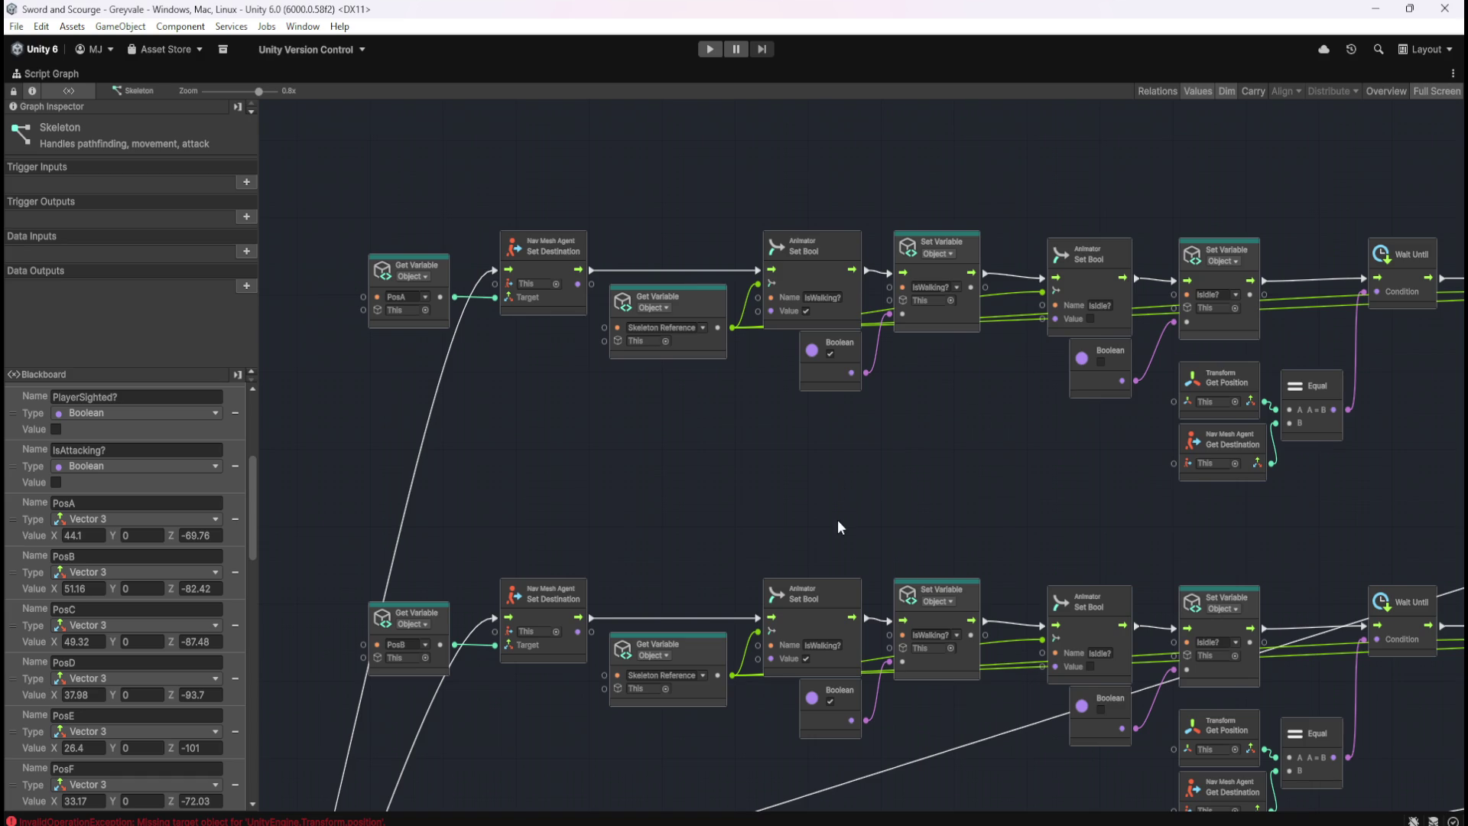
Maximize the Skeleton graph and zoom to the Set Source node in the teal group
key(shift+space)
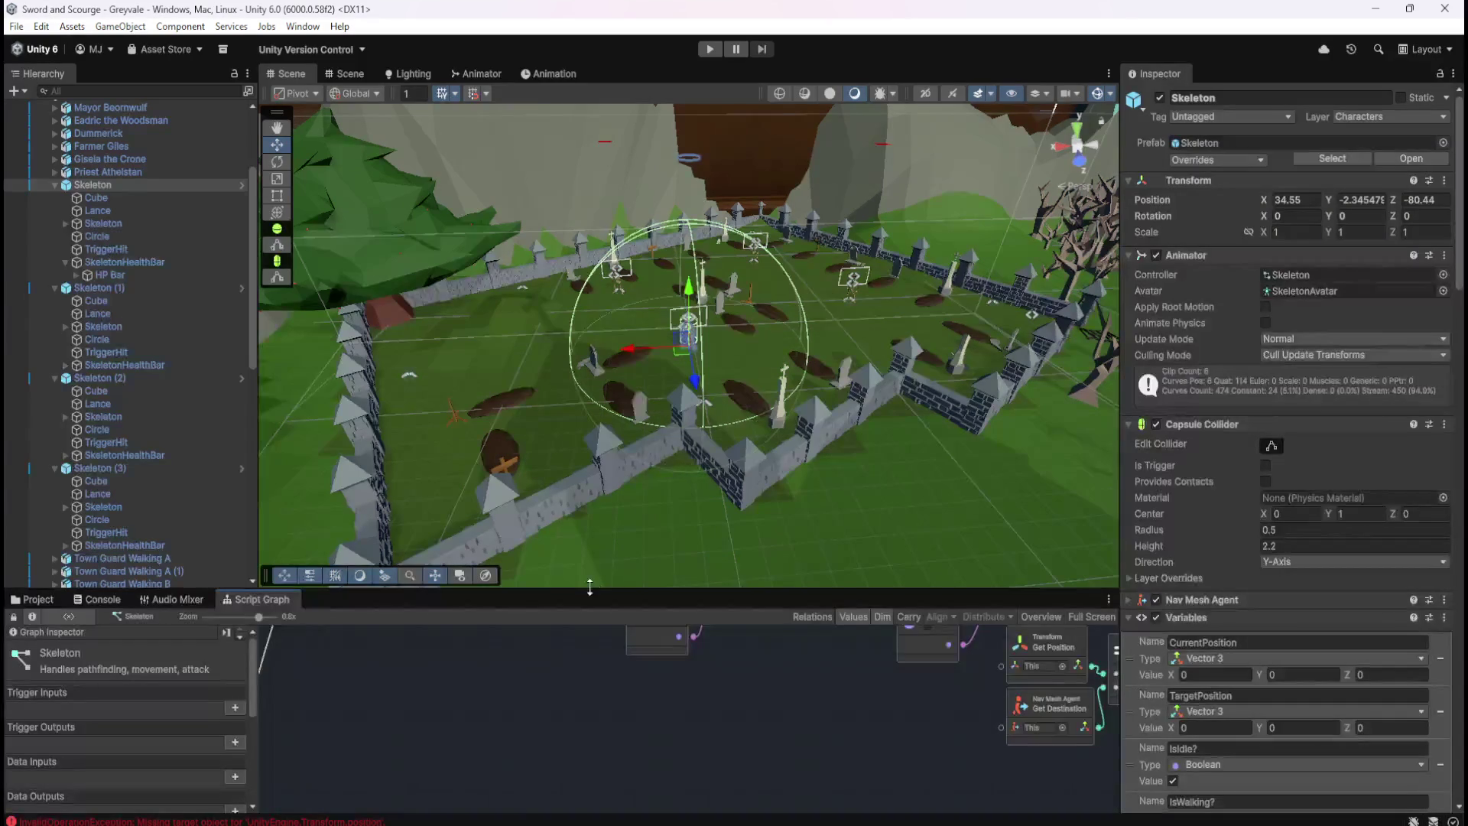
key(shift+space)
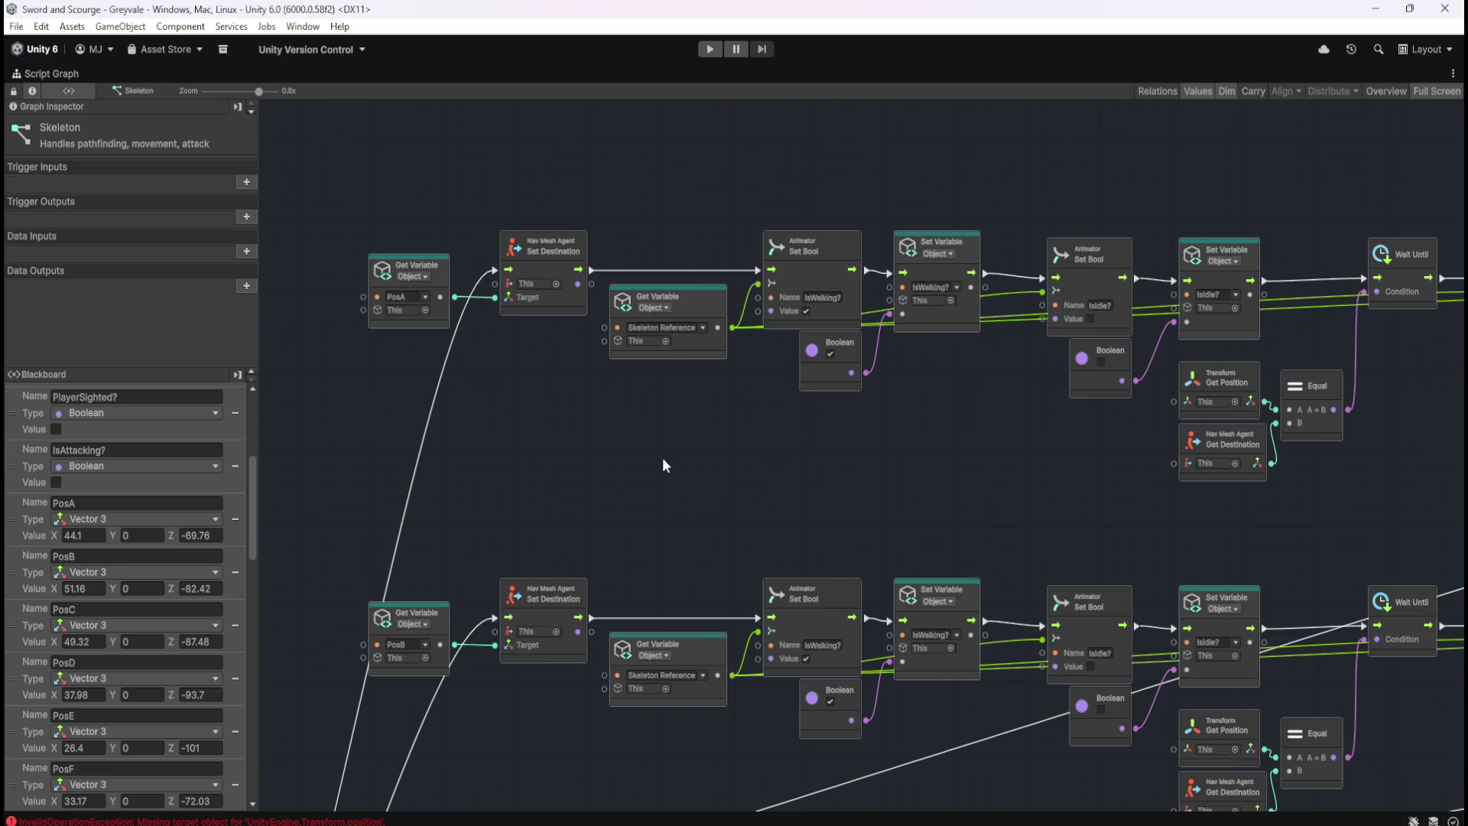
scroll(788, 355, down, 5)
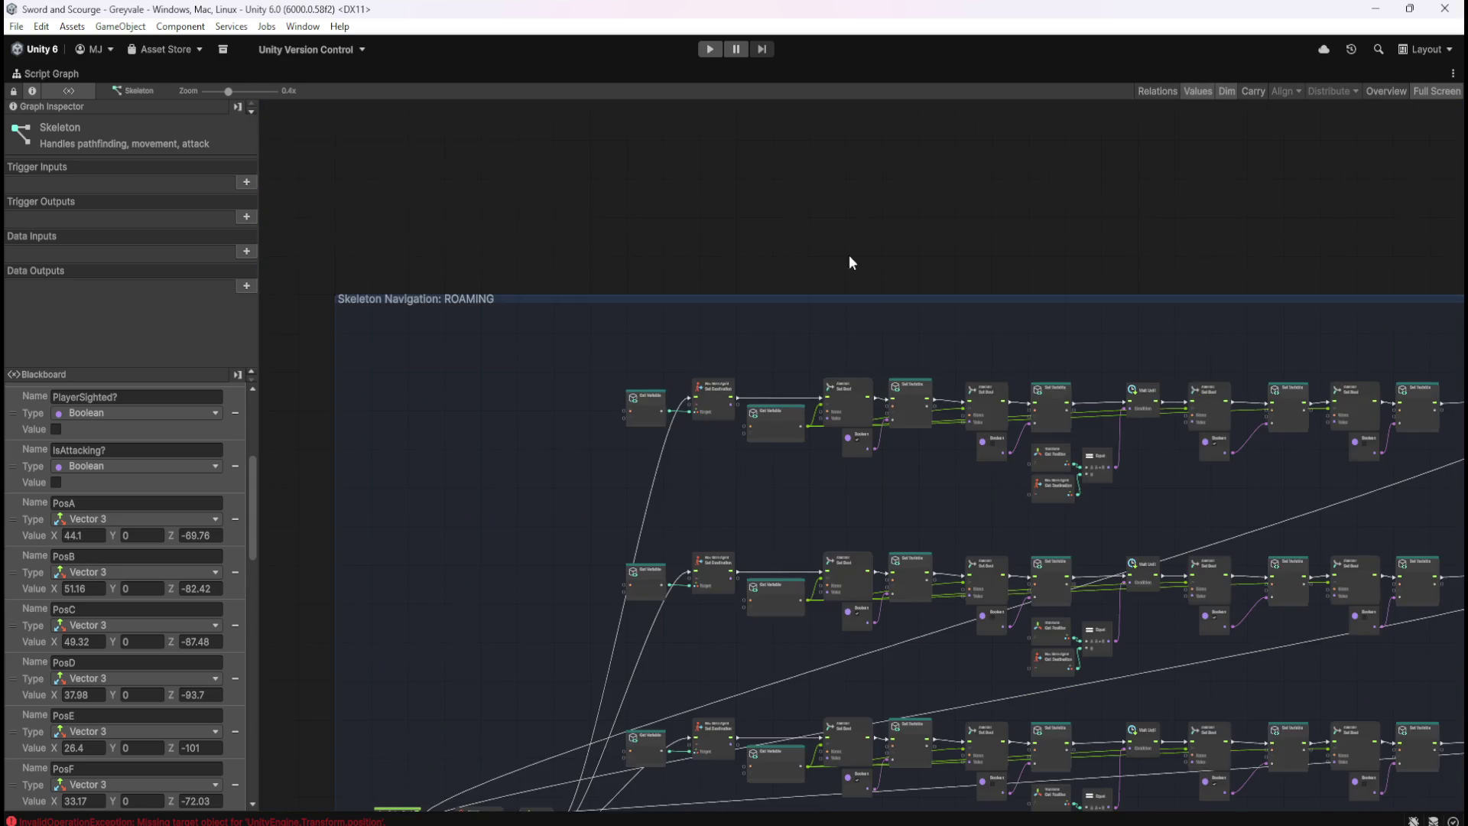
scroll(823, 445, up, 10)
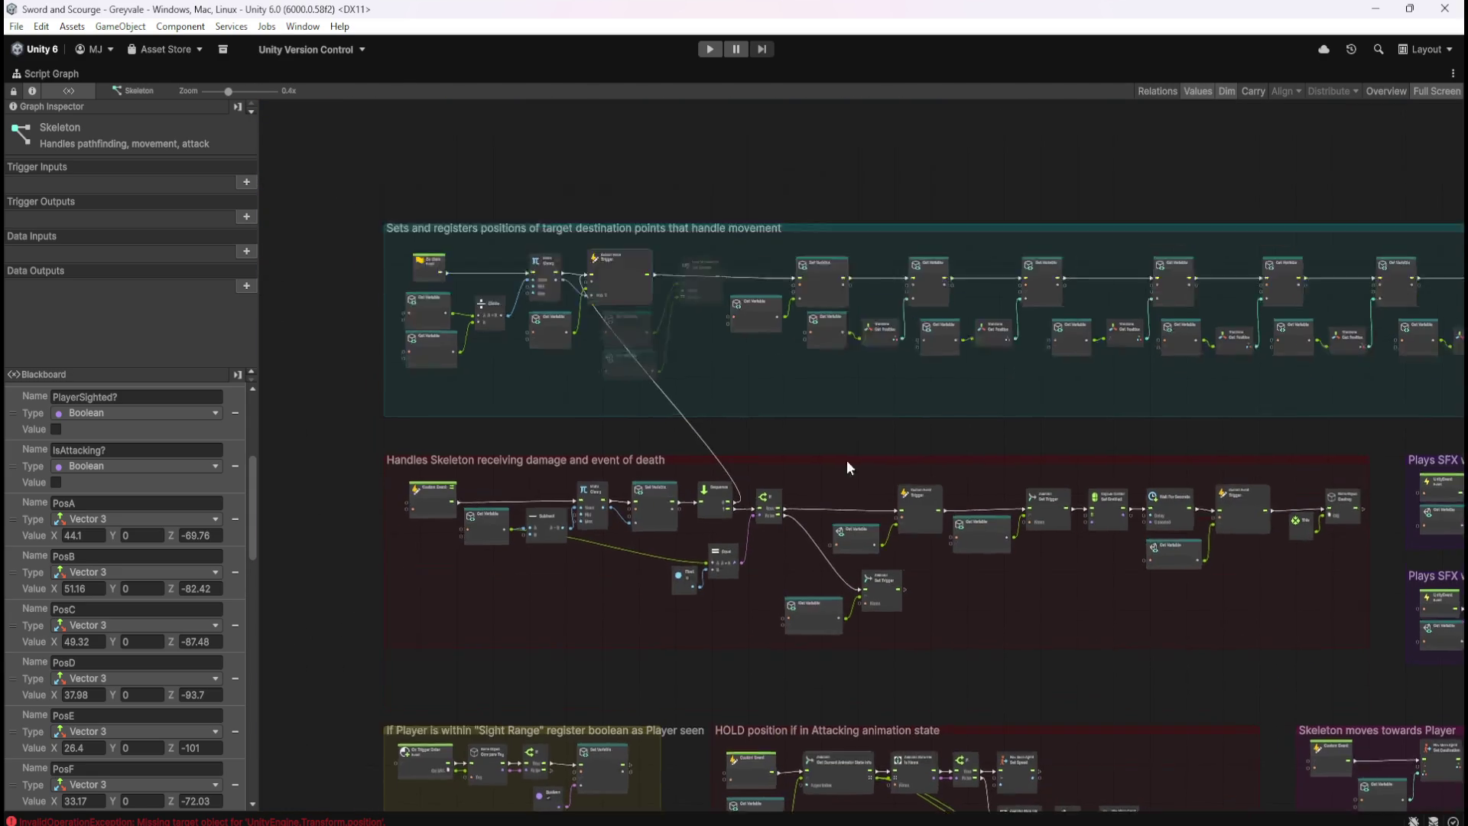
scroll(621, 416, up, 5)
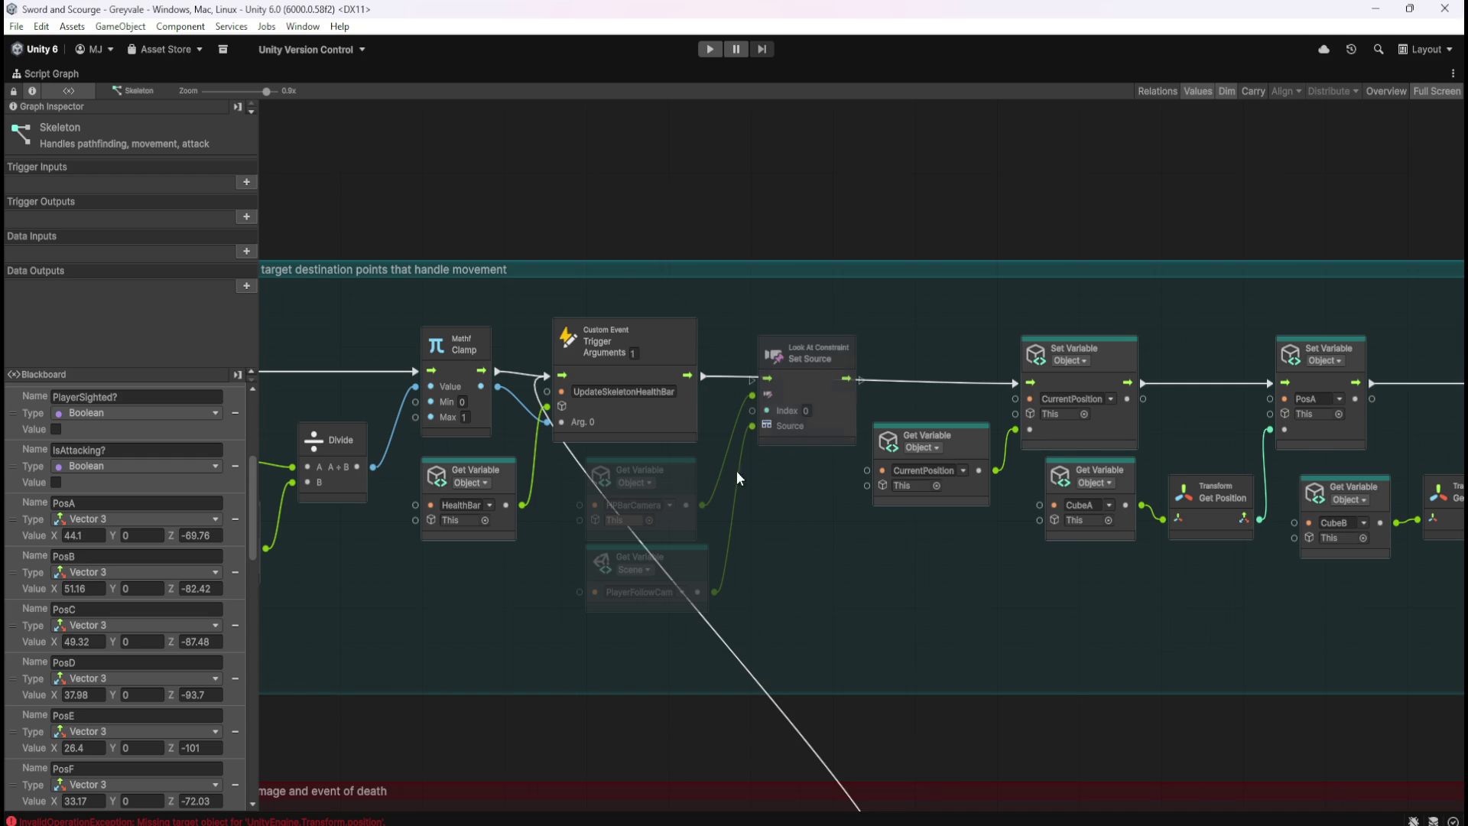
Inspect Set Source, then wire flow from the UpdateSkeletonHealthBar trigger through it into CurrentPosition Set Variable
scroll(689, 493, up, 1)
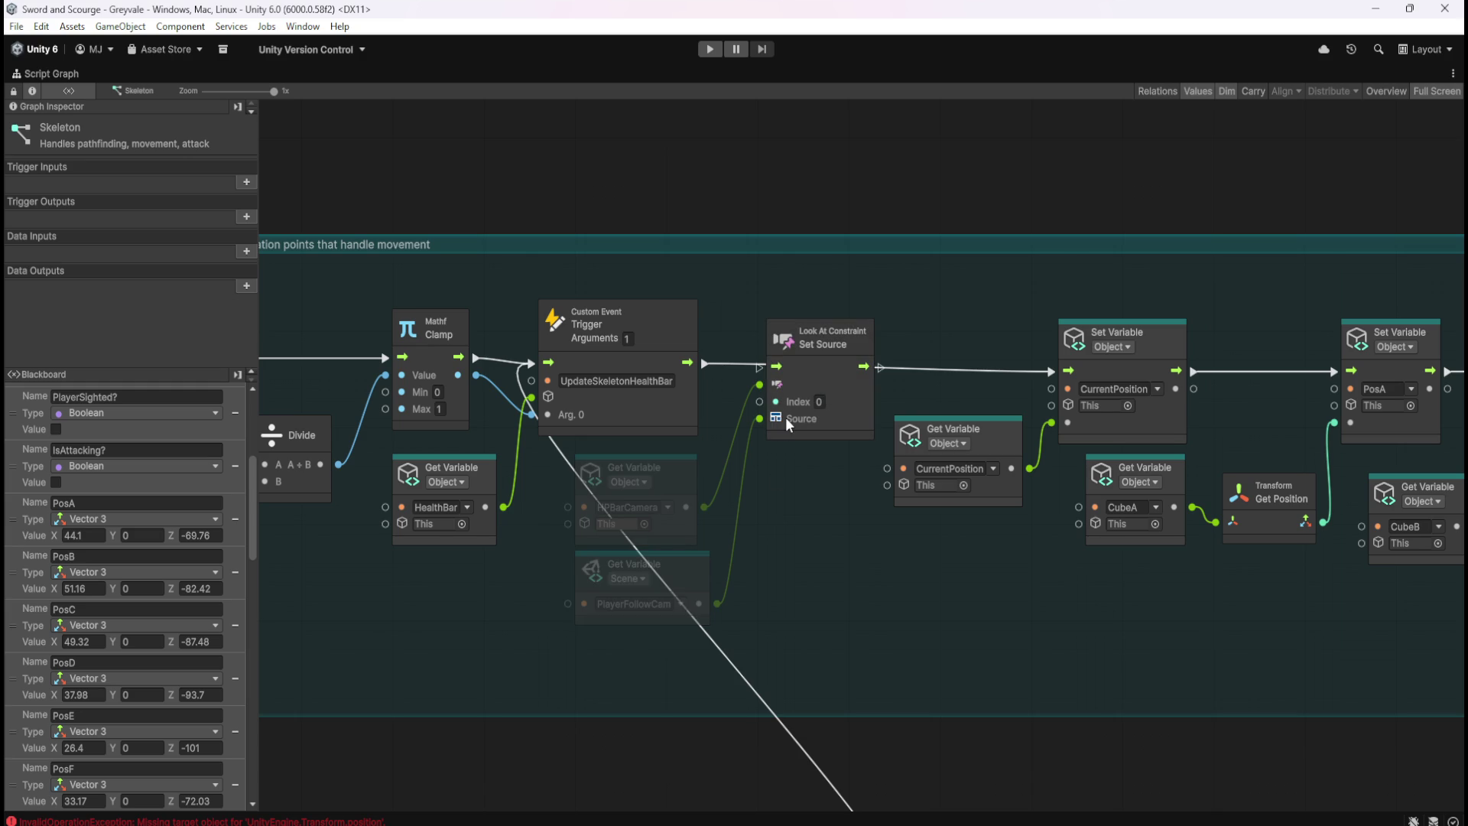
click(823, 413)
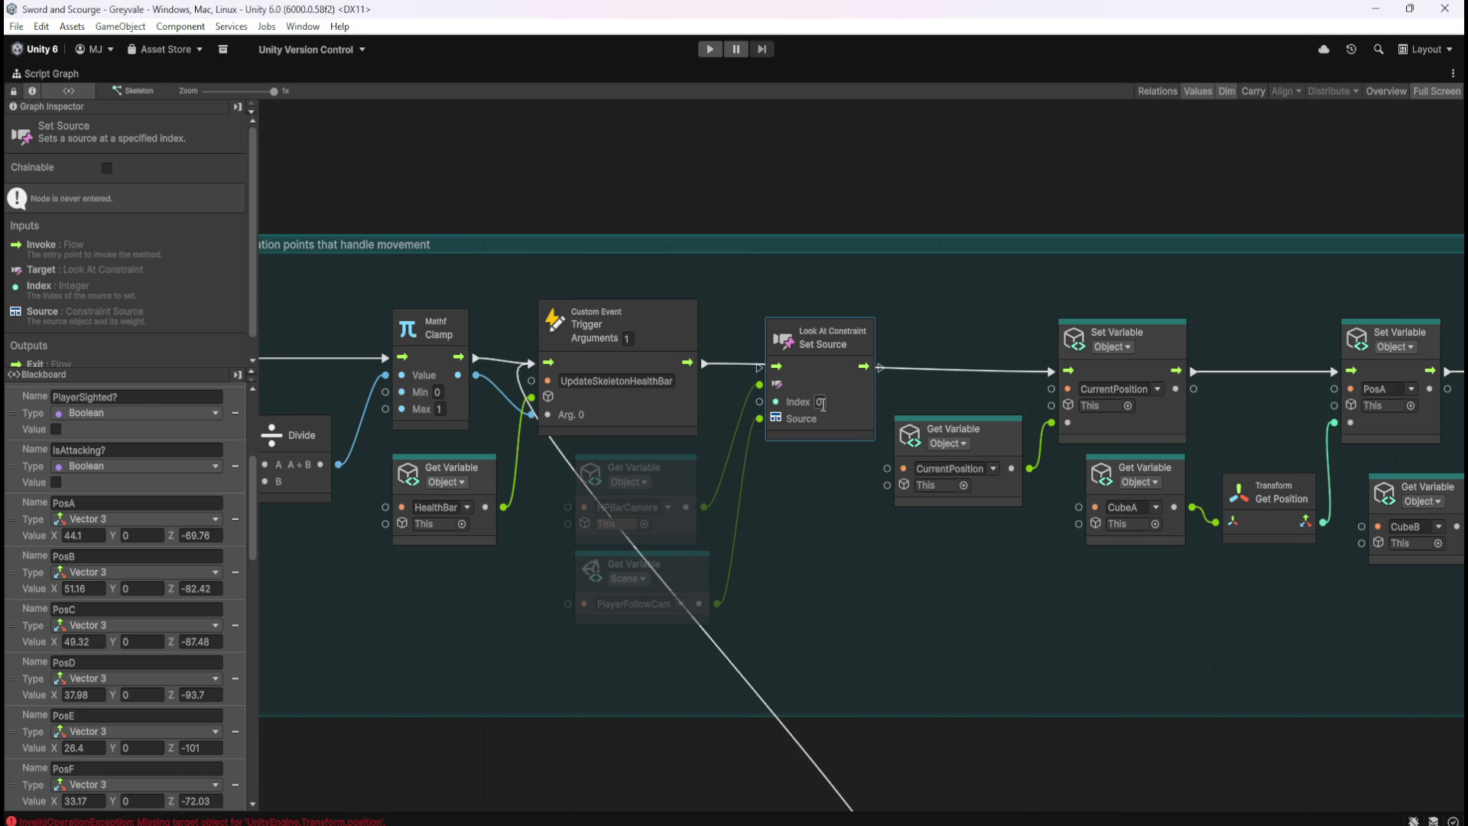
click(842, 522)
drag(701, 359, 774, 366)
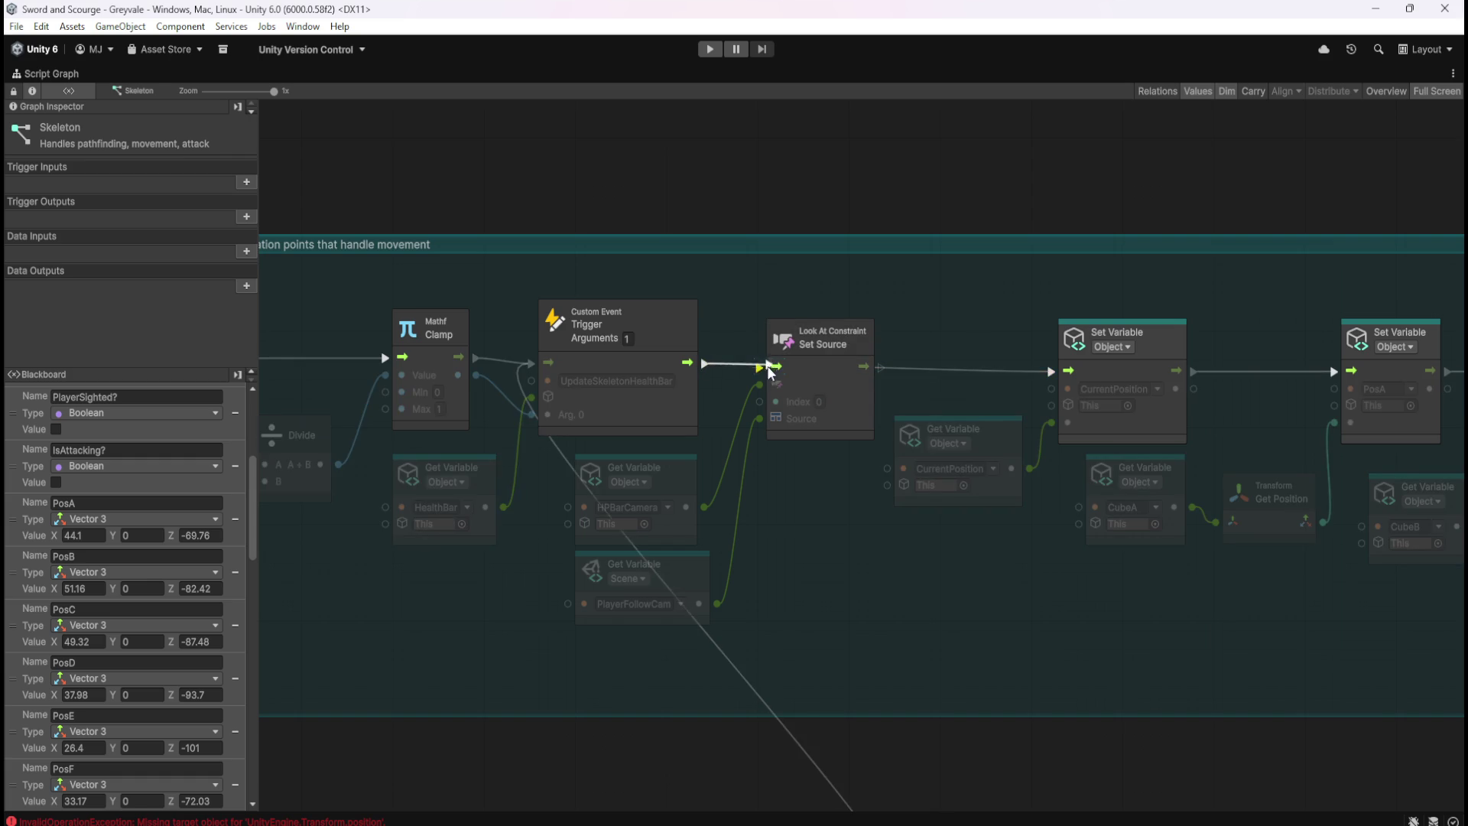
drag(878, 371, 1047, 371)
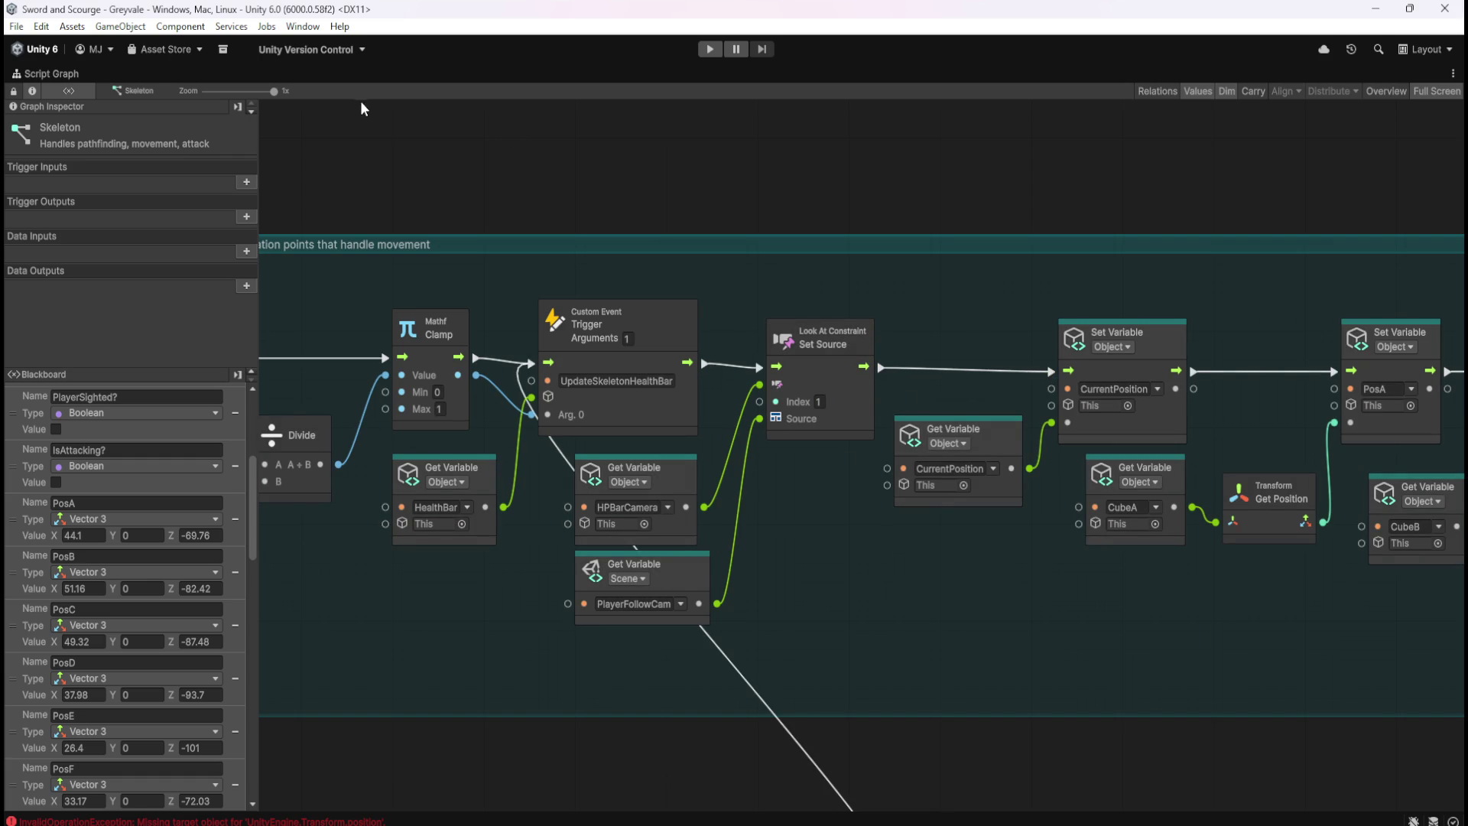
Run the game in the Game view with Index 1 and re-maximize the graph to see the InvalidCastException
key(shift+space)
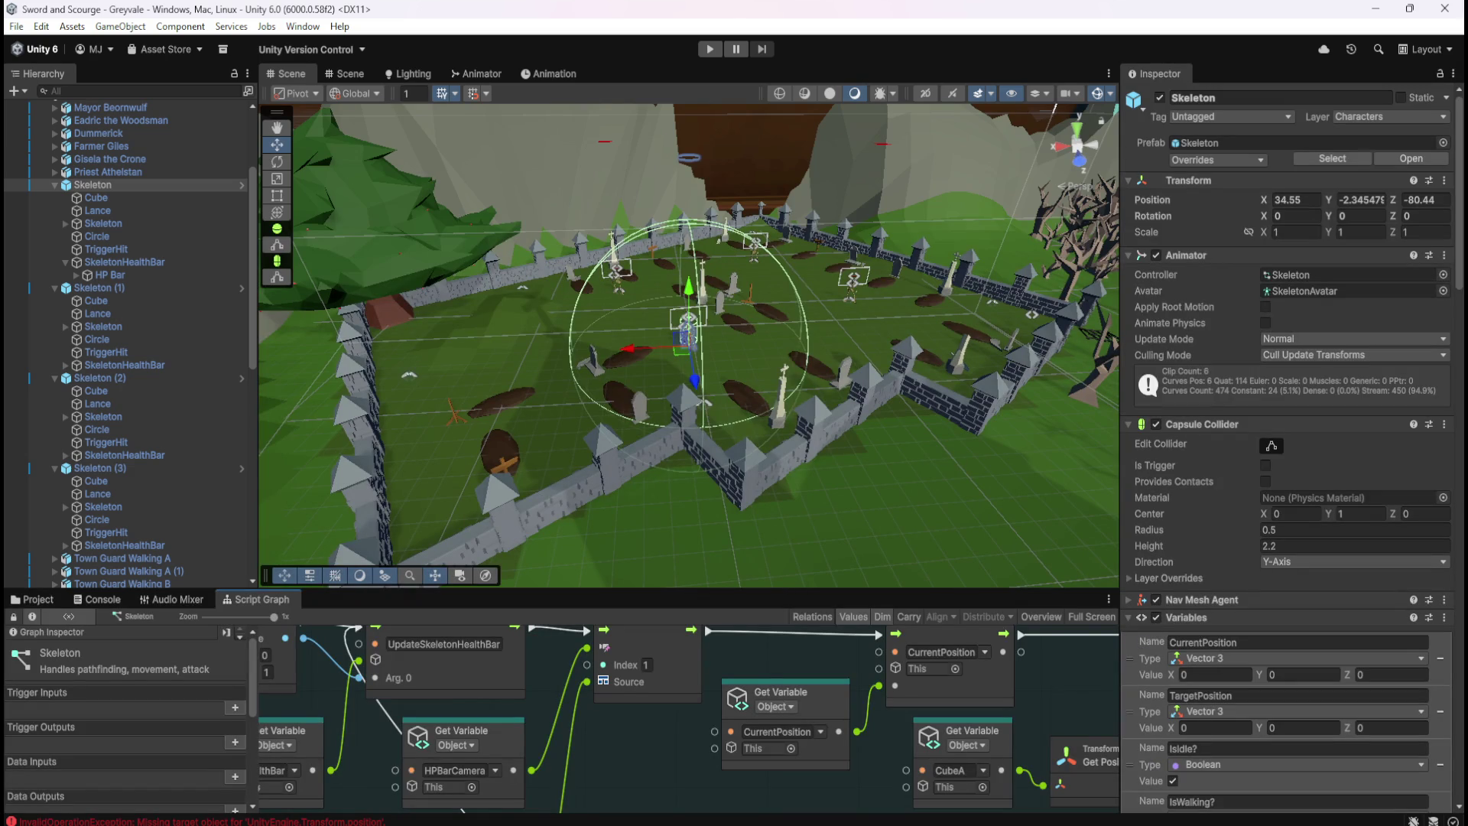
key(ctrl+2)
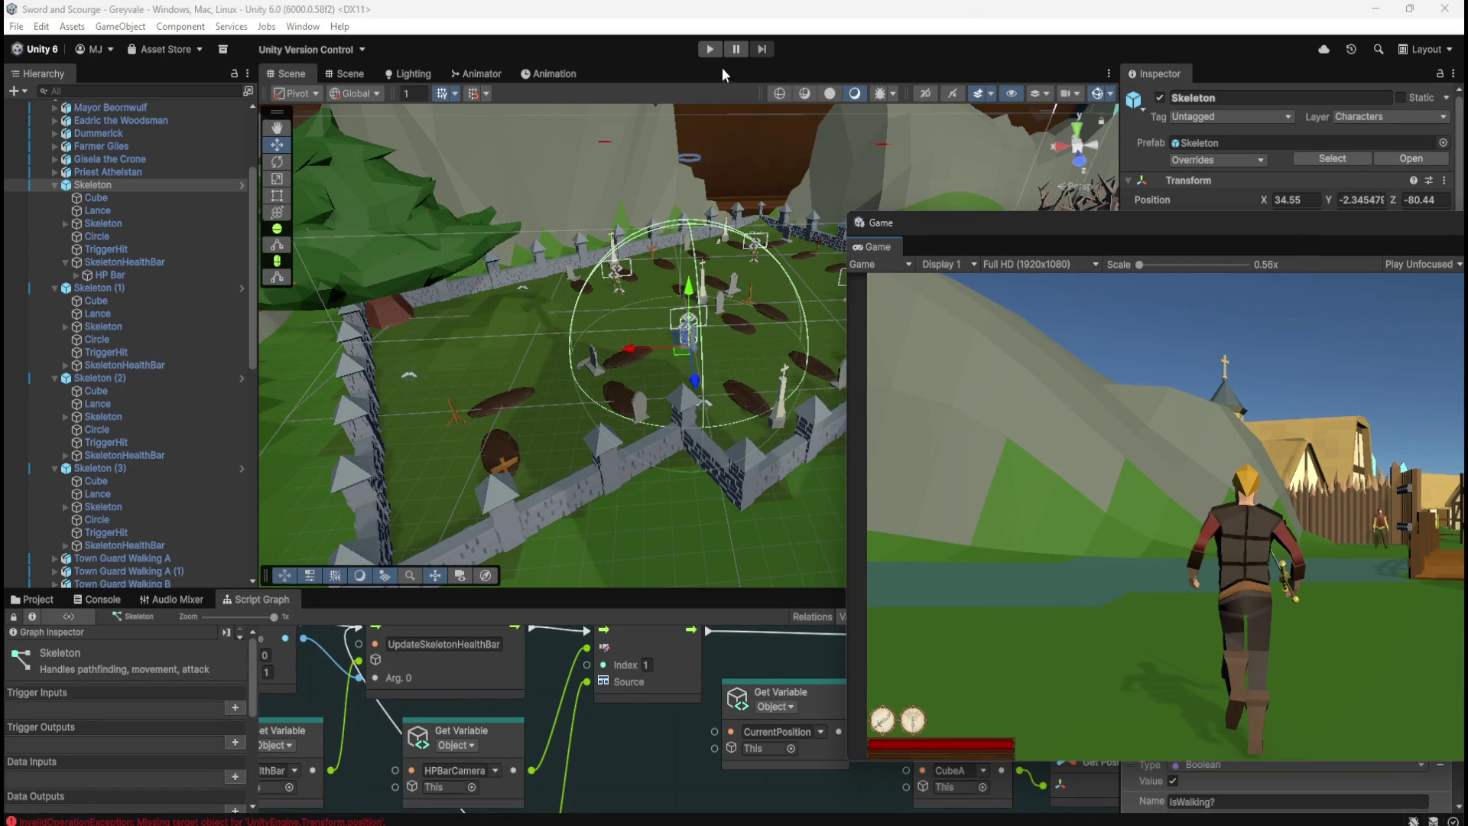
click(710, 49)
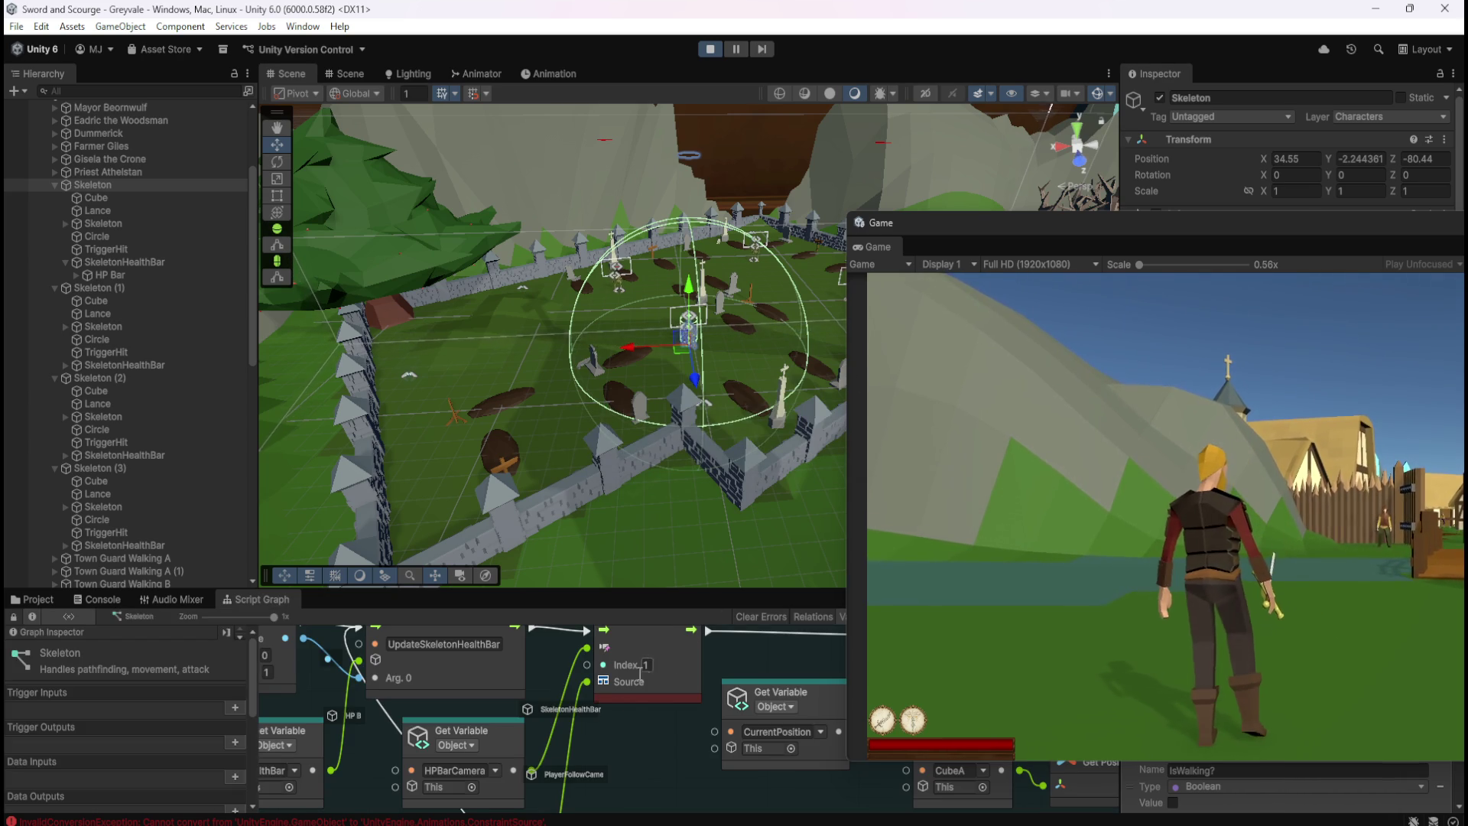
key(shift+space)
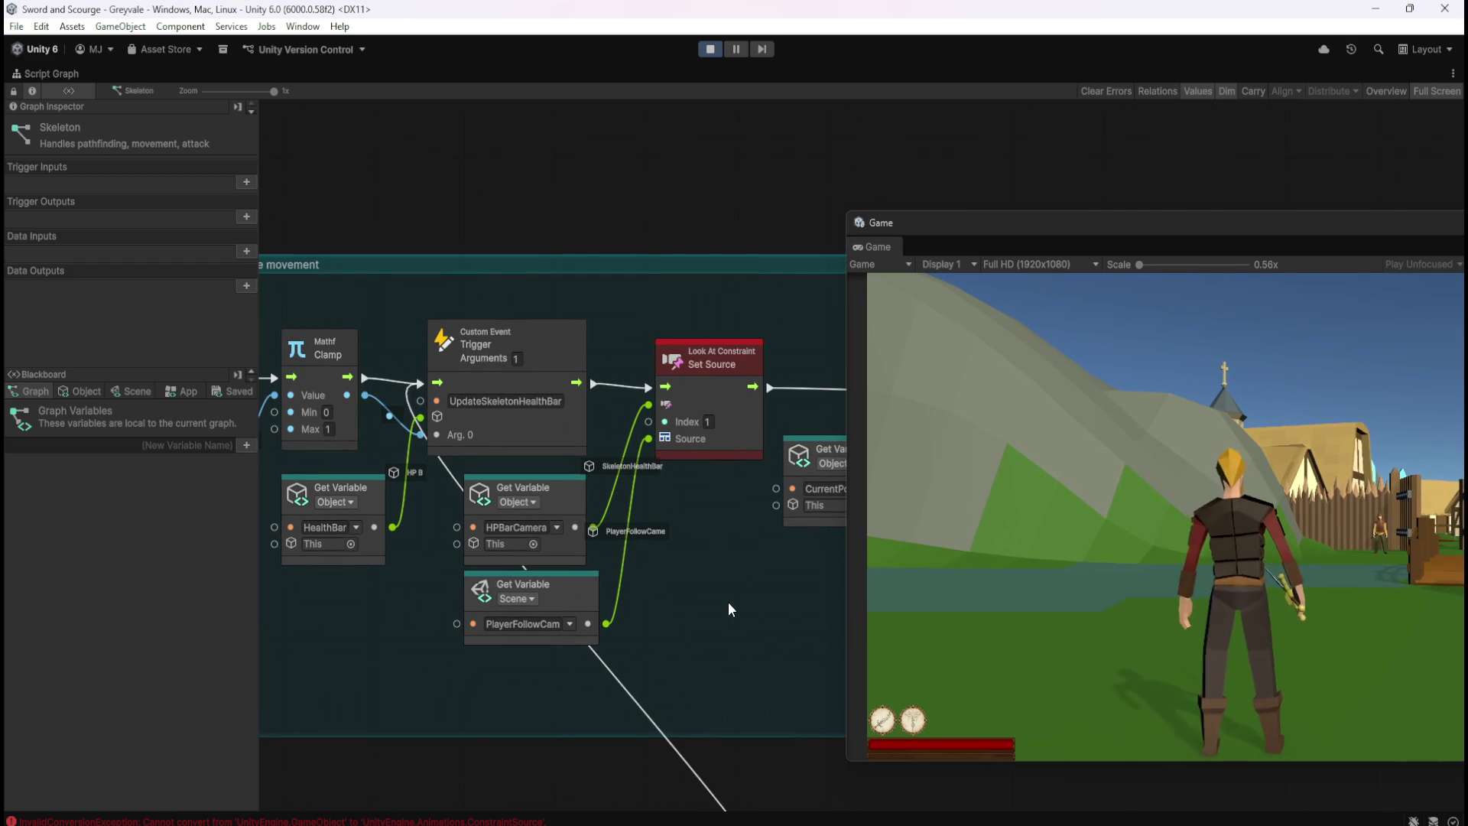
Stop the game, change the Set Source Index to 0, then run and stop the game again
key(shift+space)
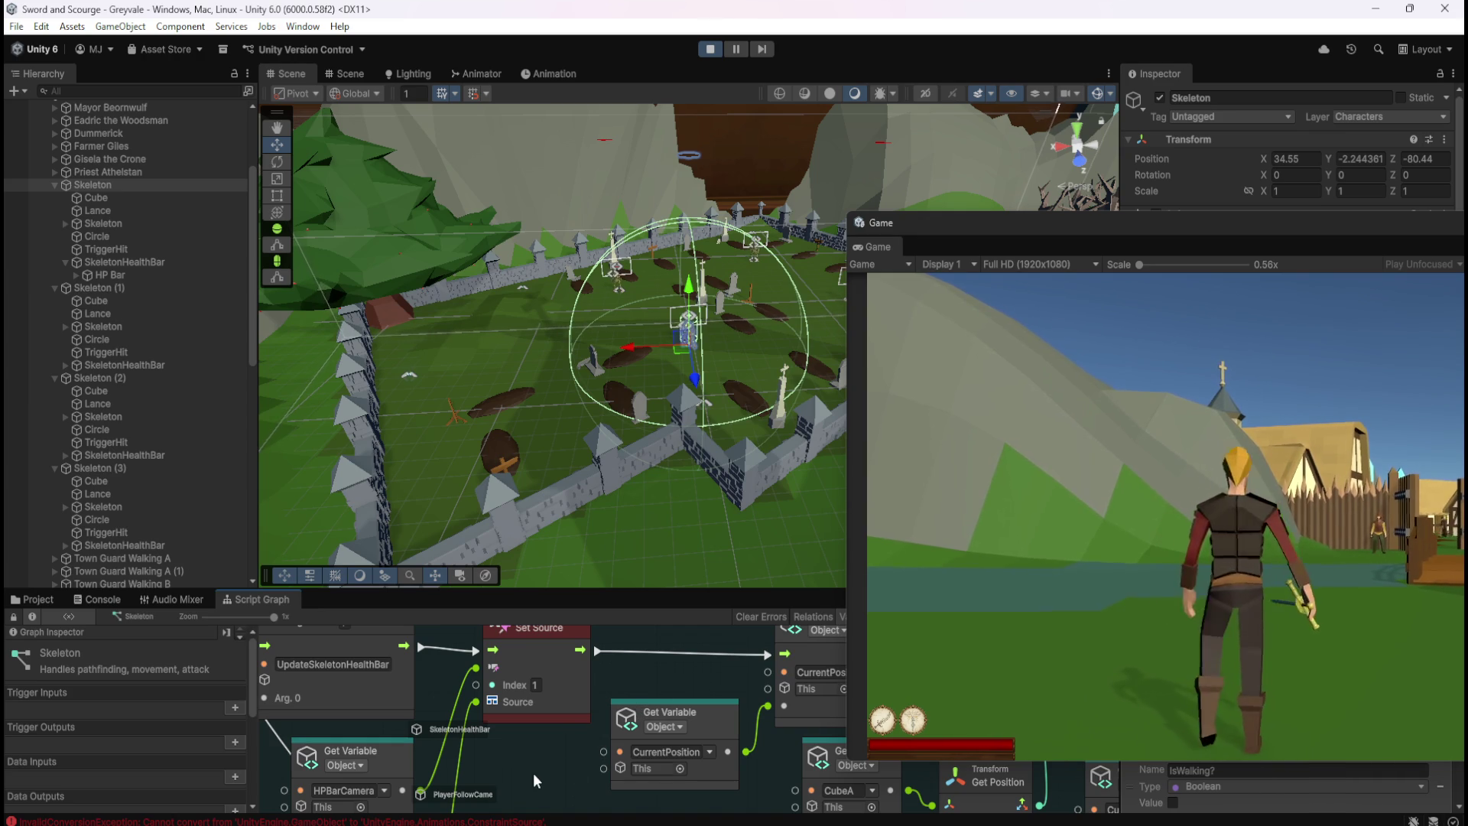
click(537, 685)
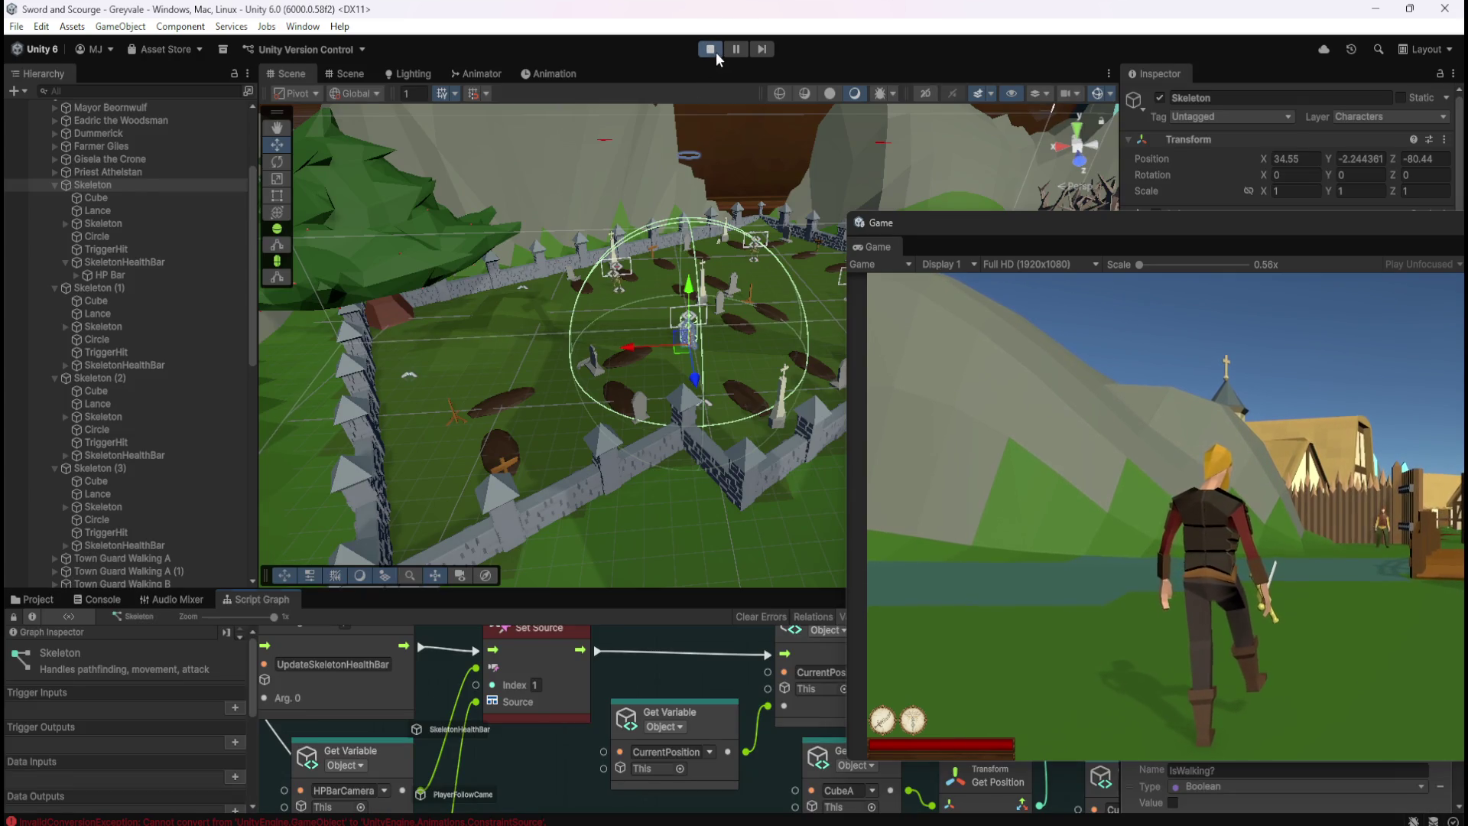
click(716, 52)
text(0)
click(711, 48)
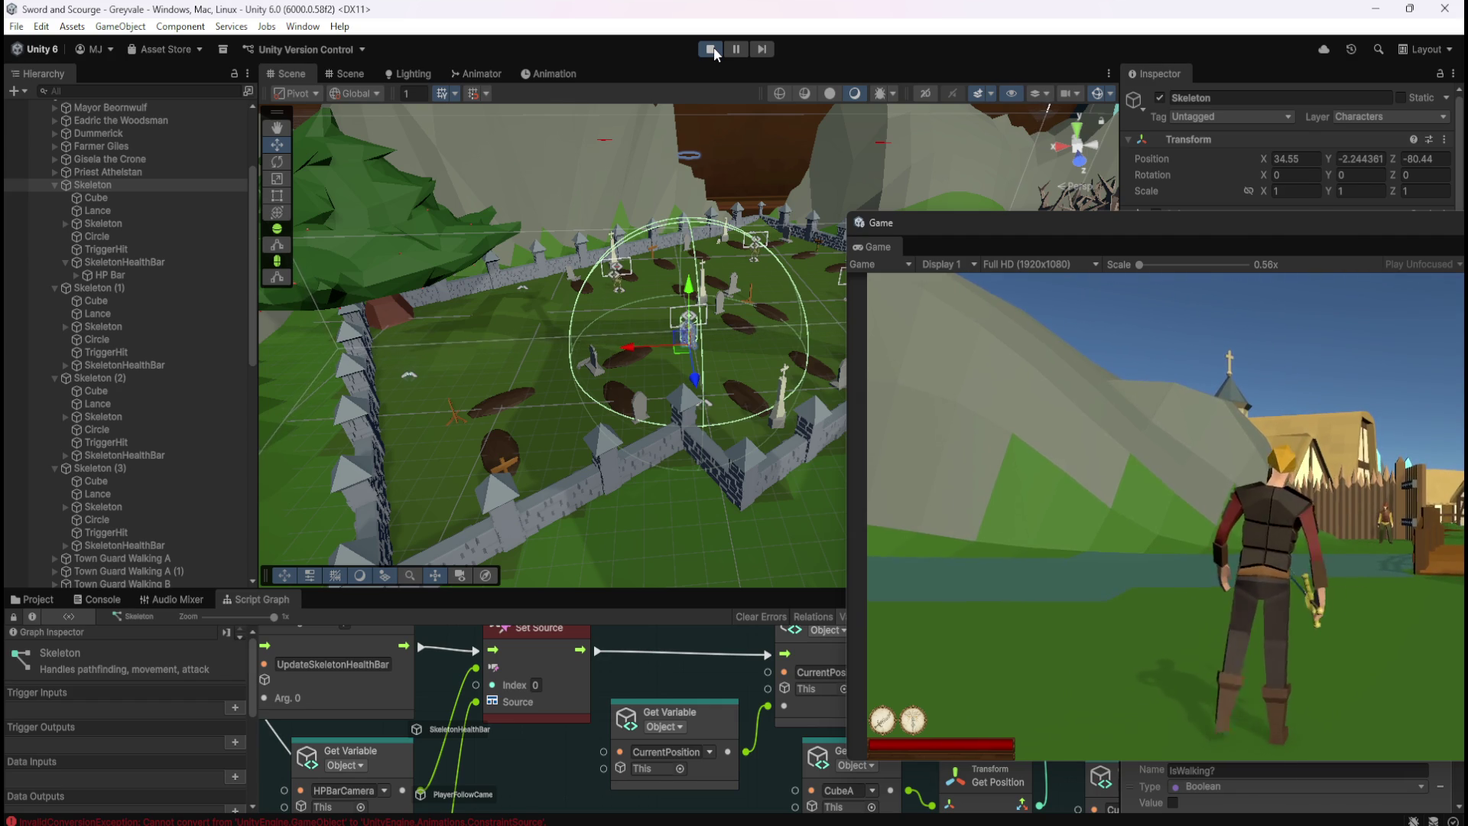
click(713, 48)
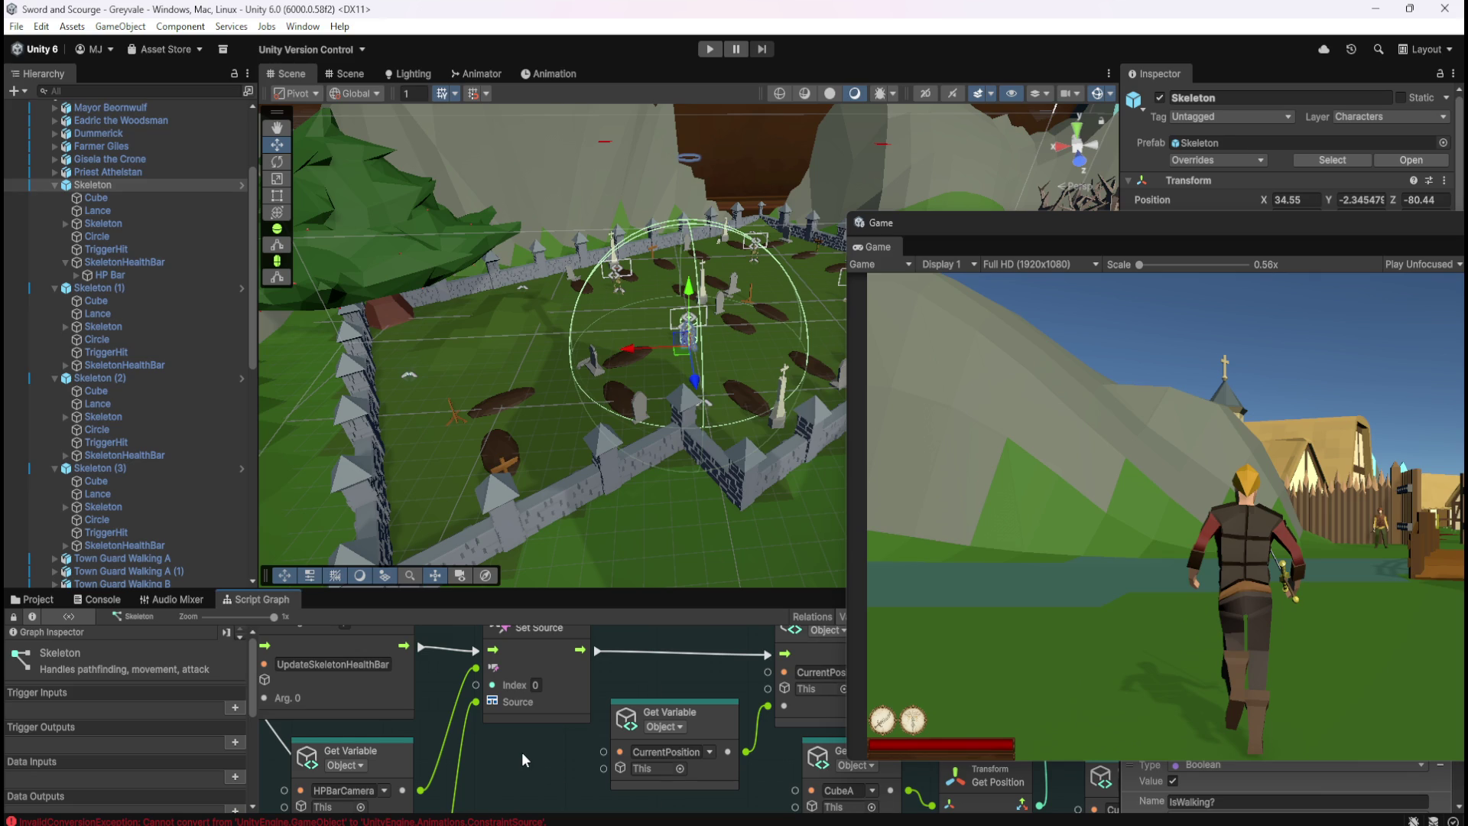
Close the floating Game window and maximize the Skeleton script graph again
click(1097, 225)
key(shift+space)
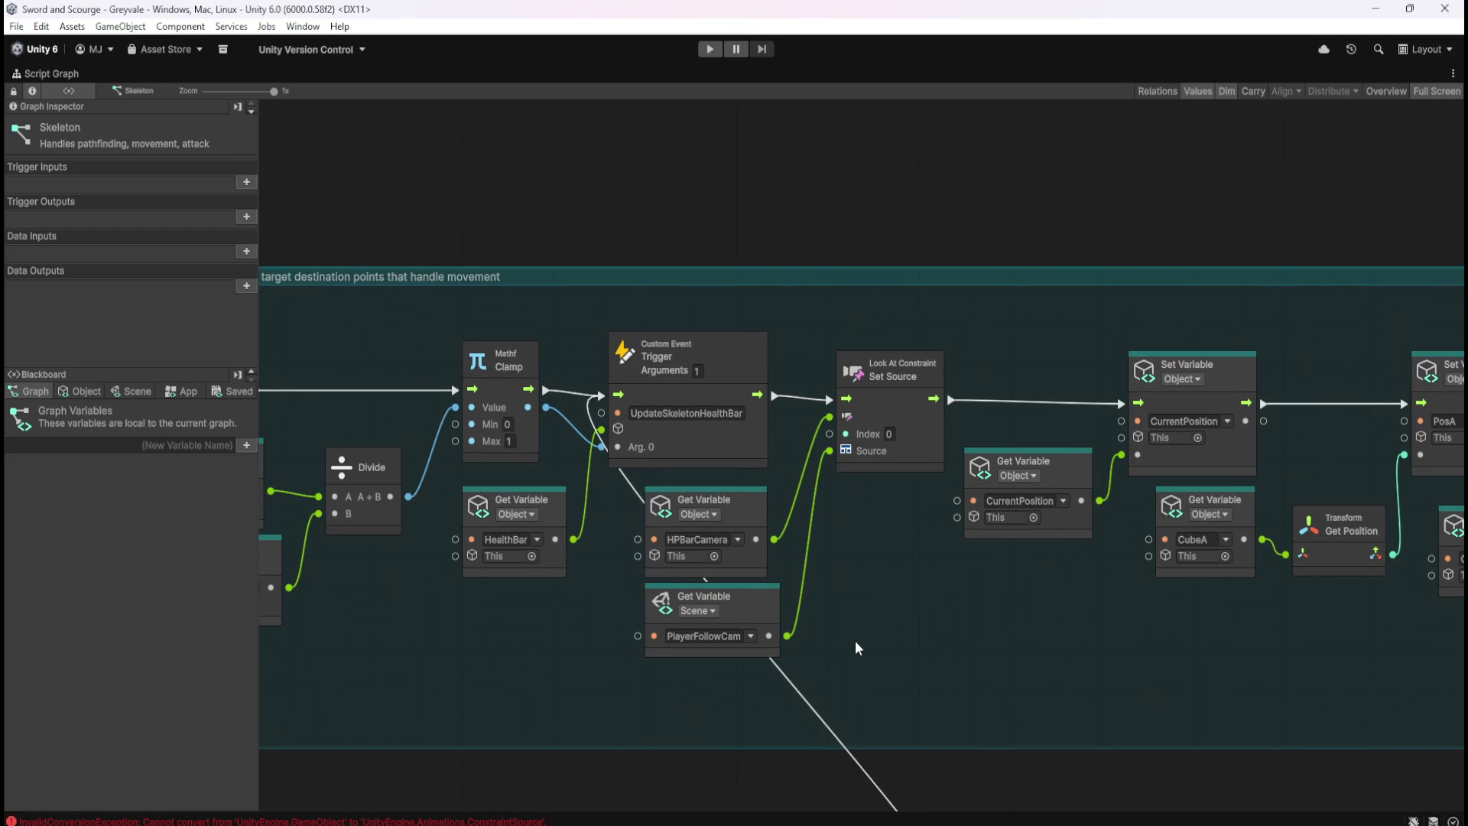
From PlayerFollowCam's output, search 'constraint' and add an Expose Look At Constraint node
drag(788, 636, 864, 636)
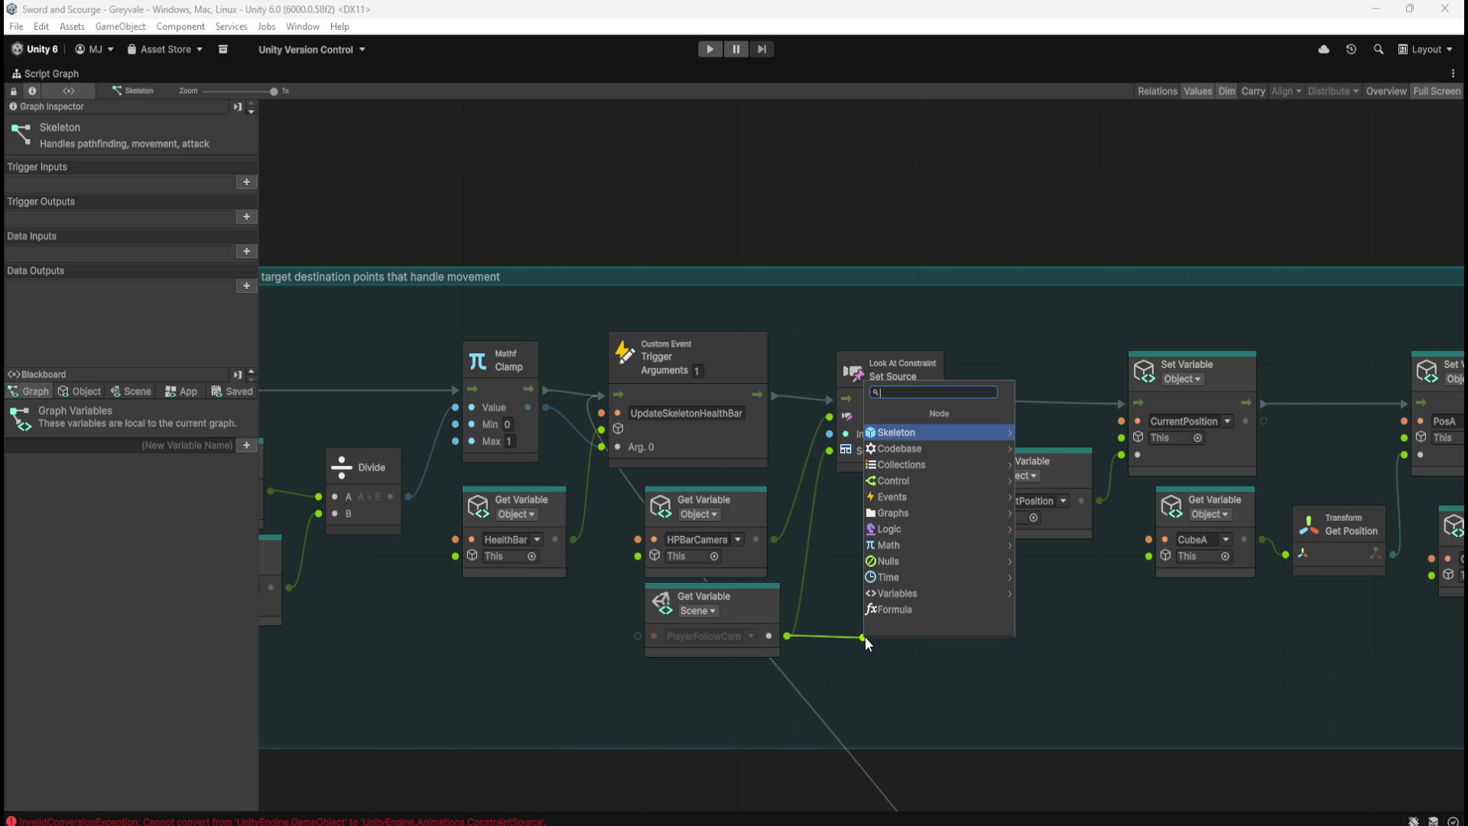
text(constraint)
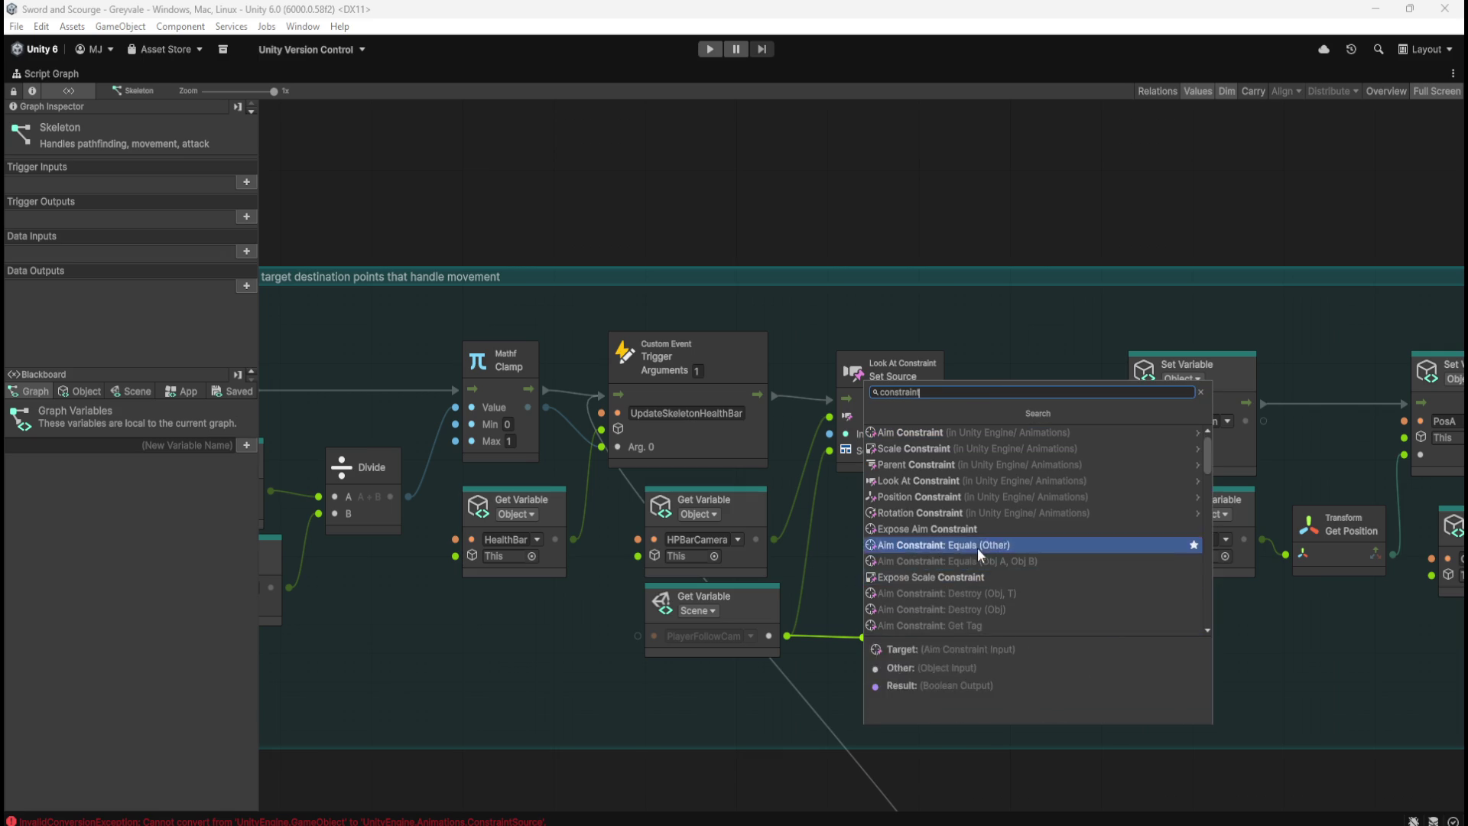
scroll(963, 490, down, 5)
scroll(1000, 485, down, 8)
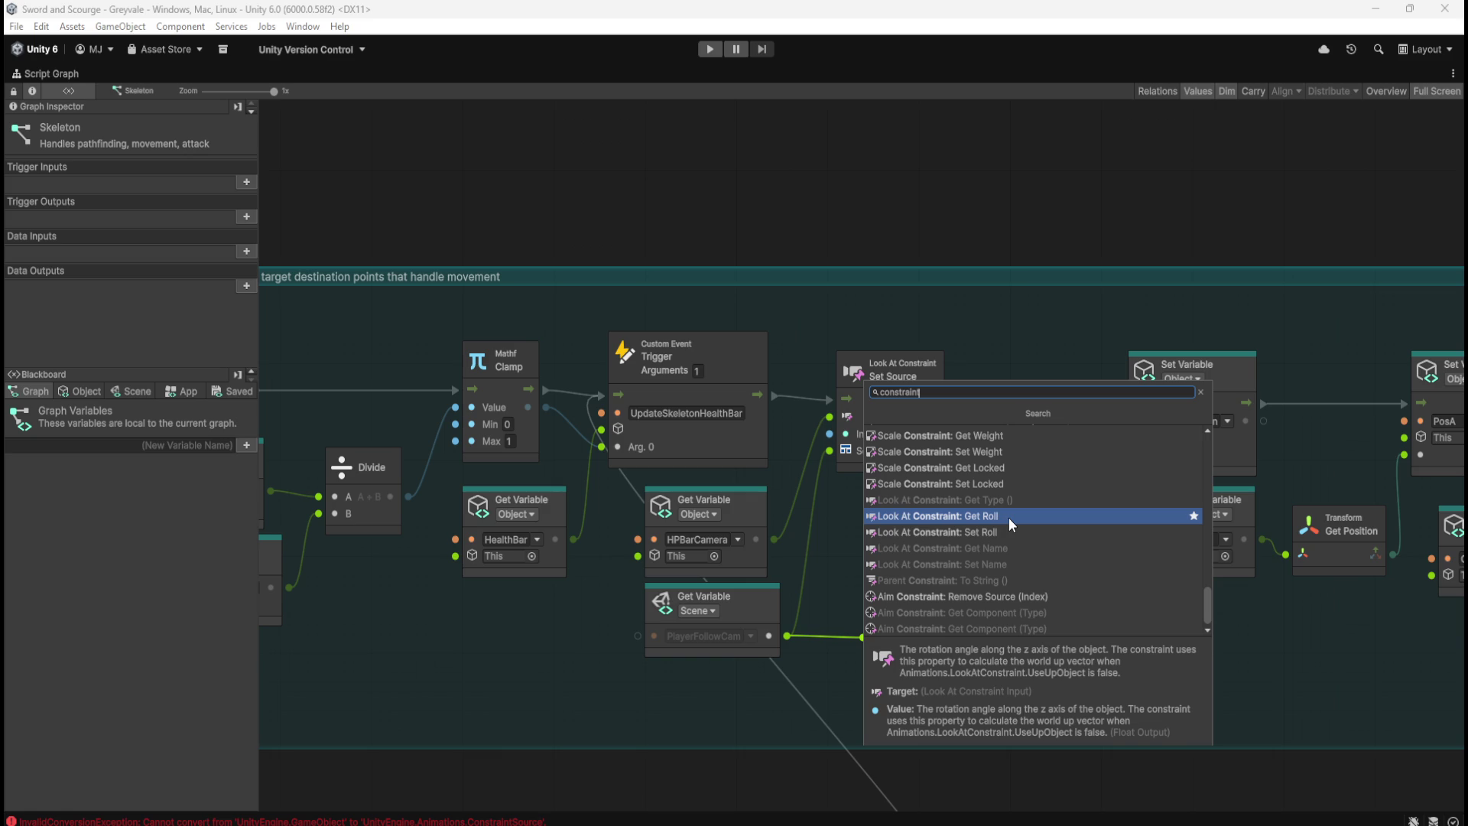
scroll(1008, 517, up, 4)
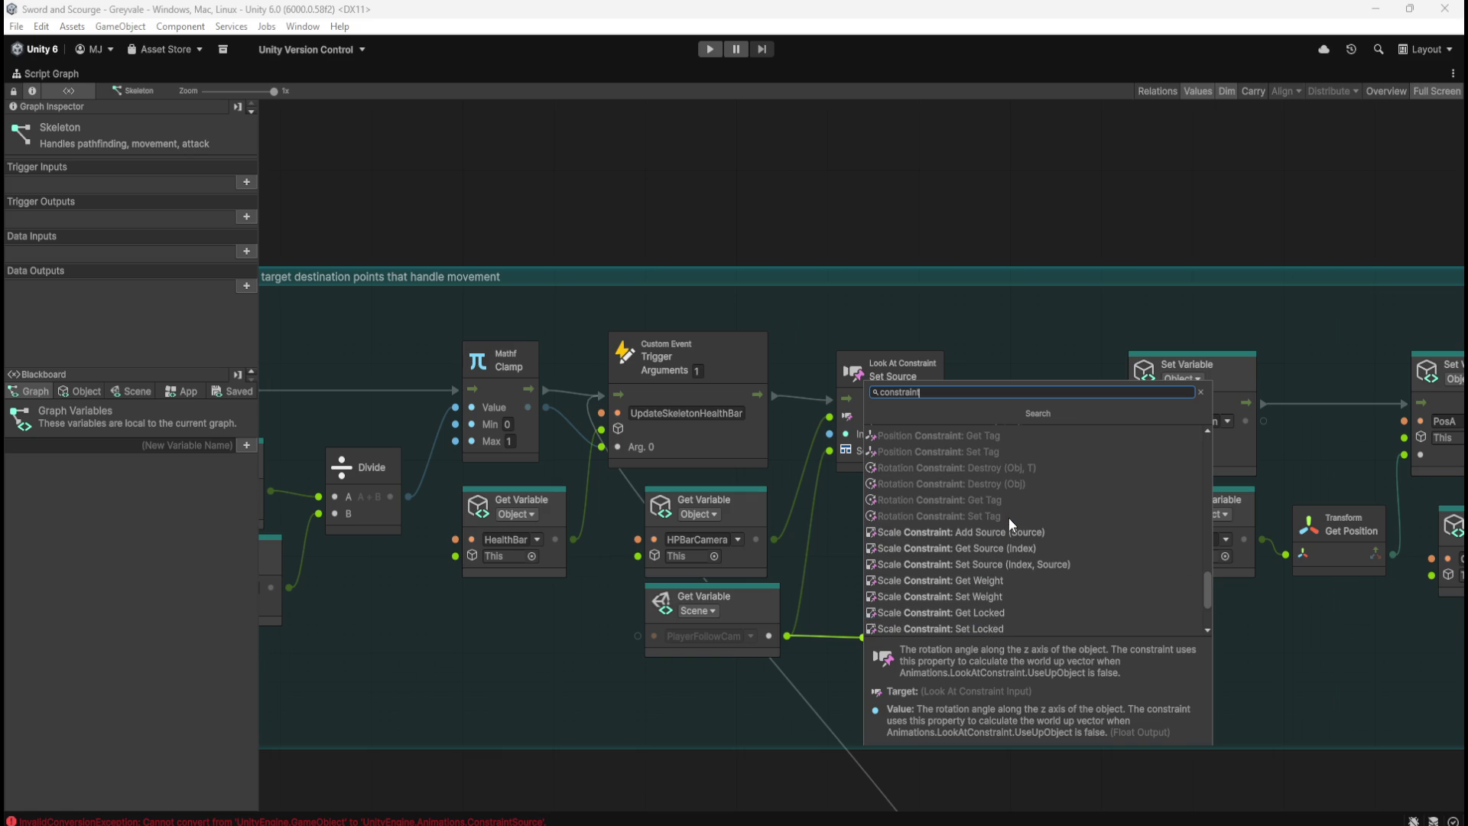
scroll(1008, 517, up, 5)
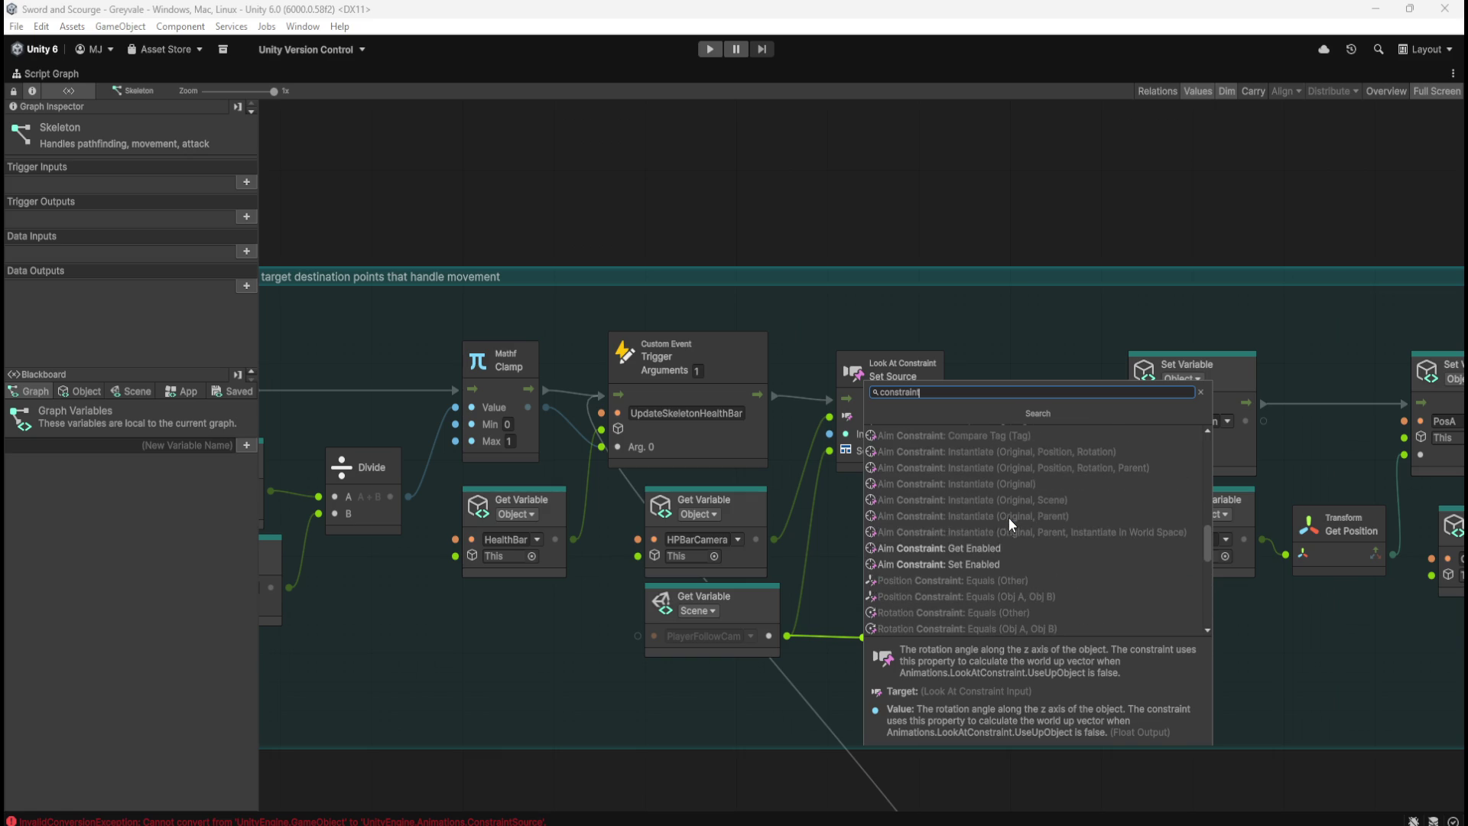
scroll(1012, 526, up, 1)
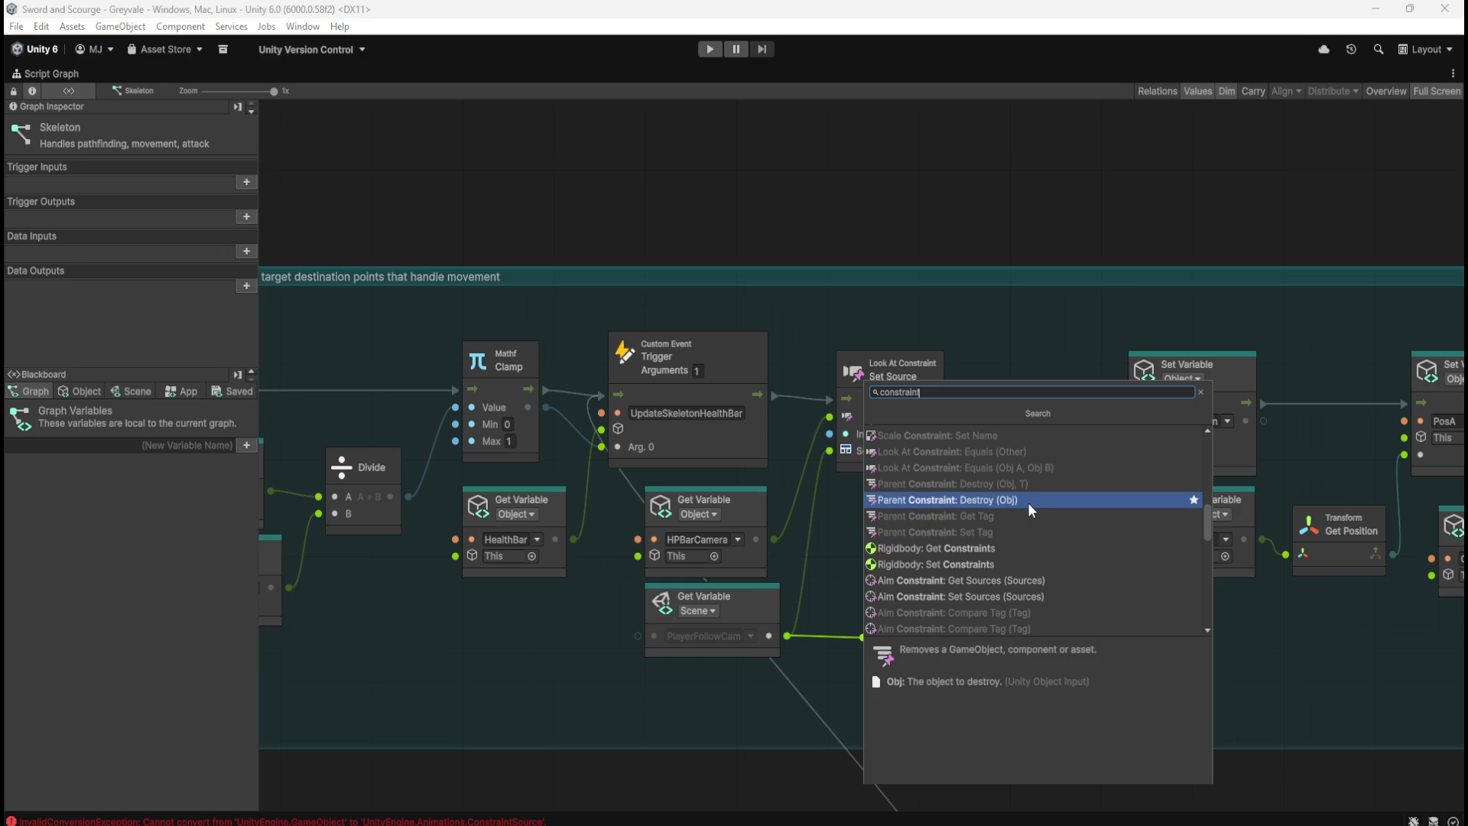
scroll(1028, 503, up, 1)
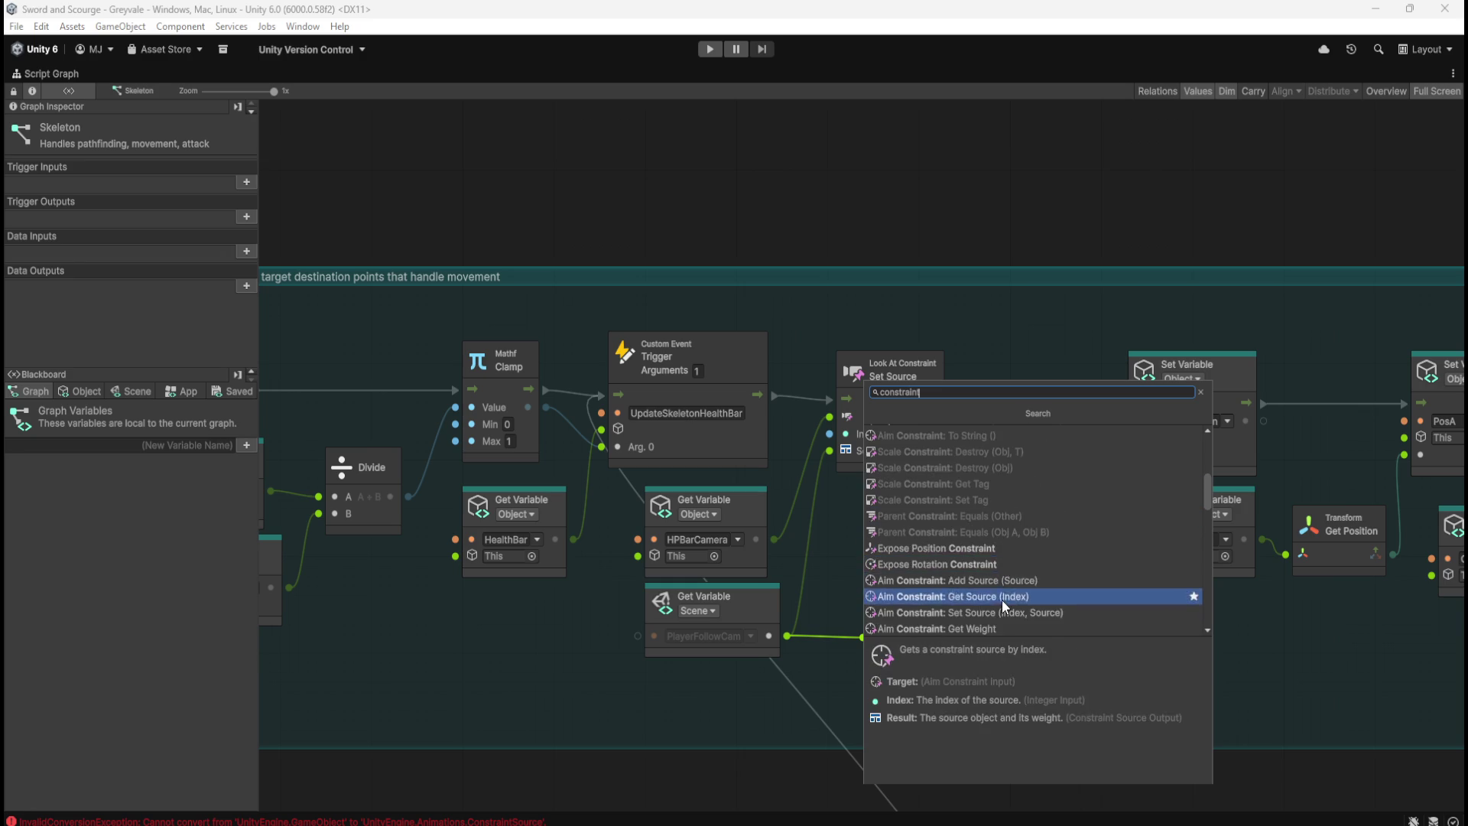
scroll(1034, 534, up, 2)
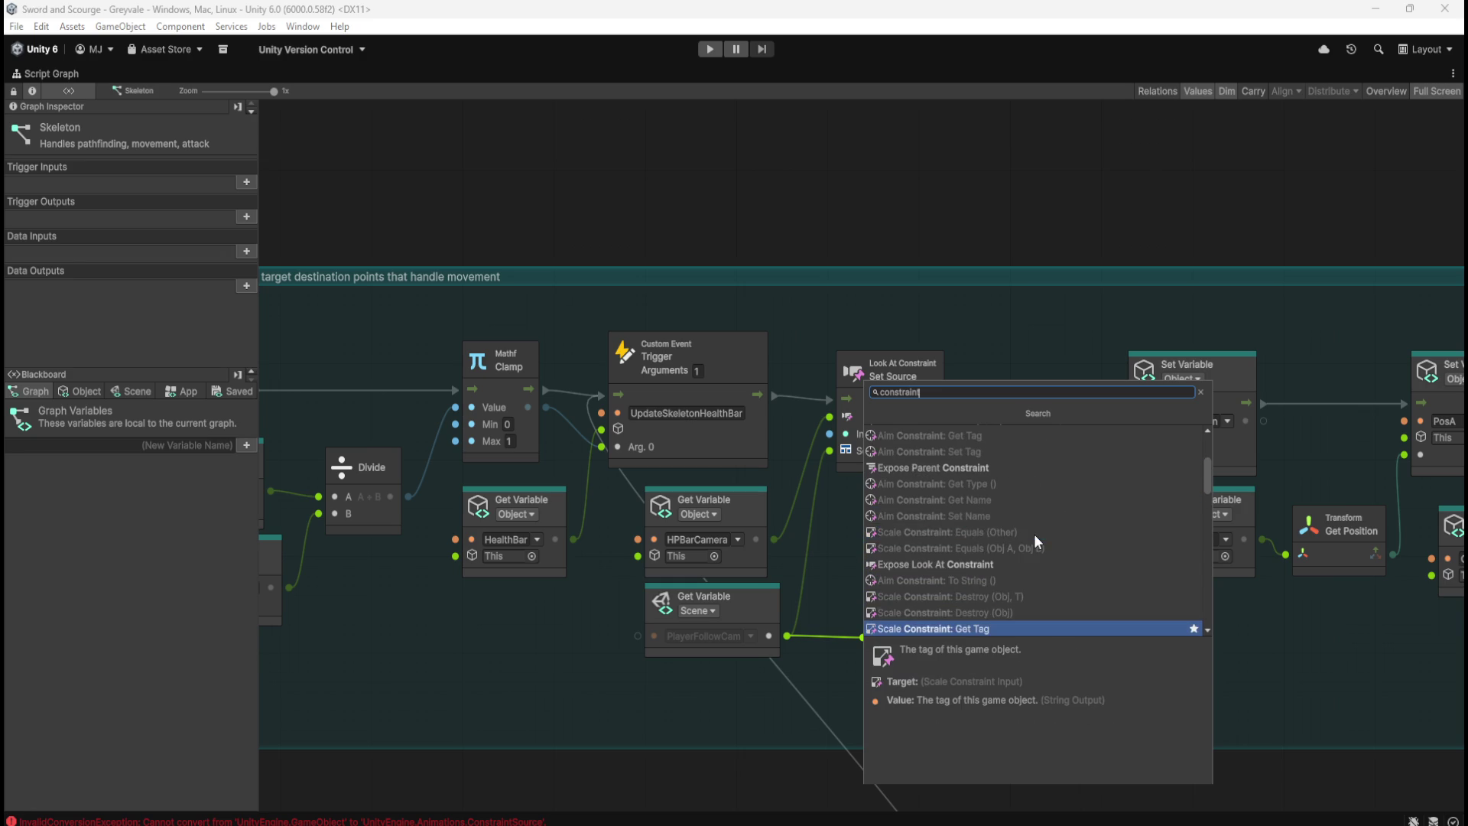
click(971, 567)
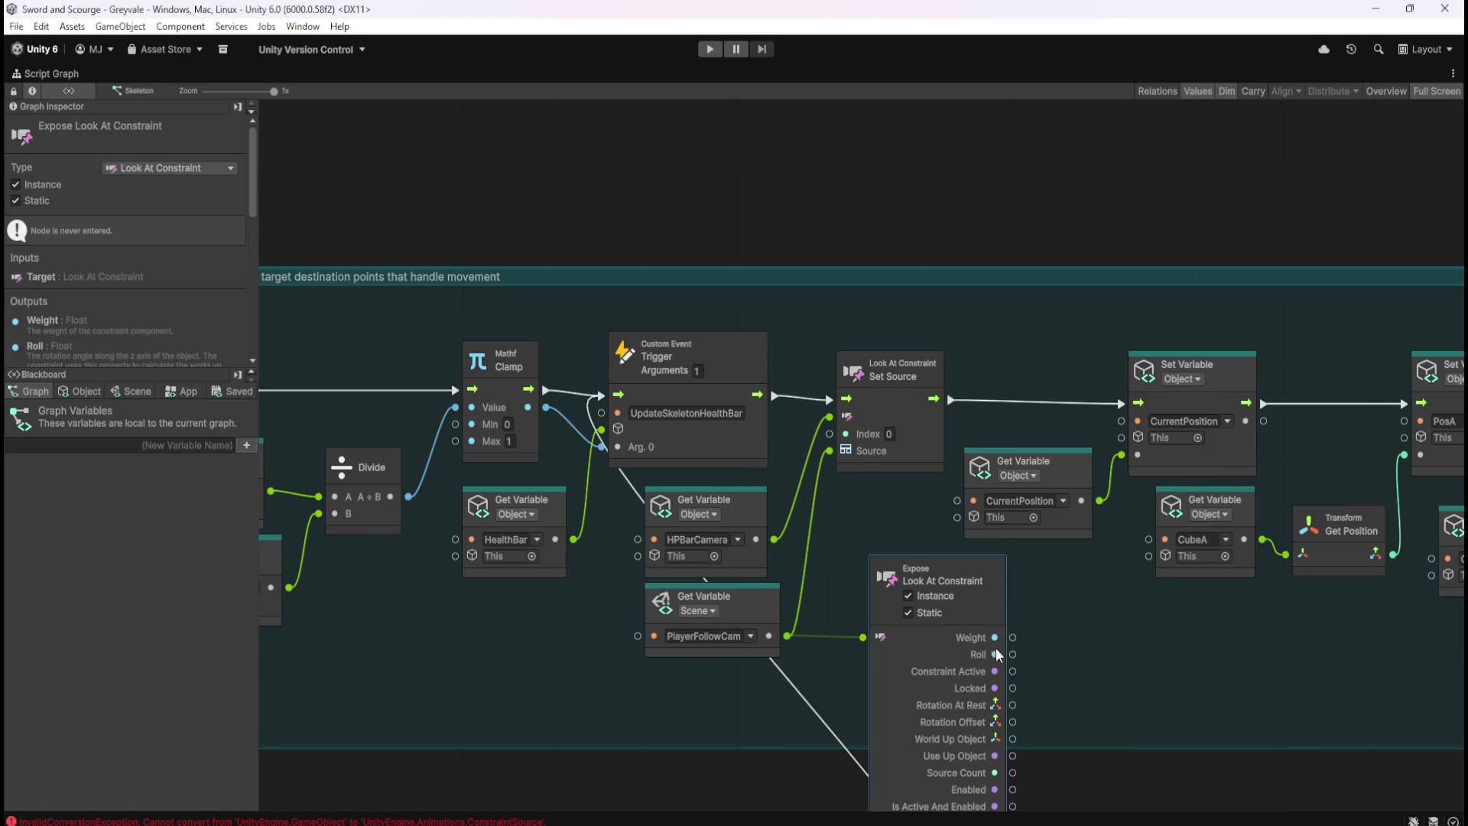
Inspect the HPBarCamera node, then delete the Expose Look At Constraint node from the graph
mouse_move(1093, 686)
mouse_down()
mouse_move(1062, 503)
mouse_move(1064, 544)
mouse_up()
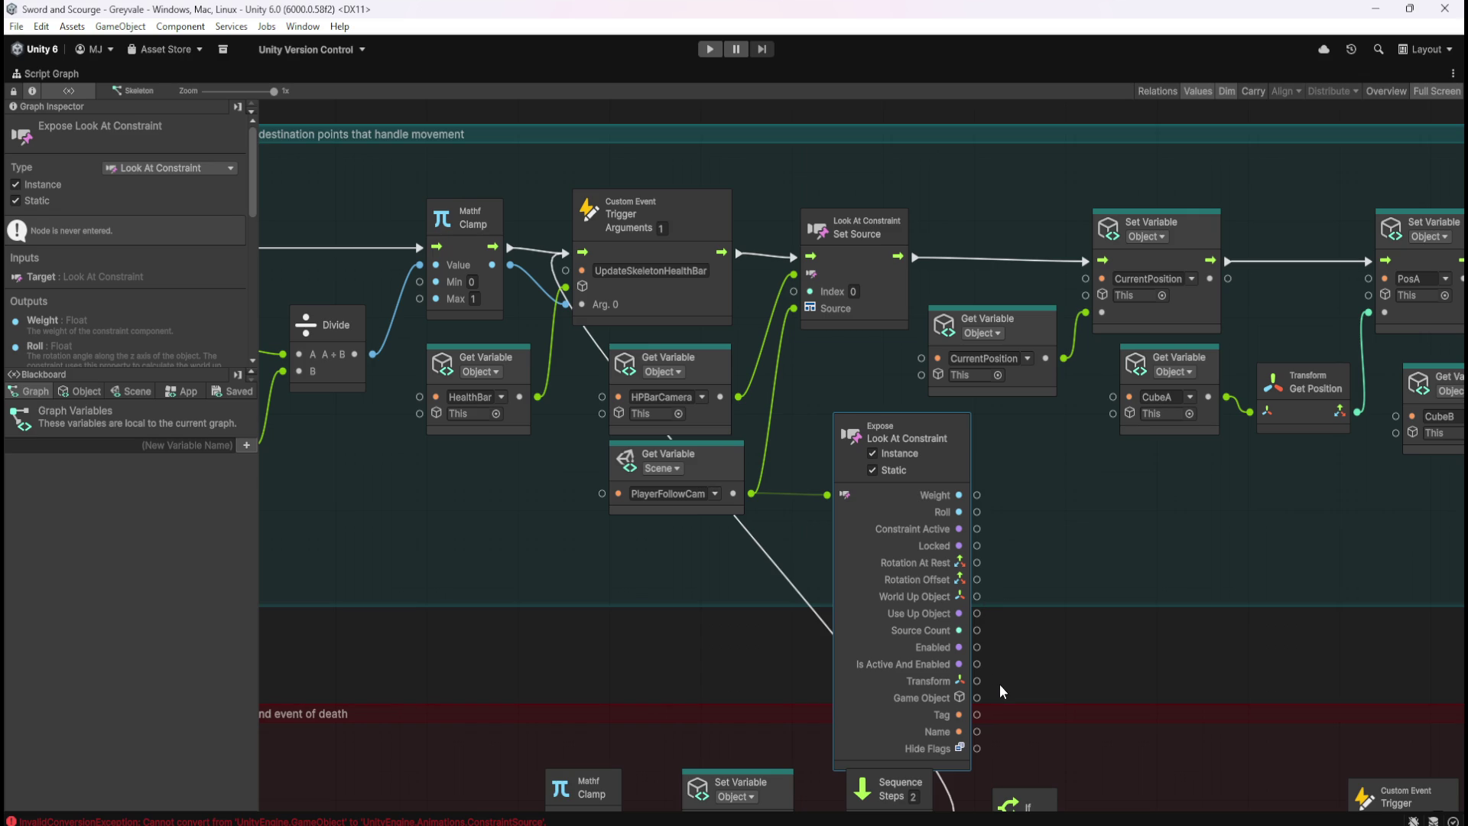
mouse_move(970, 680)
mouse_down()
mouse_move(924, 466)
mouse_move(828, 379)
mouse_up()
mouse_move(977, 749)
mouse_down()
mouse_move(1054, 678)
mouse_move(1039, 667)
mouse_up()
click(713, 370)
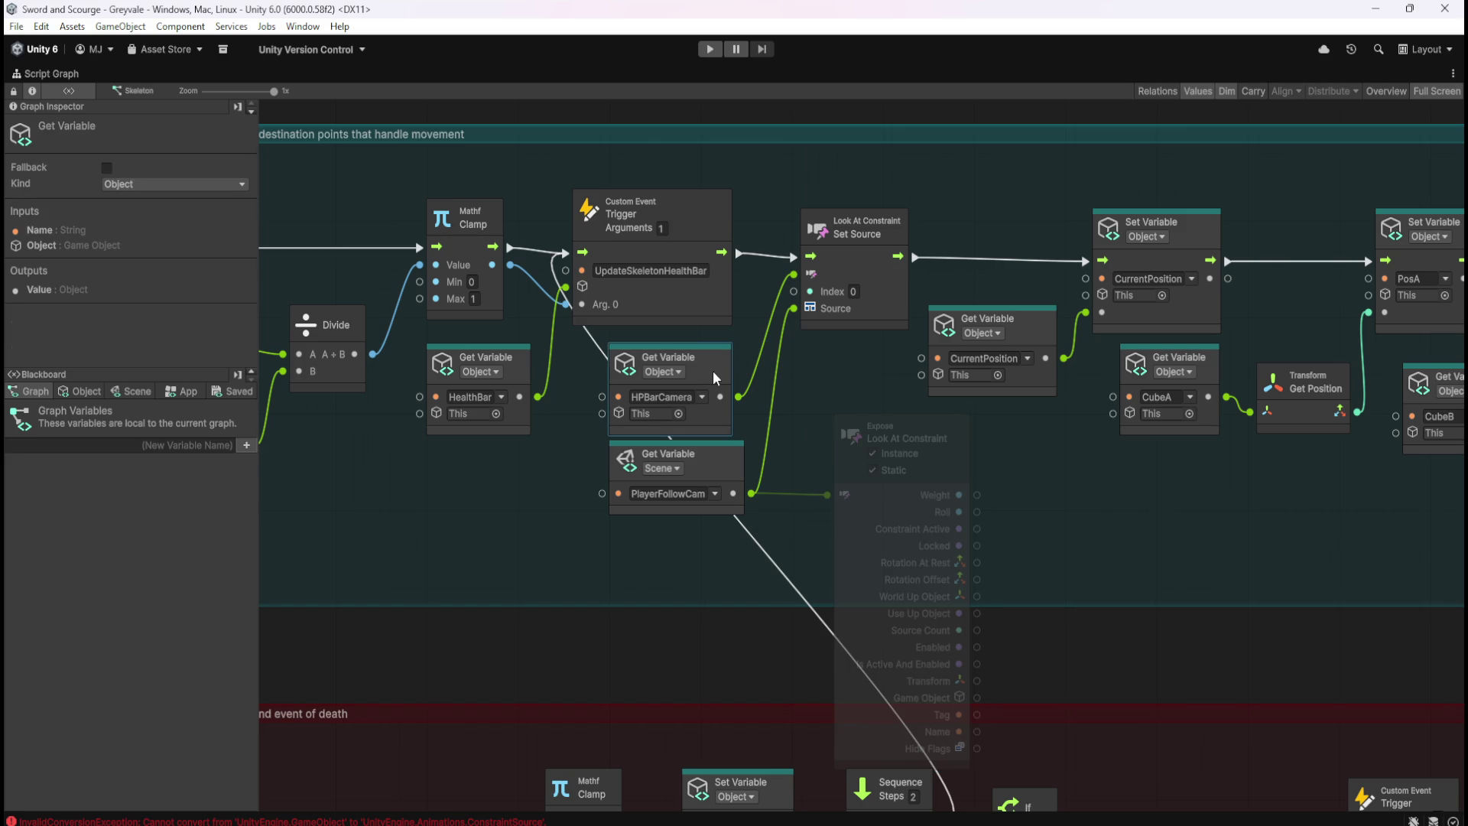
click(945, 428)
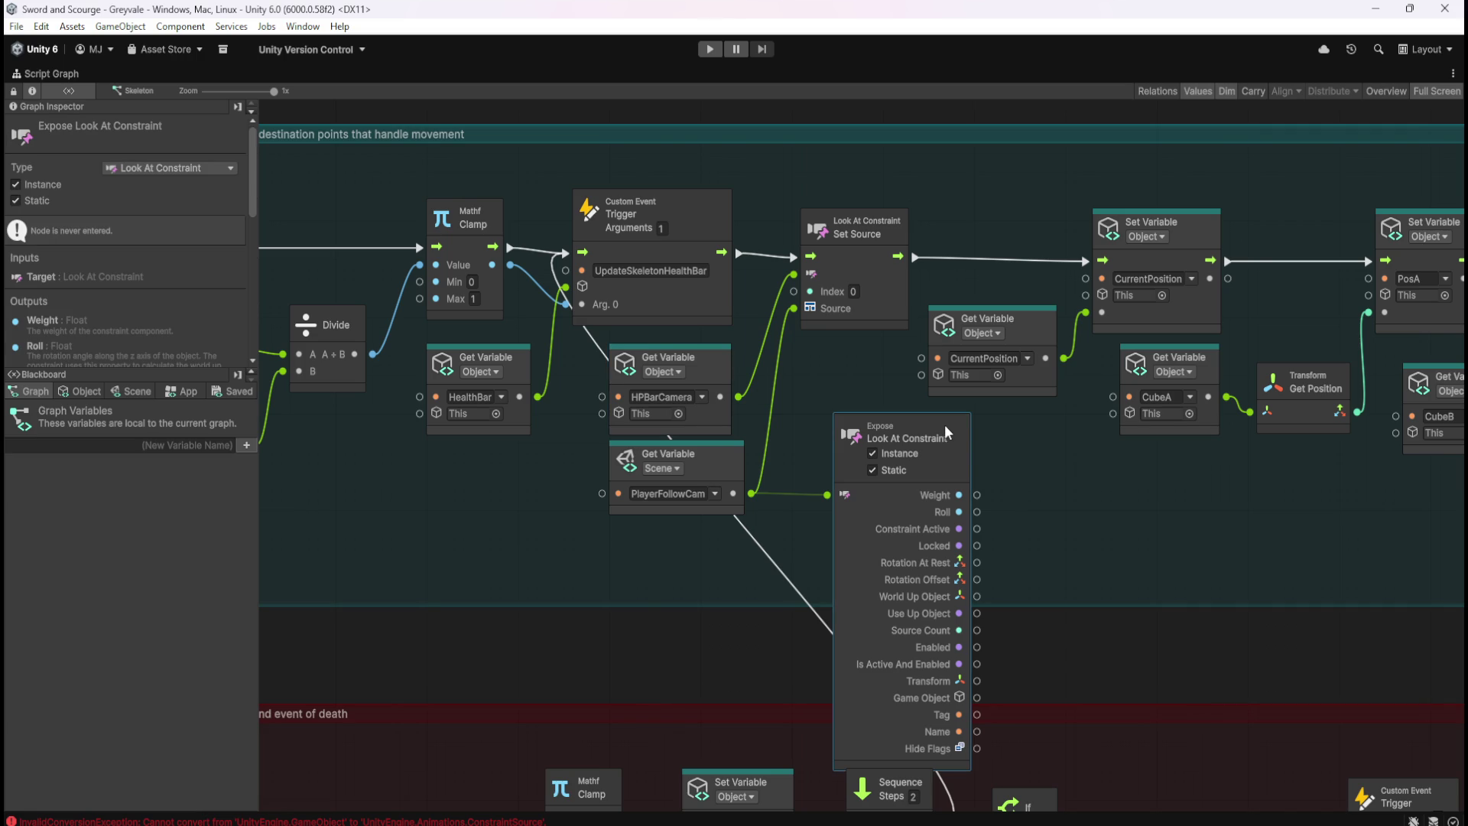
key(Delete)
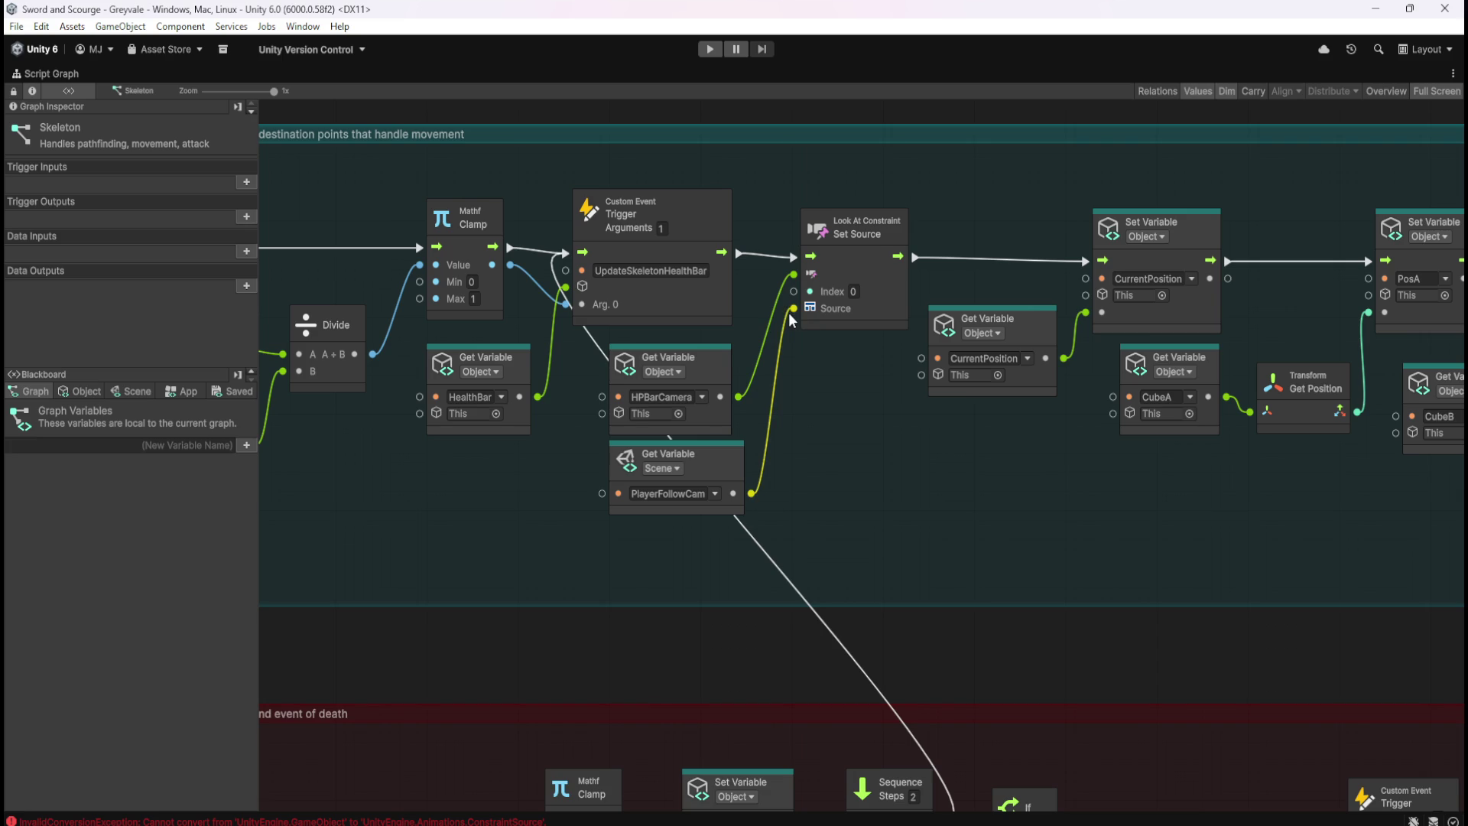
drag(794, 311, 803, 375)
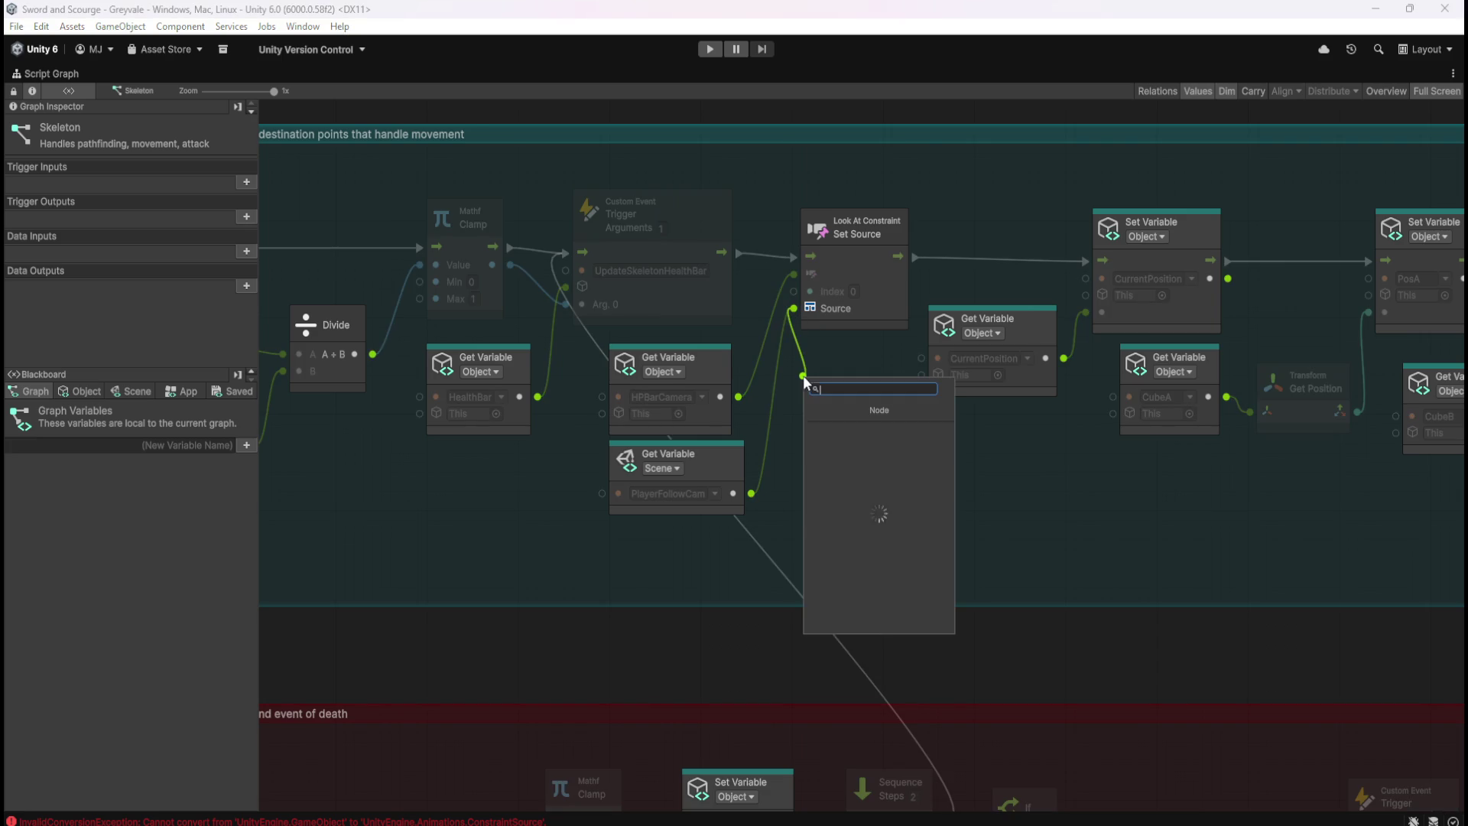
click(872, 430)
click(812, 413)
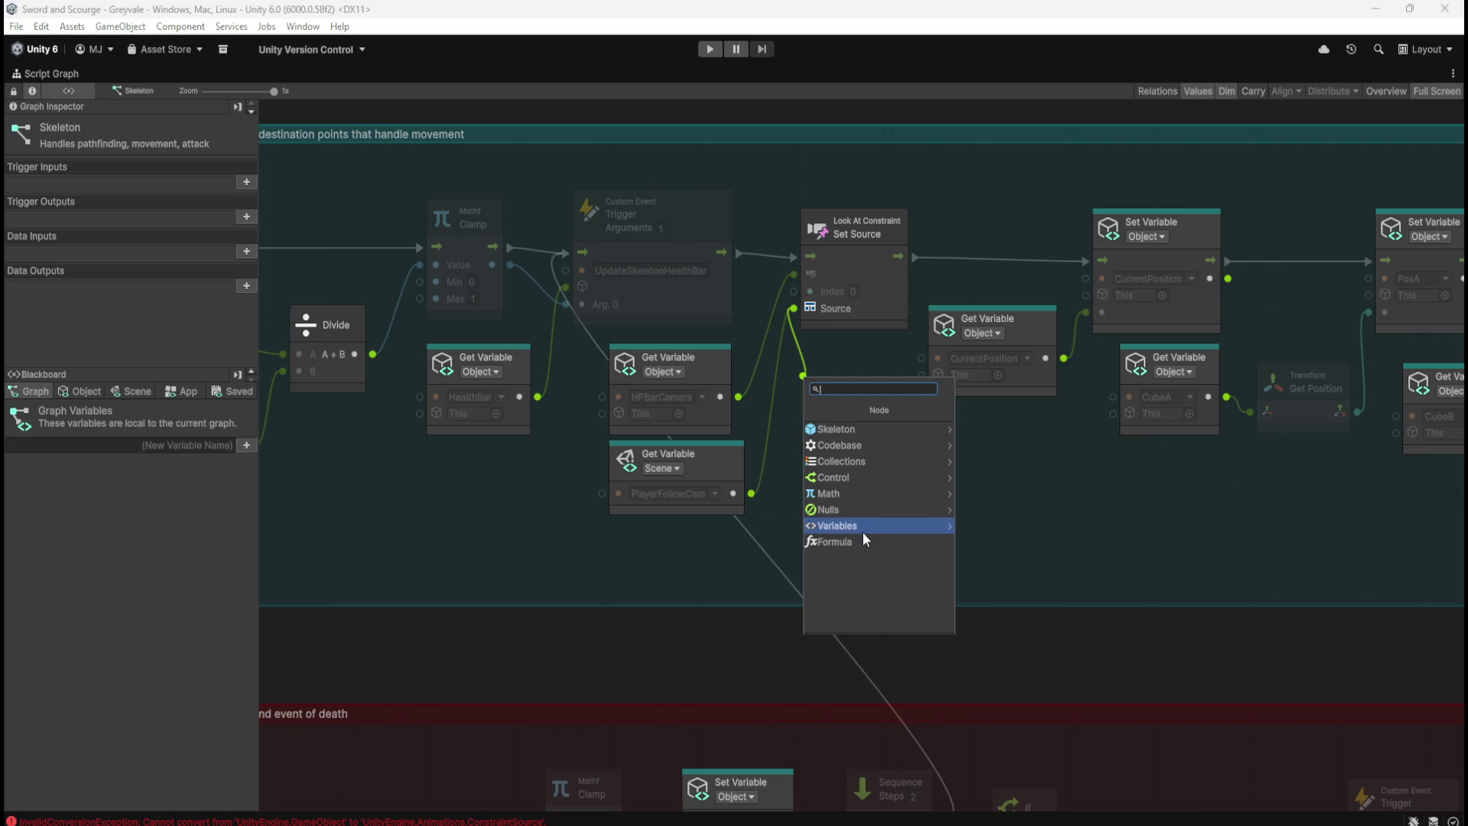
click(773, 476)
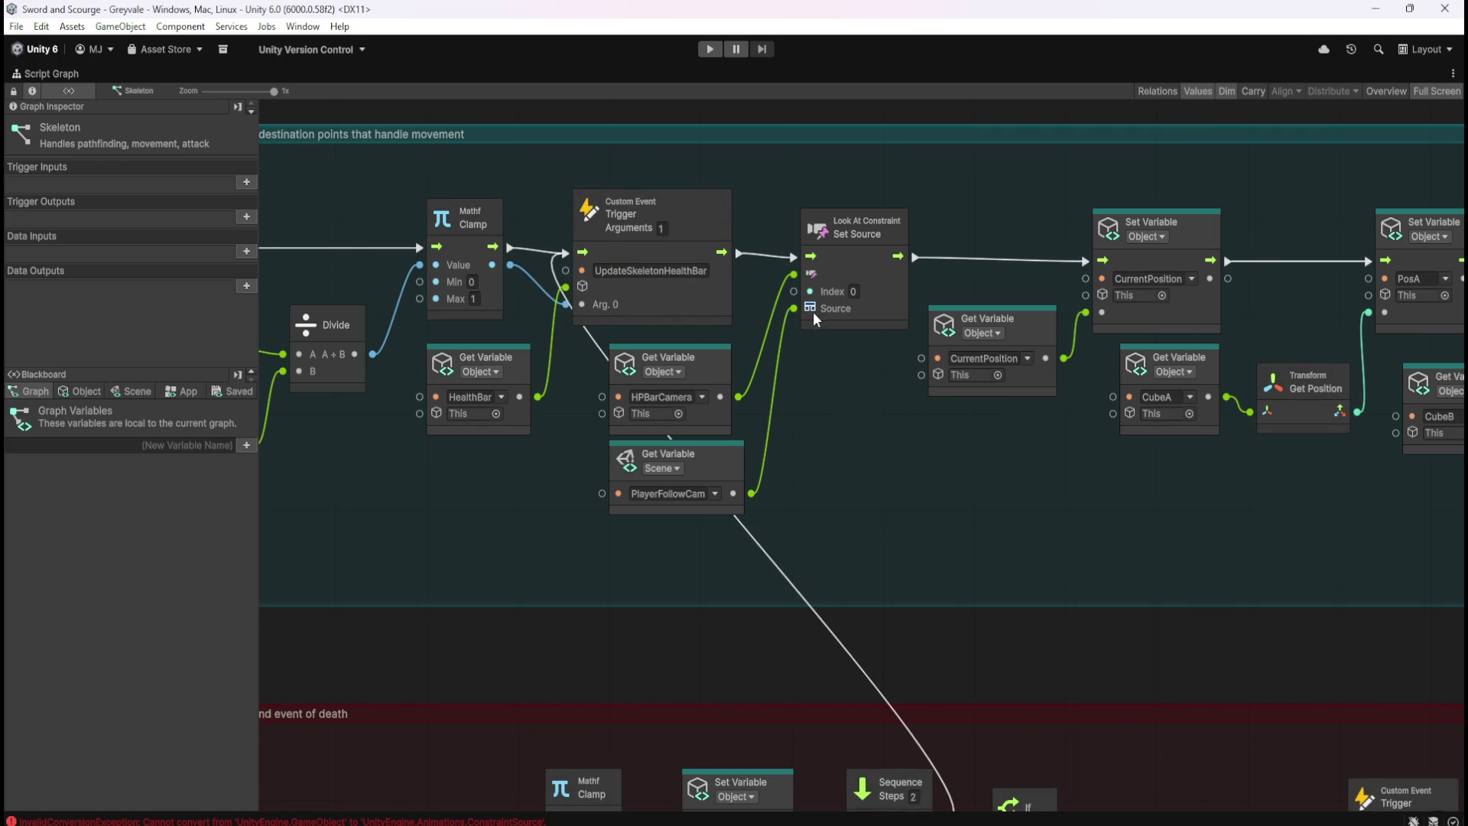
click(841, 310)
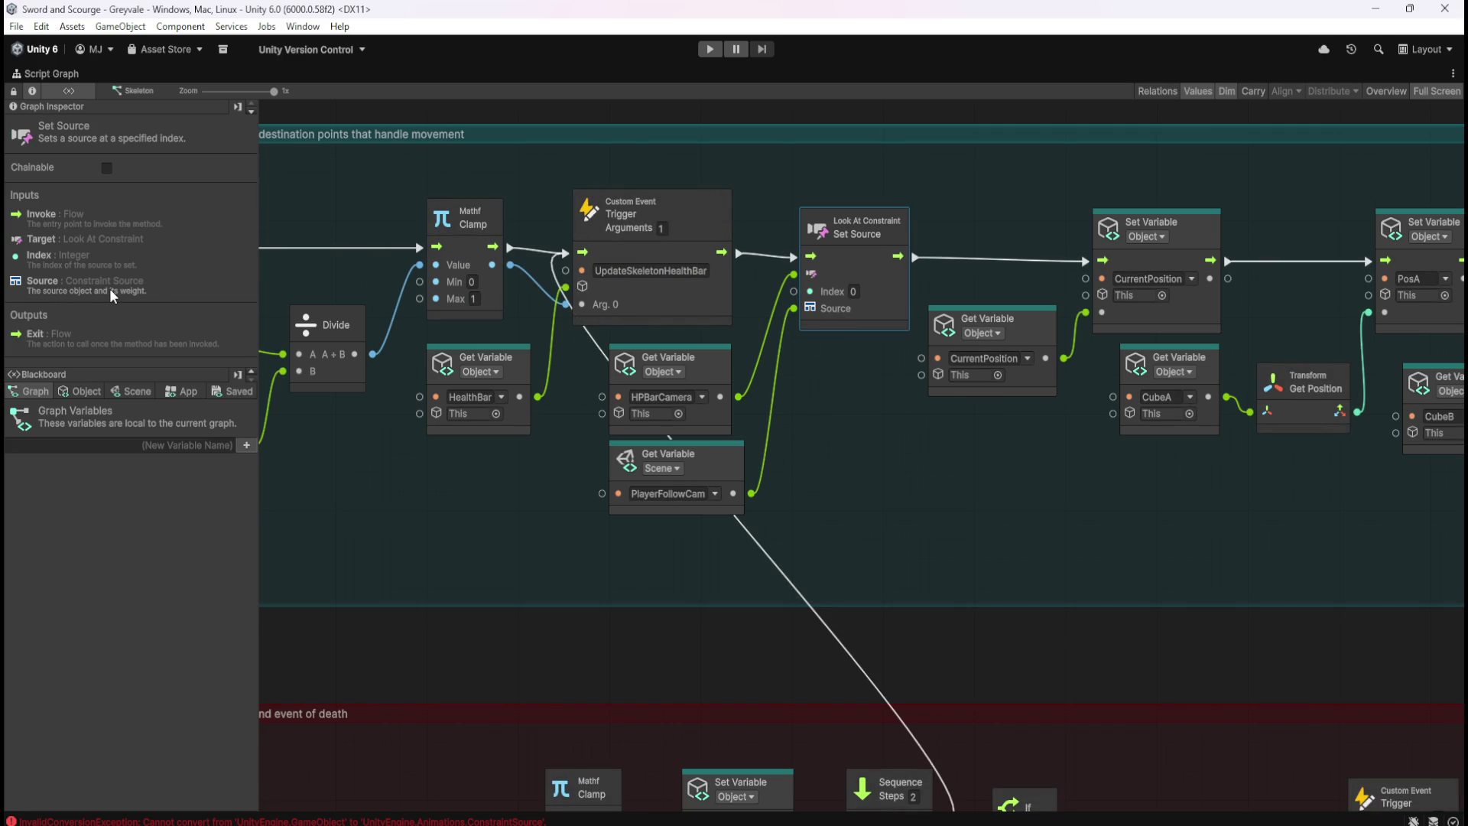
click(921, 579)
text(constraint source)
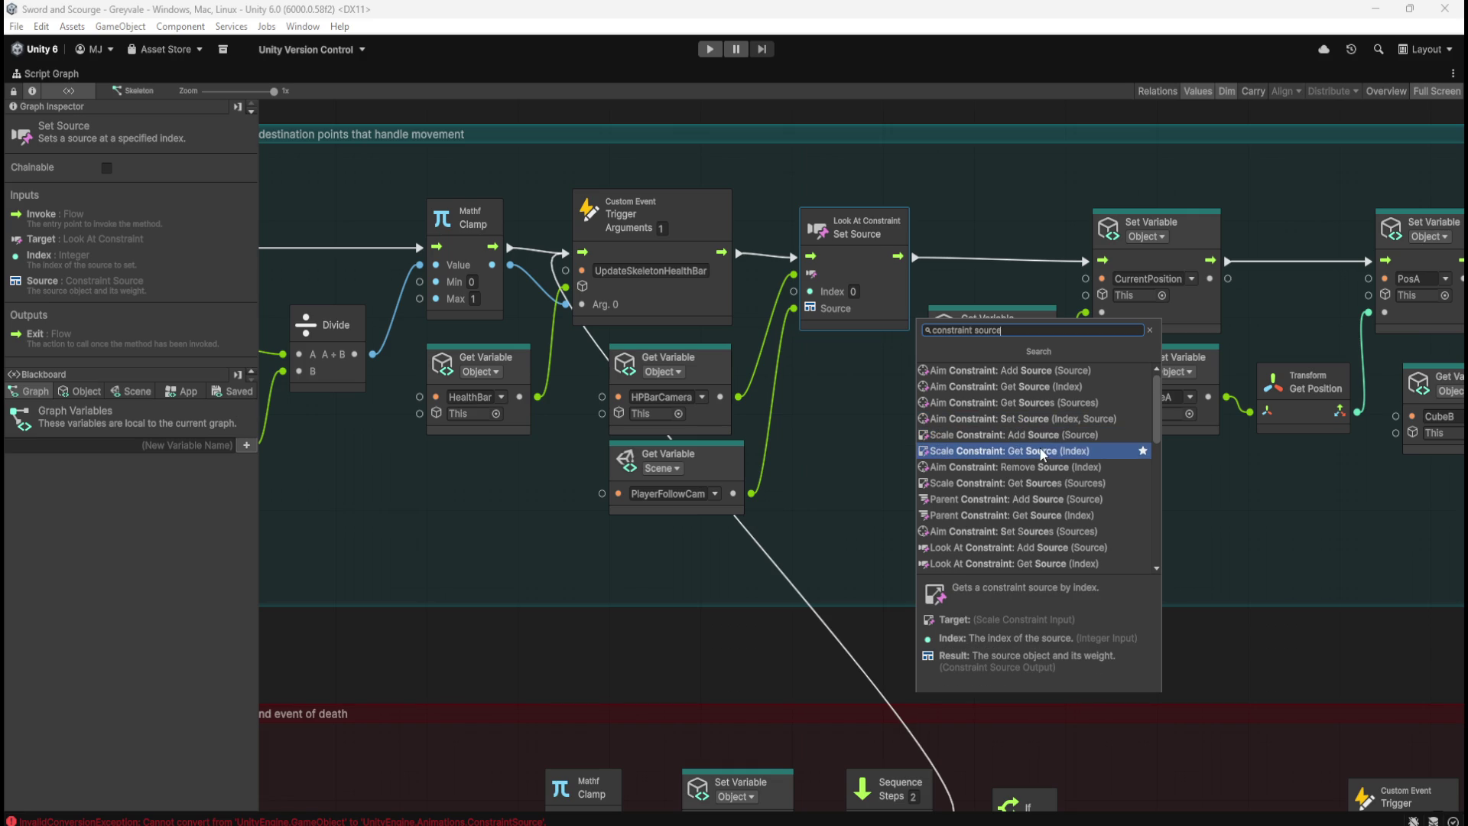
scroll(1041, 443, down, 1)
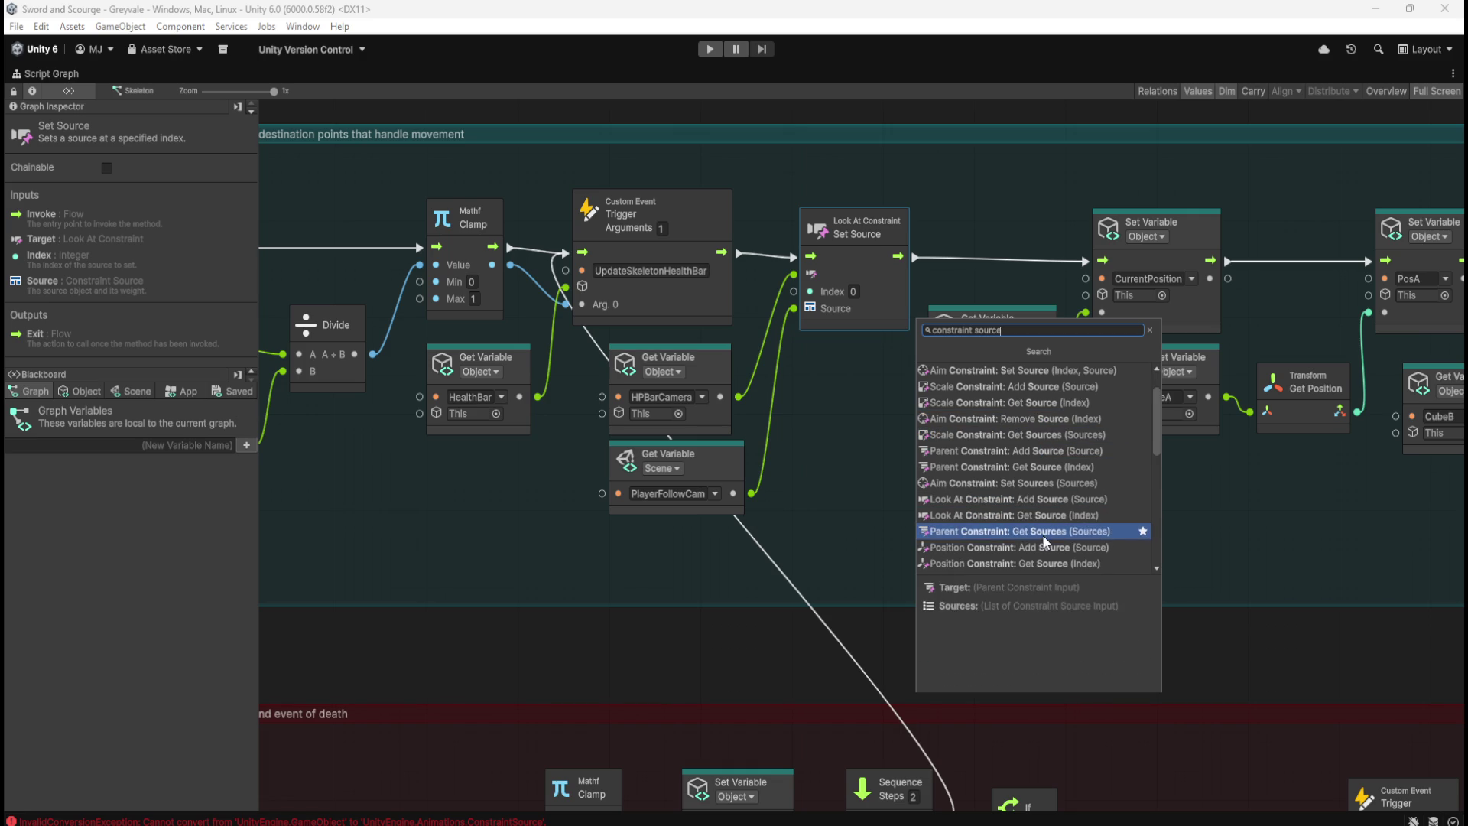
scroll(1022, 551, down, 2)
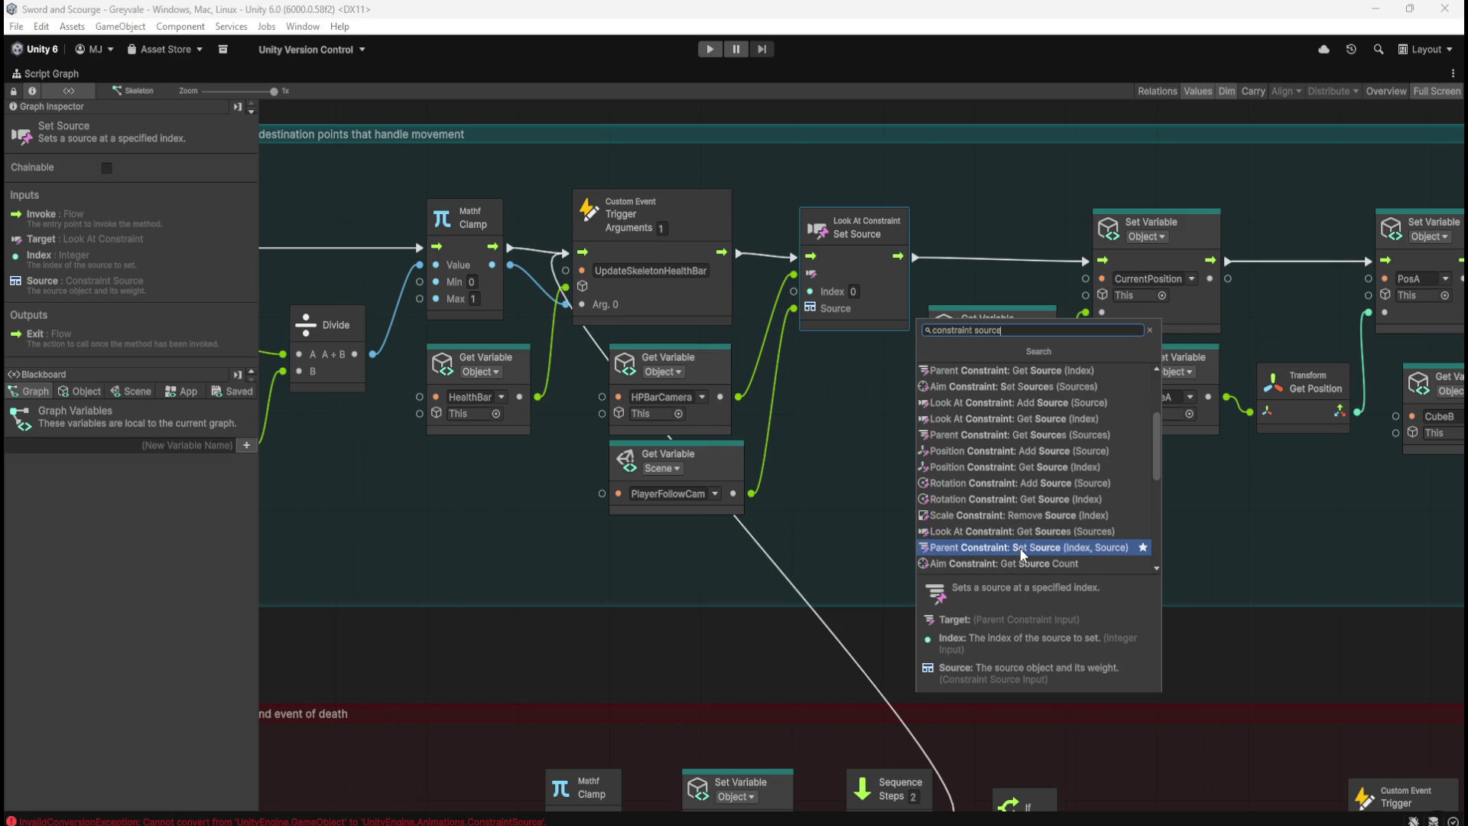
scroll(1022, 552, down, 1)
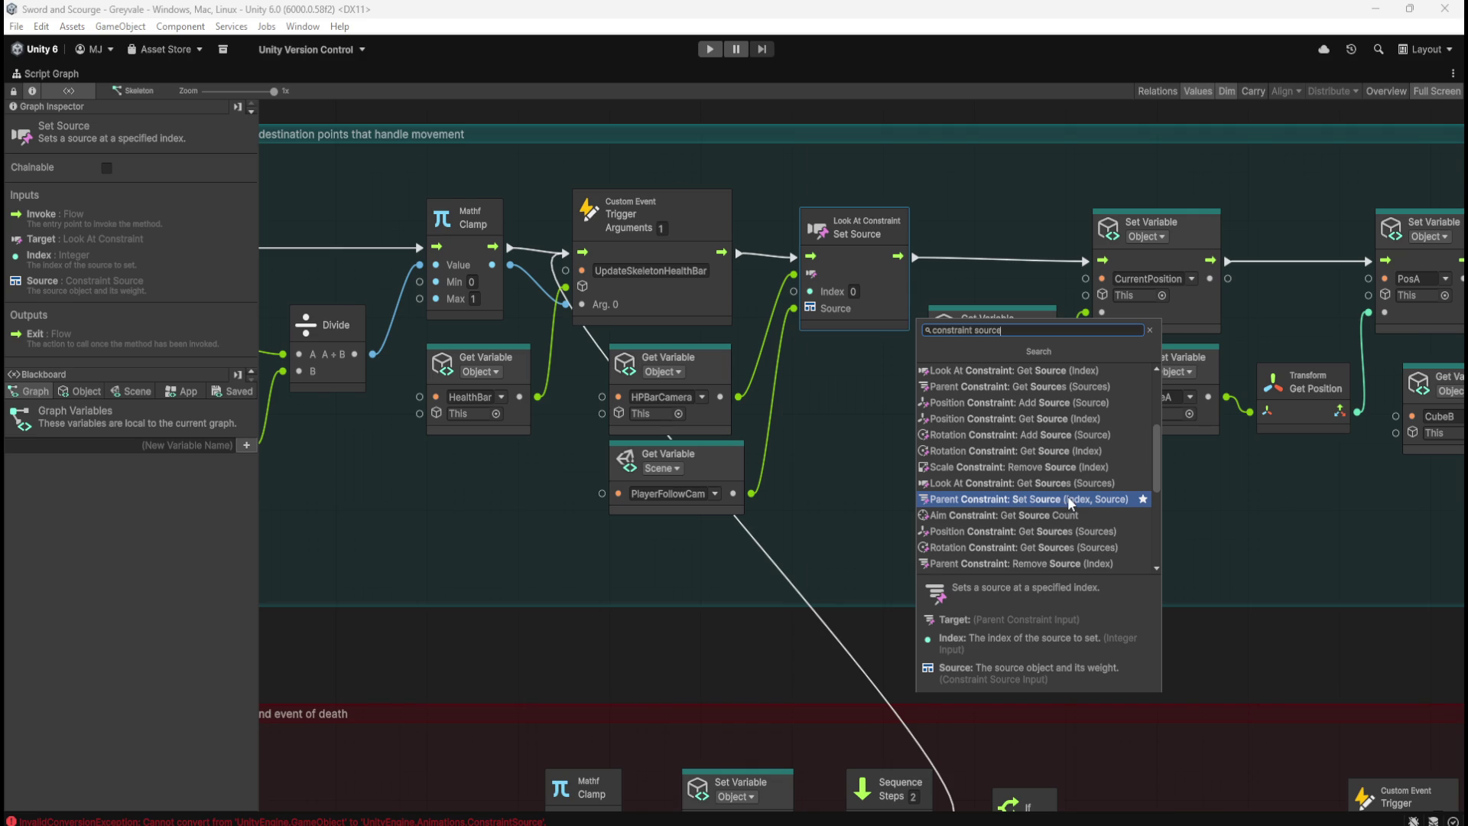
scroll(1067, 496, down, 1)
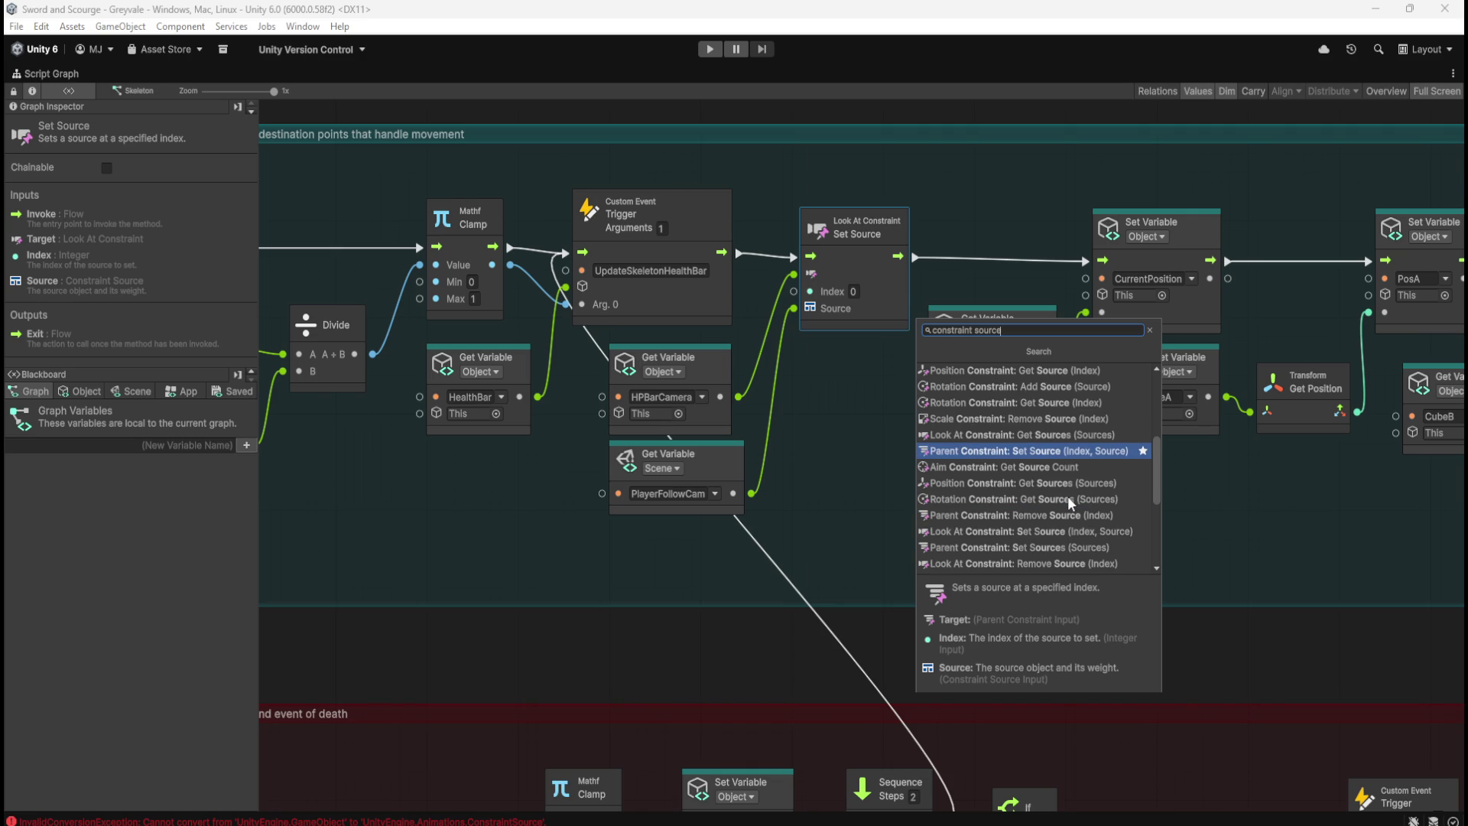
key(Escape)
click(927, 473)
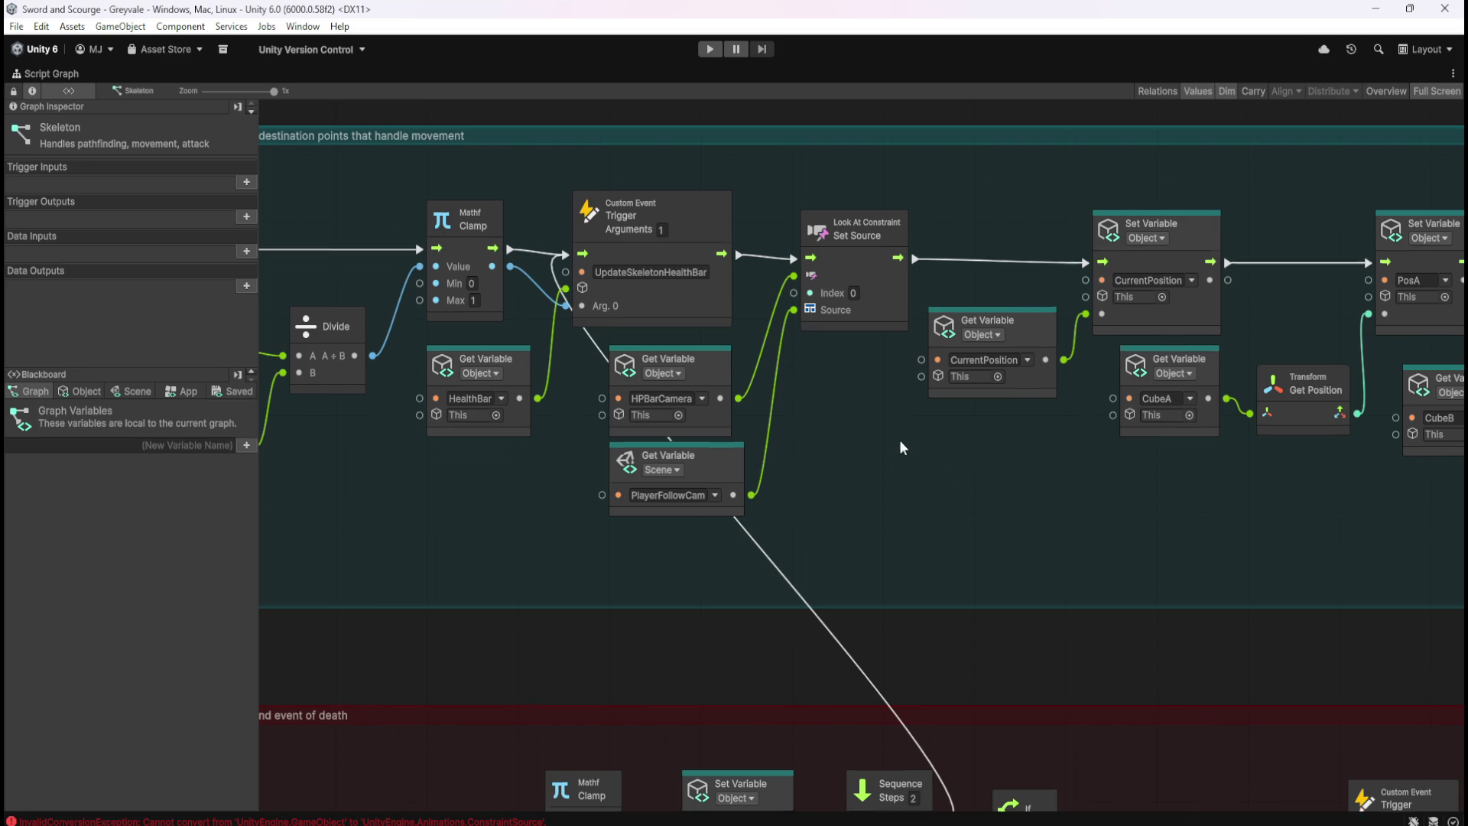
drag(904, 391, 968, 475)
key(shift+space)
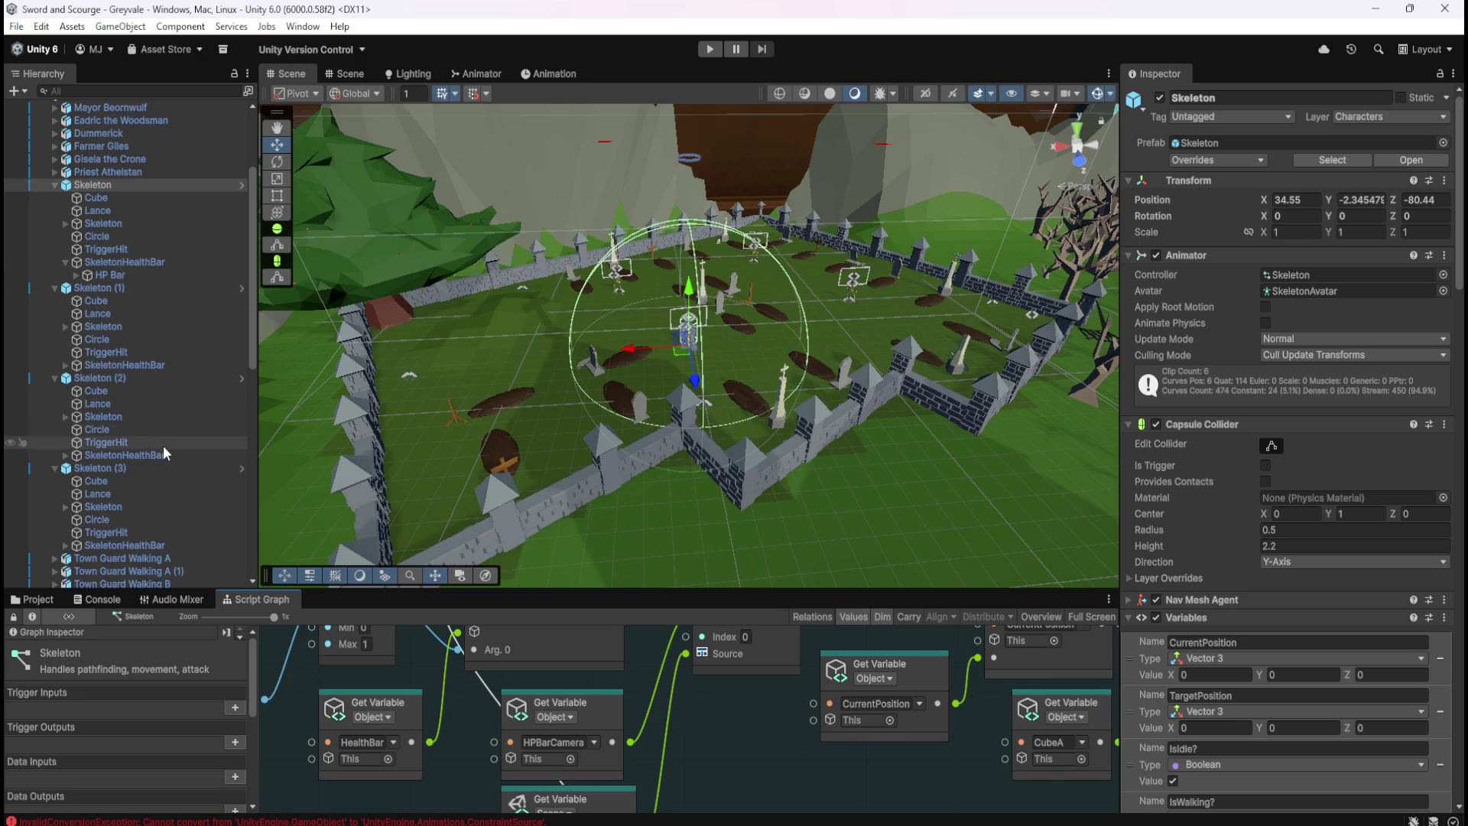
Scroll the Hierarchy and select SkeletonHealthBar to view its Look At Constraint
scroll(174, 407, down, 5)
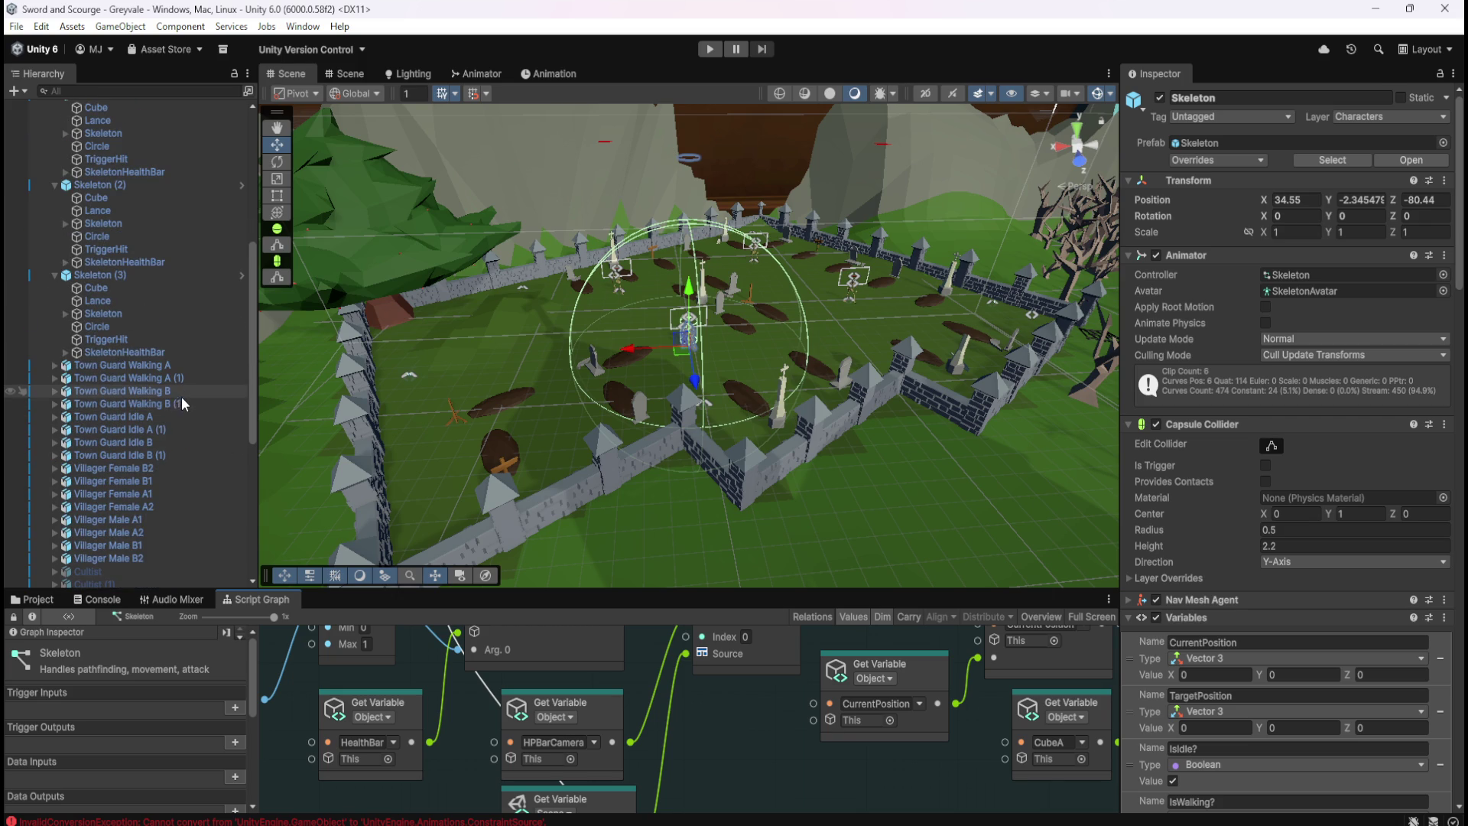
scroll(182, 394, down, 5)
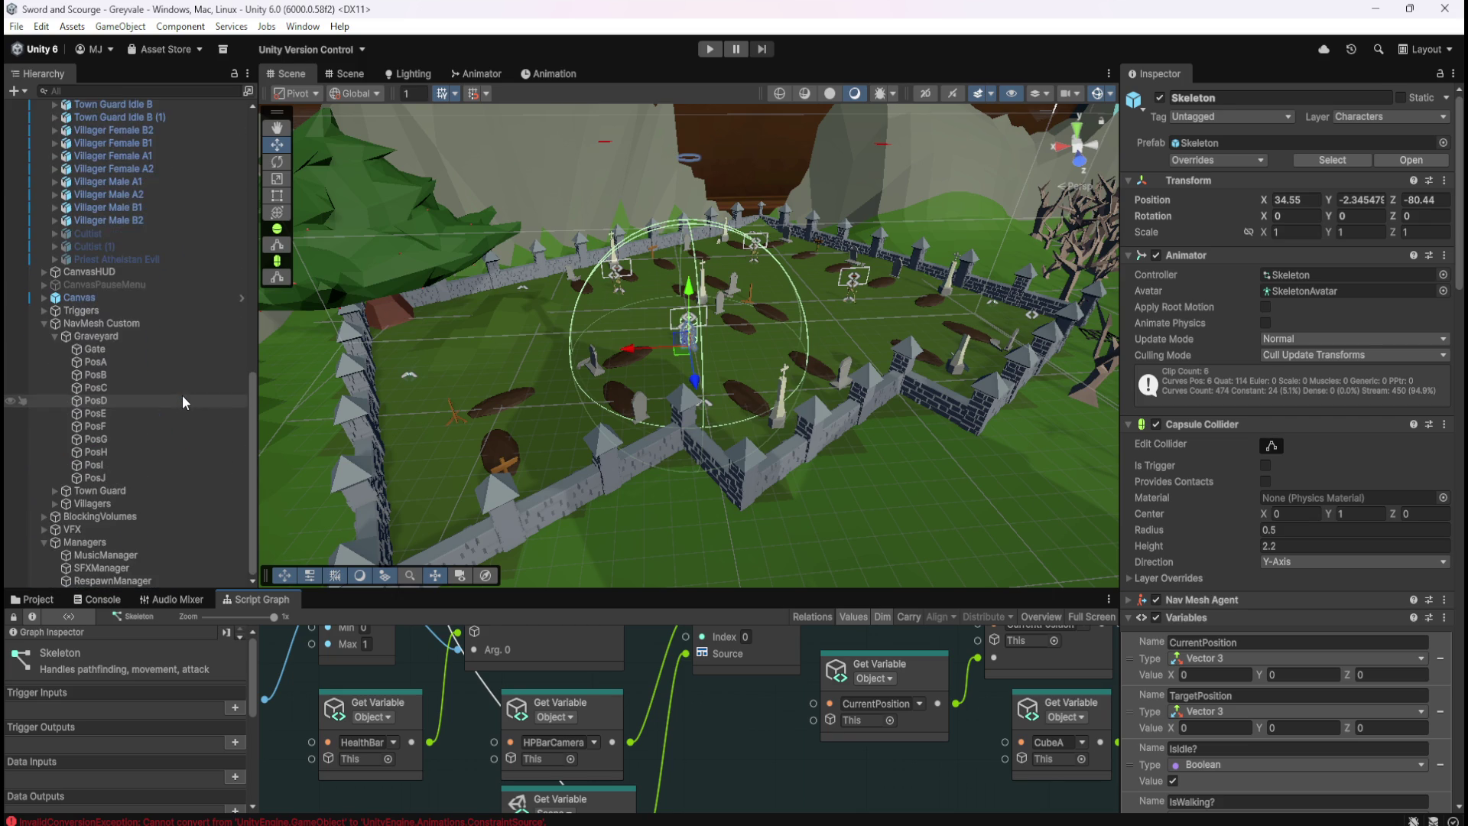
scroll(182, 394, up, 10)
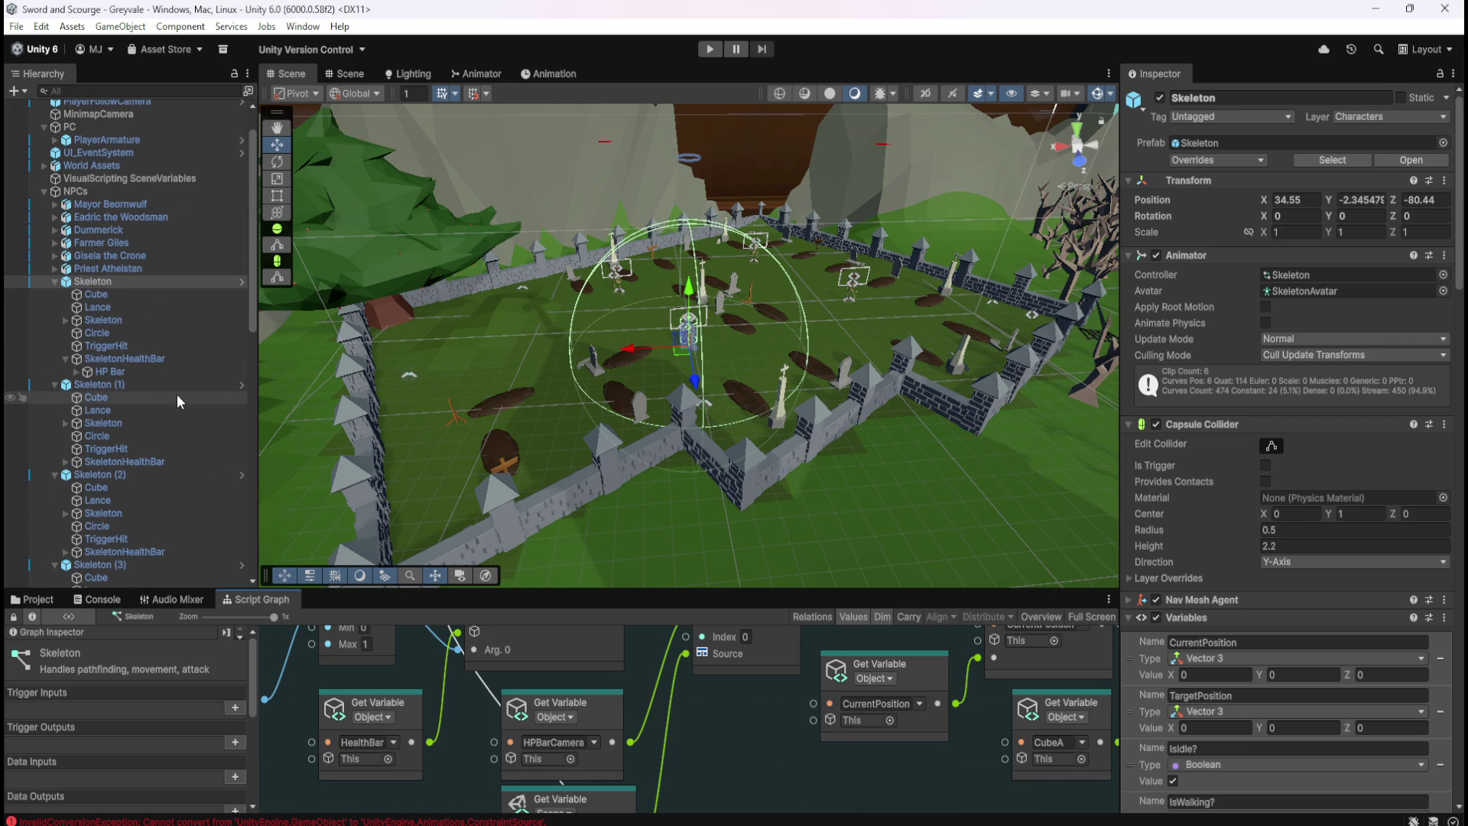
scroll(1184, 533, down, 15)
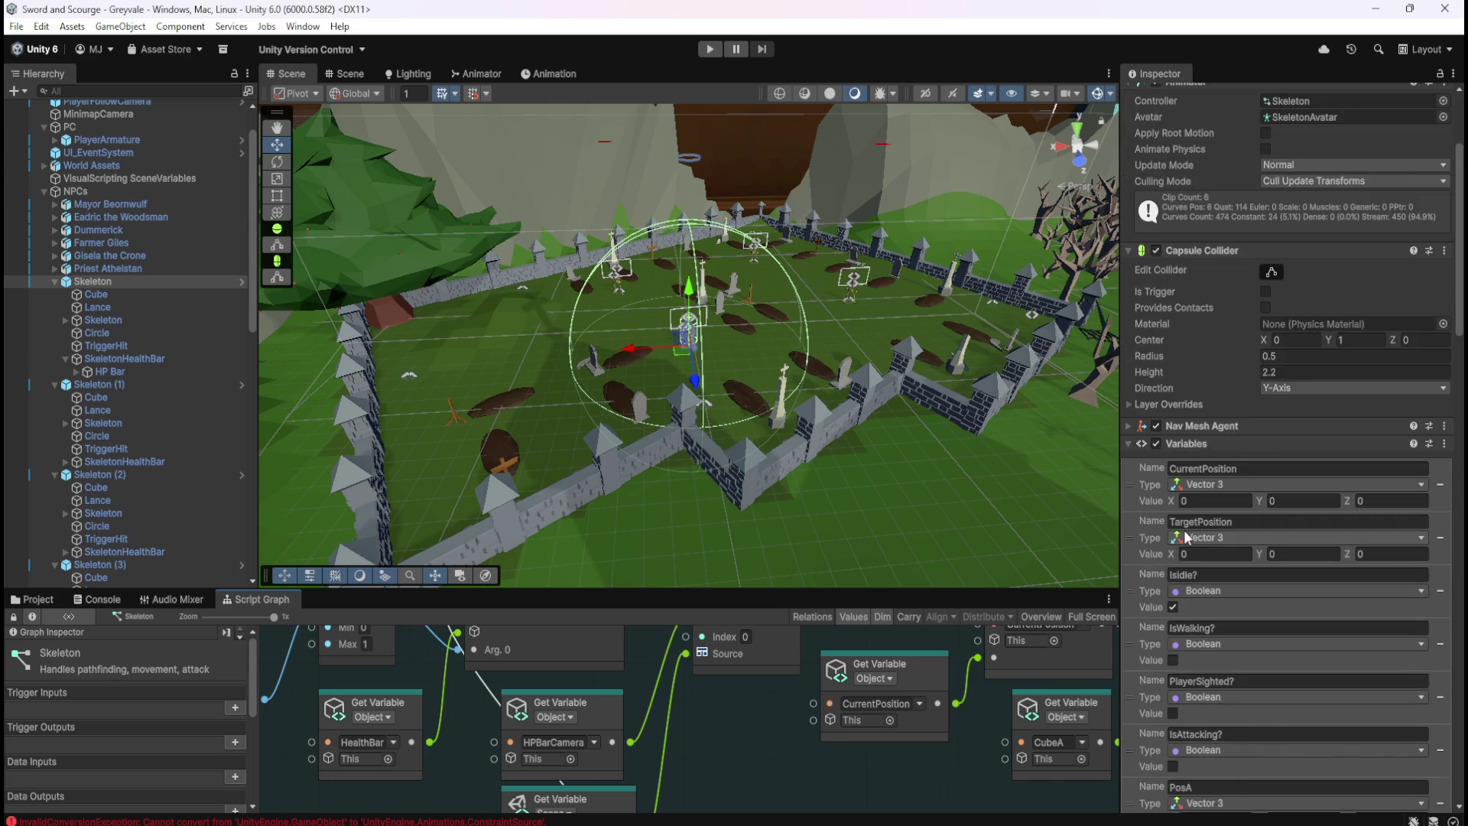
scroll(1159, 538, down, 20)
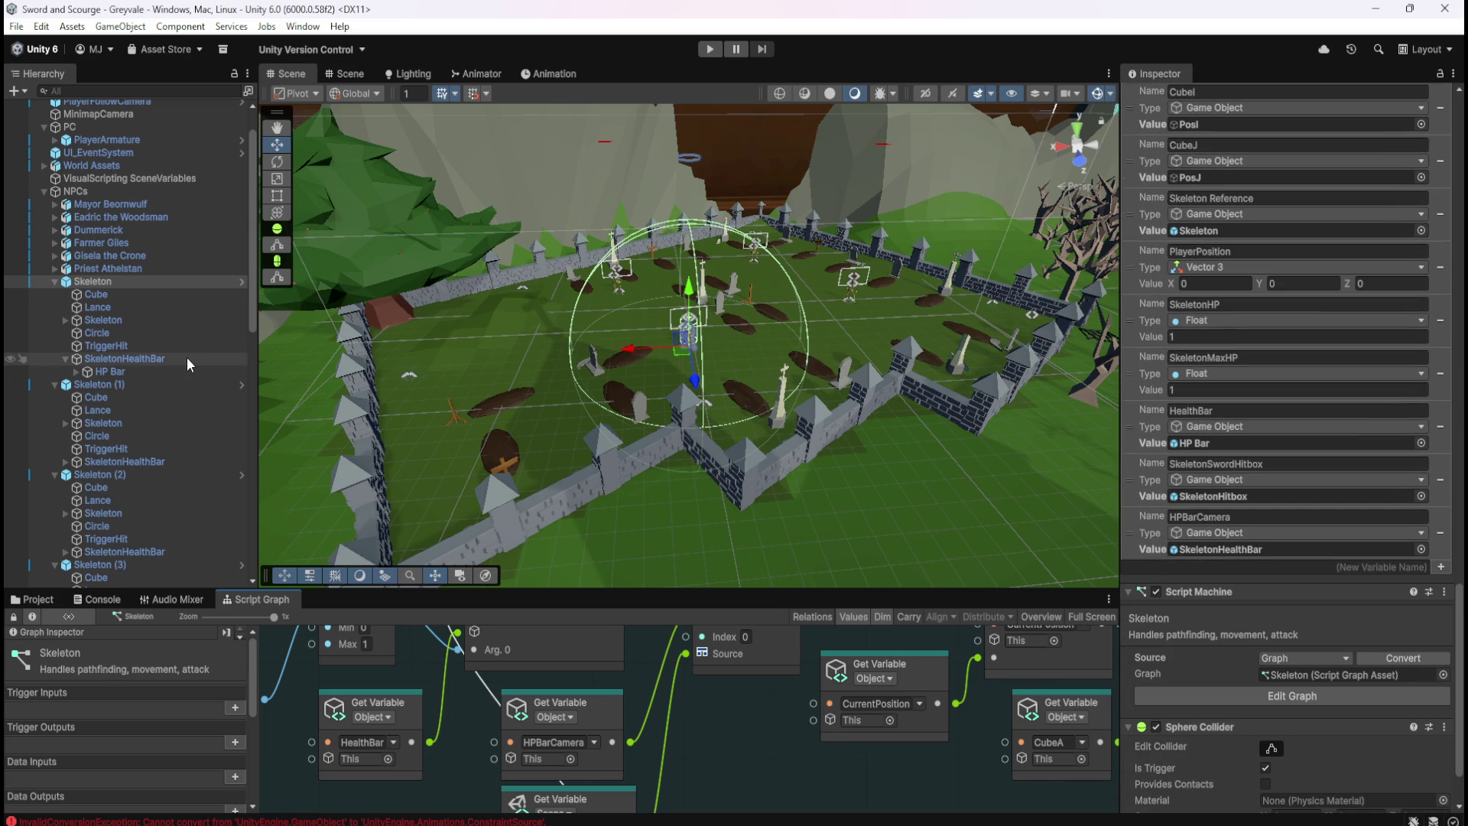
click(185, 358)
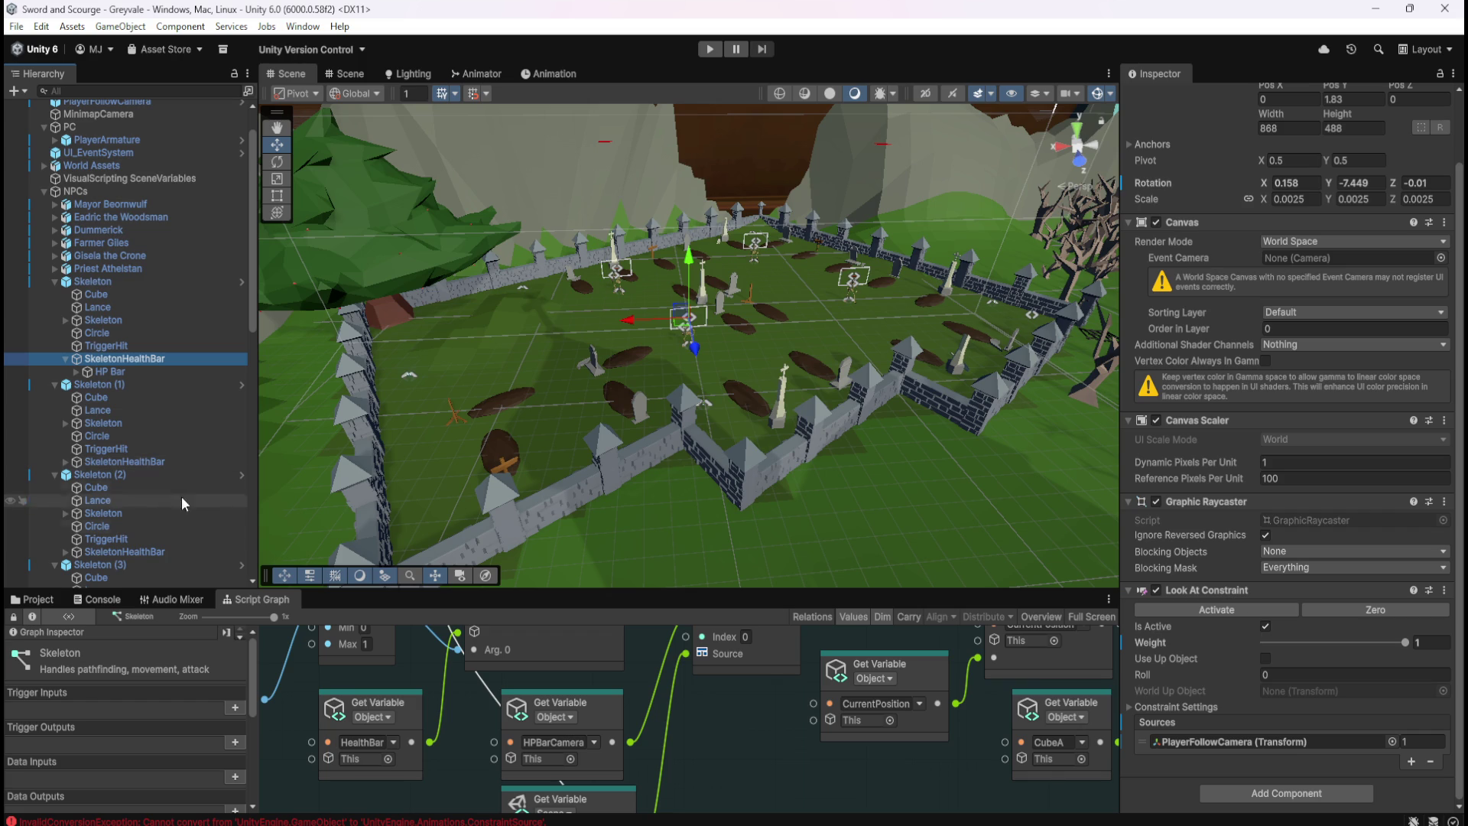
Check the PlayerFollowCam Get Variable node, then view PlayerFollowCamera's Transform and CinemachineVirtualCamera settings
drag(706, 748, 740, 646)
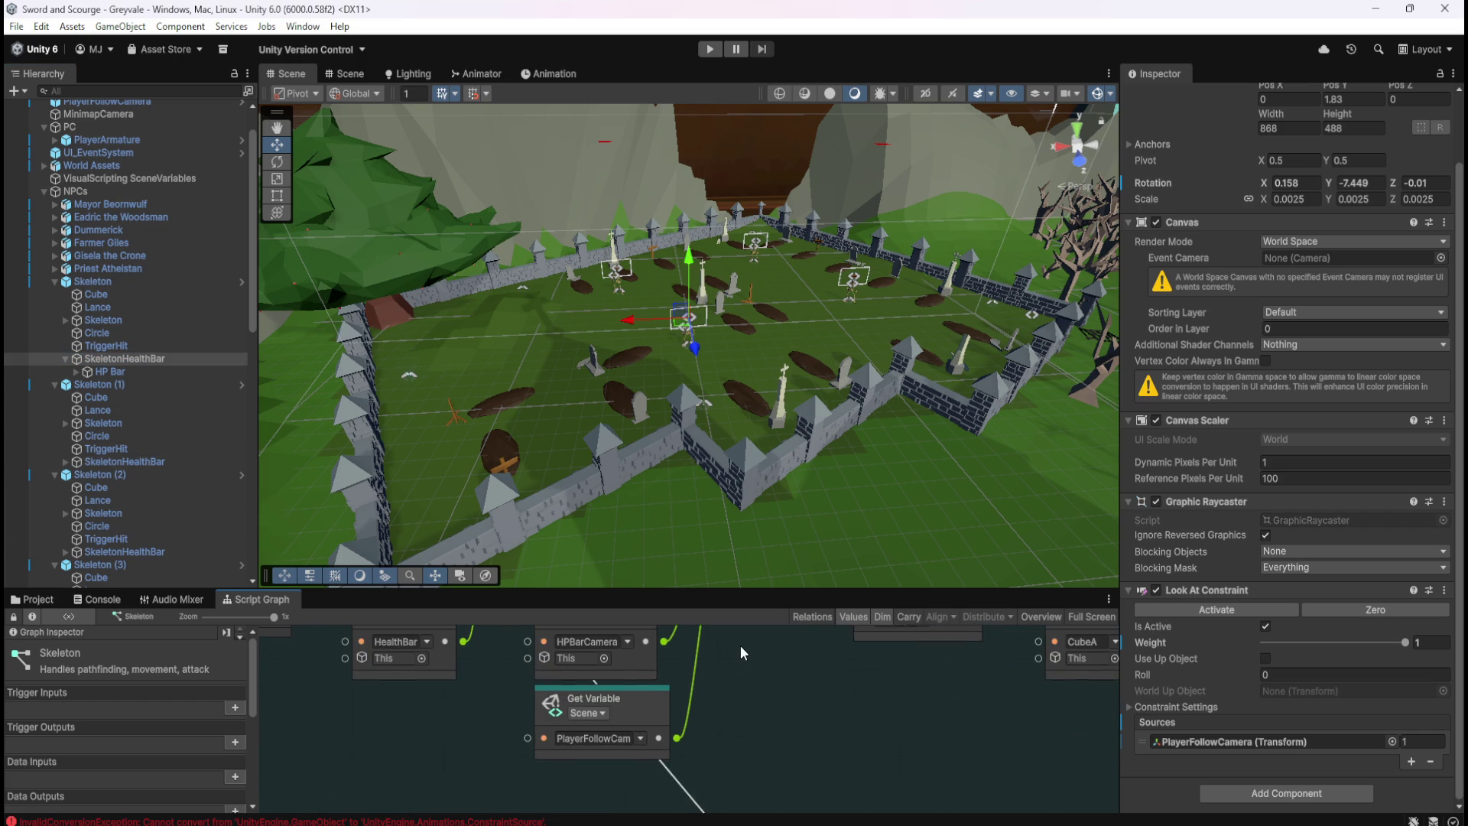
click(662, 704)
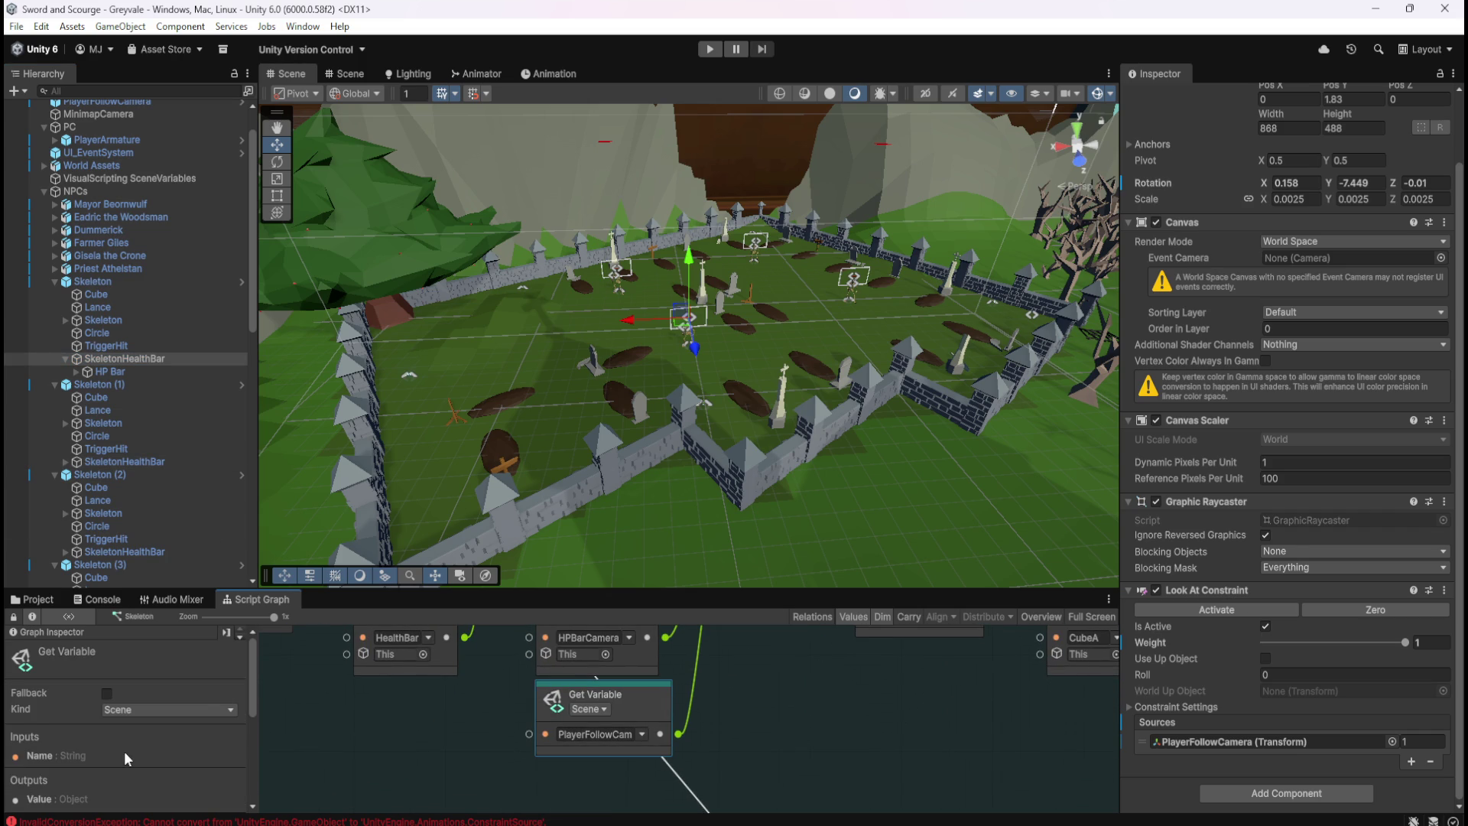
scroll(152, 755, down, 2)
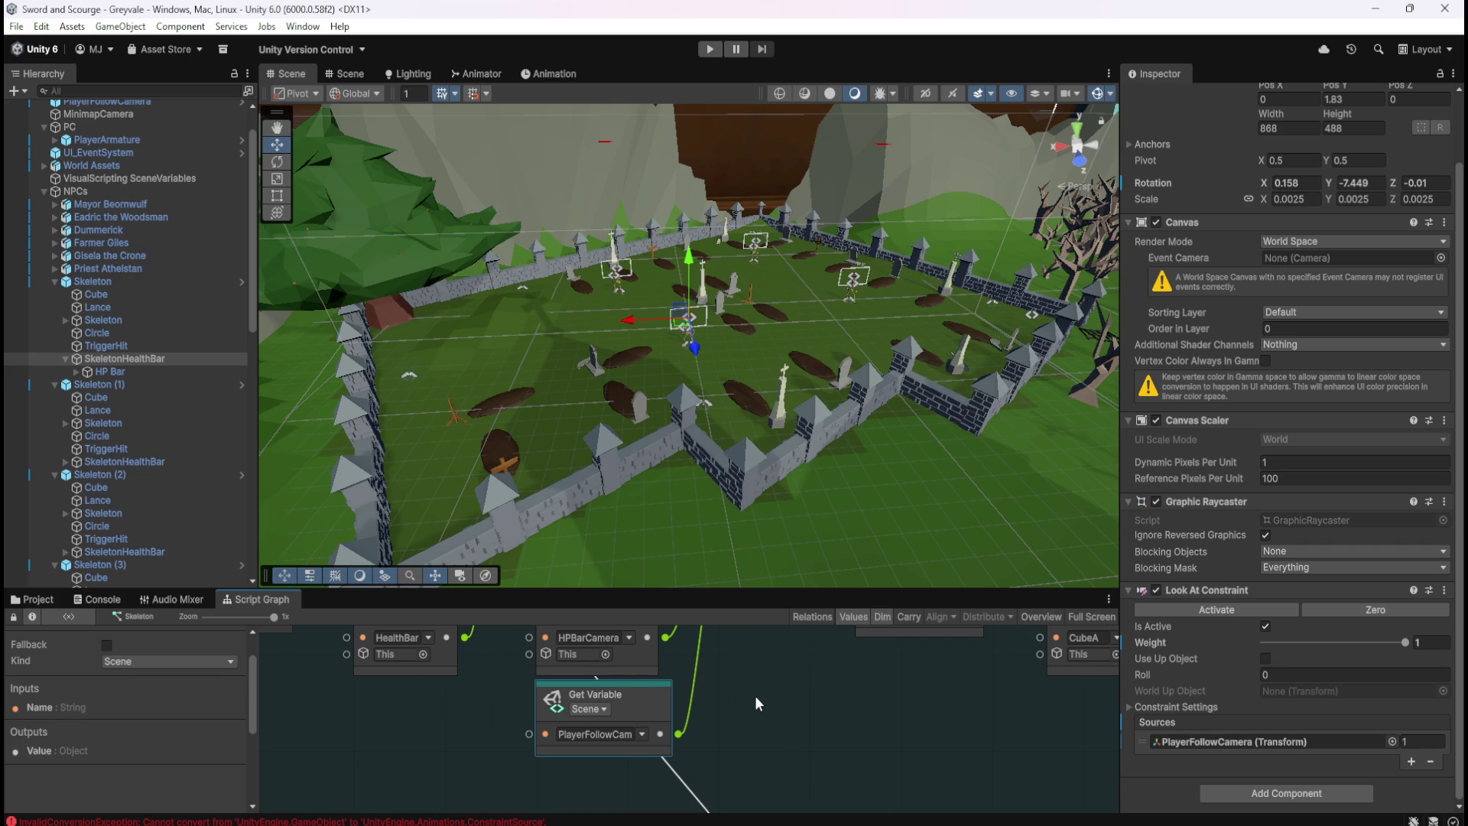
scroll(191, 333, up, 2)
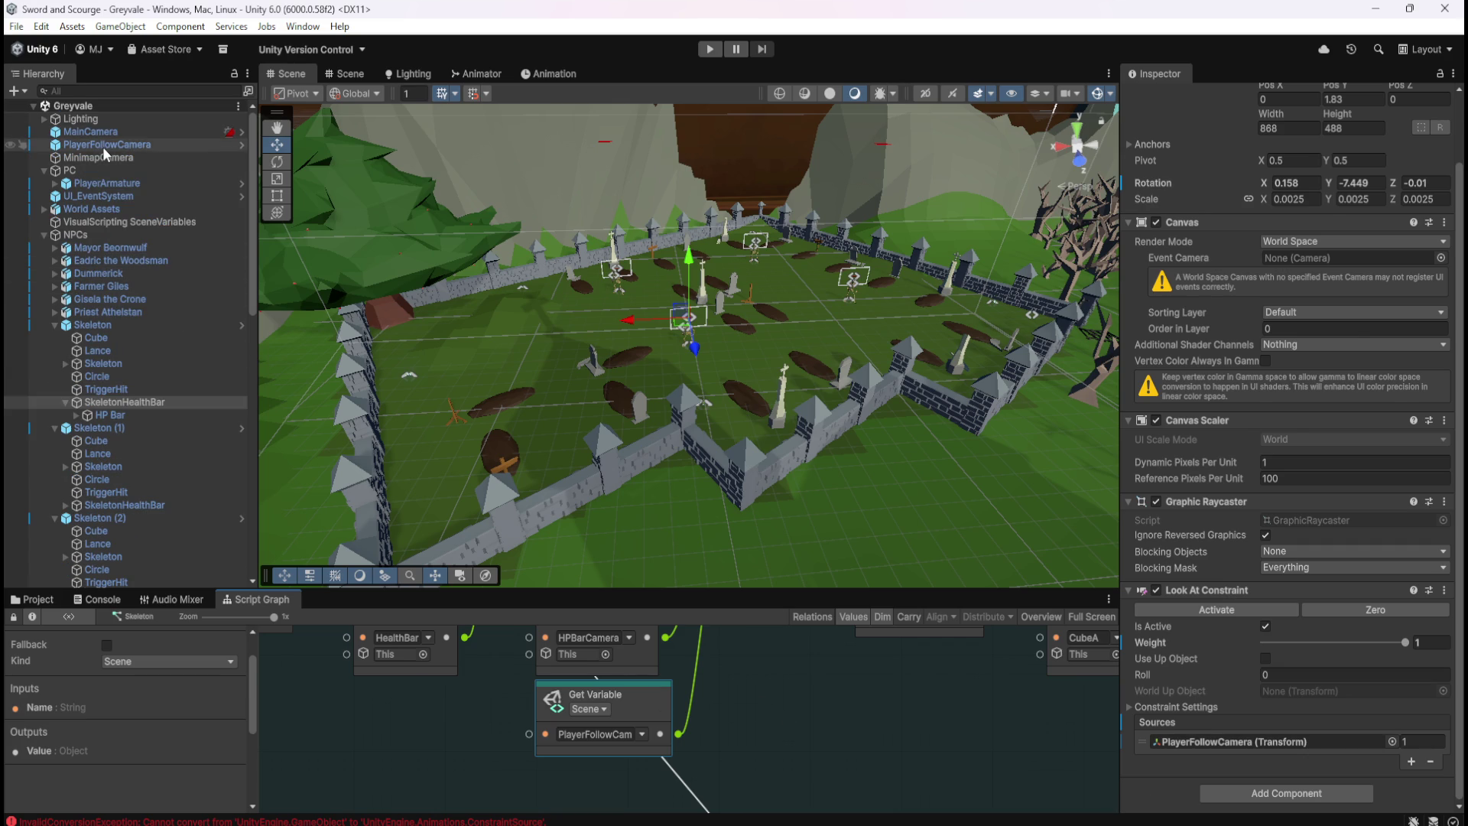
click(102, 145)
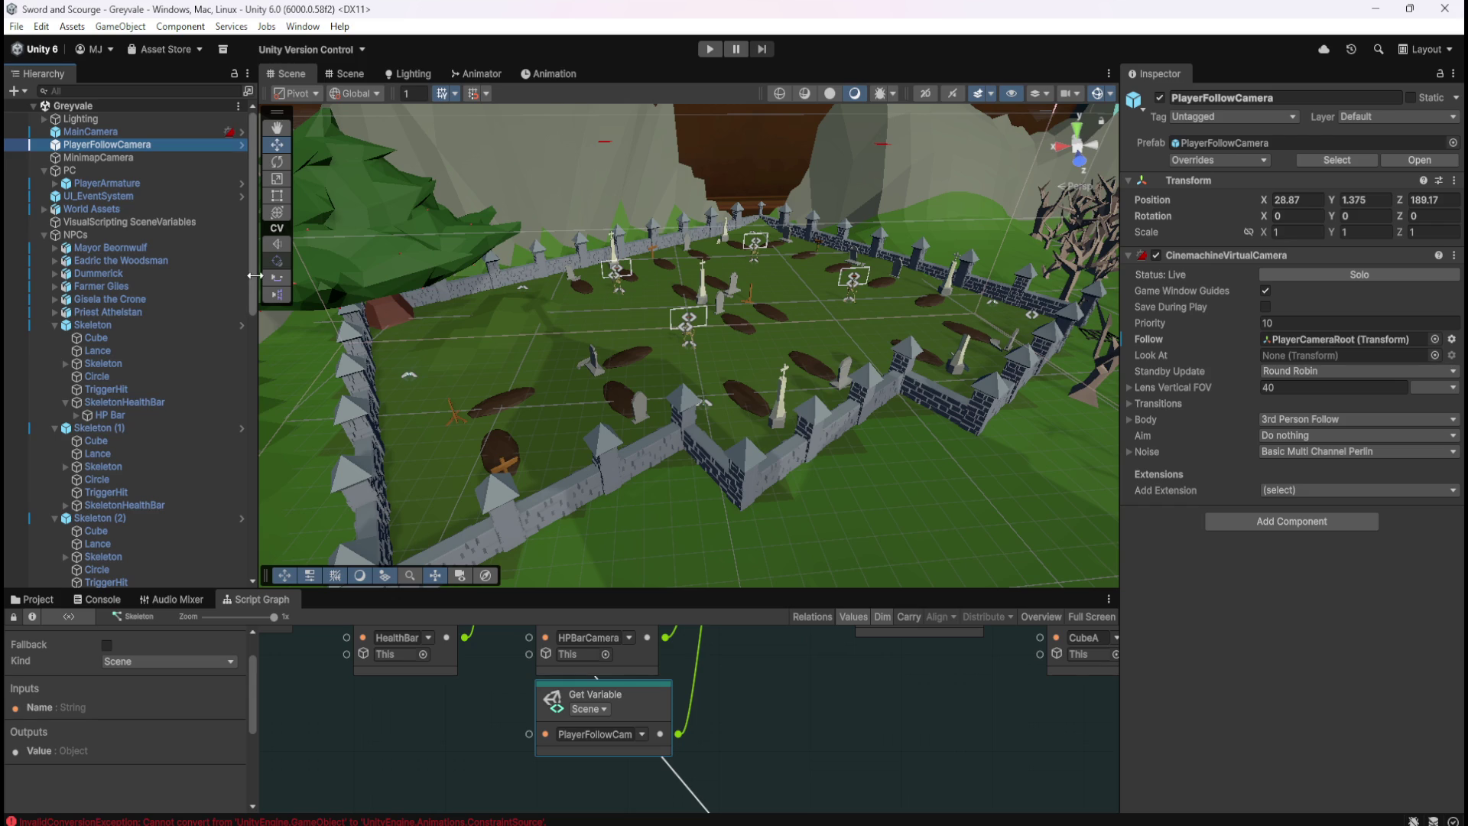
Create a new empty GameObject at the bottom of the Hierarchy
mouse_move(253, 292)
mouse_down()
mouse_move(276, 591)
mouse_move(277, 327)
mouse_up()
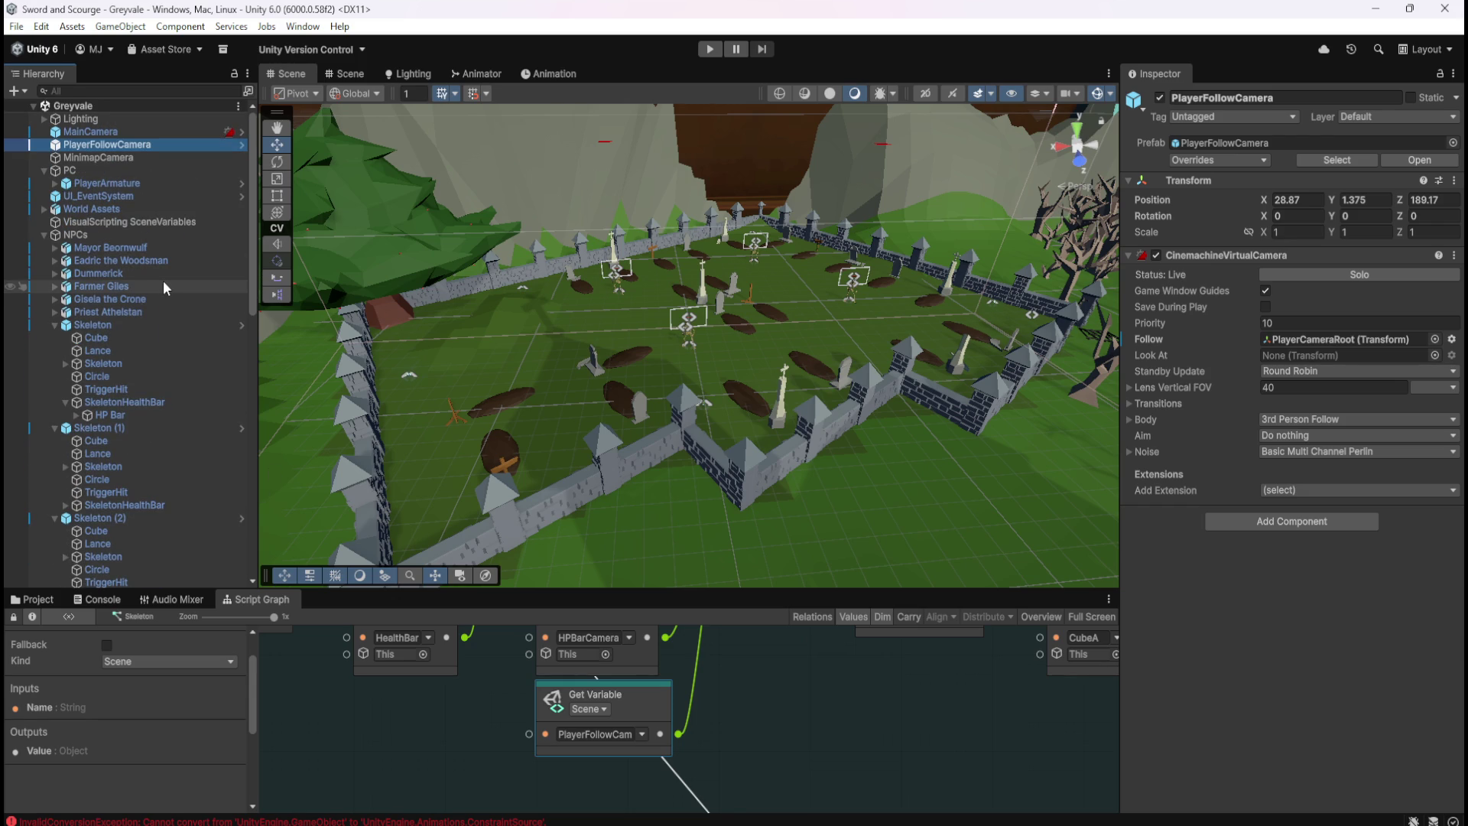
click(15, 92)
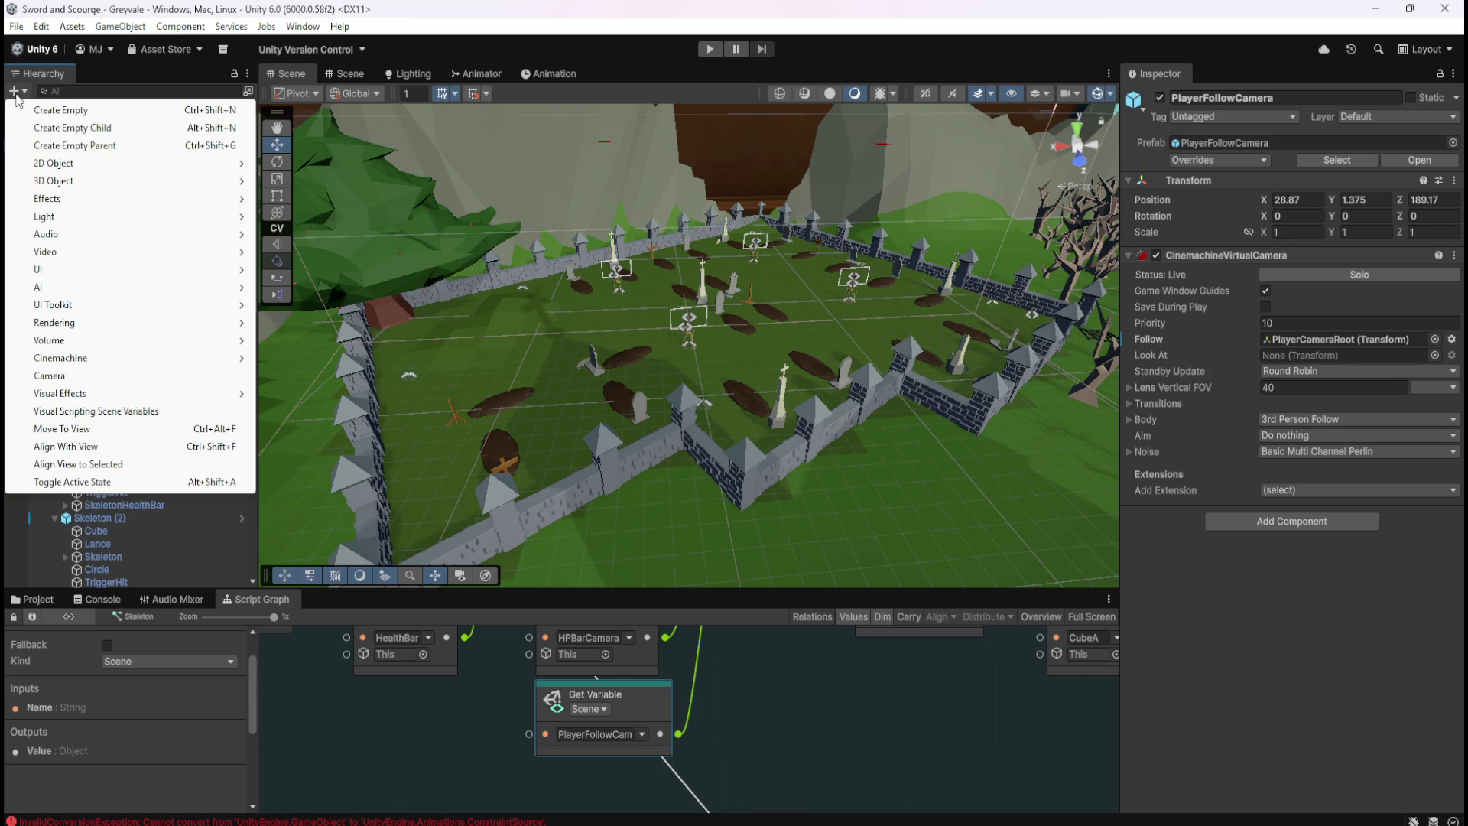
click(82, 113)
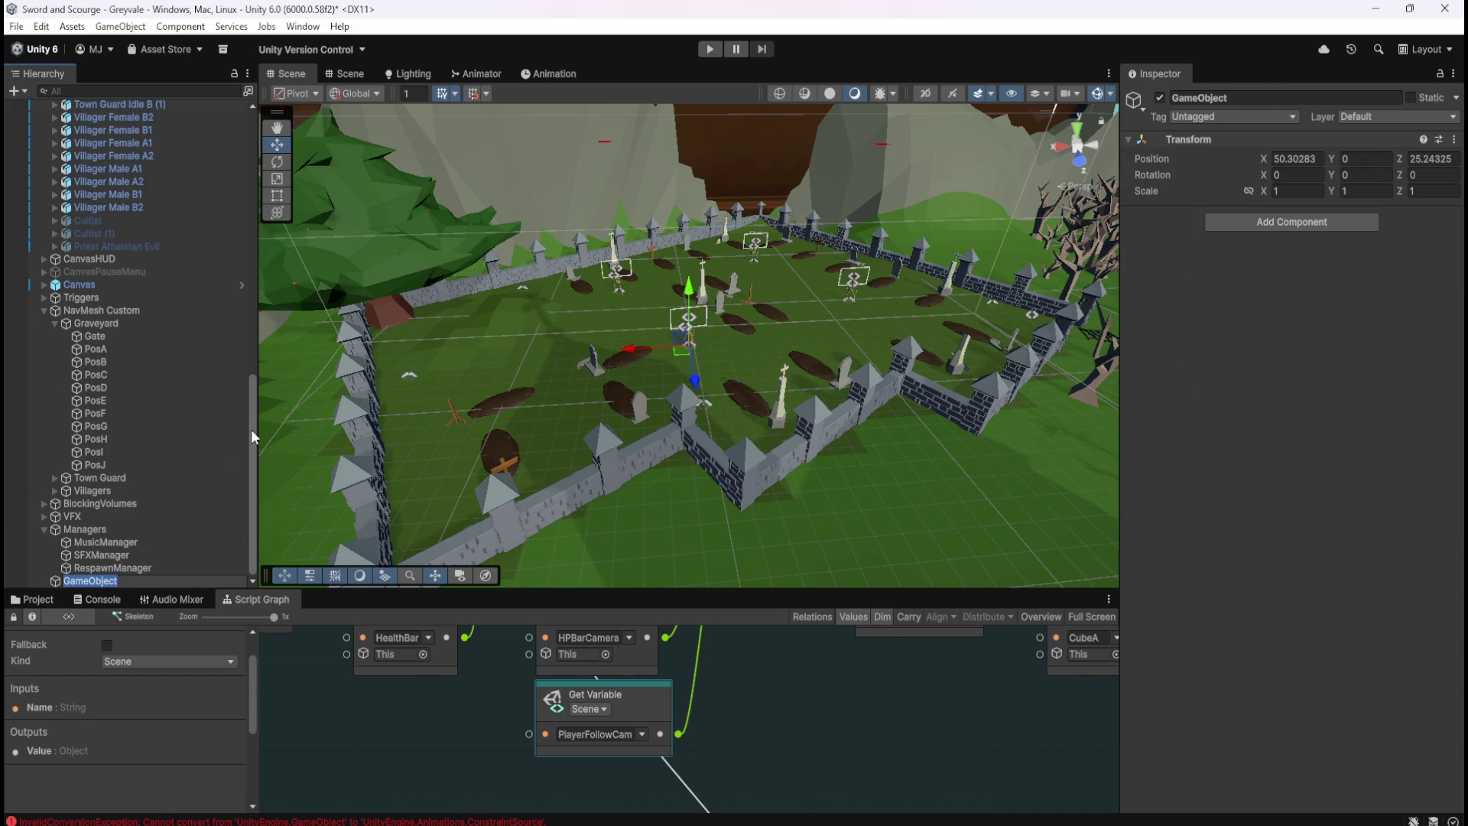
key(Return)
drag(254, 443, 266, 405)
scroll(262, 392, up, 15)
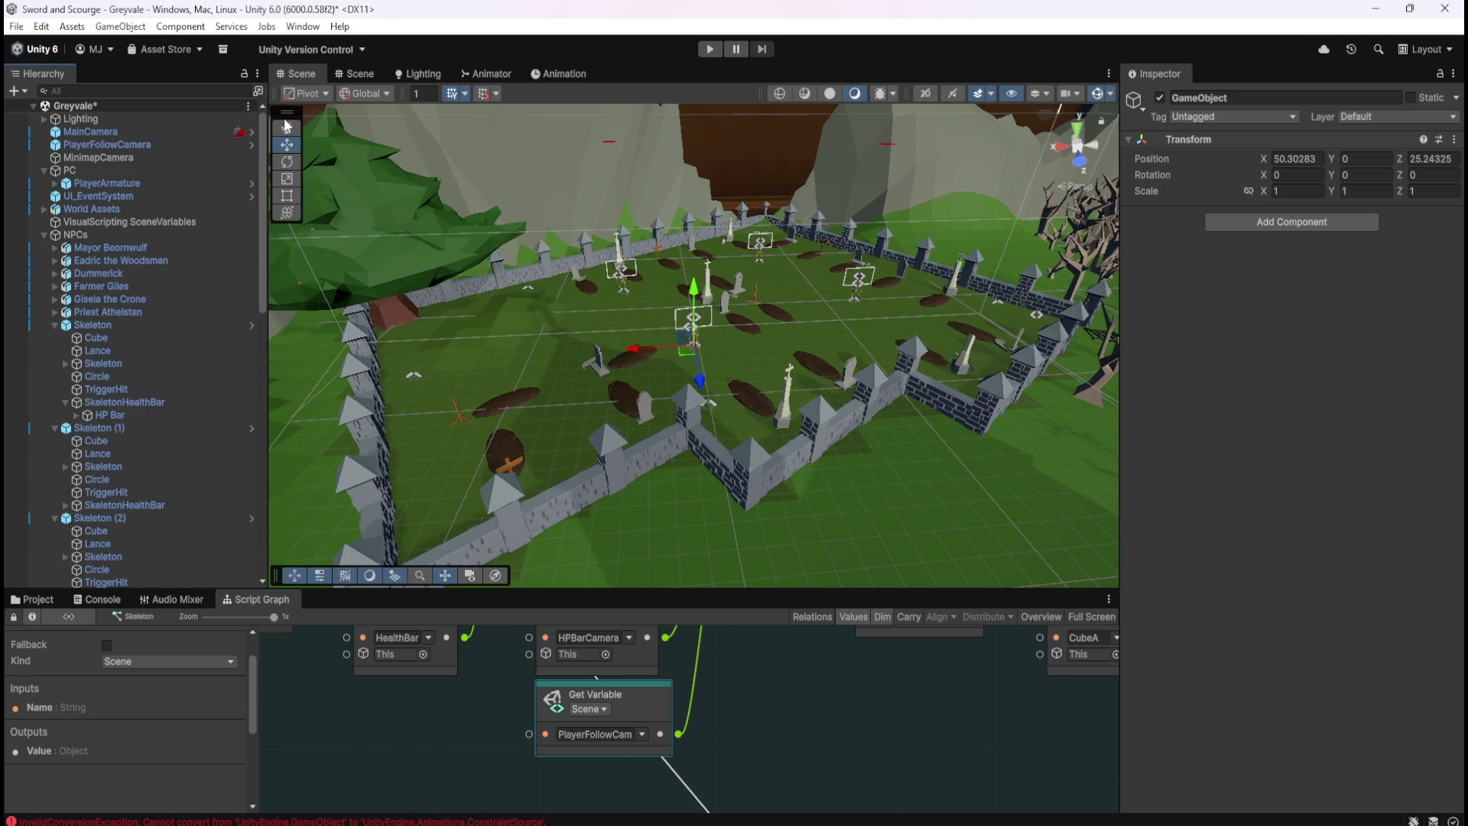
scroll(191, 382, down, 15)
Rename the new empty GameObject to FollowCamREF
click(145, 567)
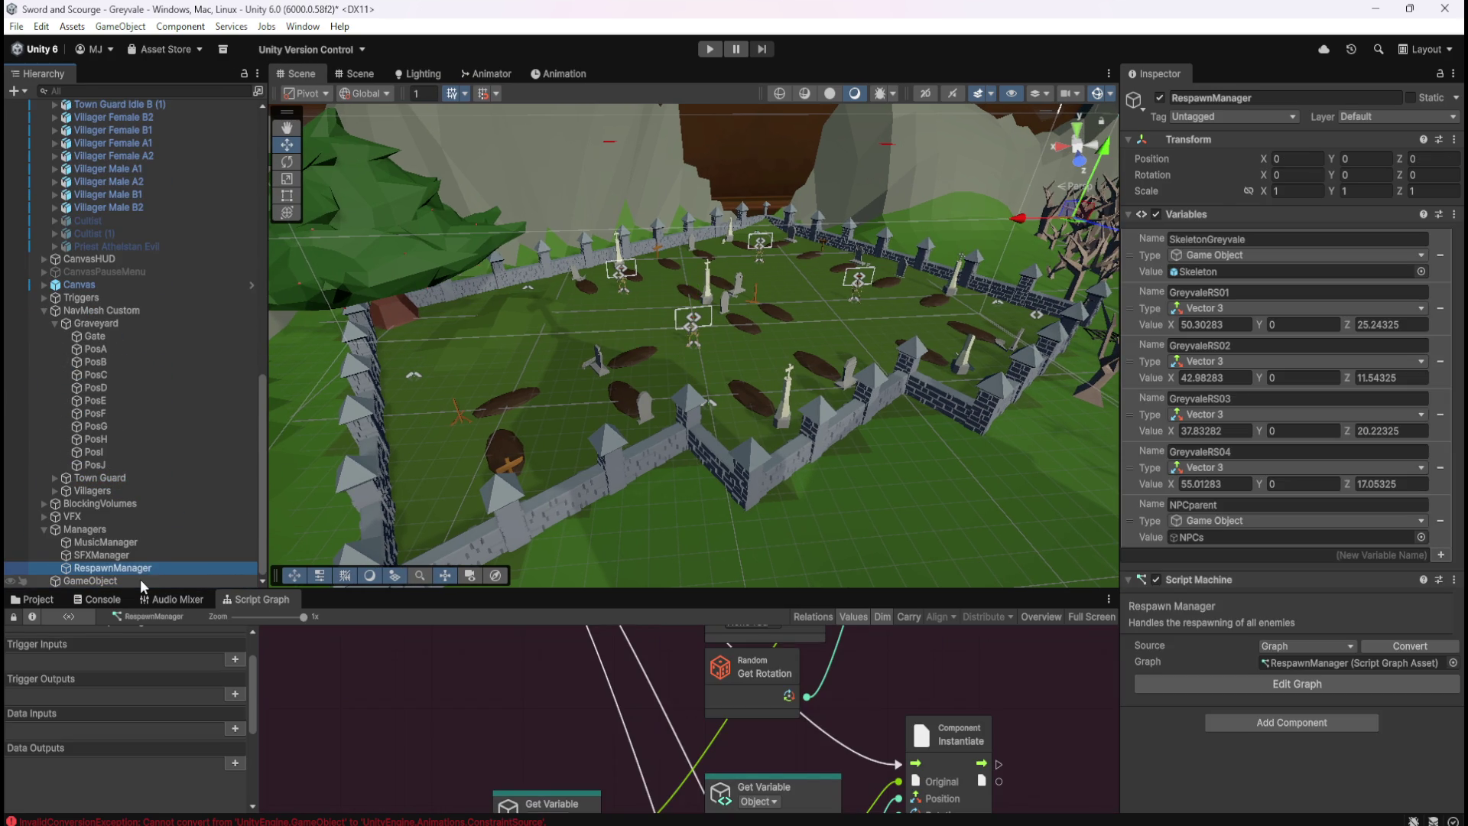
click(139, 581)
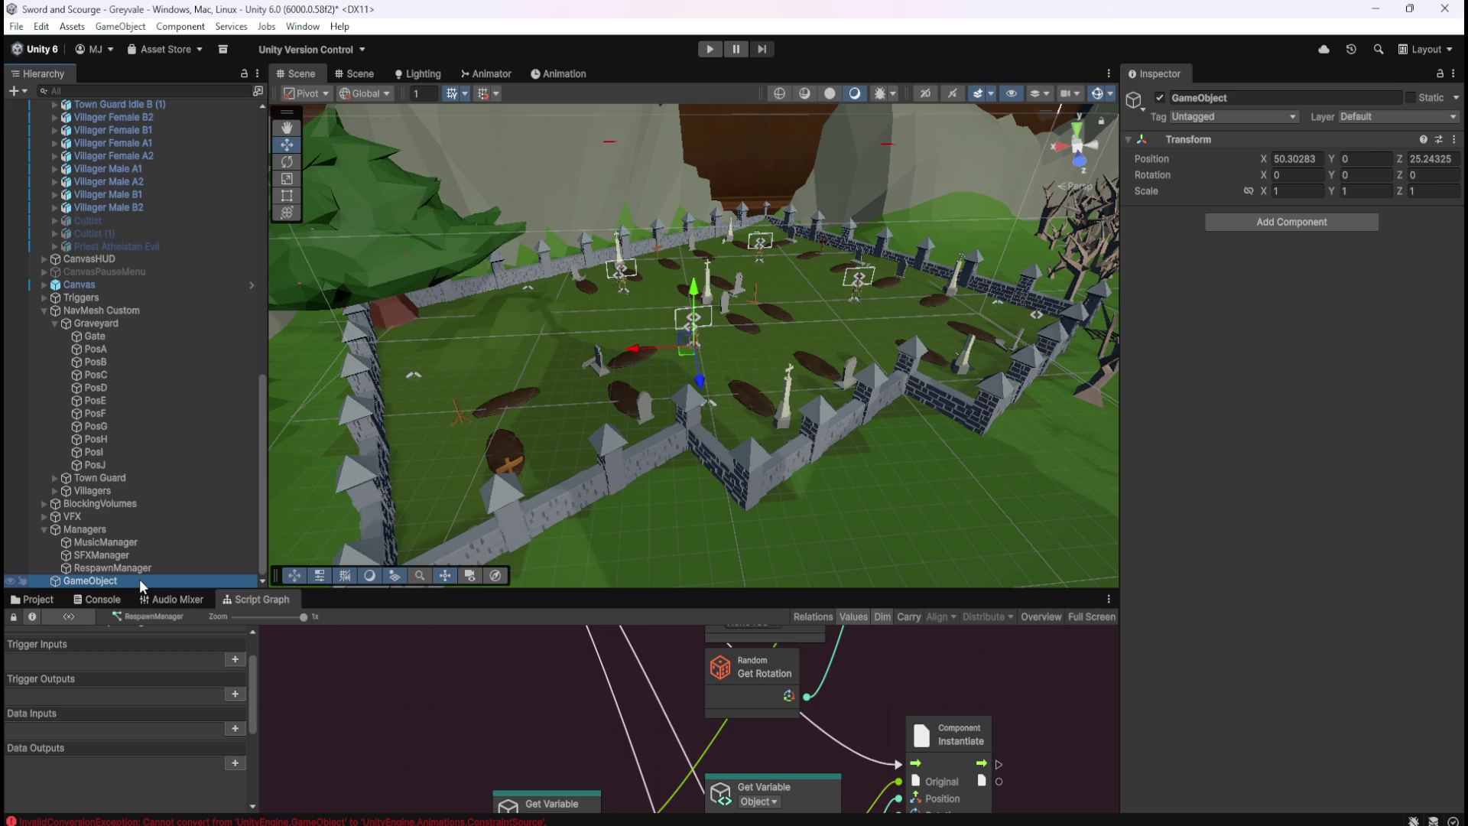
drag(116, 567, 104, 580)
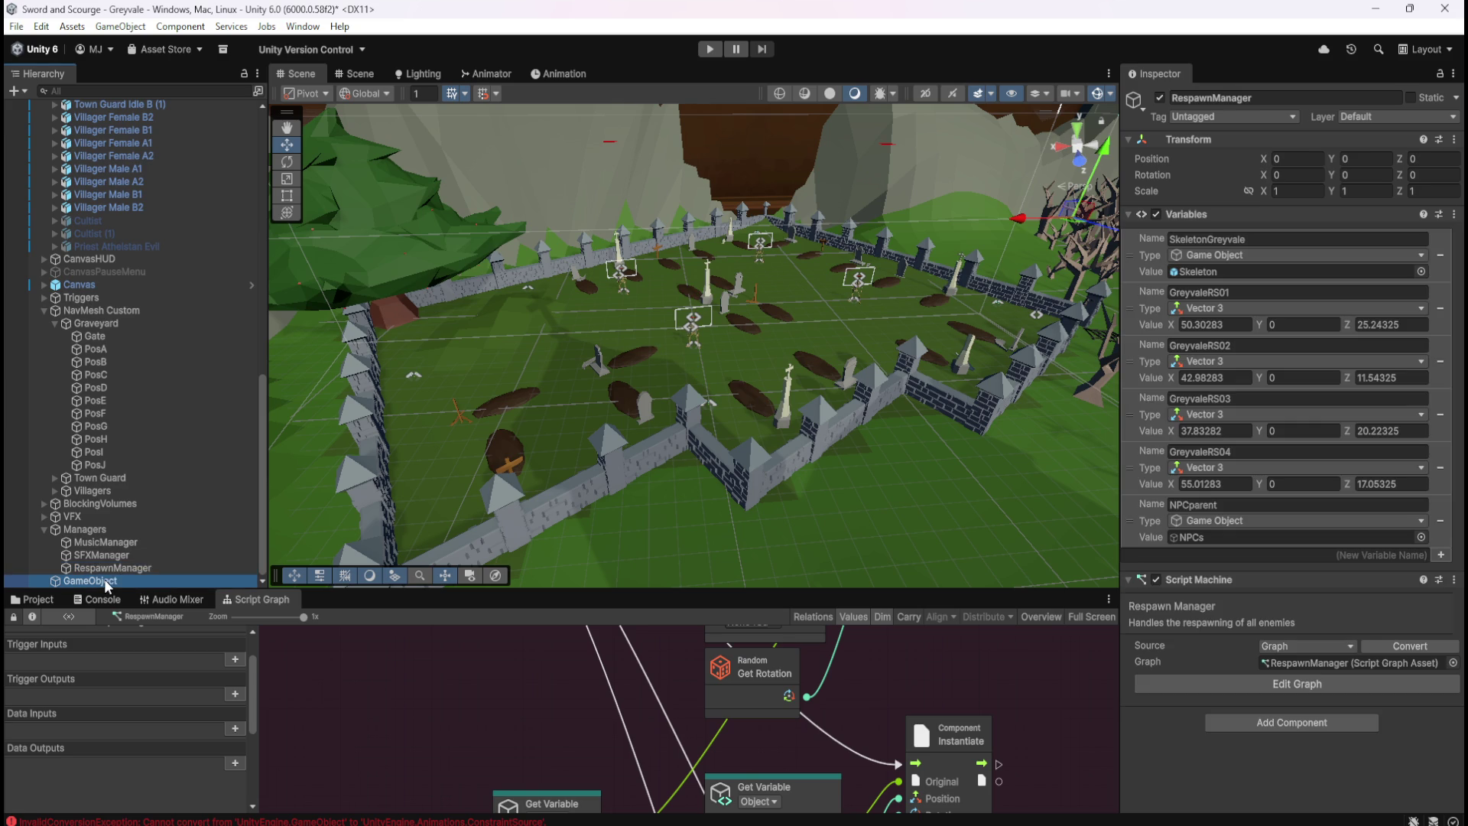
click(104, 580)
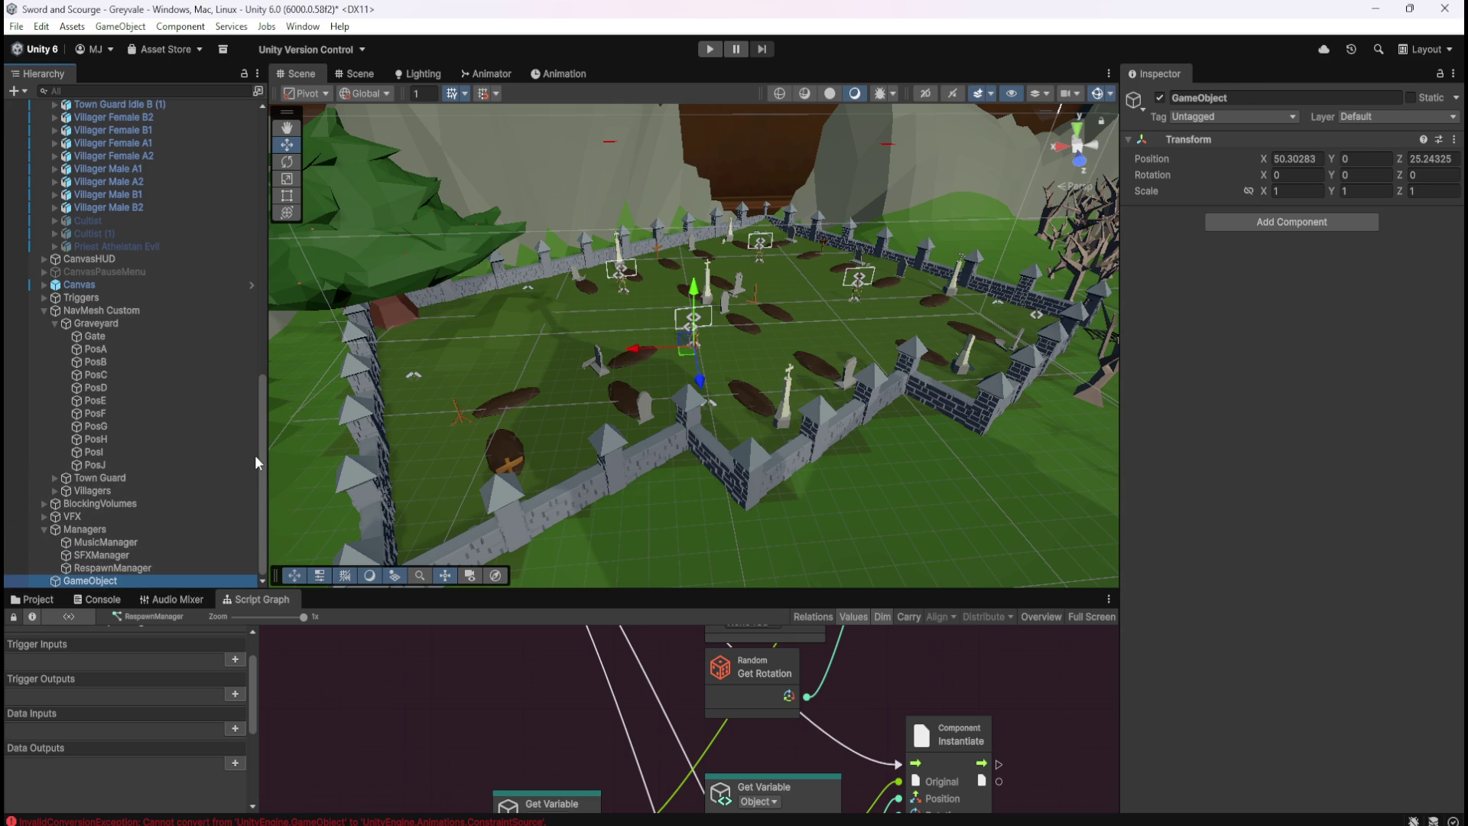
scroll(256, 459, up, 15)
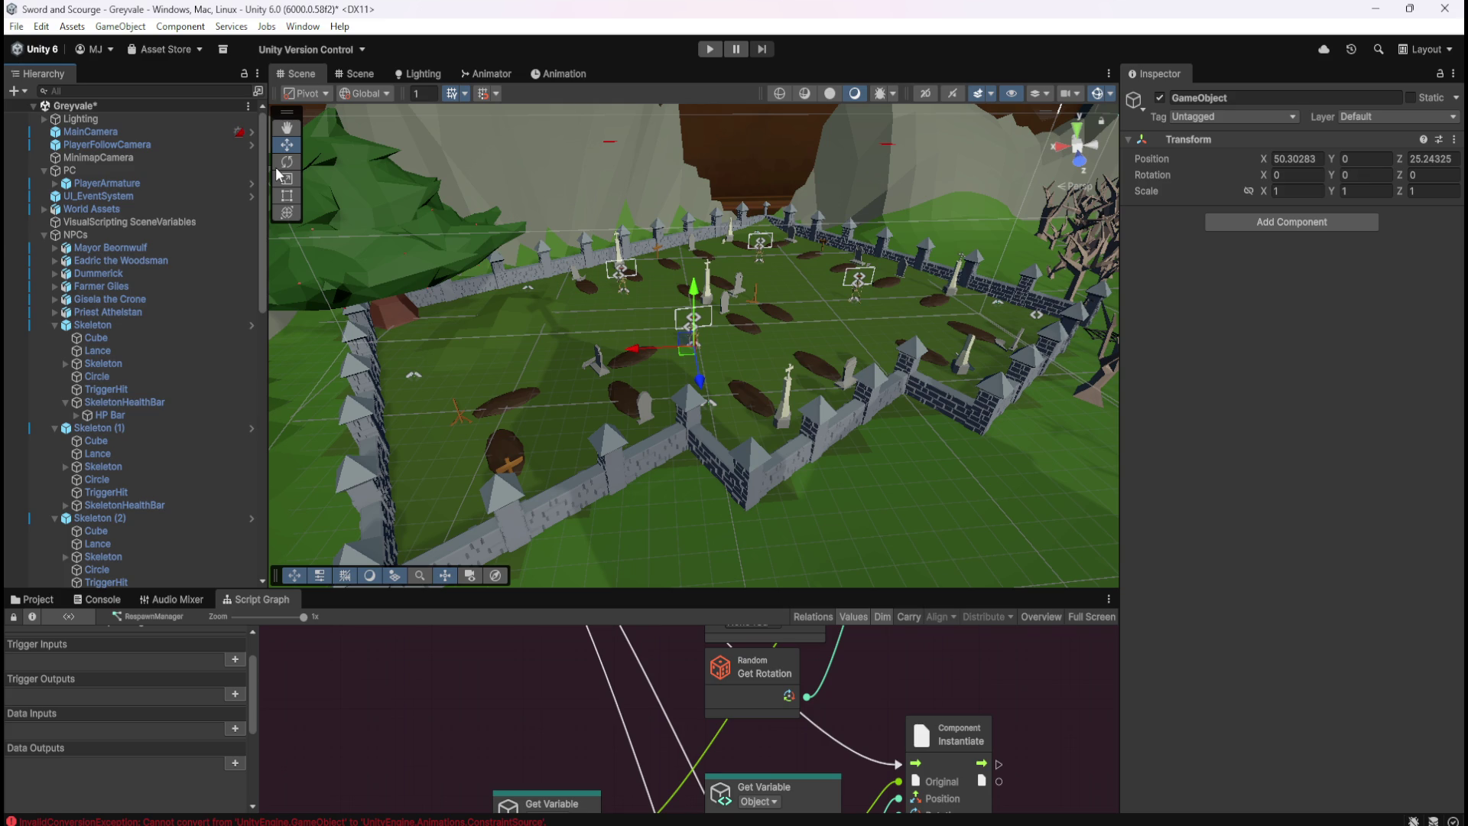
drag(263, 176, 286, 527)
click(113, 567)
click(104, 581)
key(F2)
text(FollowCamREF)
key(Return)
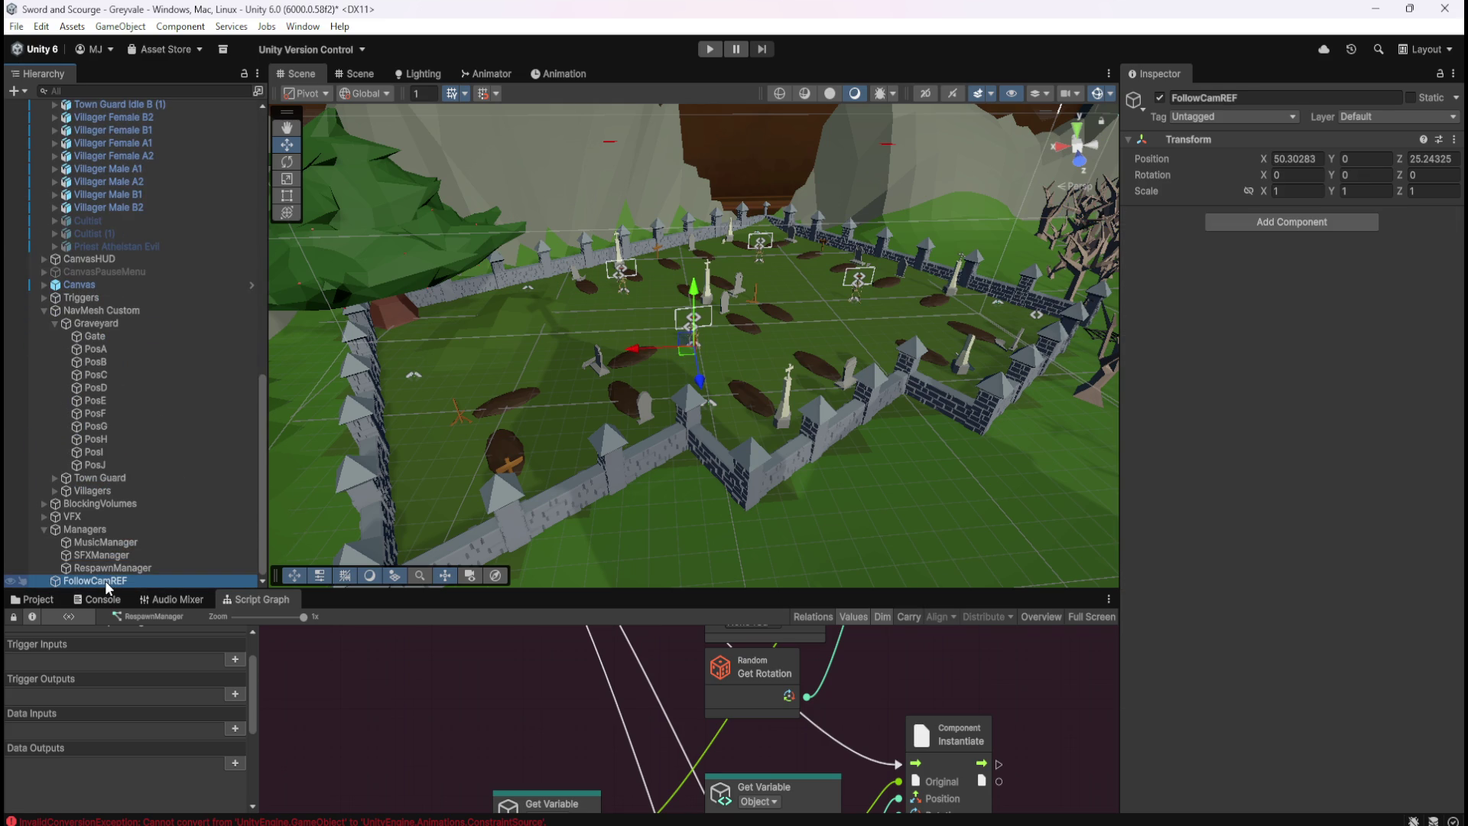
click(114, 567)
Add a Look At Constraint component to FollowCamREF
click(104, 581)
click(1292, 222)
text(look at)
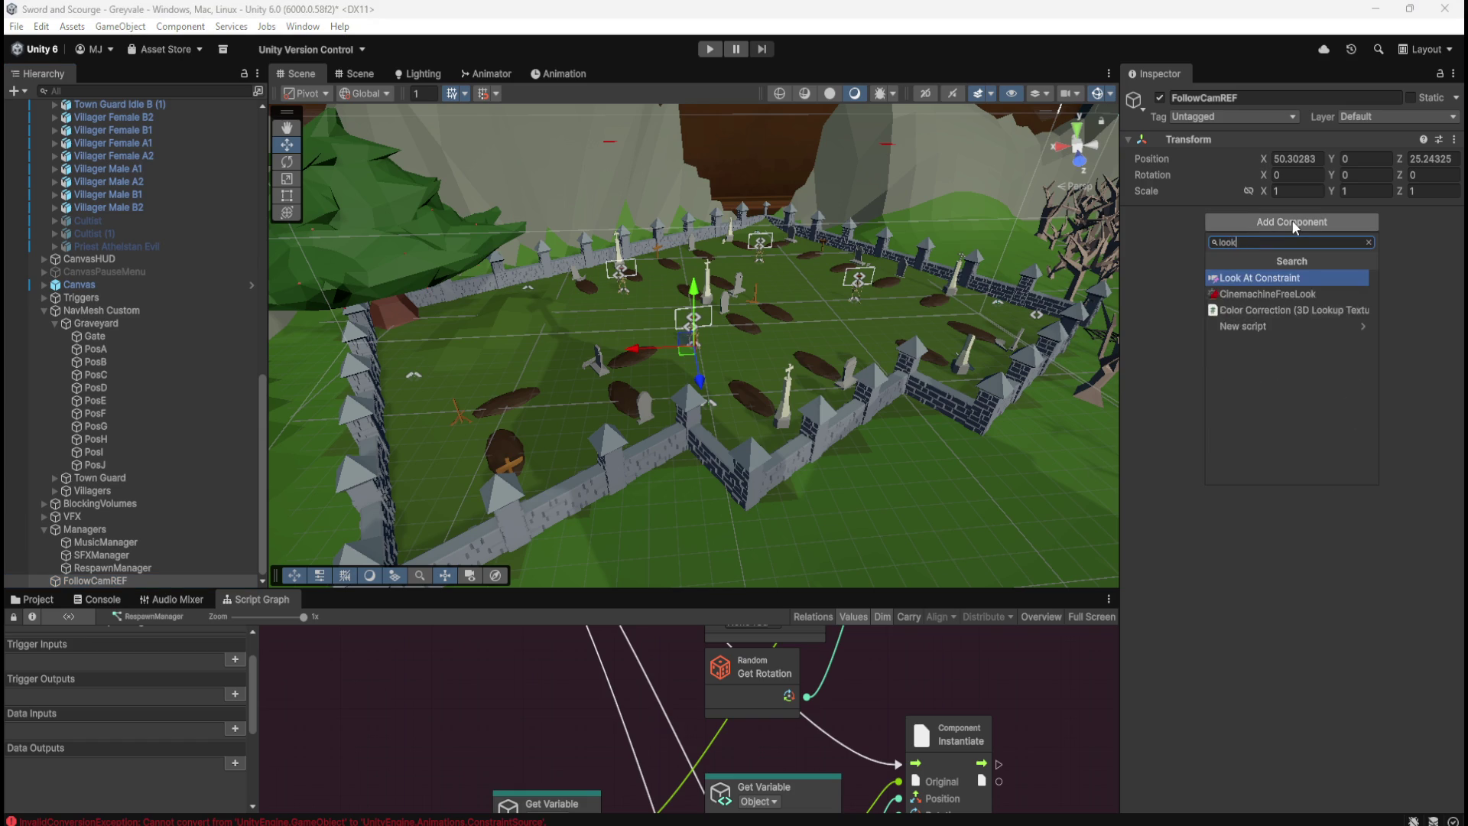
key(Return)
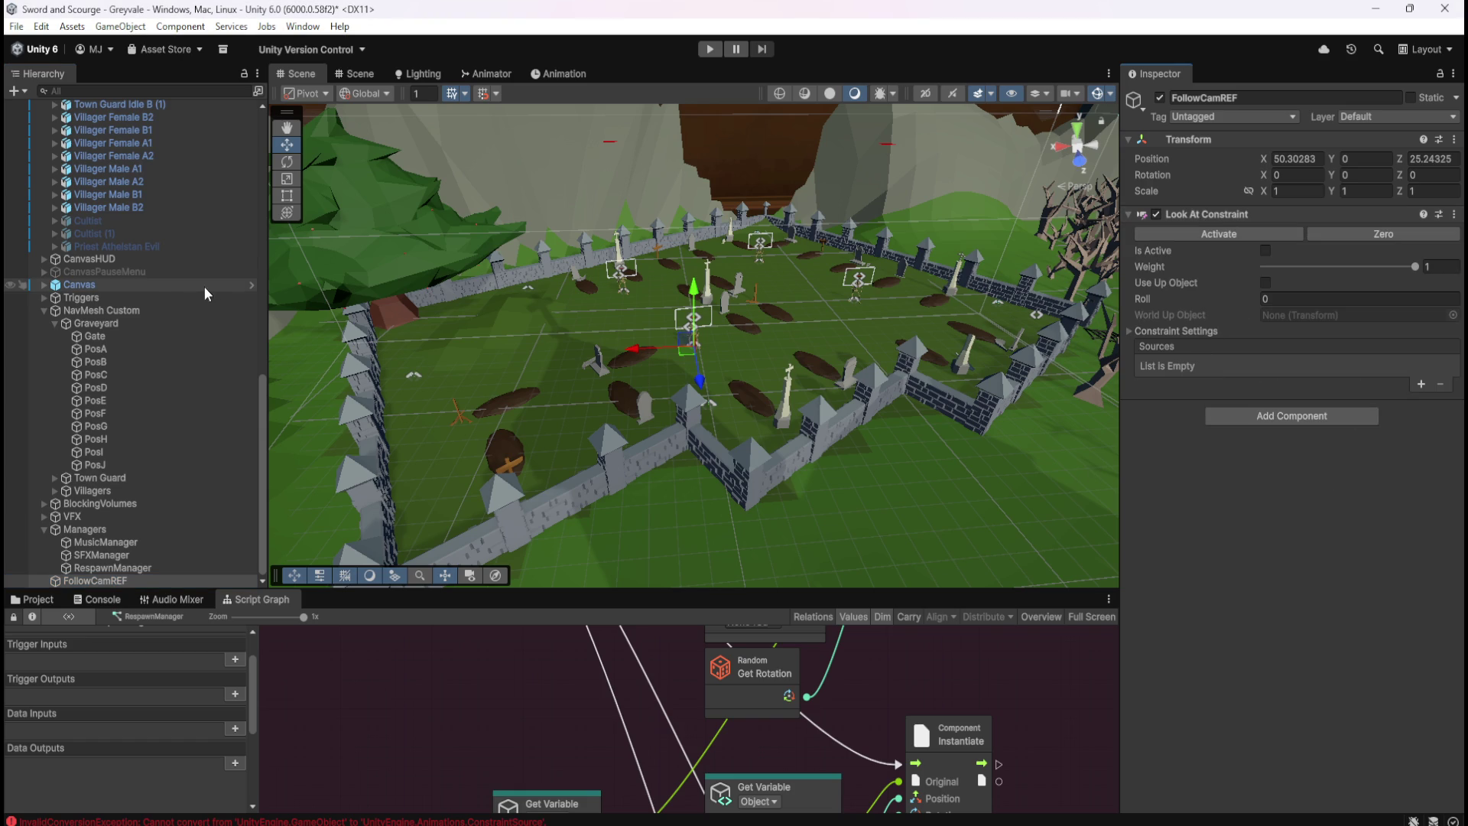
scroll(245, 302, up, 10)
scroll(236, 306, up, 2)
Add a constraint source slot and assign PlayerFollowCamera to it at weight 1
mouse_move(111, 143)
mouse_down()
mouse_move(1127, 389)
mouse_move(1384, 371)
mouse_move(1421, 386)
mouse_up()
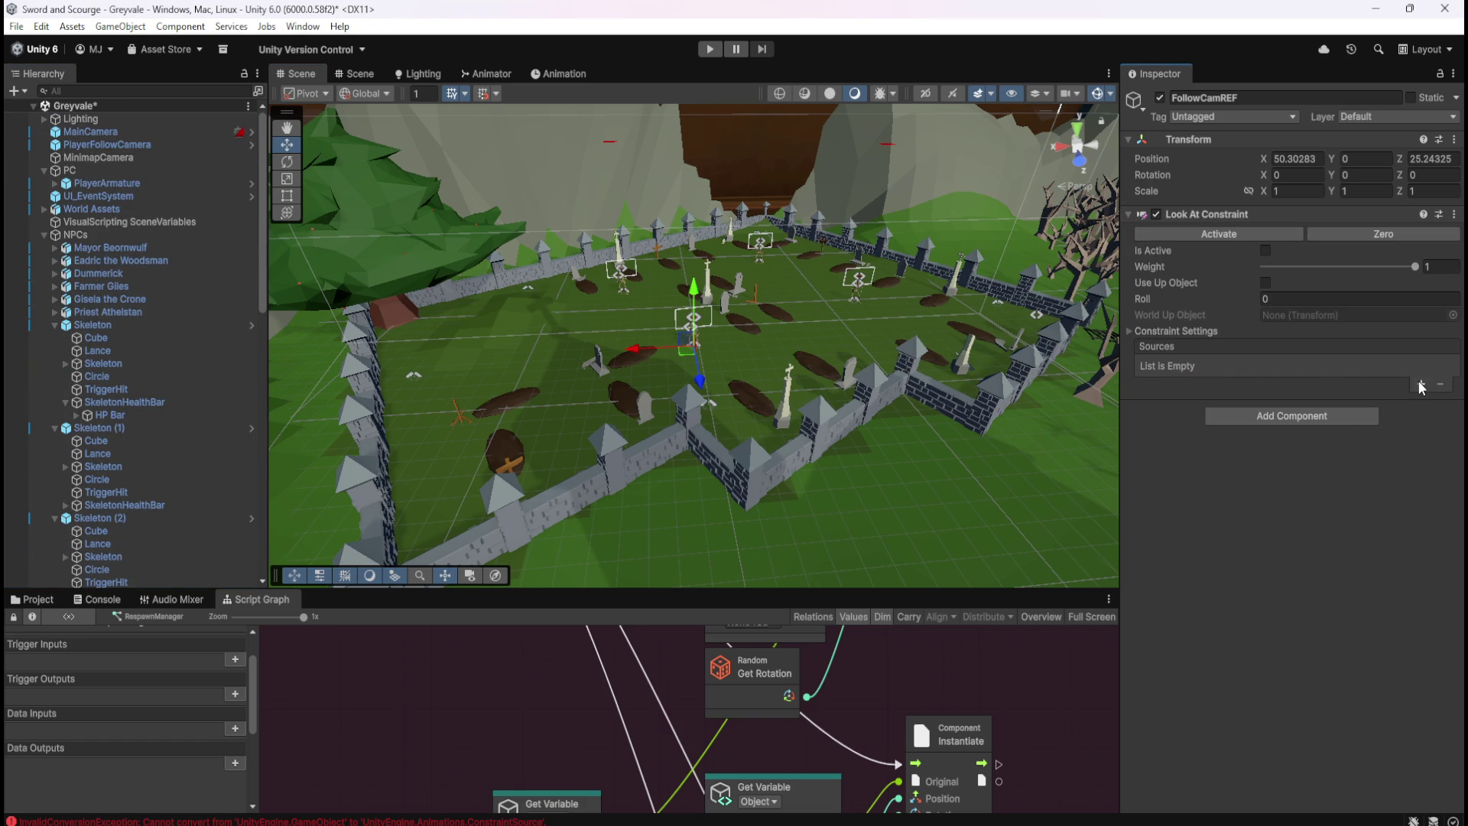
click(1421, 384)
drag(104, 143, 1233, 369)
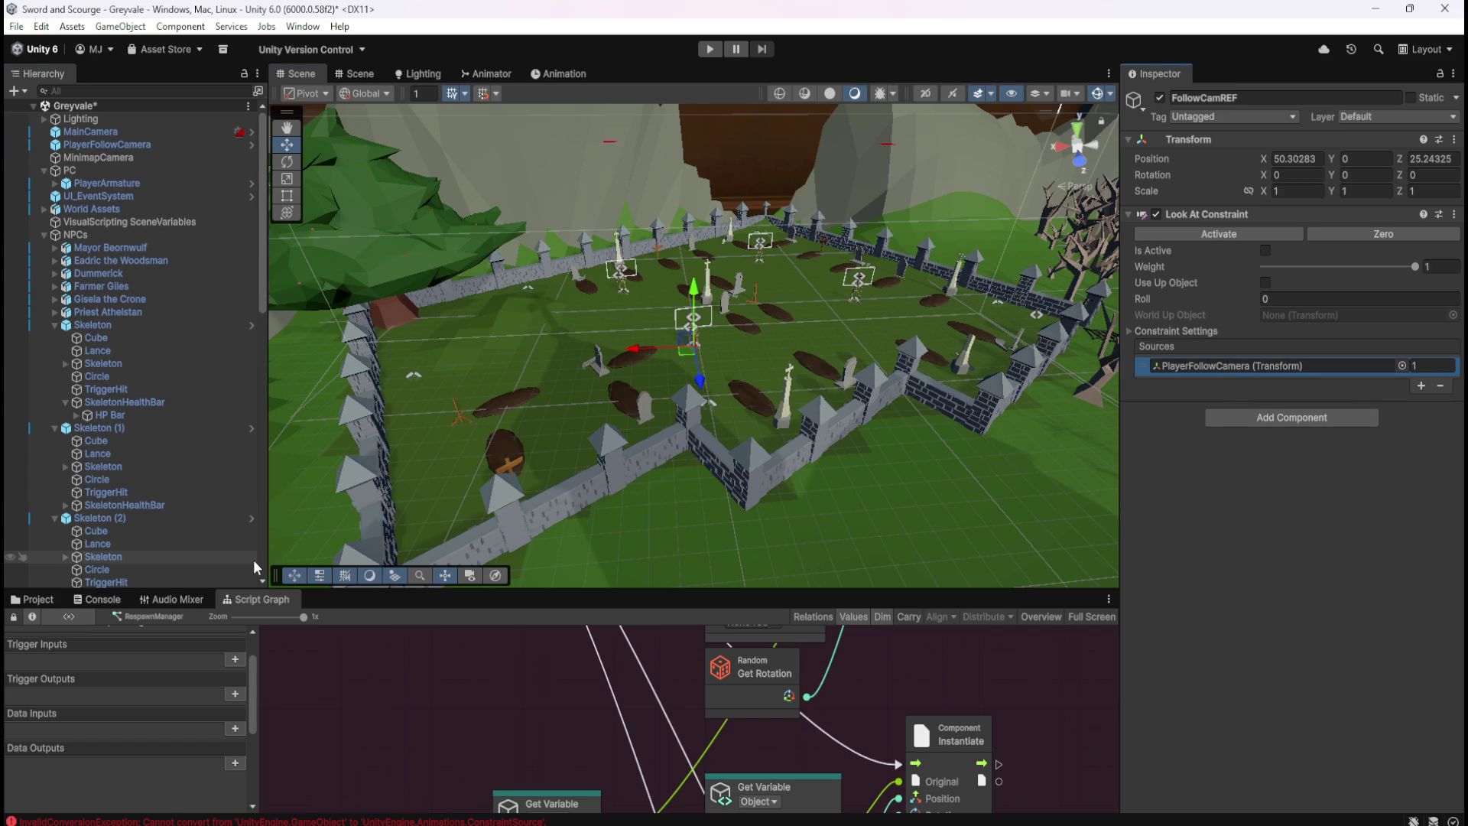
scroll(183, 559, down, 15)
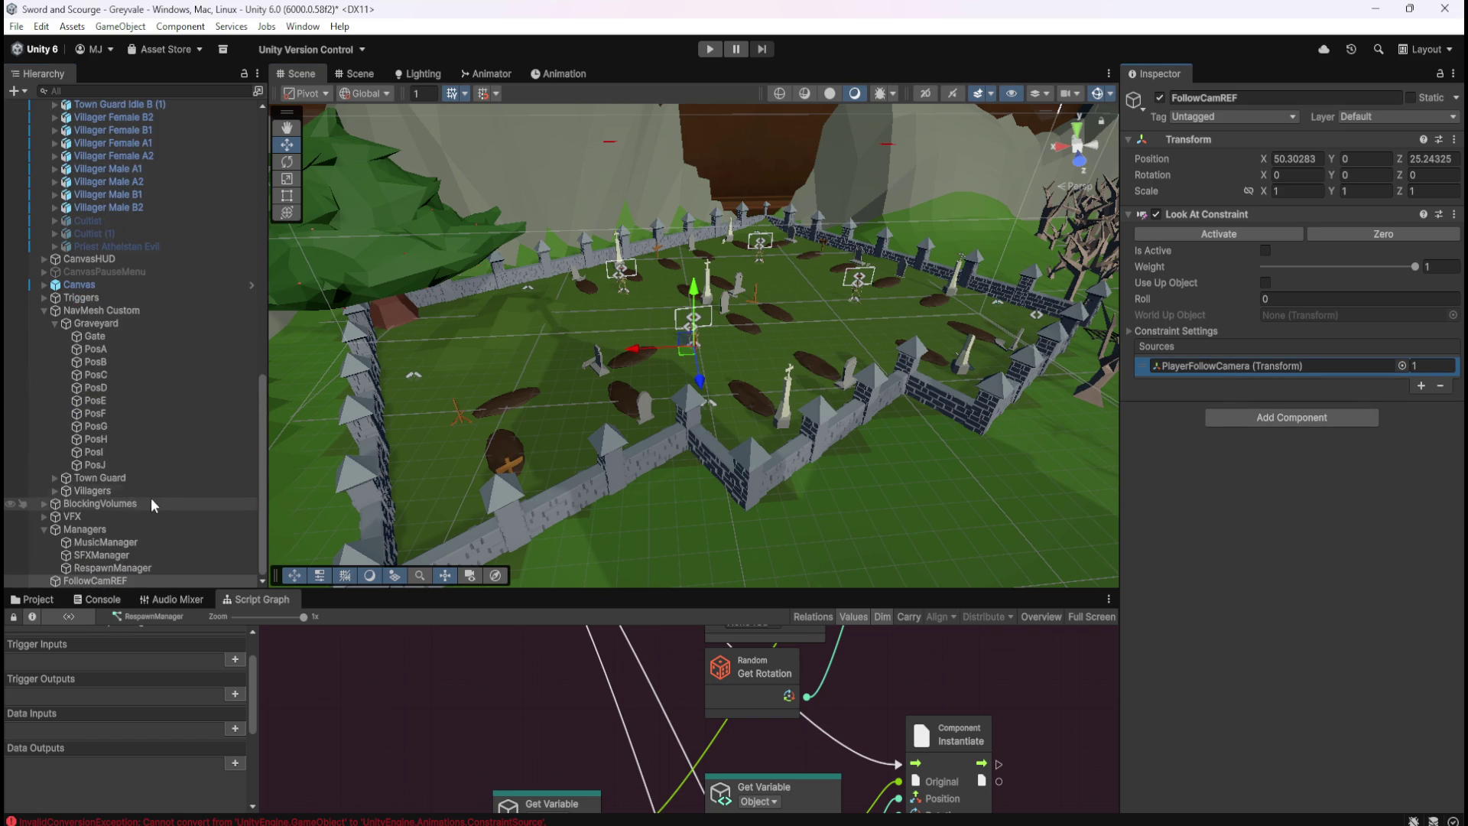
click(121, 569)
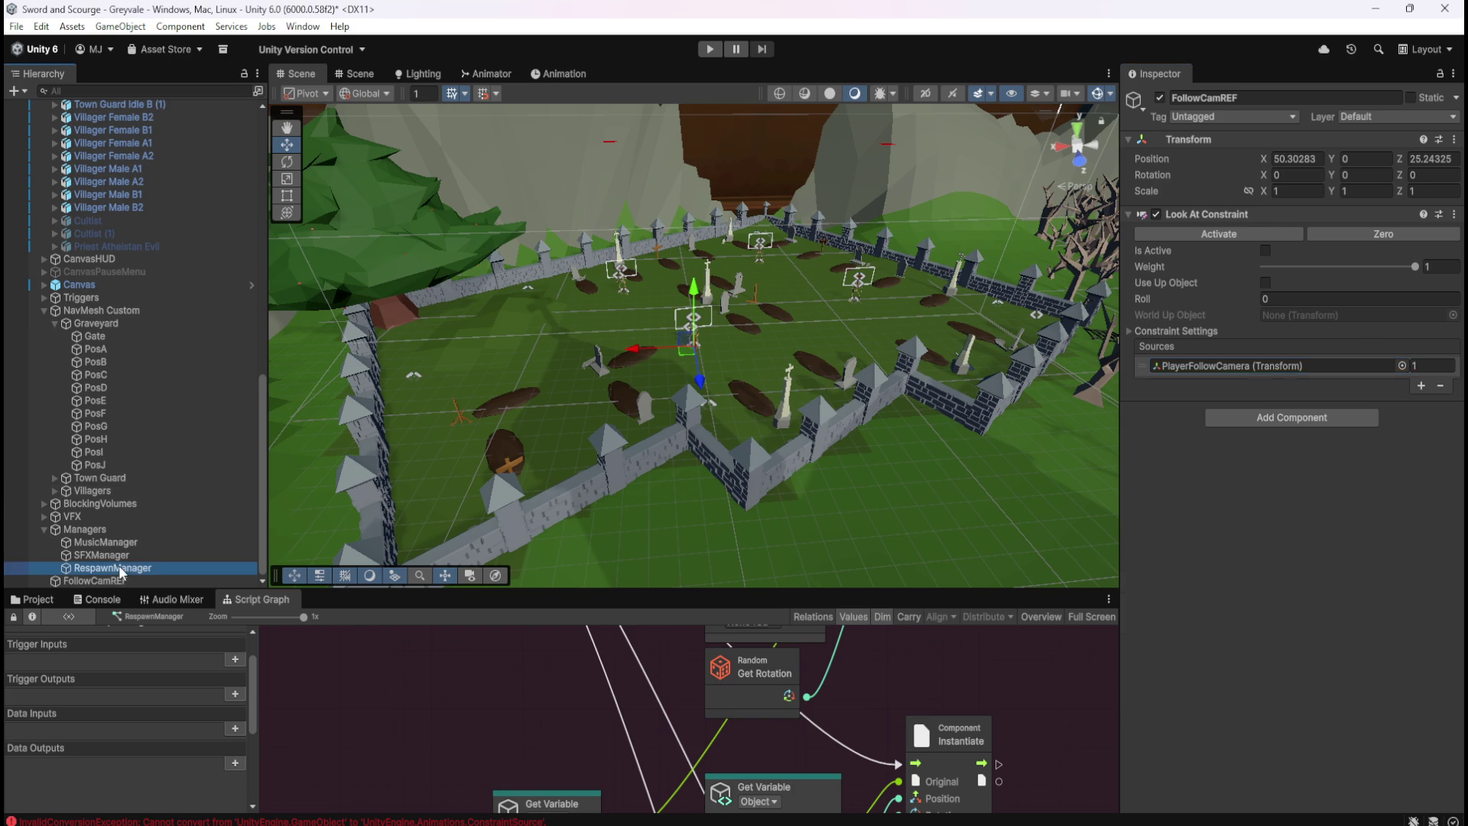
click(108, 581)
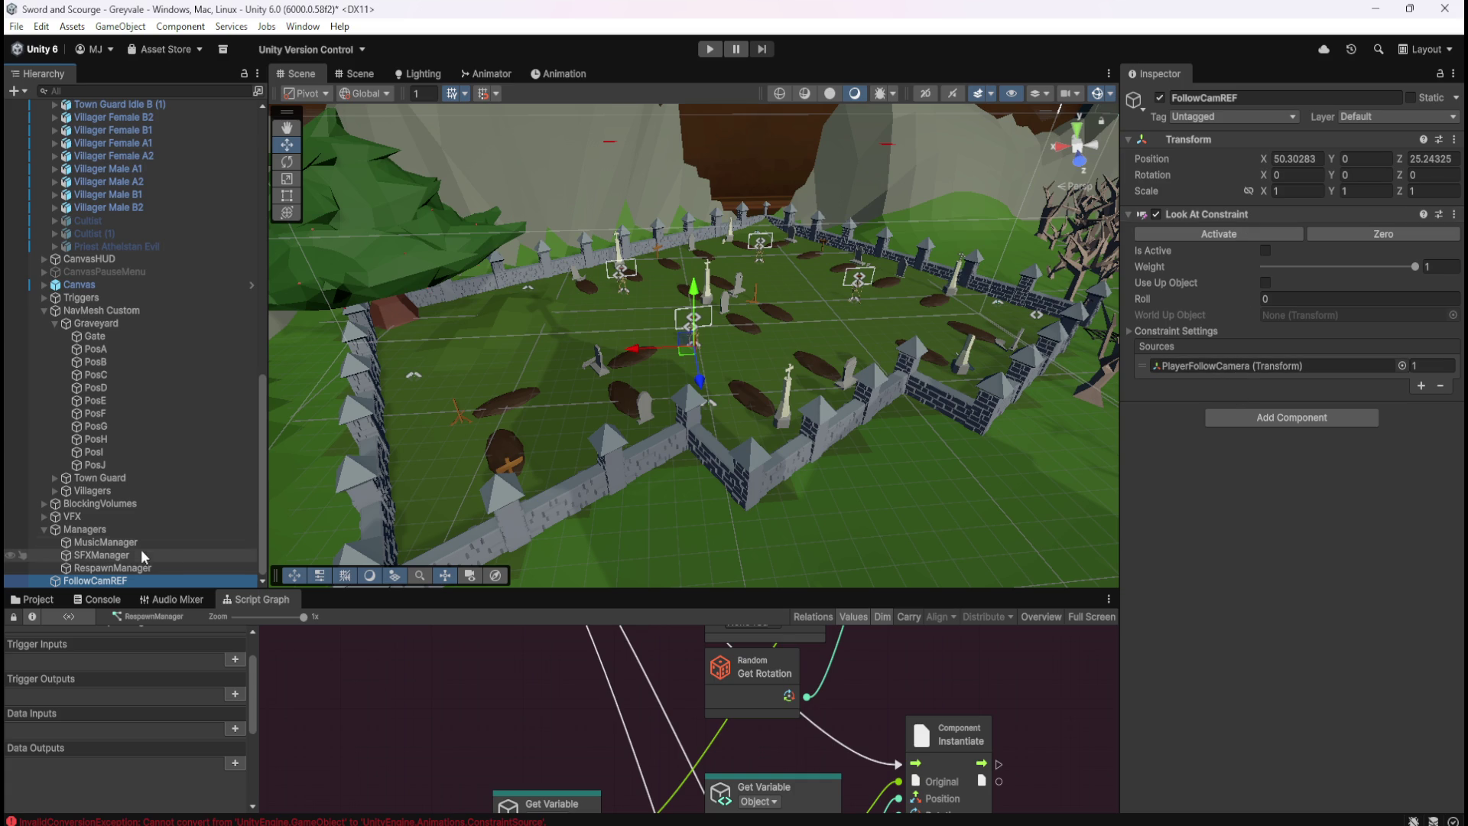
Set FollowCamREF's Transform position X, Y and Z to 0
click(1294, 159)
text(0)
key(Tab)
key(Tab)
text(0)
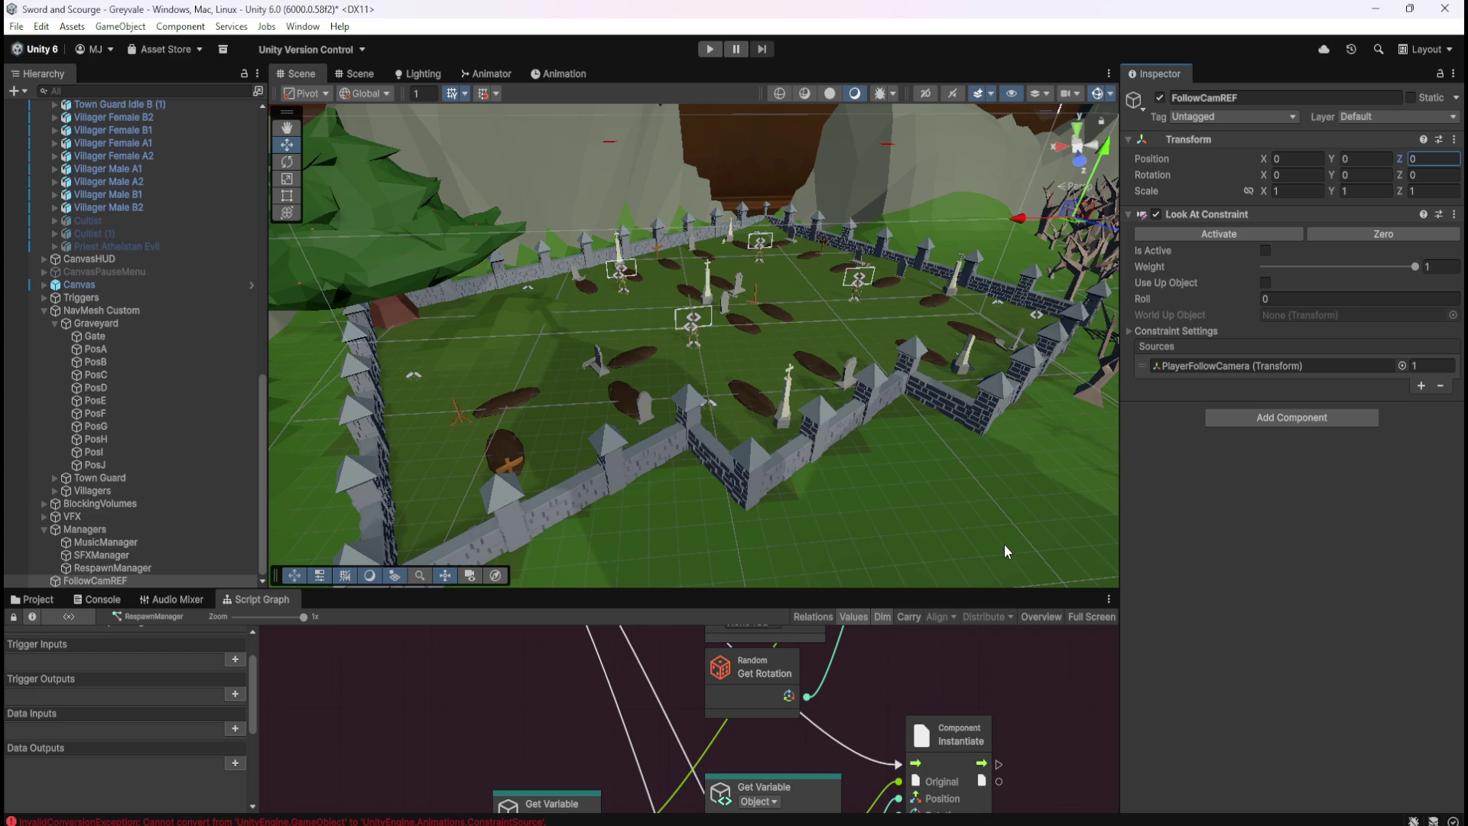
Check RespawnManager, reselect FollowCamREF, then select the Skeleton to show its script graph
click(130, 569)
click(128, 580)
drag(91, 568, 91, 580)
click(90, 579)
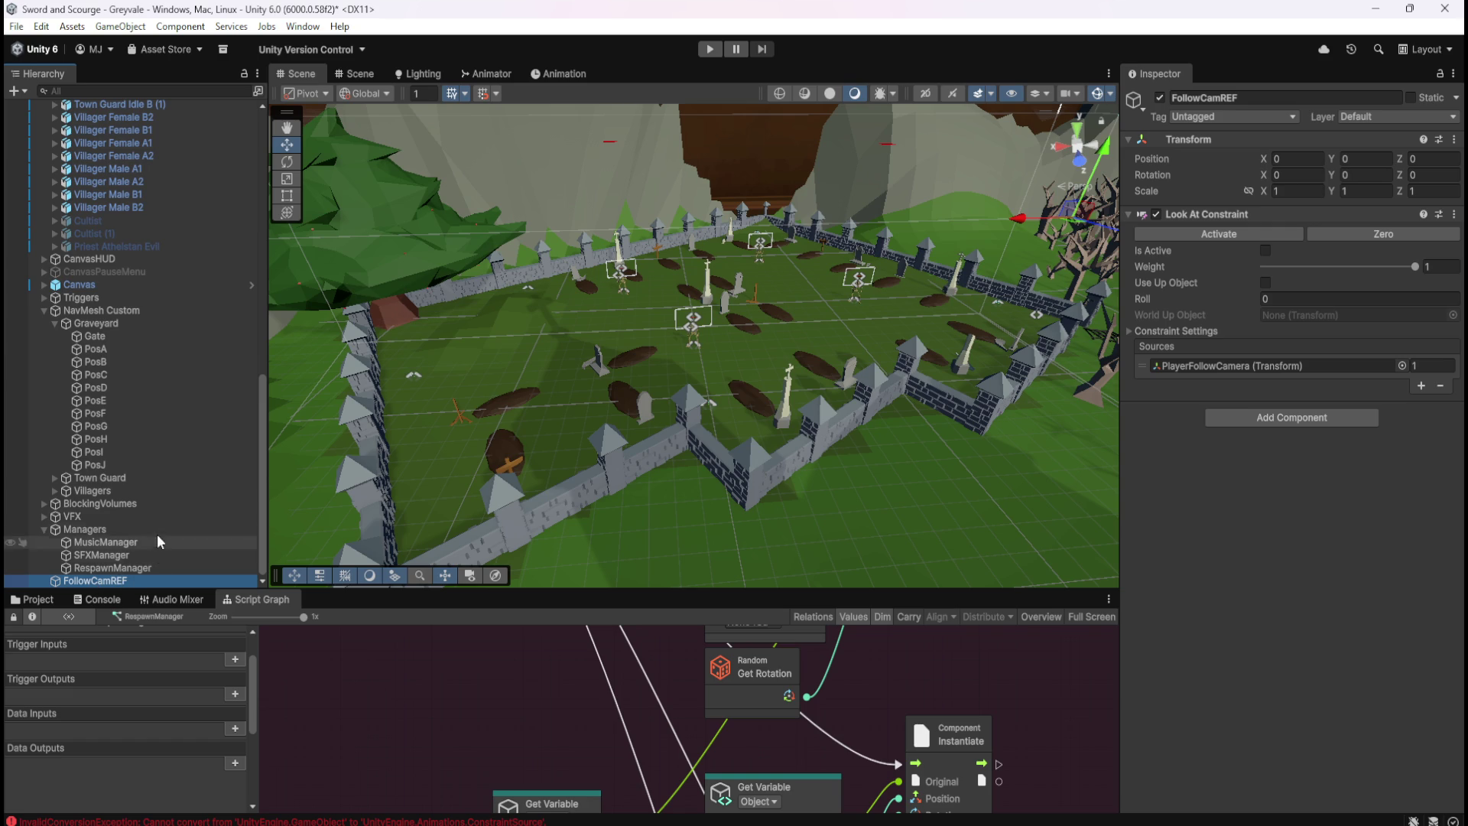
scroll(136, 407, up, 5)
scroll(136, 409, up, 7)
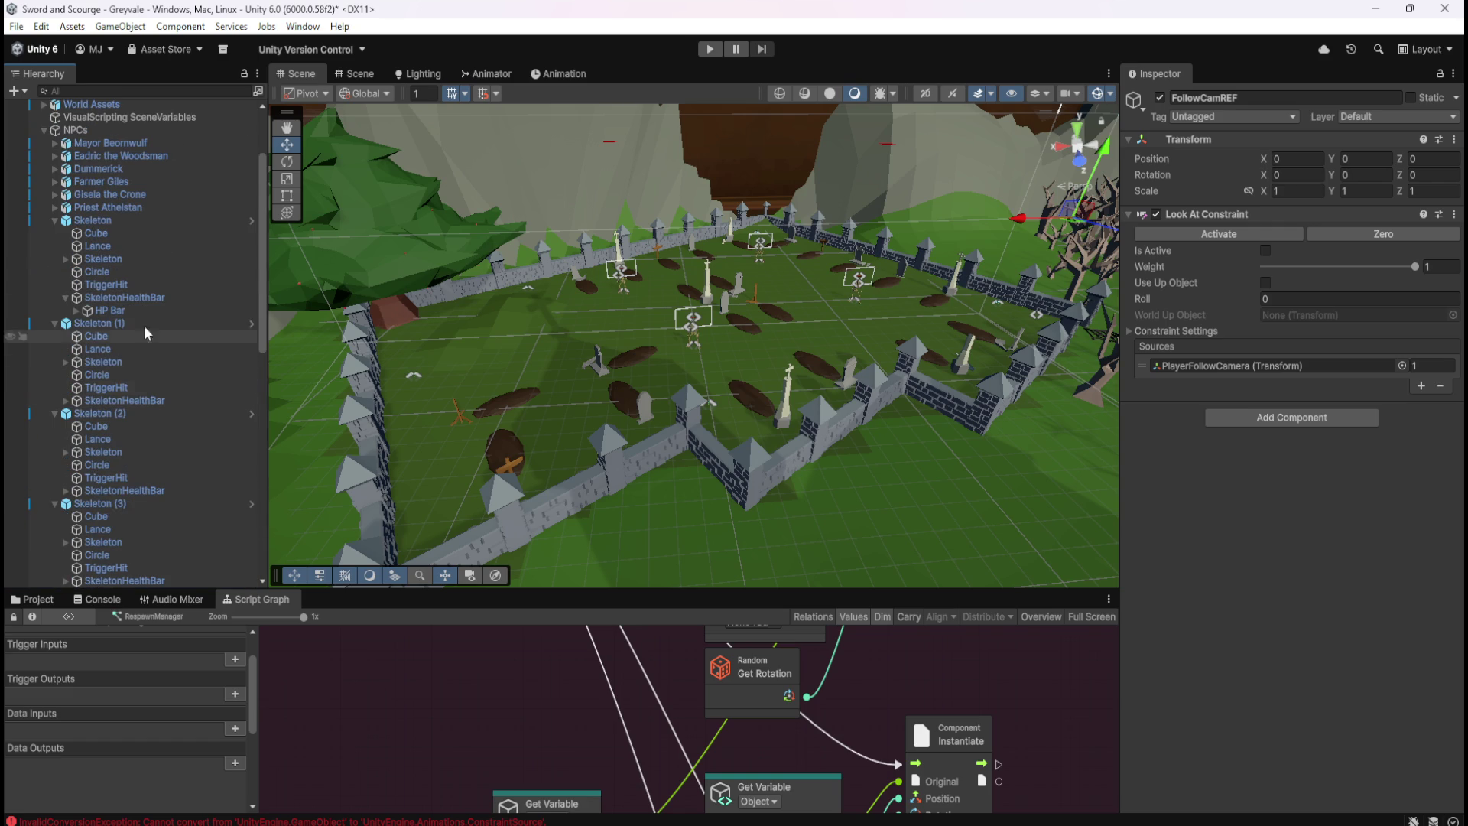
click(122, 222)
Maximize the Skeleton script graph and show the Blackboard's Scene variables, including PlayerFollowCam
key(shift+space)
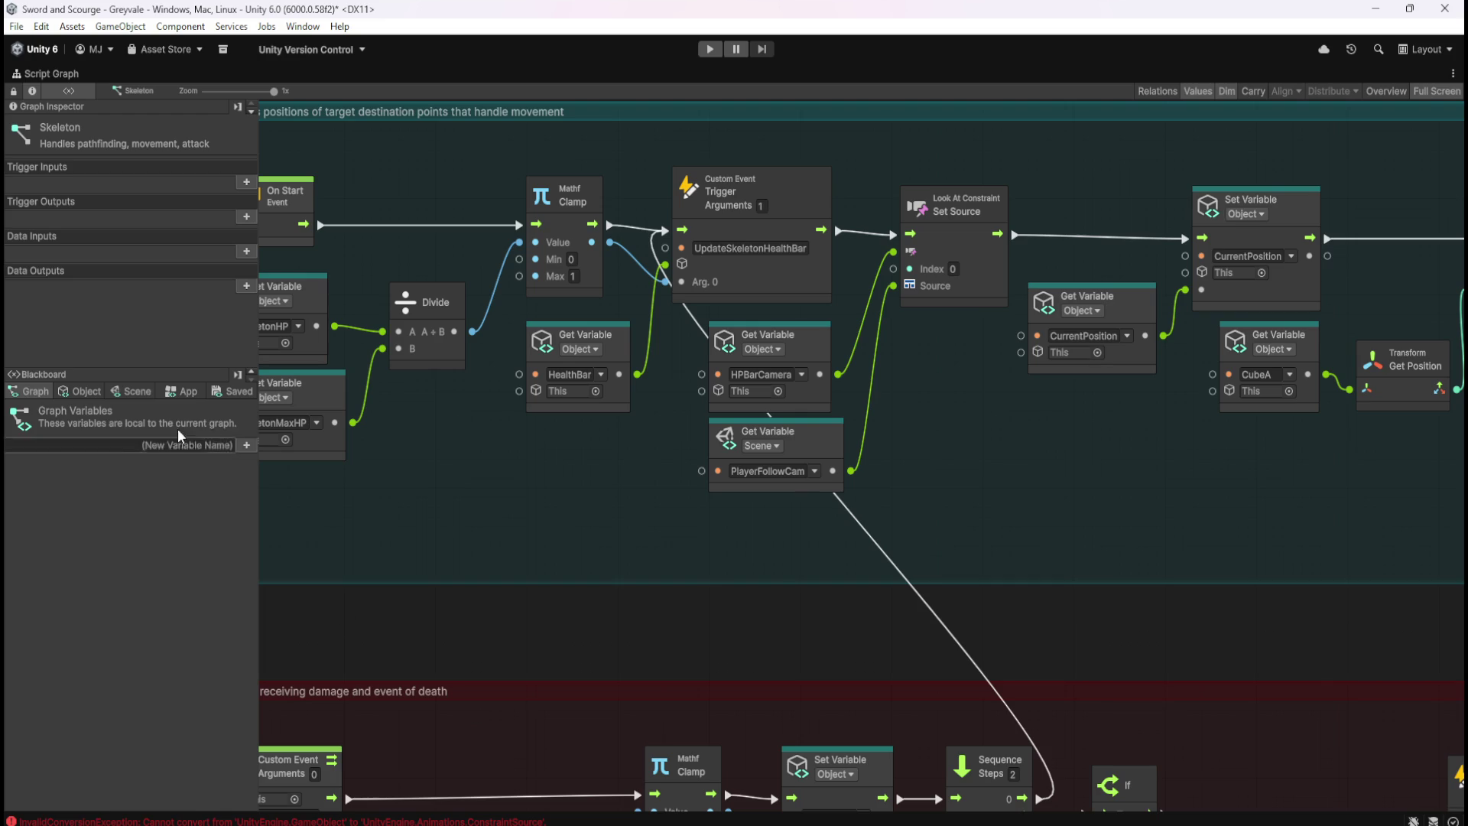
click(142, 390)
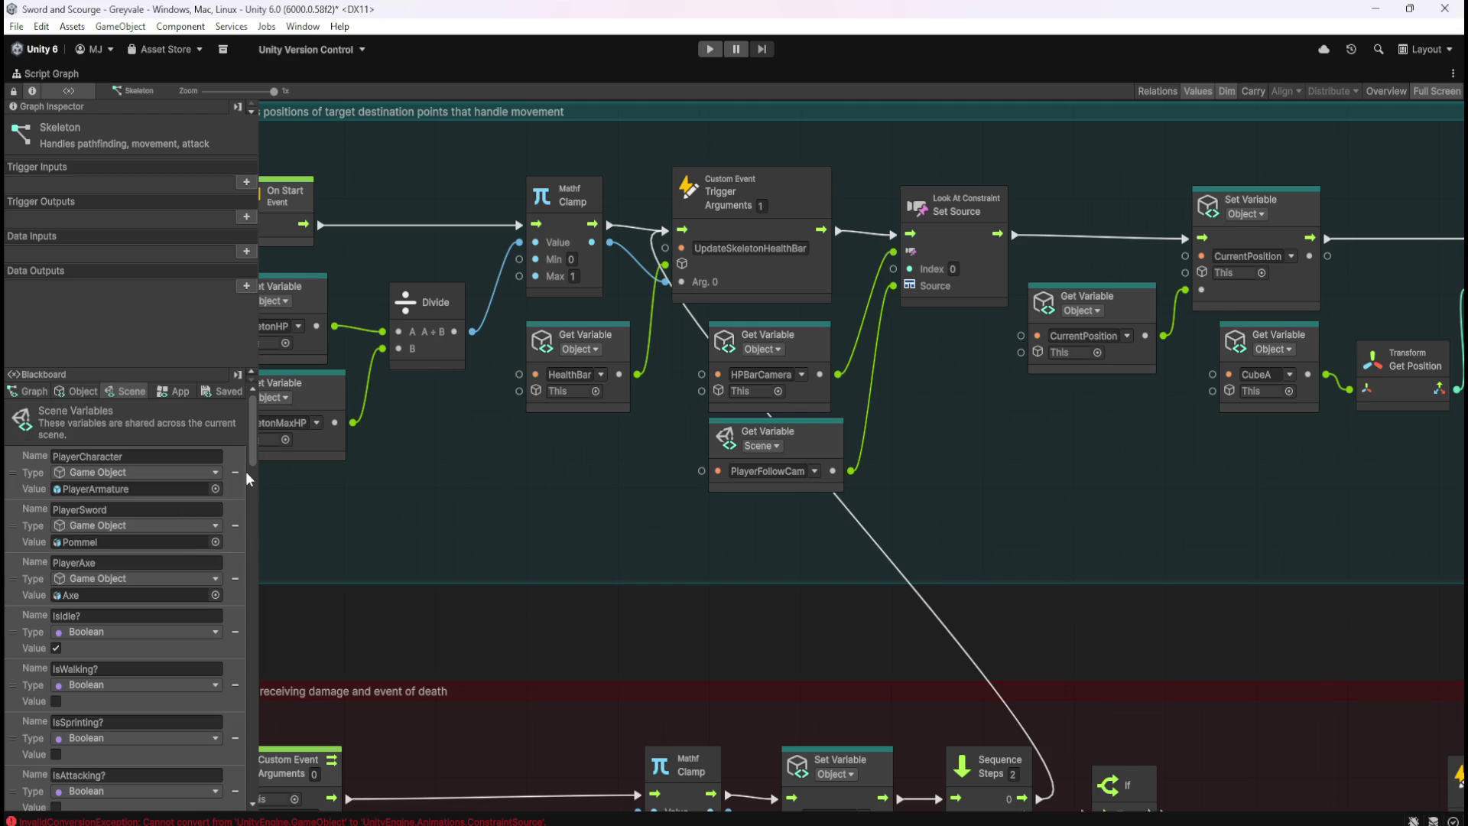
mouse_move(250, 443)
mouse_down()
mouse_move(269, 697)
mouse_move(260, 800)
mouse_up()
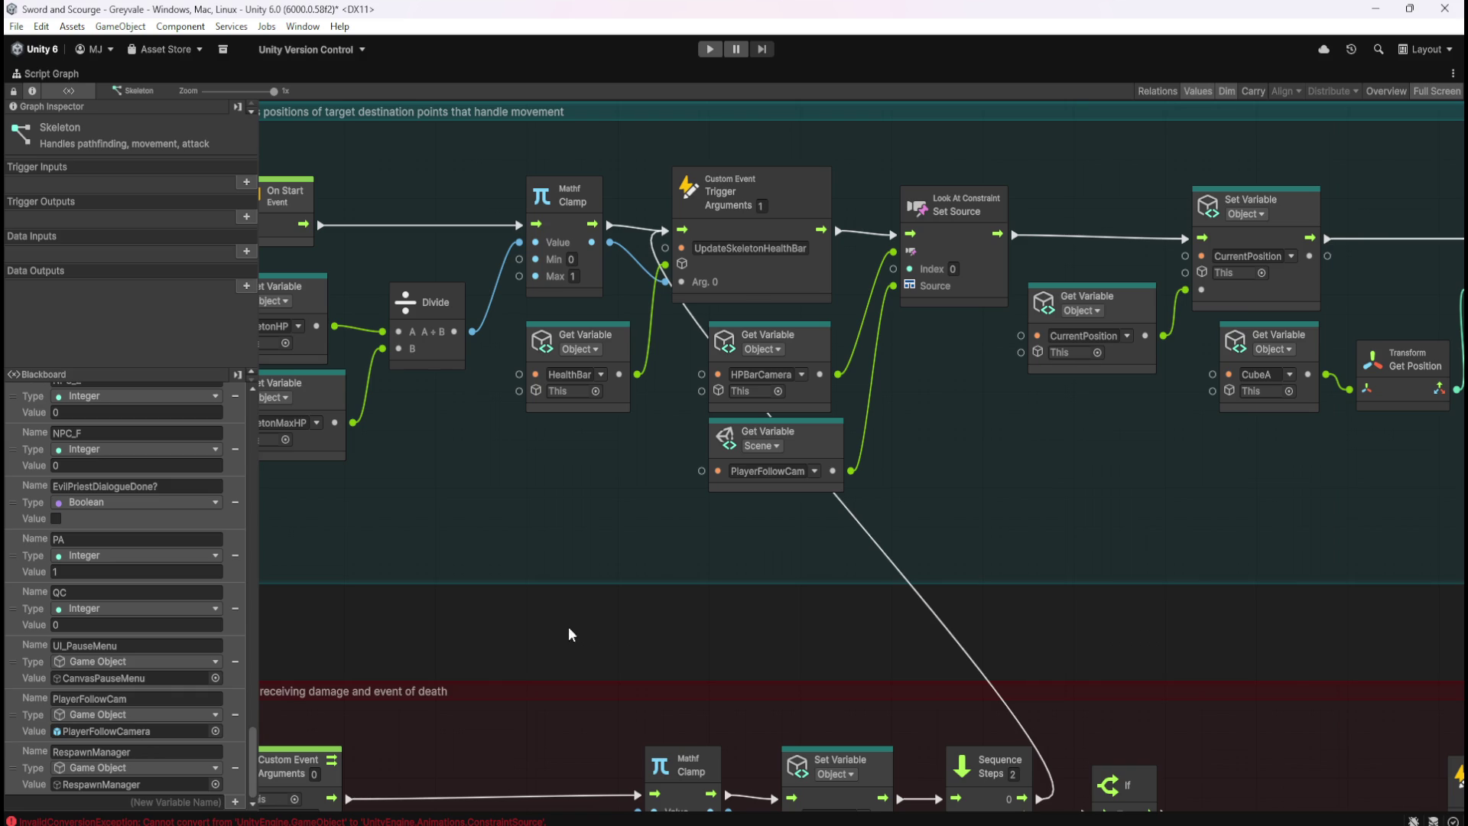
right_click(929, 474)
Add a Look At Constraint Get Sources node beside PlayerFollowCam and try wiring its Sources input
text(get sources)
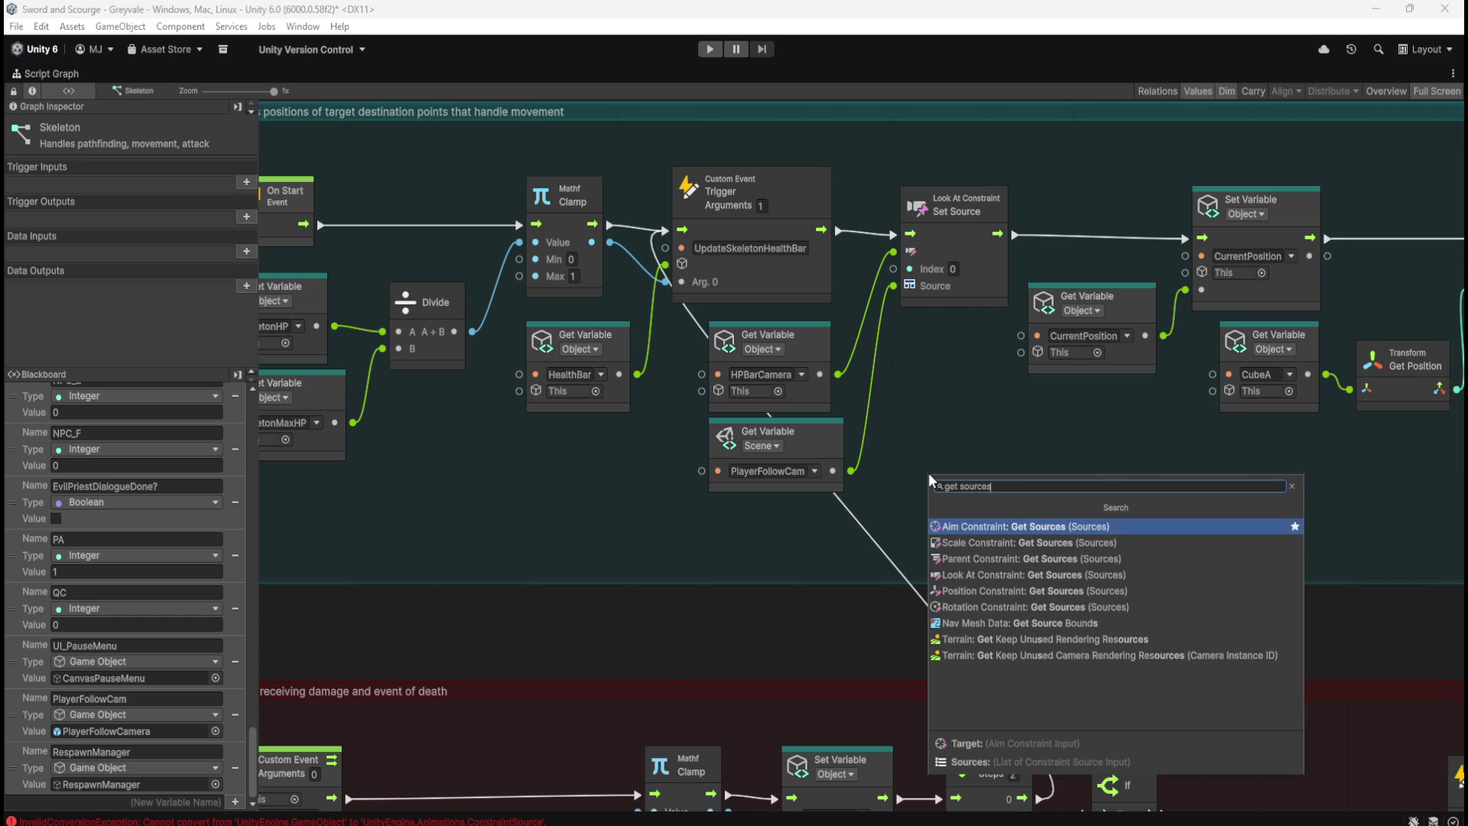
click(996, 575)
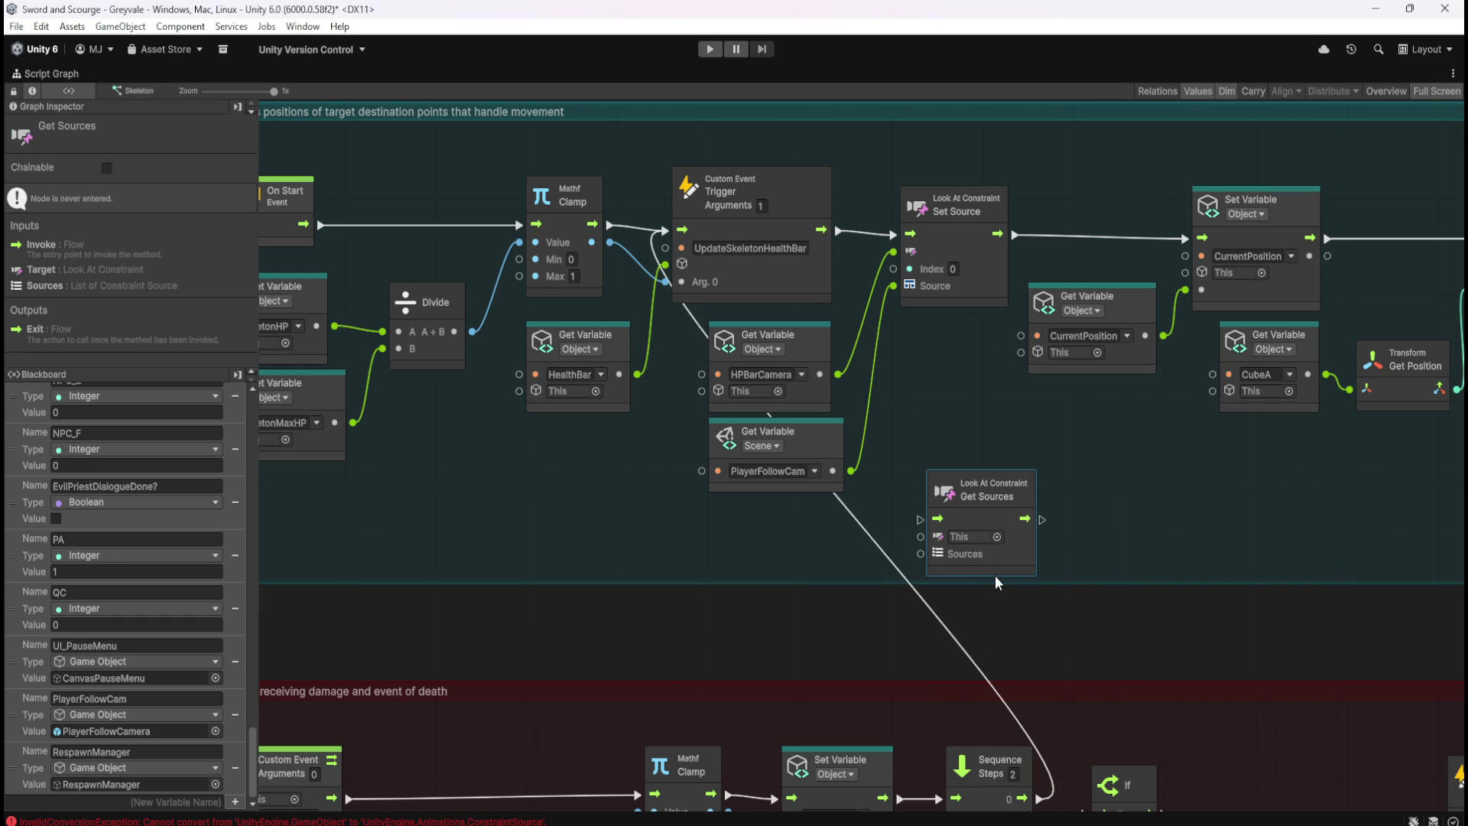
drag(1013, 559, 1012, 495)
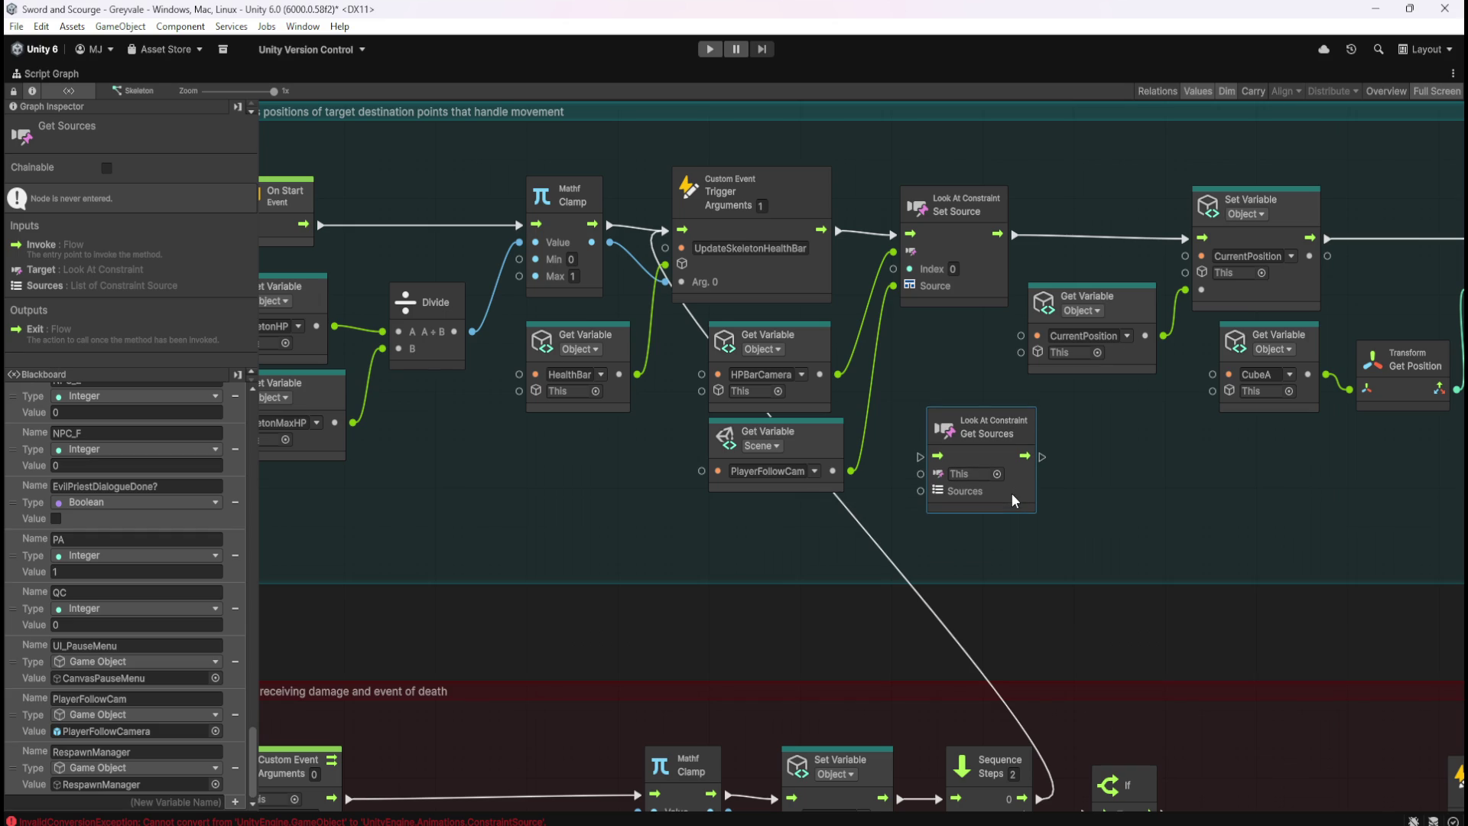
drag(922, 491, 888, 501)
drag(924, 494, 914, 501)
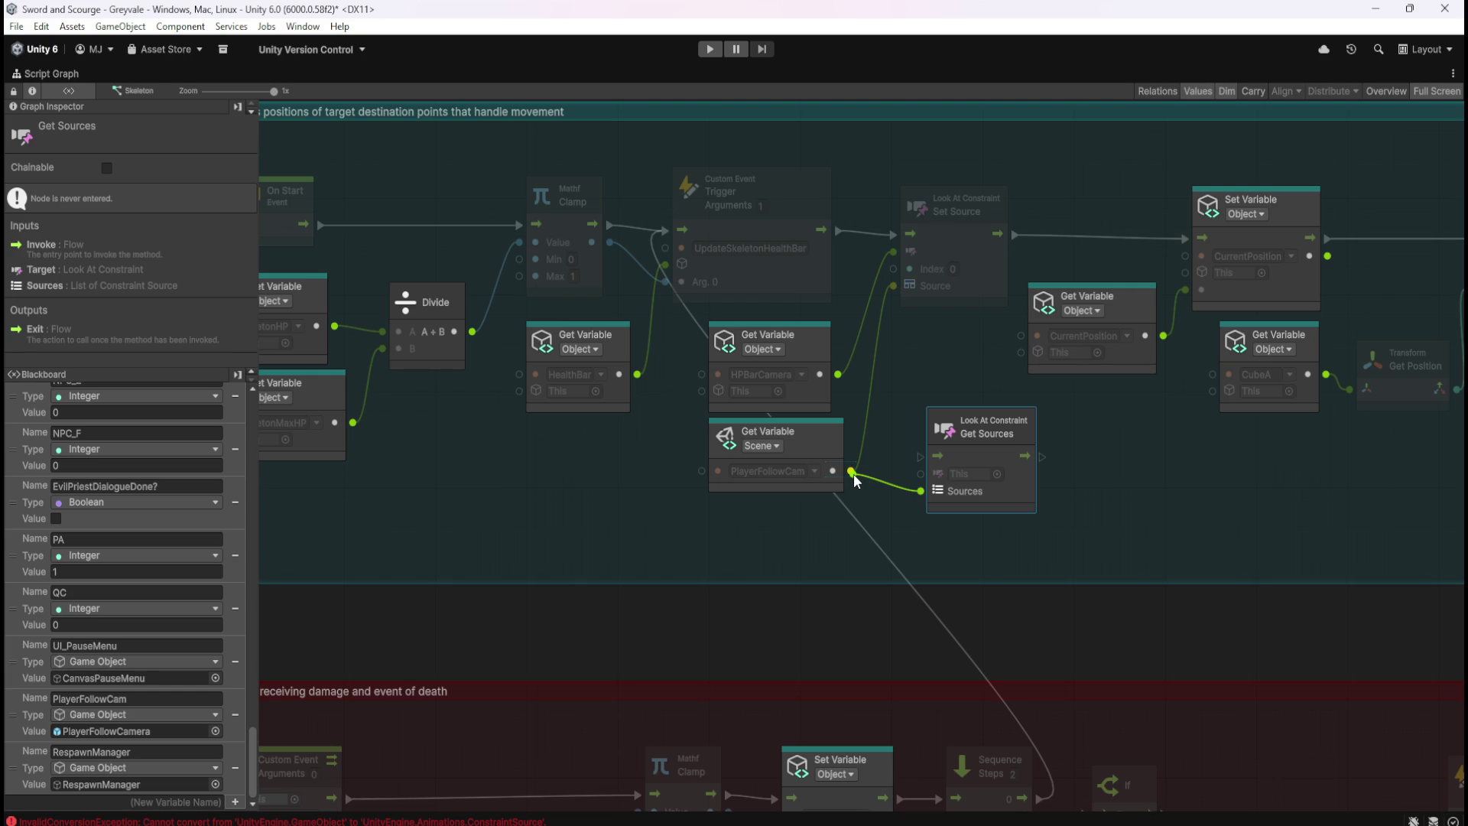
drag(854, 474, 854, 474)
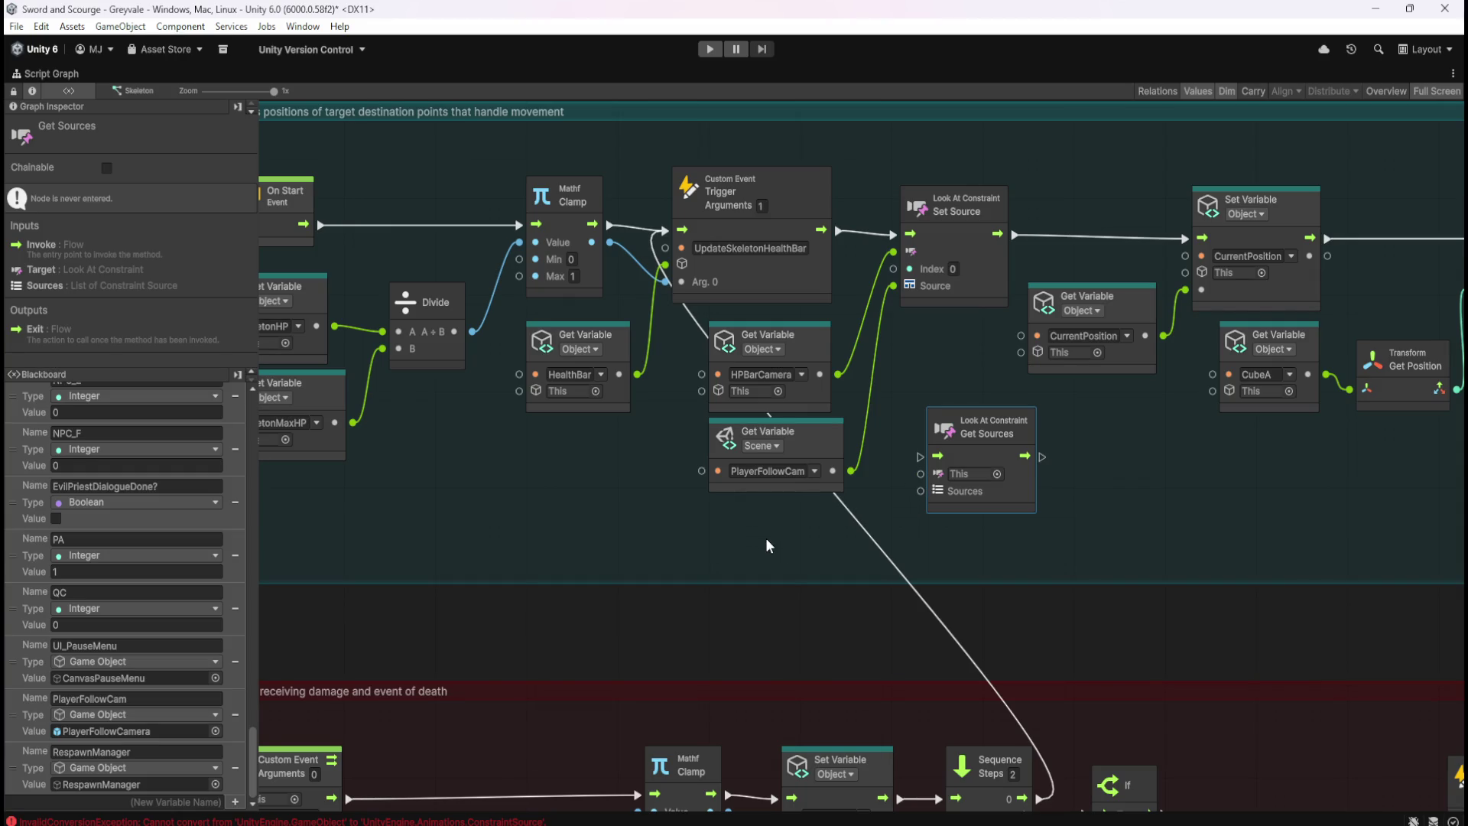
Check PlayerFollowCamera's camera settings, then reselect Skeleton and re-maximize its script graph
click(632, 523)
key(shift+space)
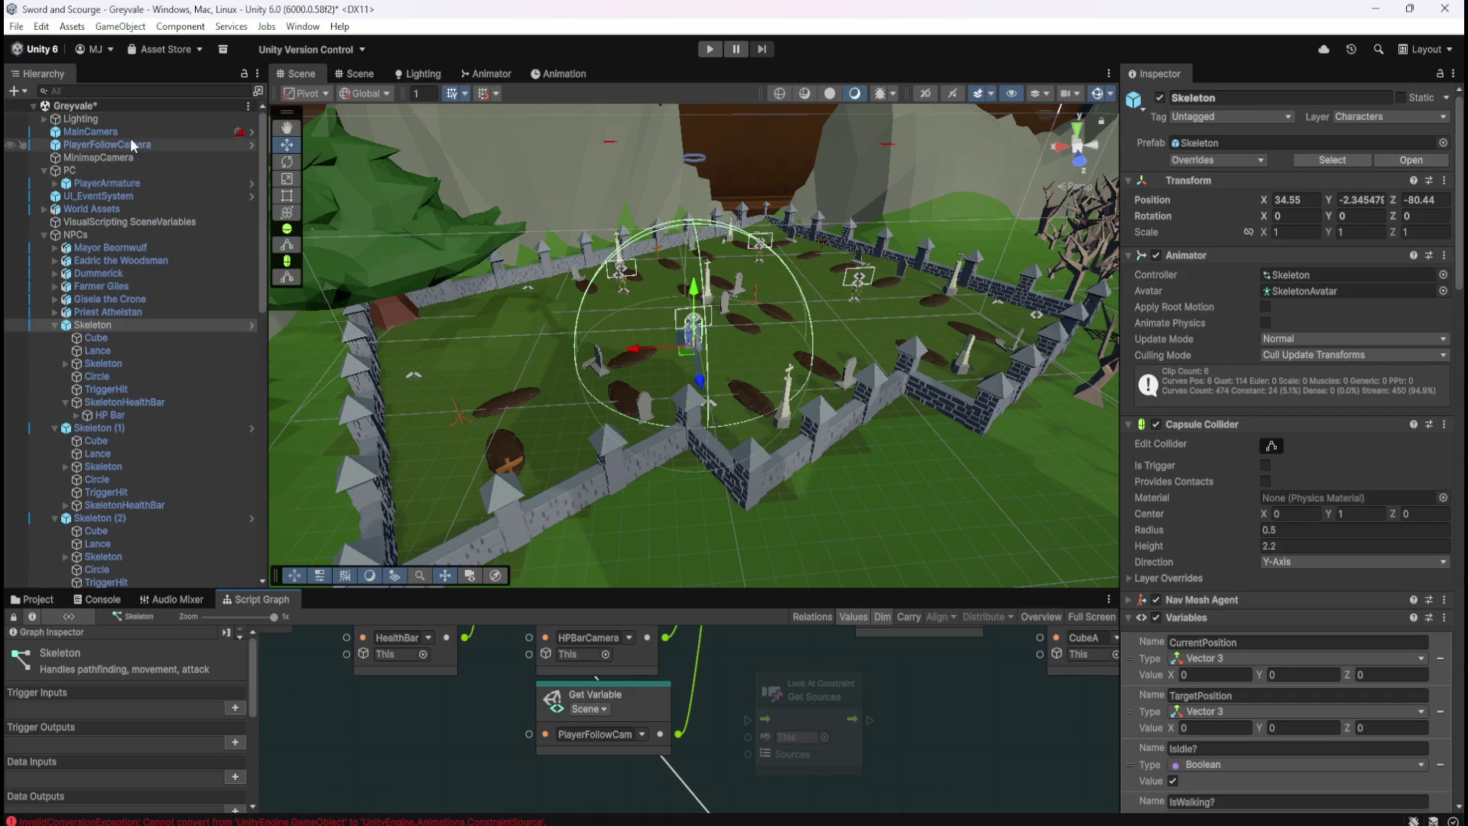
click(132, 145)
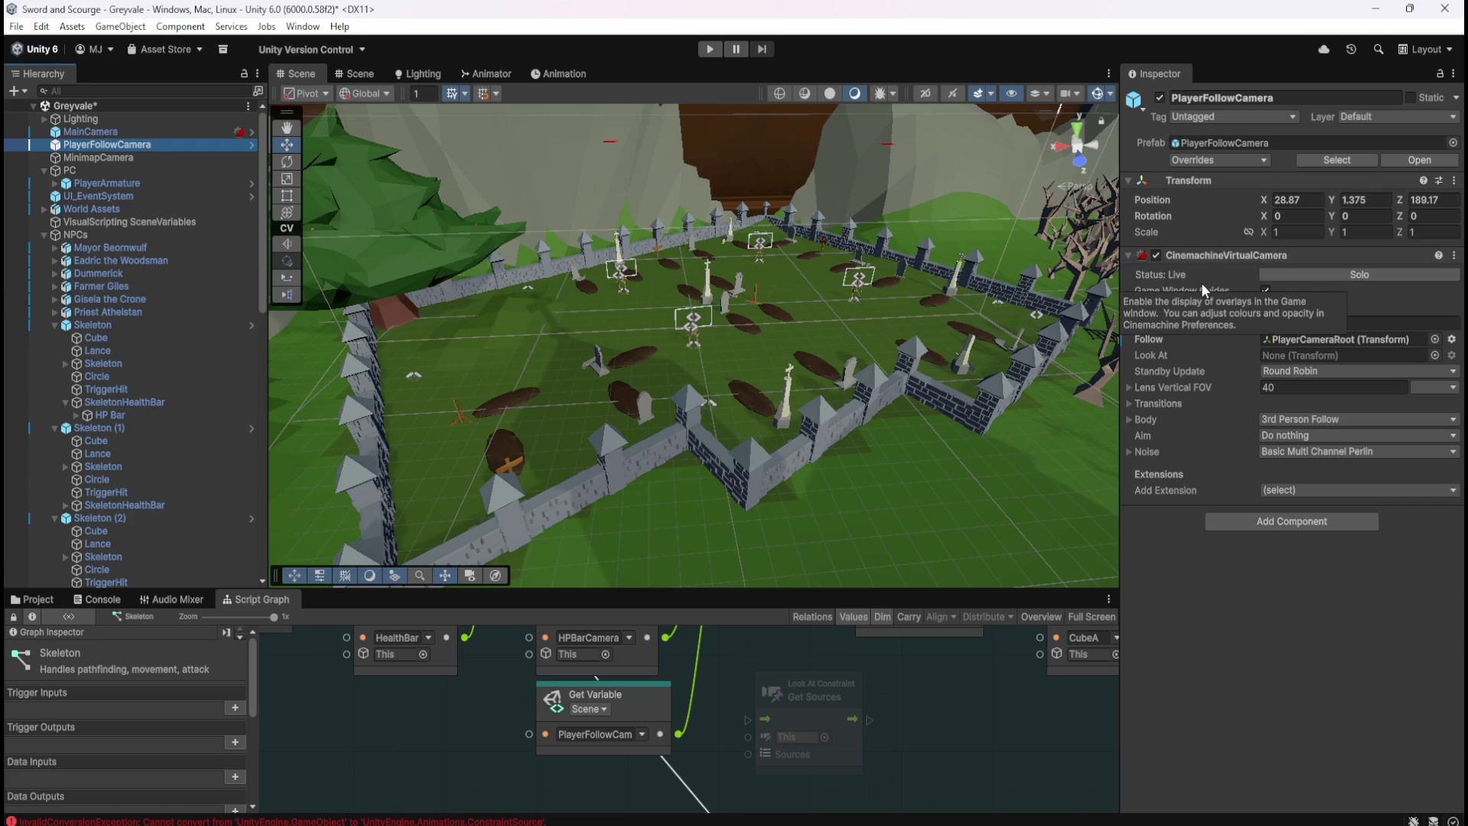
click(158, 134)
click(150, 145)
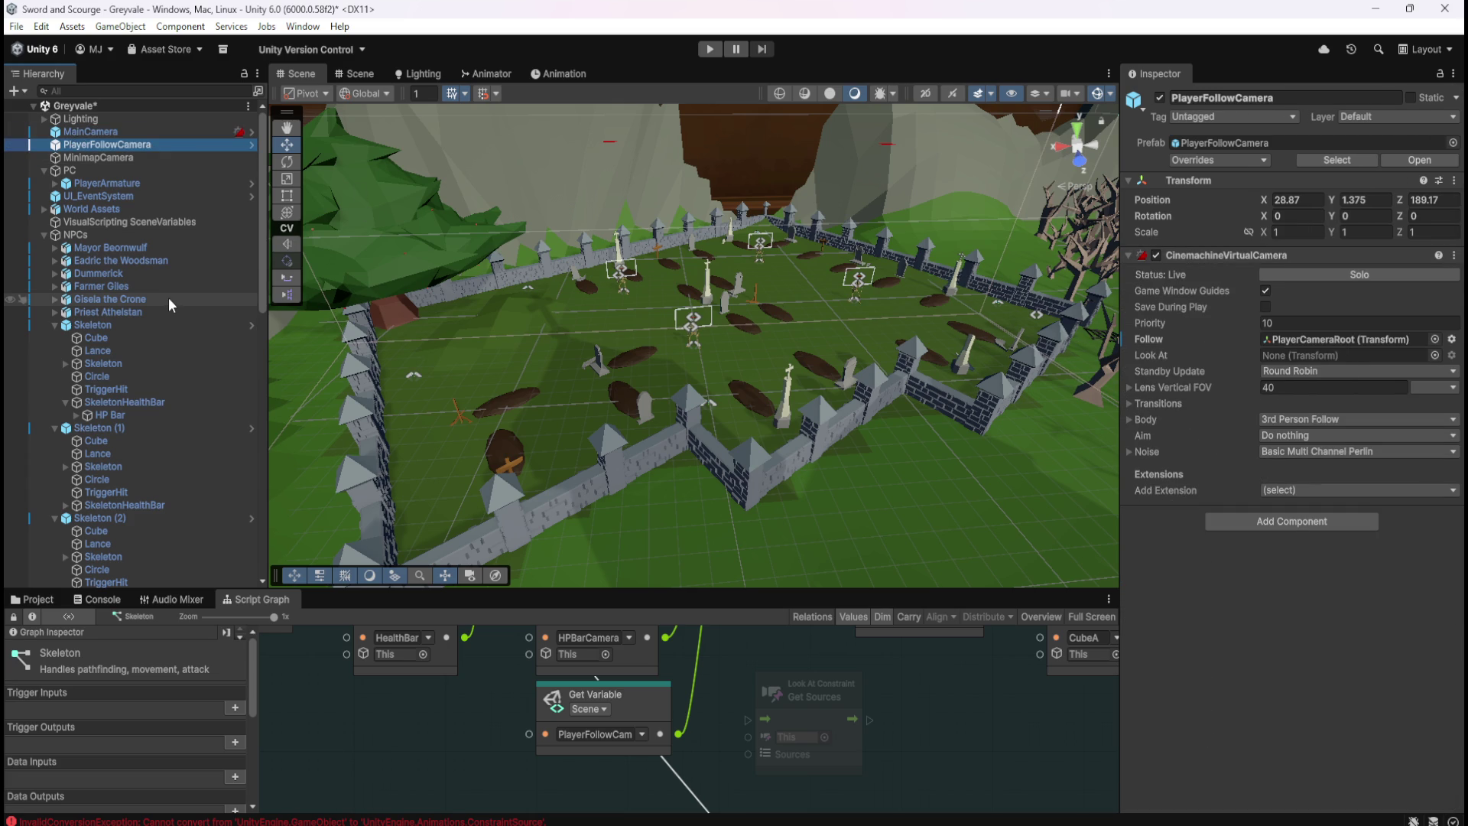
scroll(164, 445, down, 5)
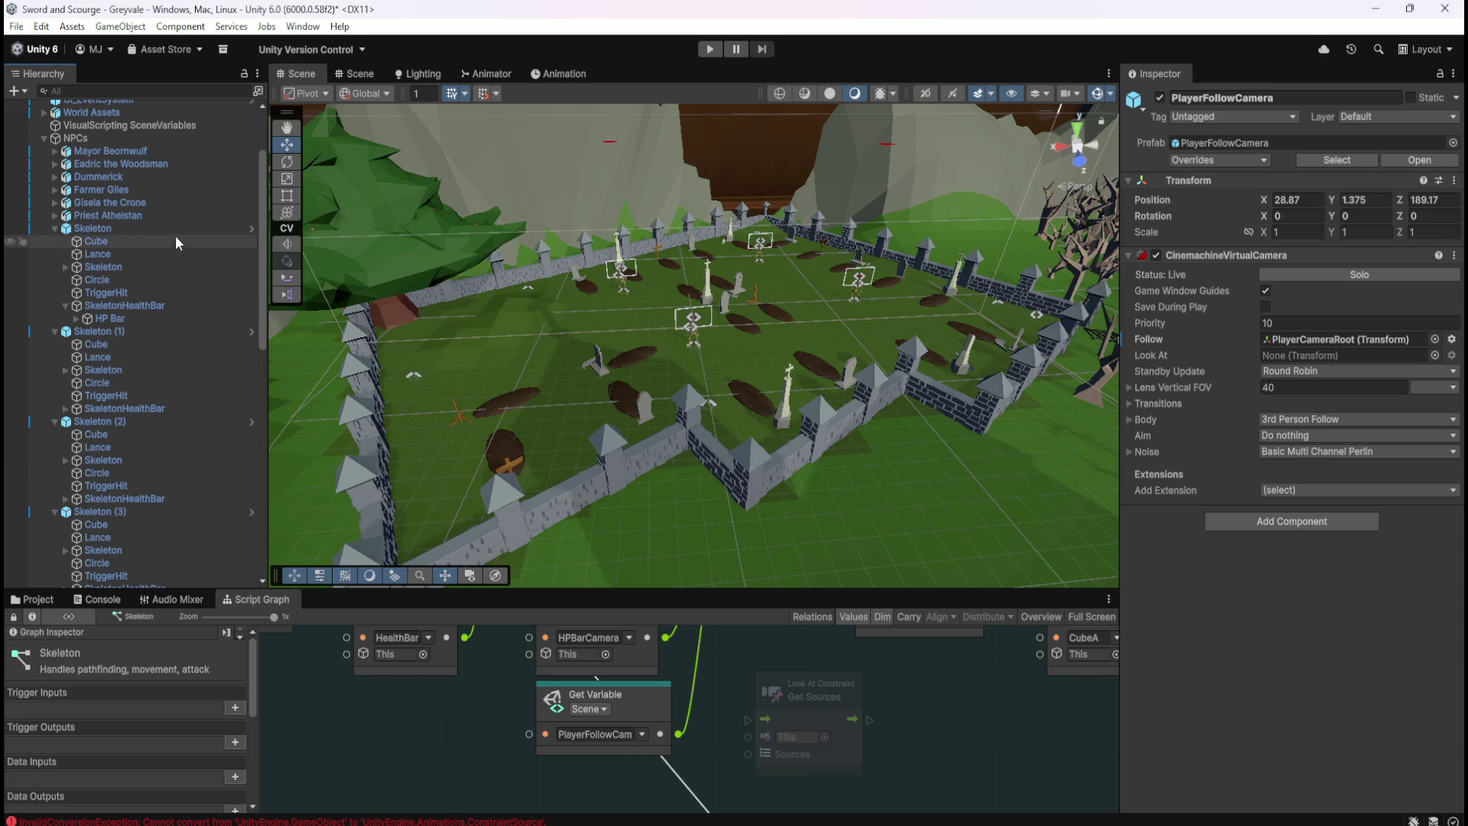
click(176, 230)
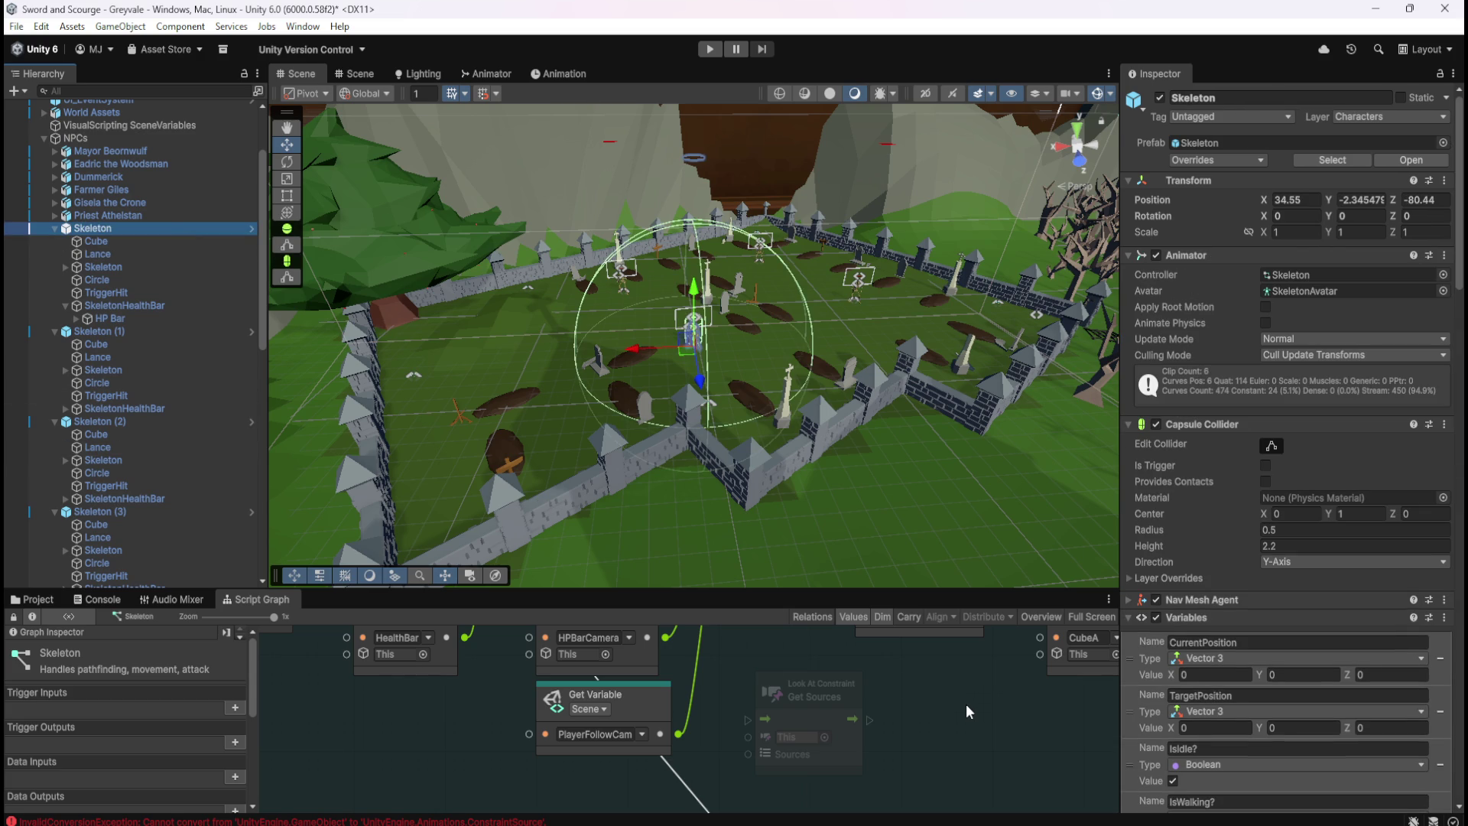
click(933, 752)
key(shift+space)
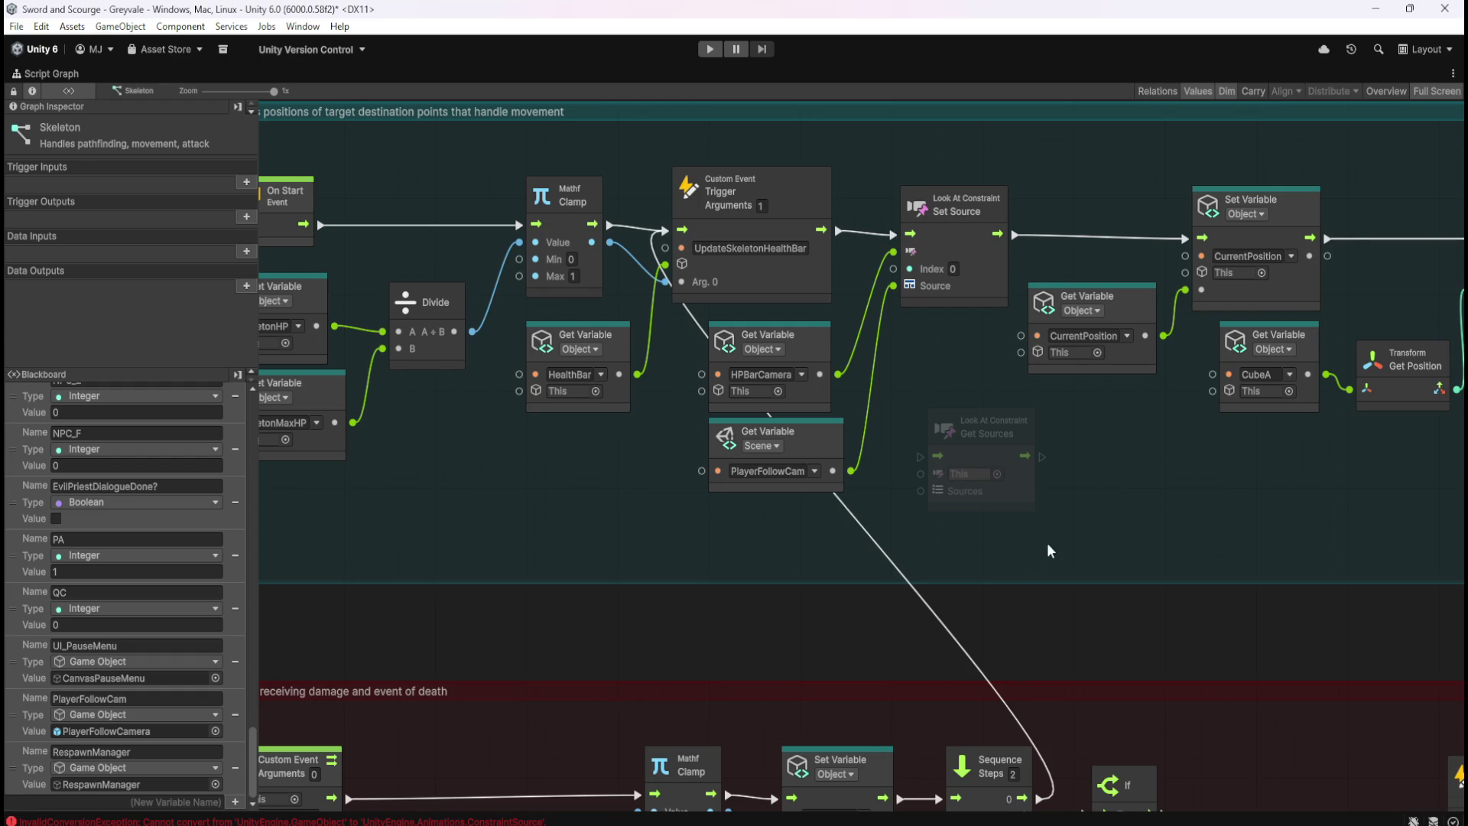
Replace the faded Get Sources node with a Look At Constraint Get Source node, Index 0
drag(1047, 524, 1012, 475)
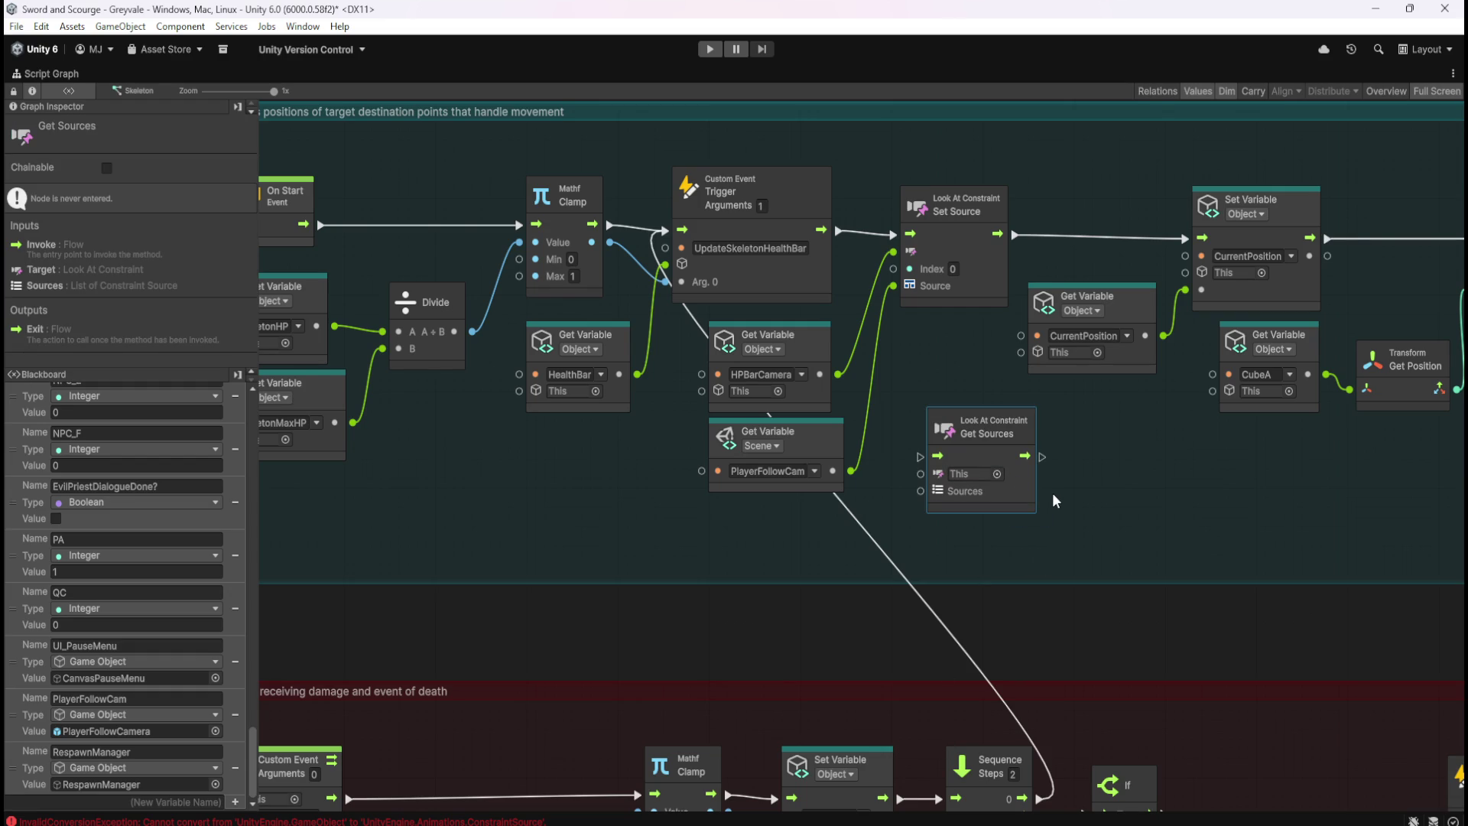
key(Delete)
right_click(1040, 468)
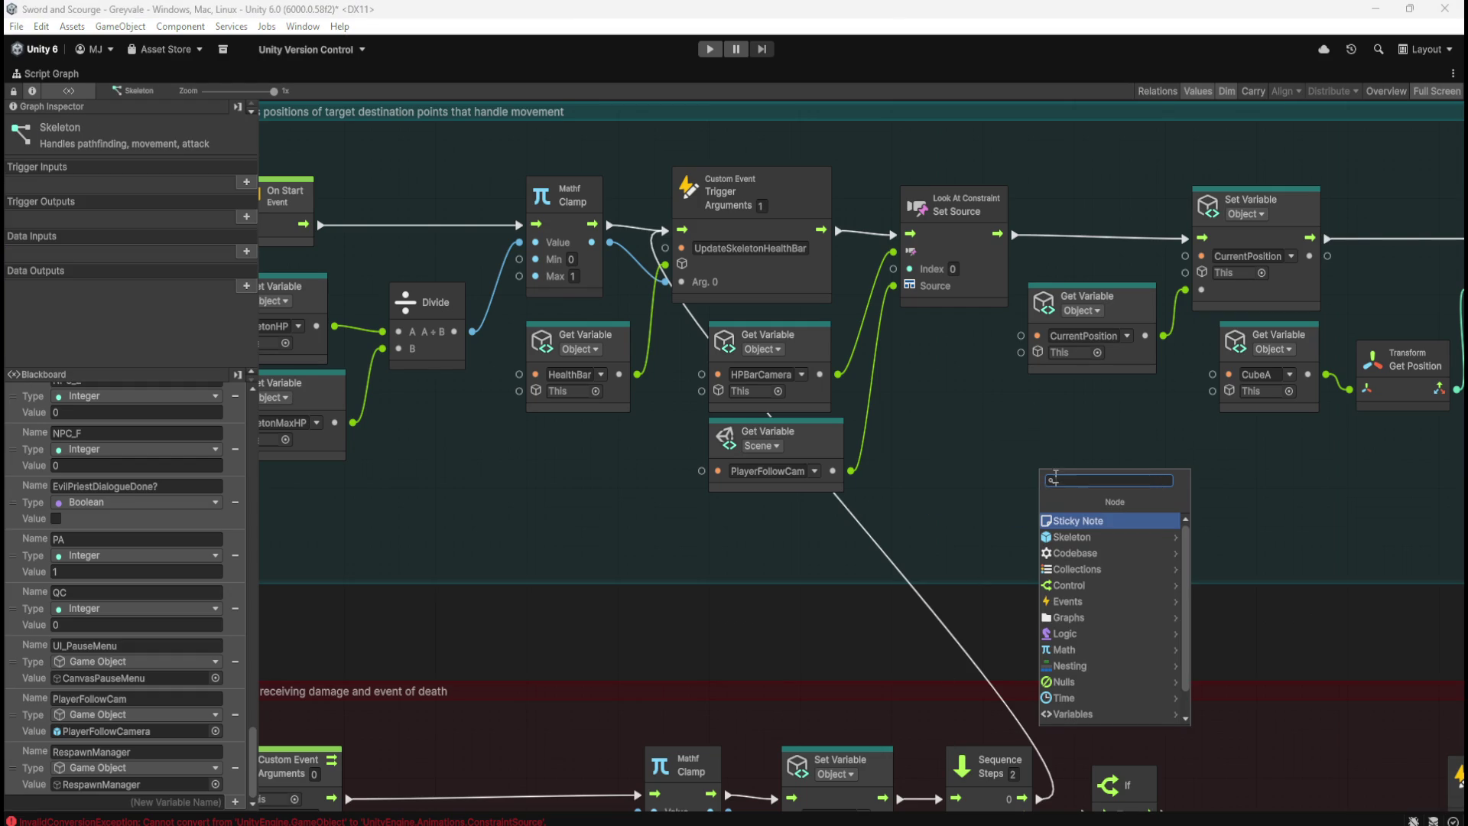
text(get source)
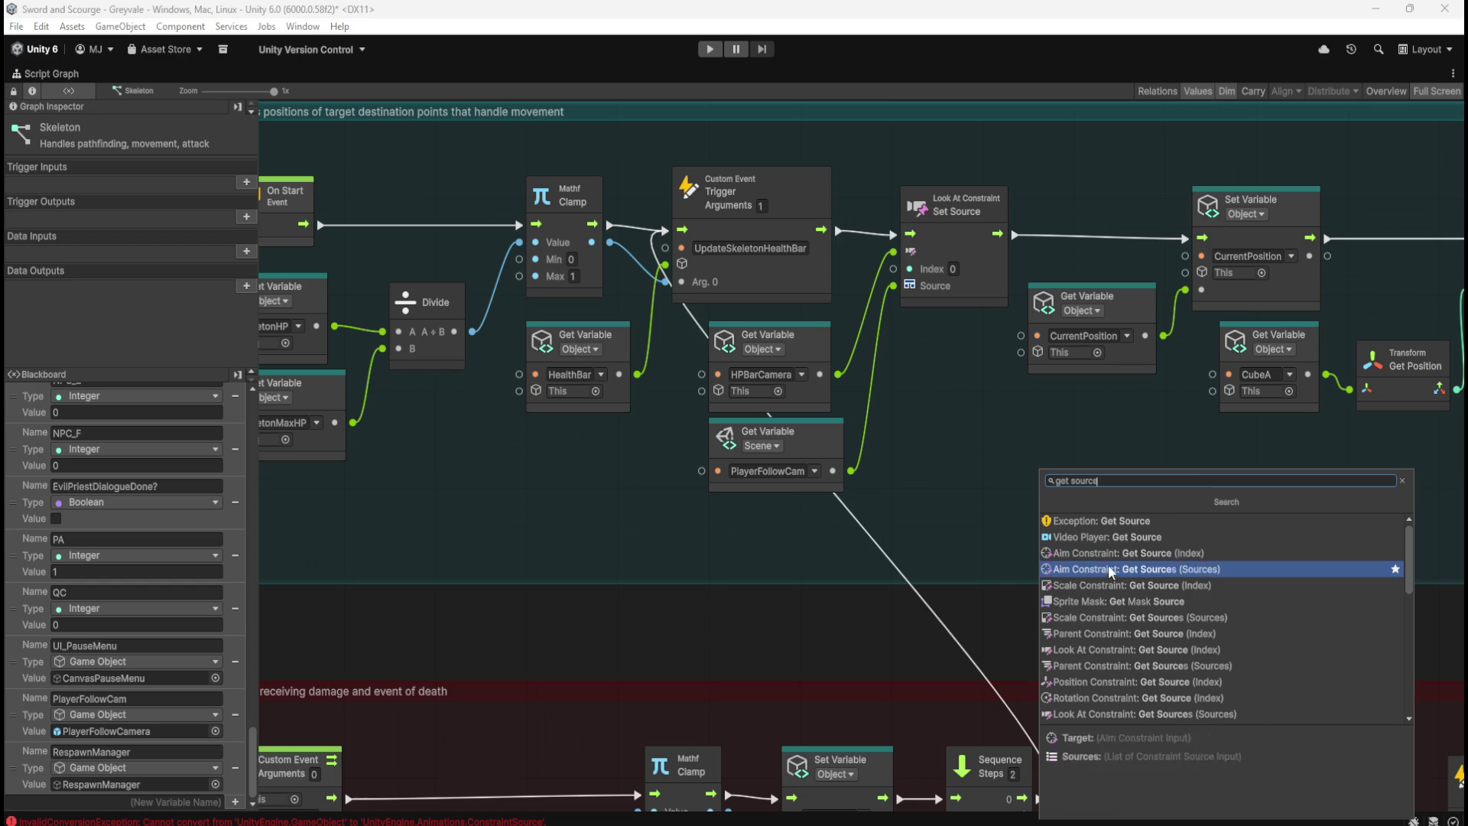
click(1135, 650)
drag(1119, 547, 1020, 489)
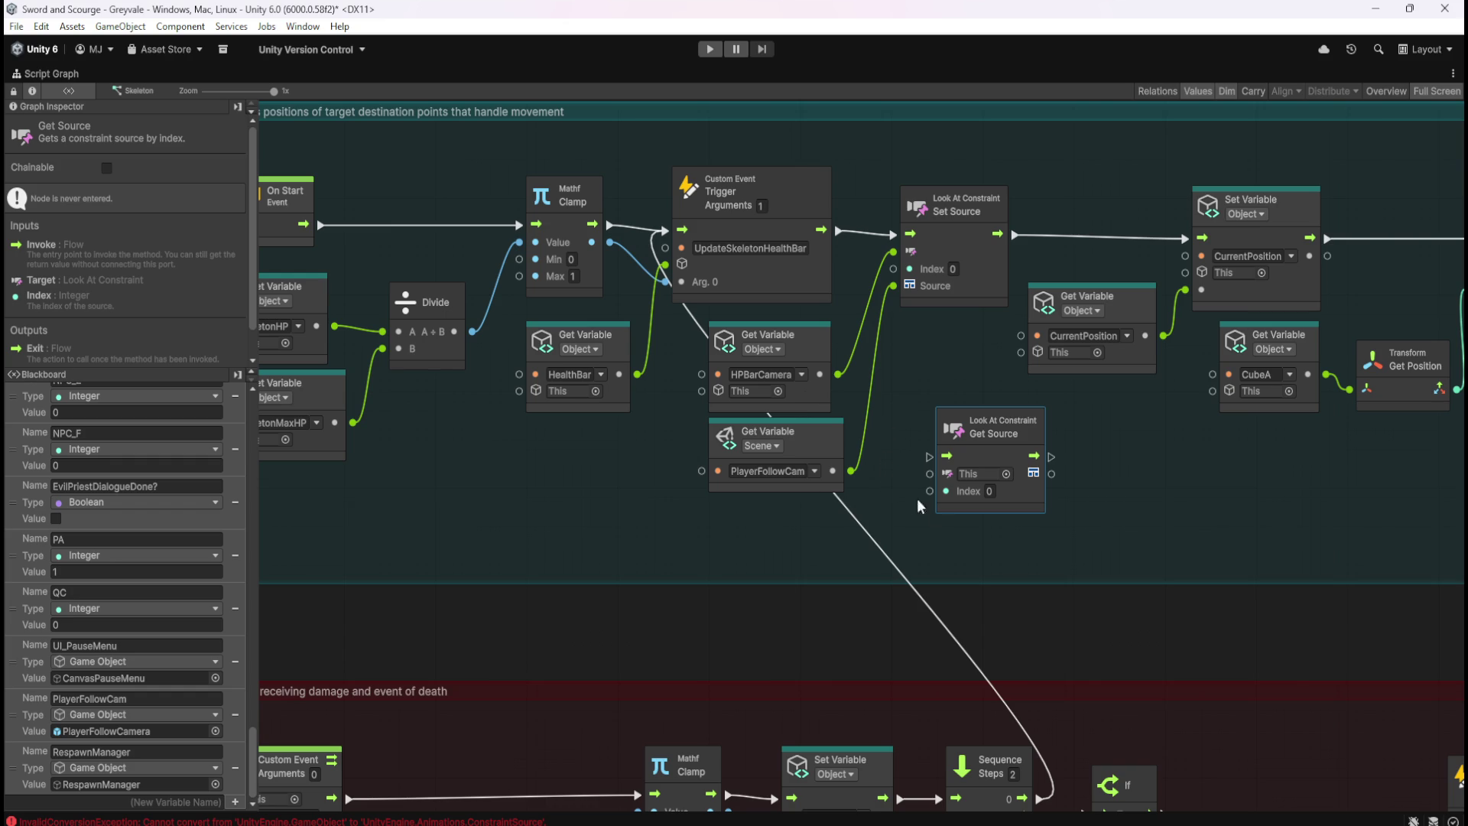
Check the PlayerFollowCam Get Variable node and return the script graph to the docked layout
click(1040, 548)
key(shift+space)
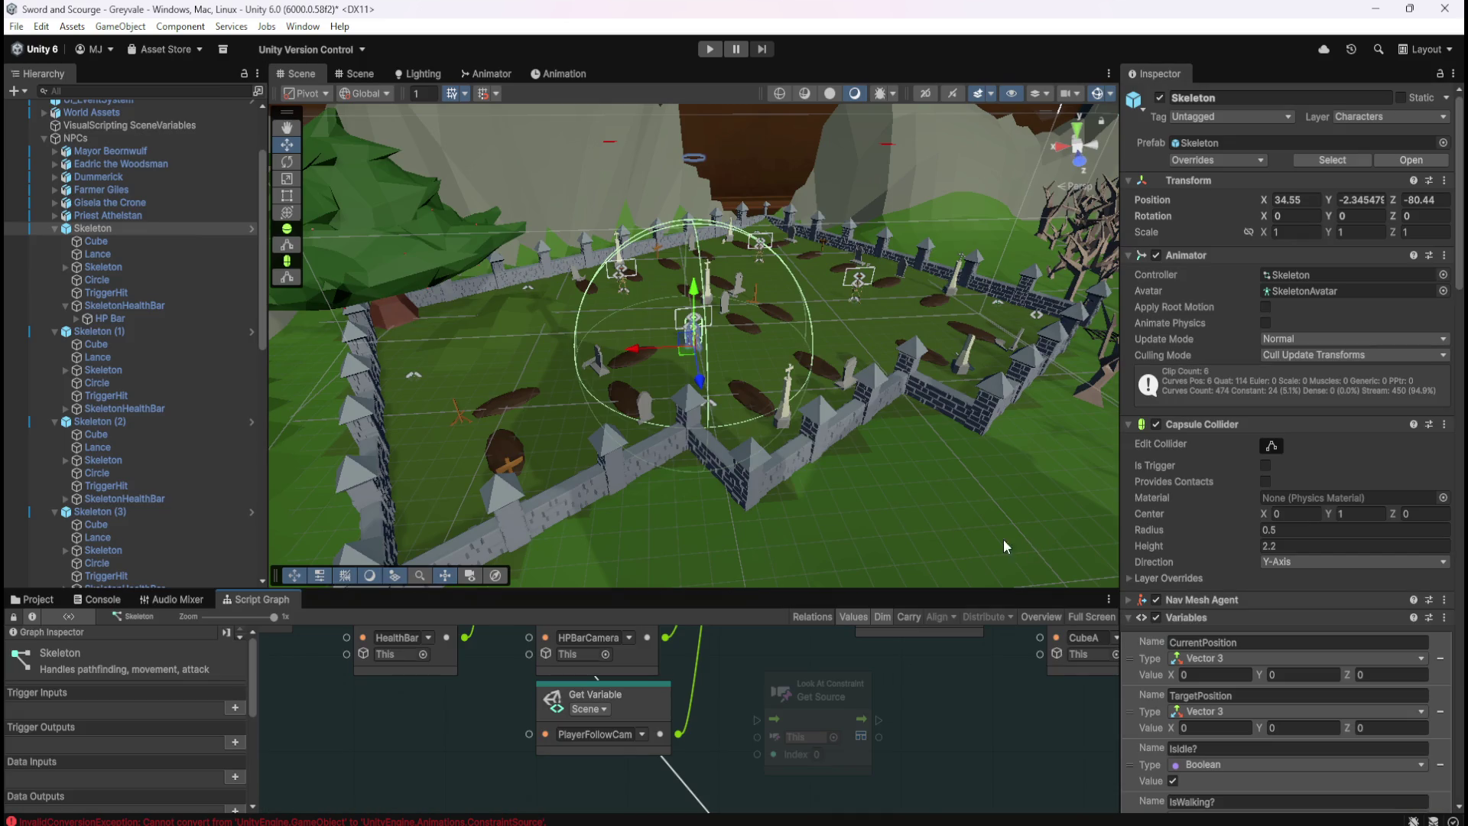
key(shift+space)
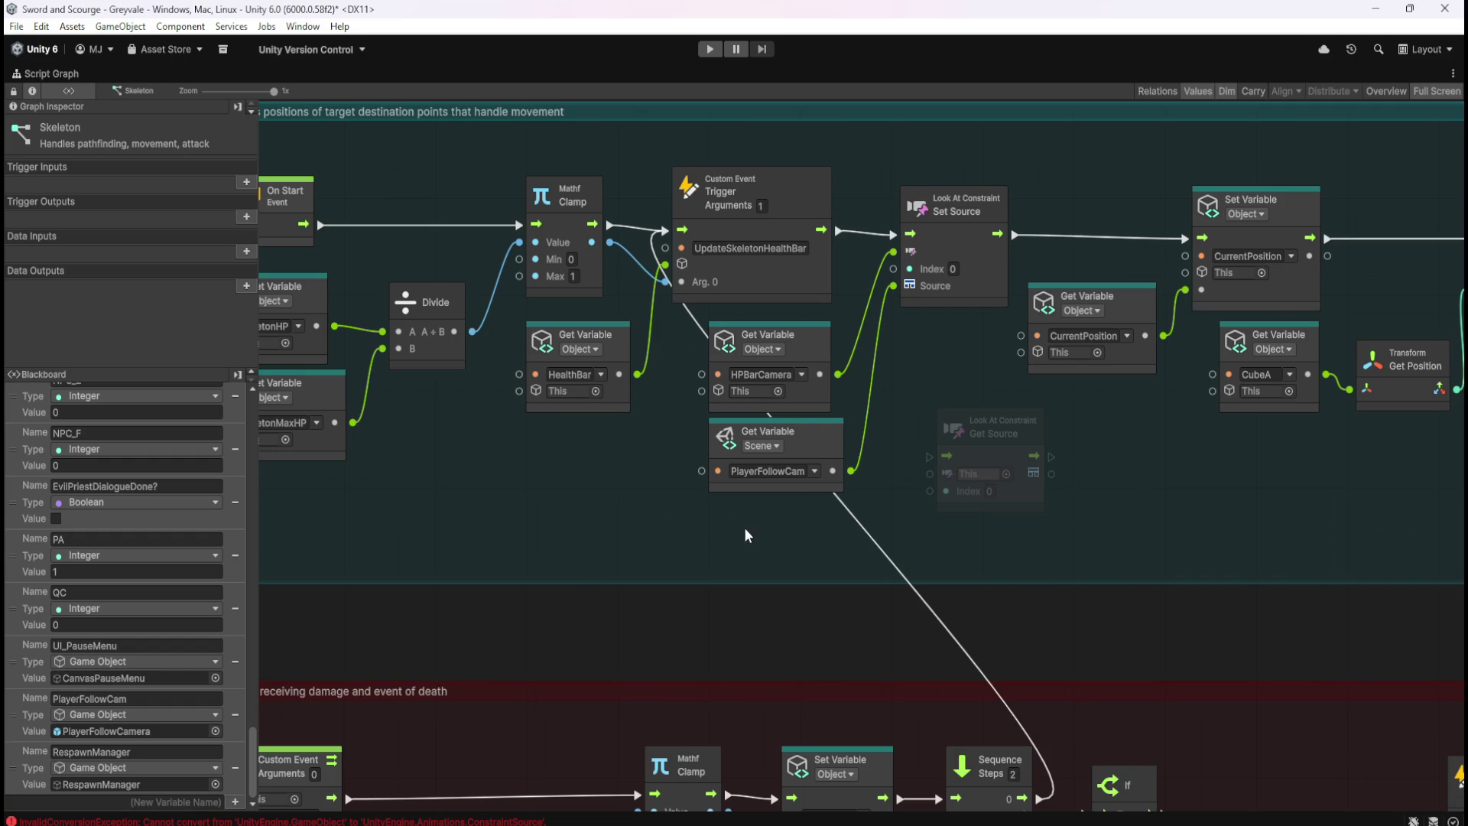
click(814, 442)
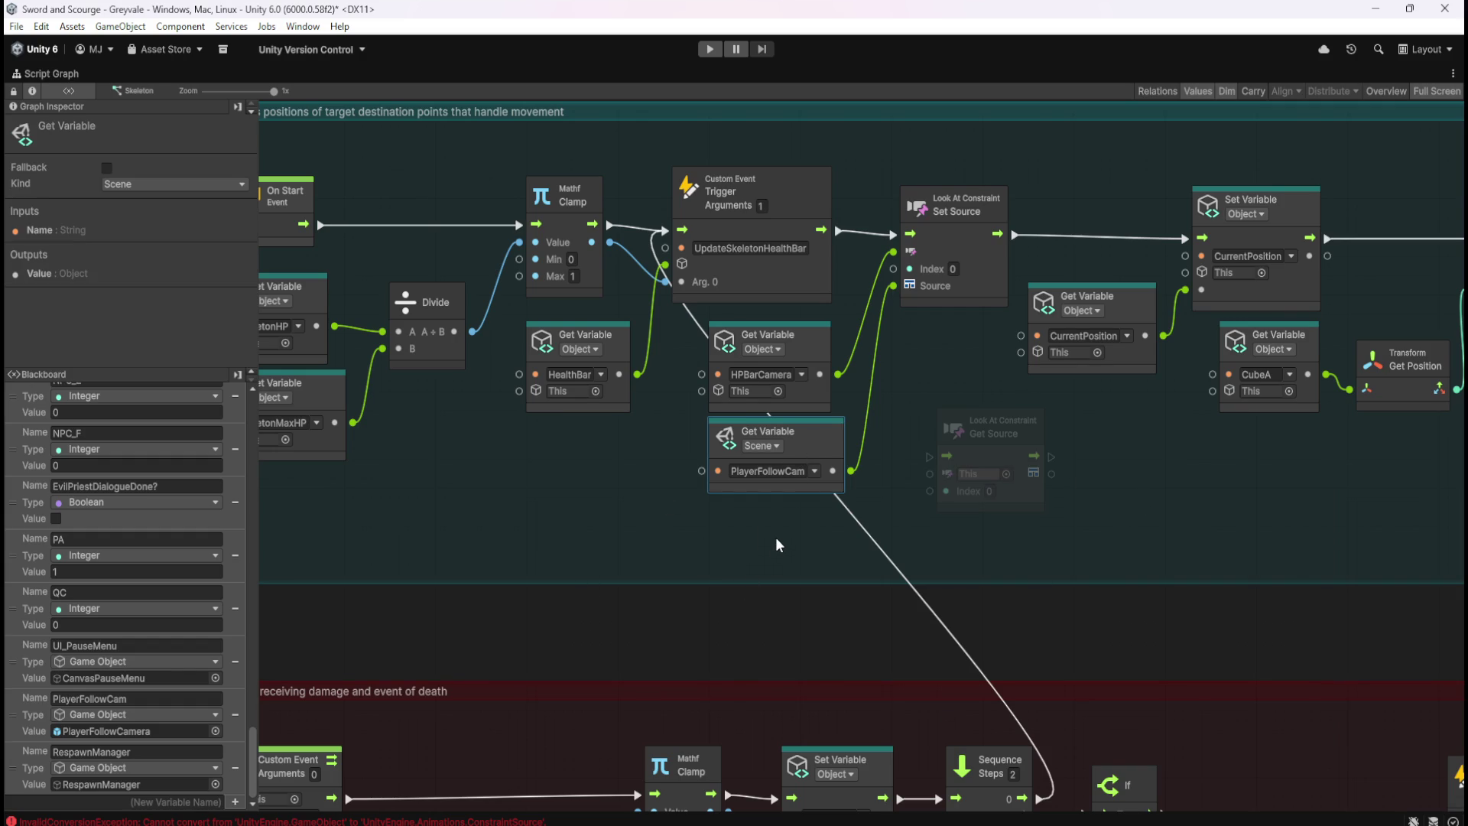
click(775, 537)
key(shift+space)
Inspect PlayerFollowCamera, then FollowCamREF's Look At Constraint sourcing PlayerFollowCamera
click(157, 146)
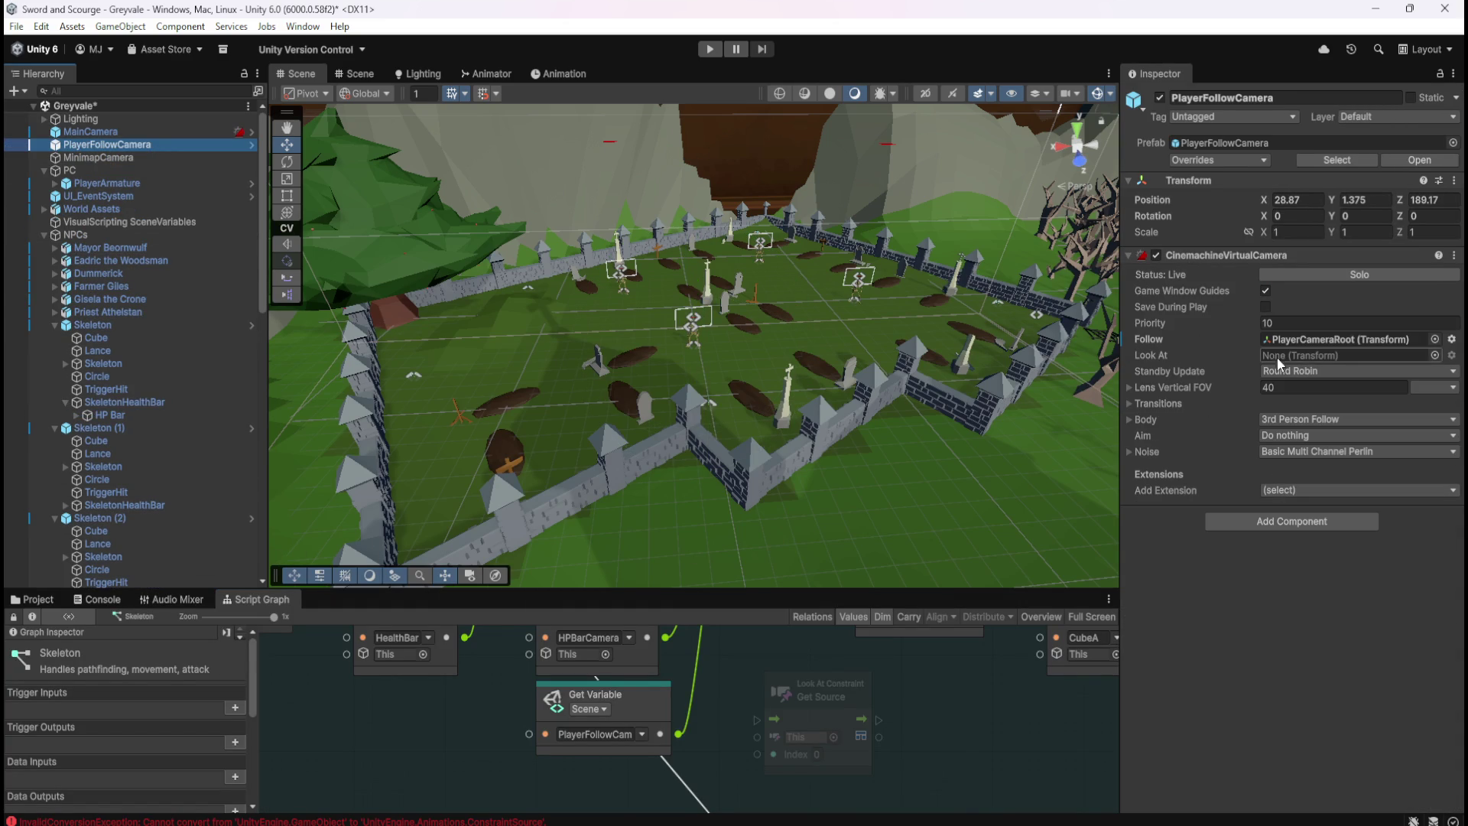
mouse_move(1198, 325)
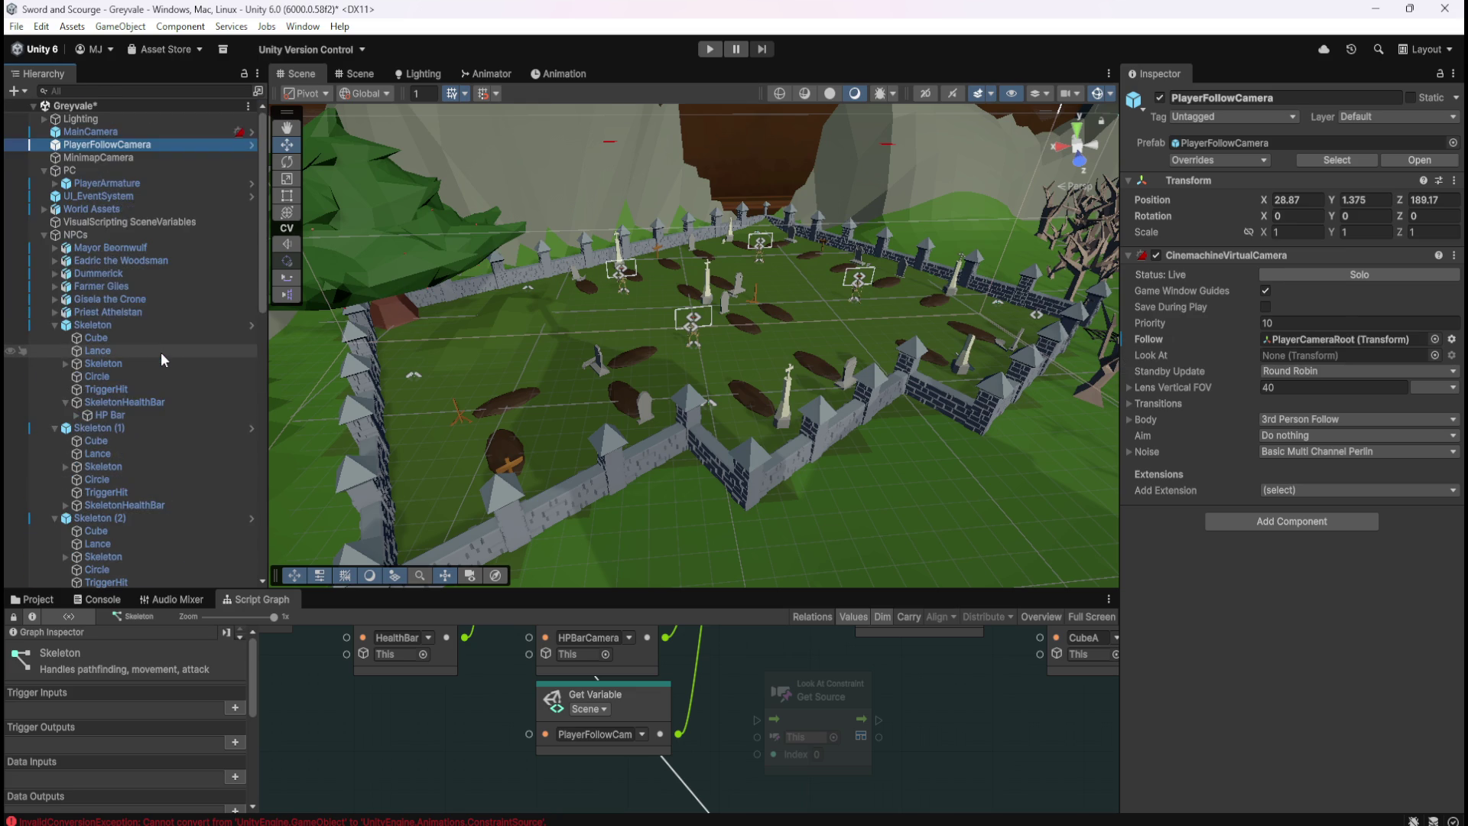
scroll(161, 352, down, 15)
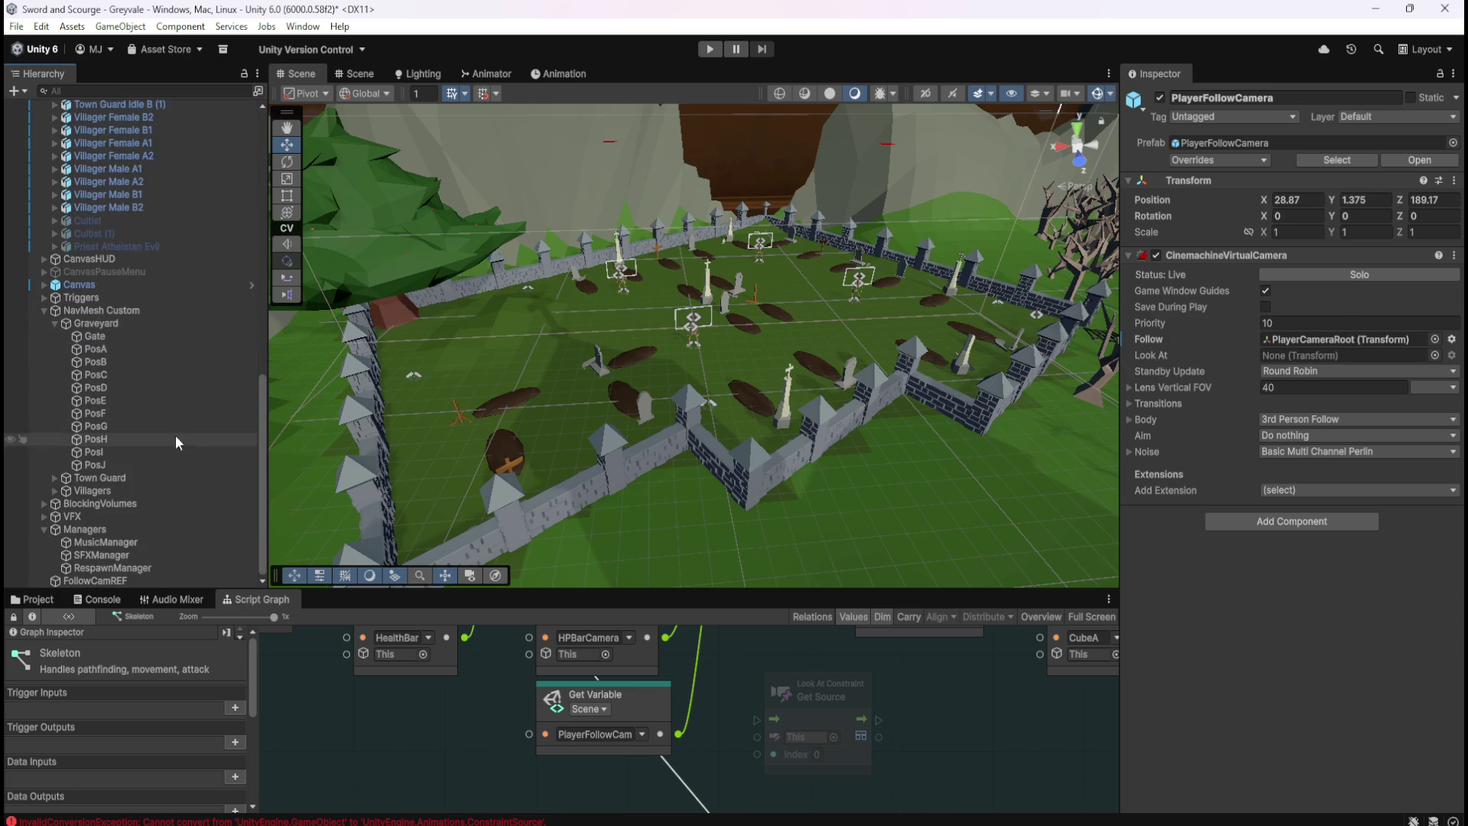
click(131, 581)
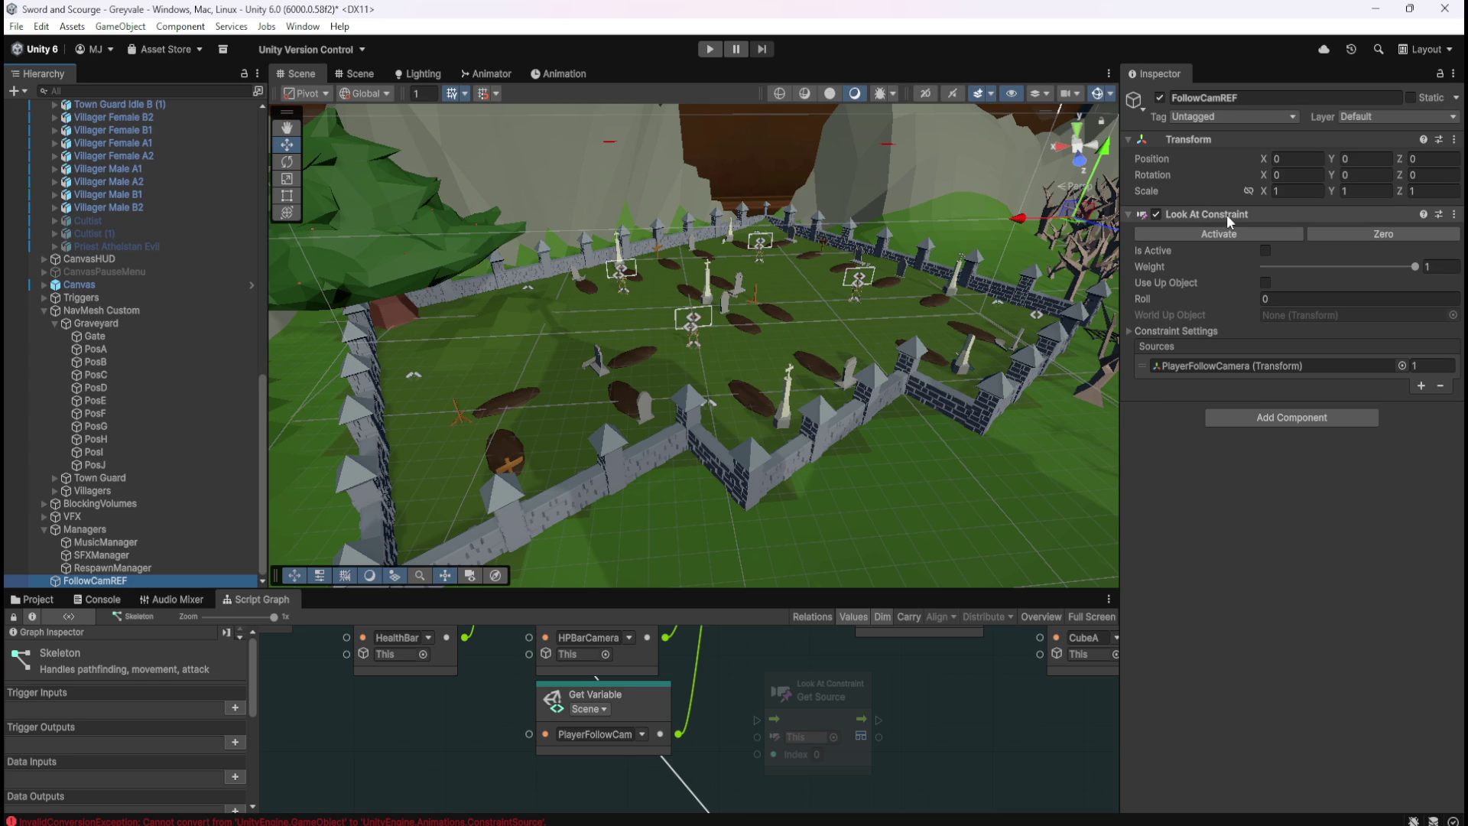
Reselect FollowCamREF after a first rename attempt that leaves the name unchanged
click(107, 570)
click(99, 582)
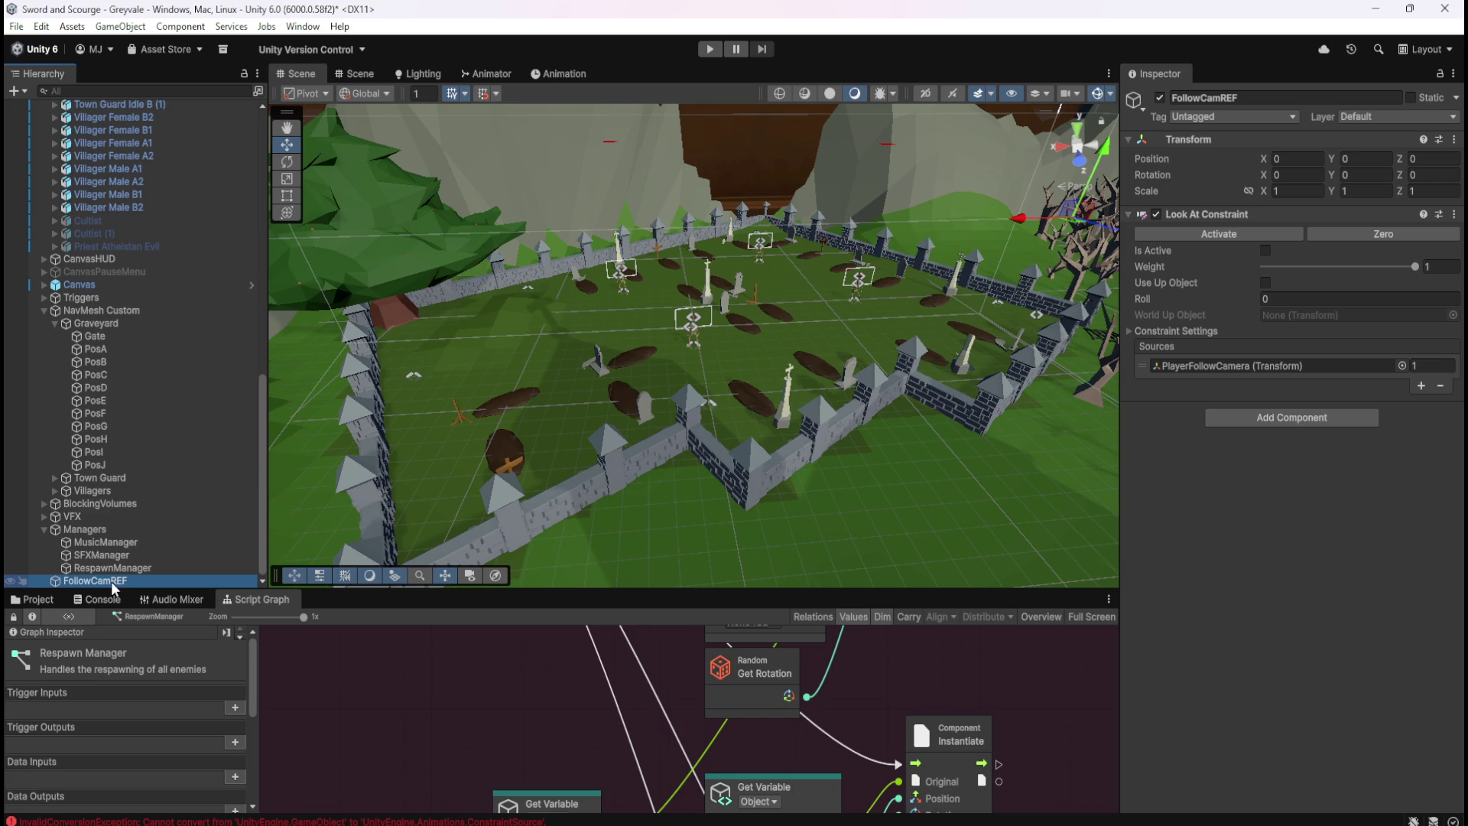
click(111, 581)
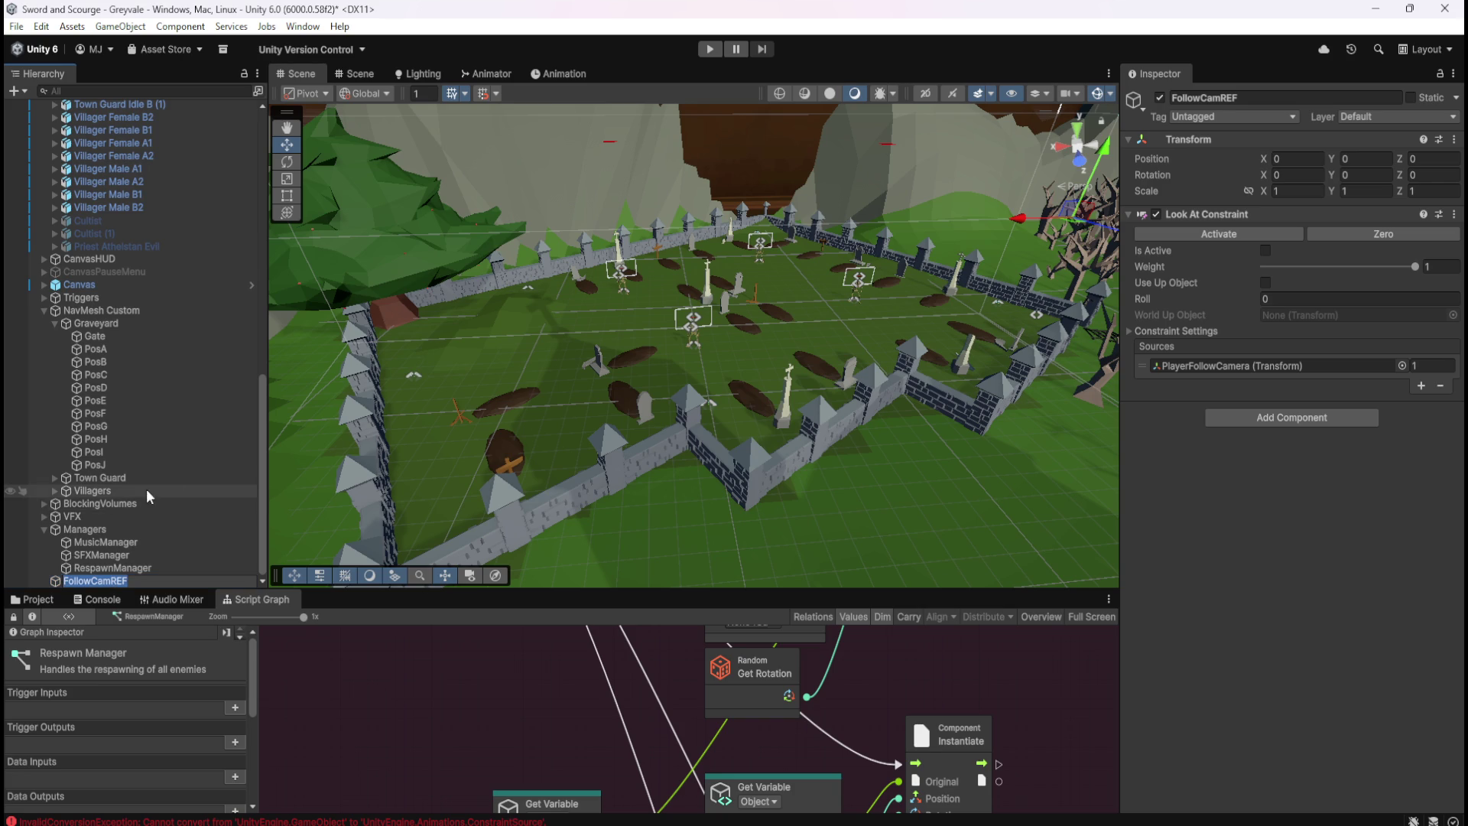
key(Return)
mouse_move(263, 452)
mouse_down()
mouse_move(279, 174)
mouse_move(314, 466)
mouse_up()
click(122, 568)
click(127, 582)
Rename FollowCamREF to FollowCamSource by replacing the REF suffix
key(F2)
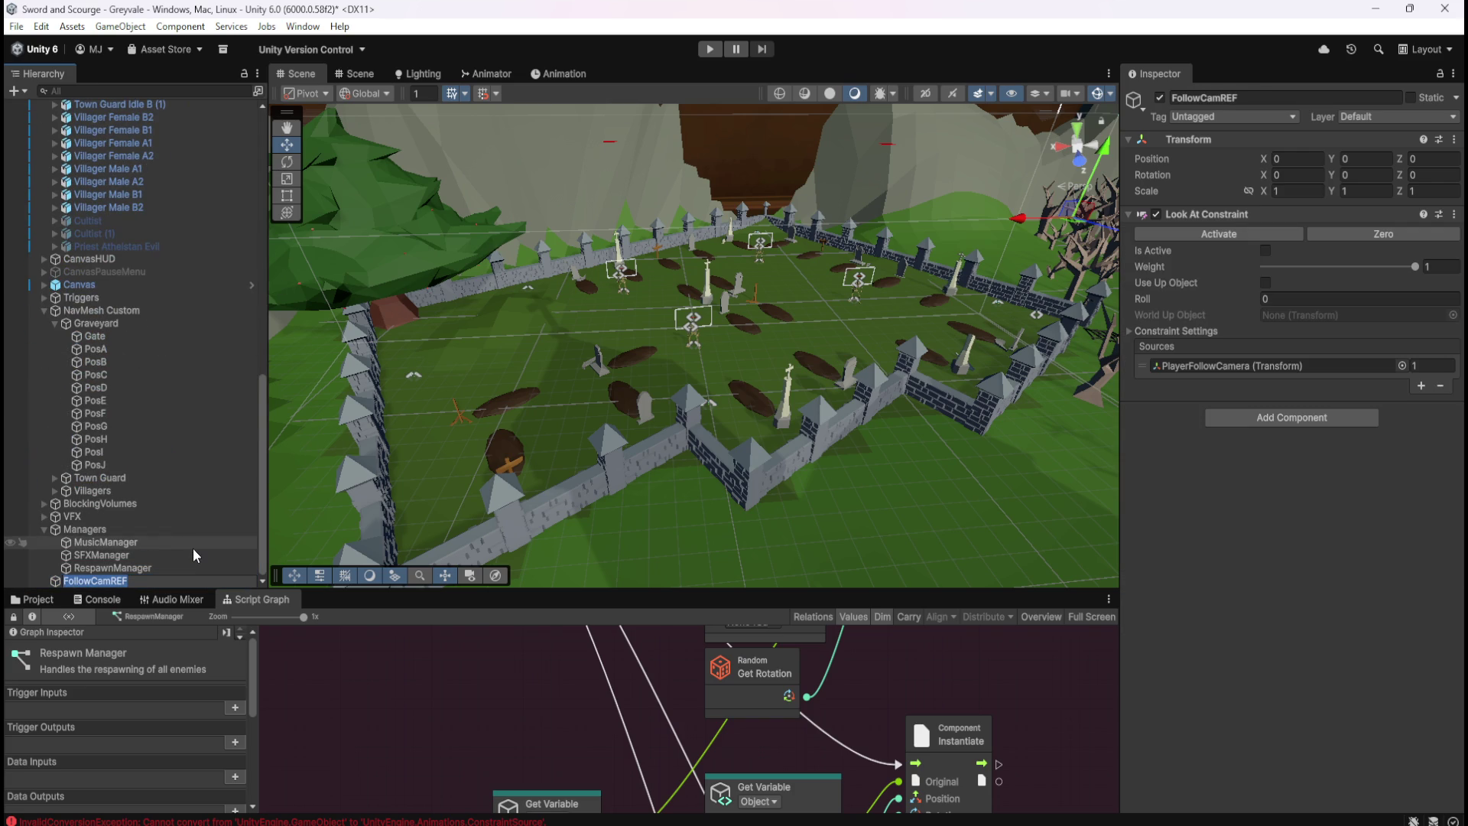
click(163, 568)
click(102, 580)
key(F2)
click(163, 586)
key(BackSpace)
key(BackSpace)
key(BackSpace)
text(Source)
key(Return)
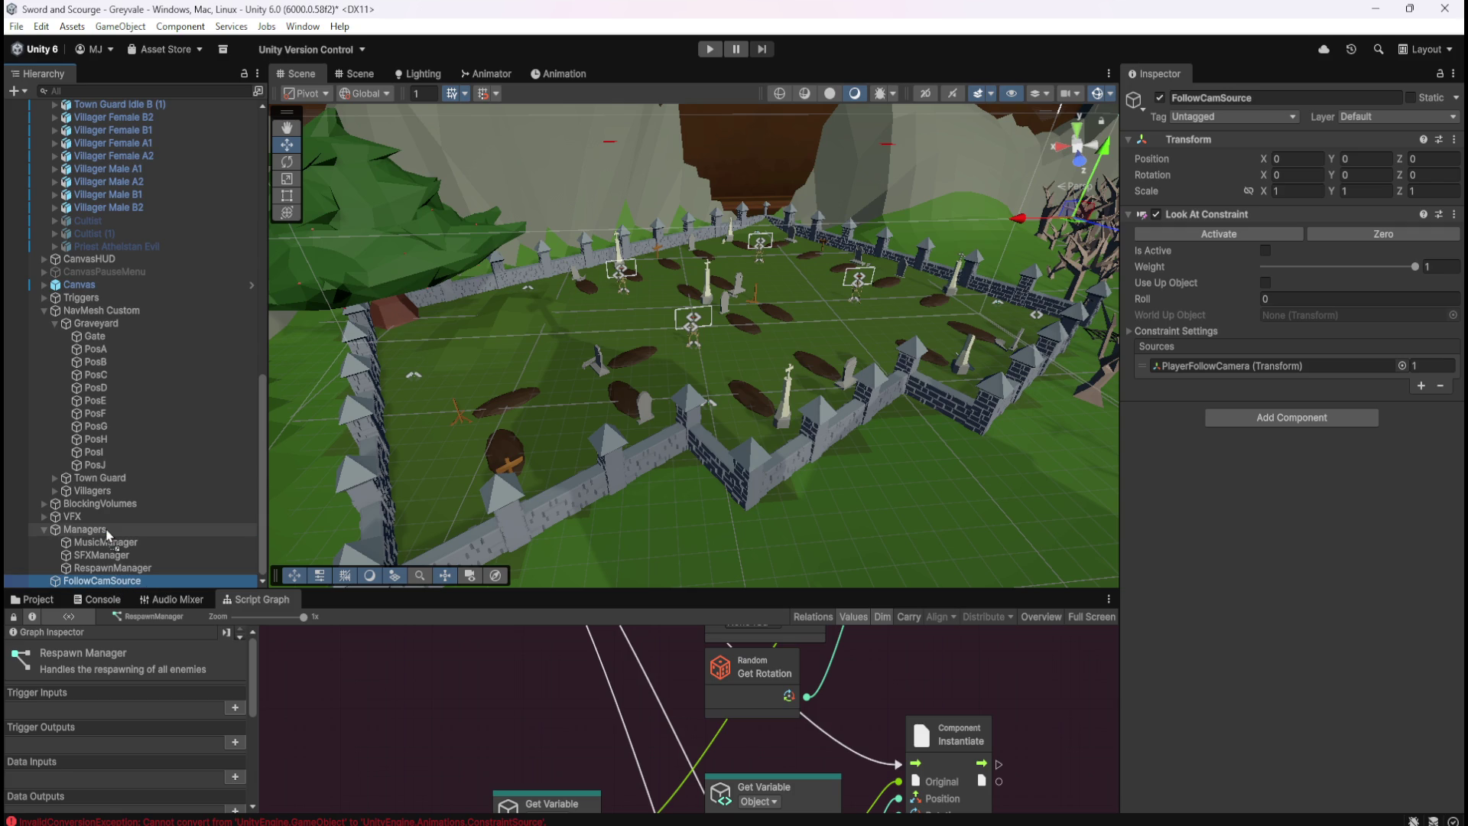
Reselect FollowCamSource, then select Skeleton and maximize its script graph
click(124, 567)
click(122, 581)
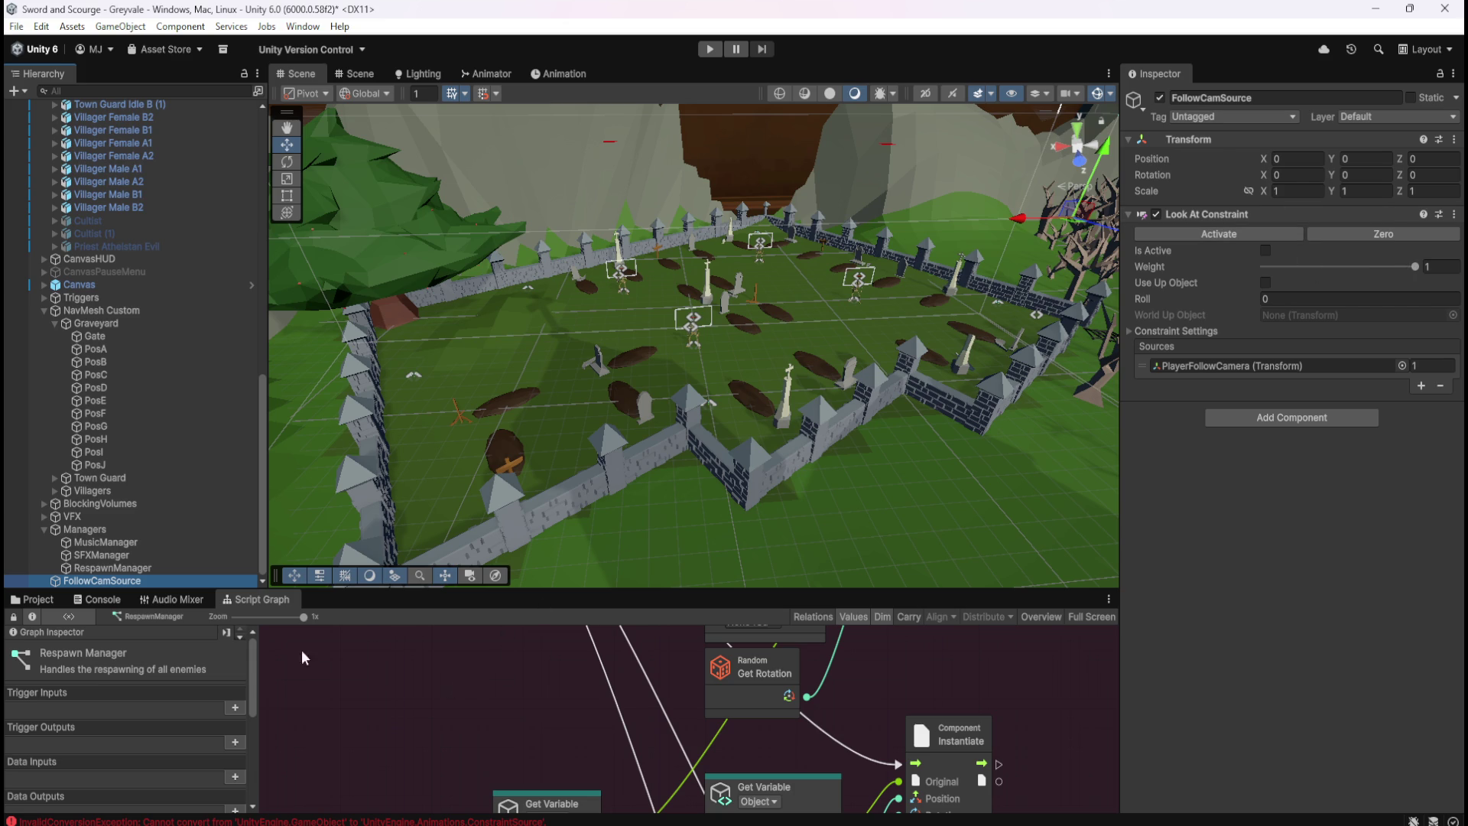
click(149, 566)
click(142, 580)
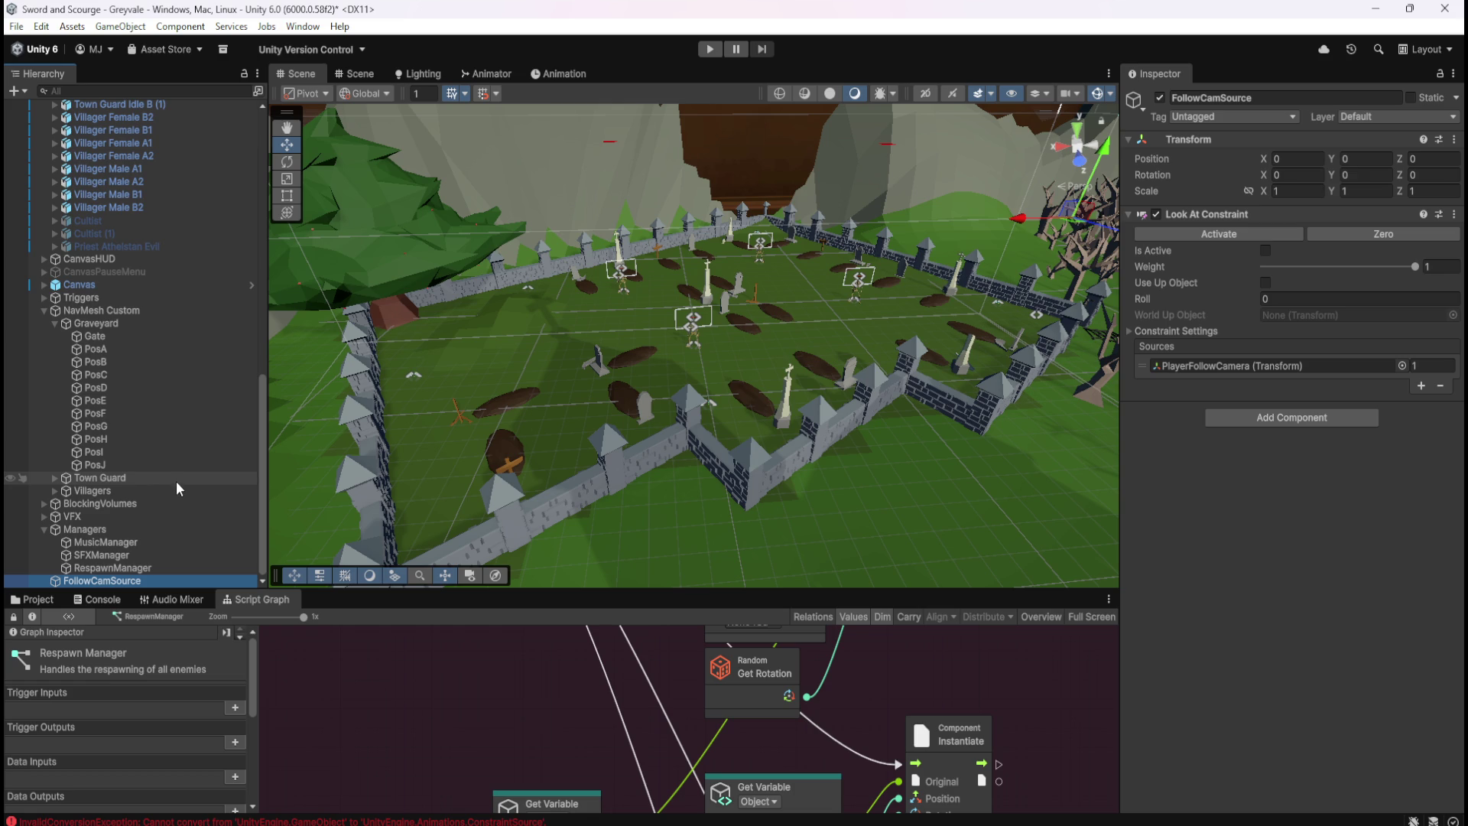
scroll(185, 490, up, 10)
scroll(185, 474, up, 3)
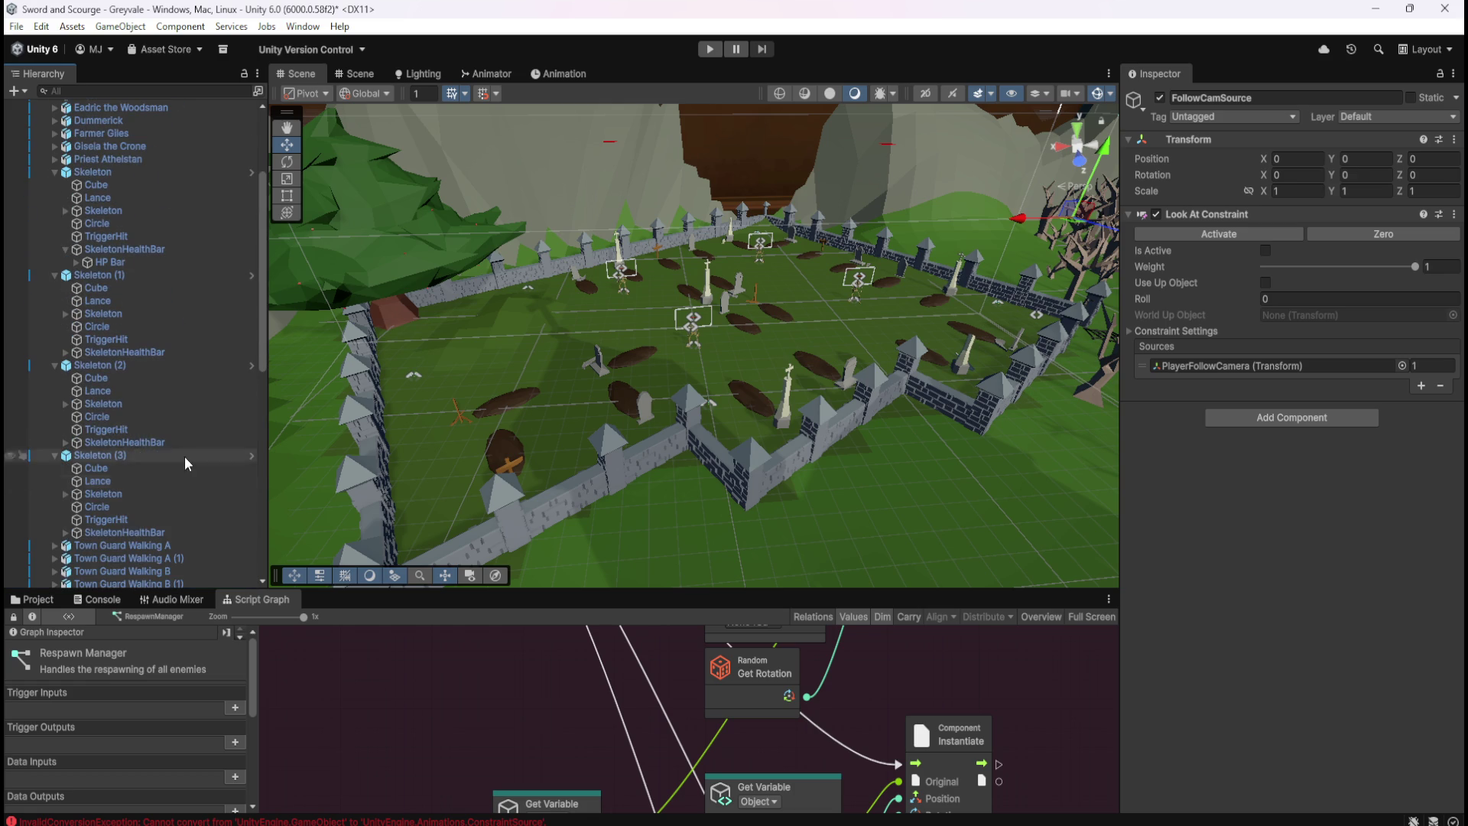
click(145, 173)
key(shift+space)
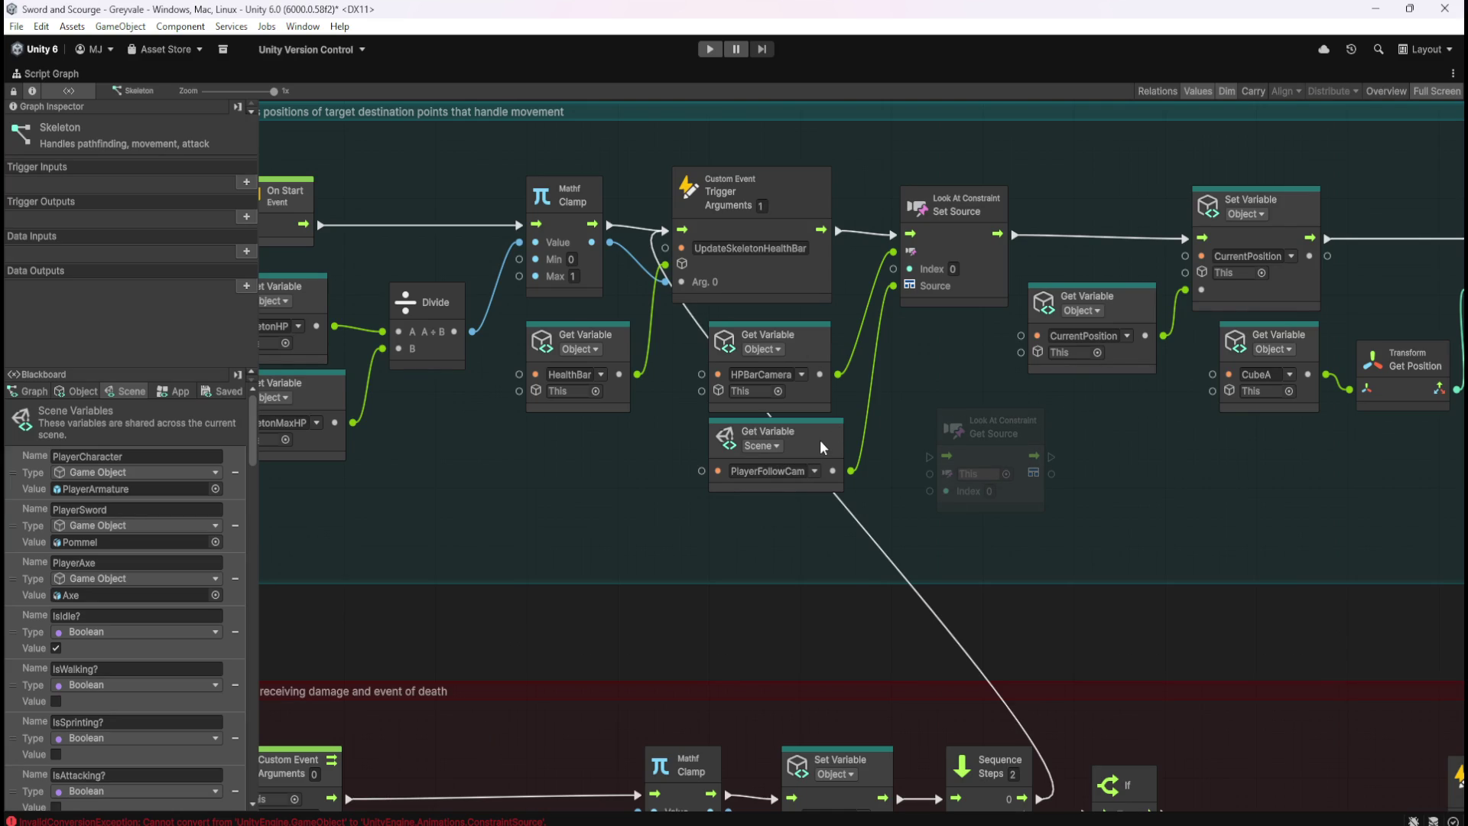
Check the FollowCamSource object and re-maximize the Skeleton script graph
drag(246, 450, 246, 797)
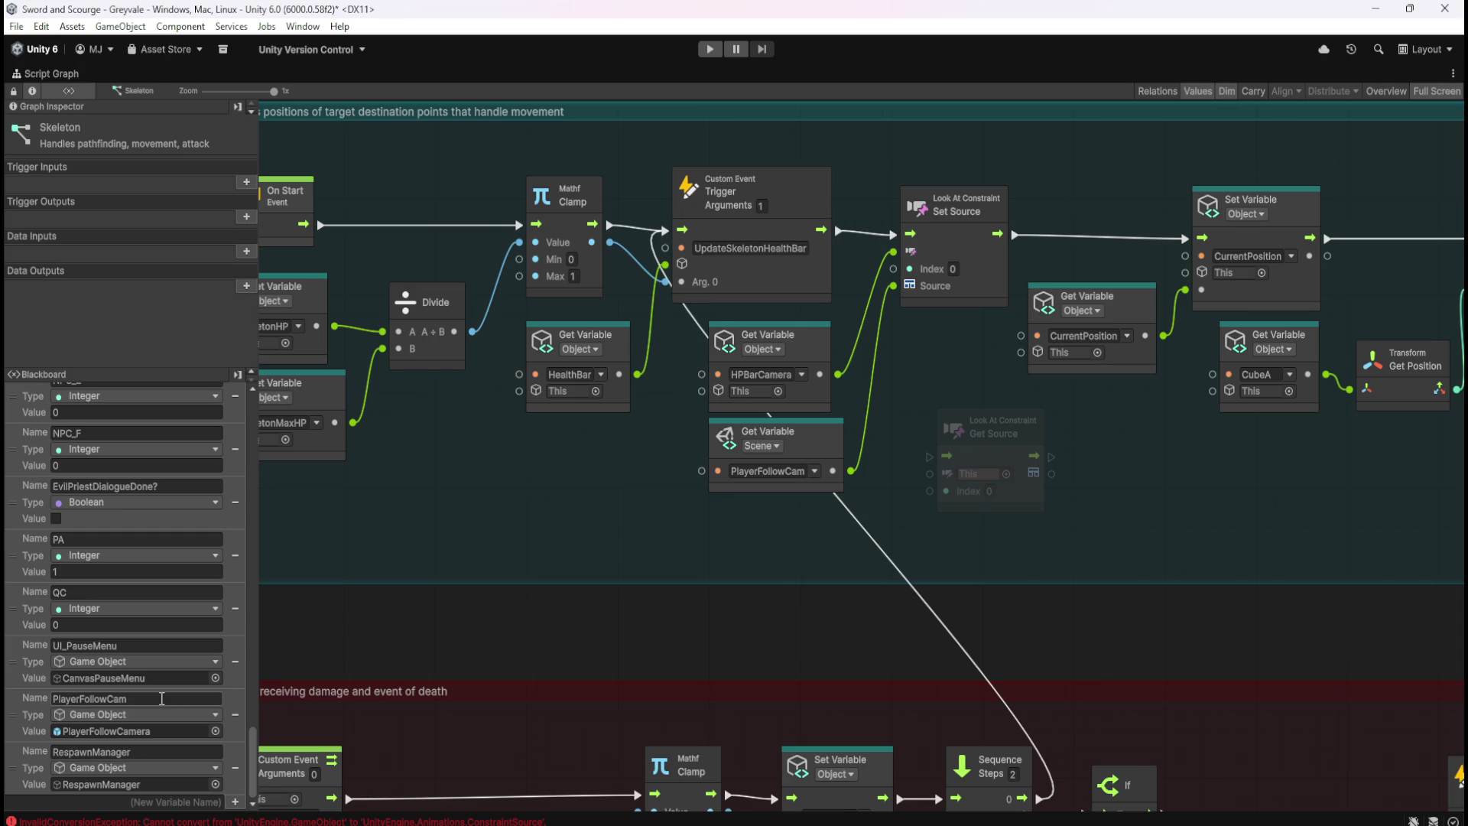
key(shift+space)
scroll(164, 512, down, 10)
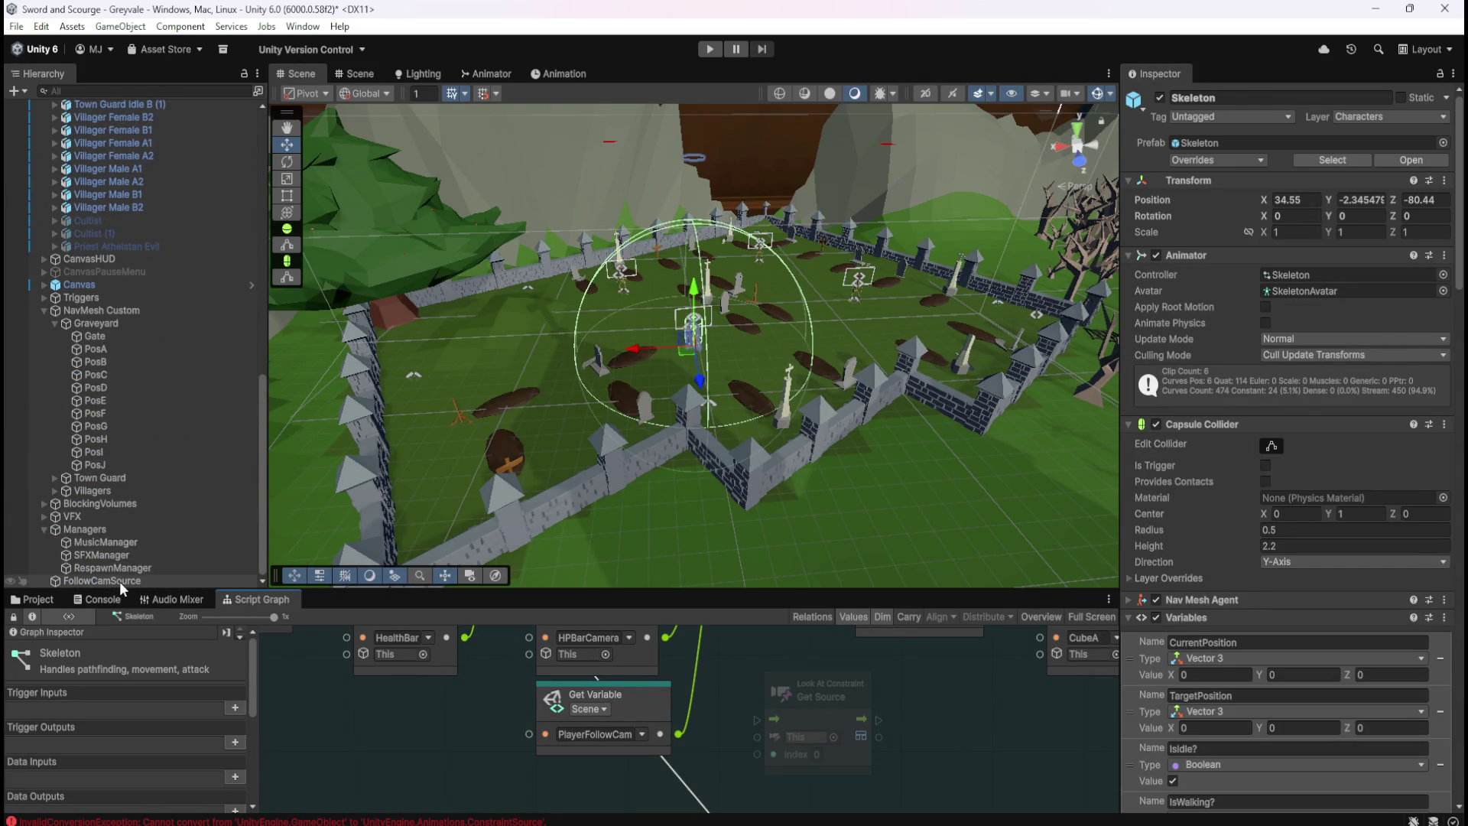
click(119, 581)
key(shift+space)
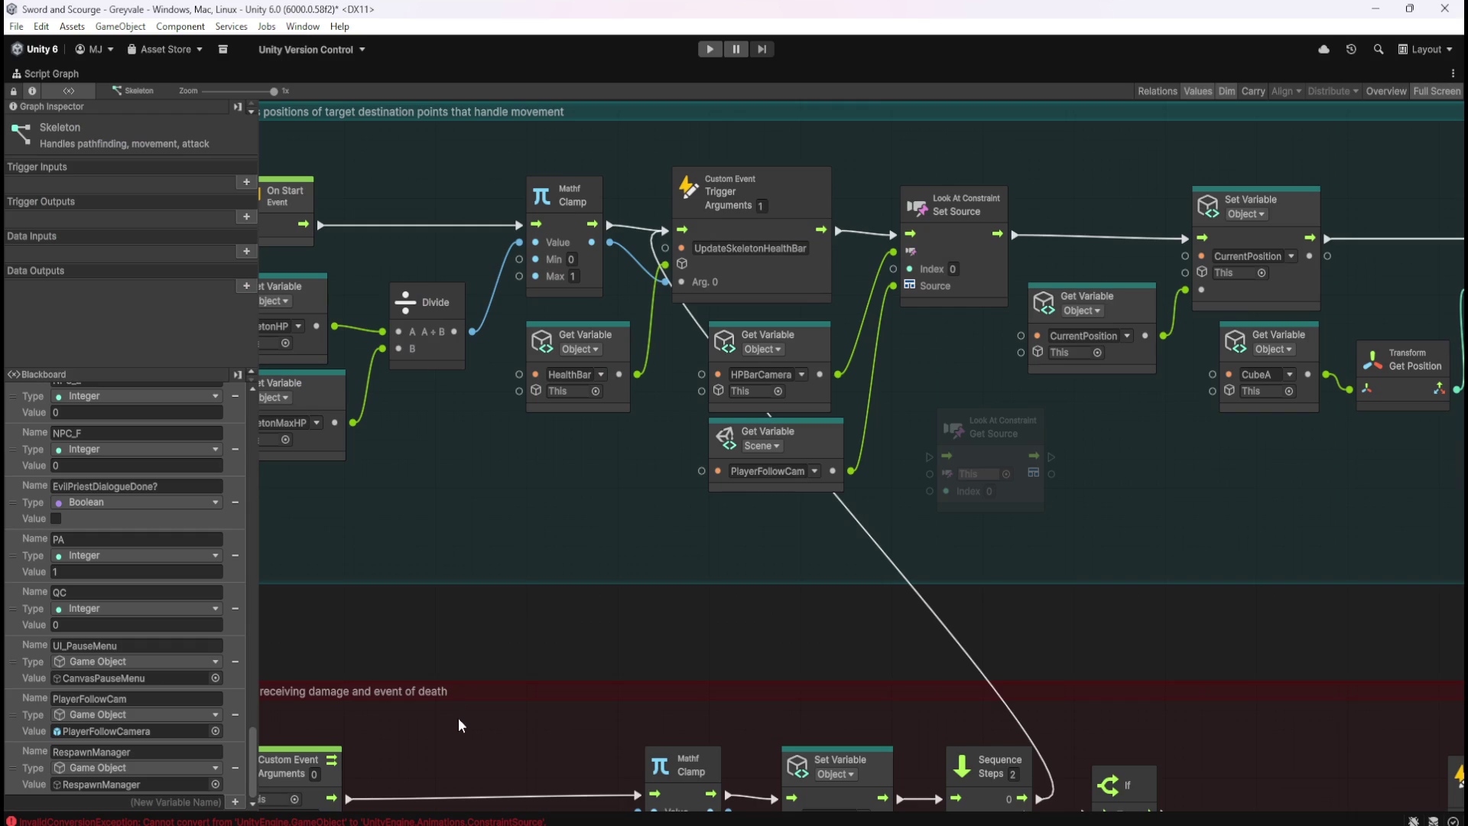
scroll(213, 657, up, 3)
scroll(213, 666, down, 3)
Rename the PlayerFollowCam scene variable to FollowCamSource and point the Get Variable node at it
click(158, 699)
text(FollowCamSource)
click(680, 563)
click(788, 471)
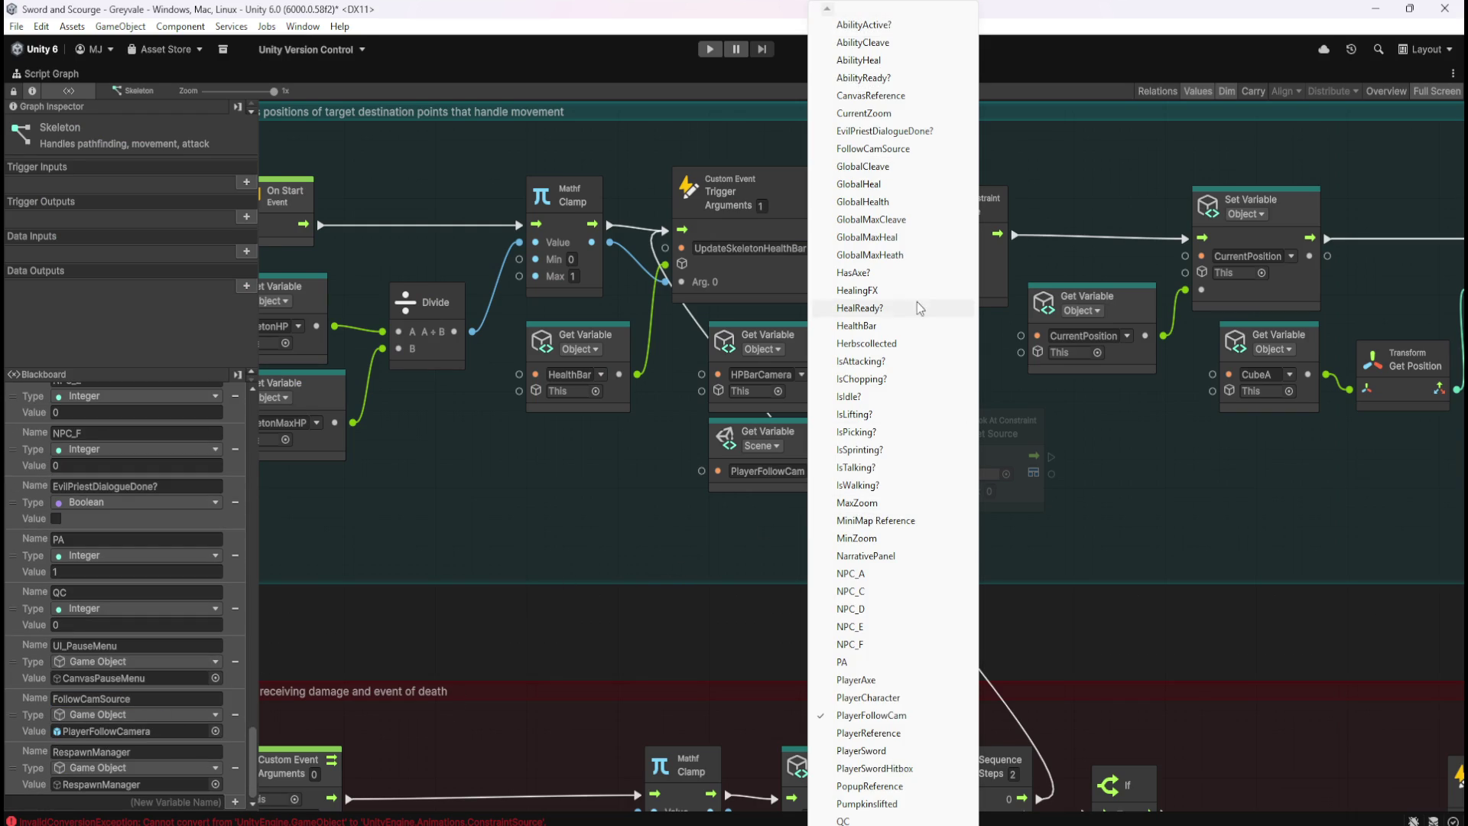
click(879, 149)
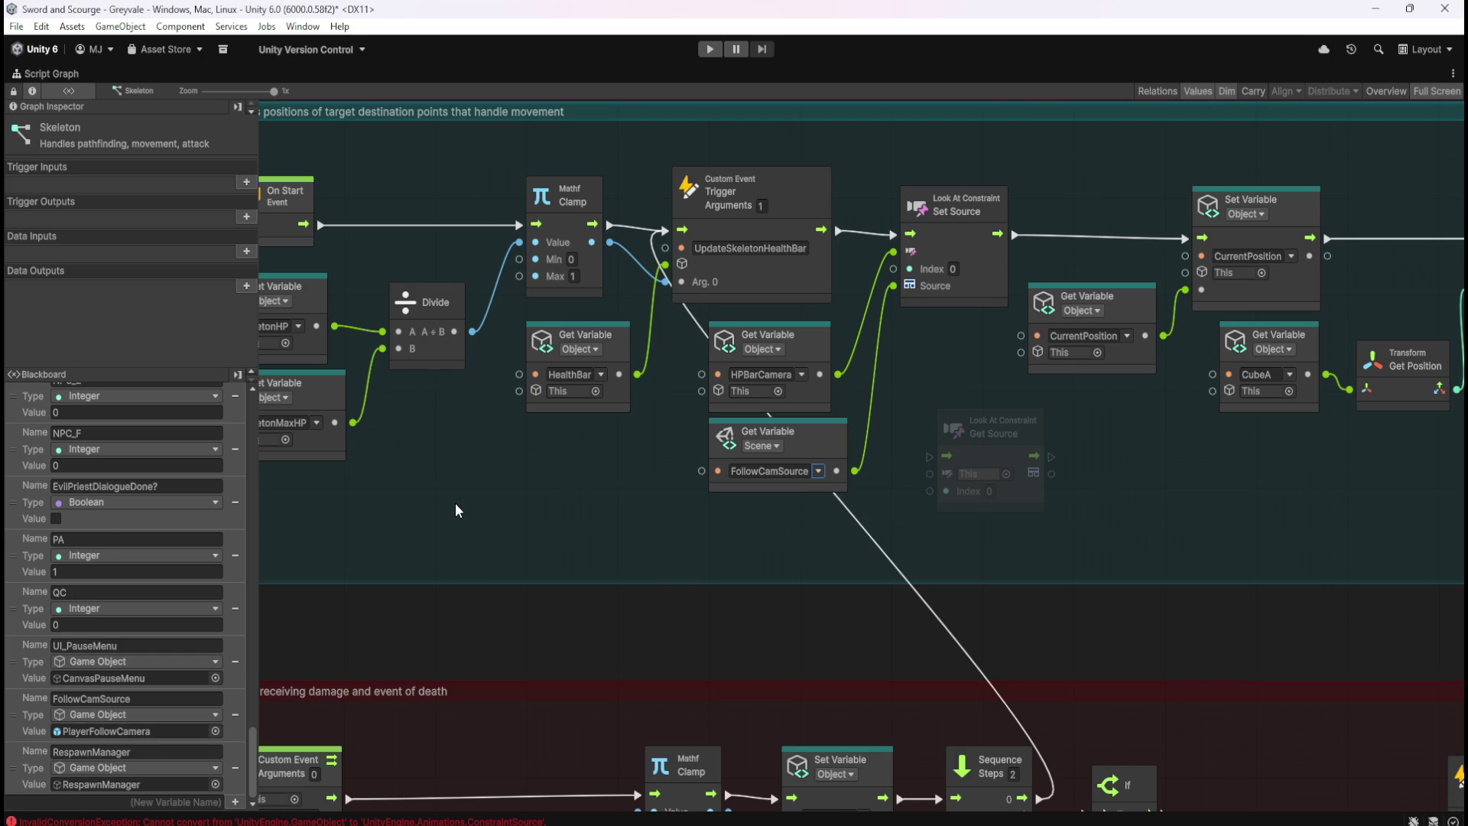
key(shift+space)
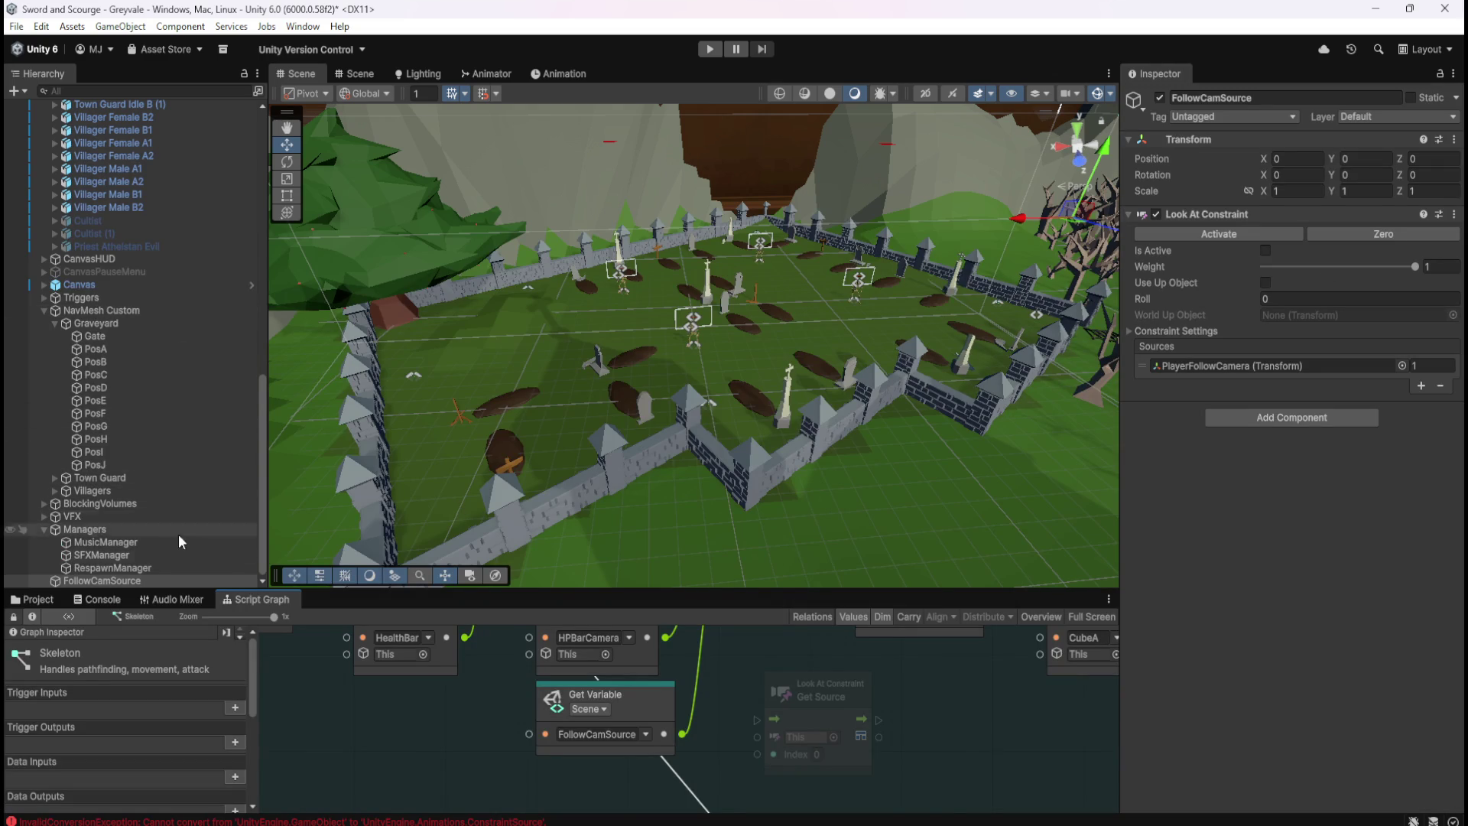
Assign the FollowCamSource object to the FollowCamSource variable and wire it into Get Source
scroll(176, 699, down, 10)
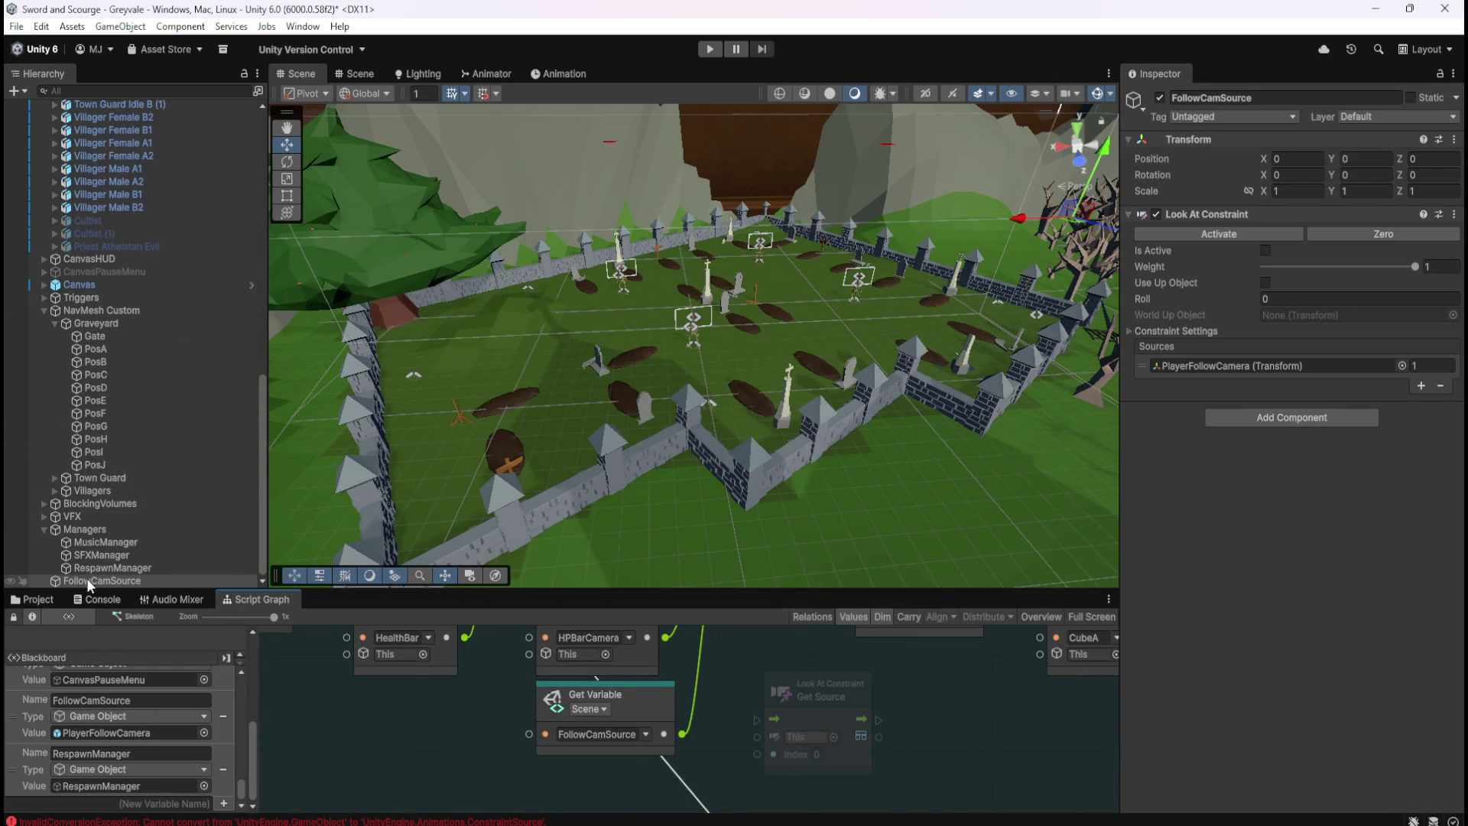
drag(108, 575, 95, 731)
key(shift+space)
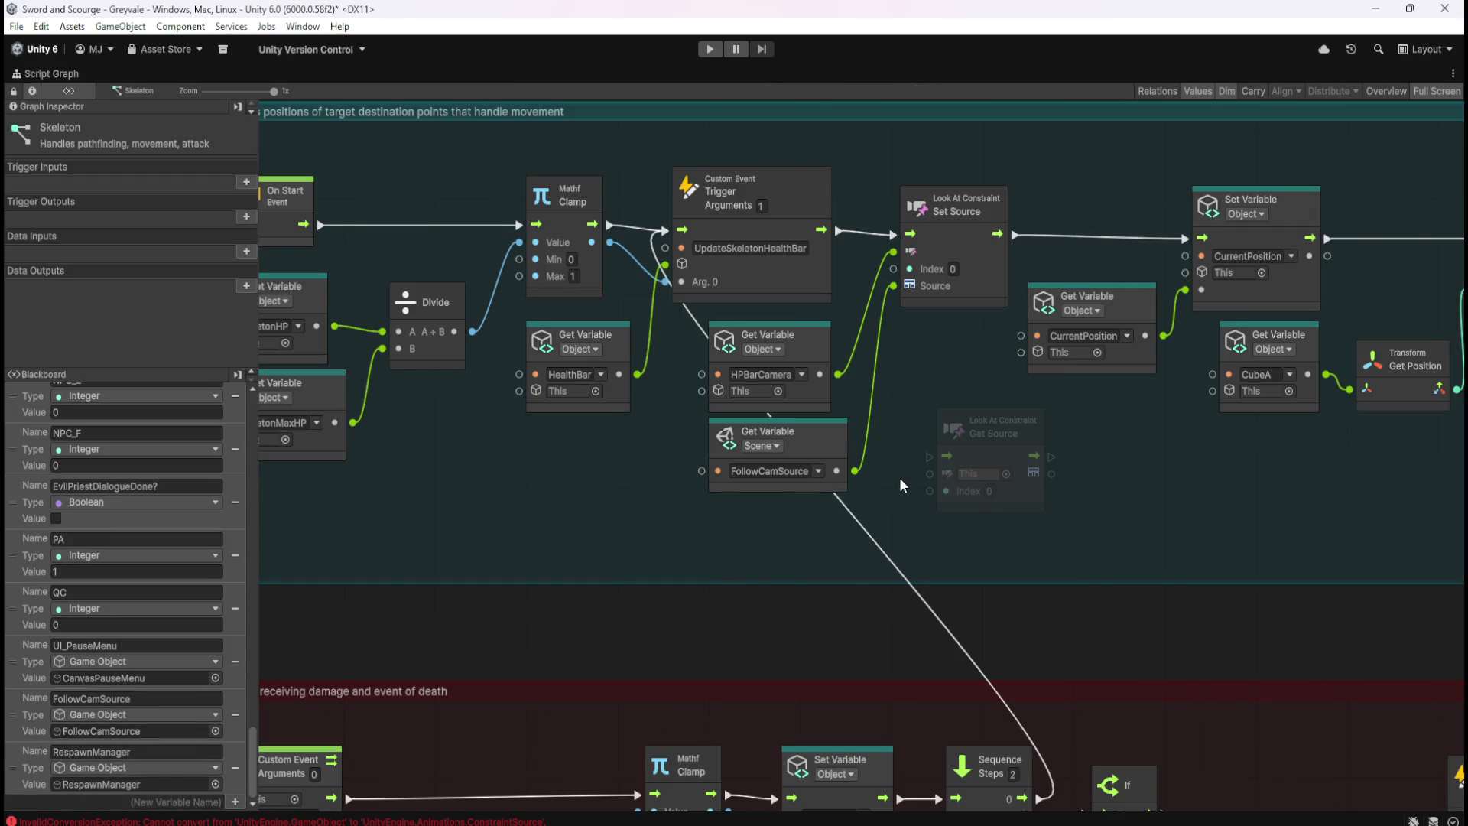
drag(855, 471, 931, 475)
Widen the teal movement comment group to the right
scroll(576, 460, down, 5)
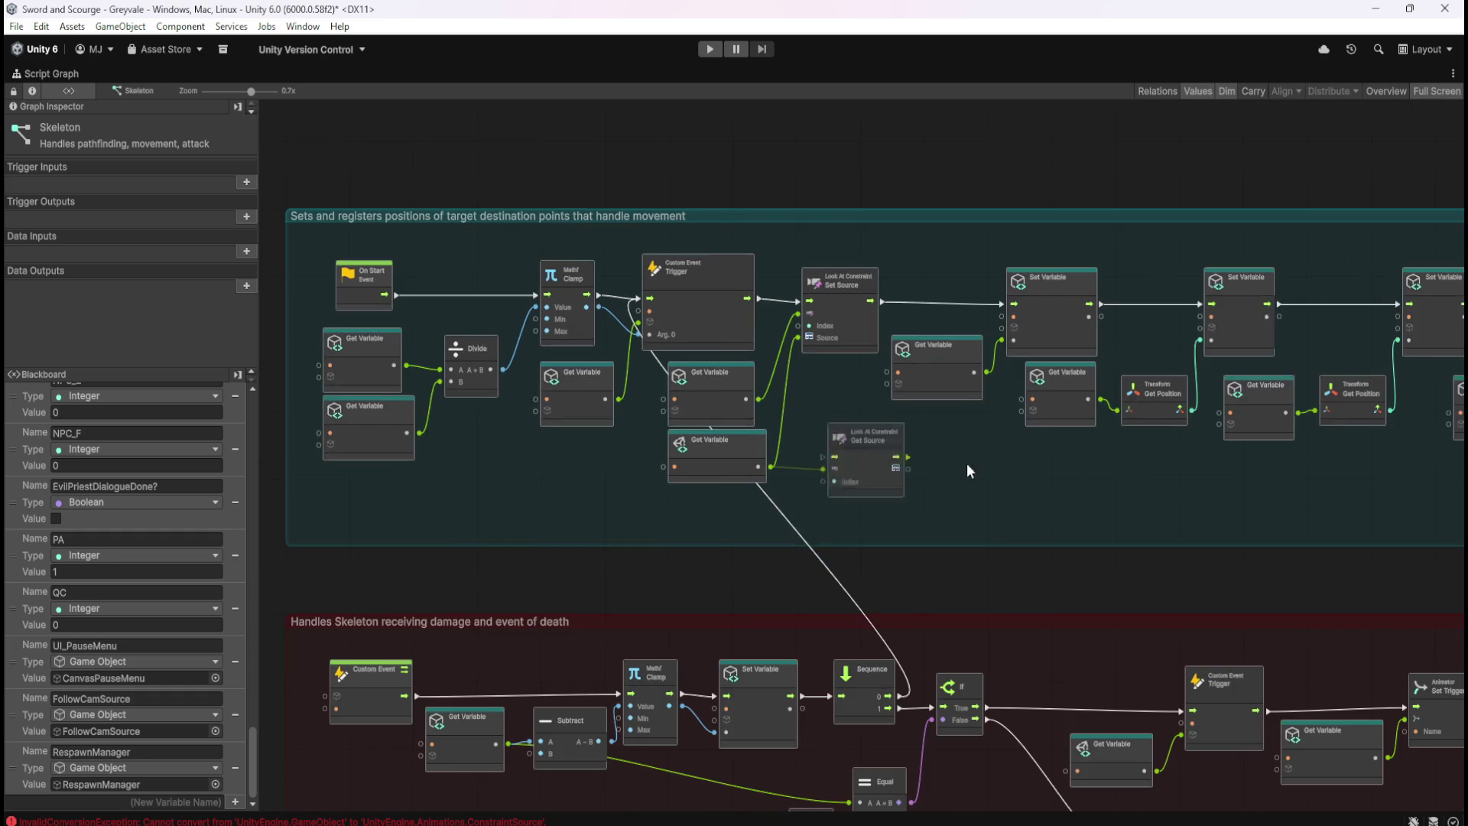
scroll(921, 498, up, 5)
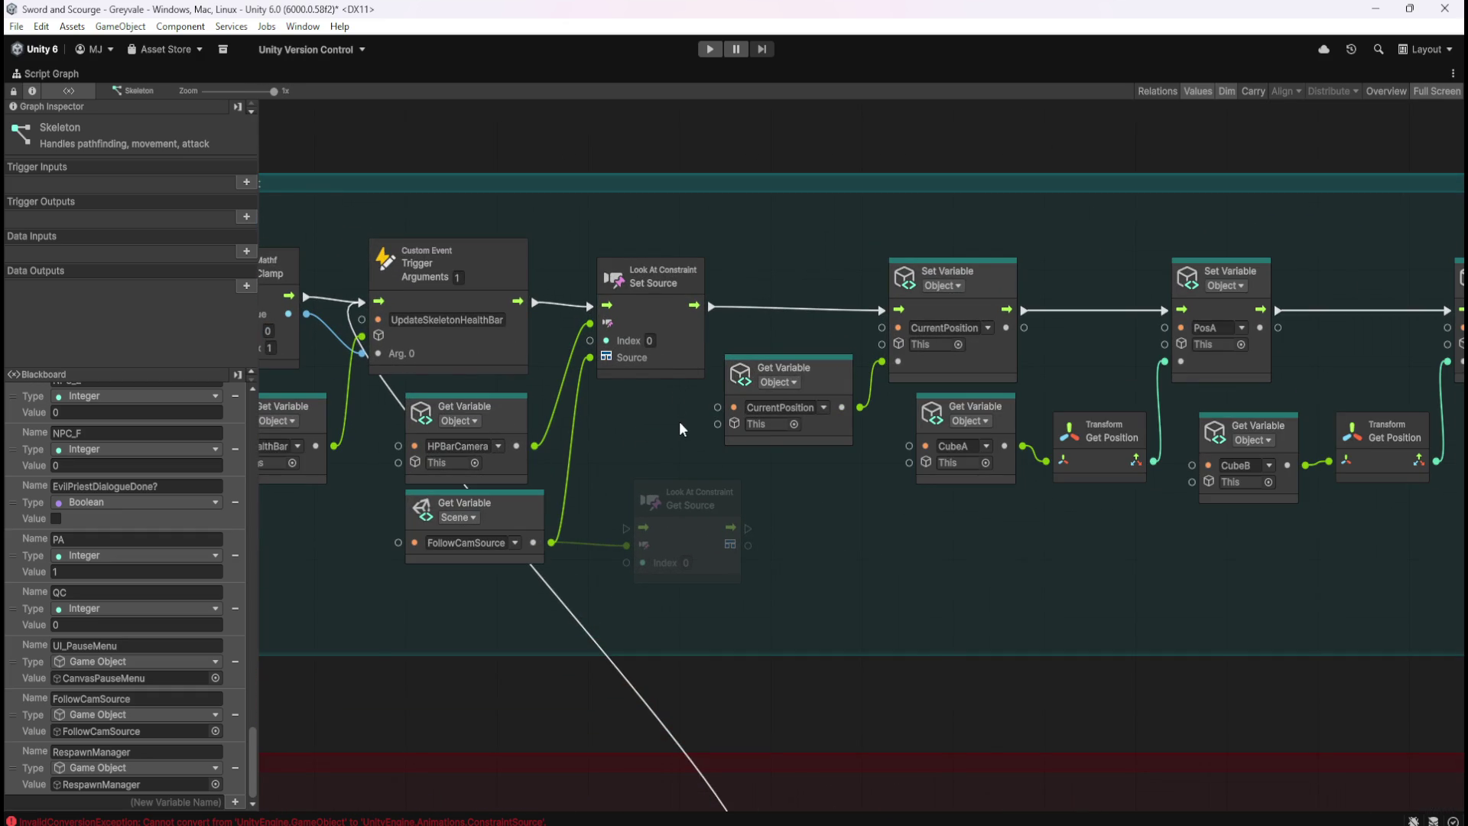
scroll(680, 435, down, 7)
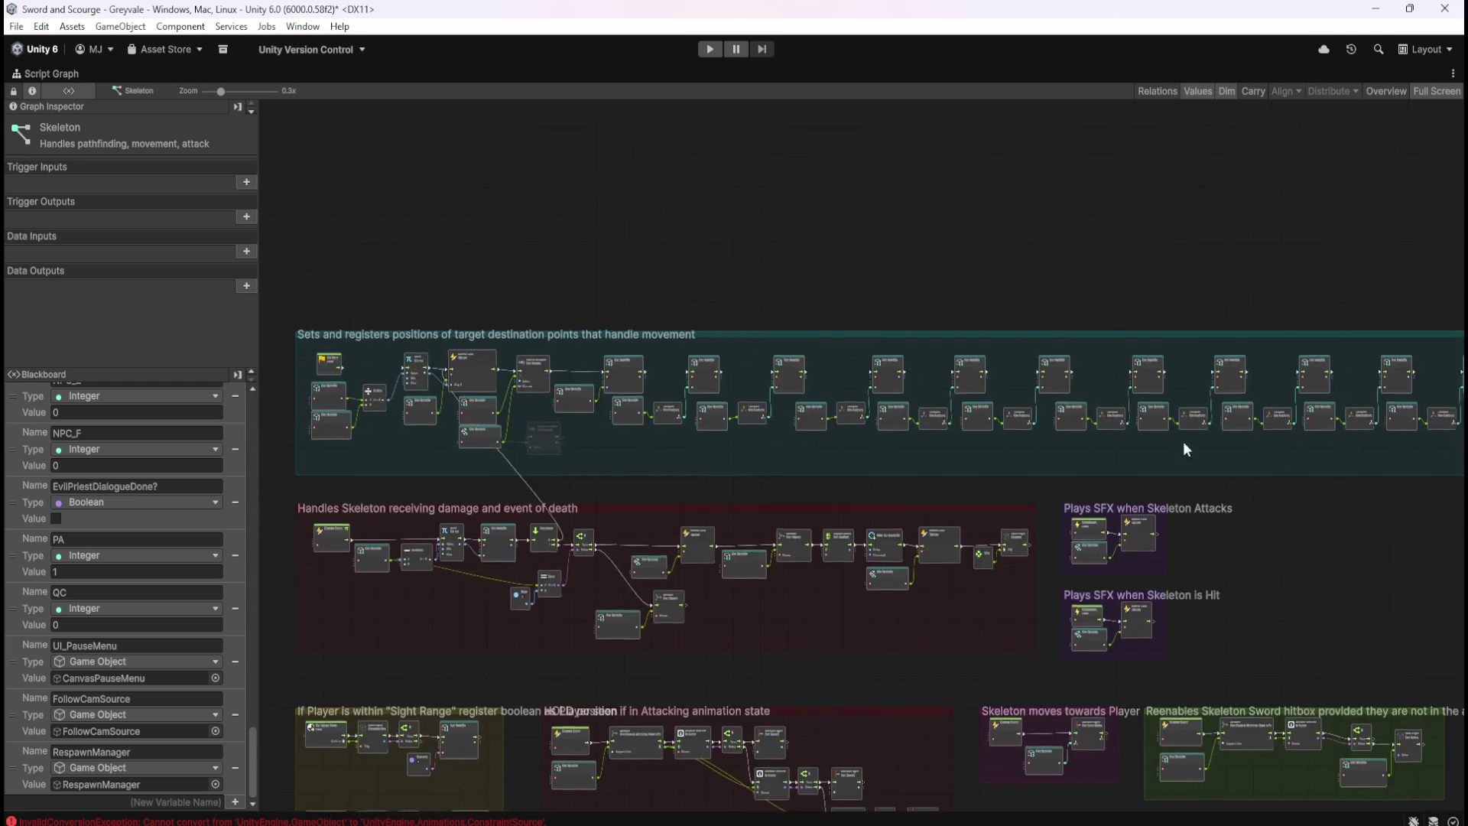
scroll(939, 426, up, 4)
scroll(867, 452, up, 1)
mouse_move(869, 443)
mouse_down()
mouse_move(1298, 465)
mouse_move(1378, 452)
mouse_up()
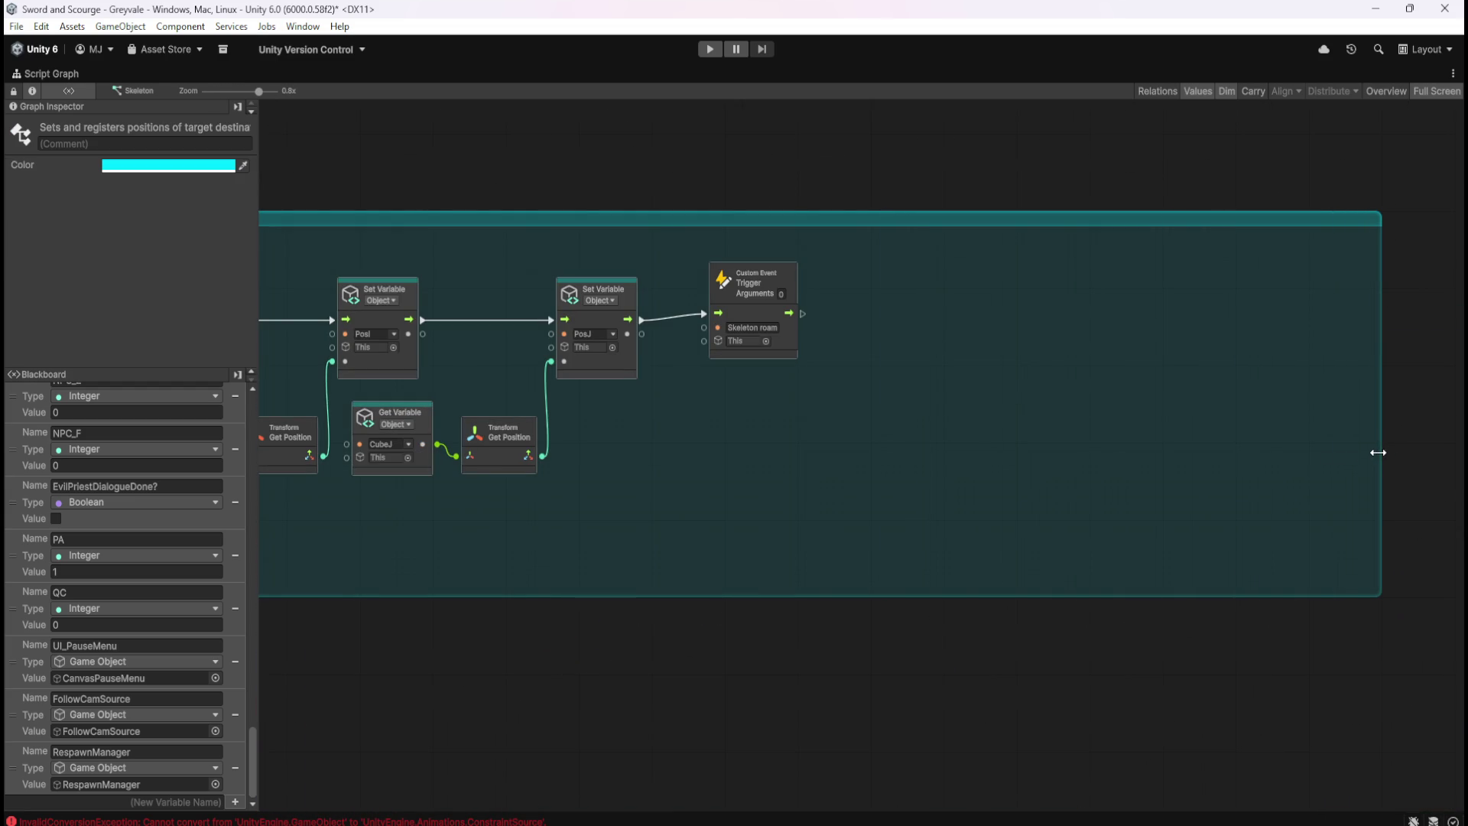
scroll(1346, 467, down, 5)
scroll(465, 504, up, 4)
scroll(465, 503, up, 1)
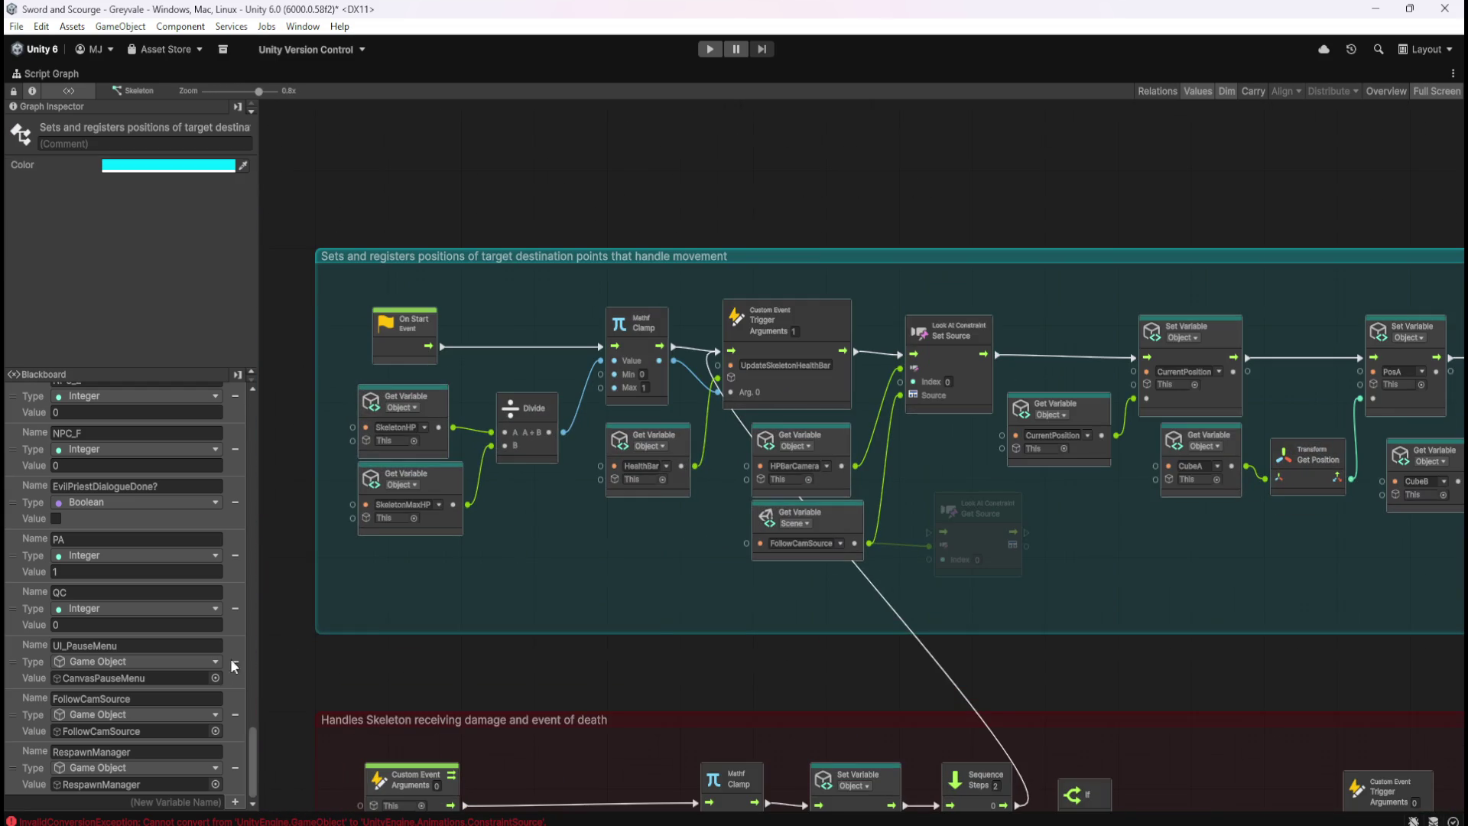
mouse_move(249, 760)
mouse_down()
mouse_move(249, 387)
mouse_move(260, 765)
mouse_up()
scroll(1123, 516, up, 2)
Shift the Set Source position-setting chain right and place Get Source between Trigger and Set Source
click(1124, 517)
drag(1135, 525, 692, 505)
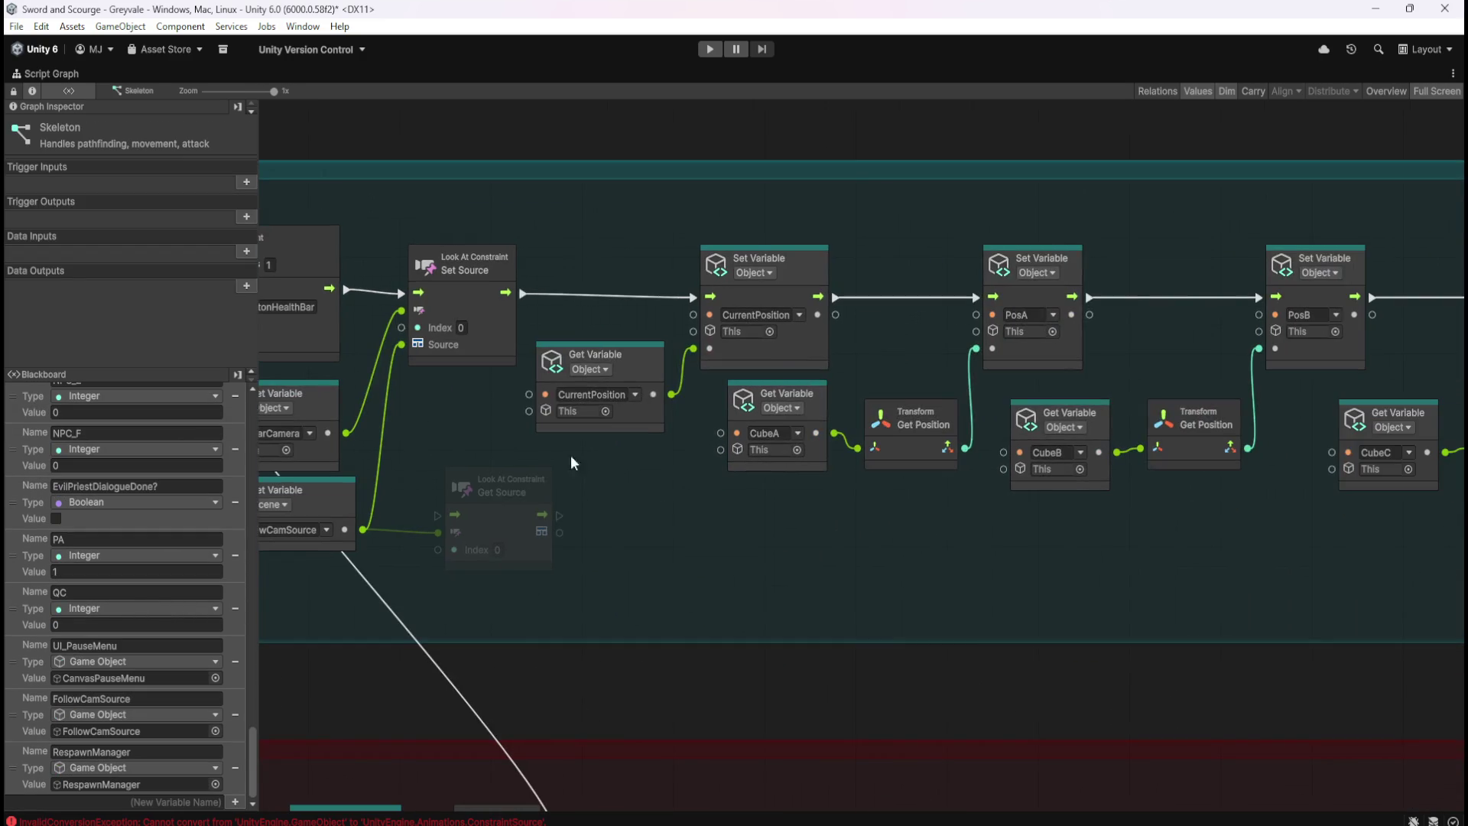
scroll(459, 421, down, 8)
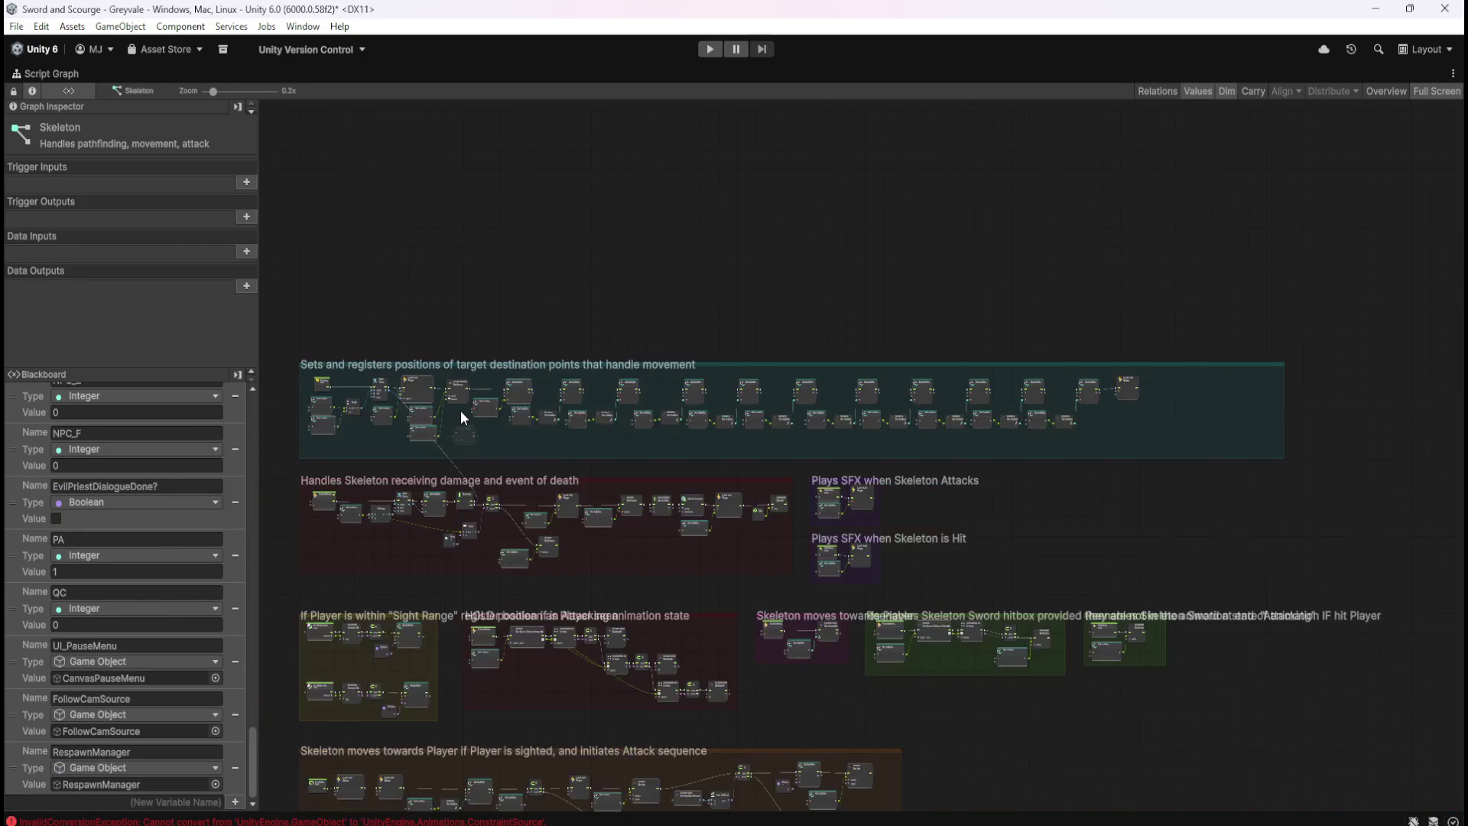
mouse_move(1165, 388)
mouse_down()
mouse_move(580, 459)
mouse_move(443, 443)
mouse_up()
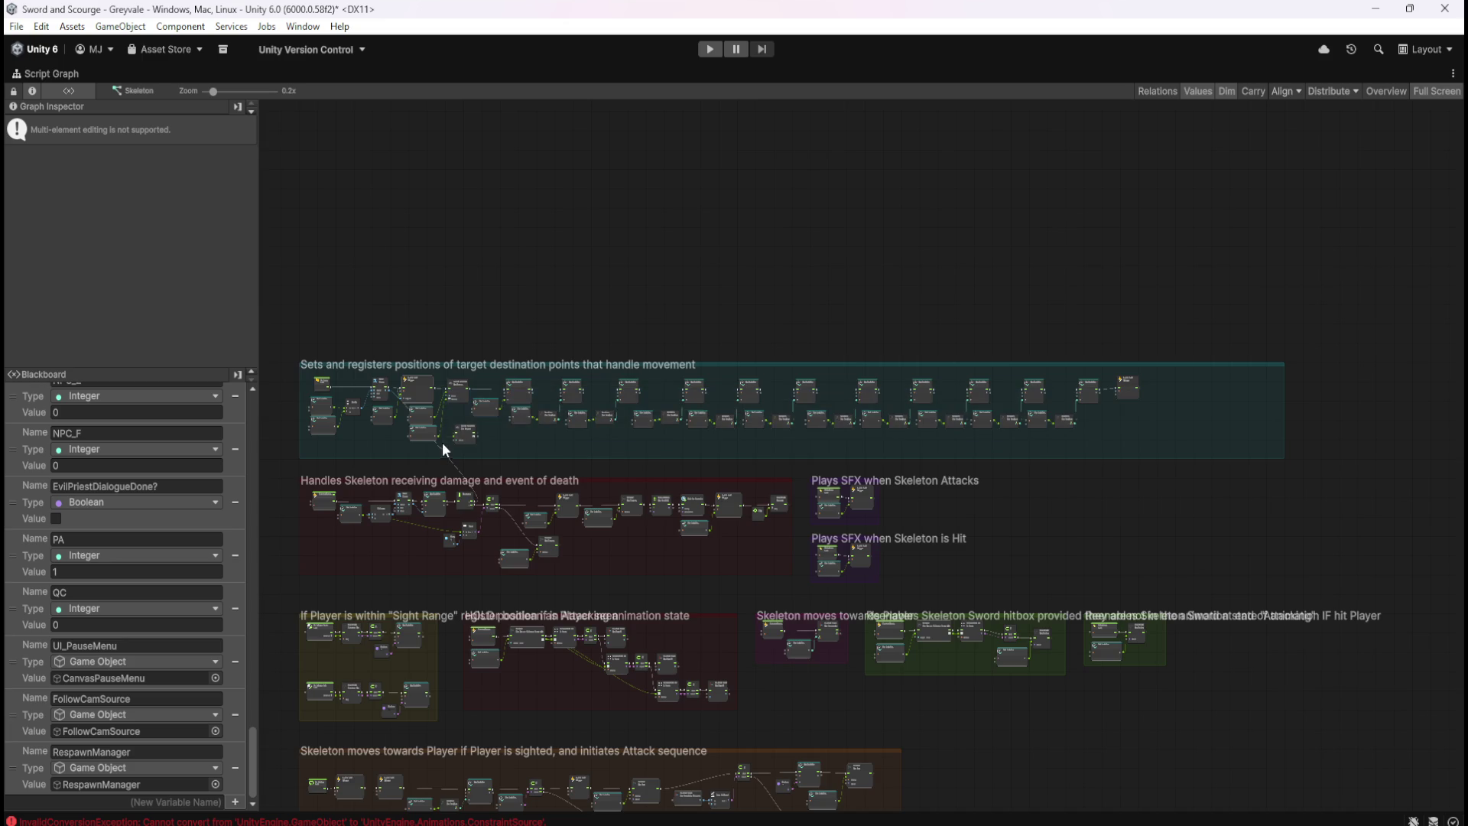
scroll(442, 443, up, 5)
drag(586, 378, 755, 378)
click(756, 444)
drag(759, 492, 572, 371)
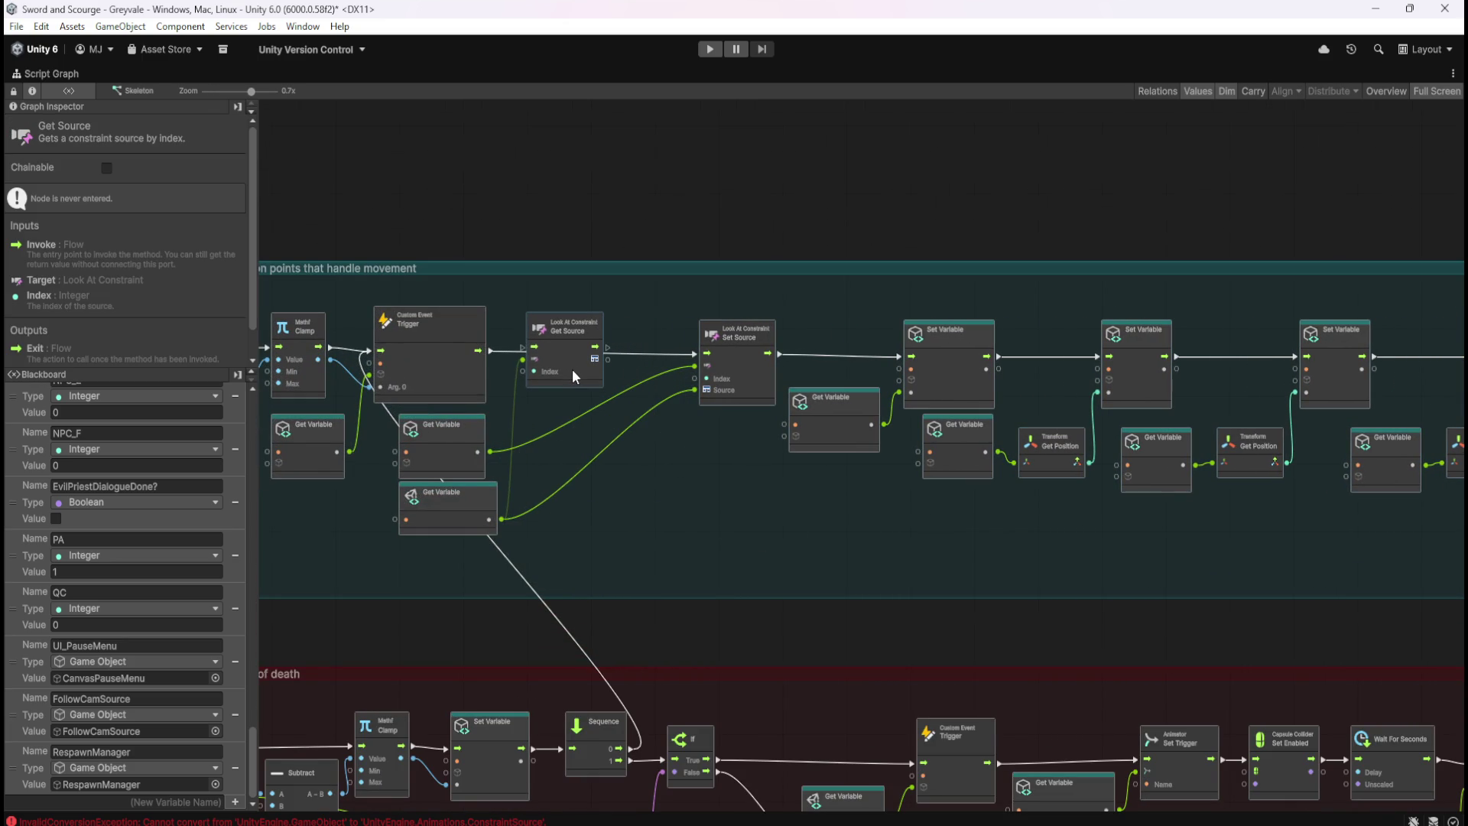
Route the Trigger's flow through Get Source and feed its Result into Set Source's Source, replacing FollowCamSource
drag(488, 351, 521, 345)
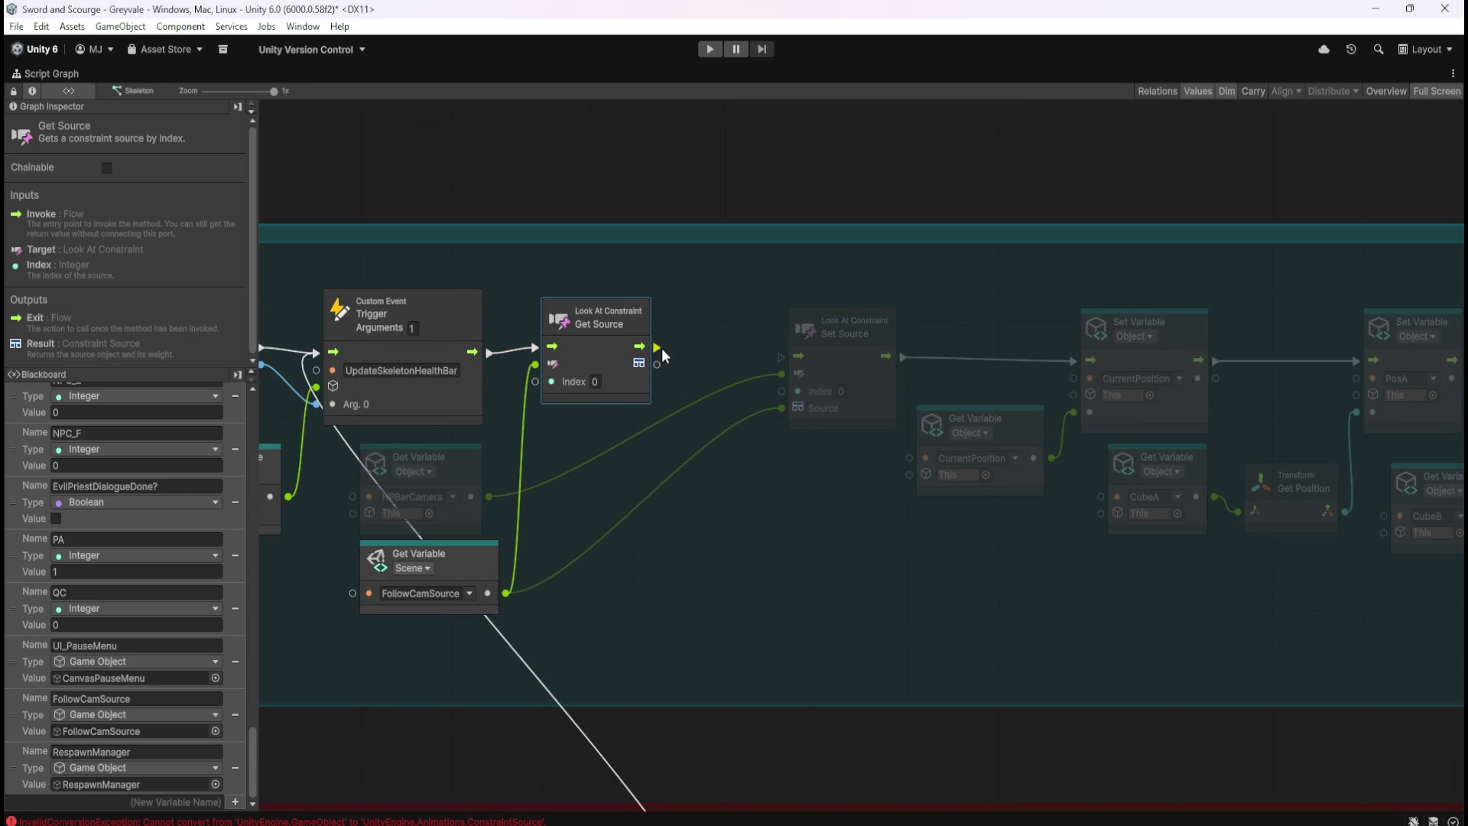
right_click(778, 409)
mouse_move(659, 365)
mouse_down()
mouse_move(781, 408)
mouse_move(761, 365)
mouse_move(781, 358)
mouse_up()
drag(618, 389, 624, 399)
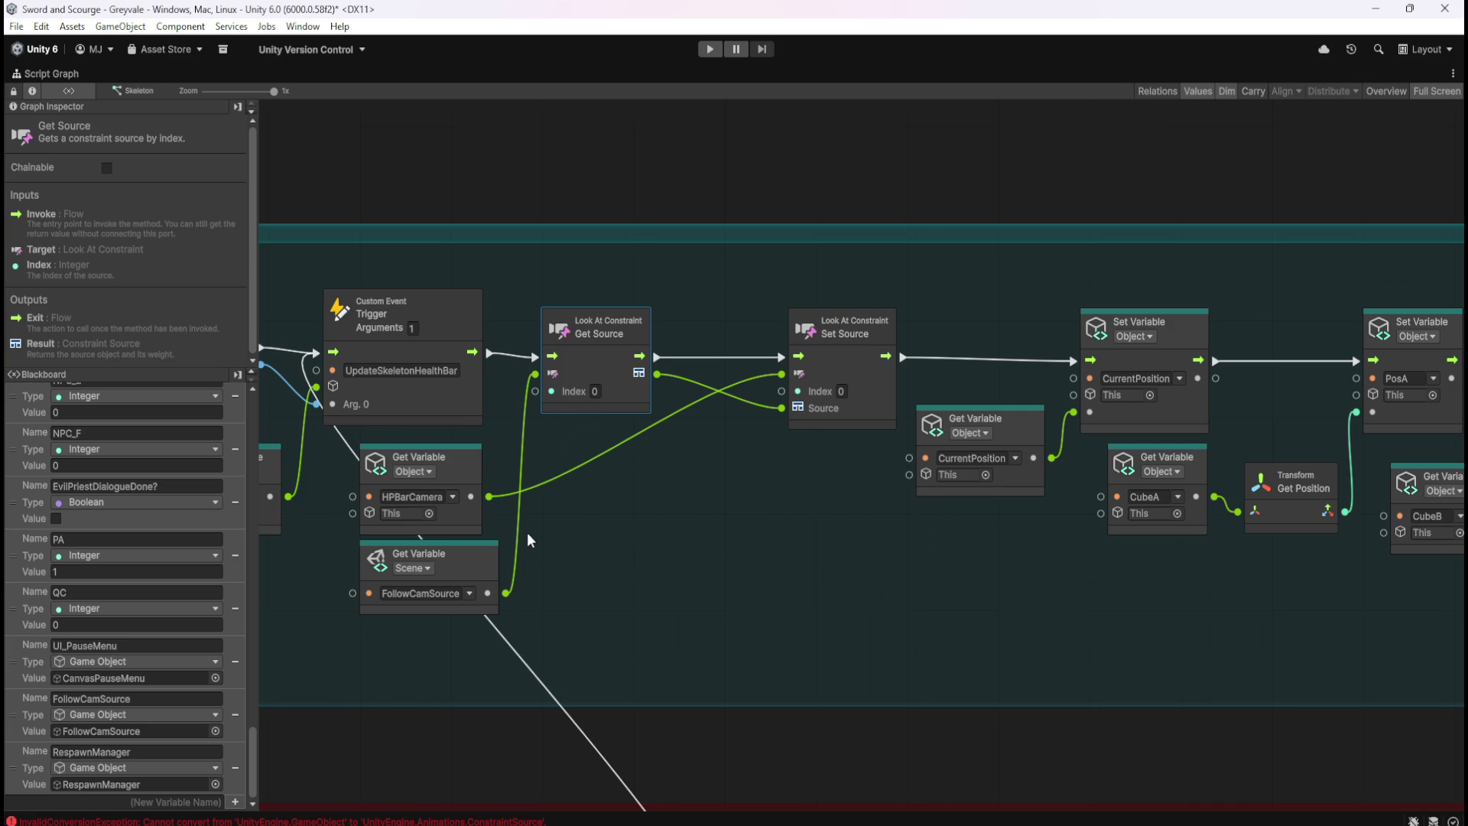
scroll(426, 373, down, 5)
scroll(536, 376, down, 3)
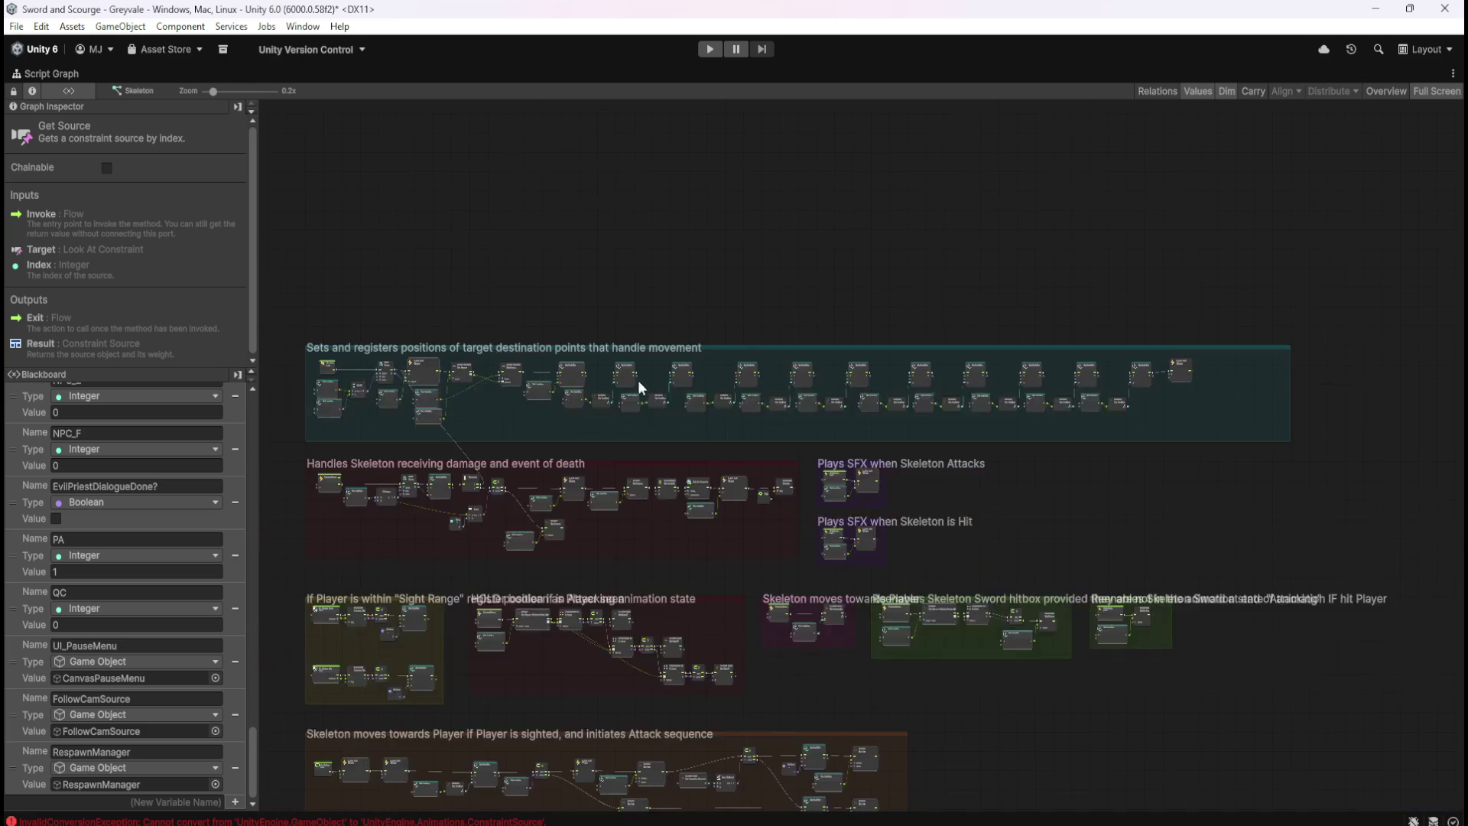
Shrink the teal movement comment group to fit its nodes
scroll(1266, 384, up, 6)
scroll(1346, 459, up, 1)
drag(1364, 451, 1036, 505)
scroll(855, 539, down, 4)
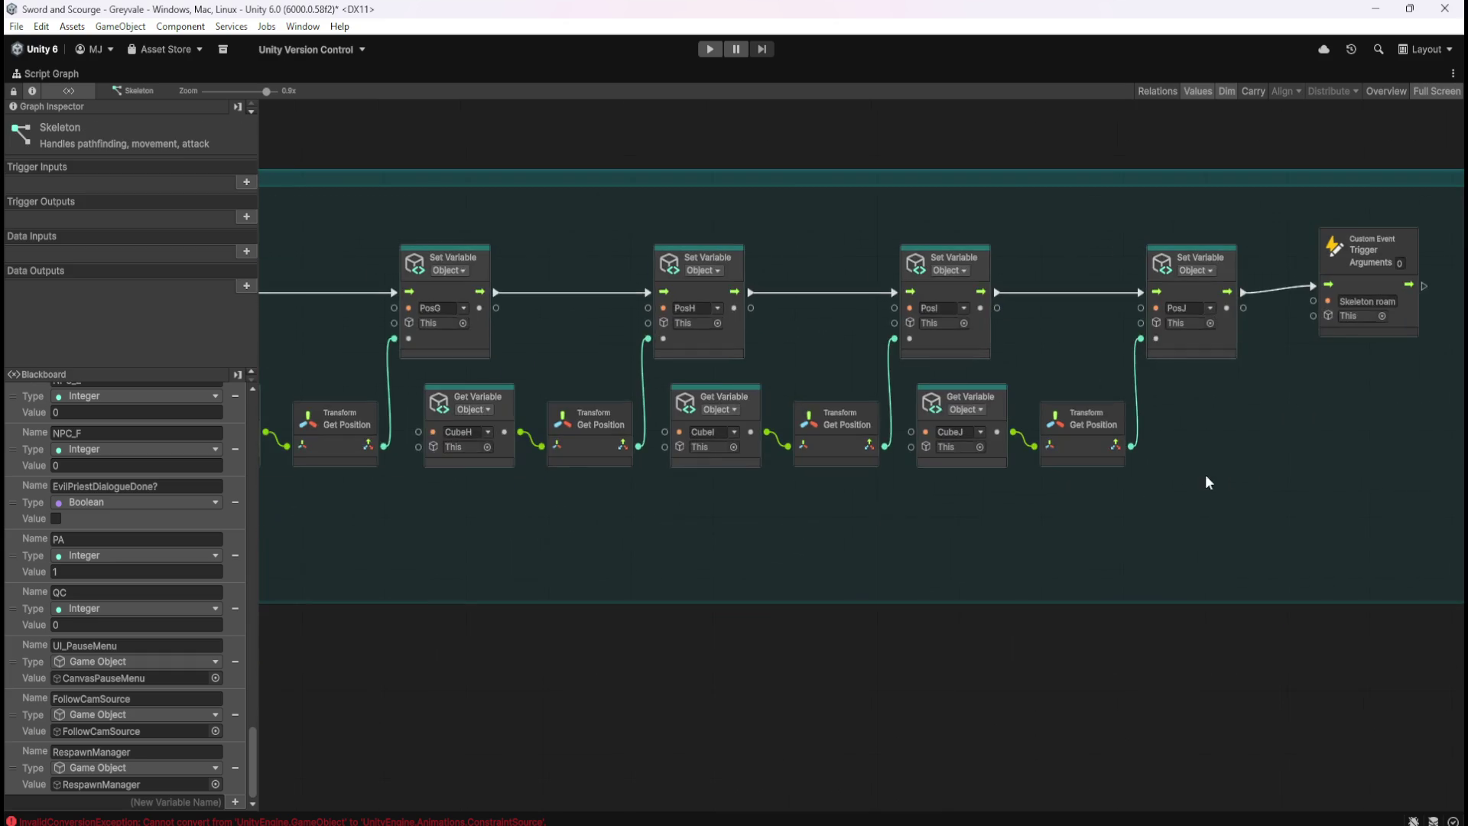
scroll(1149, 580, up, 1)
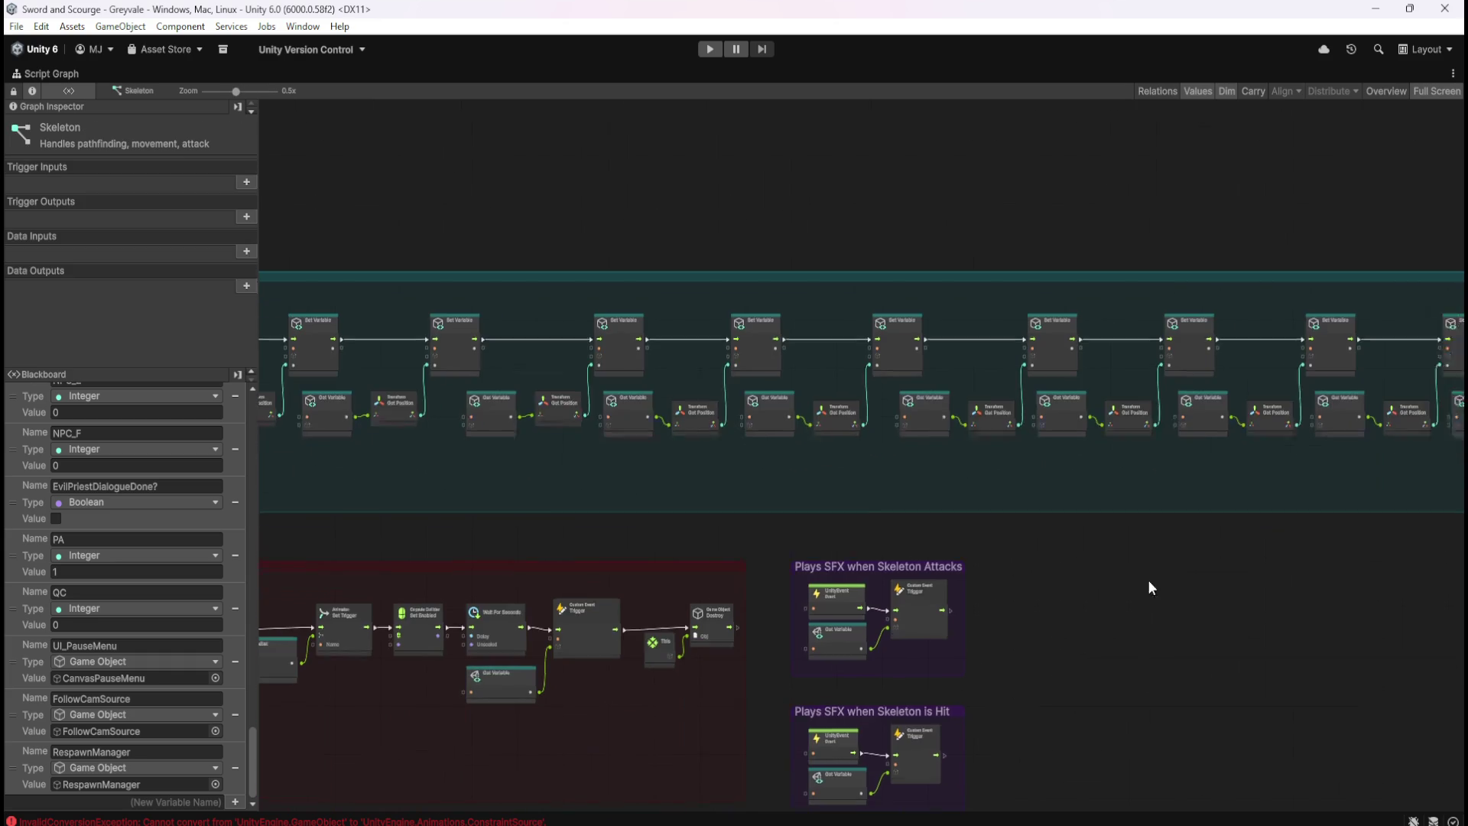
key(shift+space)
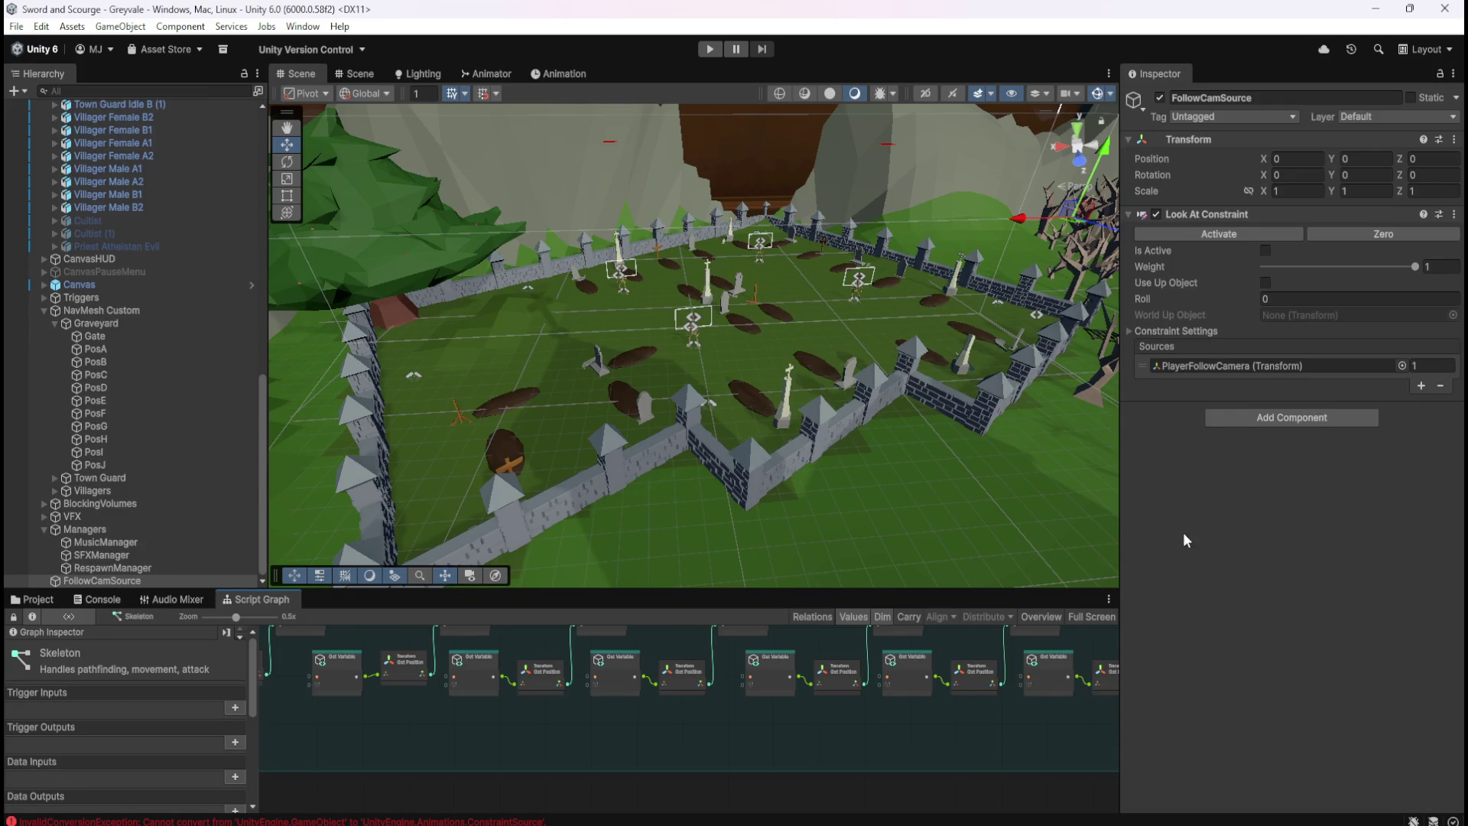
key(shift+space)
Move the HPBarCamera node under Get Source and bring the FollowCamSource node up beside it
scroll(515, 498, down, 1)
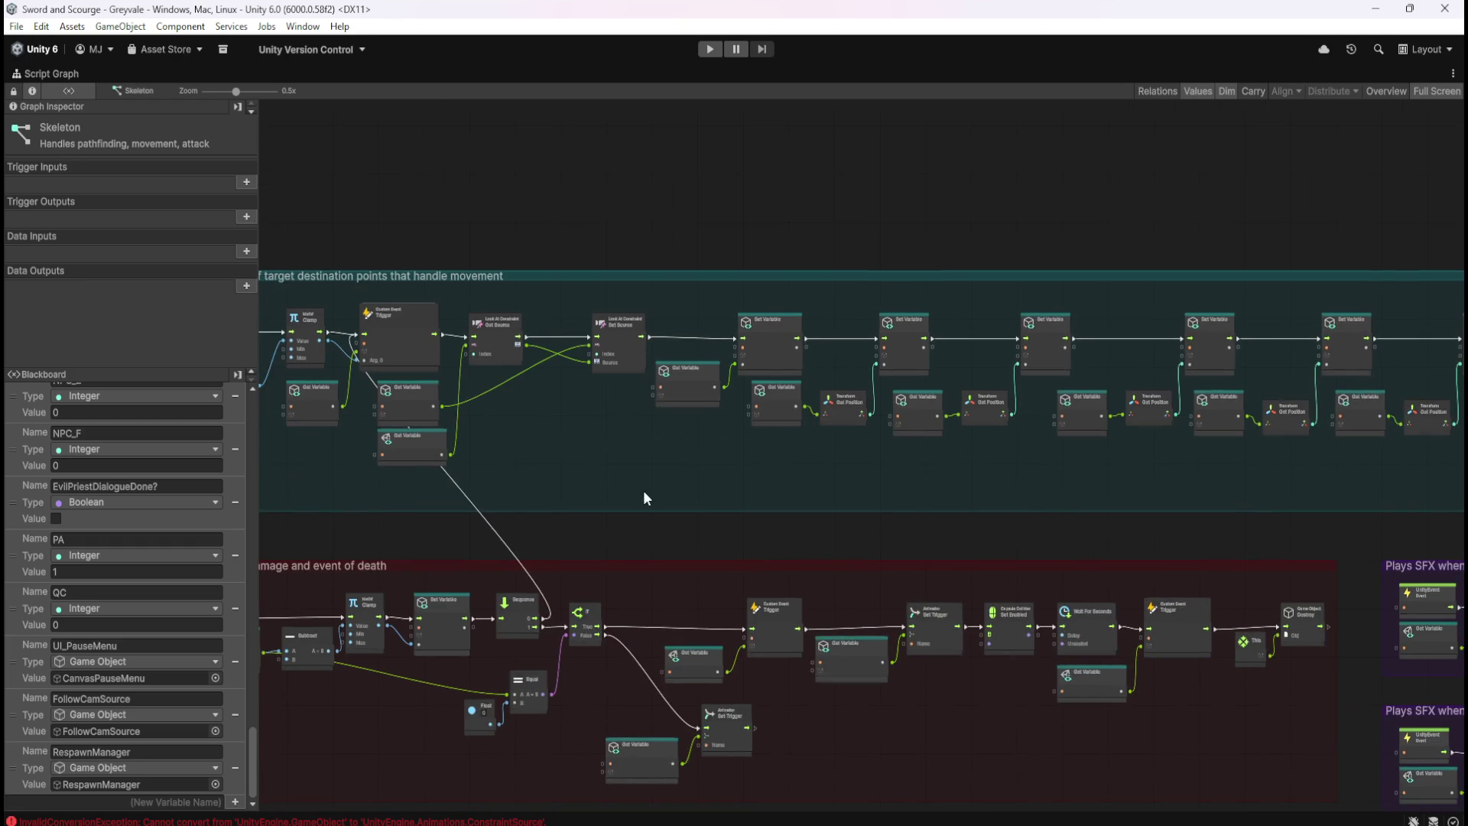
scroll(1089, 602, down, 1)
scroll(956, 566, down, 3)
scroll(1067, 593, up, 3)
scroll(563, 433, up, 5)
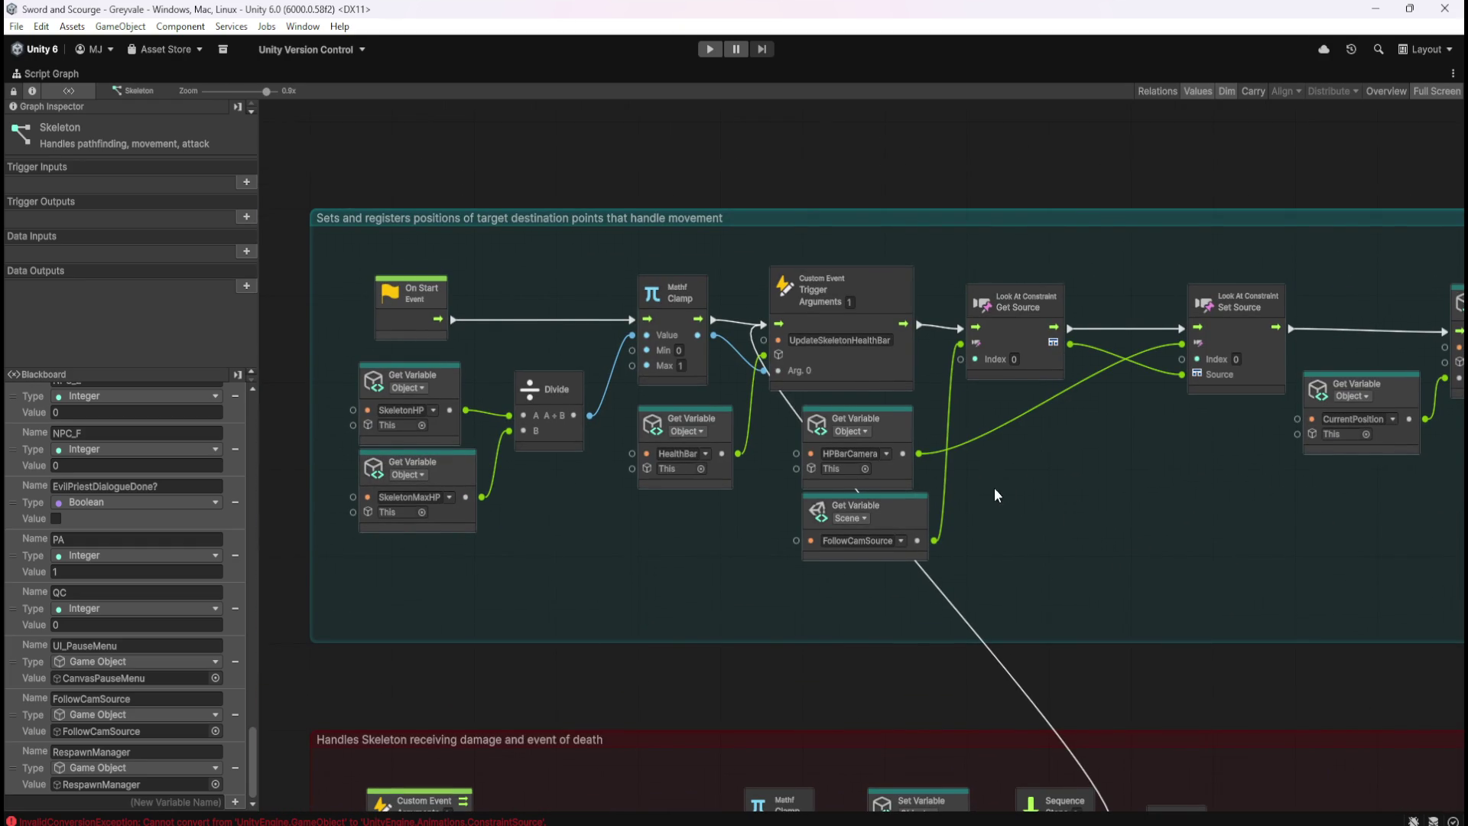
mouse_move(902, 442)
mouse_down()
mouse_move(895, 425)
mouse_move(1069, 425)
mouse_move(1072, 413)
mouse_up()
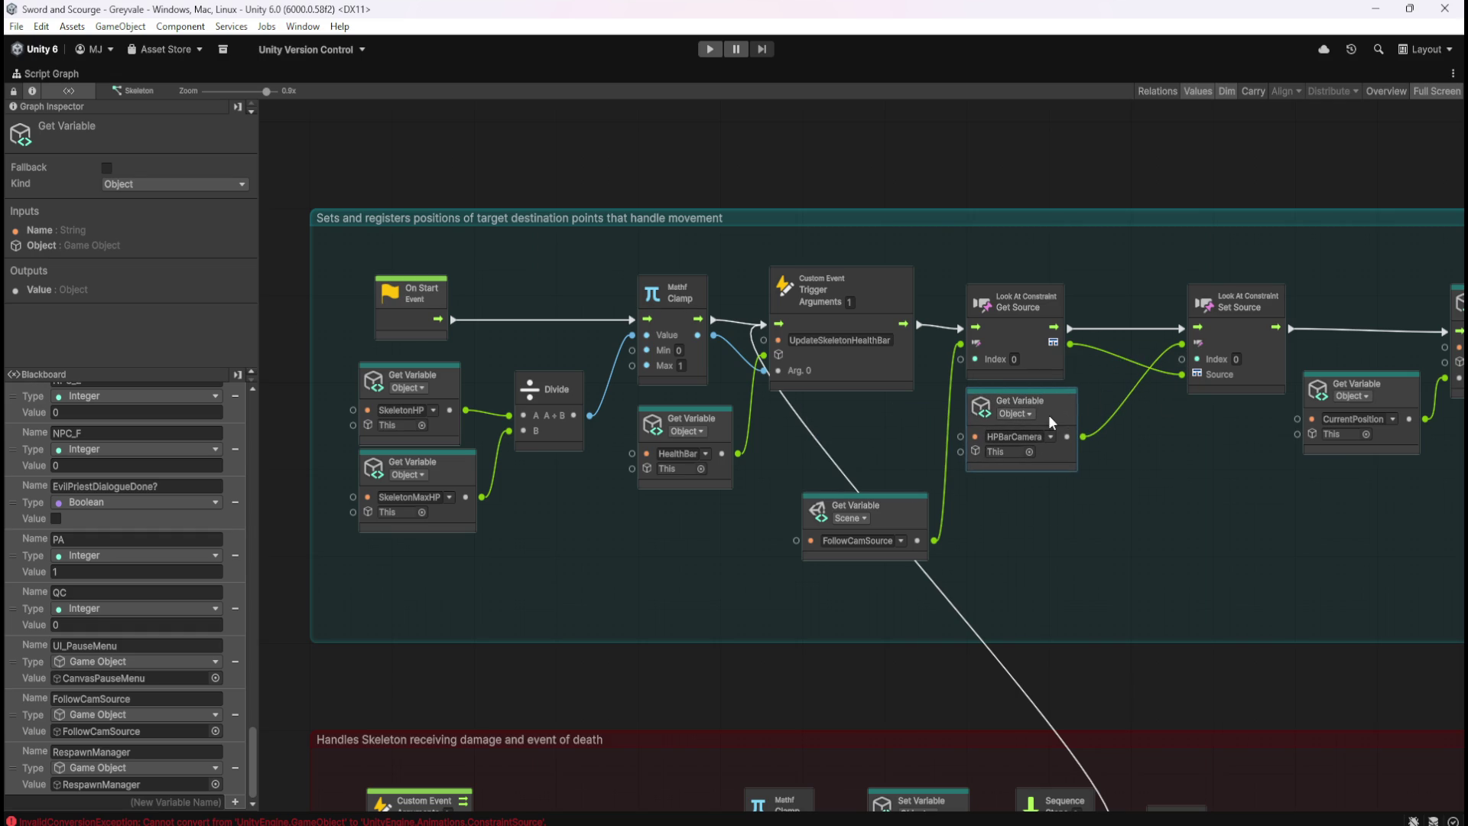
drag(924, 511, 916, 415)
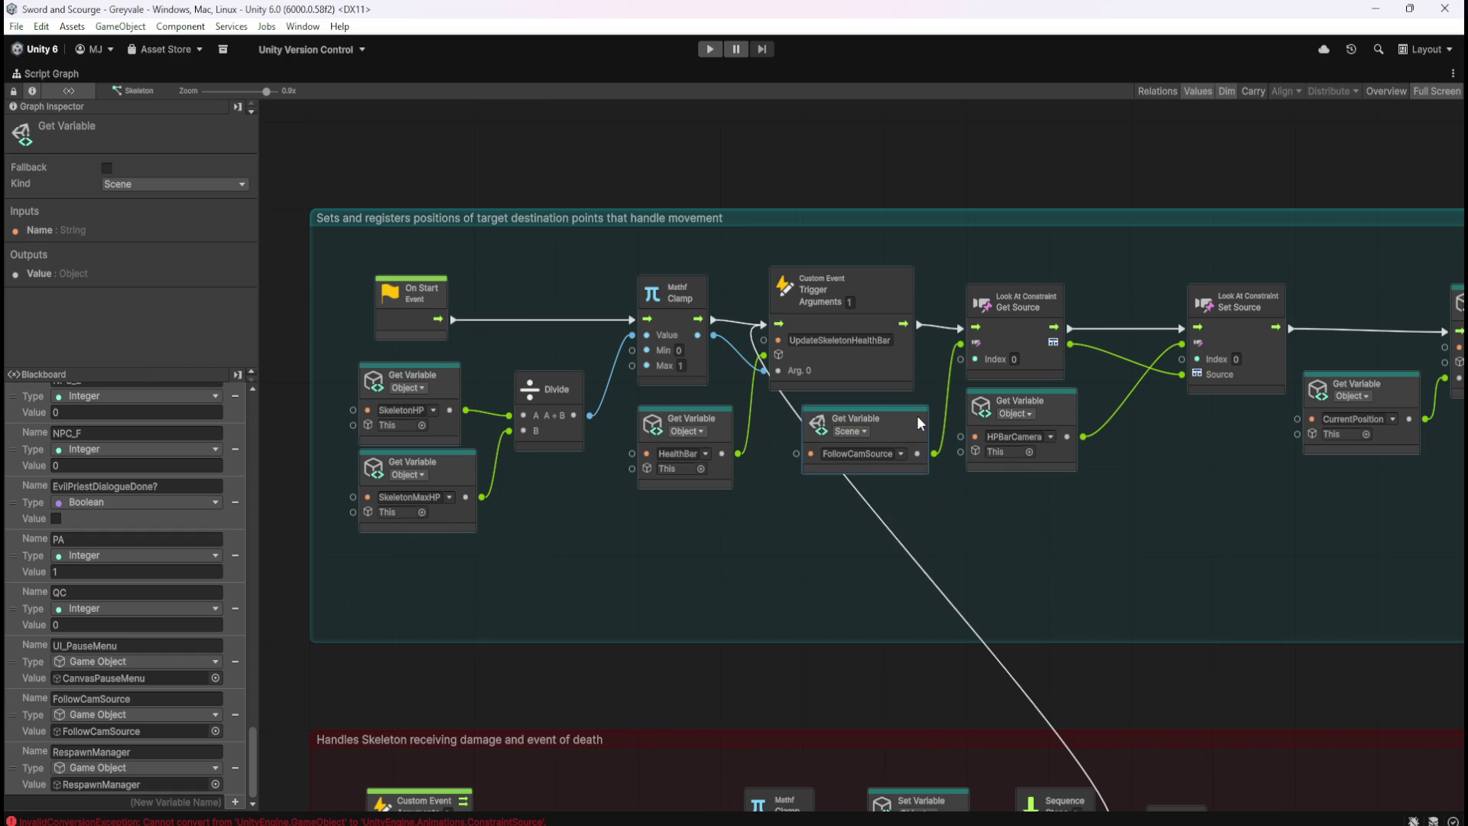
click(997, 500)
Return the Script Graph to its docked layout beside the Scene view
scroll(729, 488, down, 8)
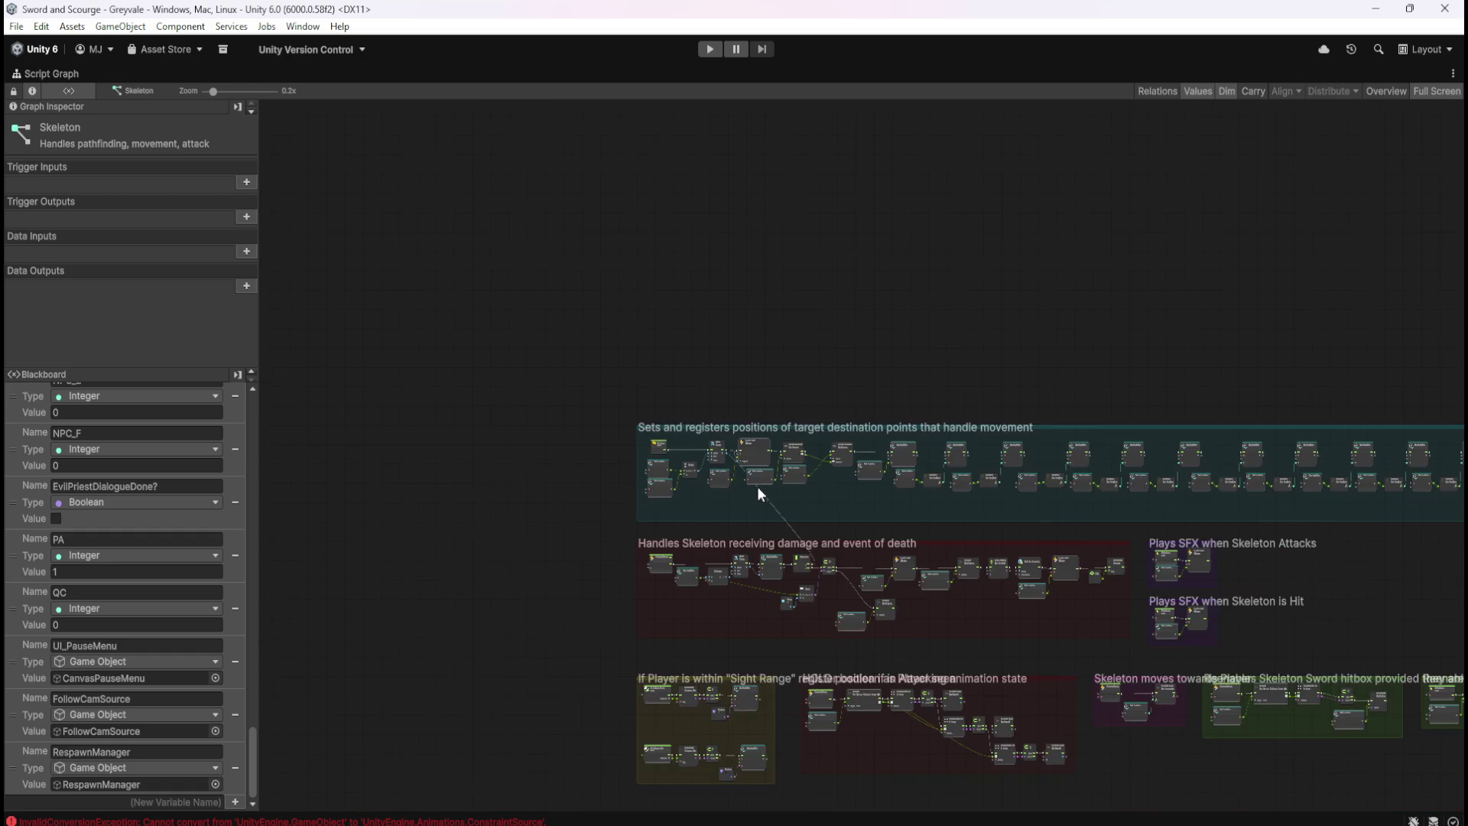
scroll(1093, 483, up, 5)
scroll(1073, 520, down, 4)
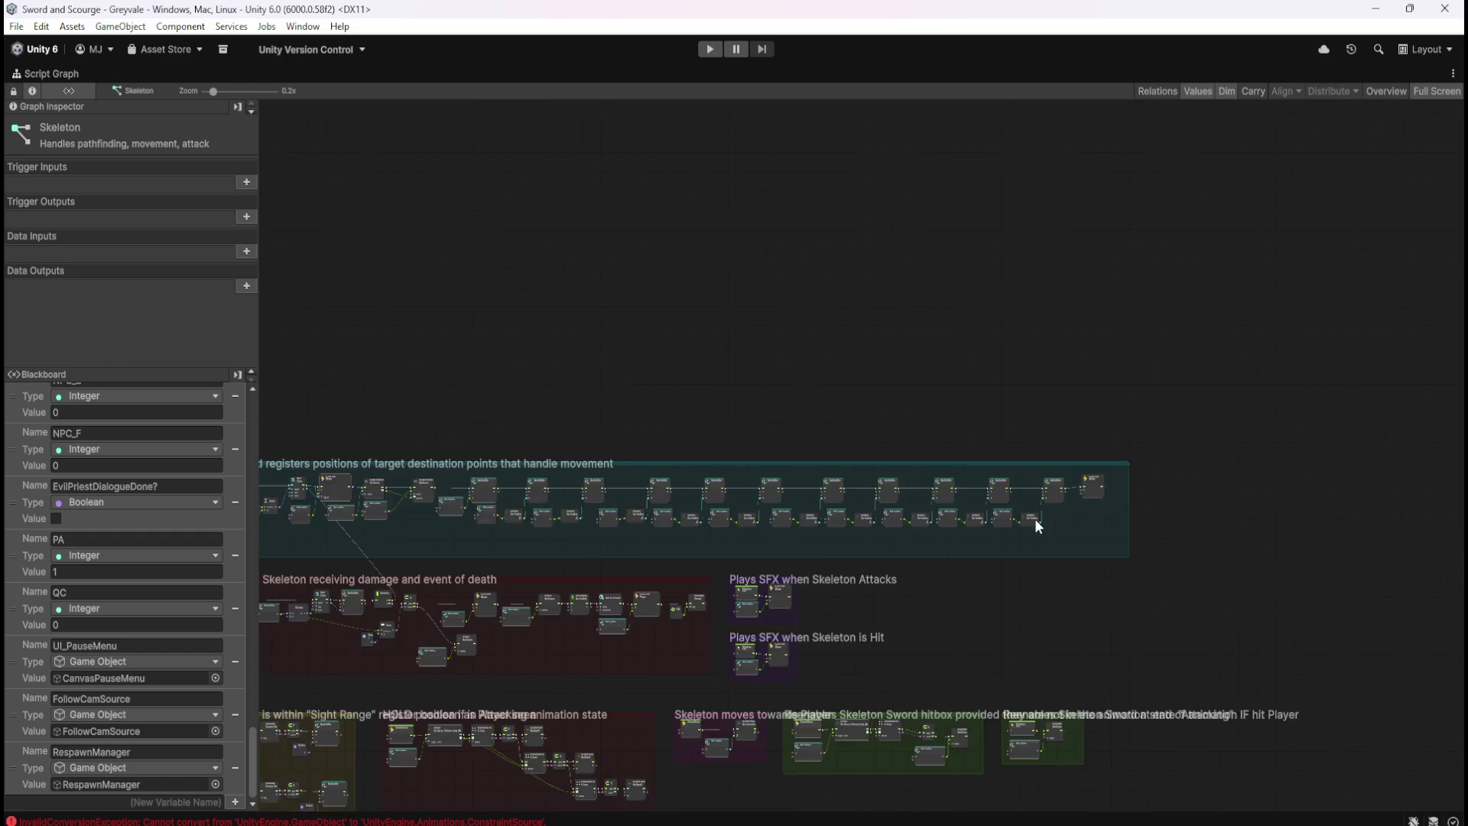
scroll(664, 517, up, 2)
scroll(664, 516, up, 1)
key(shift+space)
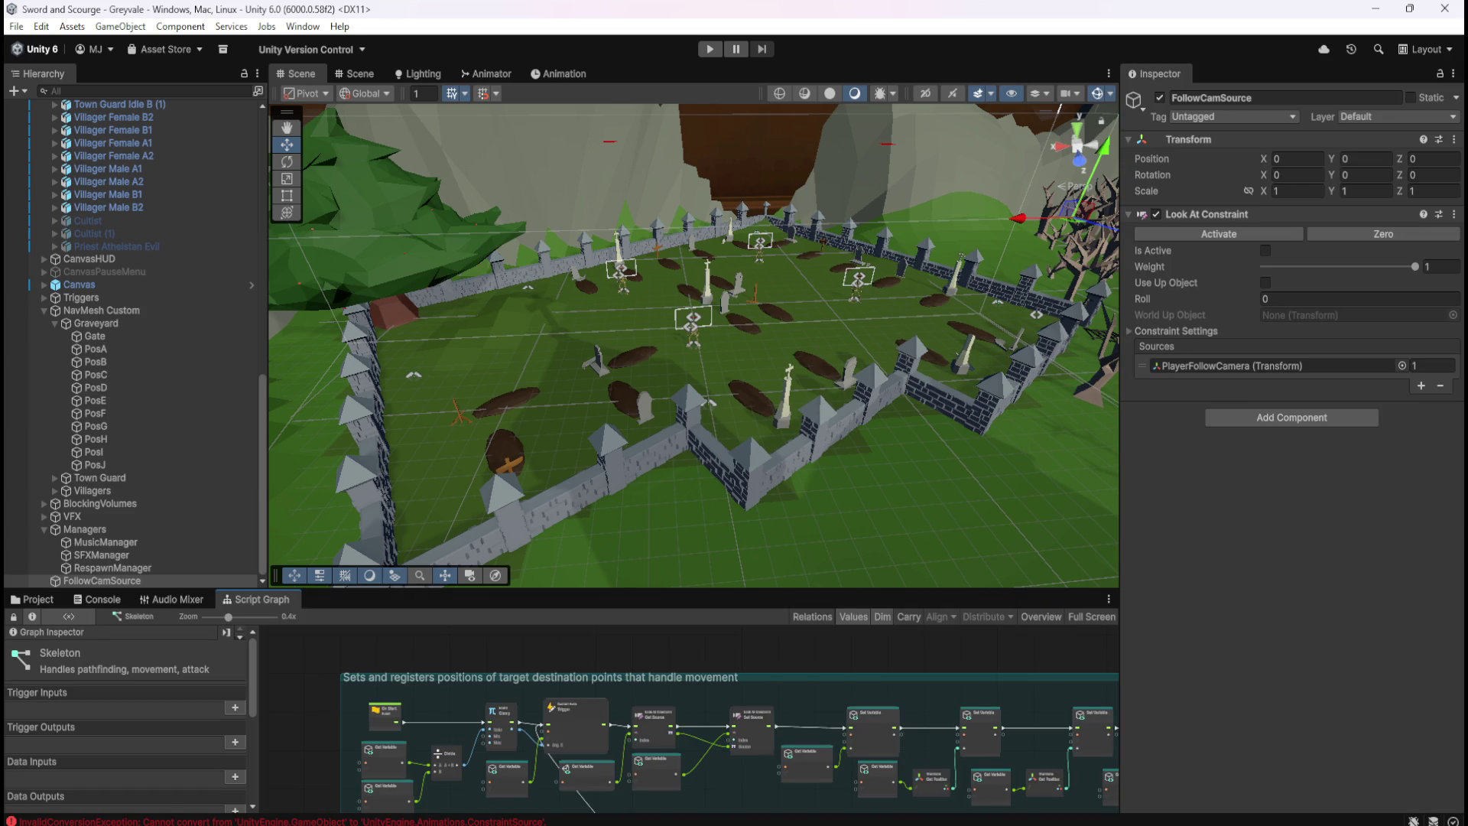
Float the Game view, enter play mode, and position the Game window over the Scene view
drag(1467, 245, 1405, 245)
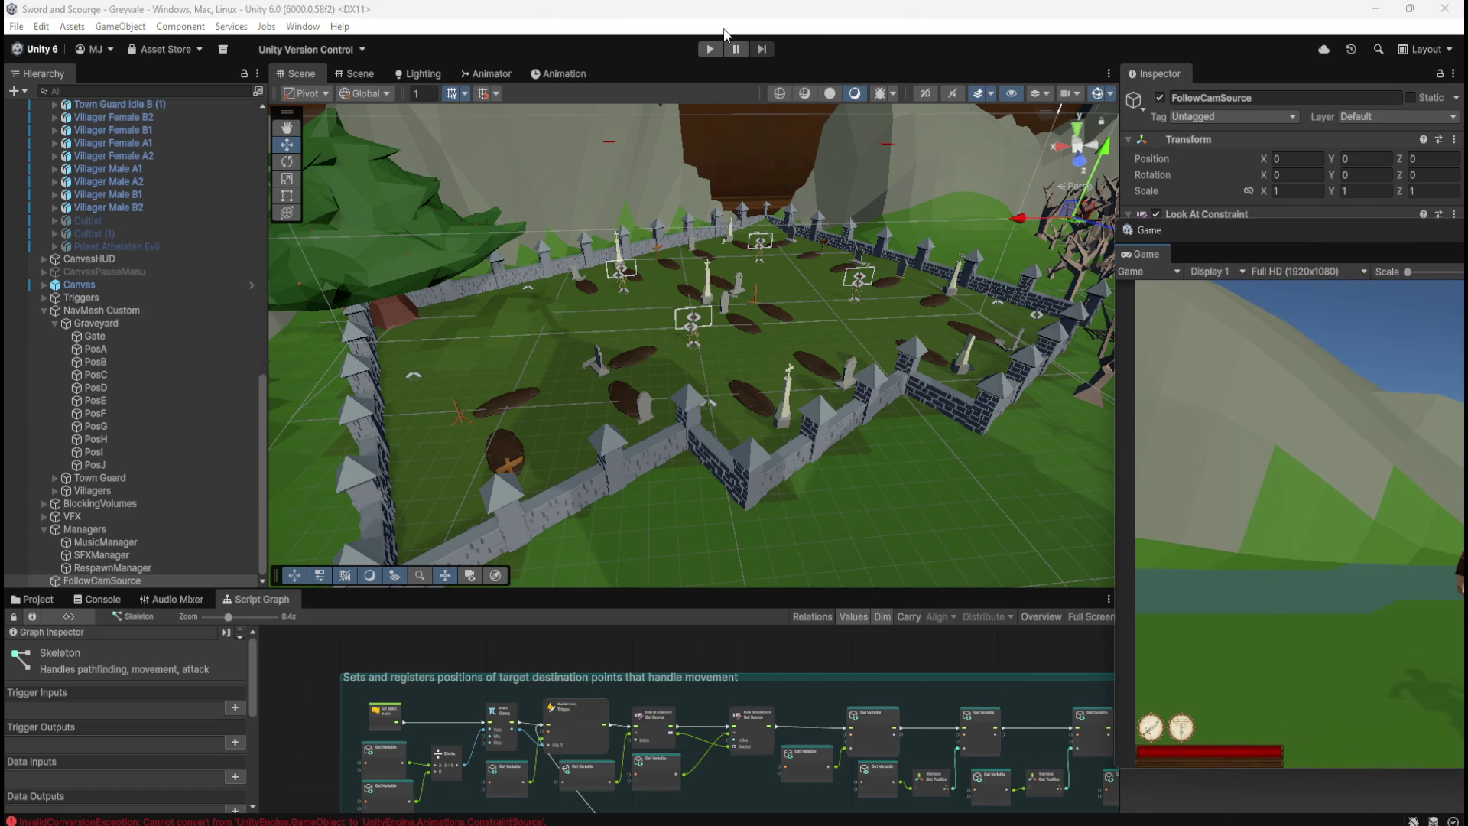
click(711, 48)
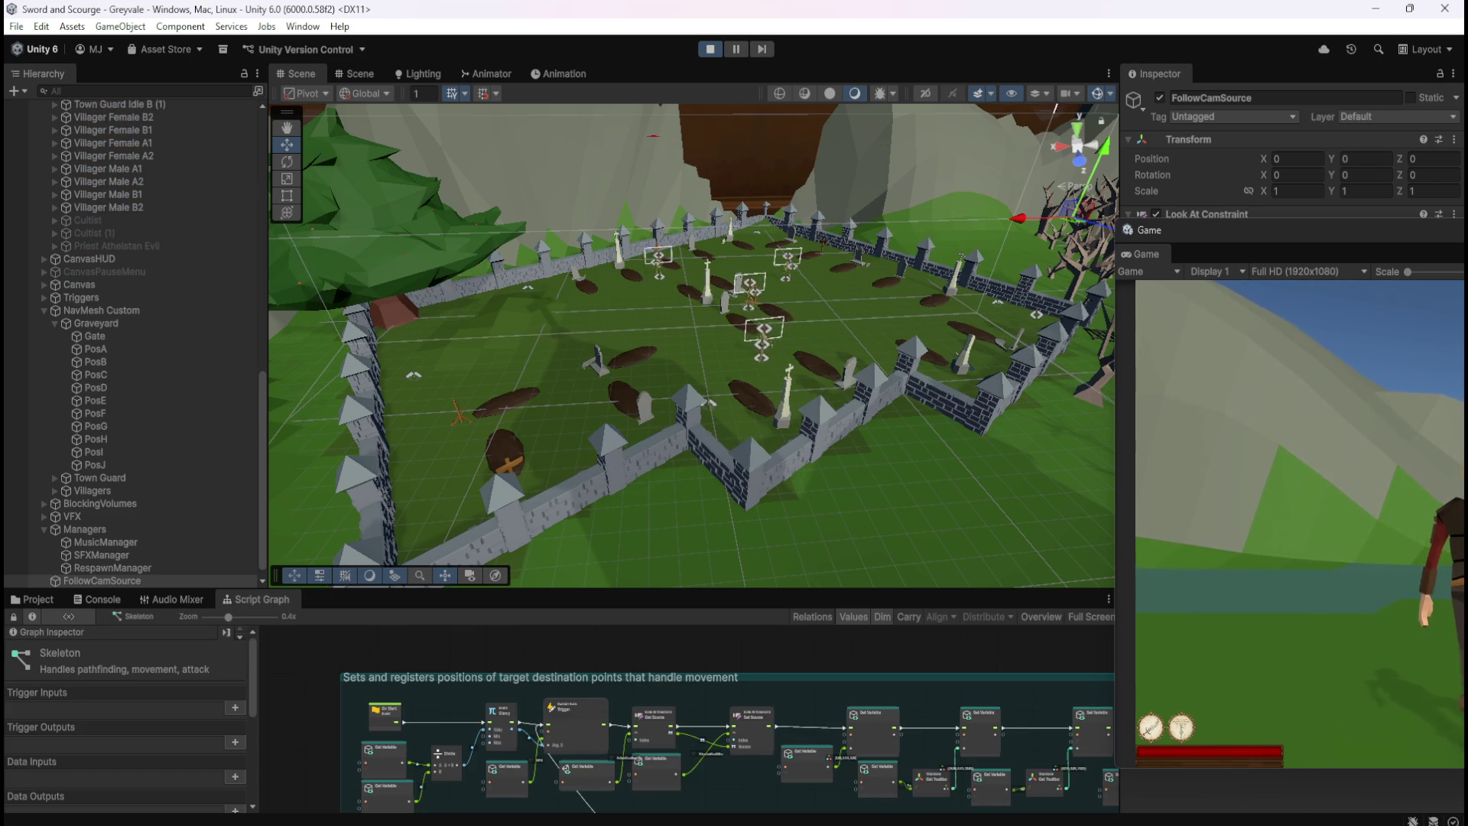
mouse_move(1453, 231)
mouse_down()
mouse_move(1210, 184)
mouse_move(1019, 214)
mouse_move(1113, 264)
mouse_up()
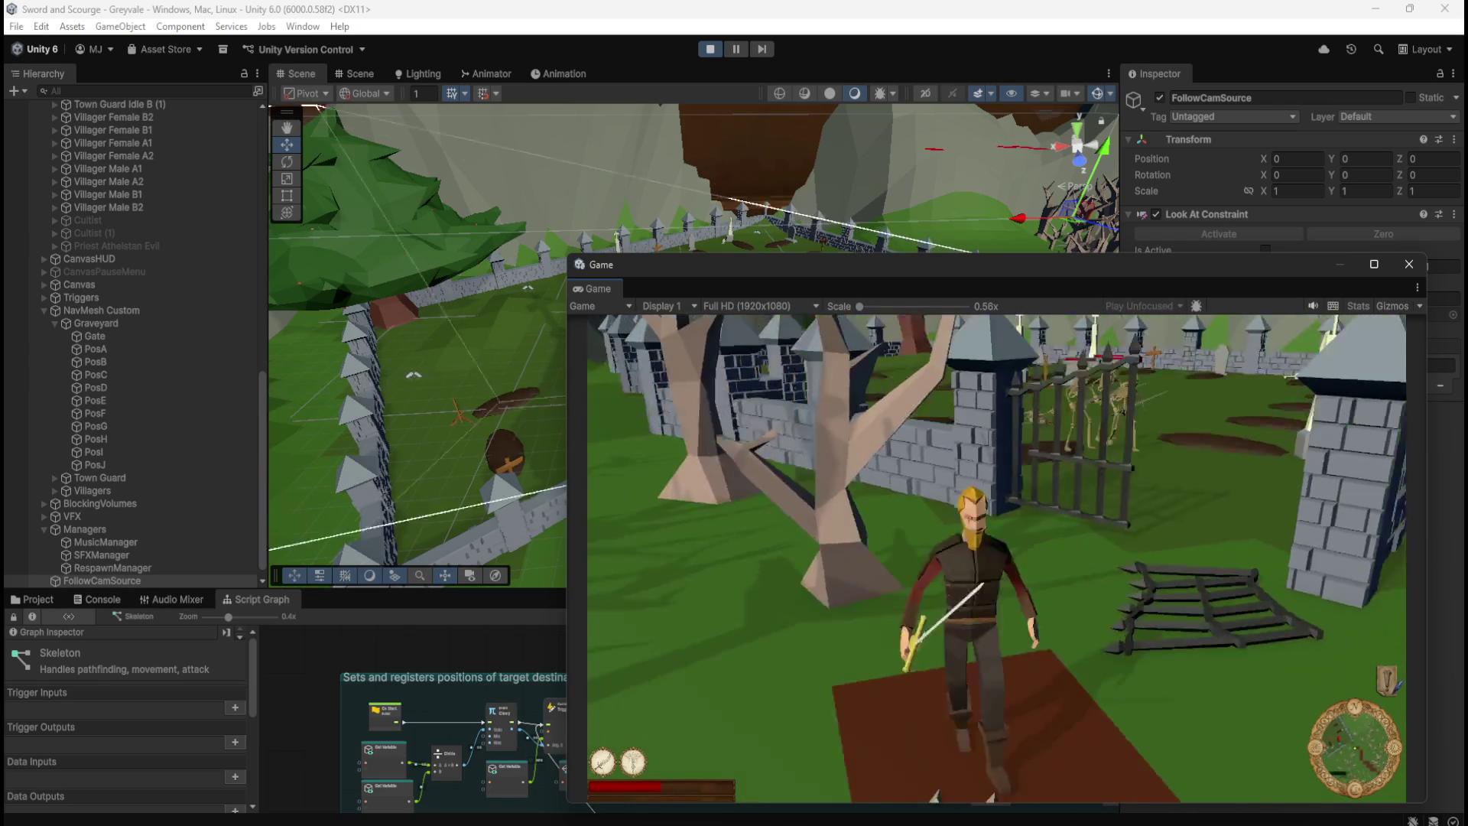
Pause and resume the game with Escape, then stop play mode
key(Escape)
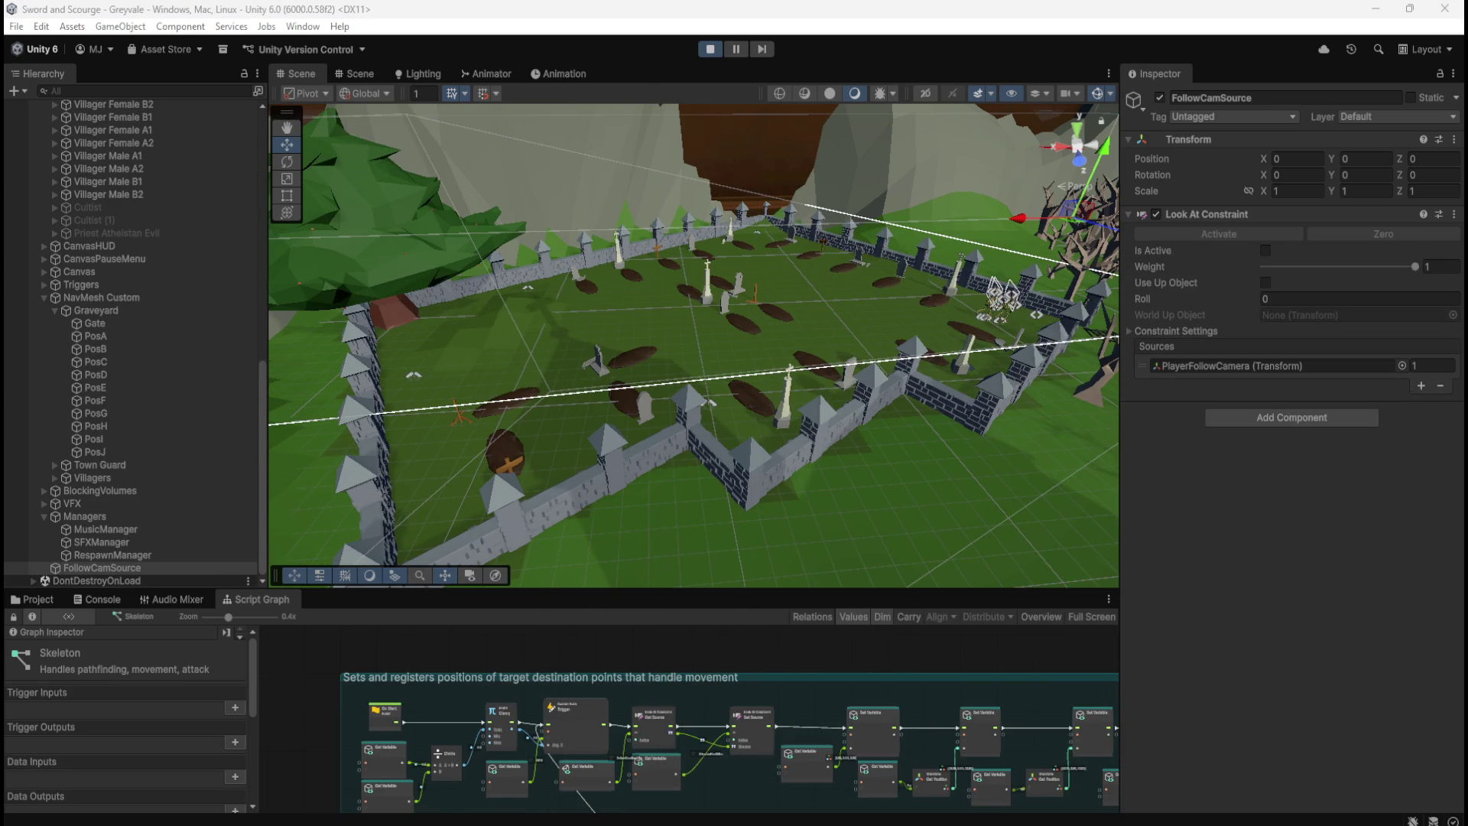
key(Escape)
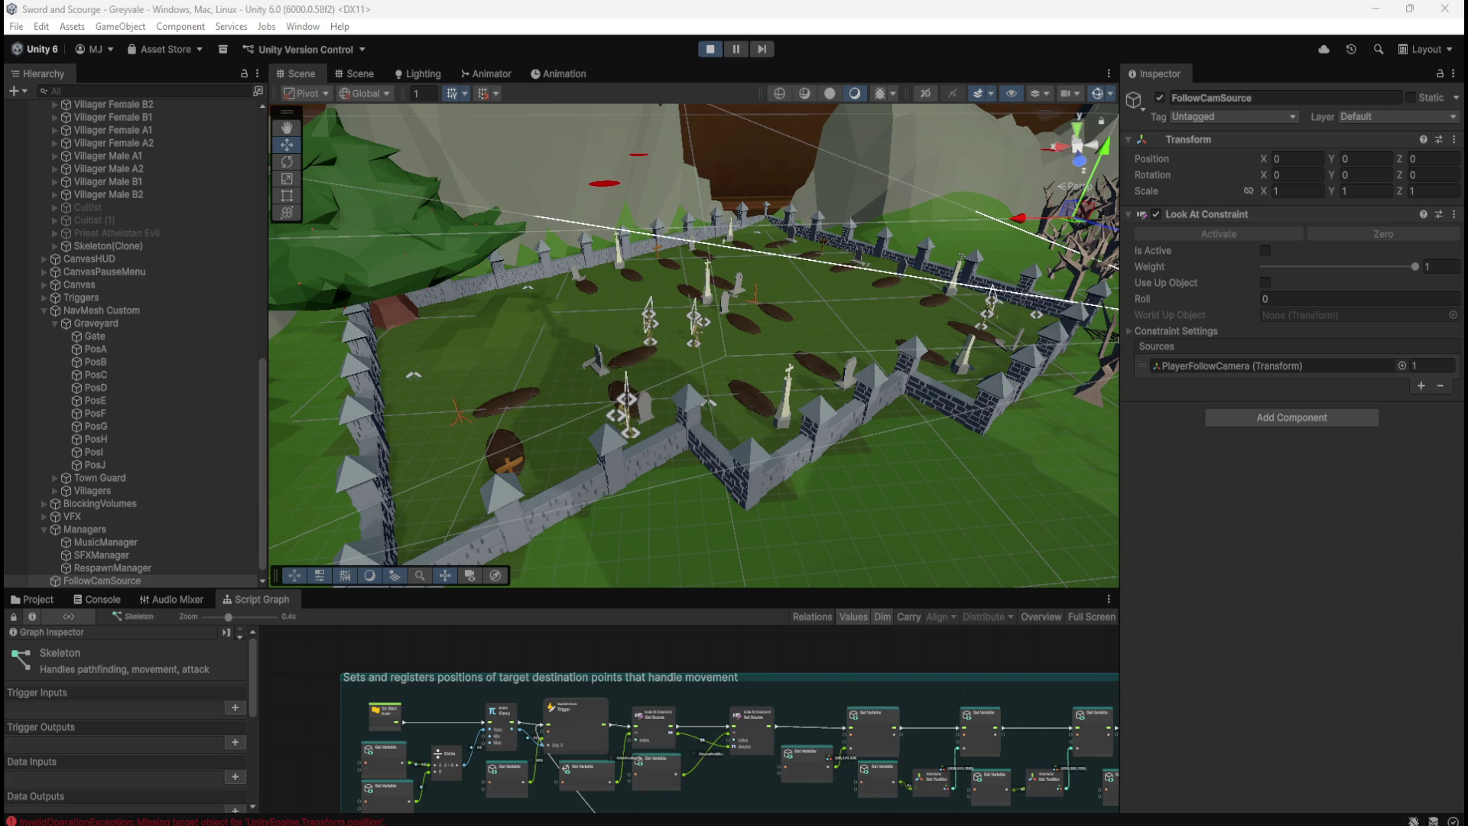
click(710, 50)
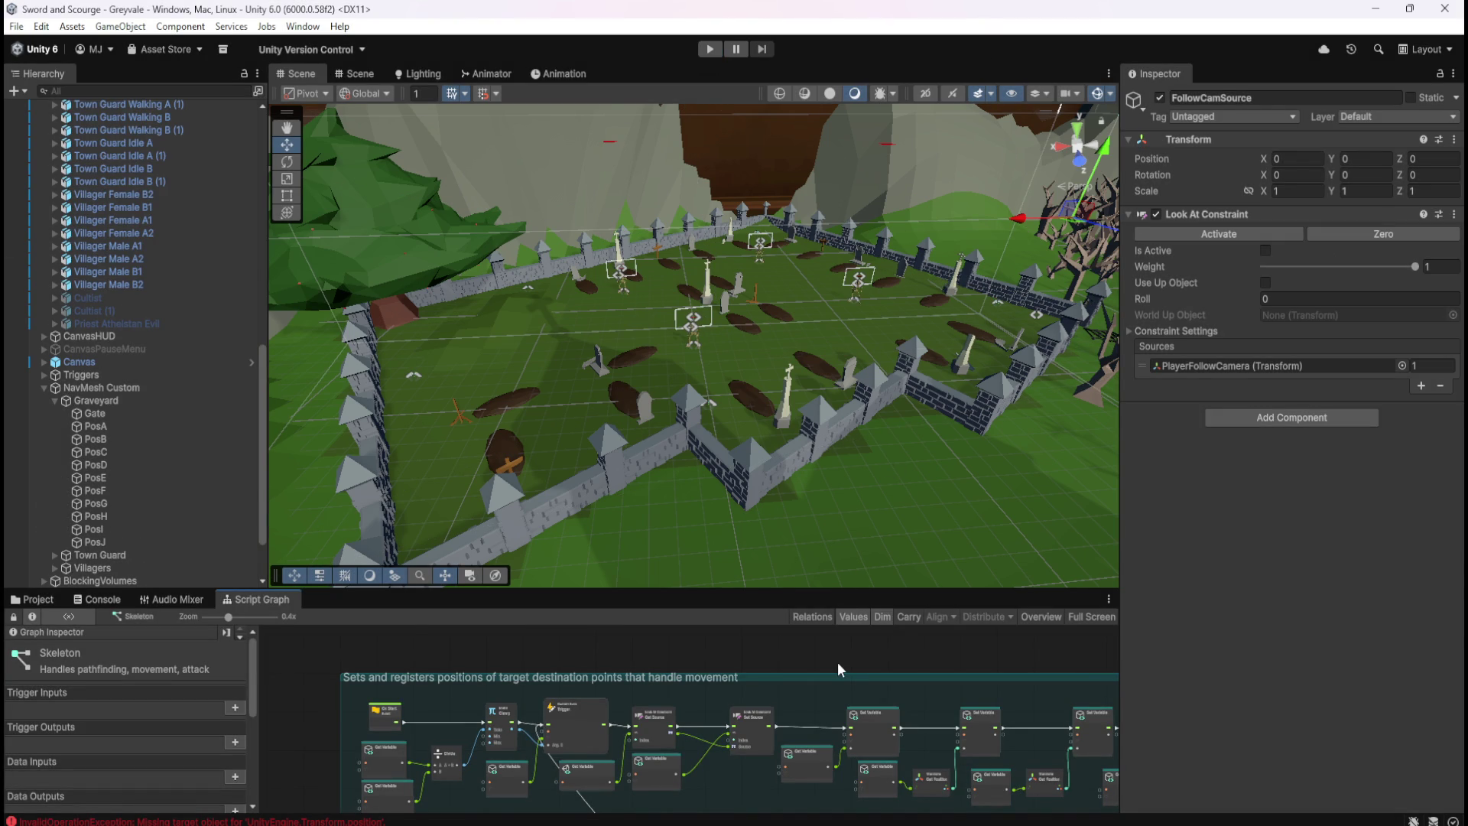
Review the maximized graph, restore the layout, and select the Skeleton instance in the Hierarchy
key(shift+space)
scroll(777, 587, up, 6)
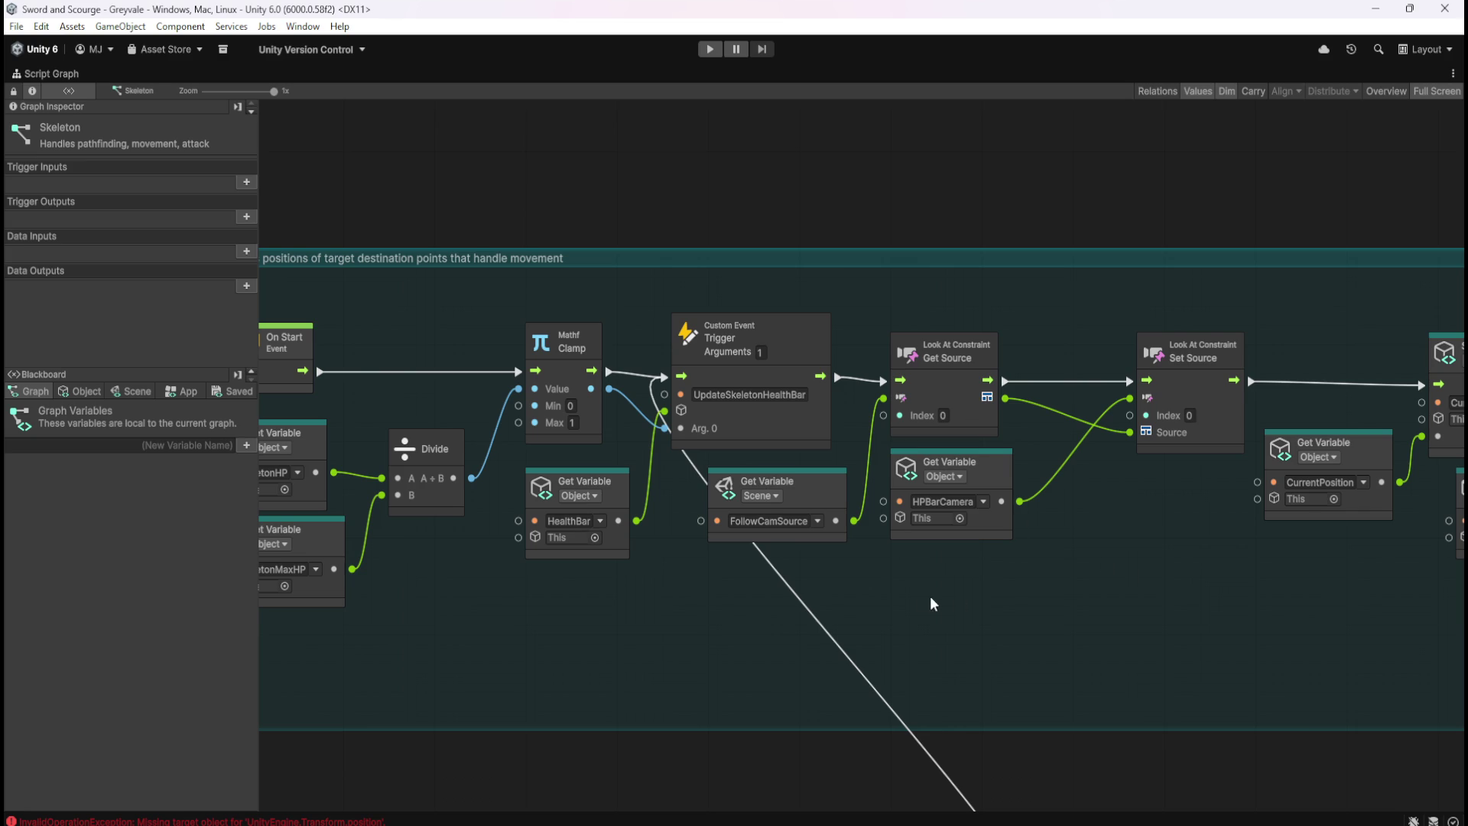
scroll(825, 517, down, 10)
scroll(741, 352, up, 10)
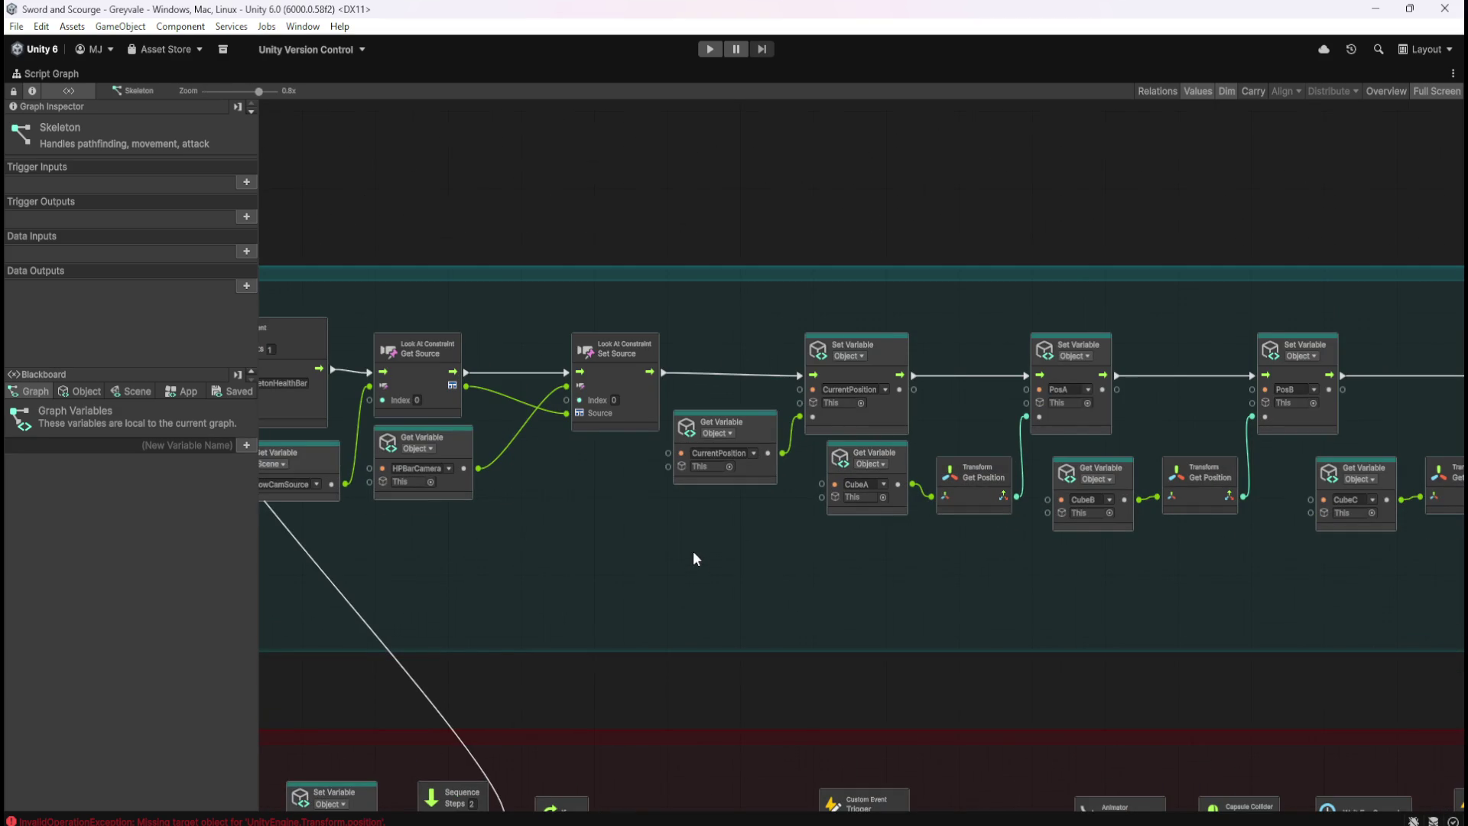
key(shift+space)
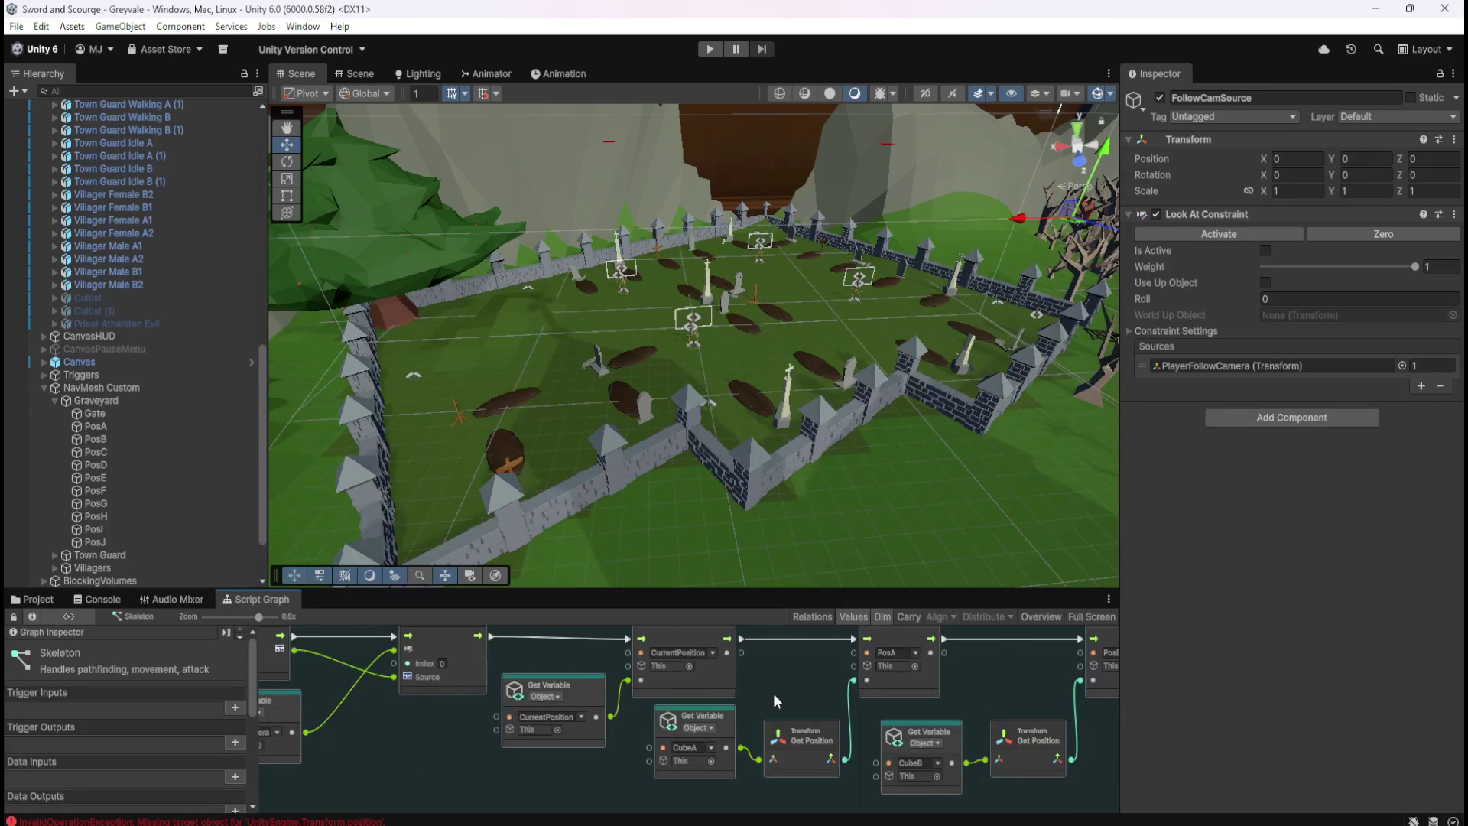
scroll(171, 333, up, 10)
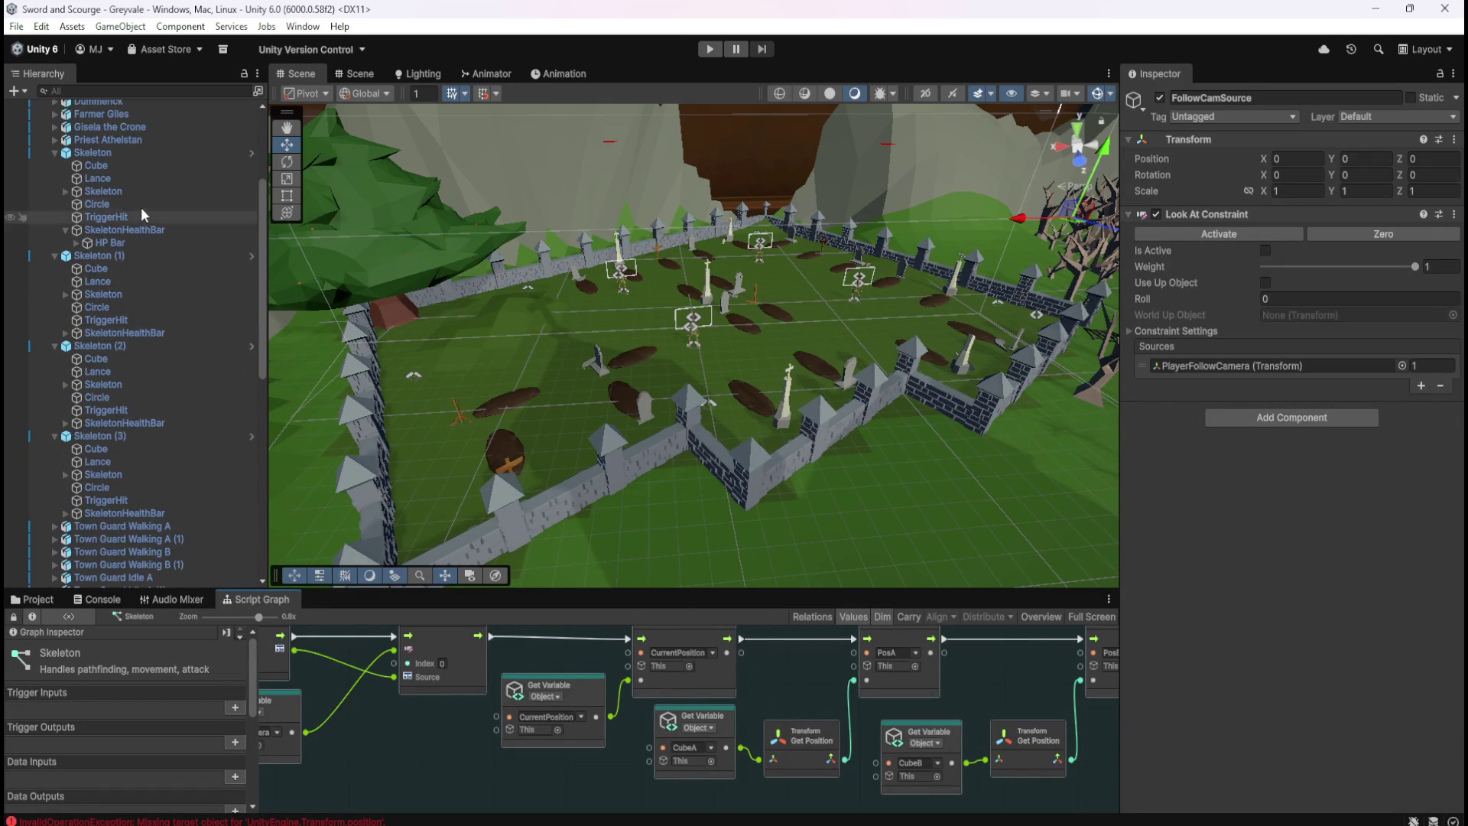
click(142, 152)
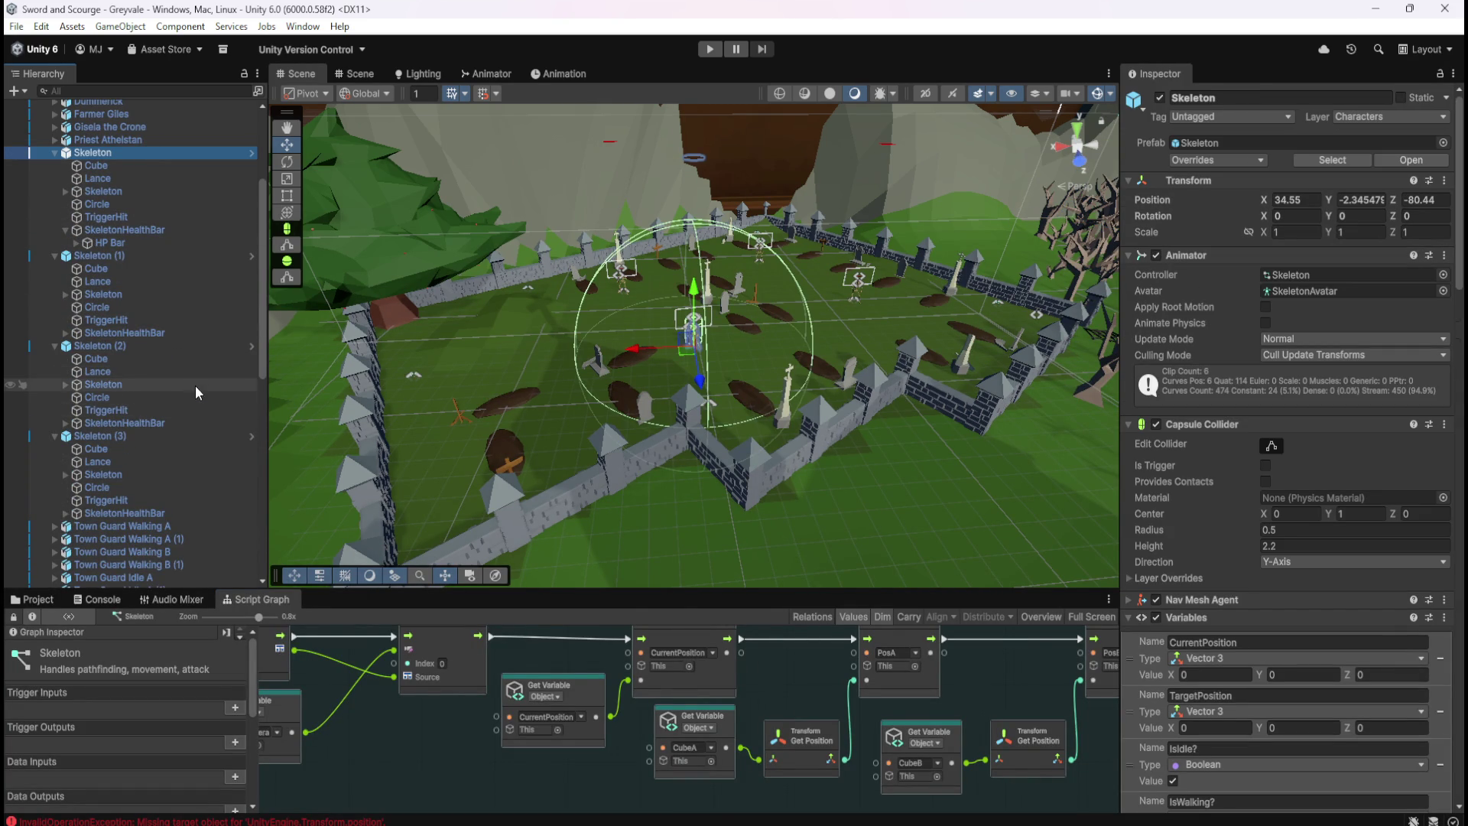
Review the Skeleton graph's movement and damage groups and its Object variables, then restore the layout
key(shift+space)
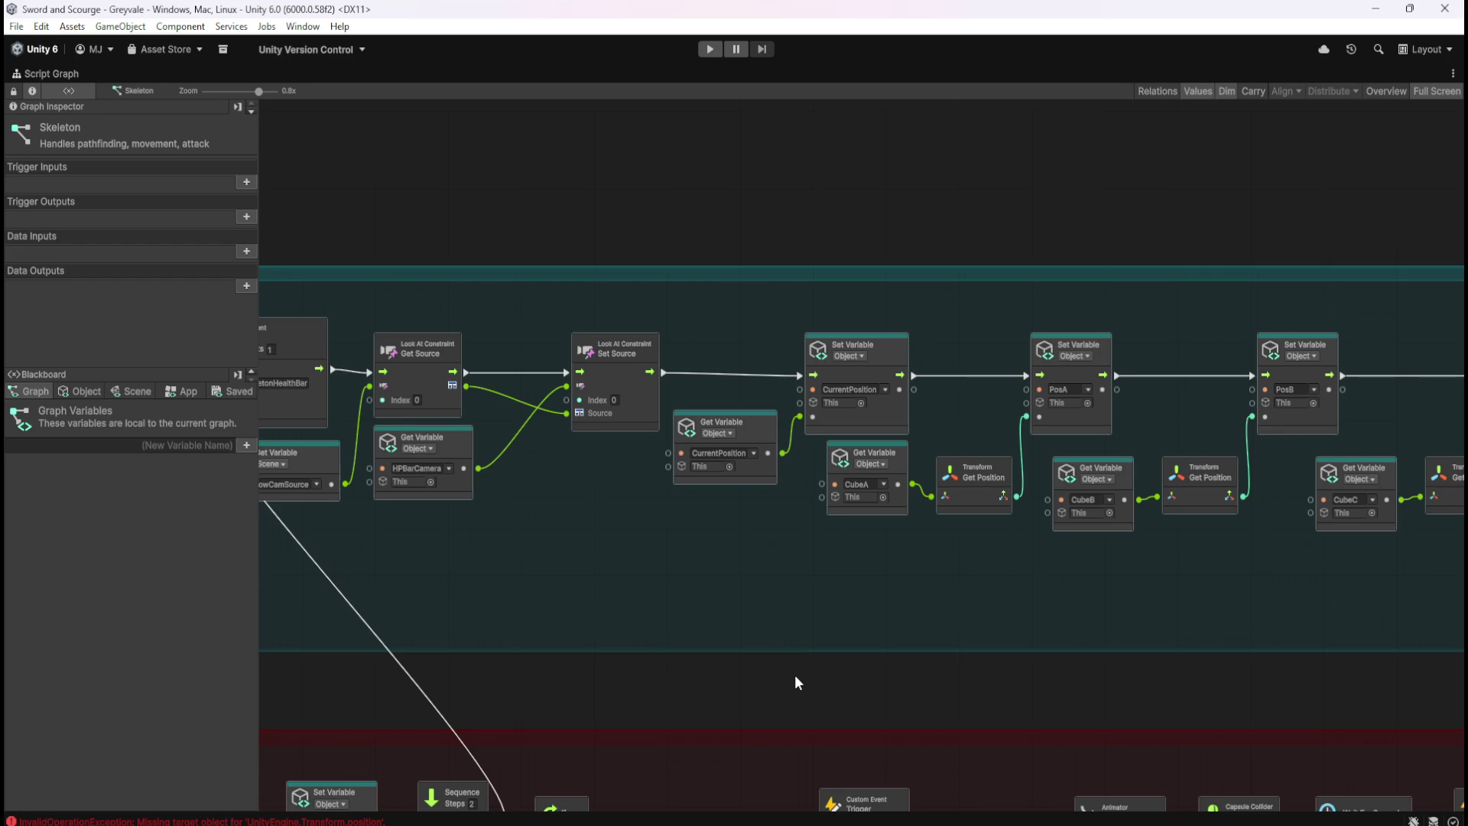
scroll(814, 544, down, 5)
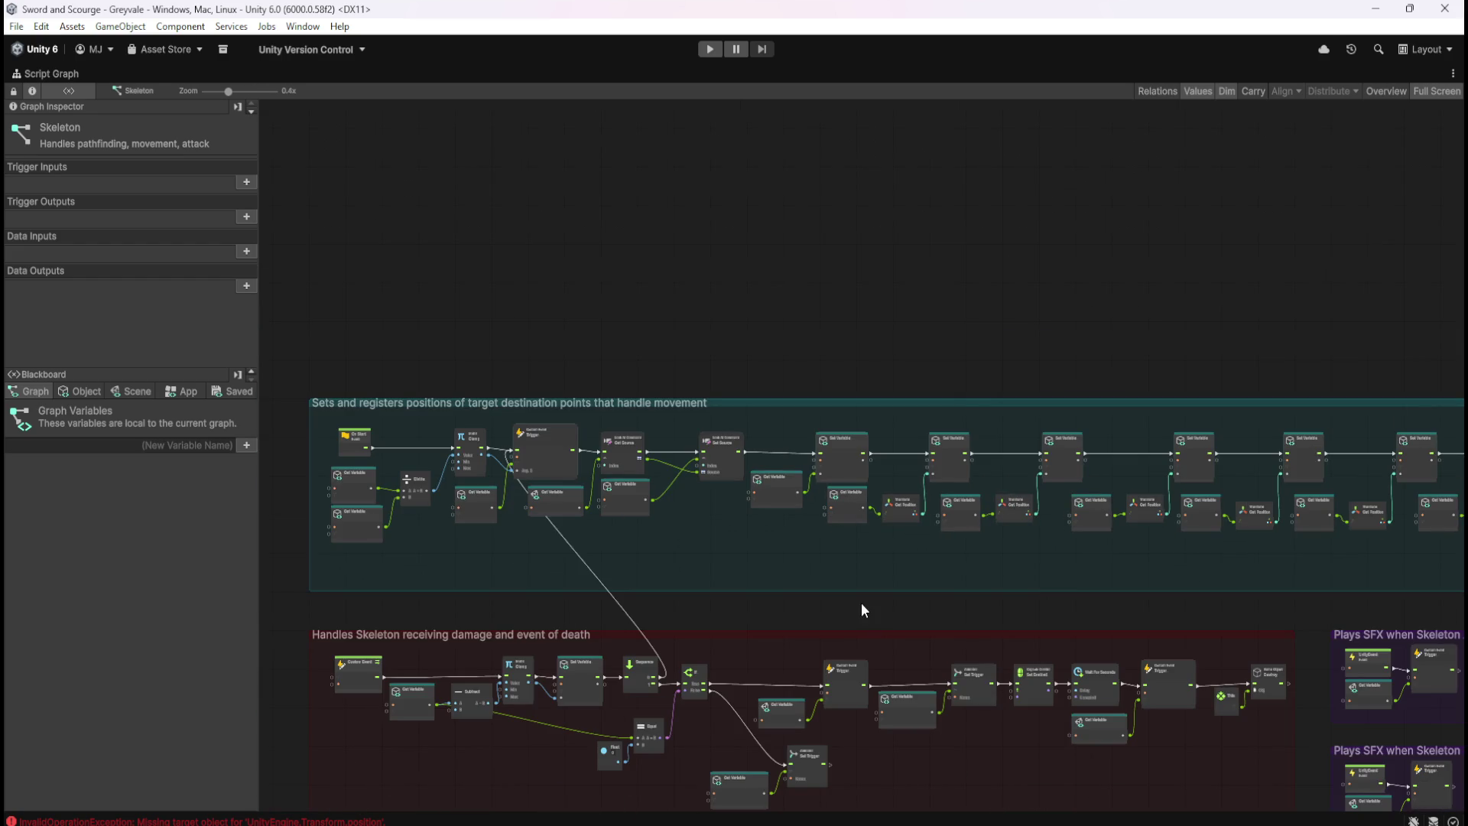
drag(862, 604, 875, 387)
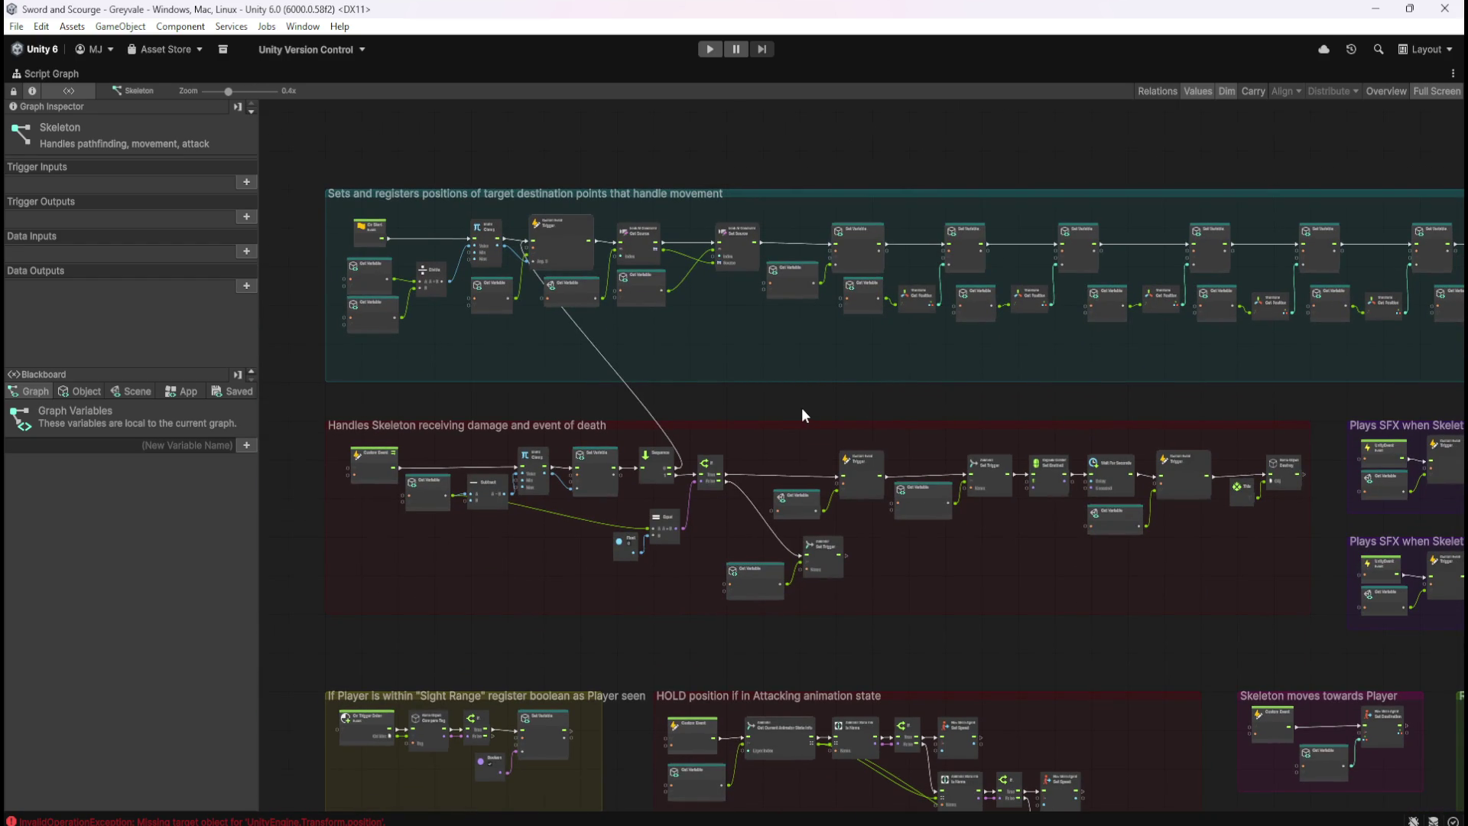
click(96, 386)
scroll(180, 630, down, 5)
scroll(168, 600, down, 15)
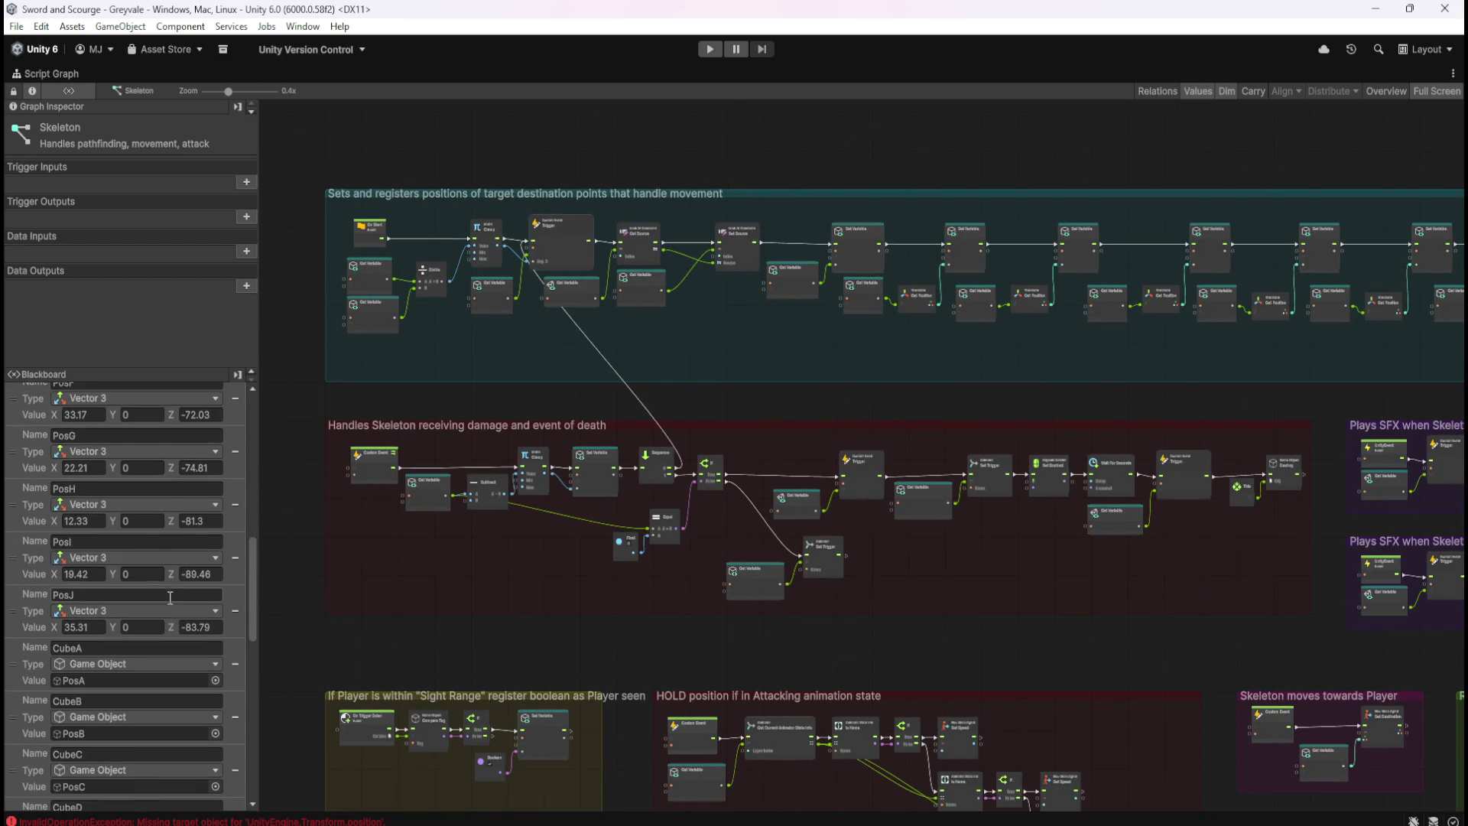
scroll(169, 595, up, 4)
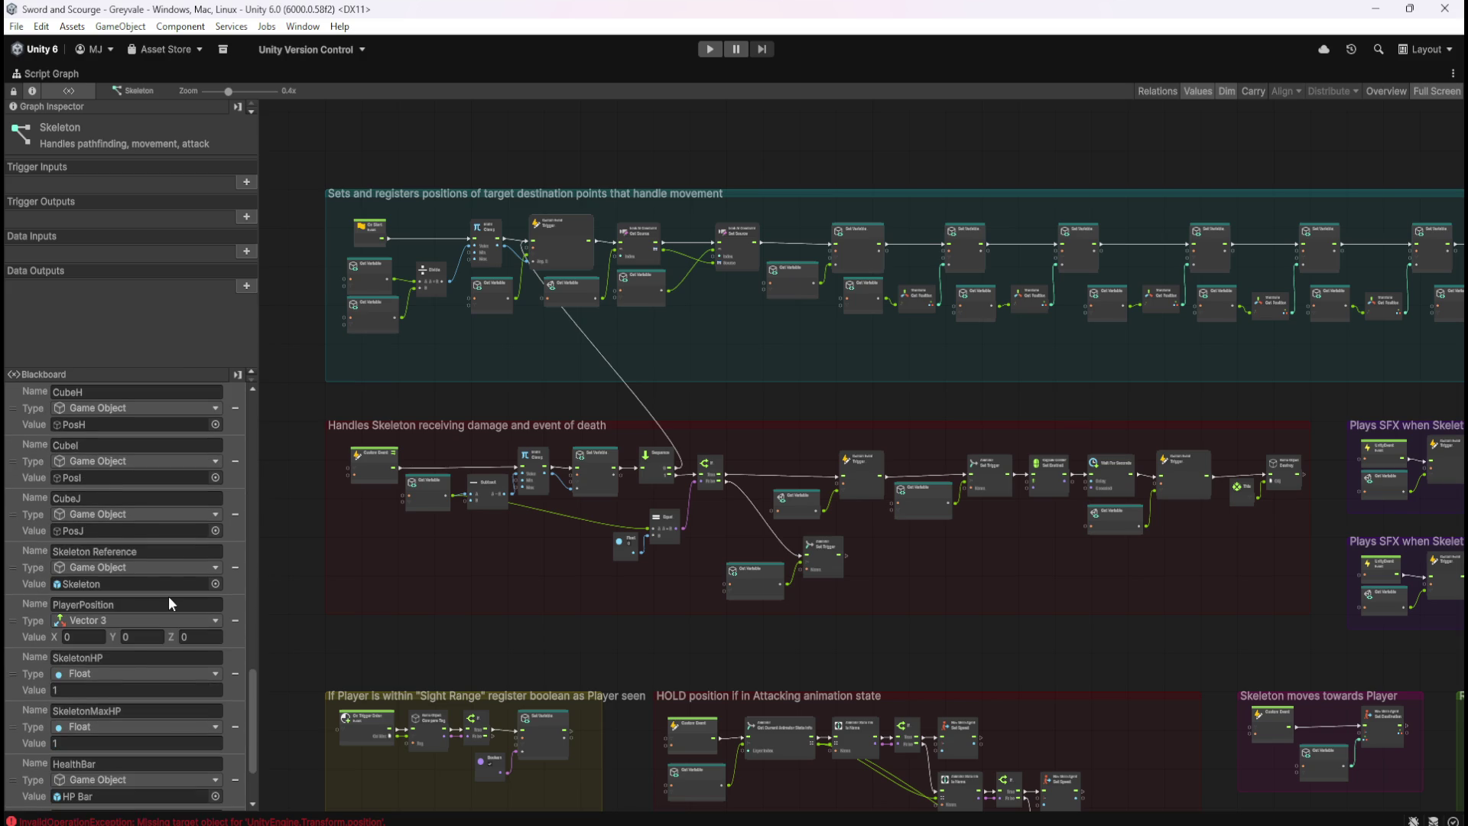
scroll(168, 594, up, 5)
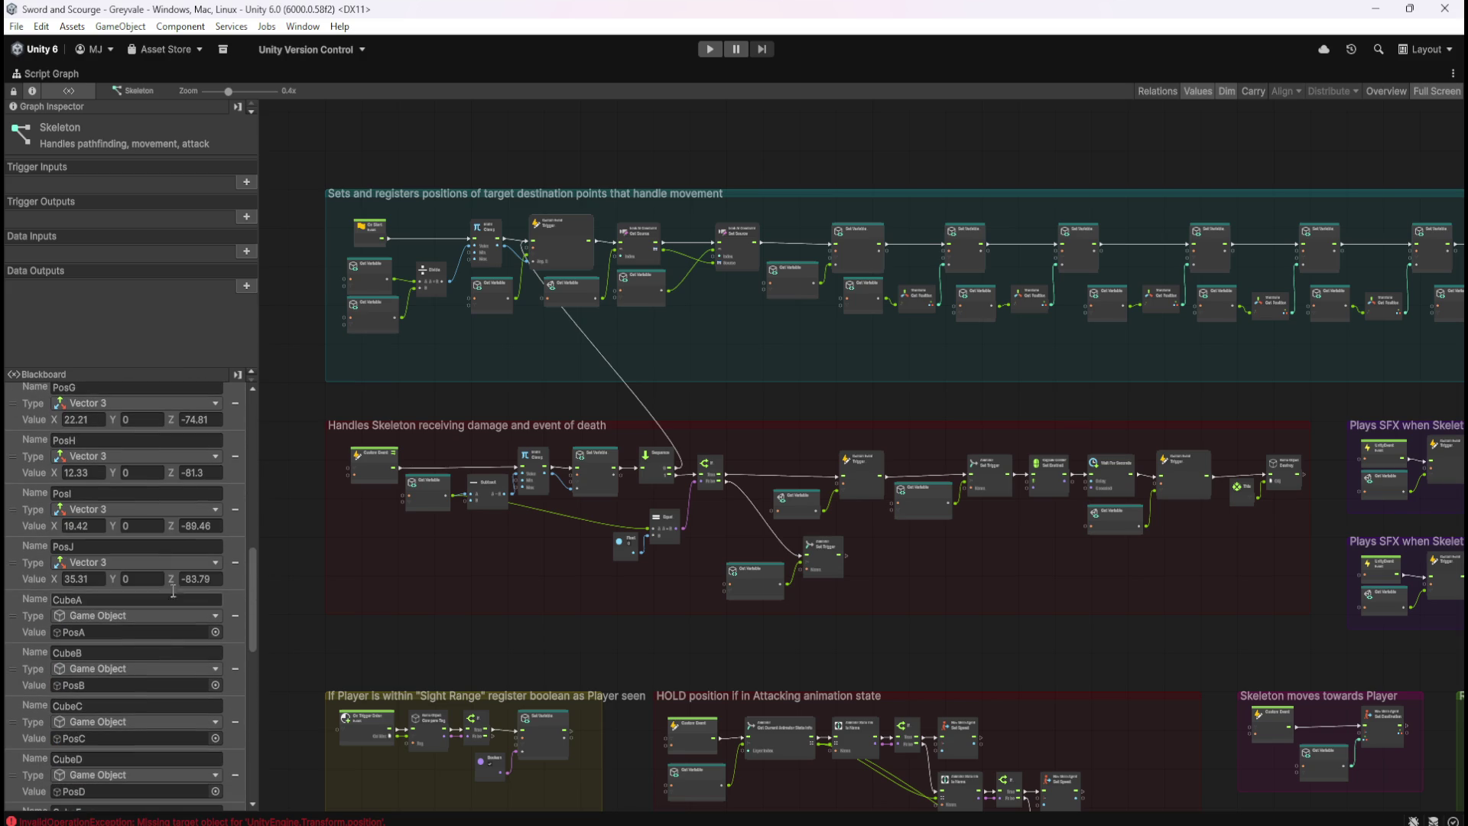
scroll(449, 165, up, 3)
key(shift+space)
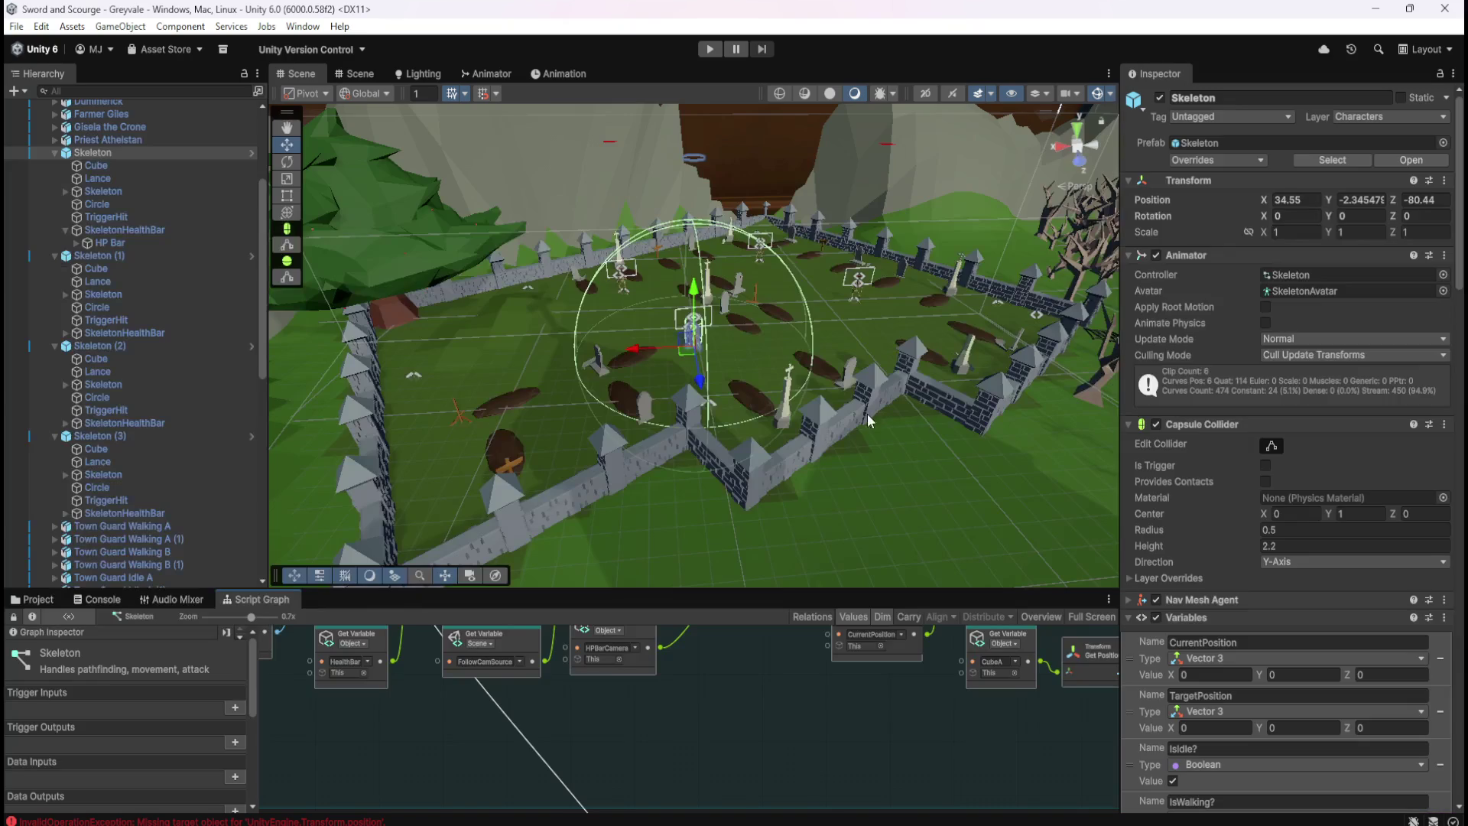
Open the Skeleton prefab from Prefabs/Enemies and maximize its Script Graph
scroll(144, 437, down, 8)
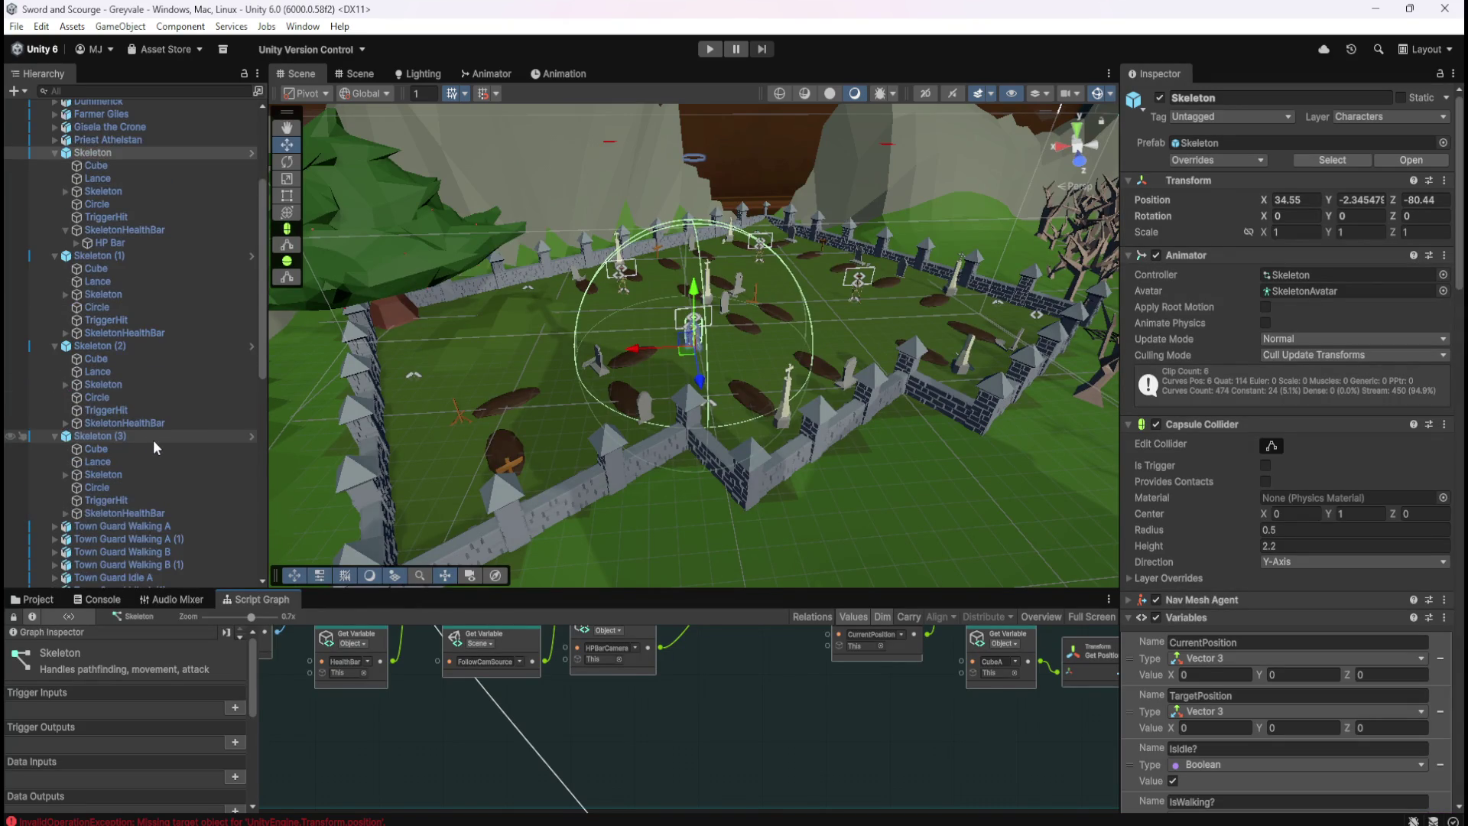
click(38, 600)
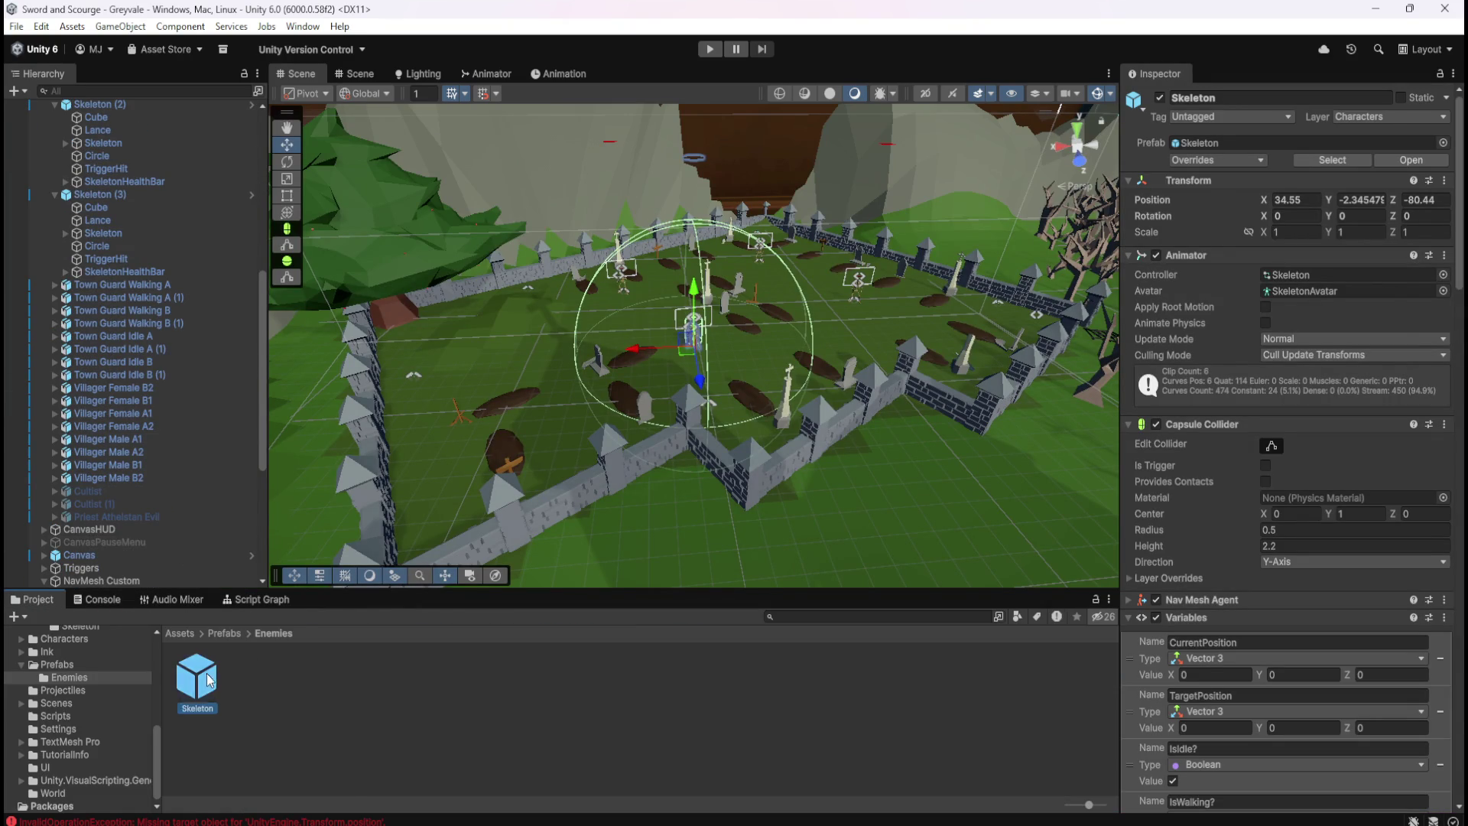
double_click(198, 676)
click(244, 602)
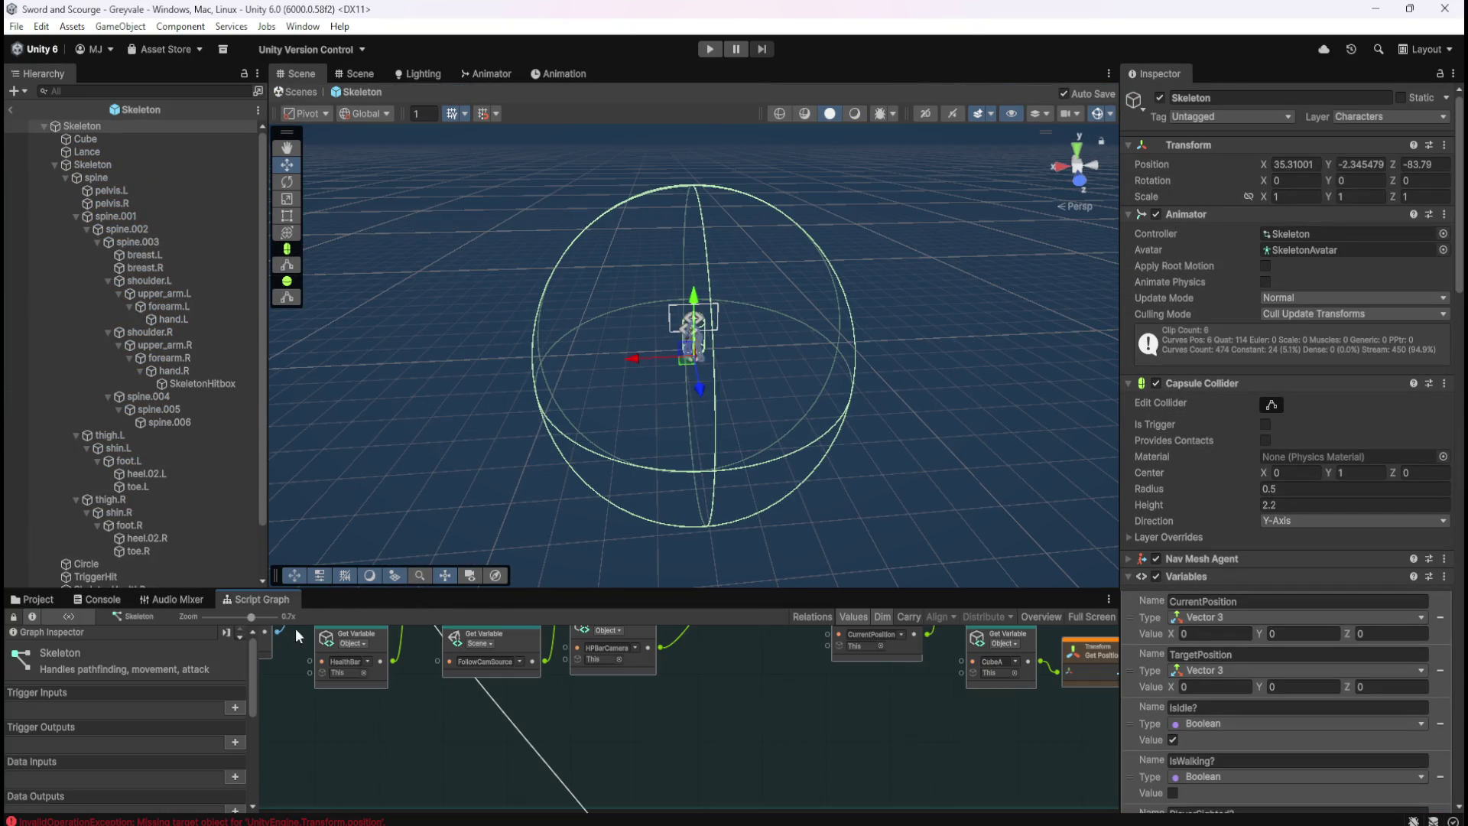
key(shift+space)
Pan past the PosB–PosE setter nodes back to the movement group start and list object variables
drag(1006, 515, 531, 501)
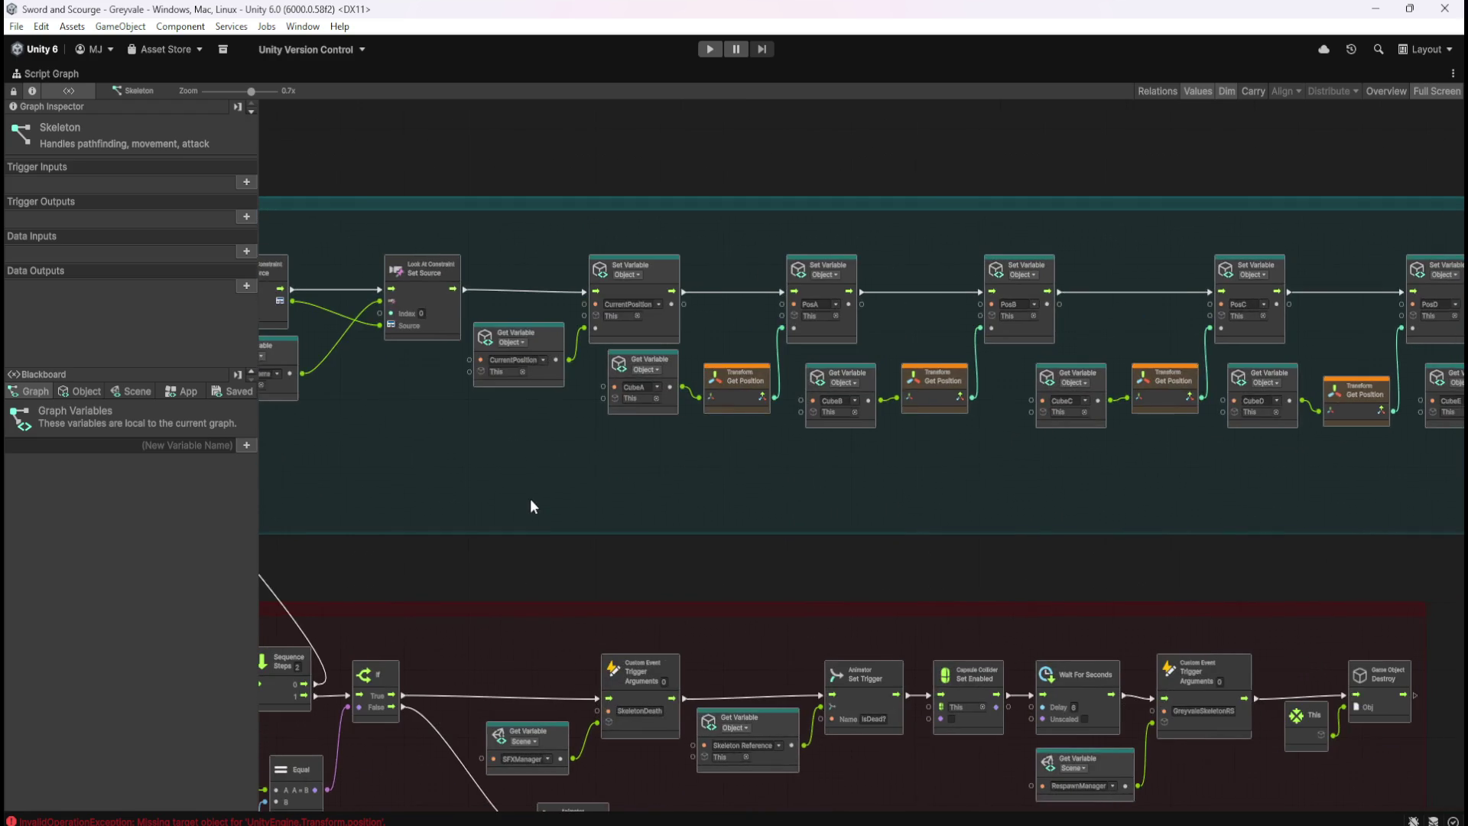
scroll(760, 488, right, 5)
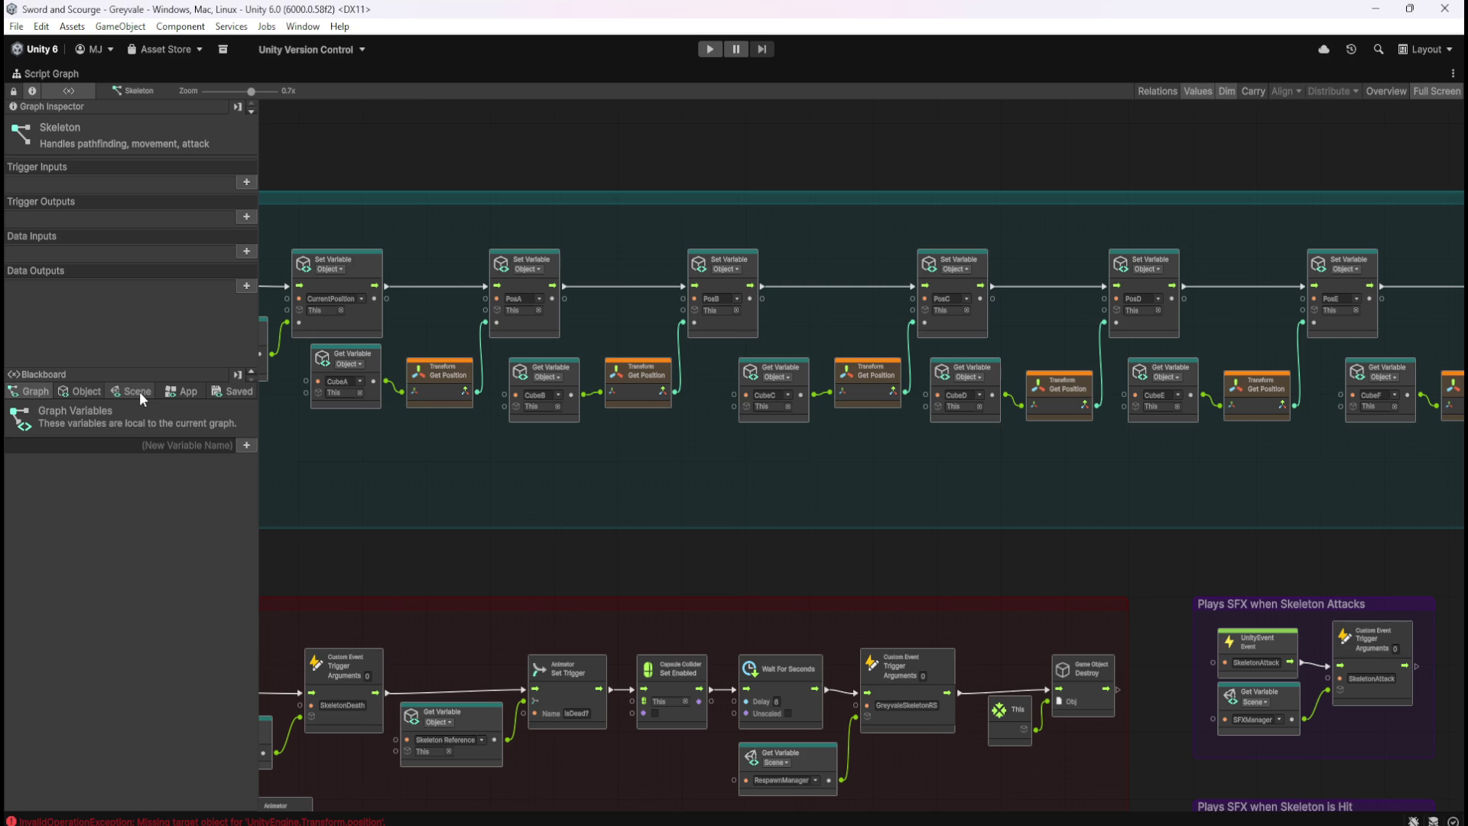
mouse_move(473, 478)
mouse_down()
mouse_move(760, 475)
mouse_move(1003, 229)
mouse_move(1022, 521)
mouse_up()
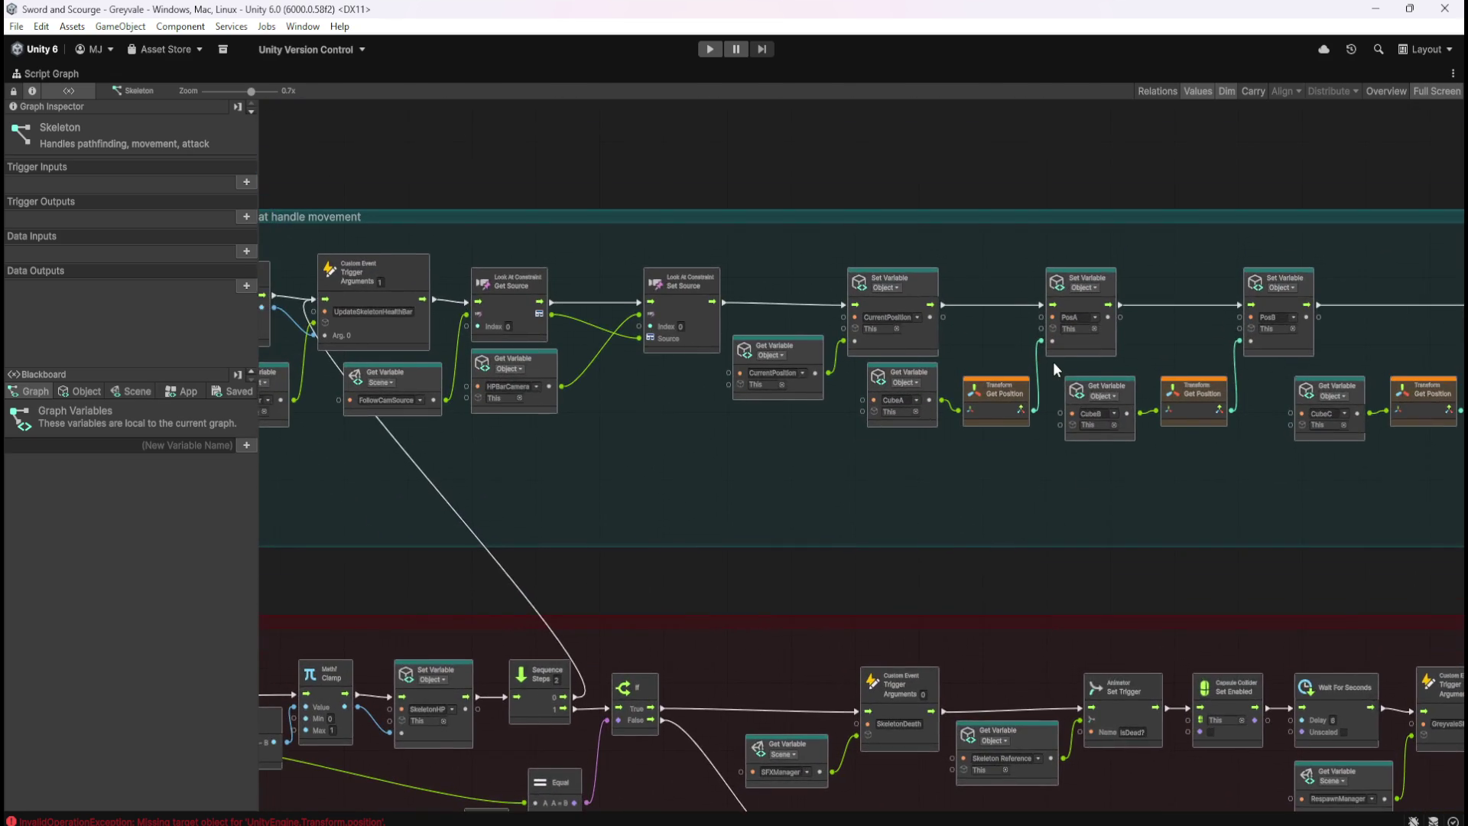
scroll(1053, 361, up, 3)
click(80, 390)
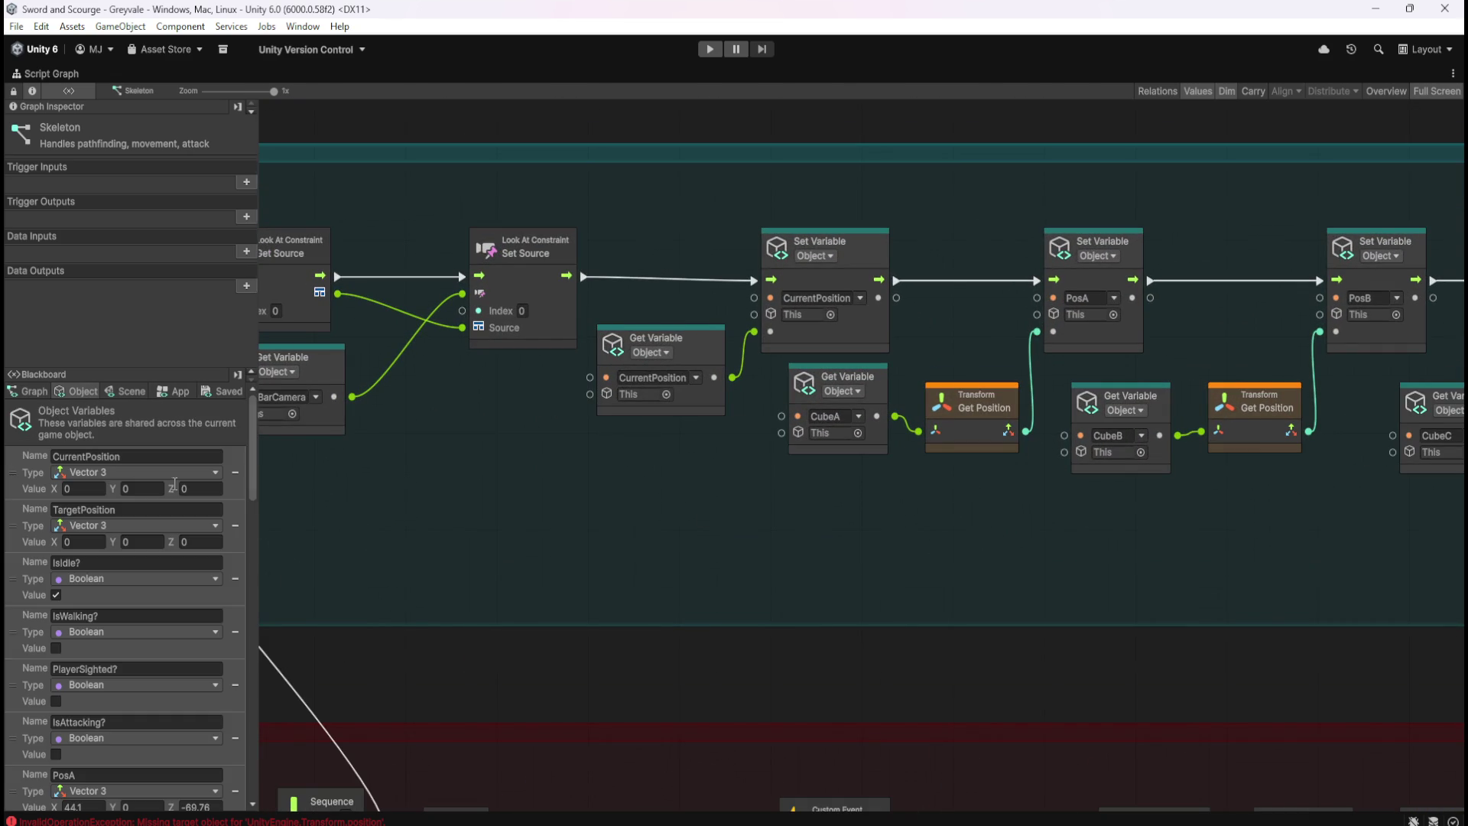
Scroll the Object variables down to the PosA–PosG Vector3 values, with PosA at 44.1, 0, -89.76
mouse_move(256, 470)
mouse_down()
mouse_move(247, 553)
mouse_move(257, 539)
mouse_up()
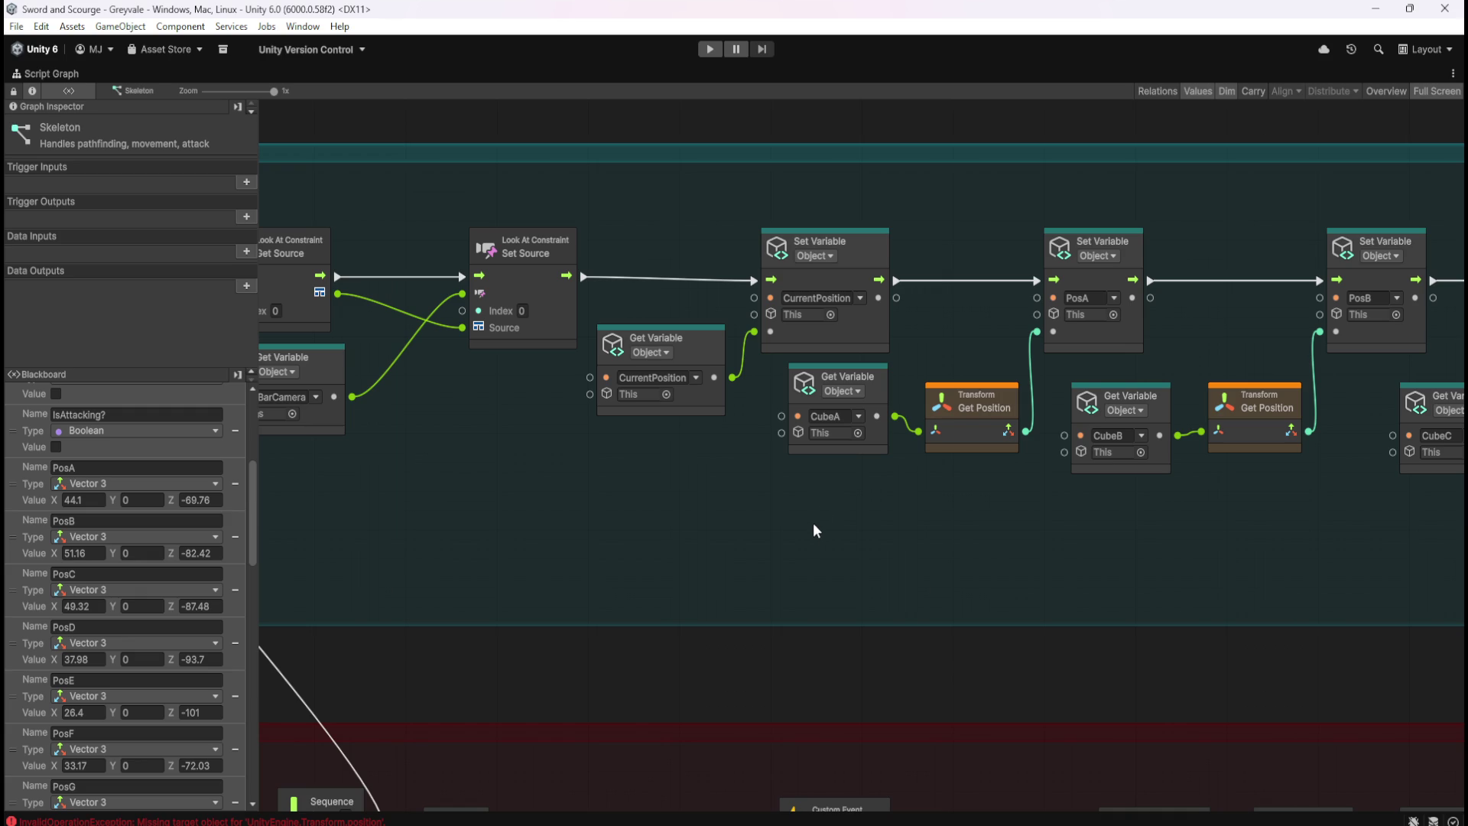
scroll(658, 427, down, 10)
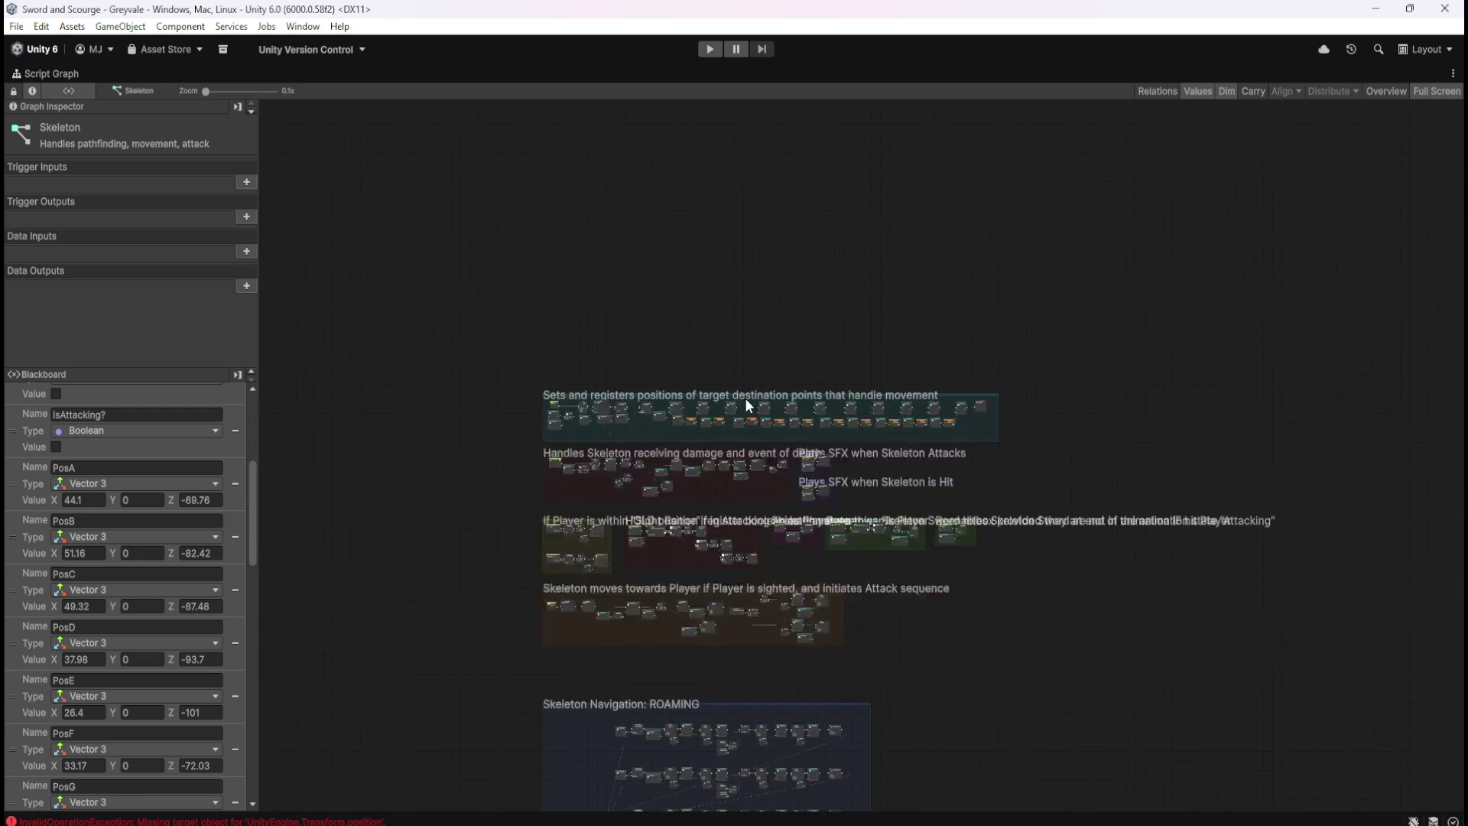
scroll(748, 405, up, 8)
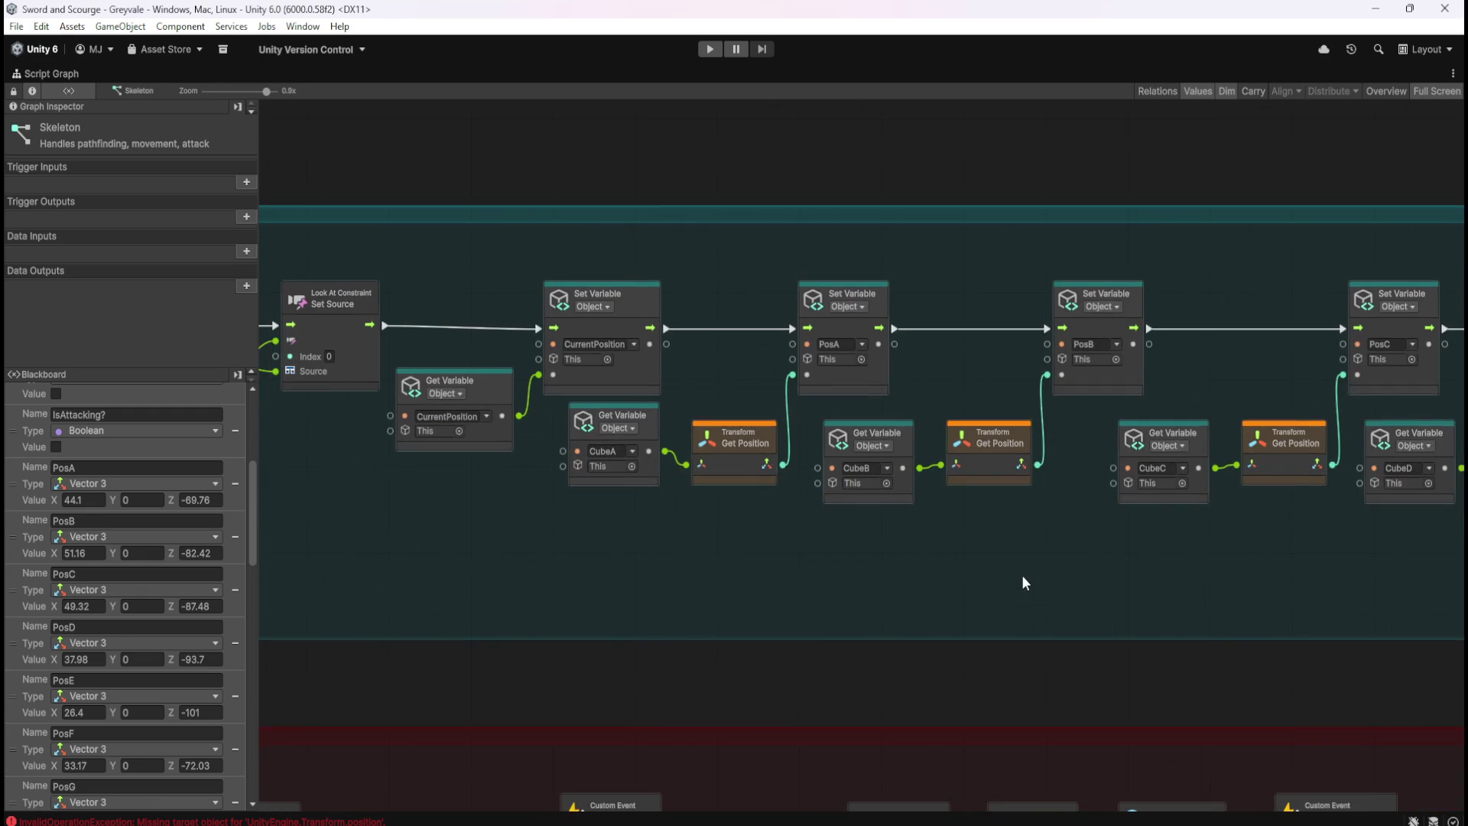
scroll(1112, 378, down, 8)
scroll(1026, 379, up, 6)
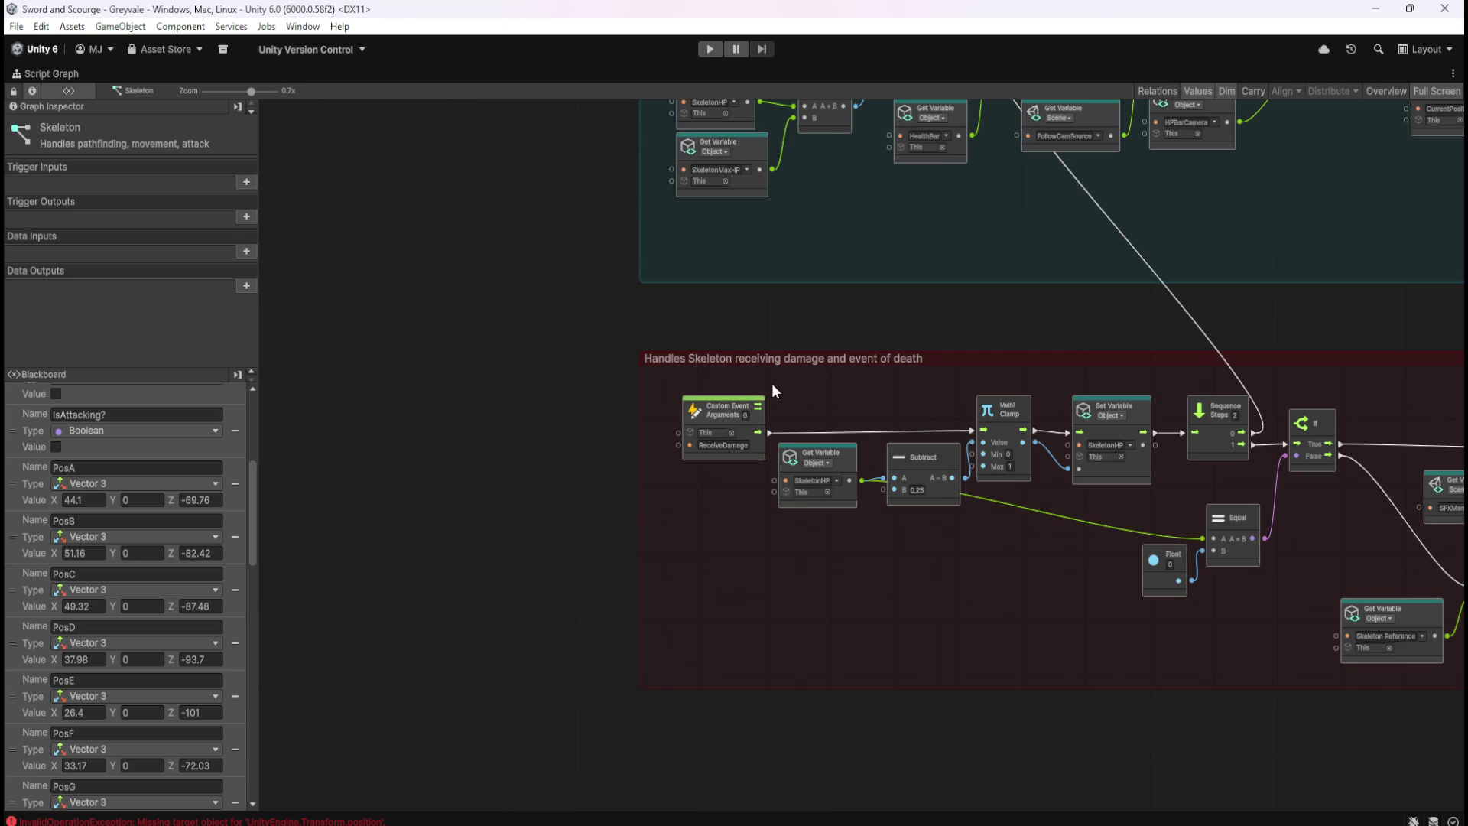
scroll(774, 379, down, 5)
scroll(993, 598, up, 3)
scroll(1030, 618, down, 2)
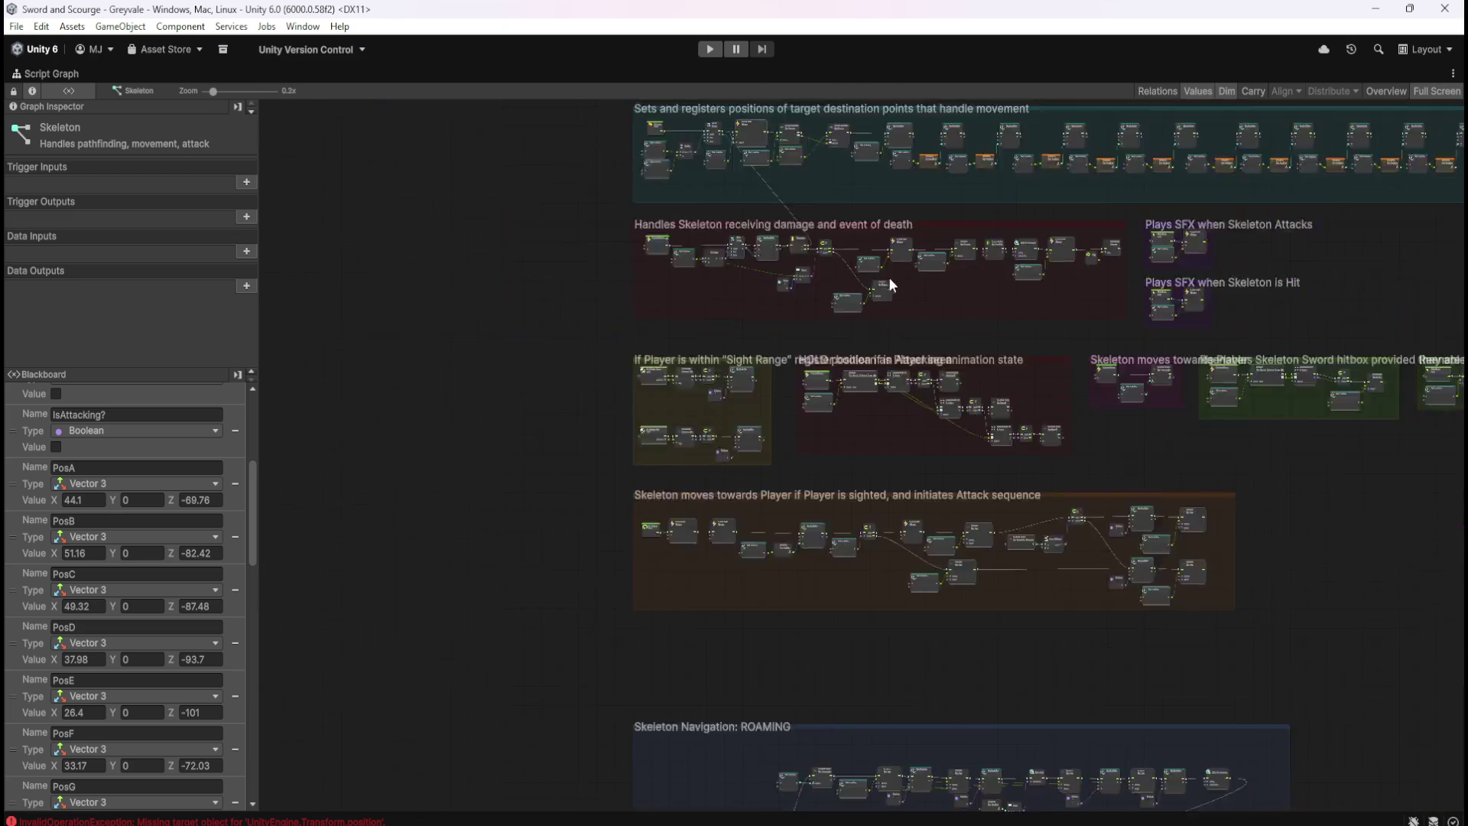
scroll(967, 568, down, 1)
scroll(949, 612, up, 6)
scroll(1185, 526, down, 4)
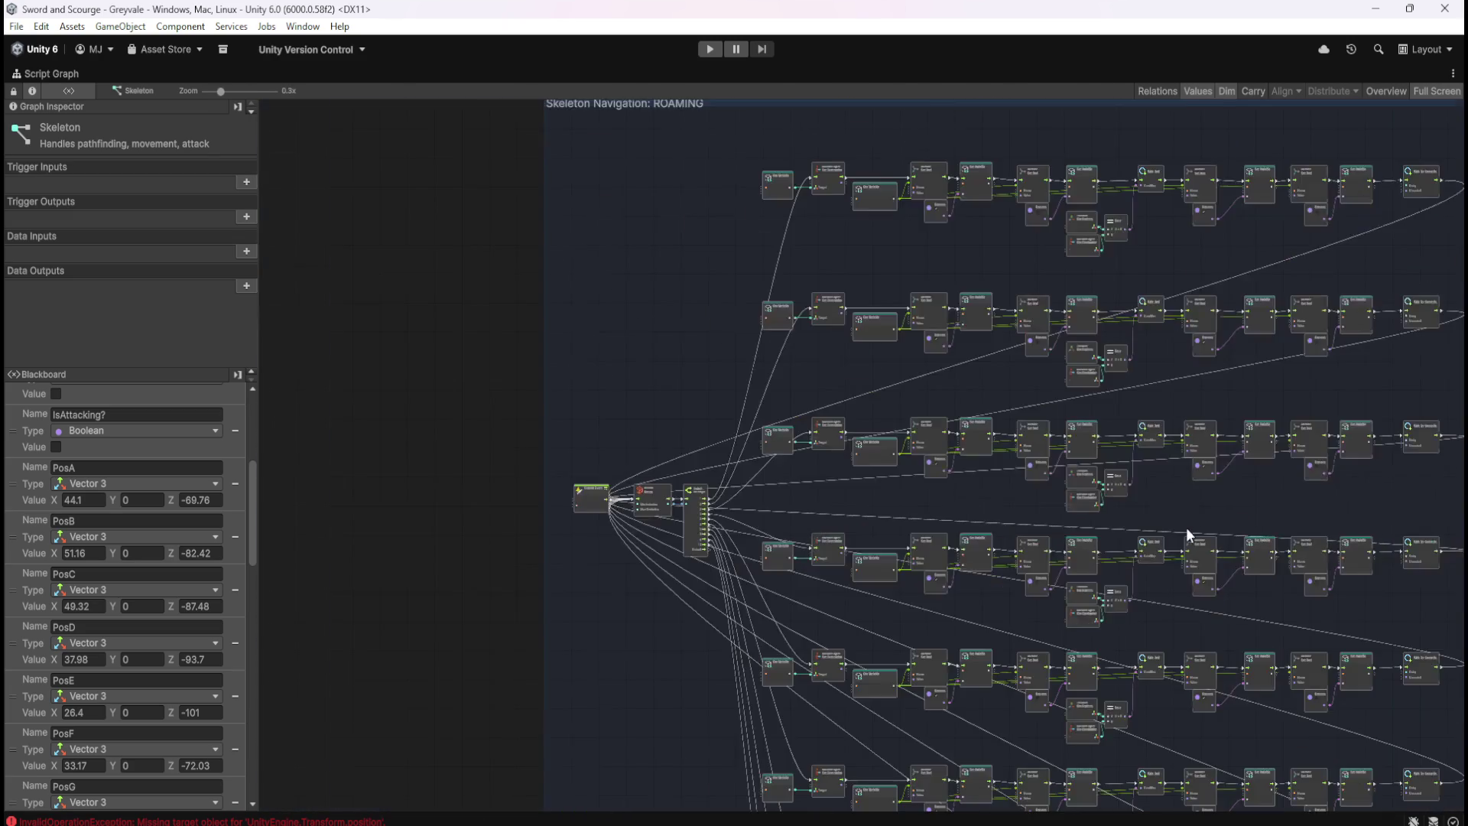
scroll(627, 525, up, 6)
scroll(533, 704, down, 6)
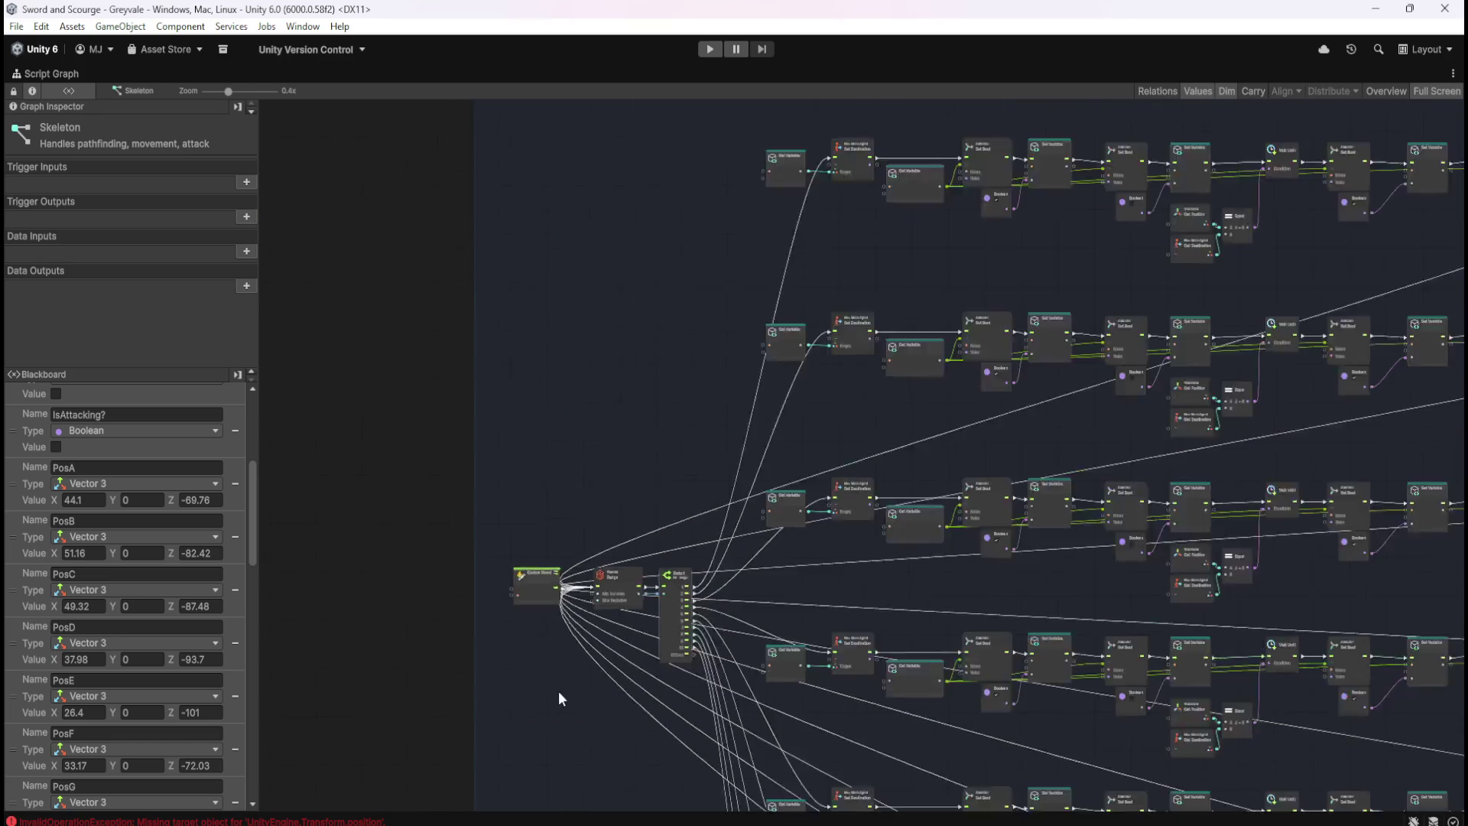
scroll(714, 235, up, 4)
scroll(711, 207, up, 4)
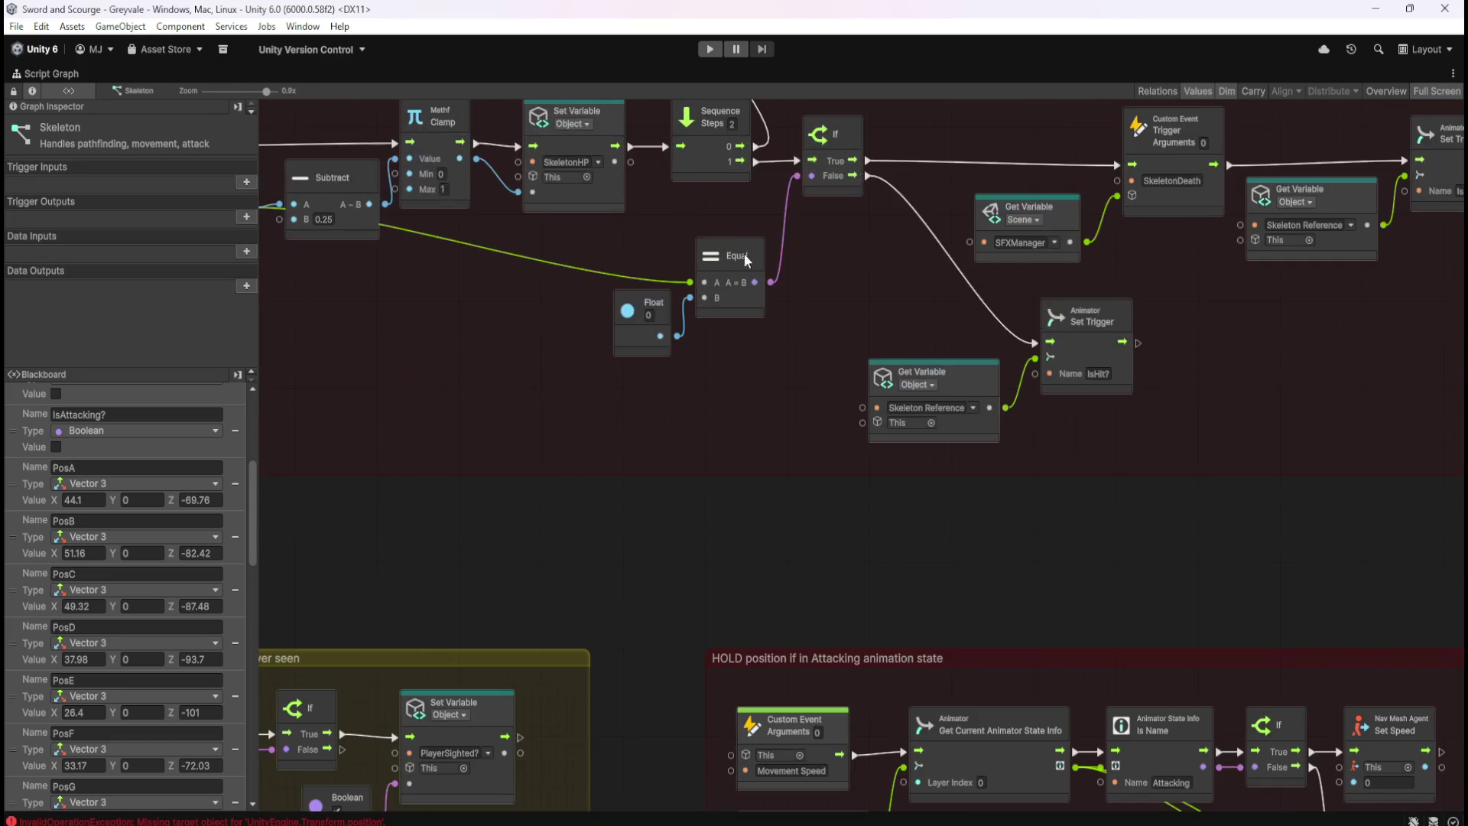
scroll(718, 443, down, 4)
scroll(604, 613, up, 5)
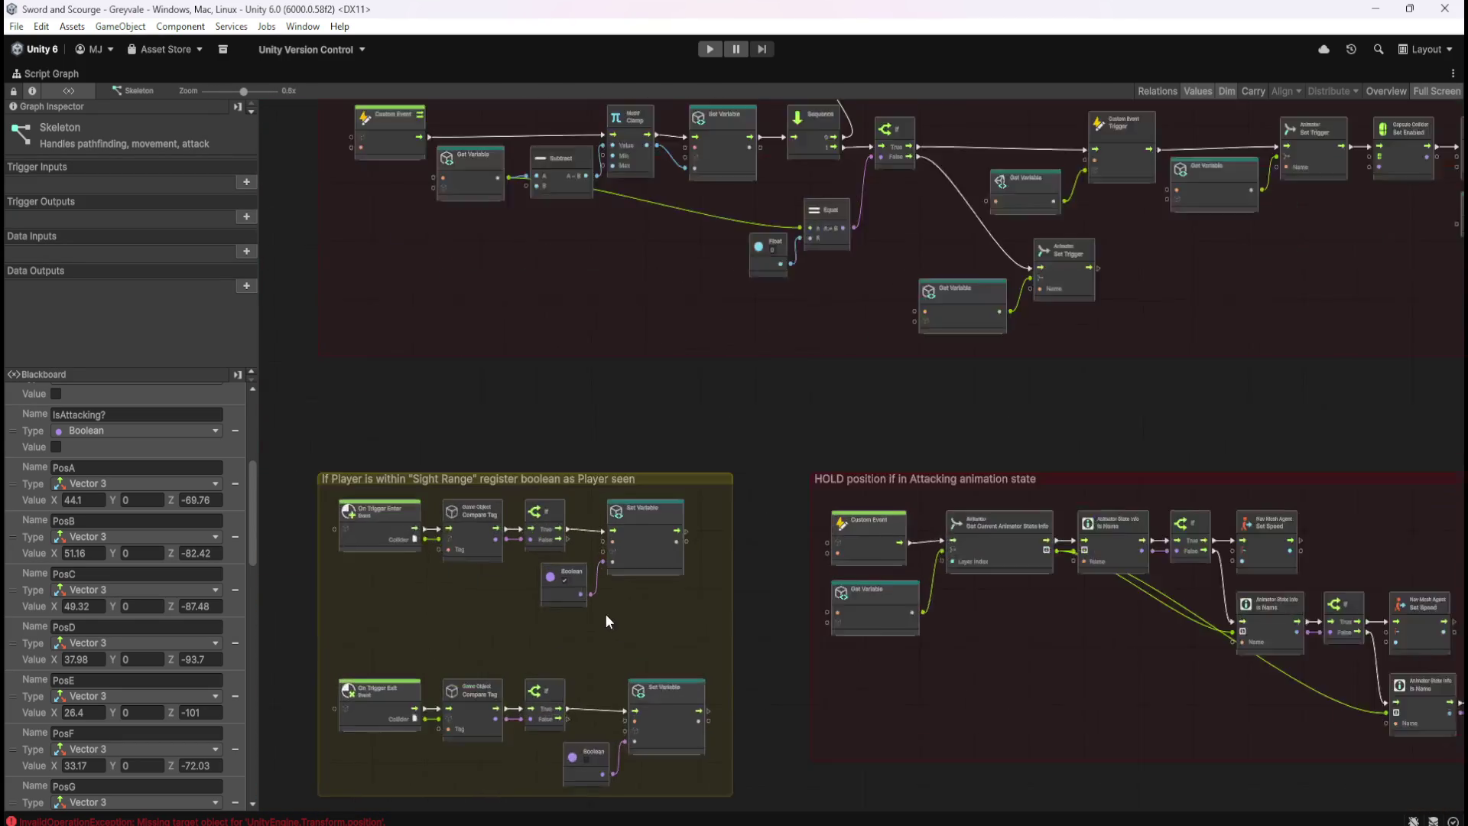
scroll(783, 231, down, 3)
scroll(803, 590, up, 2)
scroll(866, 523, down, 2)
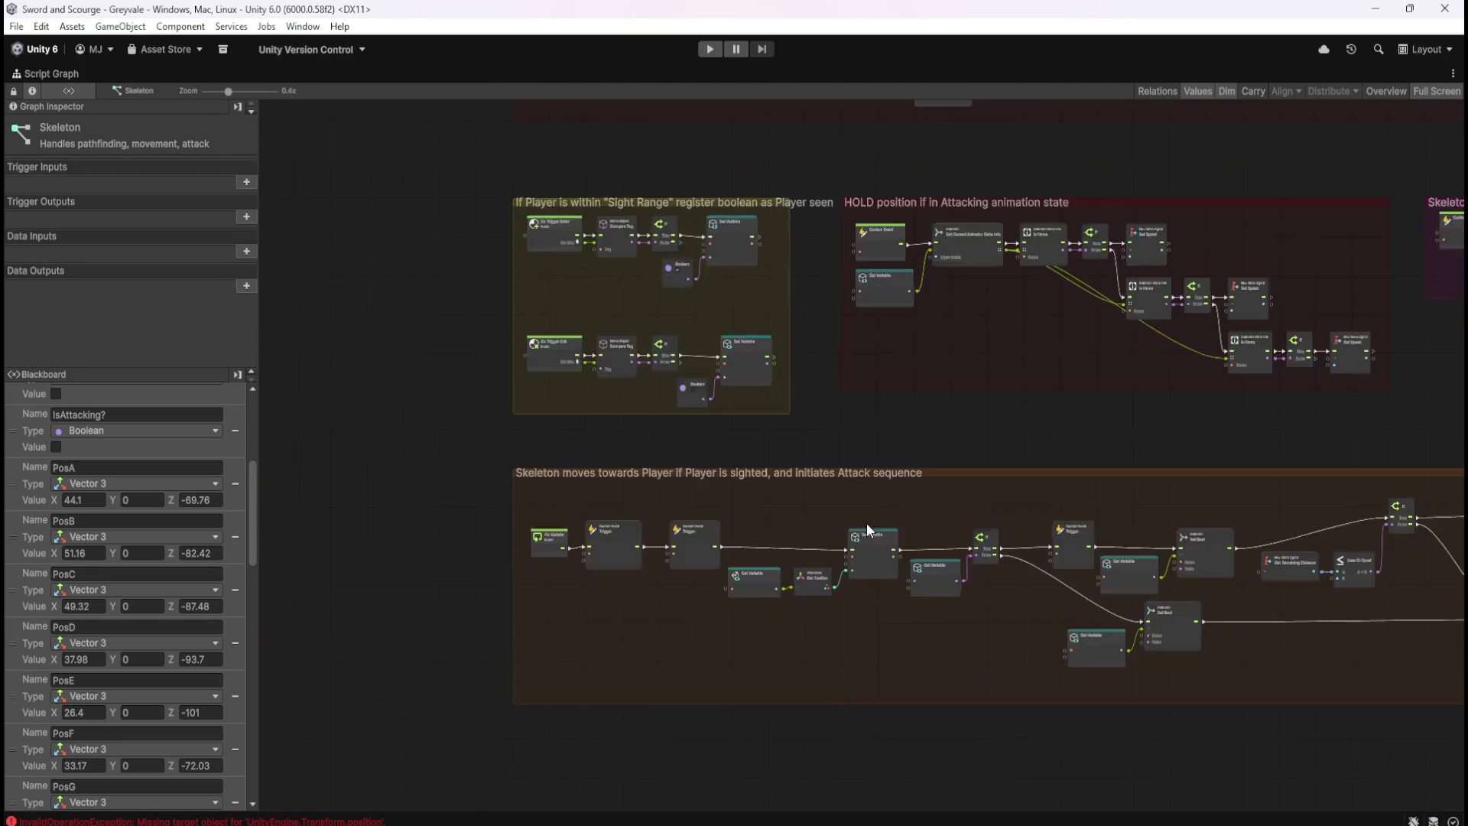
scroll(733, 534, up, 3)
scroll(790, 566, down, 3)
scroll(856, 743, up, 1)
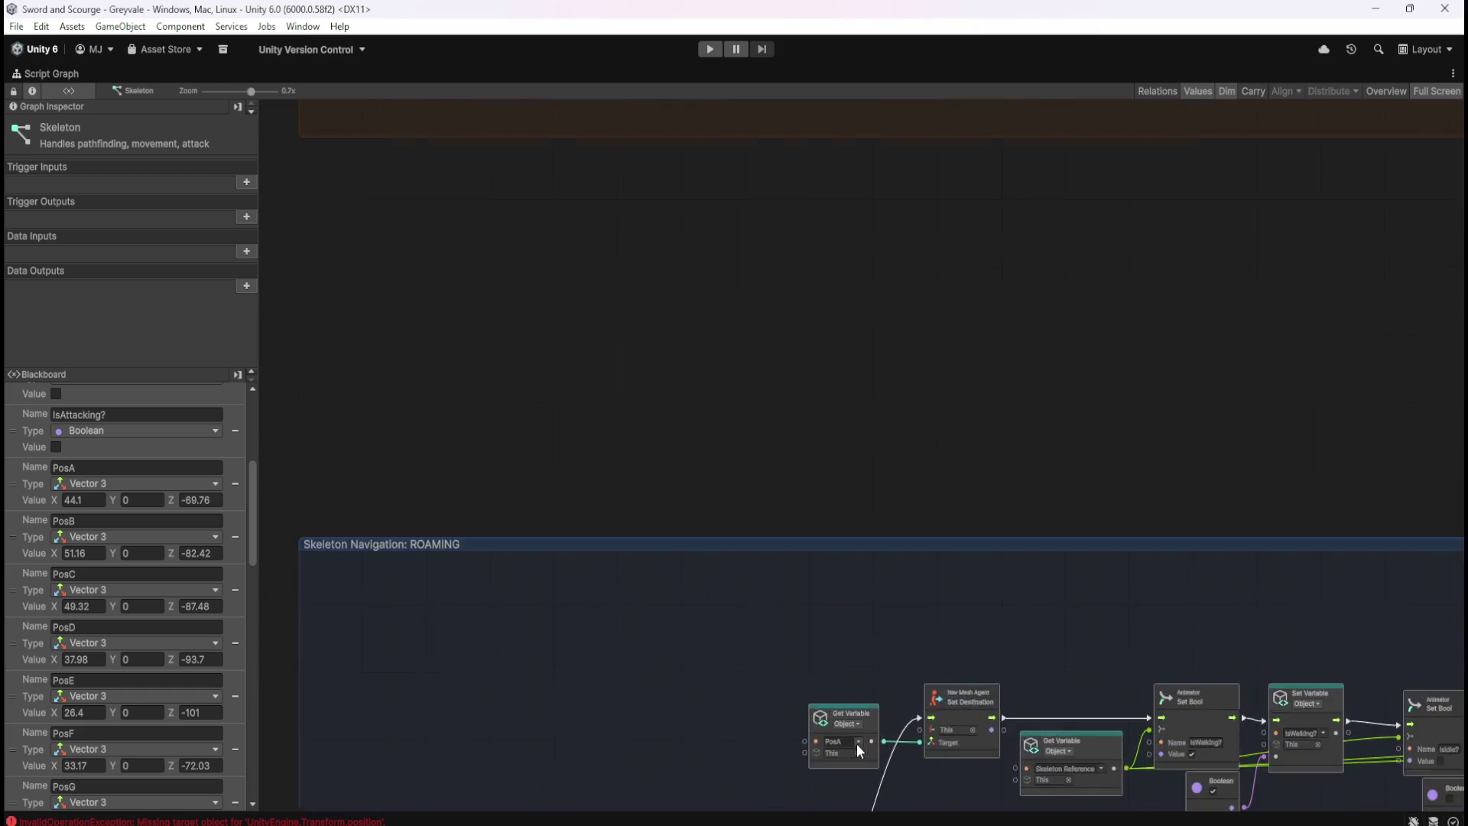
scroll(804, 287, down, 2)
scroll(845, 528, up, 1)
scroll(676, 234, up, 5)
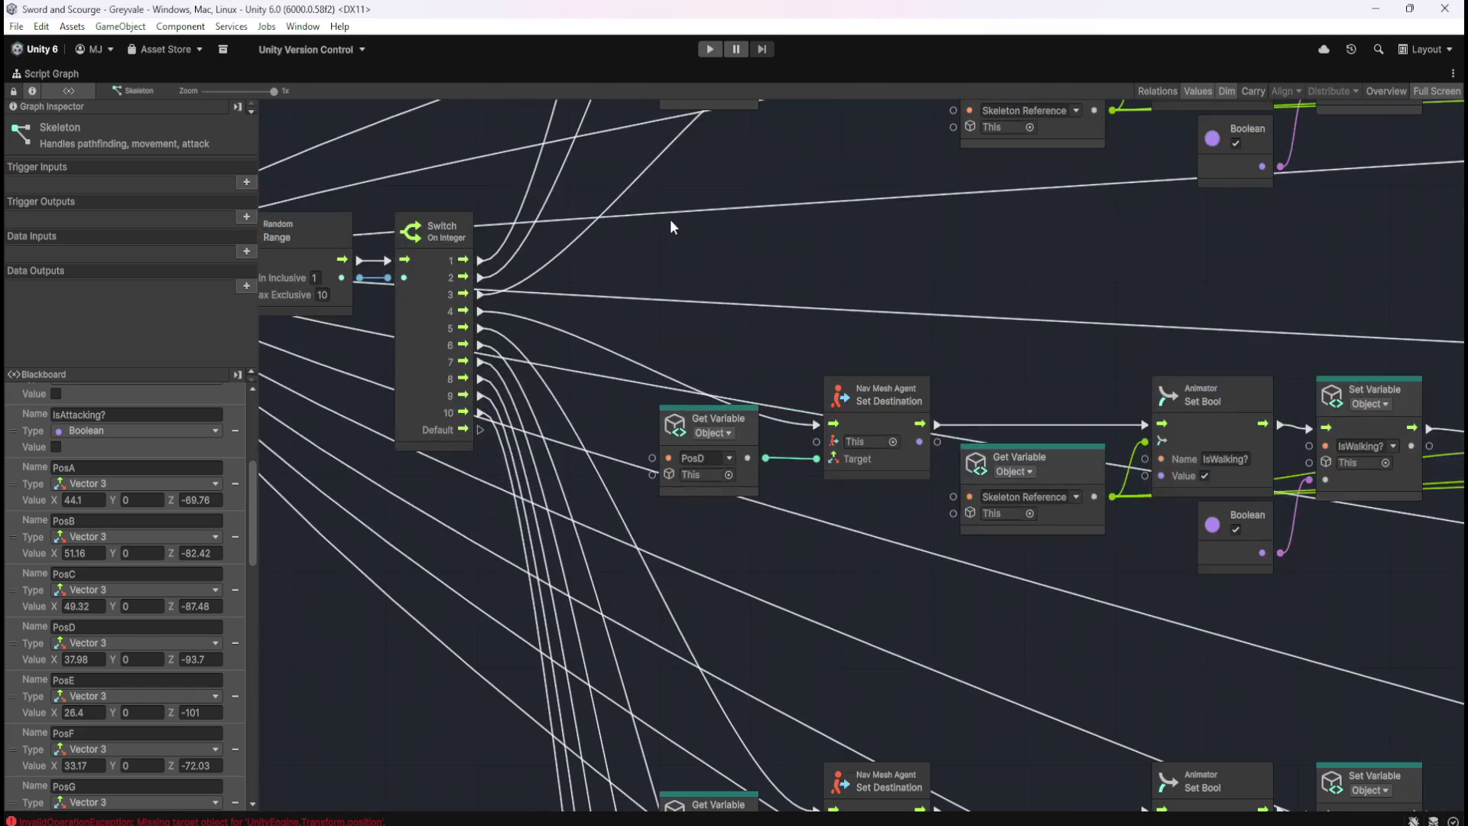
scroll(537, 603, down, 3)
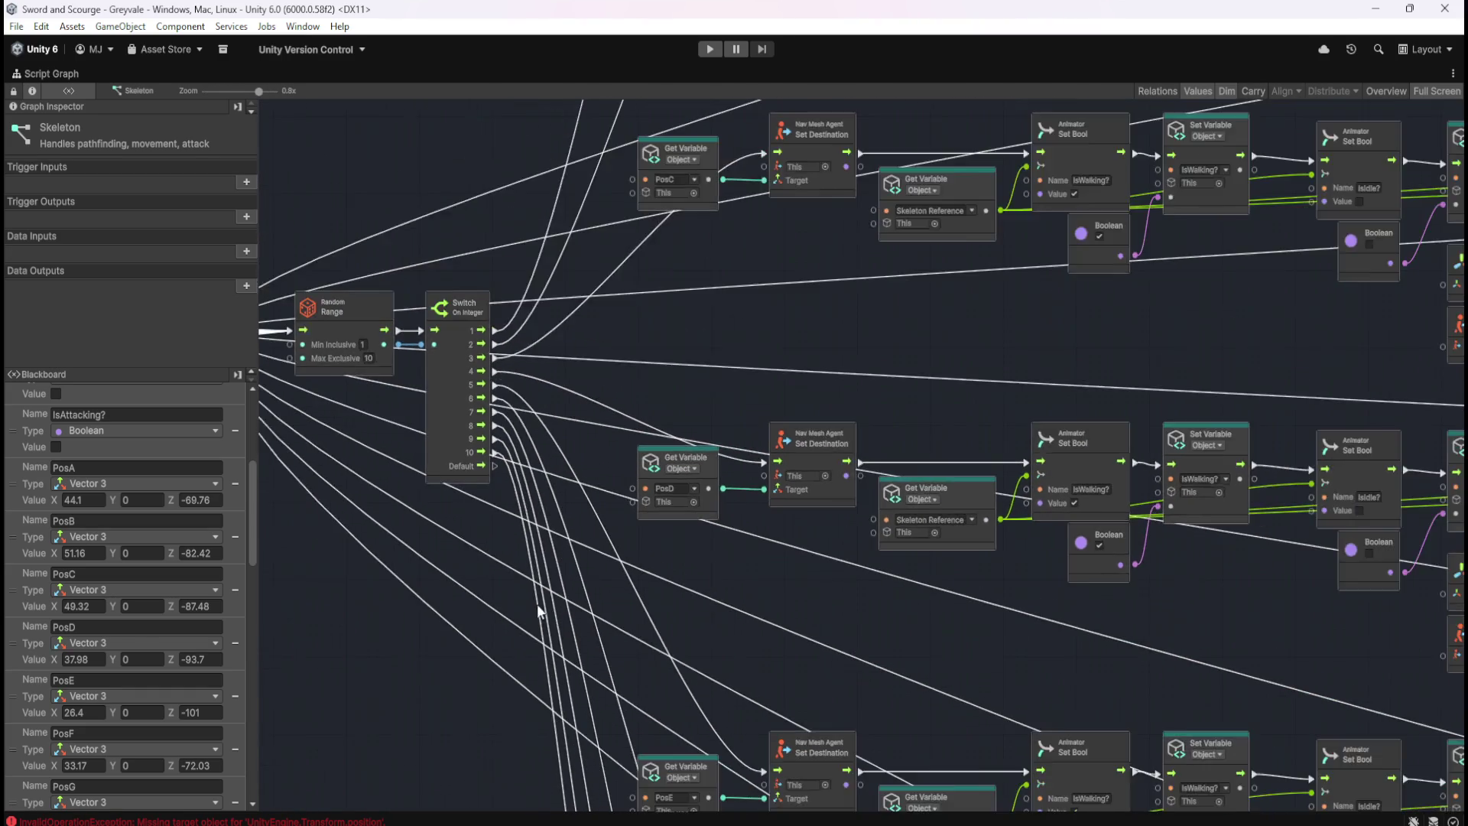
scroll(1029, 576, up, 2)
scroll(1030, 576, down, 3)
scroll(570, 573, up, 5)
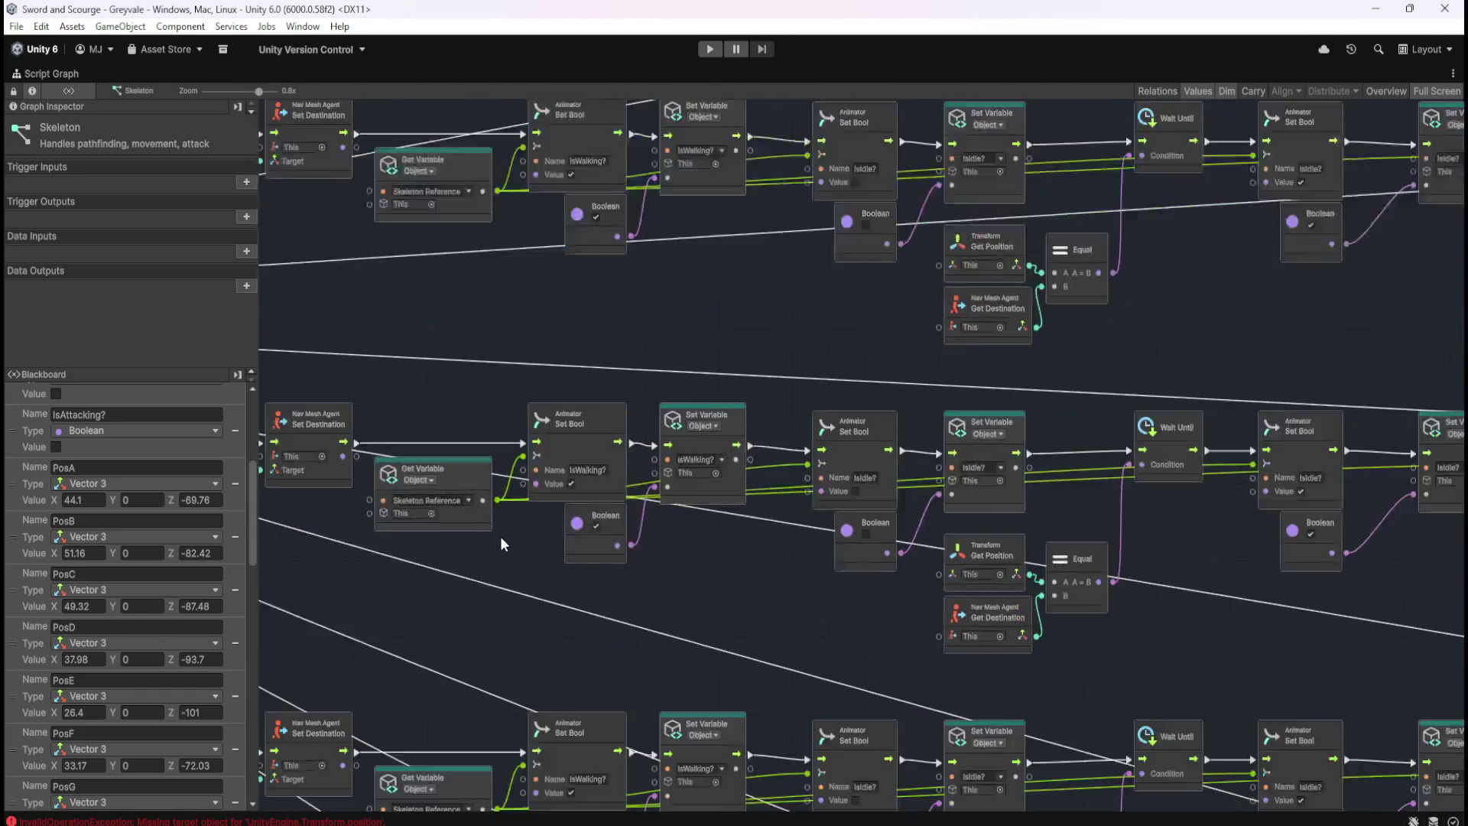
scroll(570, 574, down, 2)
scroll(1239, 583, up, 2)
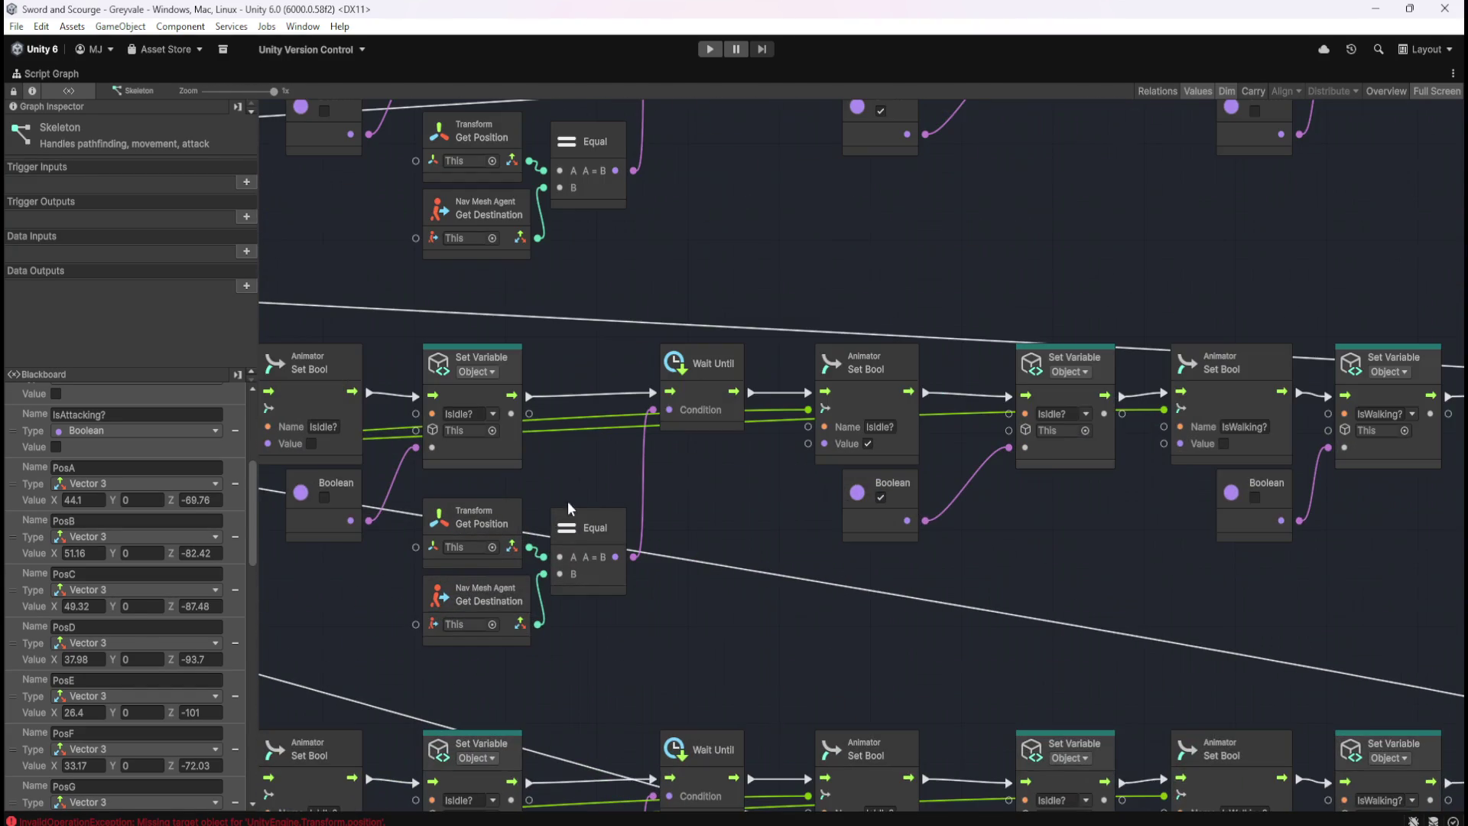
scroll(568, 501, down, 3)
scroll(1177, 493, up, 3)
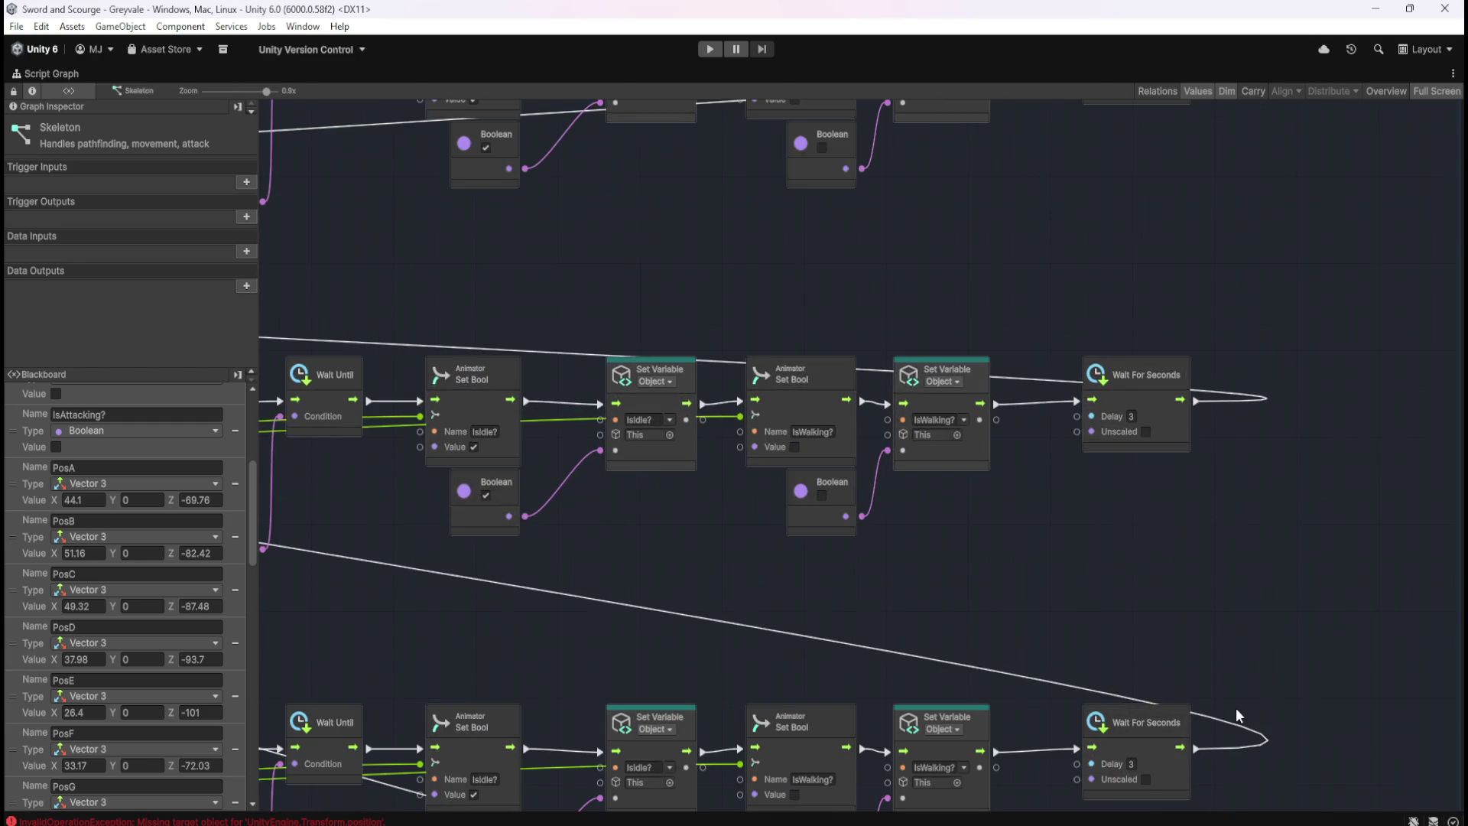
scroll(1236, 708, down, 5)
scroll(736, 277, up, 2)
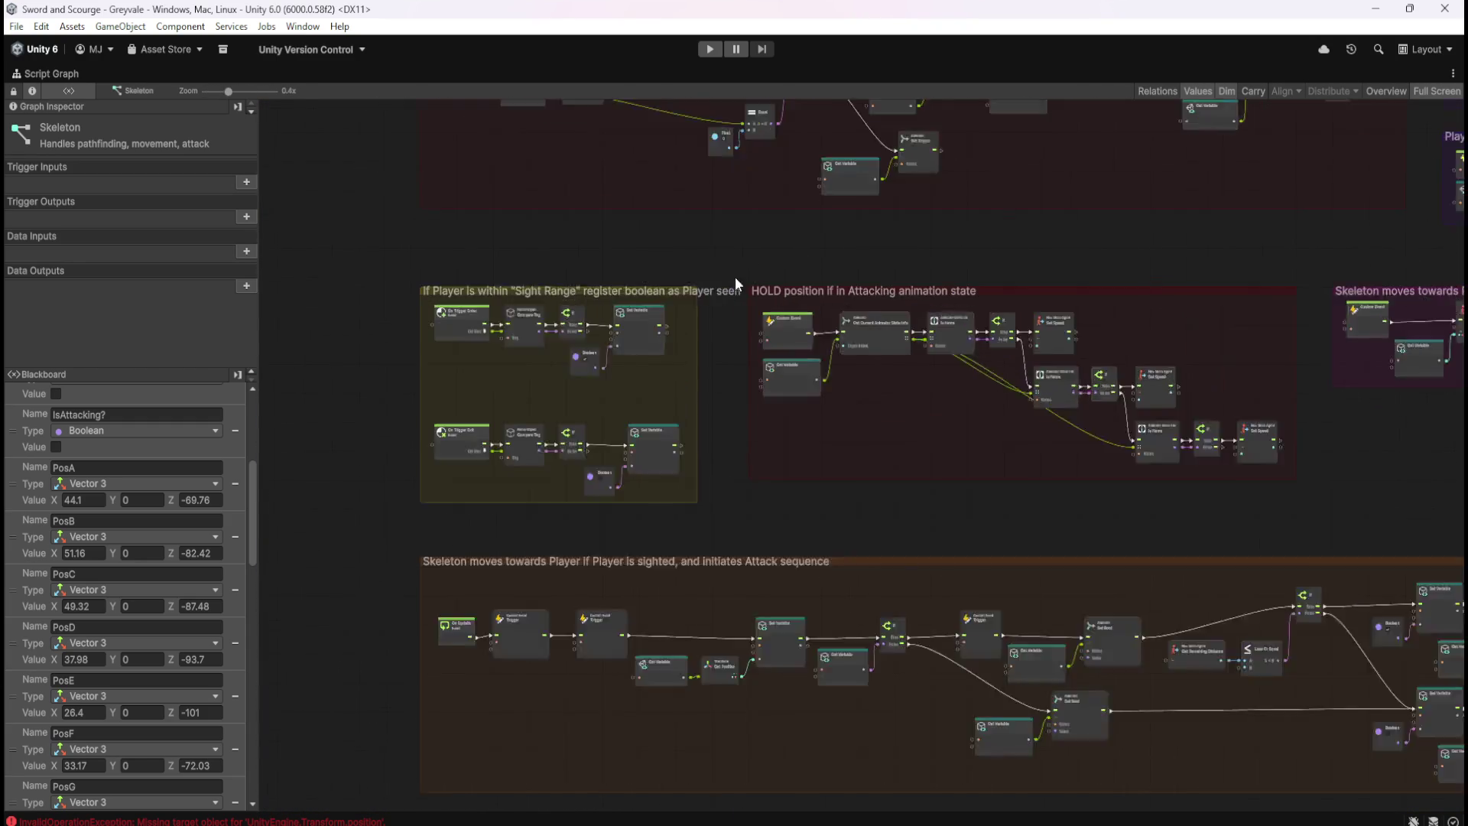
scroll(755, 612, down, 2)
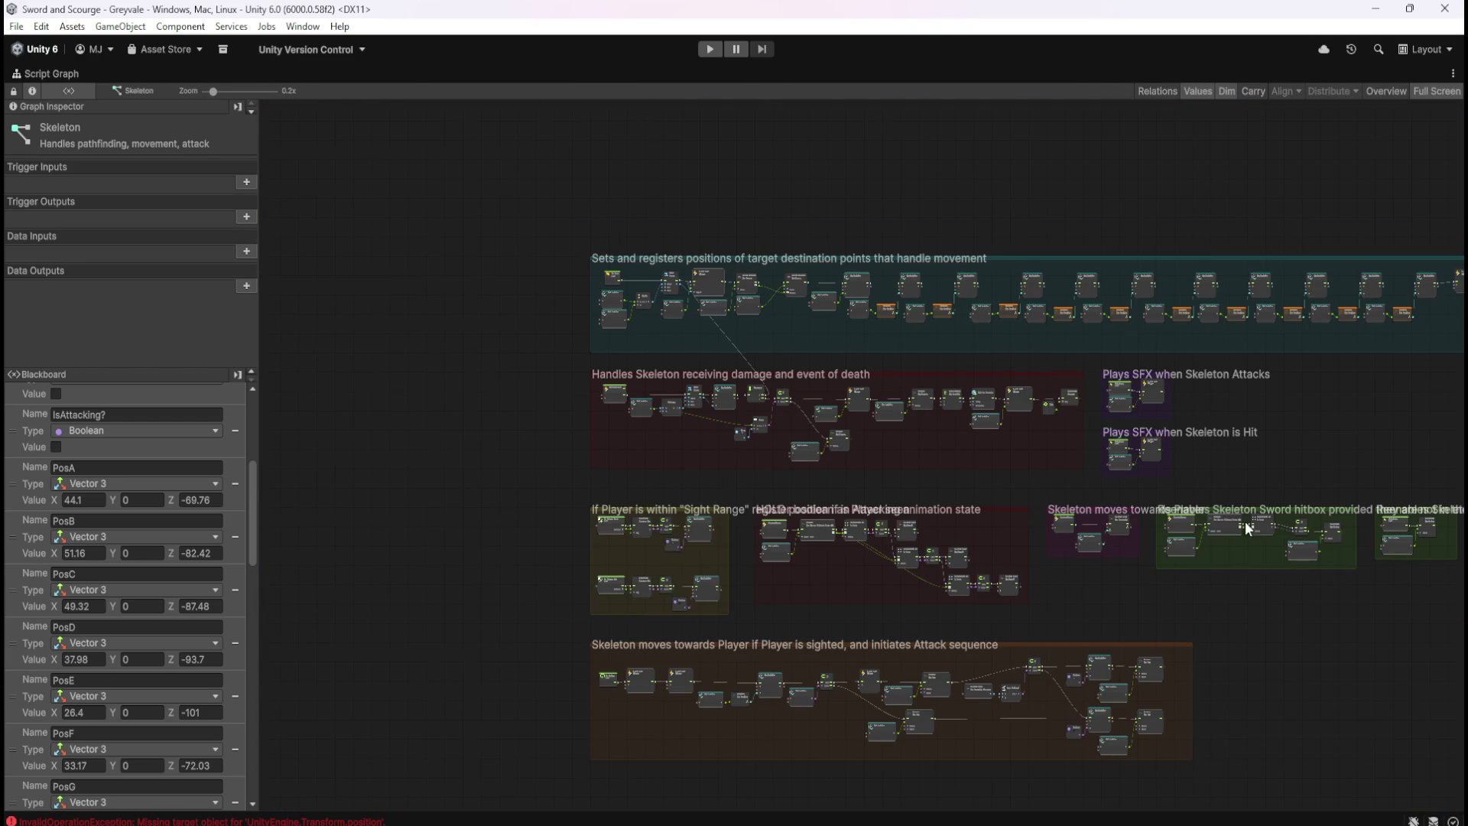
scroll(655, 480, up, 3)
scroll(661, 465, down, 1)
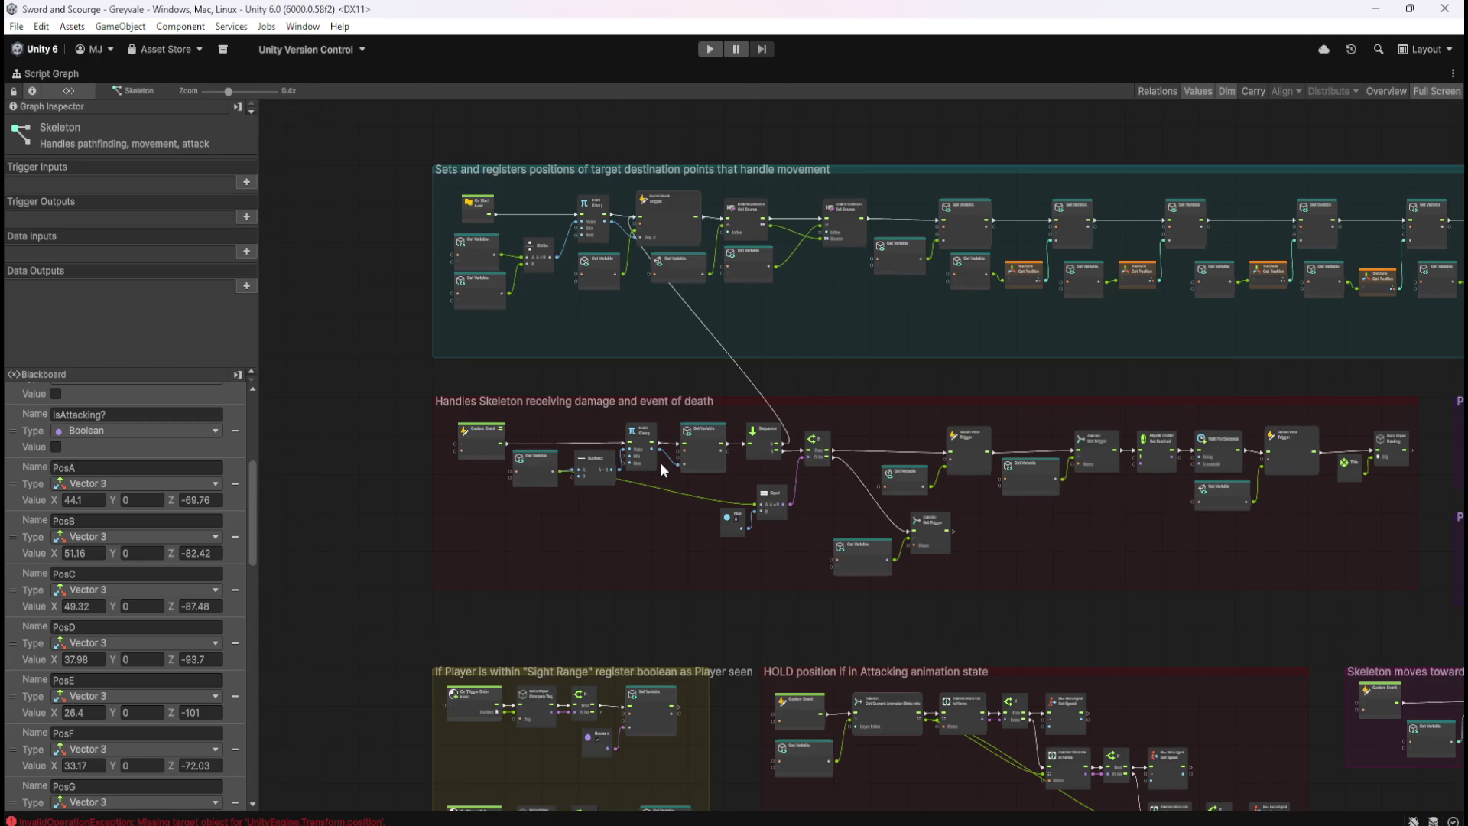
scroll(602, 183, up, 4)
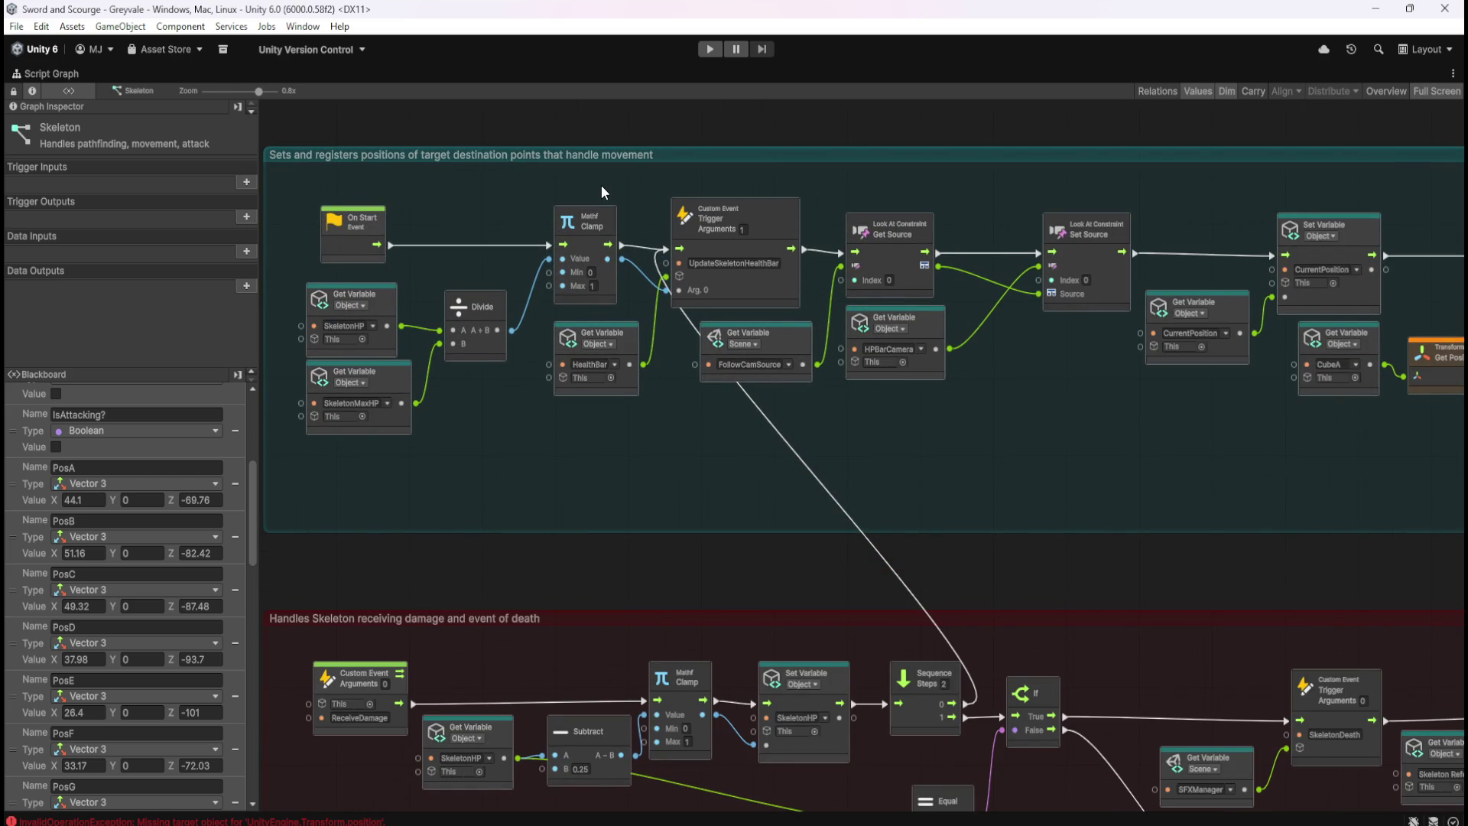
scroll(516, 230, down, 3)
scroll(1090, 204, up, 3)
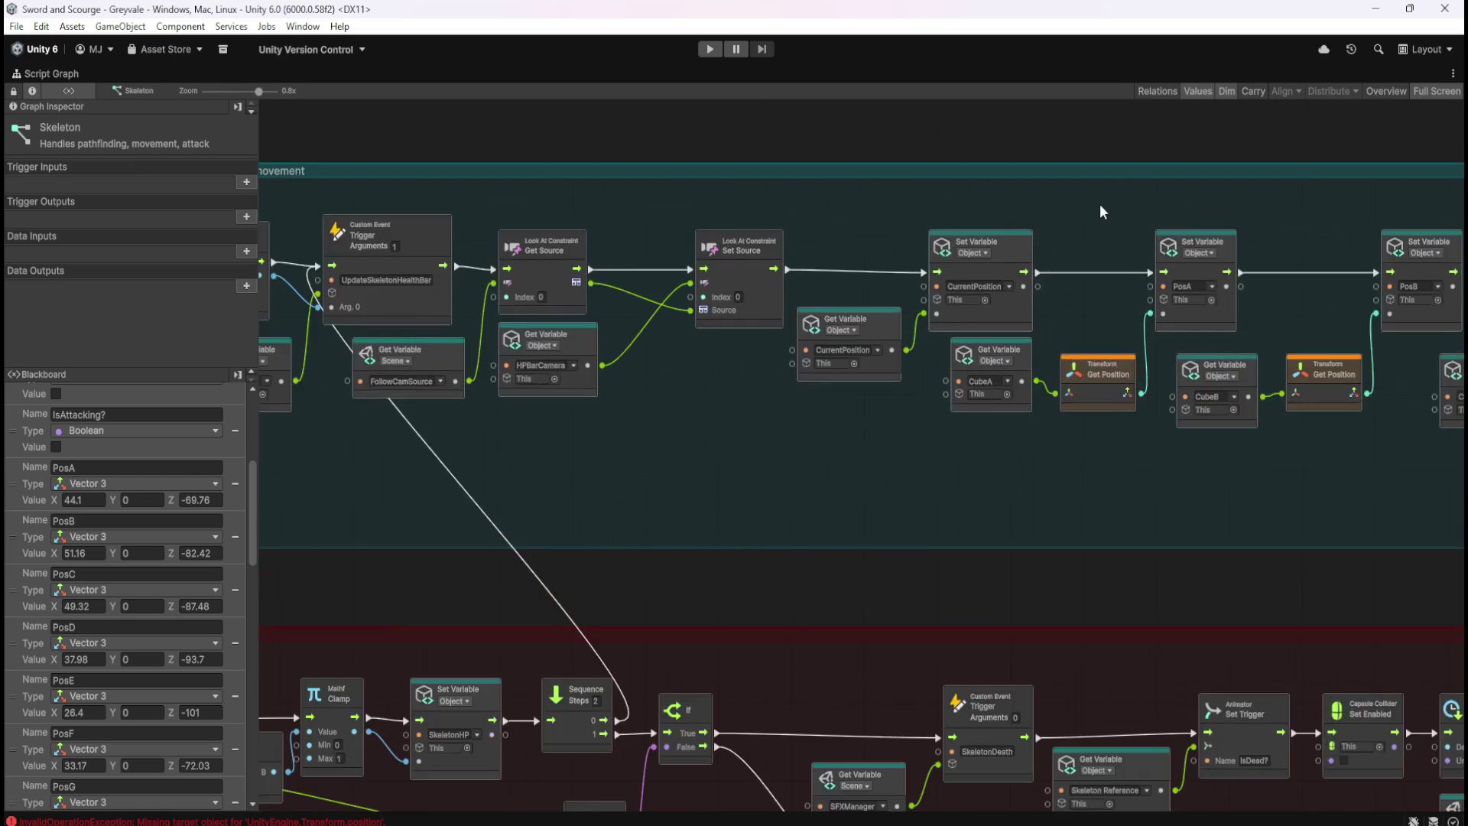
scroll(1100, 203, up, 2)
scroll(191, 635, down, 4)
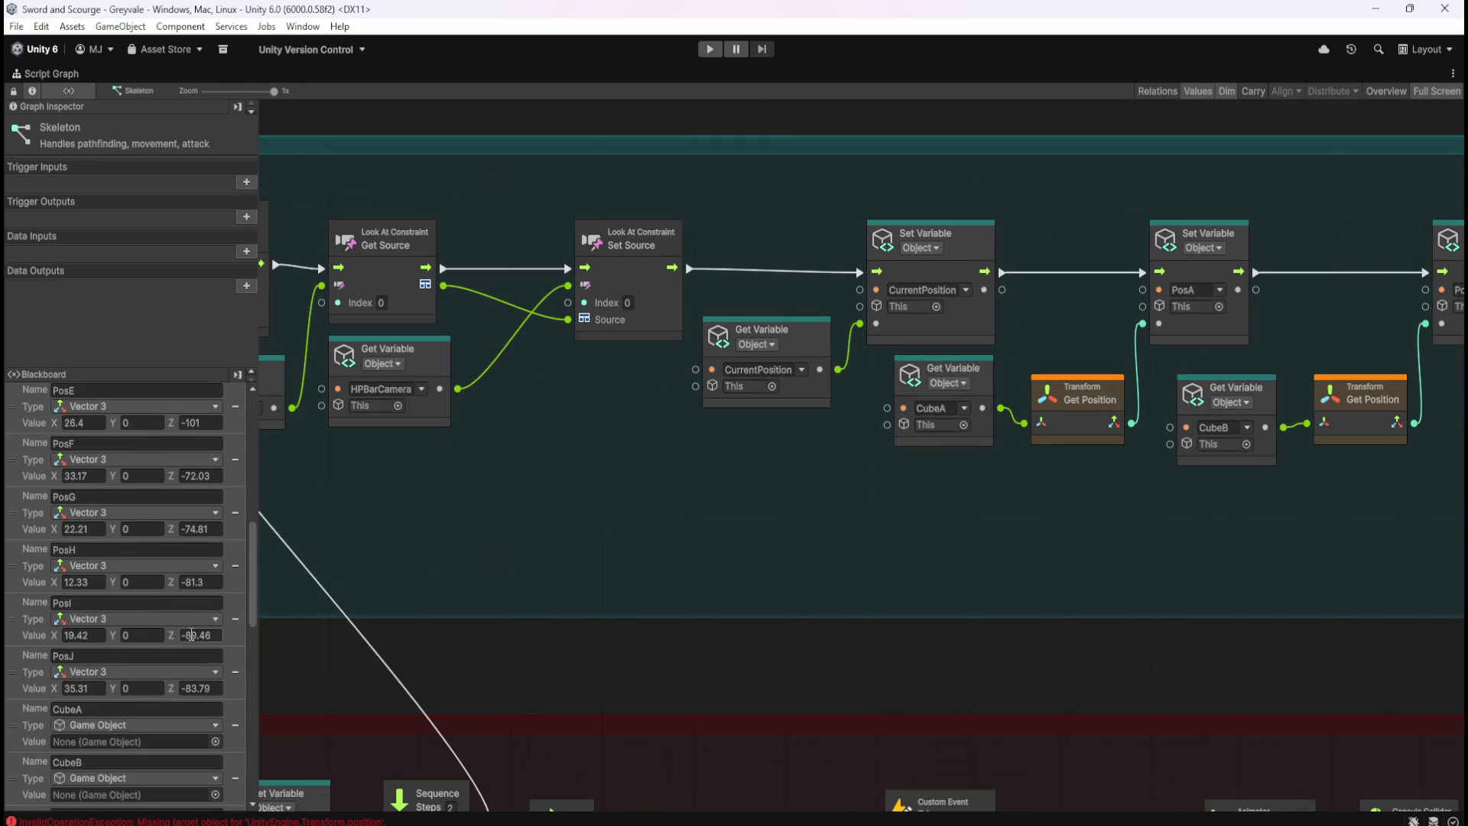
scroll(192, 635, down, 4)
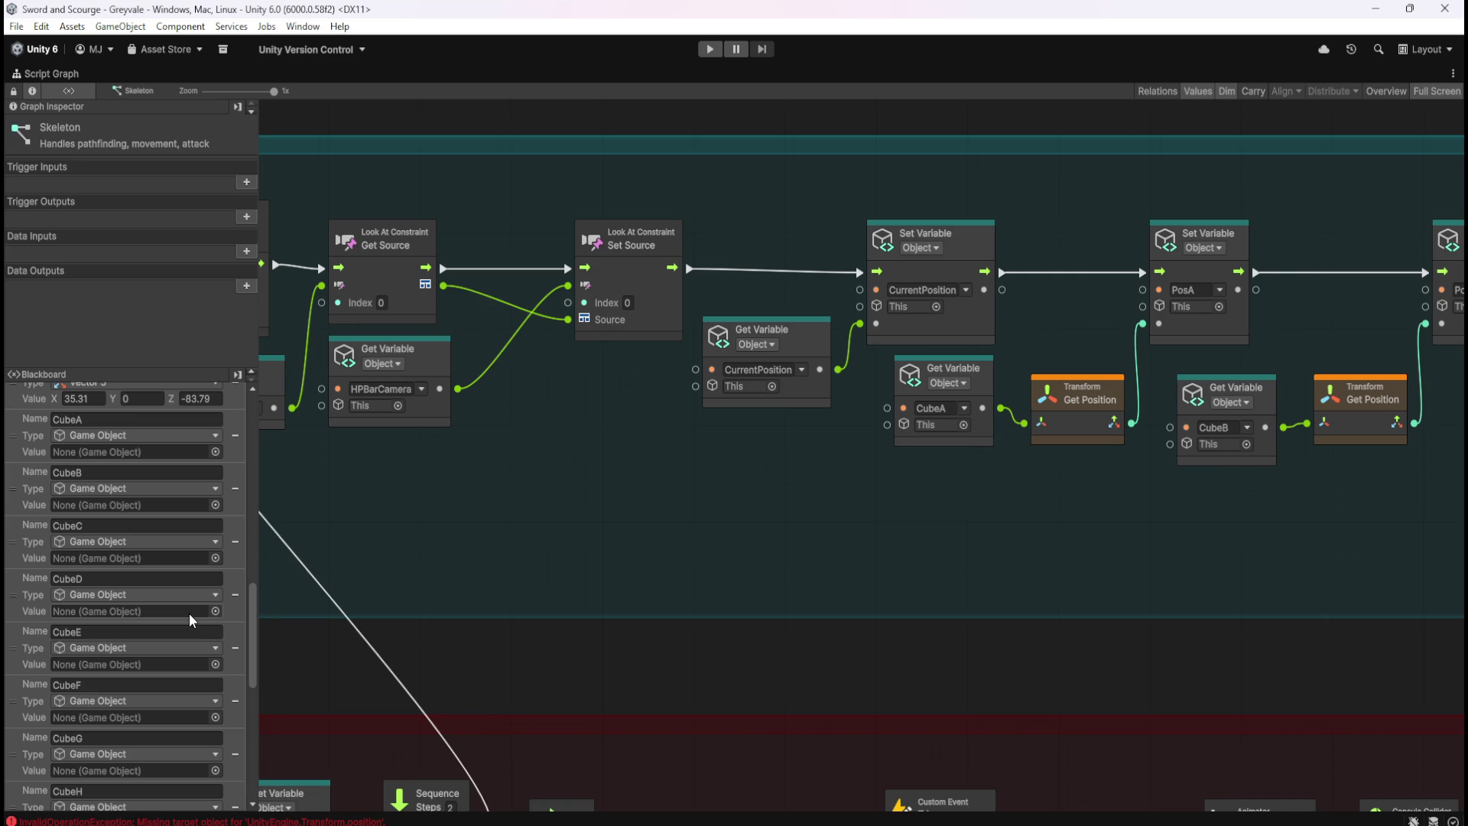
scroll(704, 654, down, 5)
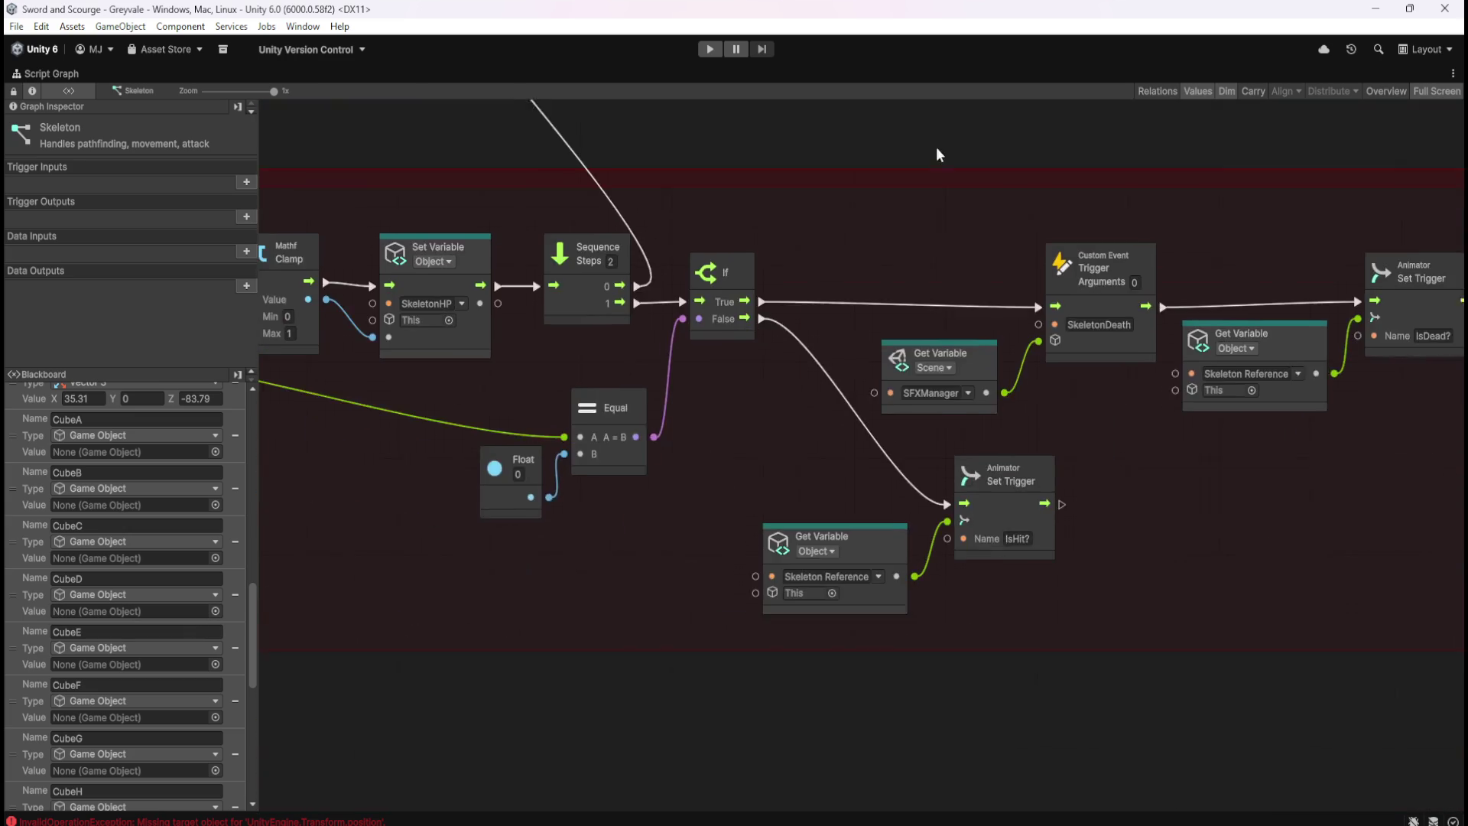
scroll(875, 662, down, 2)
drag(874, 662, 824, 318)
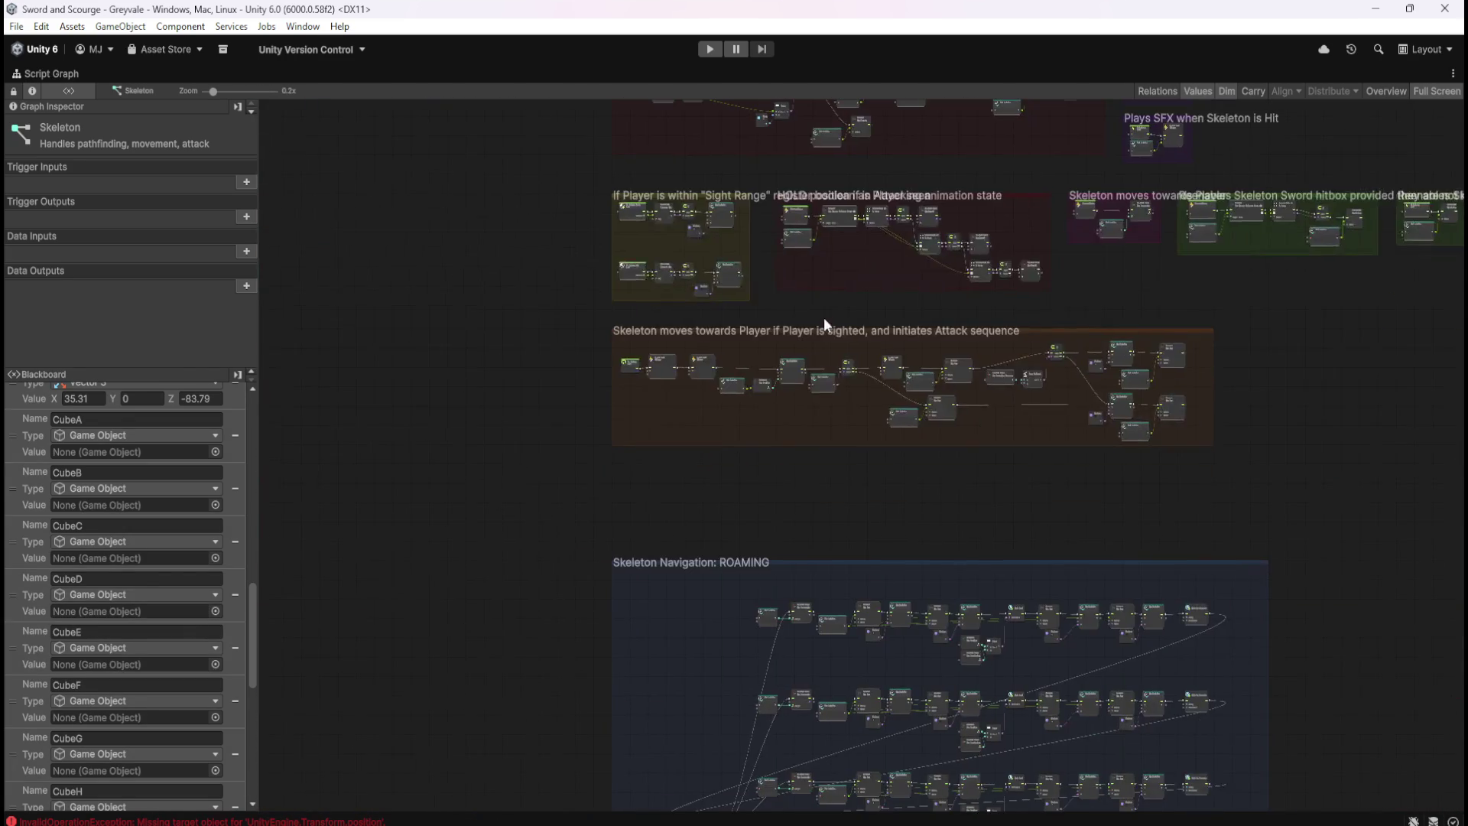
scroll(911, 210, up, 5)
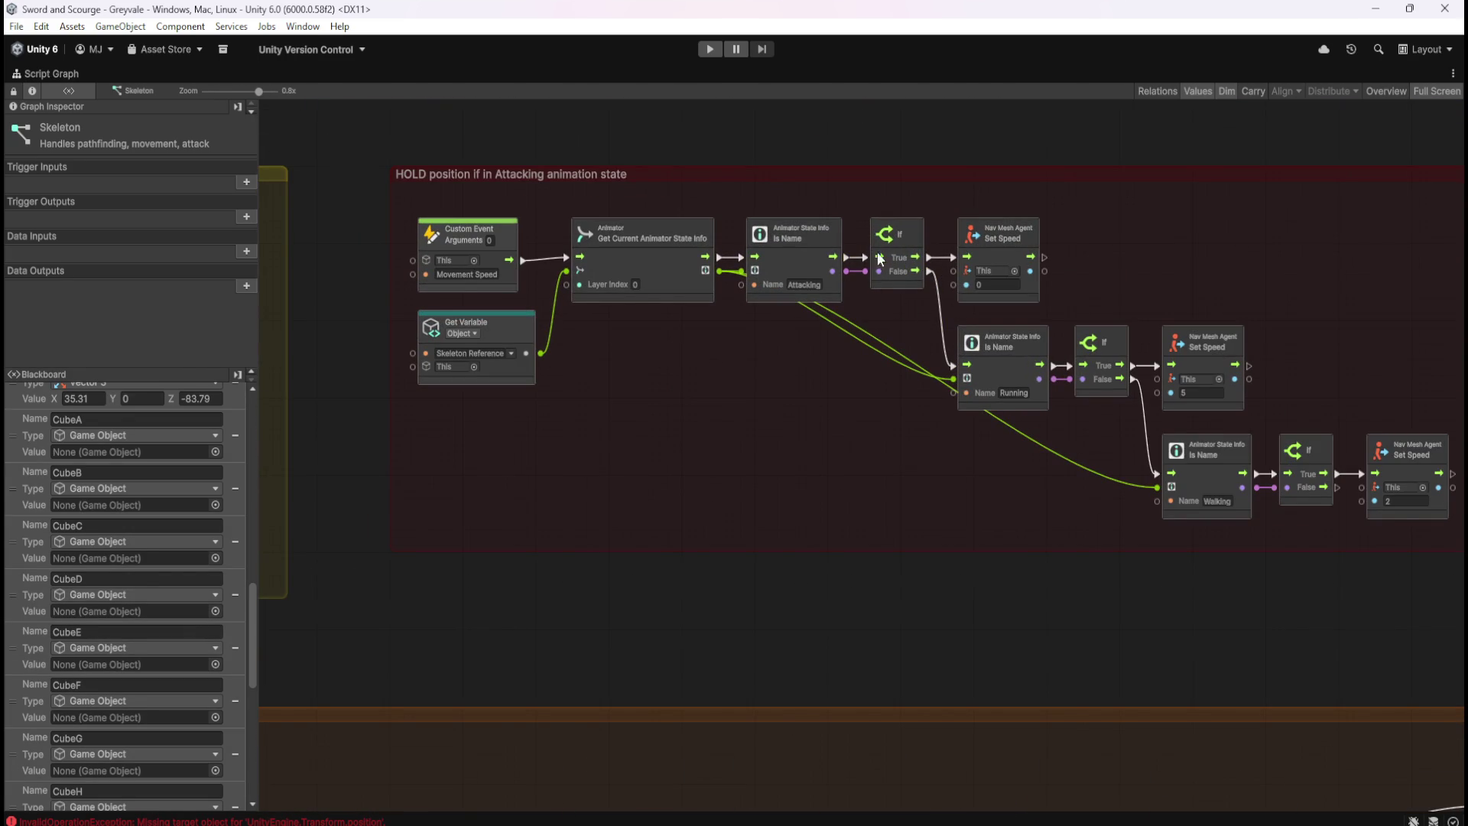
scroll(900, 237, down, 7)
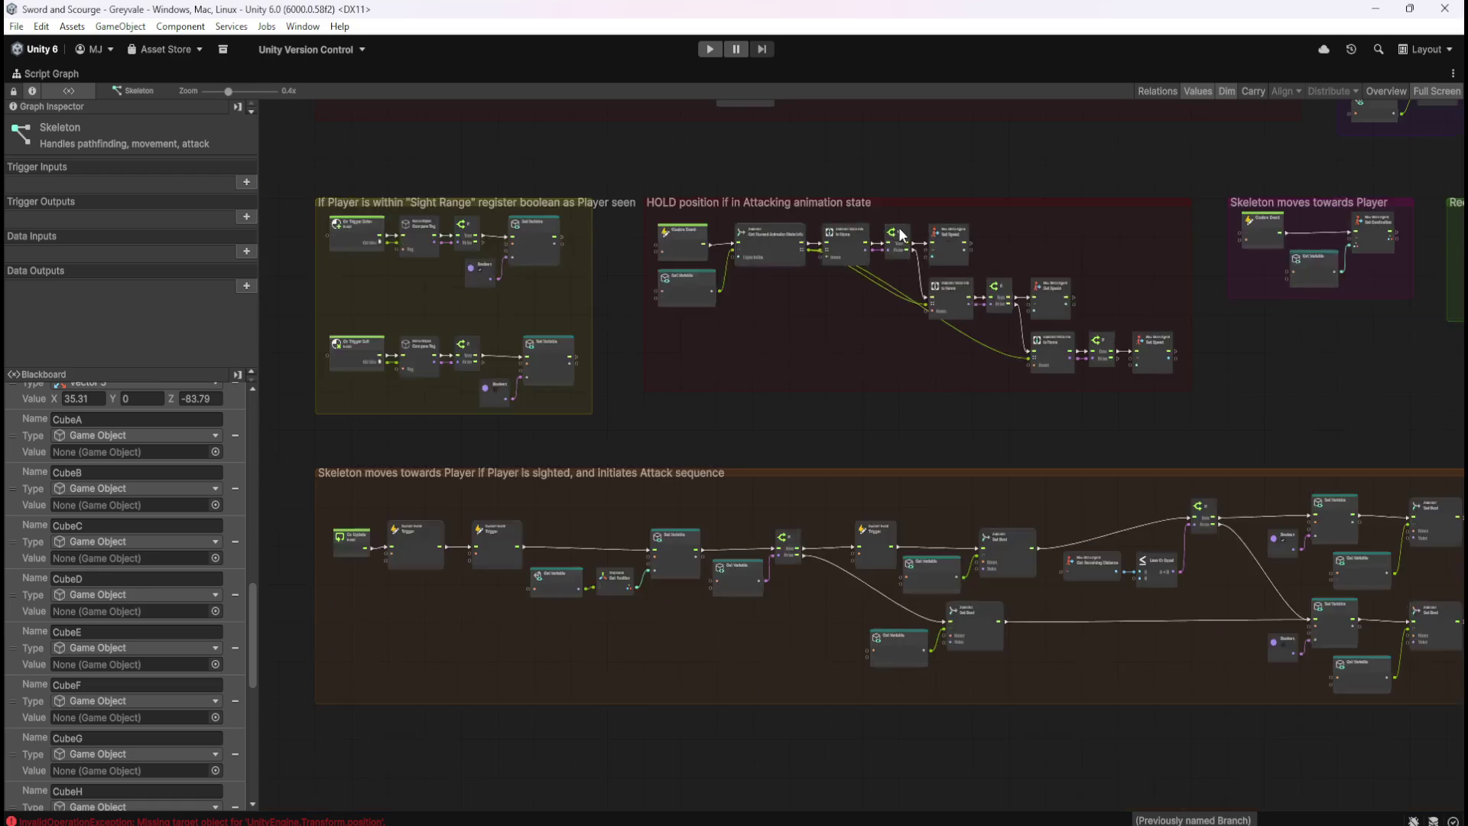
scroll(902, 534, up, 2)
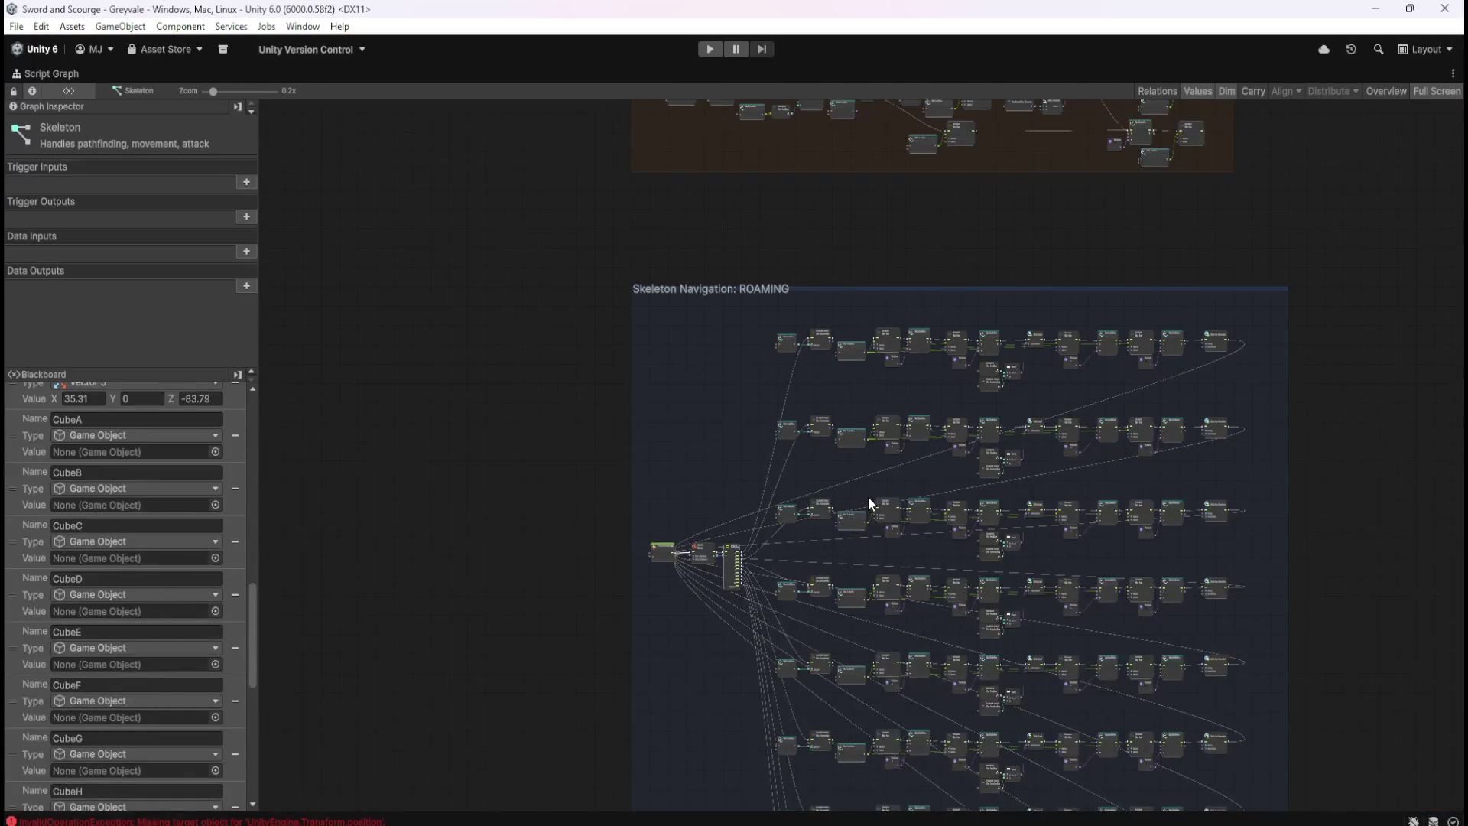
scroll(880, 499, up, 1)
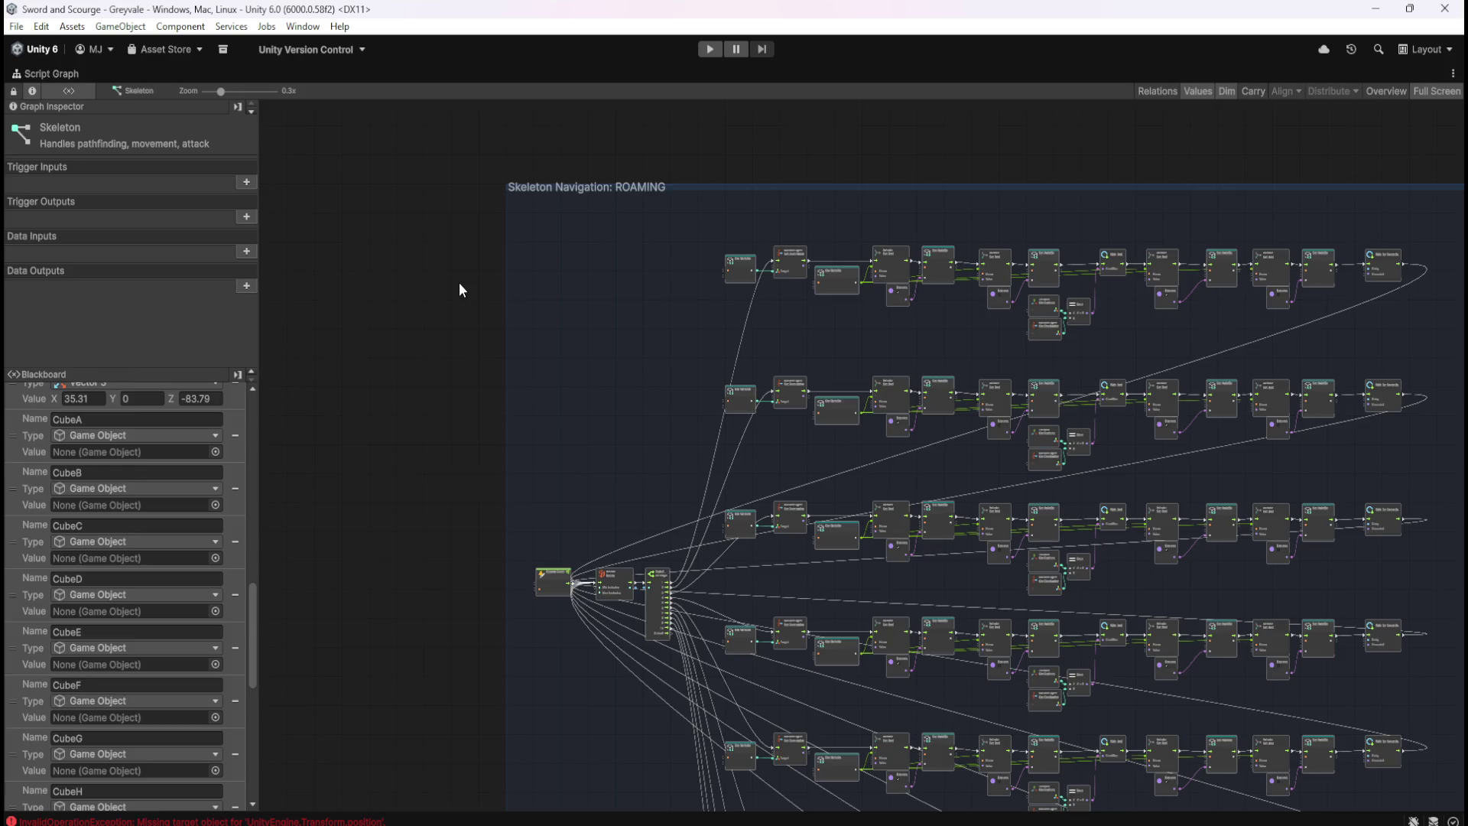
Restore the docked layout, exit the Skeleton prefab, and select RespawnManager under Managers
key(shift+space)
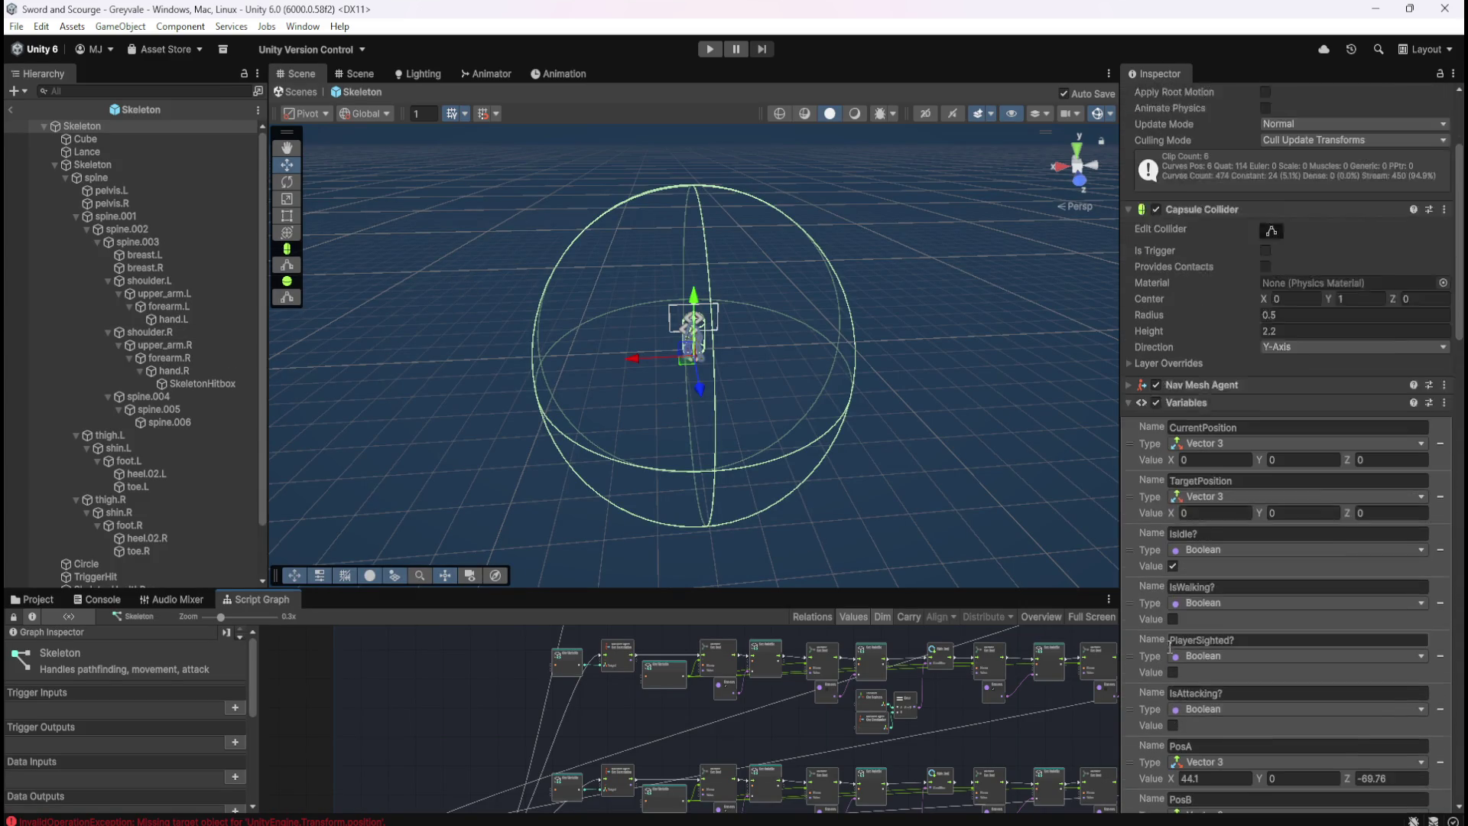
scroll(1170, 646, down, 1)
scroll(1144, 654, down, 8)
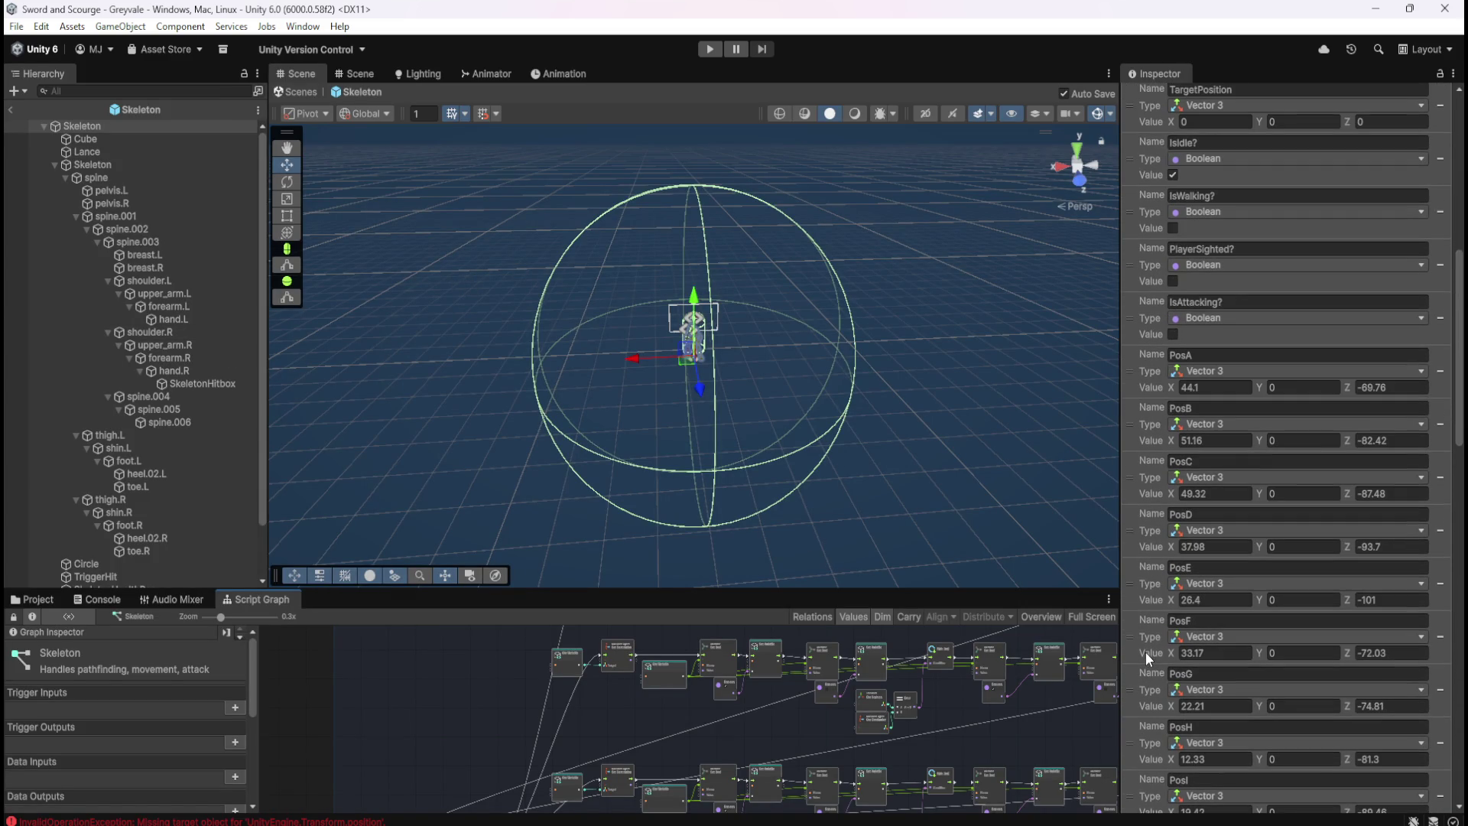
scroll(1145, 652, up, 4)
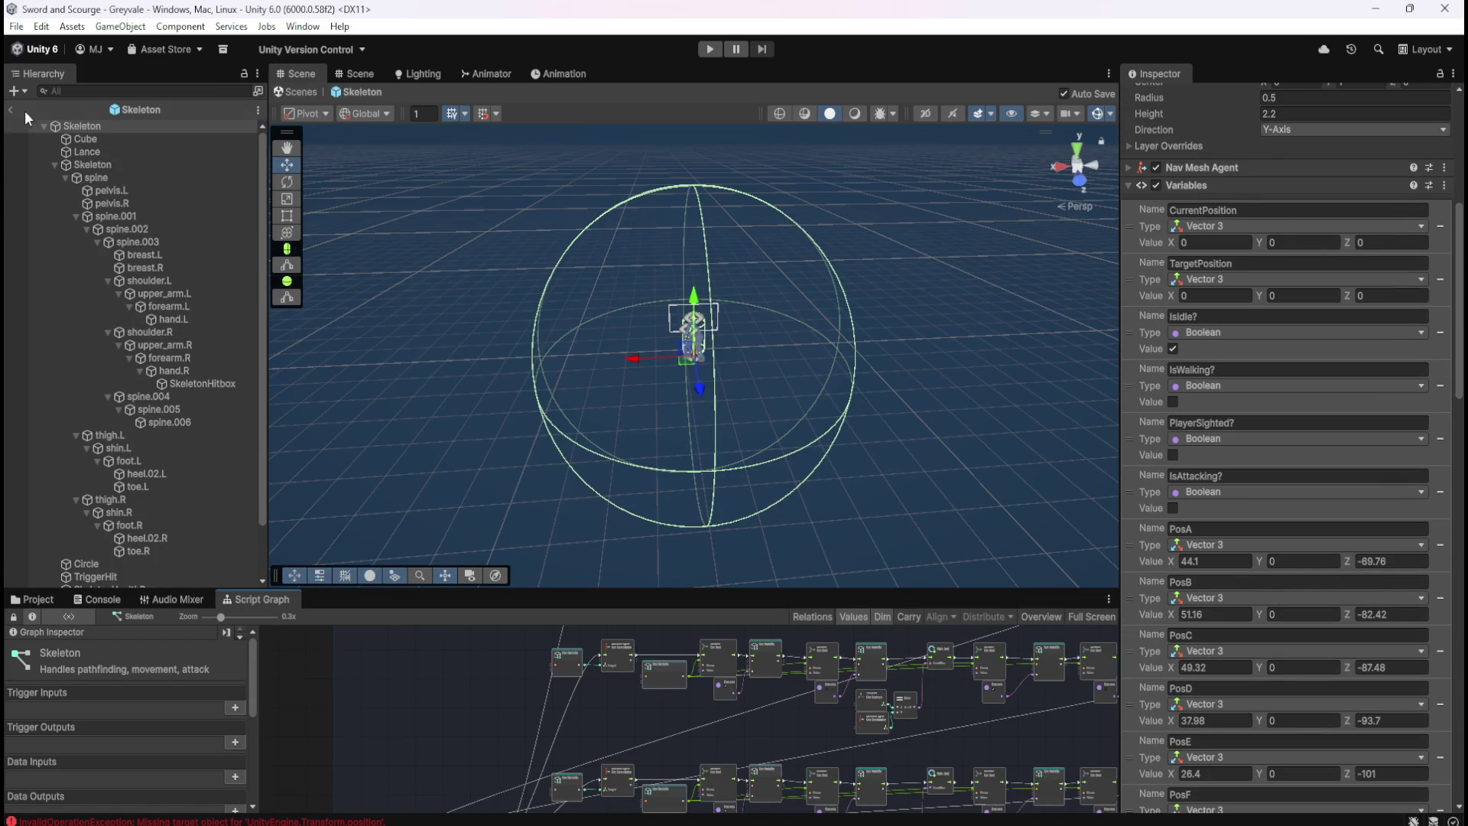
click(10, 112)
scroll(126, 442, down, 5)
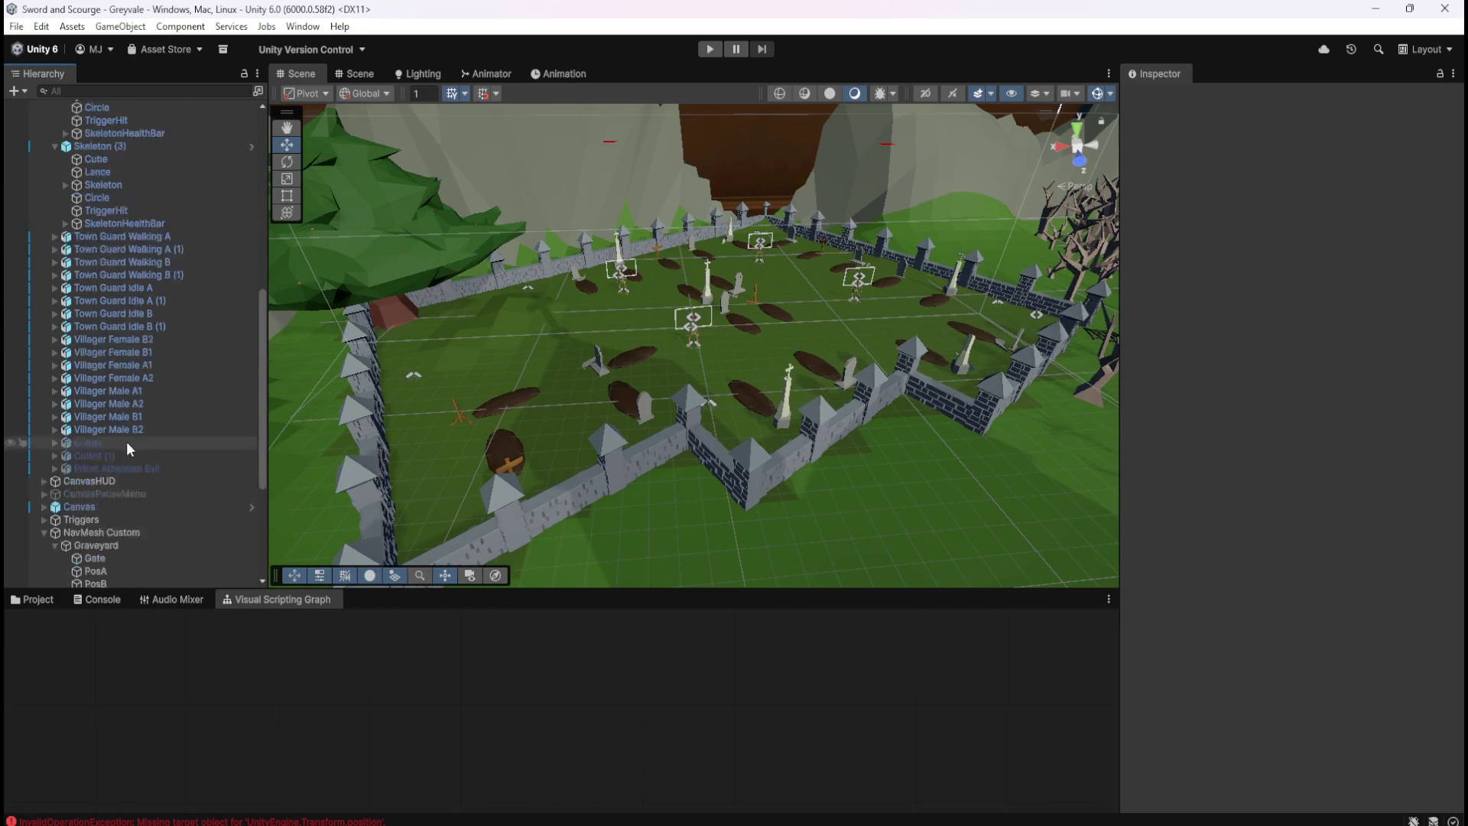
click(113, 570)
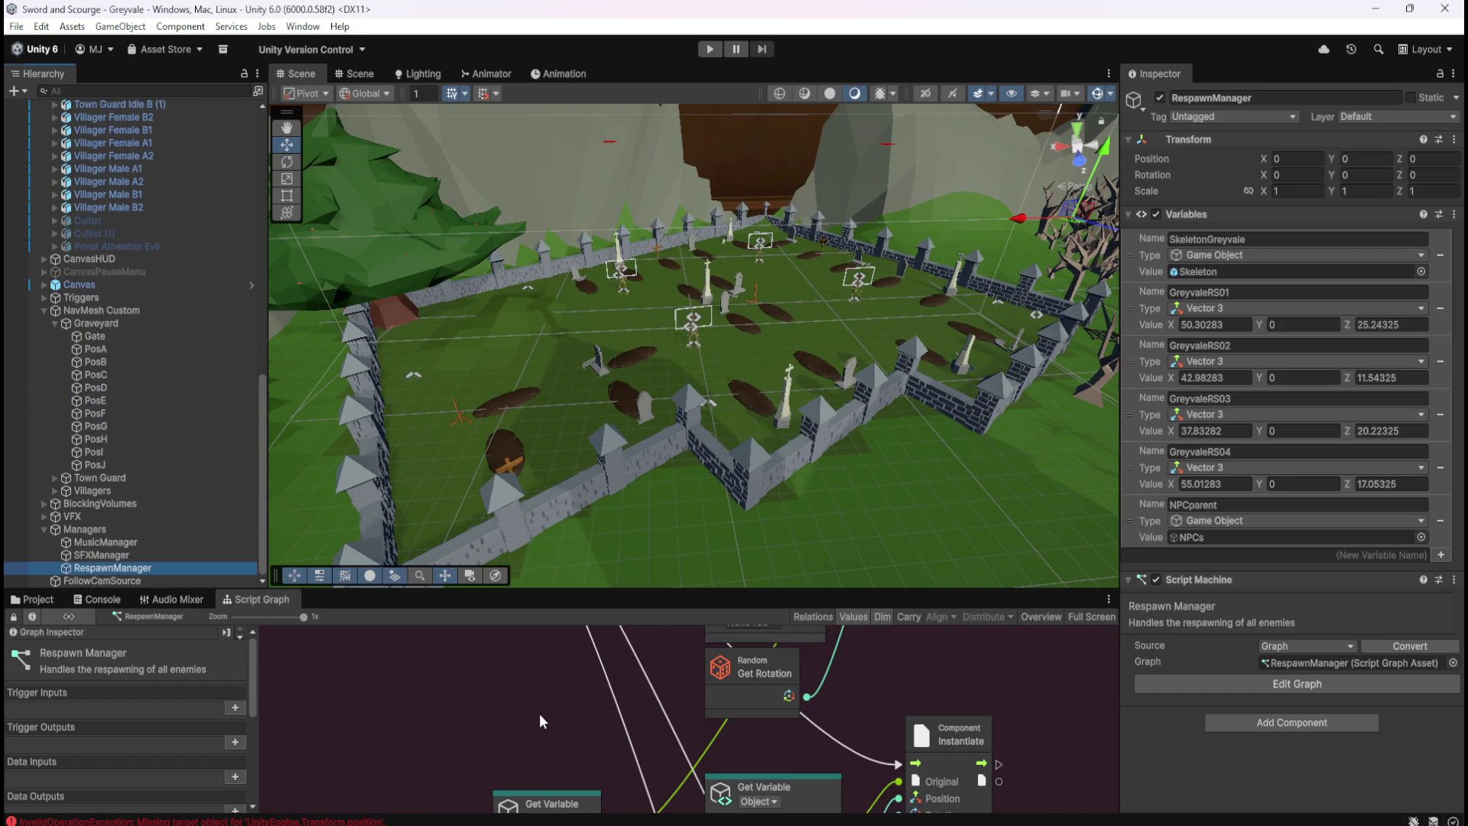
key(shift+space)
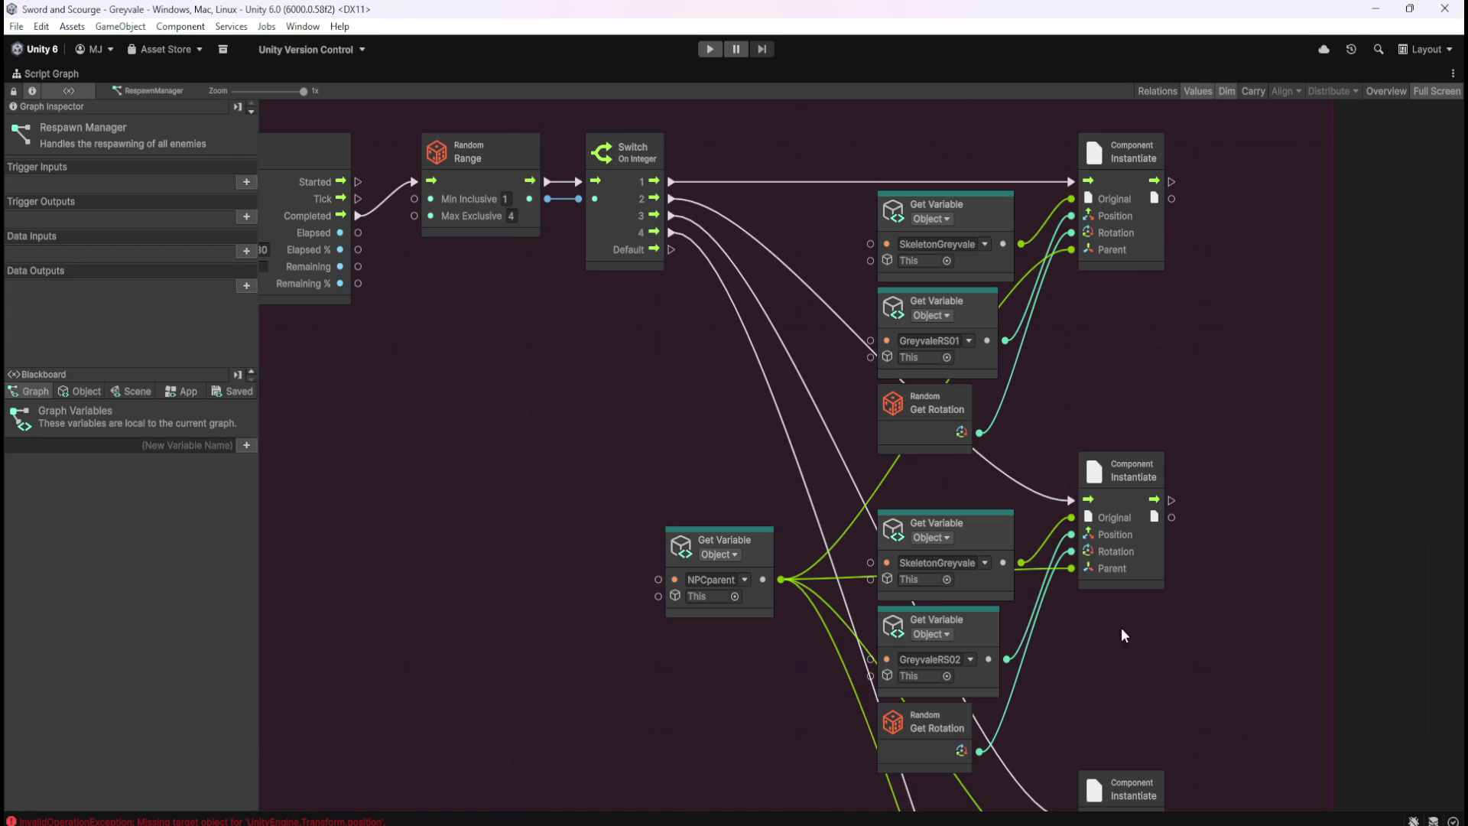
click(79, 393)
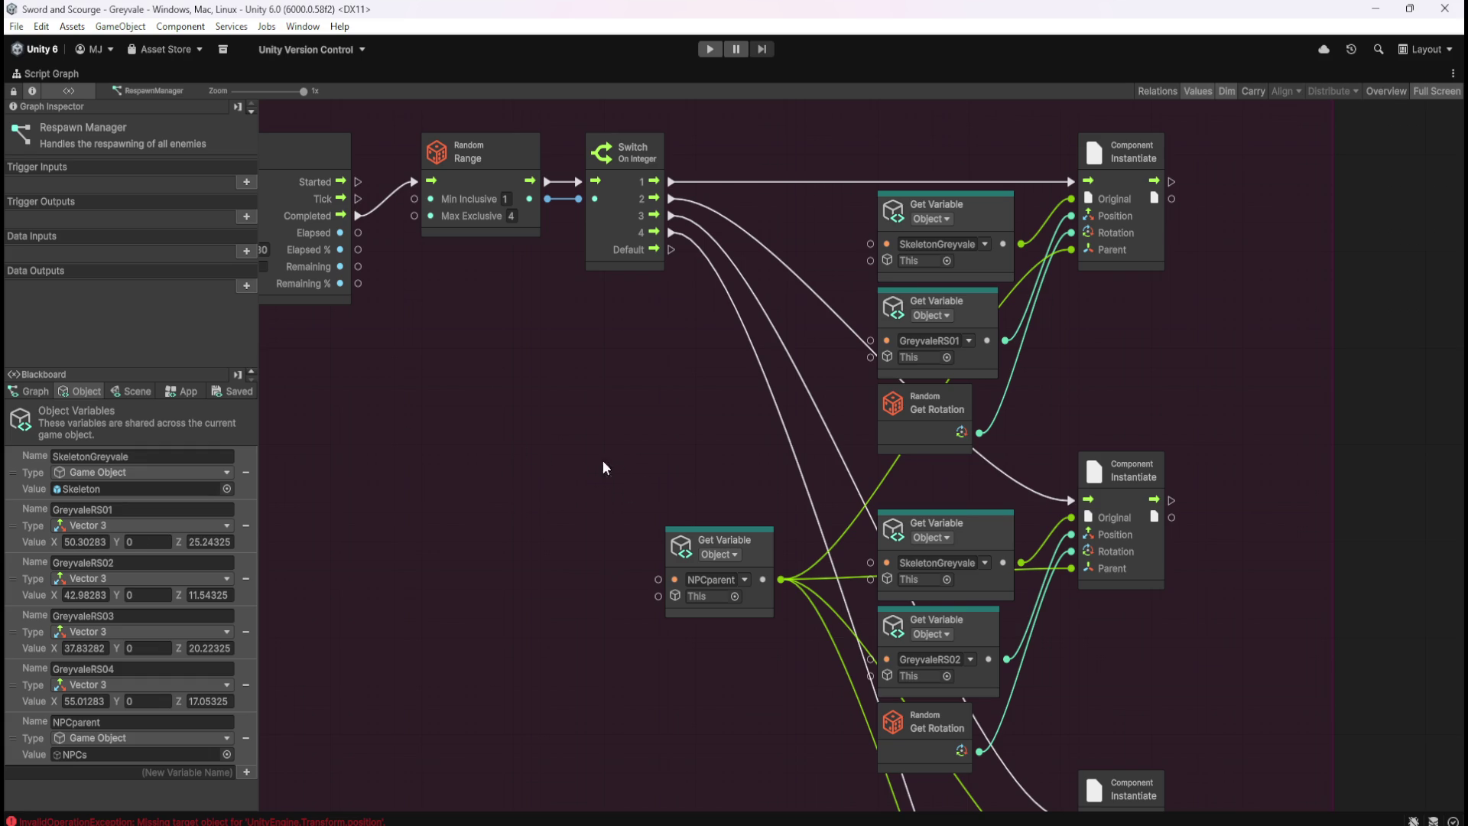
key(shift+space)
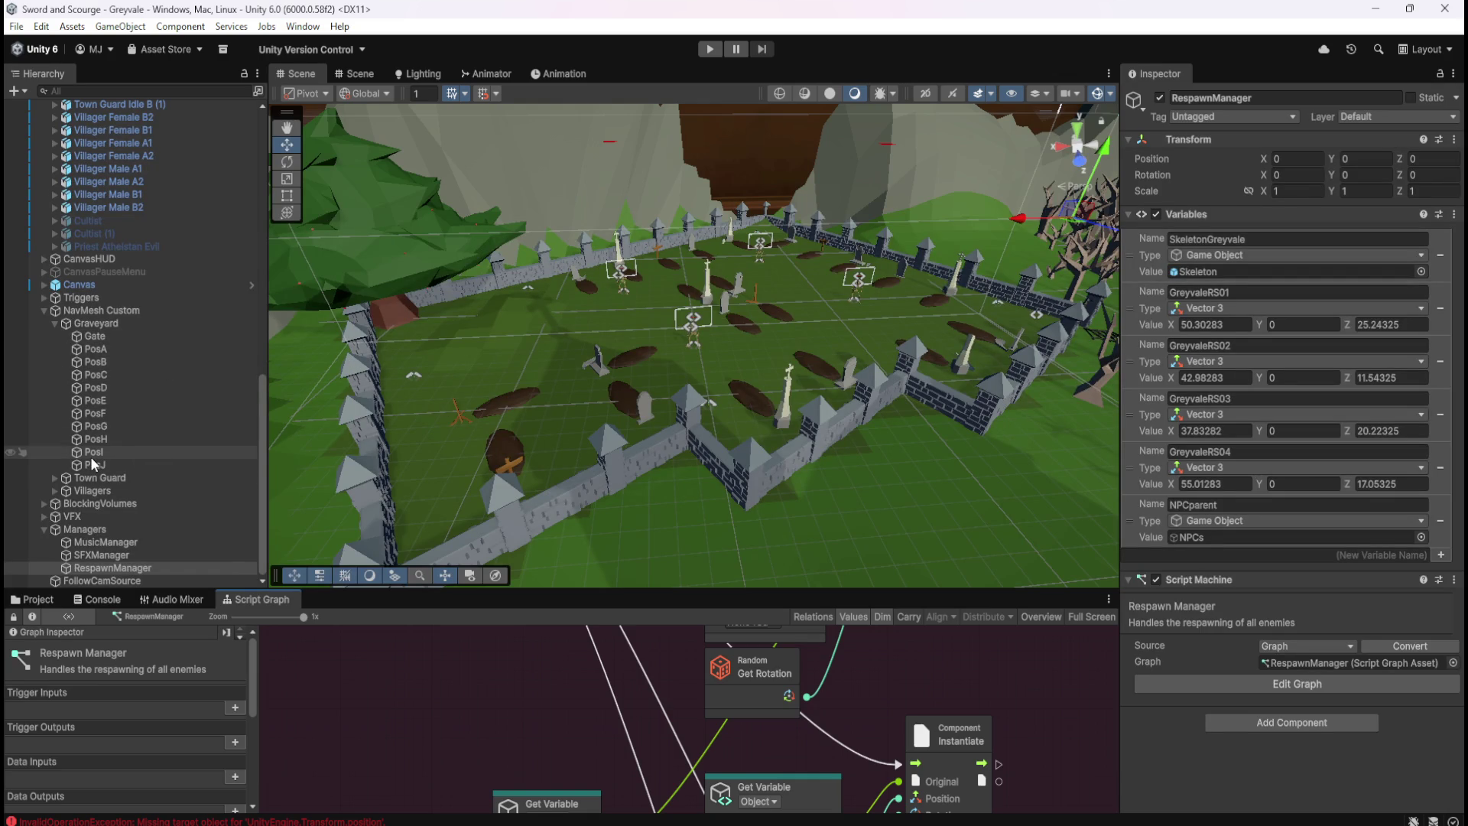
Reopen the Skeleton prefab from the Enemies folder and show its Script Graph
click(48, 600)
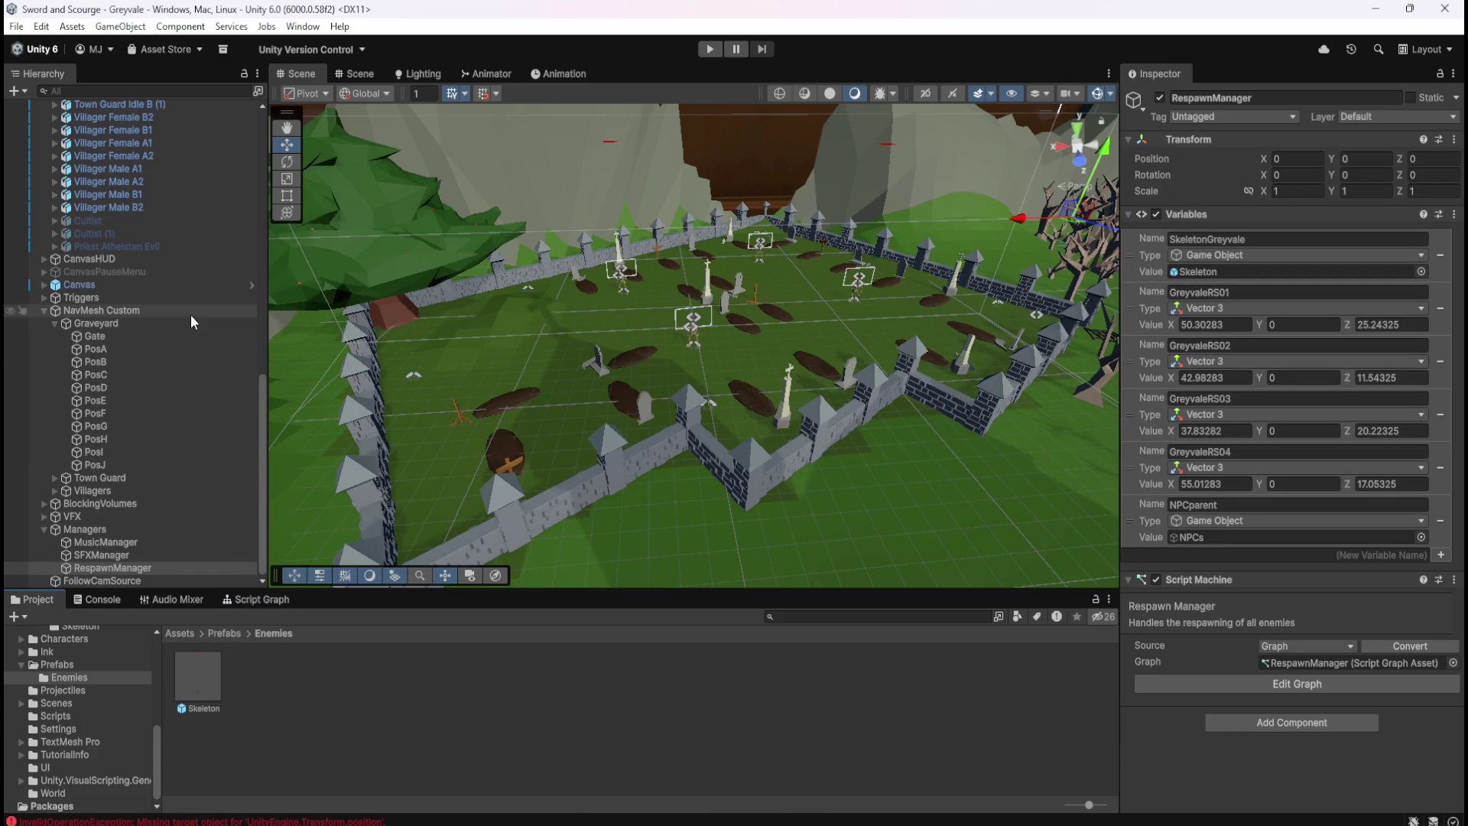
click(210, 673)
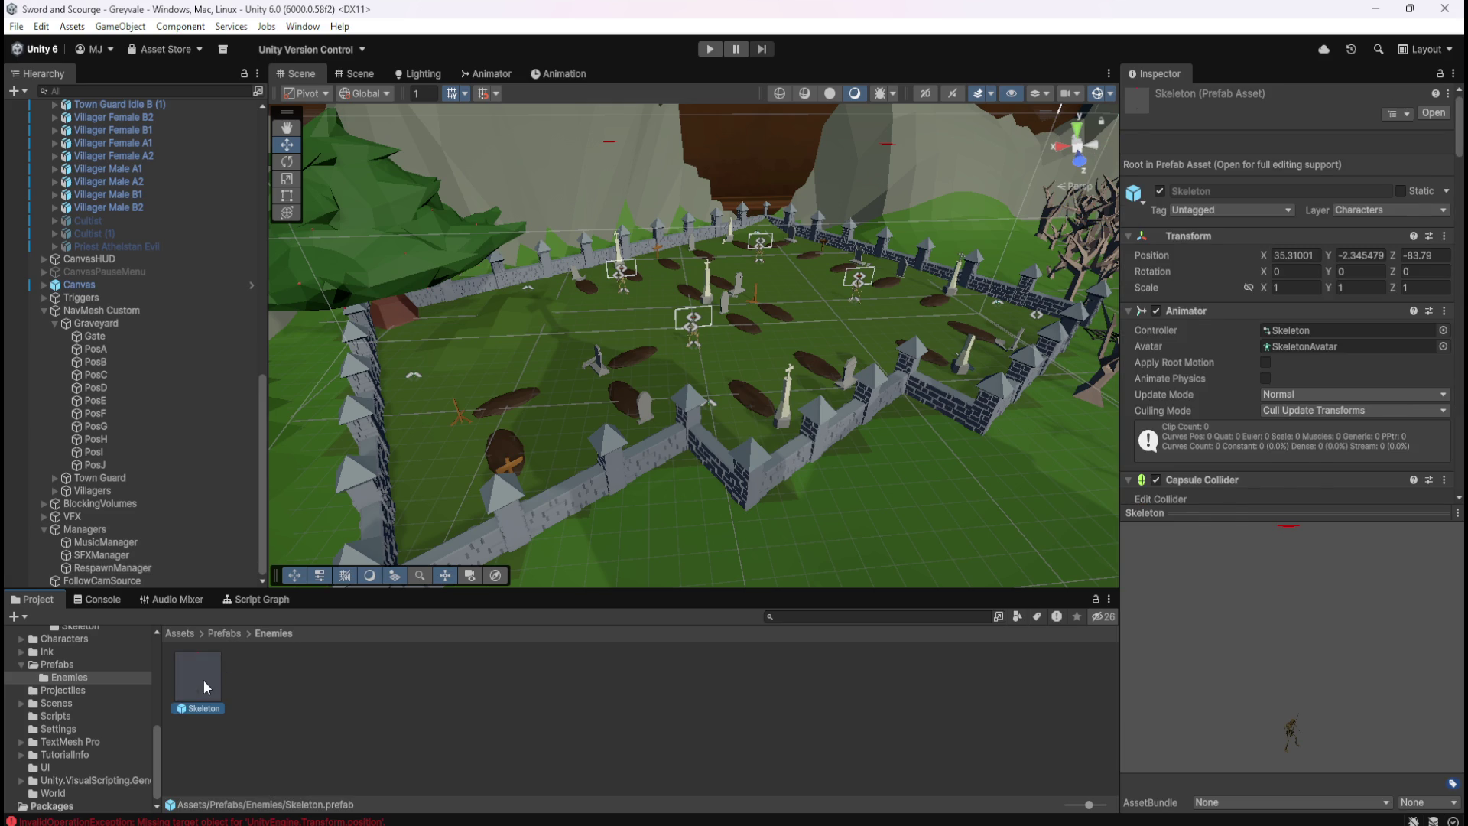
double_click(203, 679)
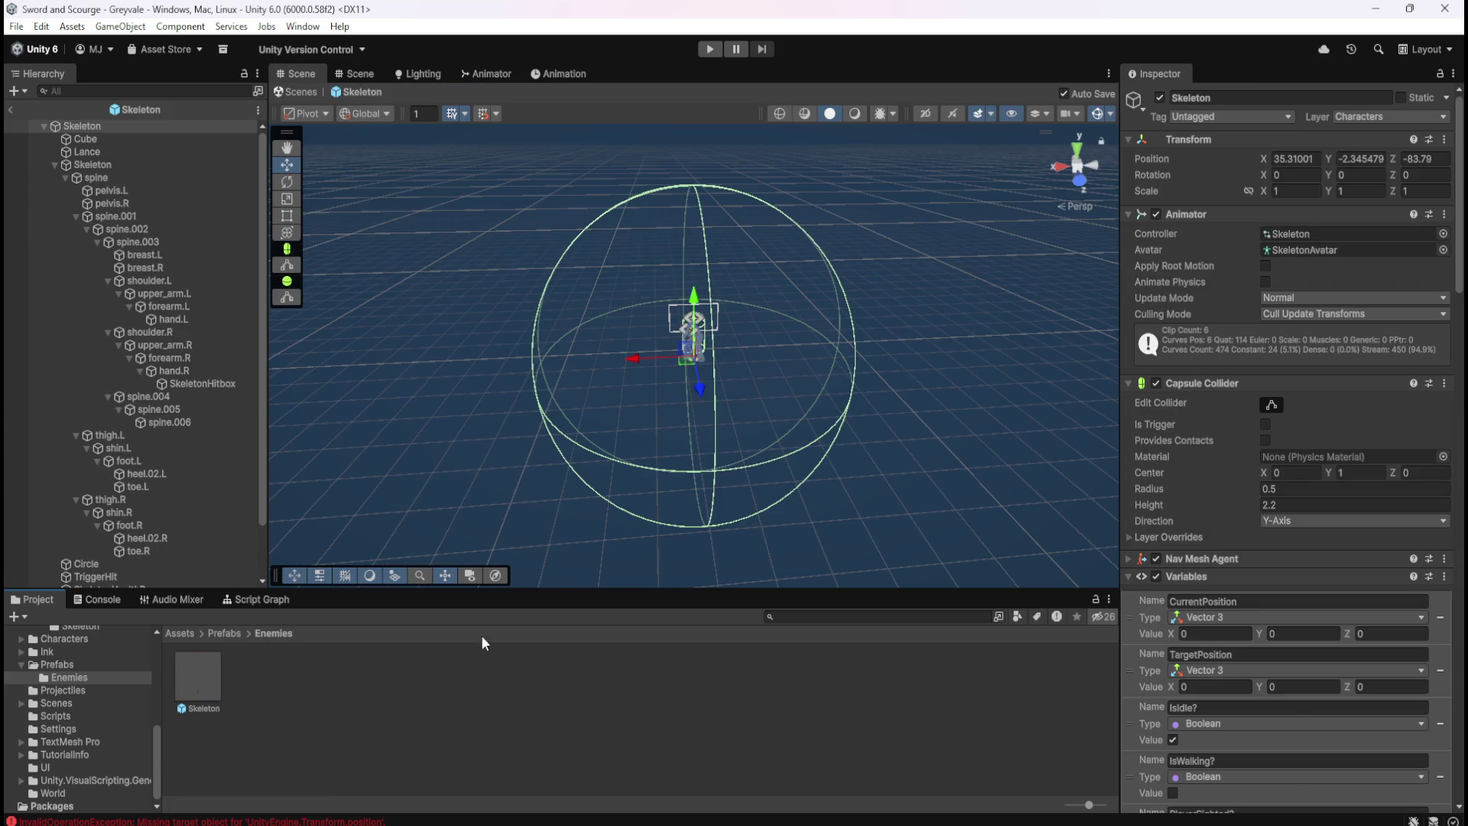
click(268, 600)
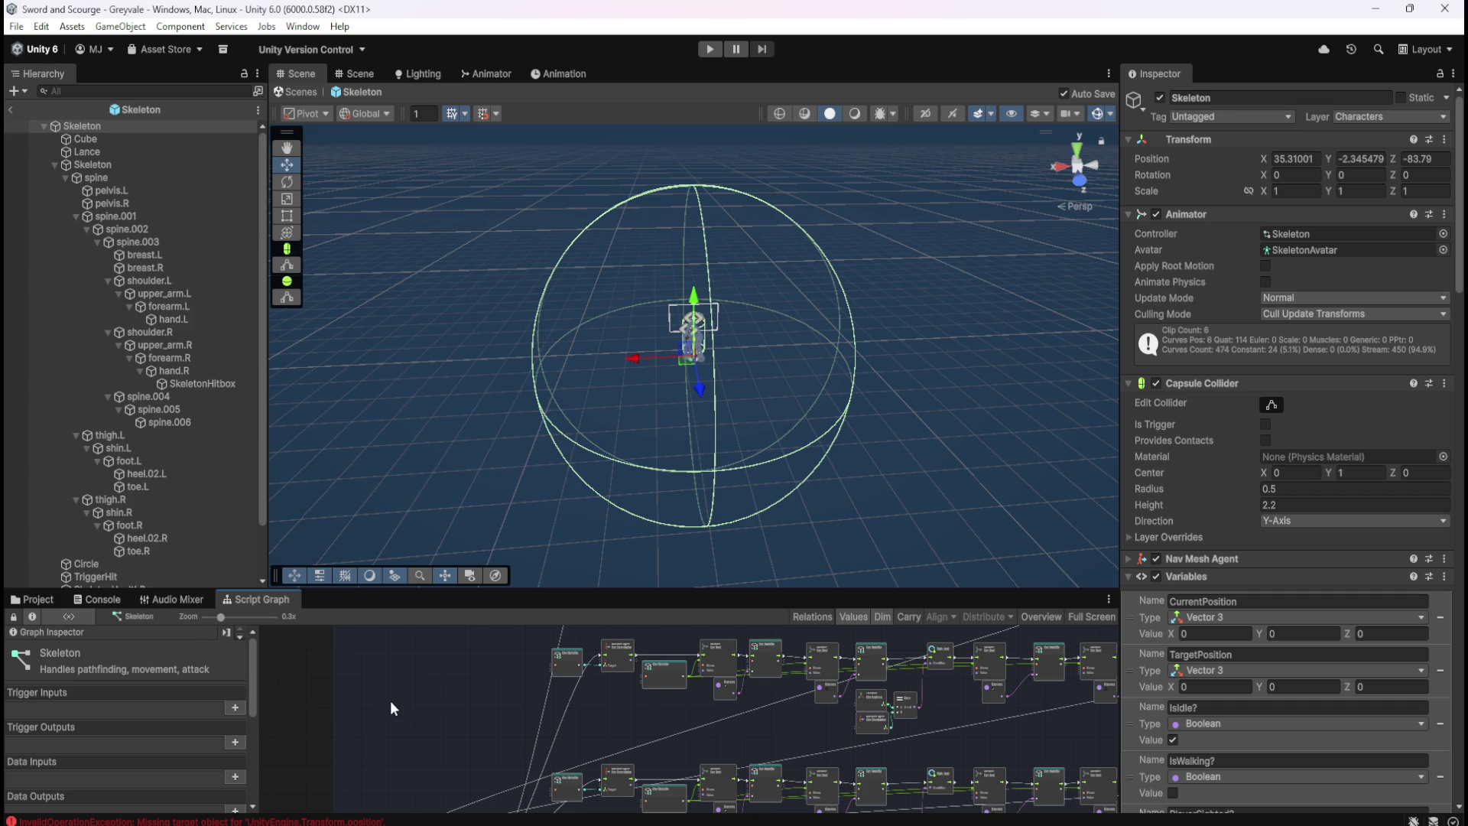
scroll(1271, 700, down, 10)
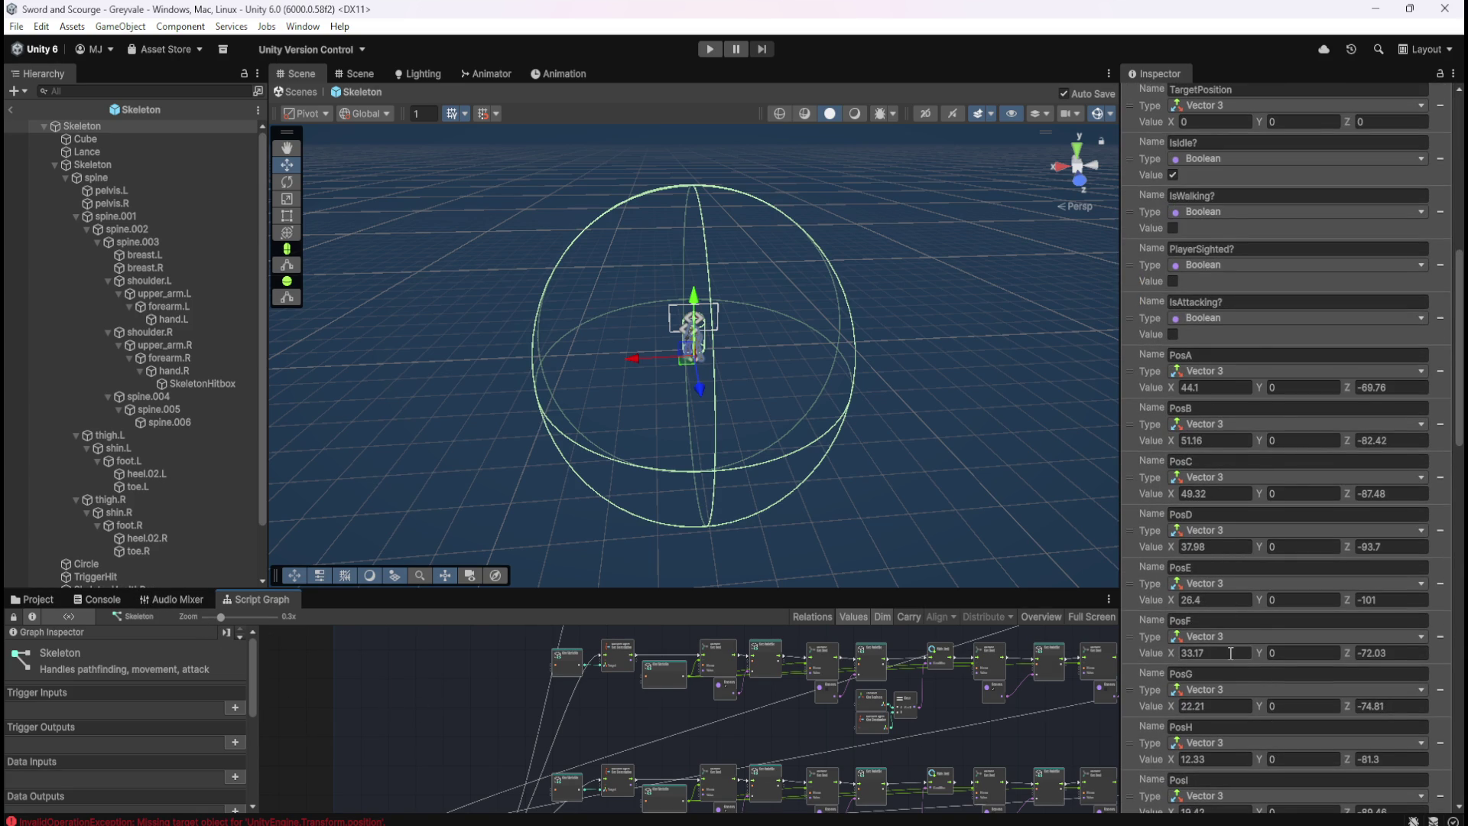
scroll(1231, 653, down, 1)
Maximize and restore the graph, then exit Prefab Mode back to the graveyard scene
key(shift+space)
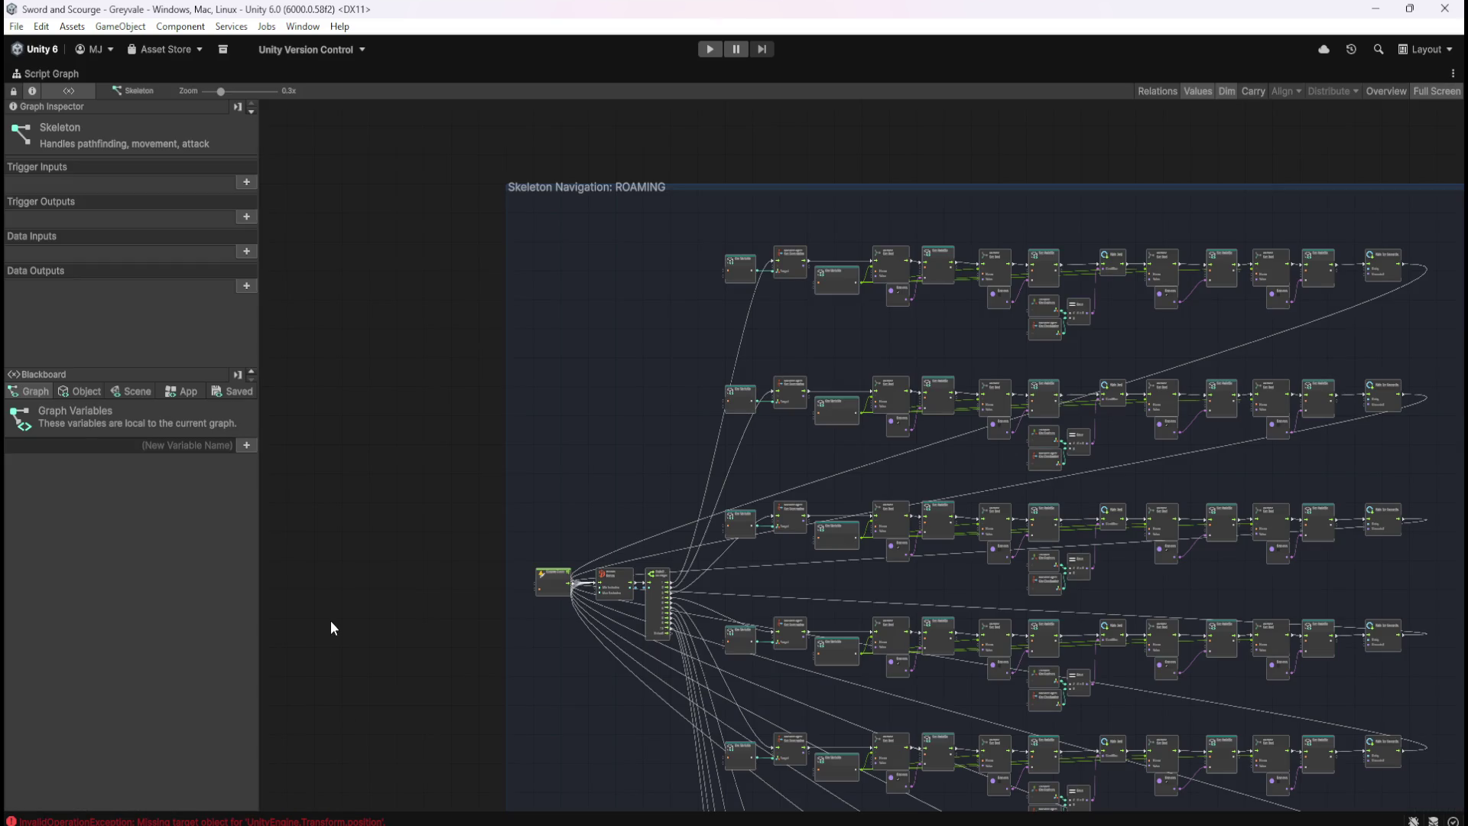
key(shift+space)
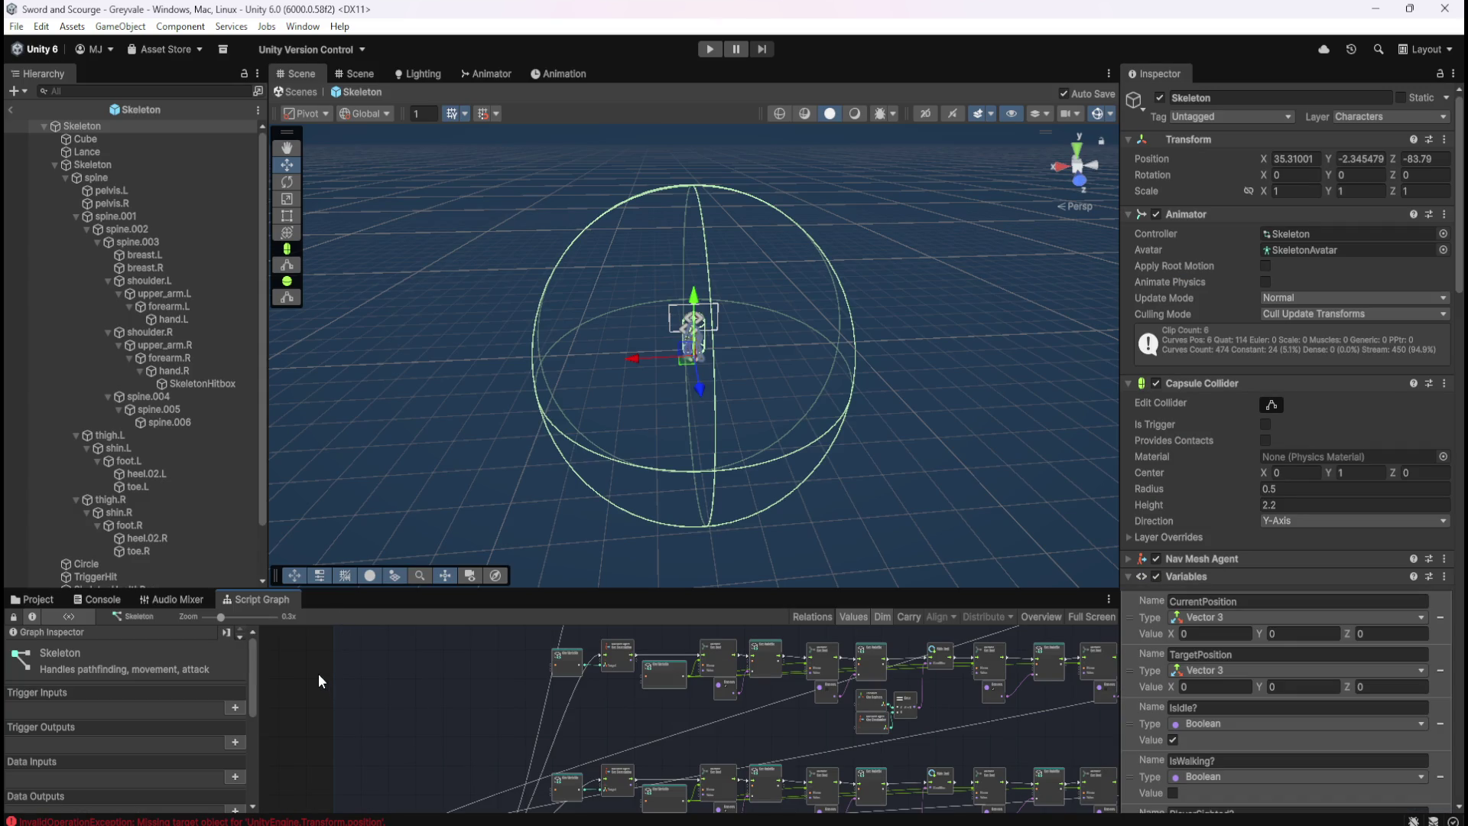
click(14, 108)
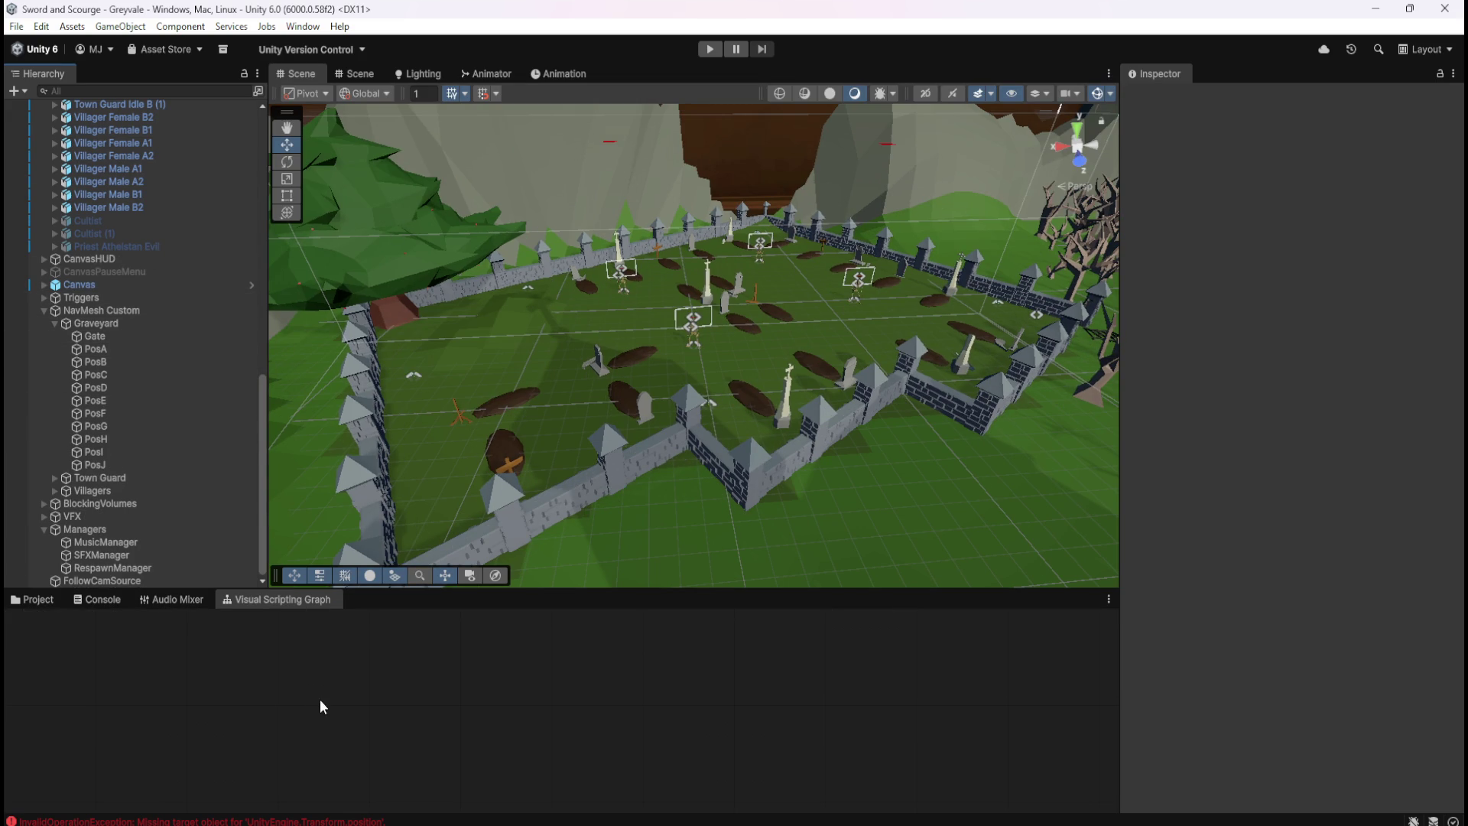
Select the Skeleton placed in the scene to inspect it in the Hierarchy
scroll(90, 201, up, 6)
scroll(121, 274, up, 8)
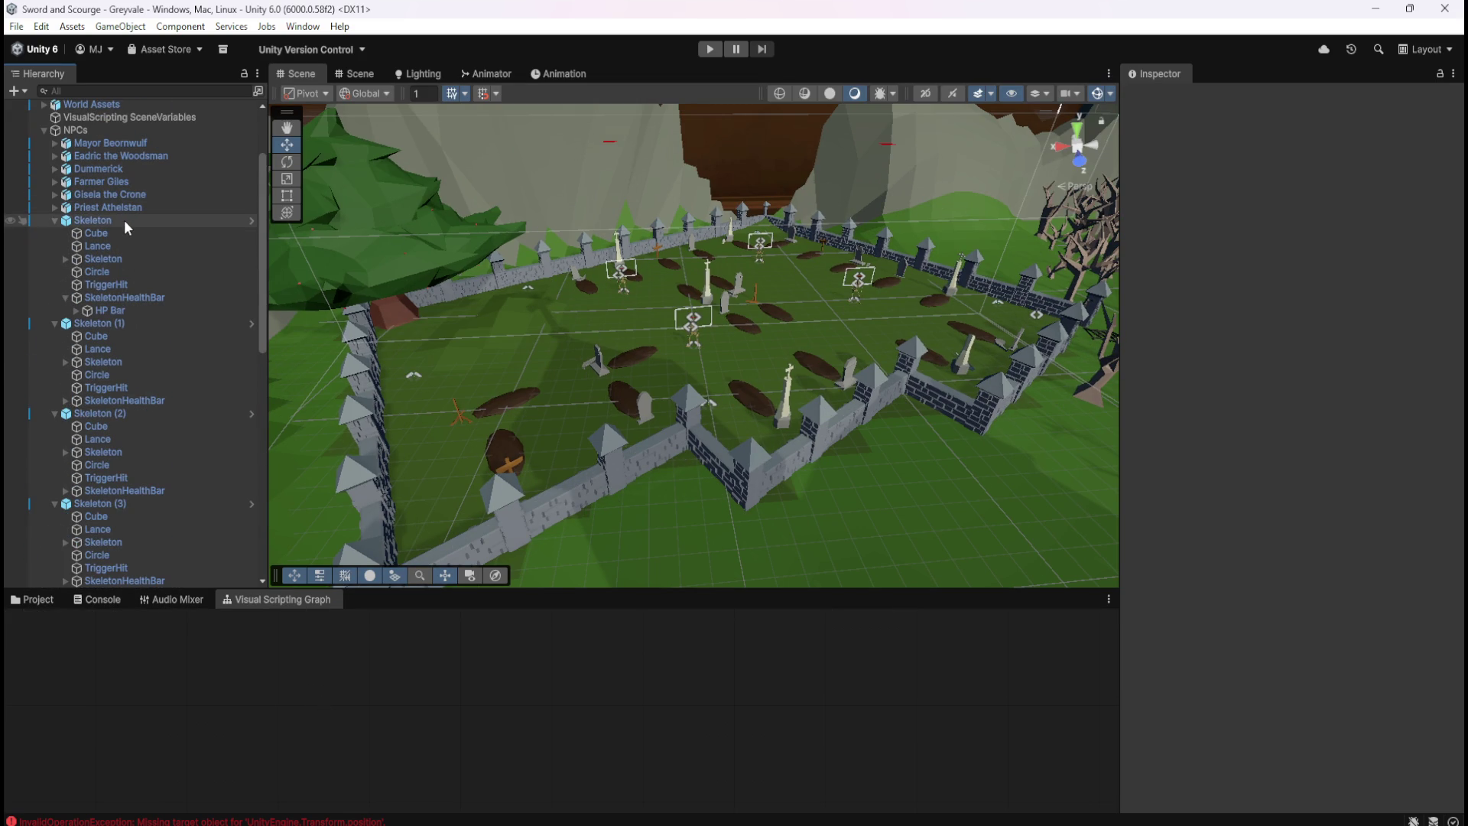
click(123, 219)
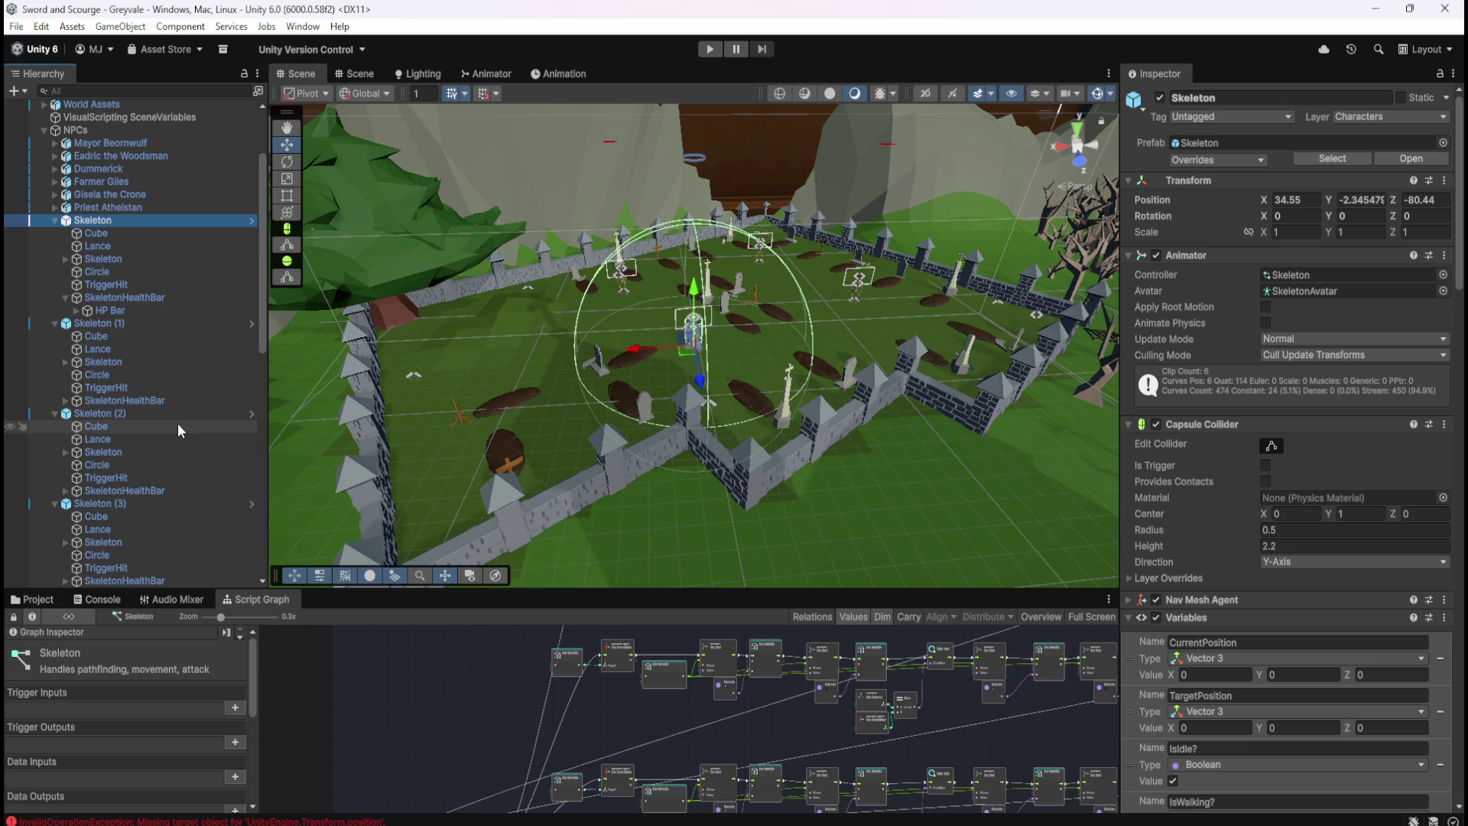
scroll(1182, 690, down, 8)
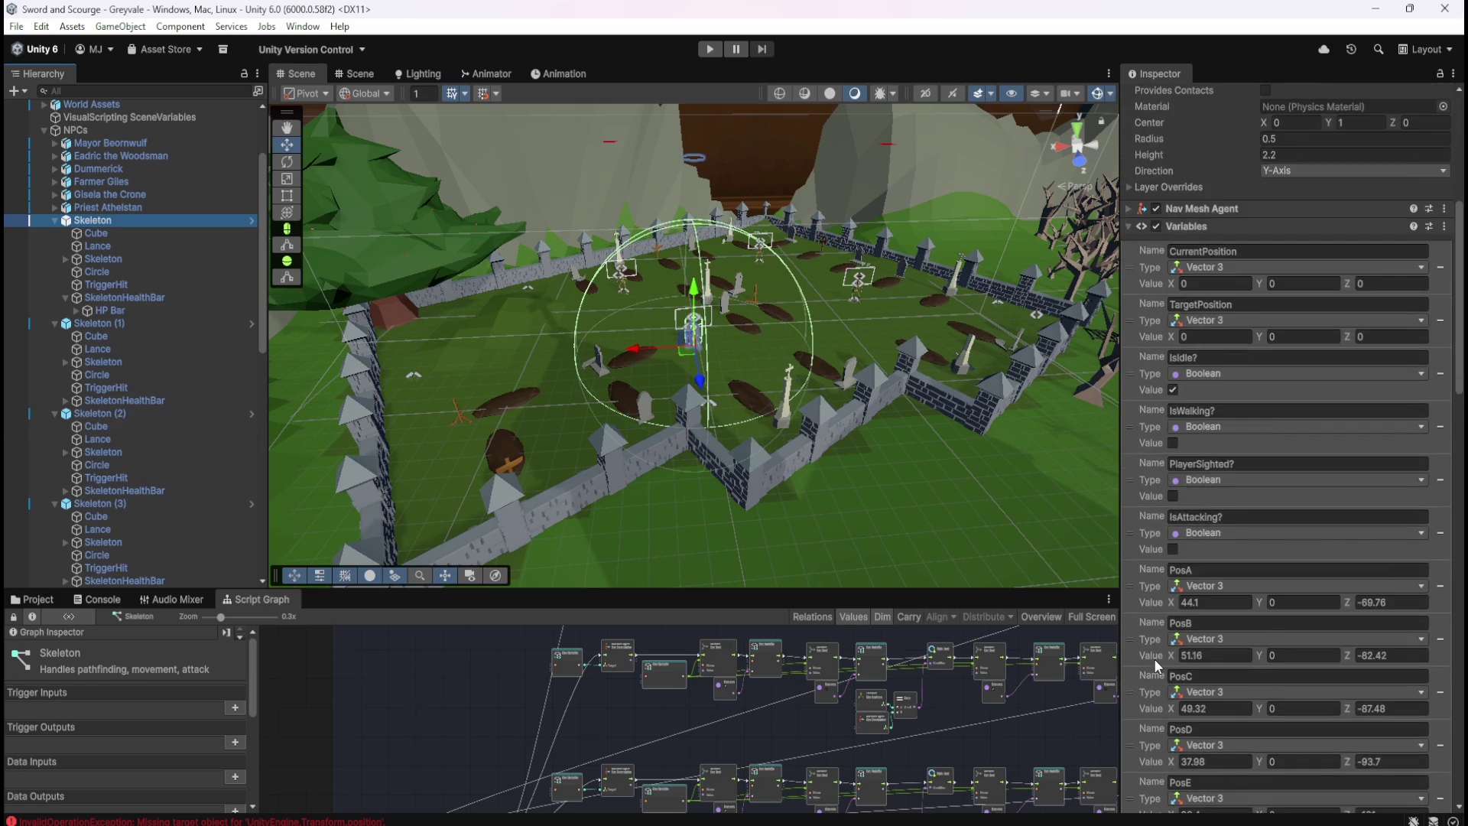
scroll(1154, 658, down, 2)
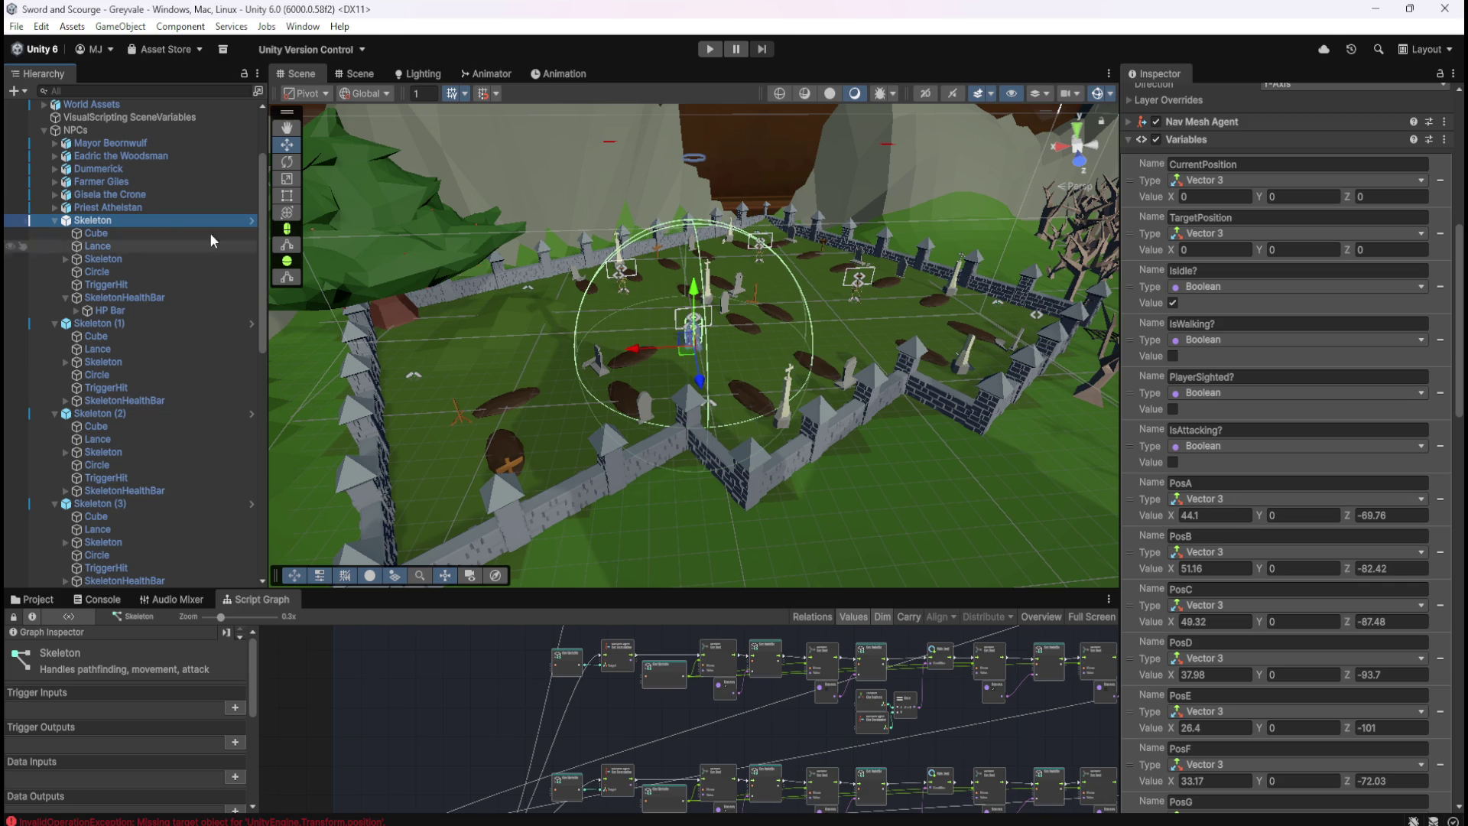
Collapse the Skeleton entries and delete the copies Skeleton (1) through Skeleton (3)
click(55, 221)
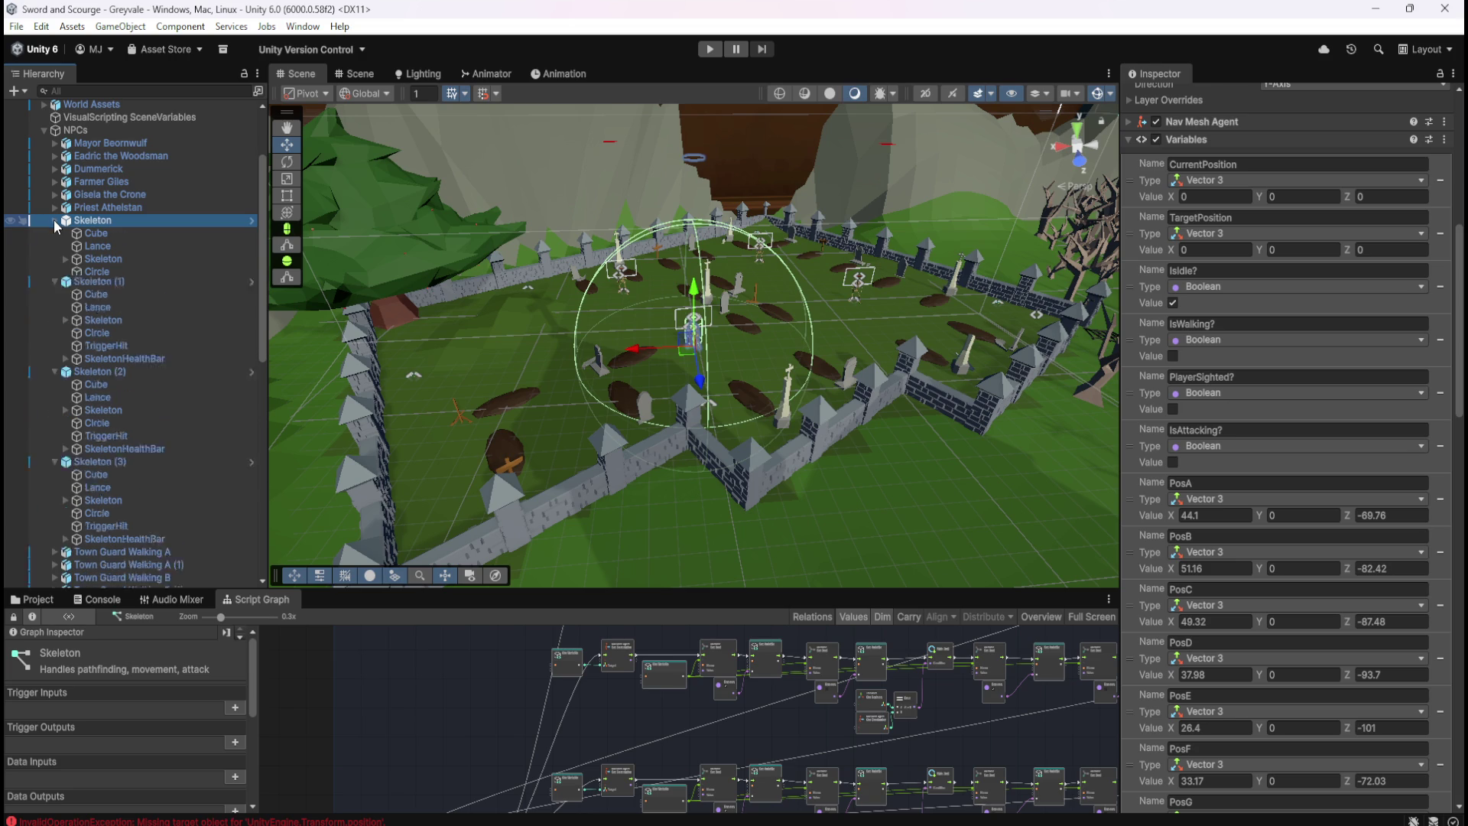
click(55, 232)
click(55, 247)
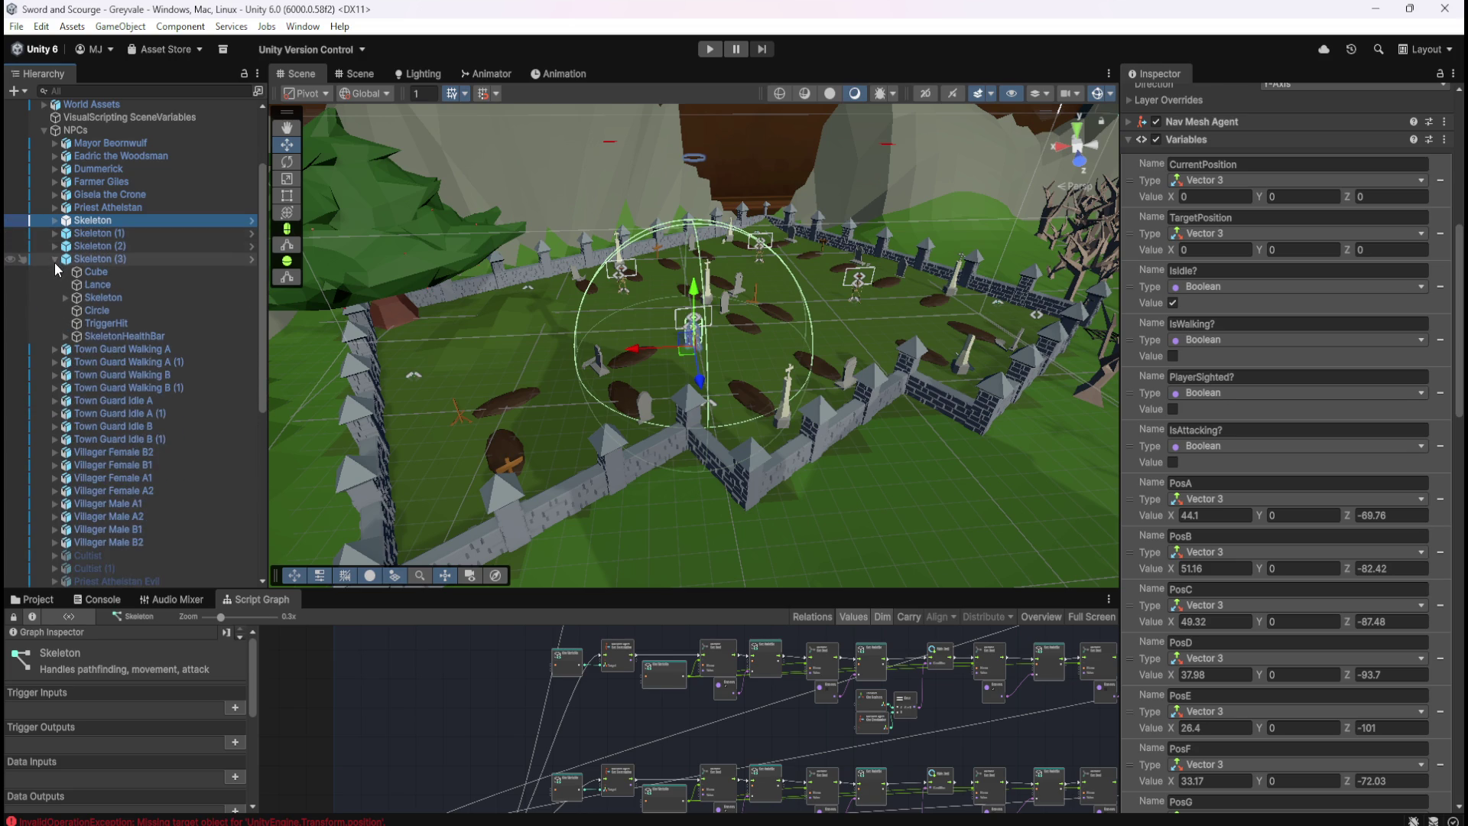
click(55, 259)
click(100, 233)
shift+click(103, 259)
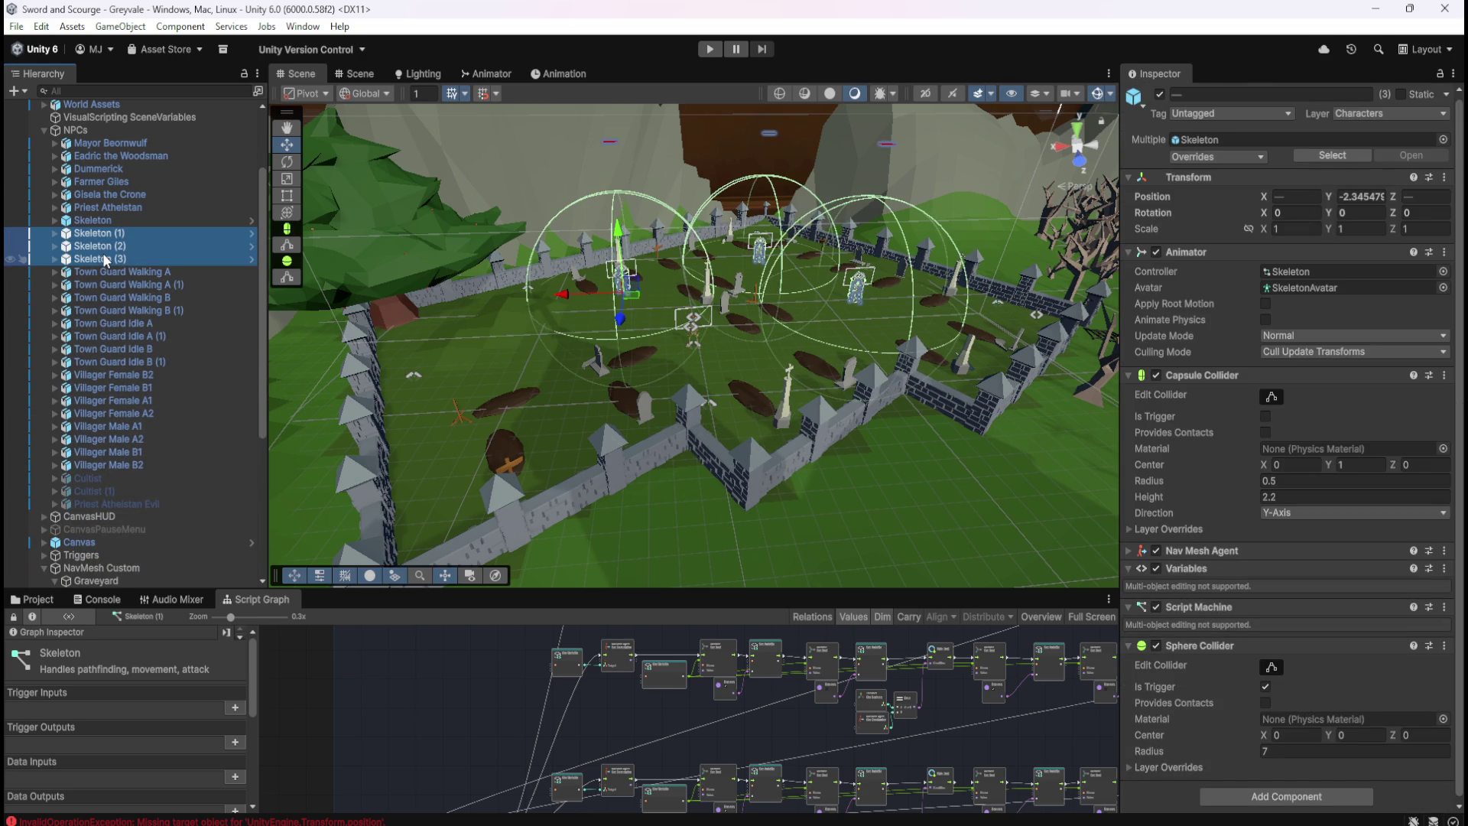
key(Delete)
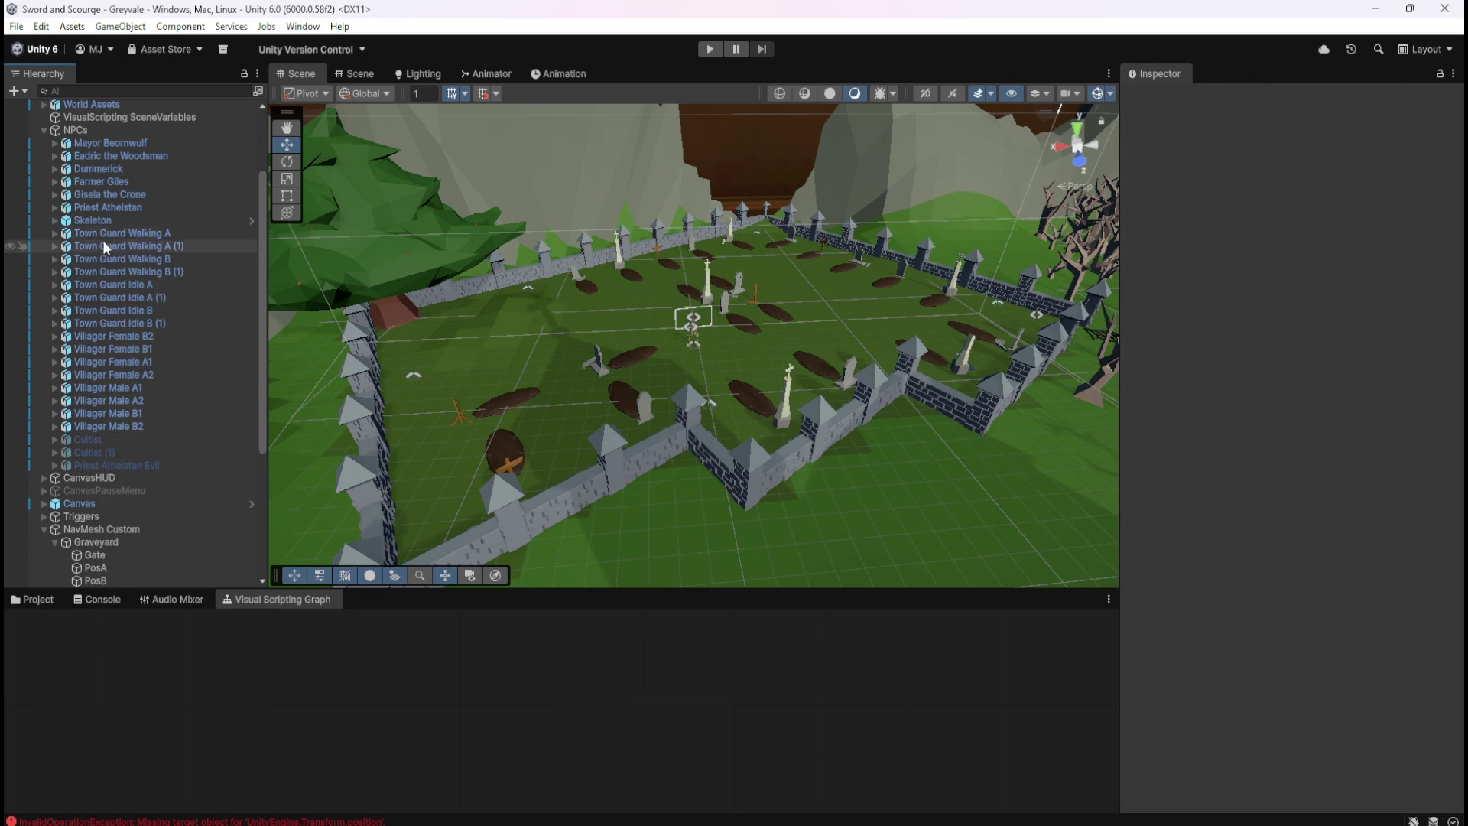
Check the RespawnManager's variables, then undo and redo to restore the three Skeleton copies
click(119, 223)
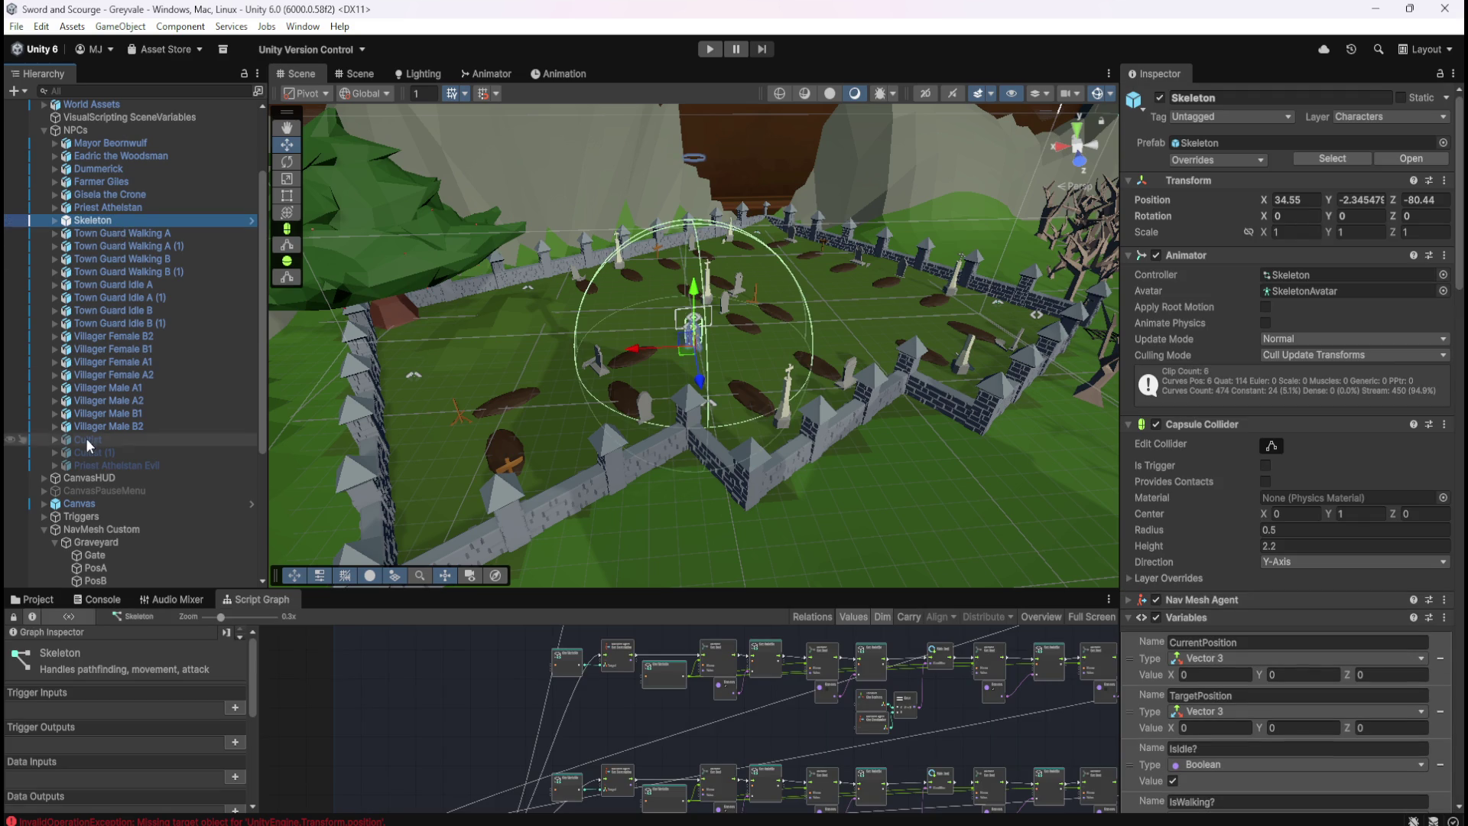
scroll(88, 497, down, 5)
scroll(117, 502, down, 1)
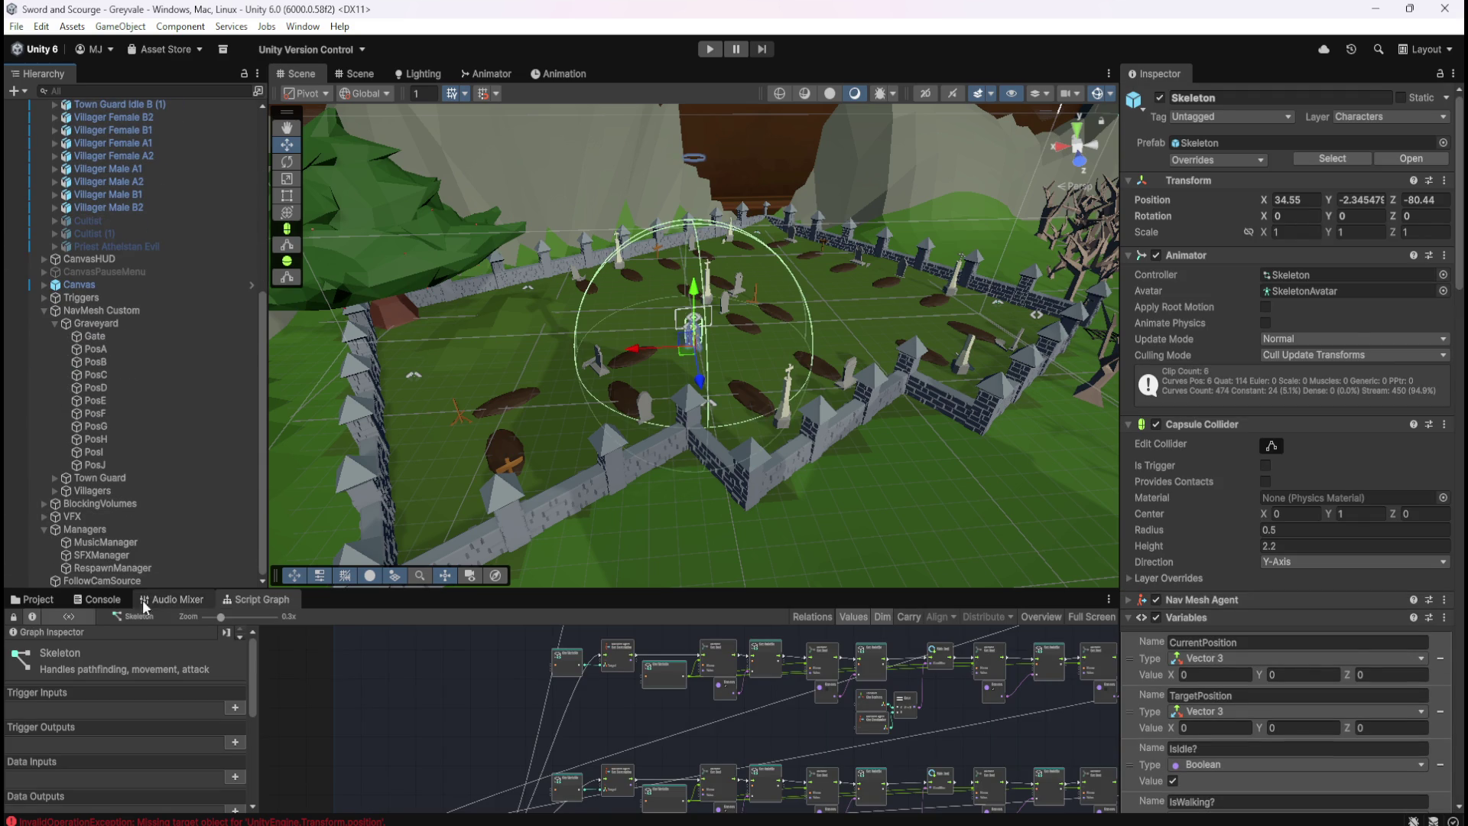
click(146, 570)
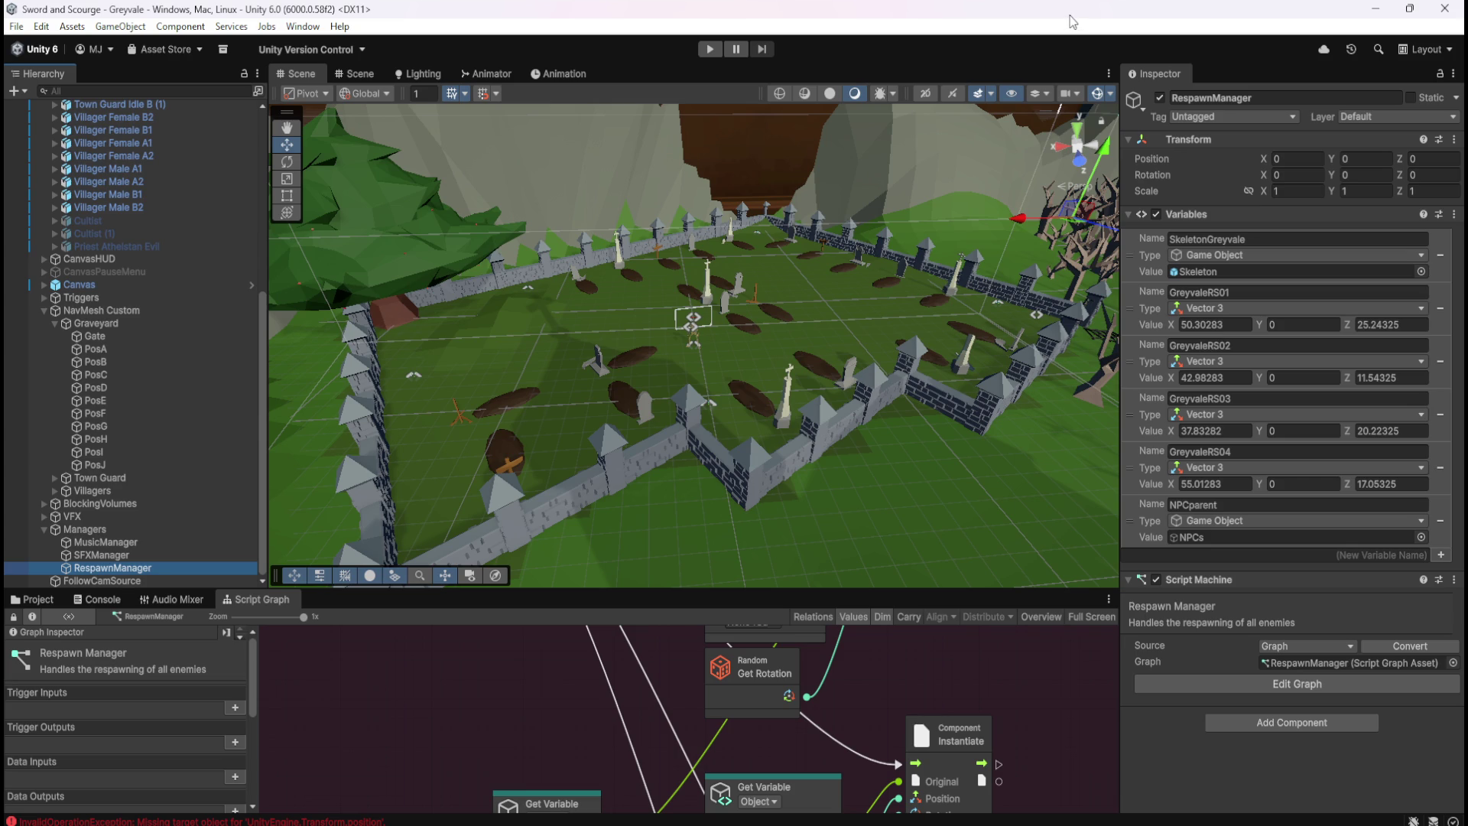
key(ctrl+z)
key(ctrl+z)
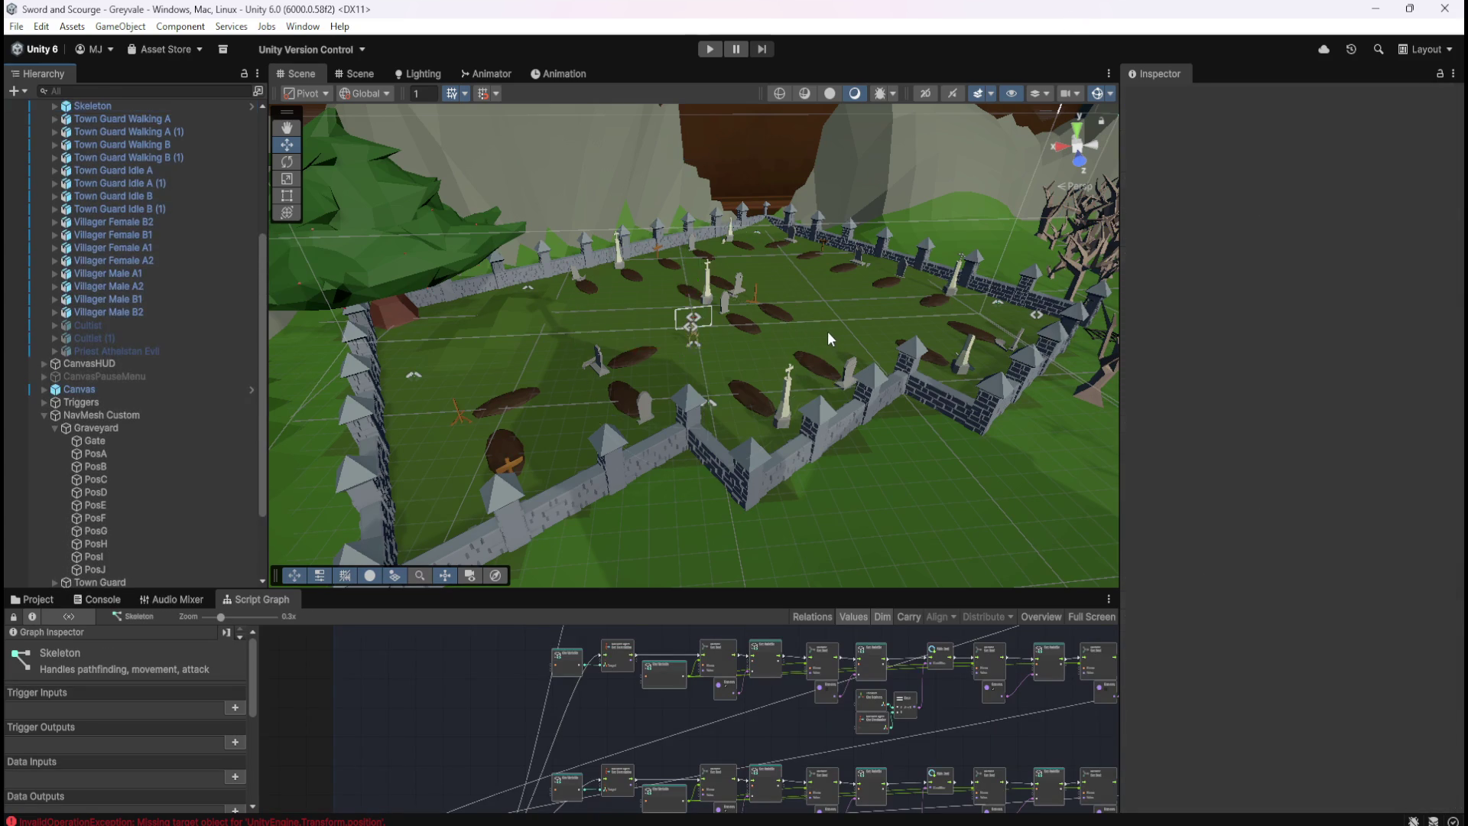
scroll(109, 306, up, 5)
key(ctrl+y)
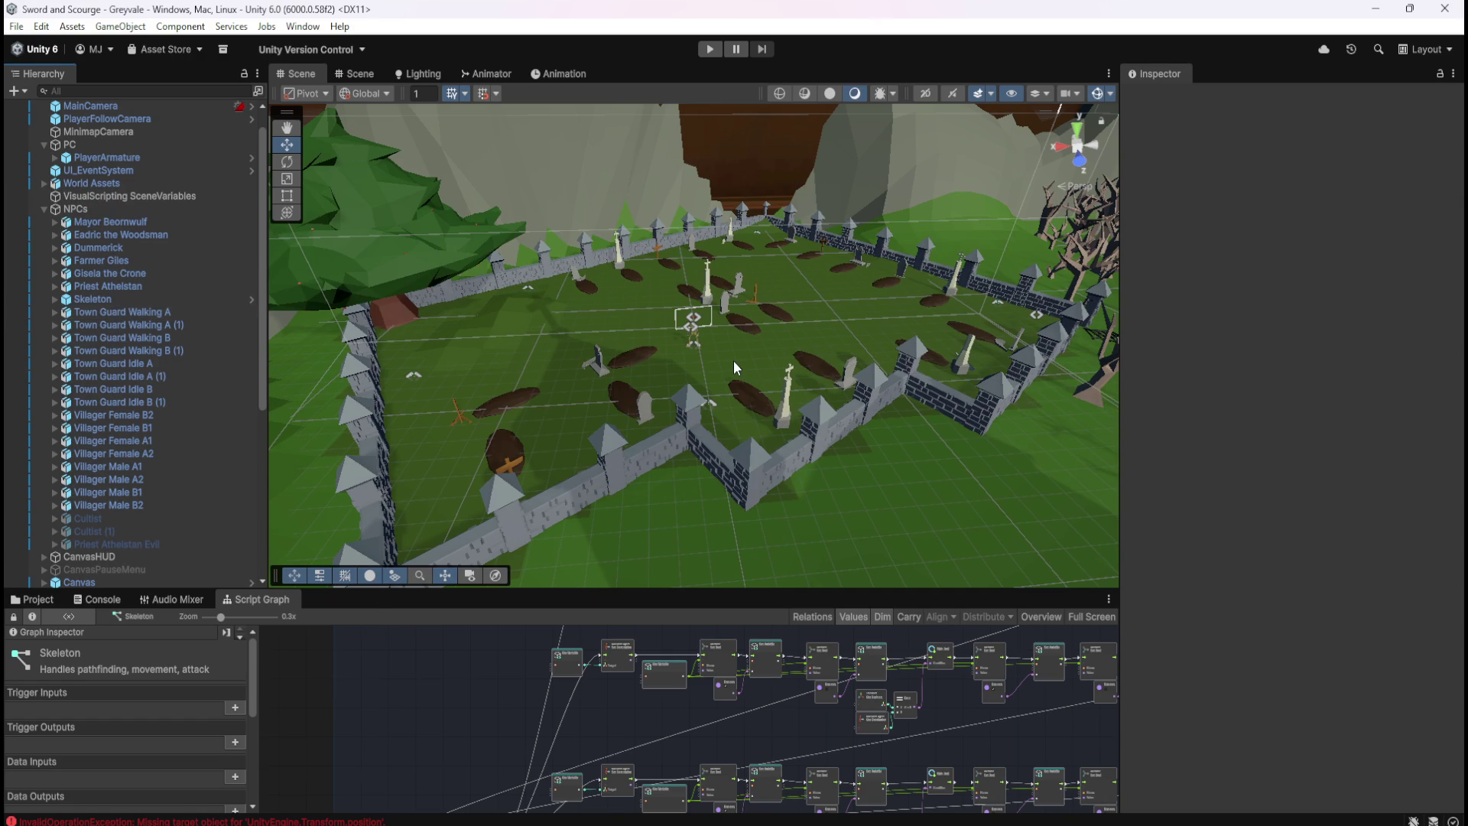
Select the original Skeleton and bring its PosA–PosF roaming variables into view in the Inspector
click(163, 299)
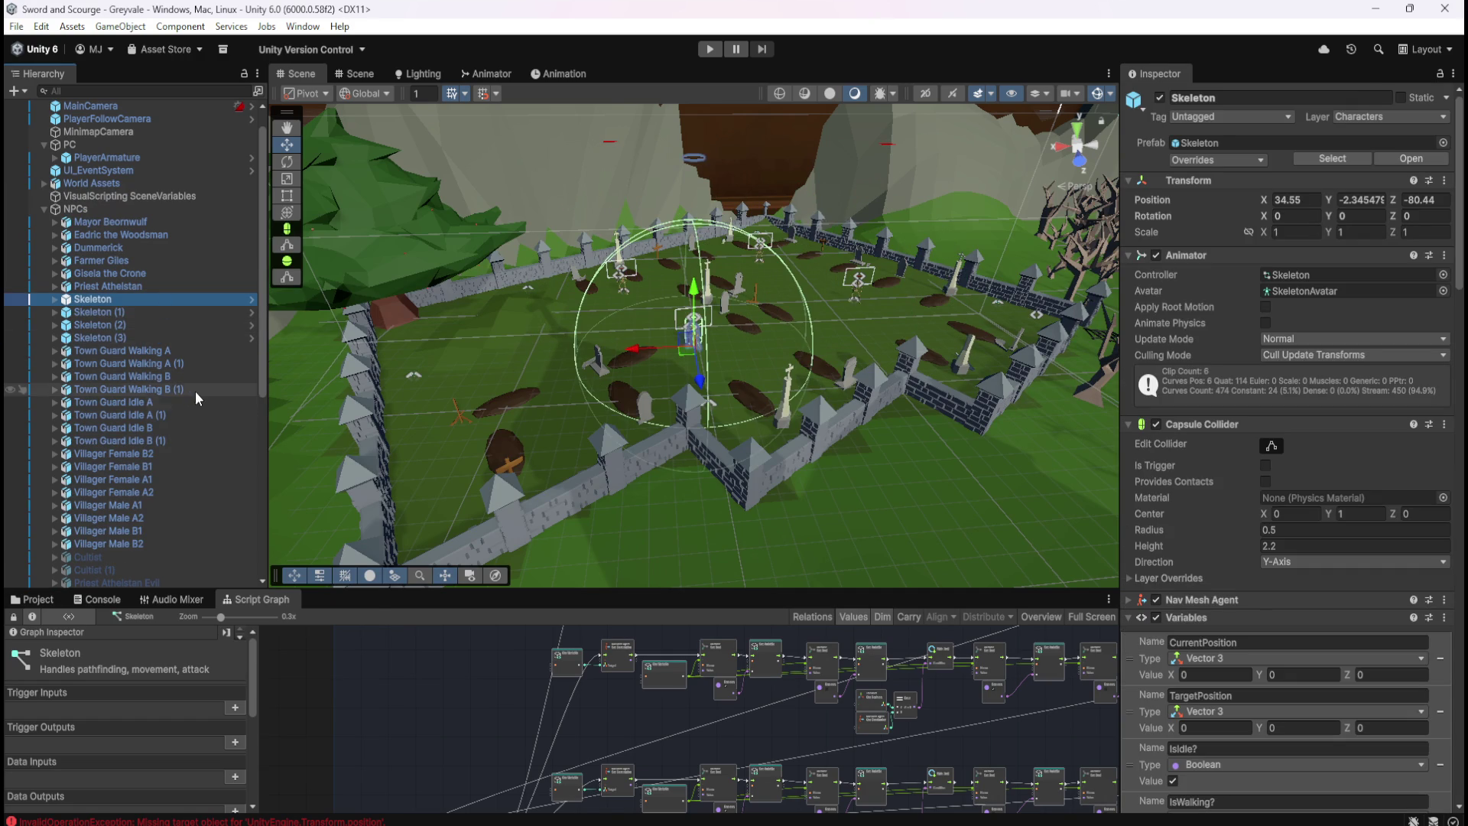
scroll(1206, 731, down, 3)
scroll(1206, 730, down, 7)
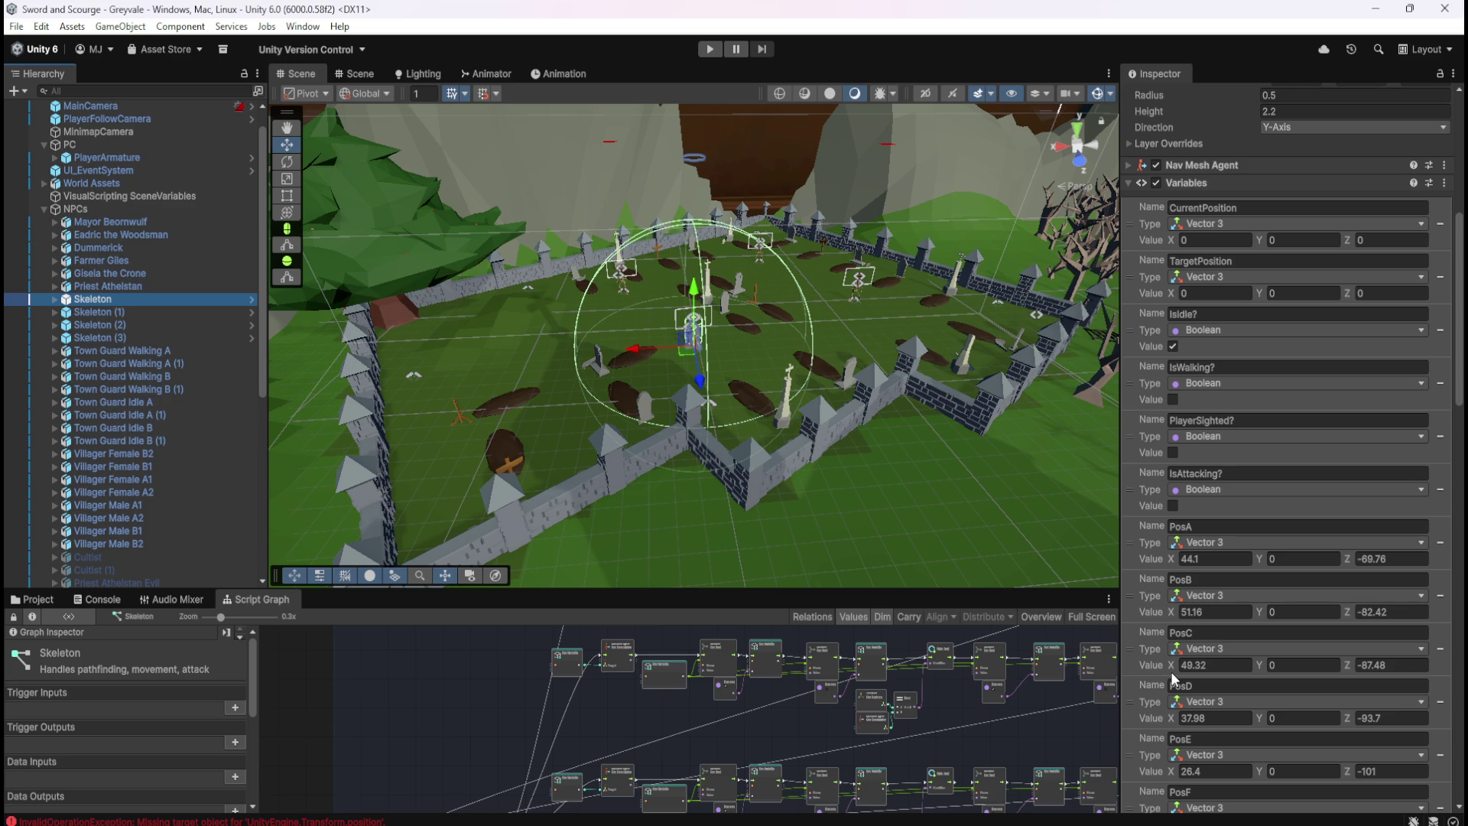
scroll(145, 429, down, 6)
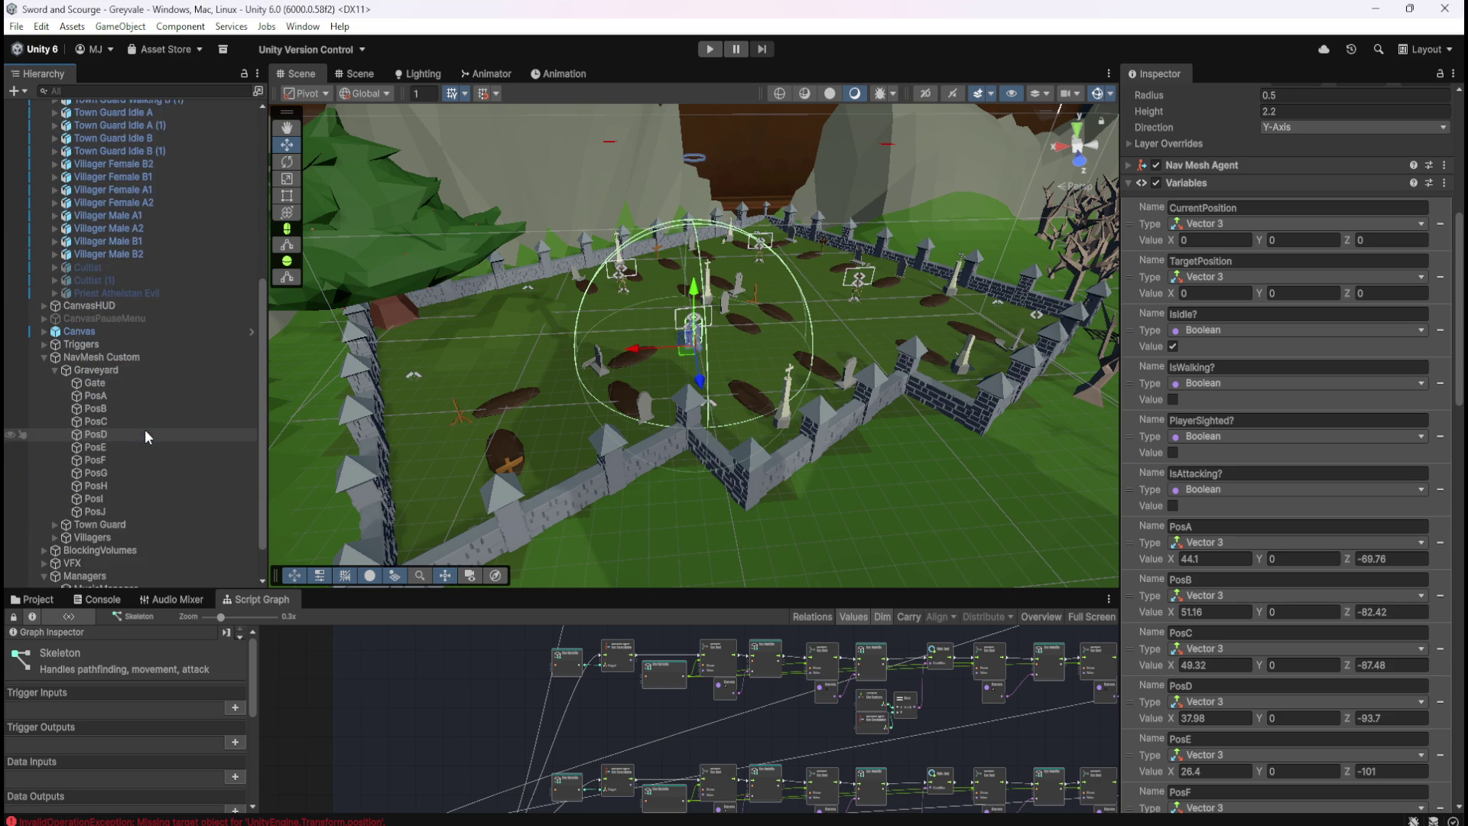
Detach PosA from Graveyard with Clear Parent to reveal its world position
click(133, 393)
click(135, 381)
click(125, 394)
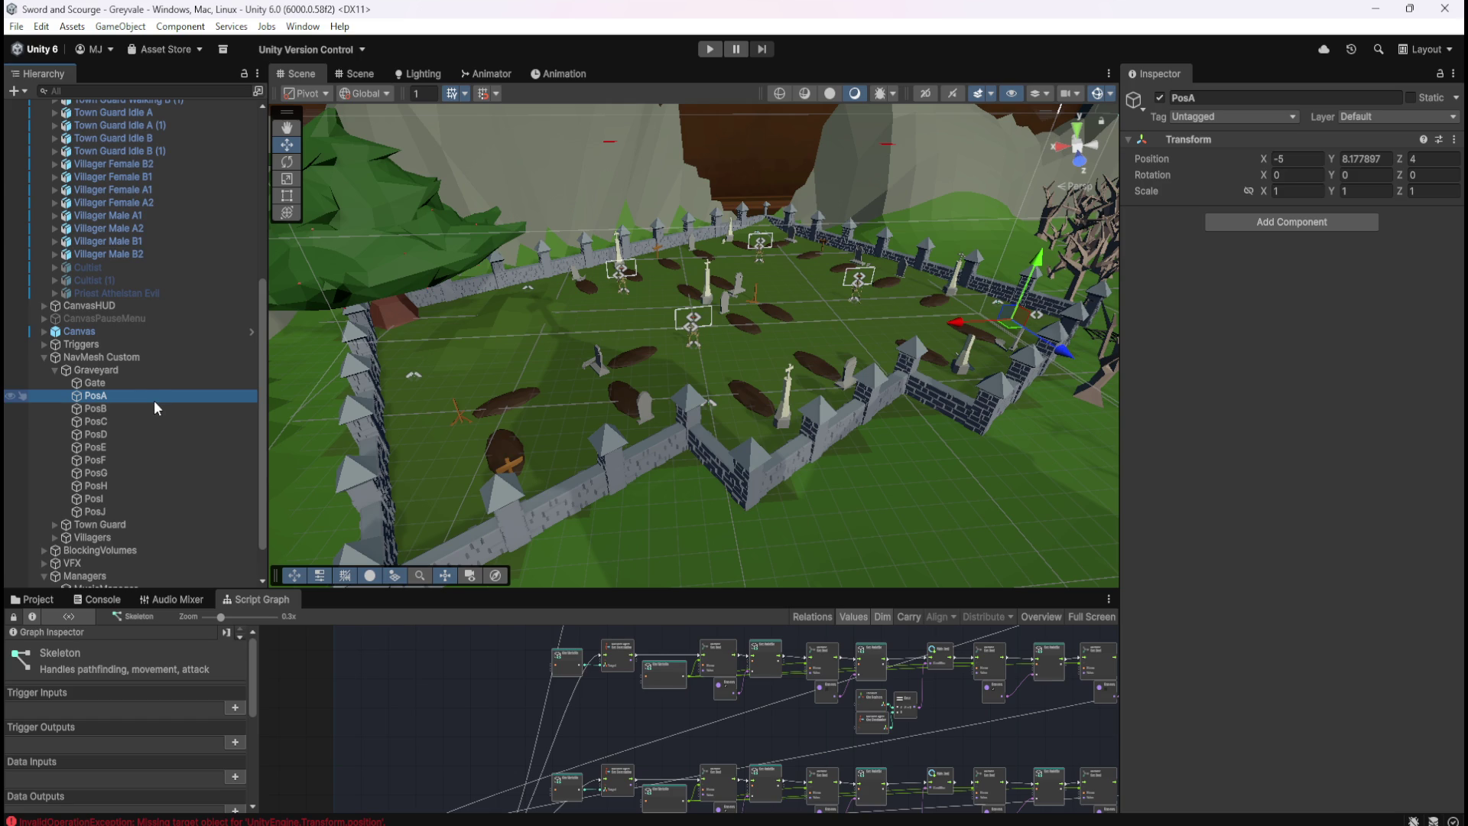
click(153, 382)
click(142, 393)
click(145, 384)
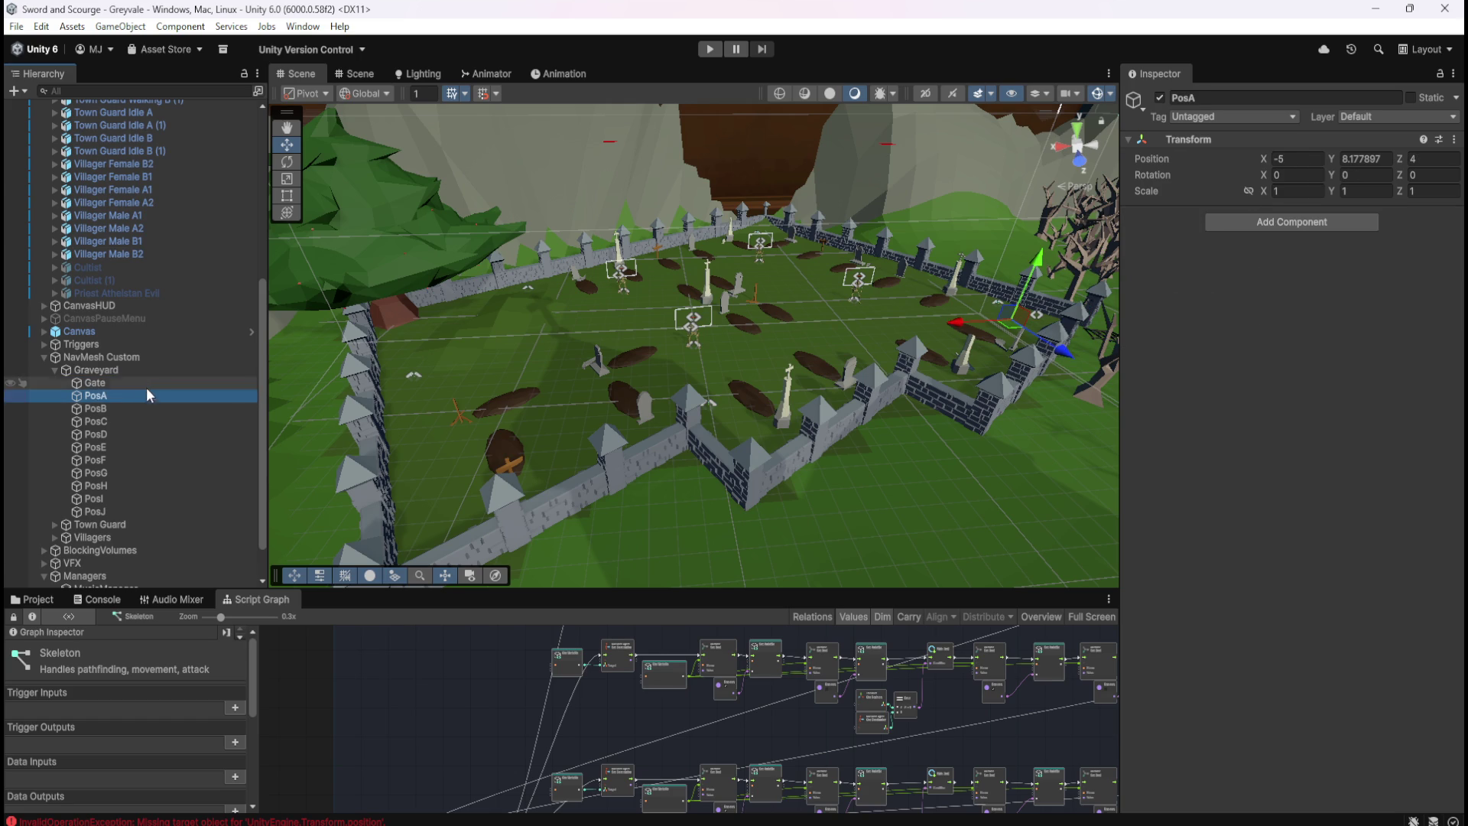
click(140, 393)
right_click(136, 395)
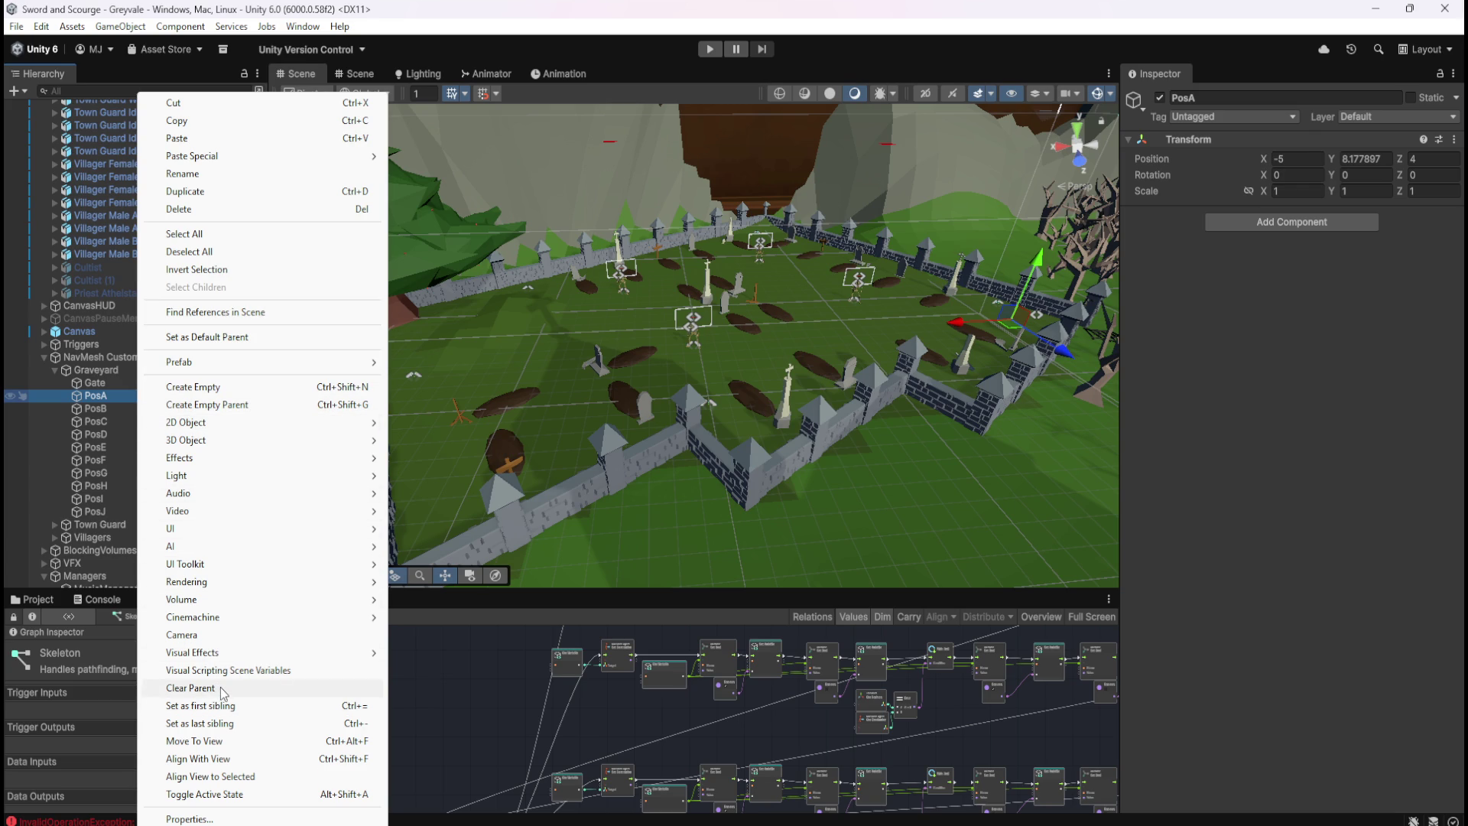
click(220, 687)
Copy PosA's world X 28.36238 and Z 23.98655, then undo so PosA returns under Graveyard
click(1308, 159)
click(1308, 159)
click(1423, 160)
click(1430, 160)
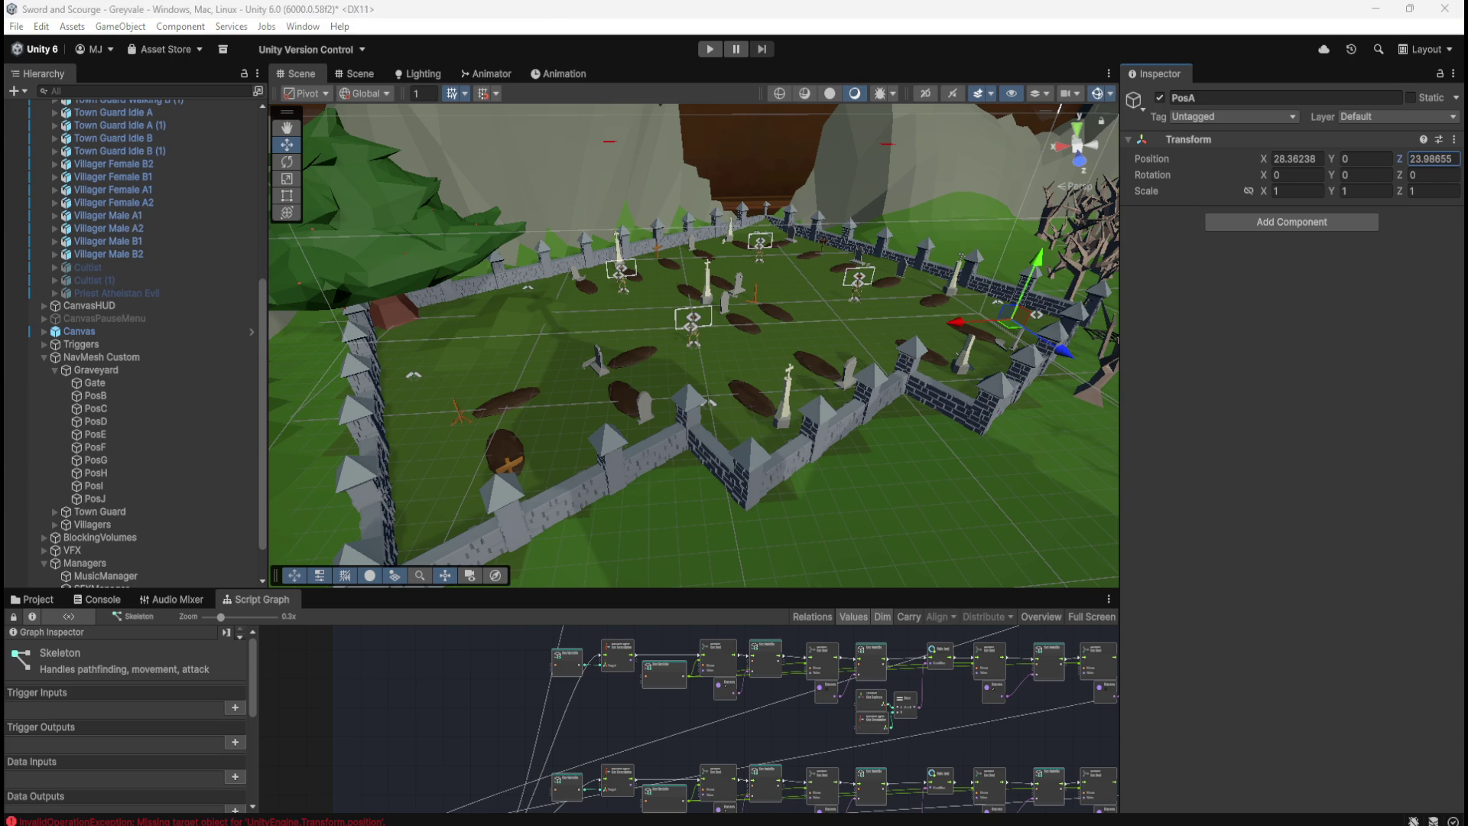
key(ctrl+z)
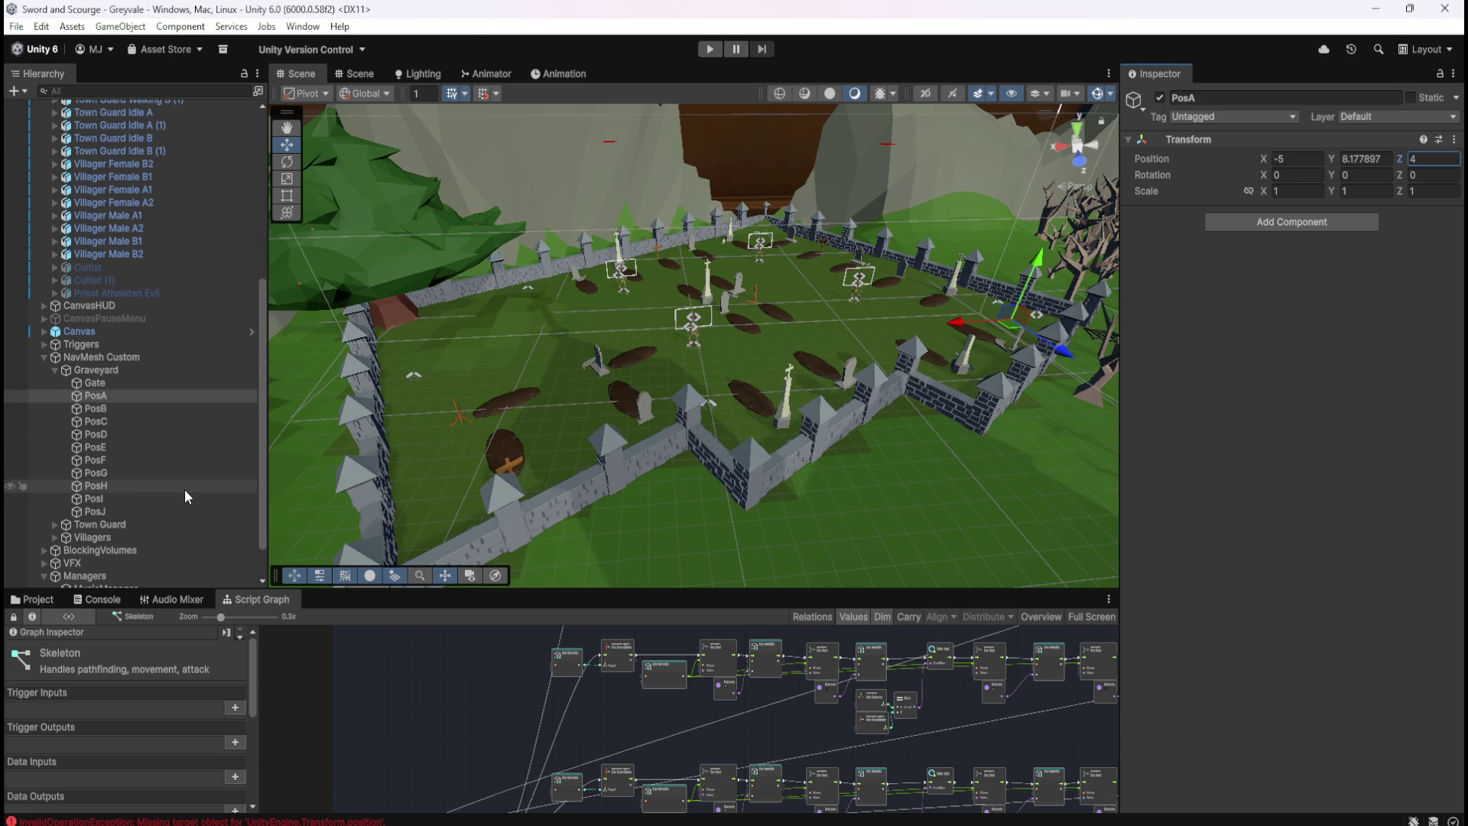
scroll(185, 490, down, 2)
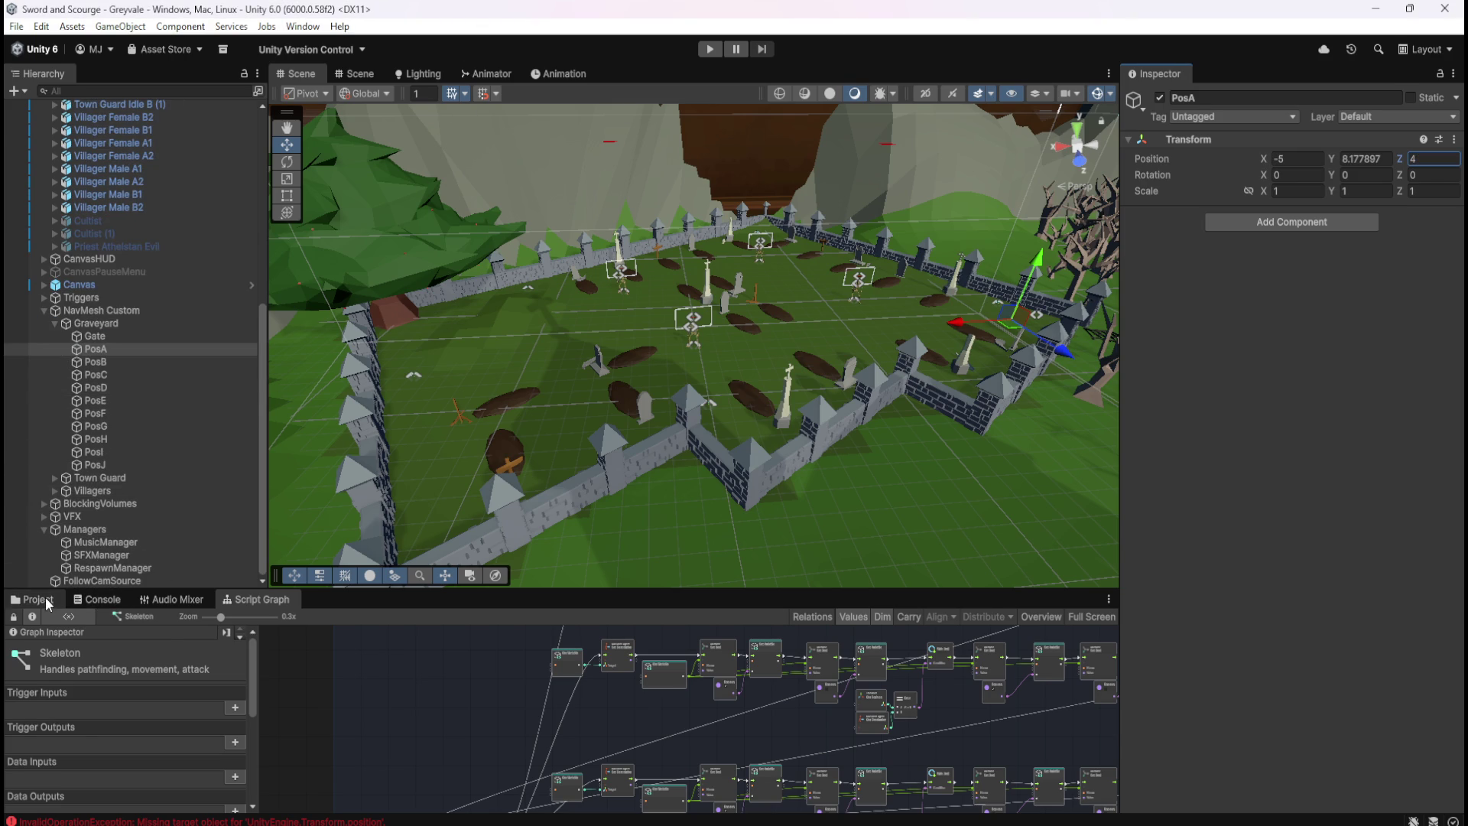
Open the Skeleton prefab from the Enemies prefab folder and scroll to its variables
click(45, 598)
double_click(198, 665)
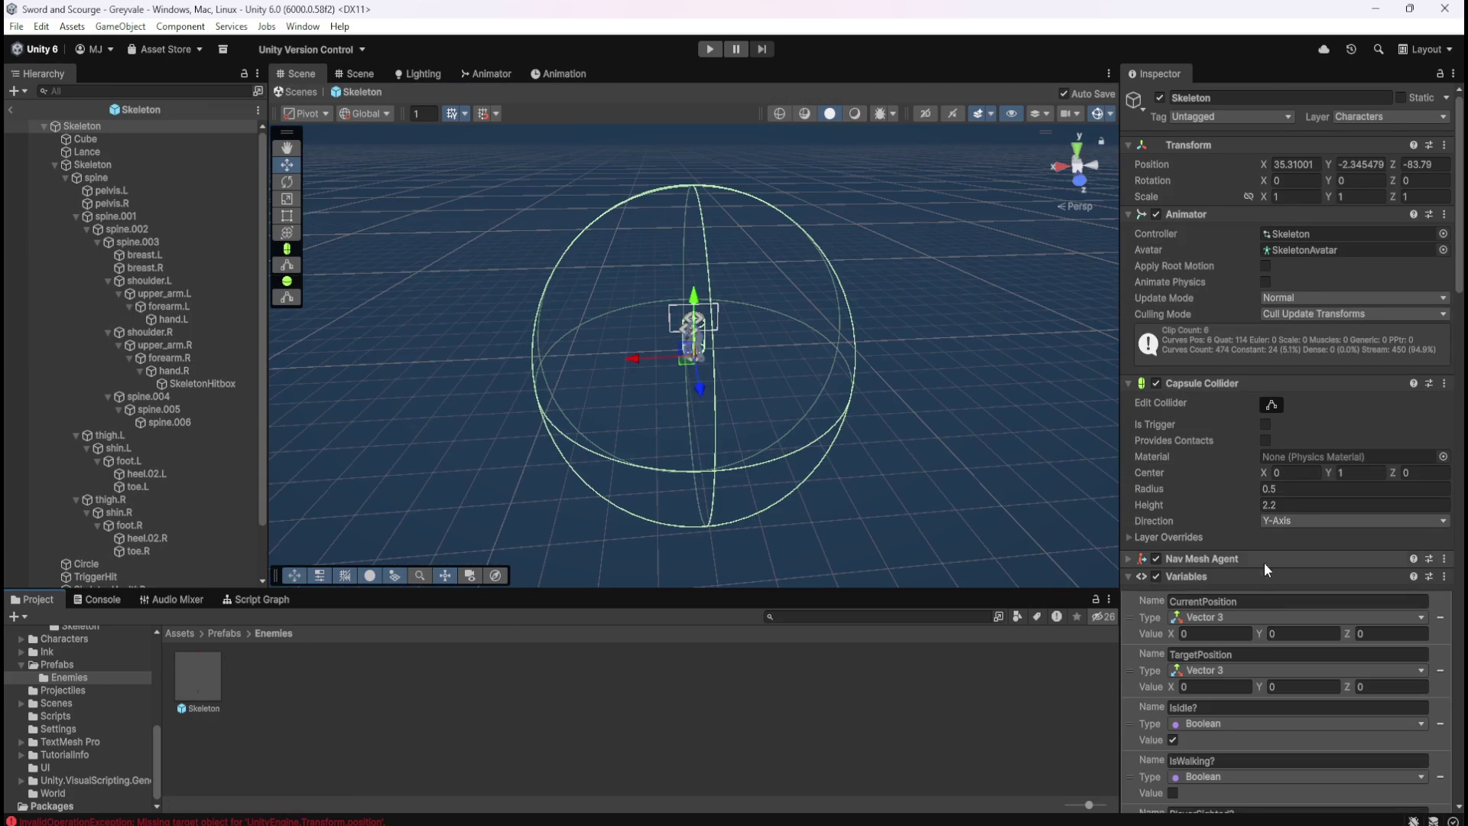
scroll(1224, 713, down, 3)
scroll(1210, 704, down, 6)
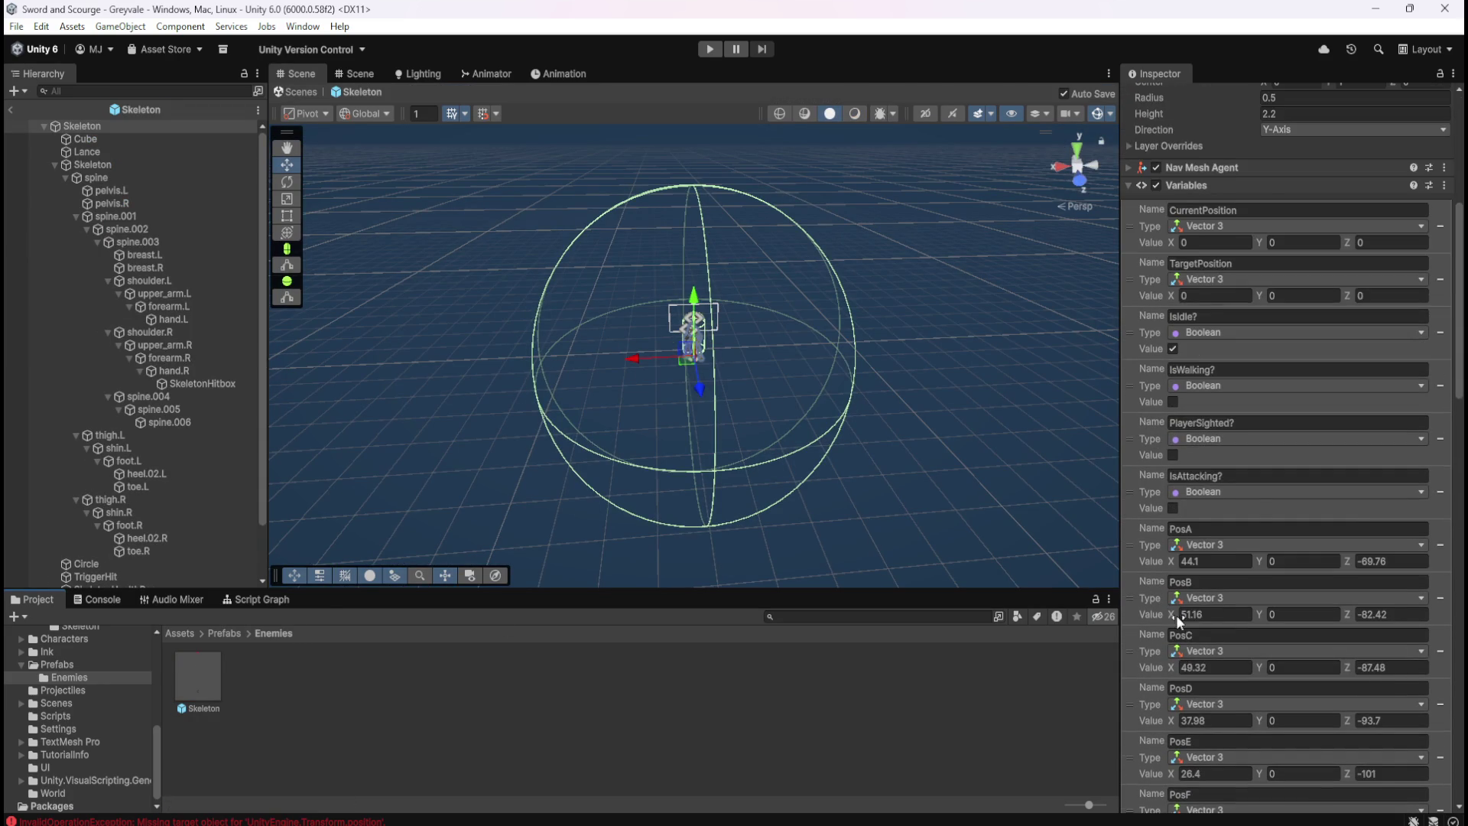
scroll(1177, 615, down, 1)
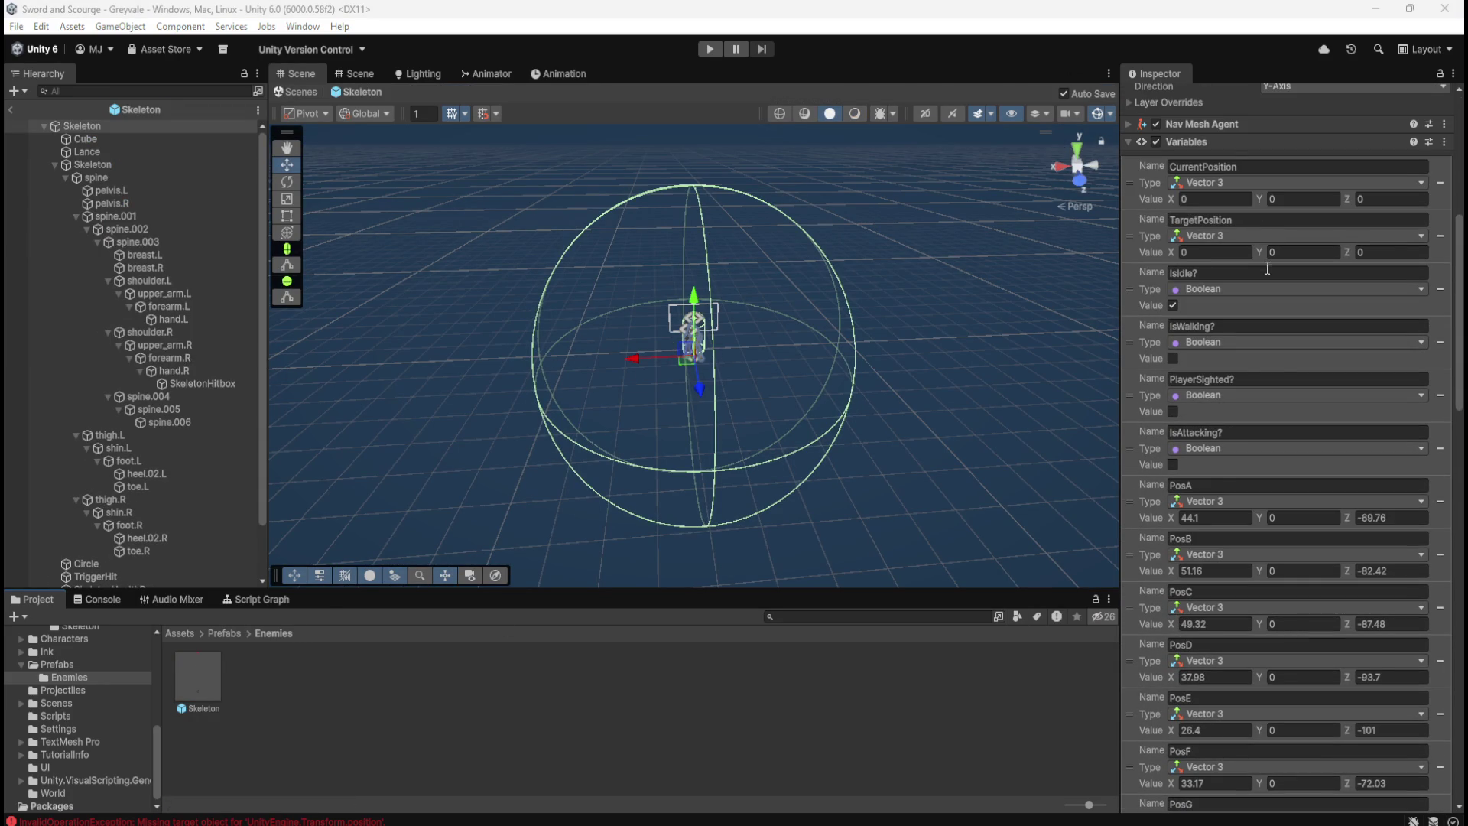
Paste 28.36238 into PosA's X and 23.98655 into its Z, then exit Prefab Mode
click(1225, 523)
text(28.36238)
key(Return)
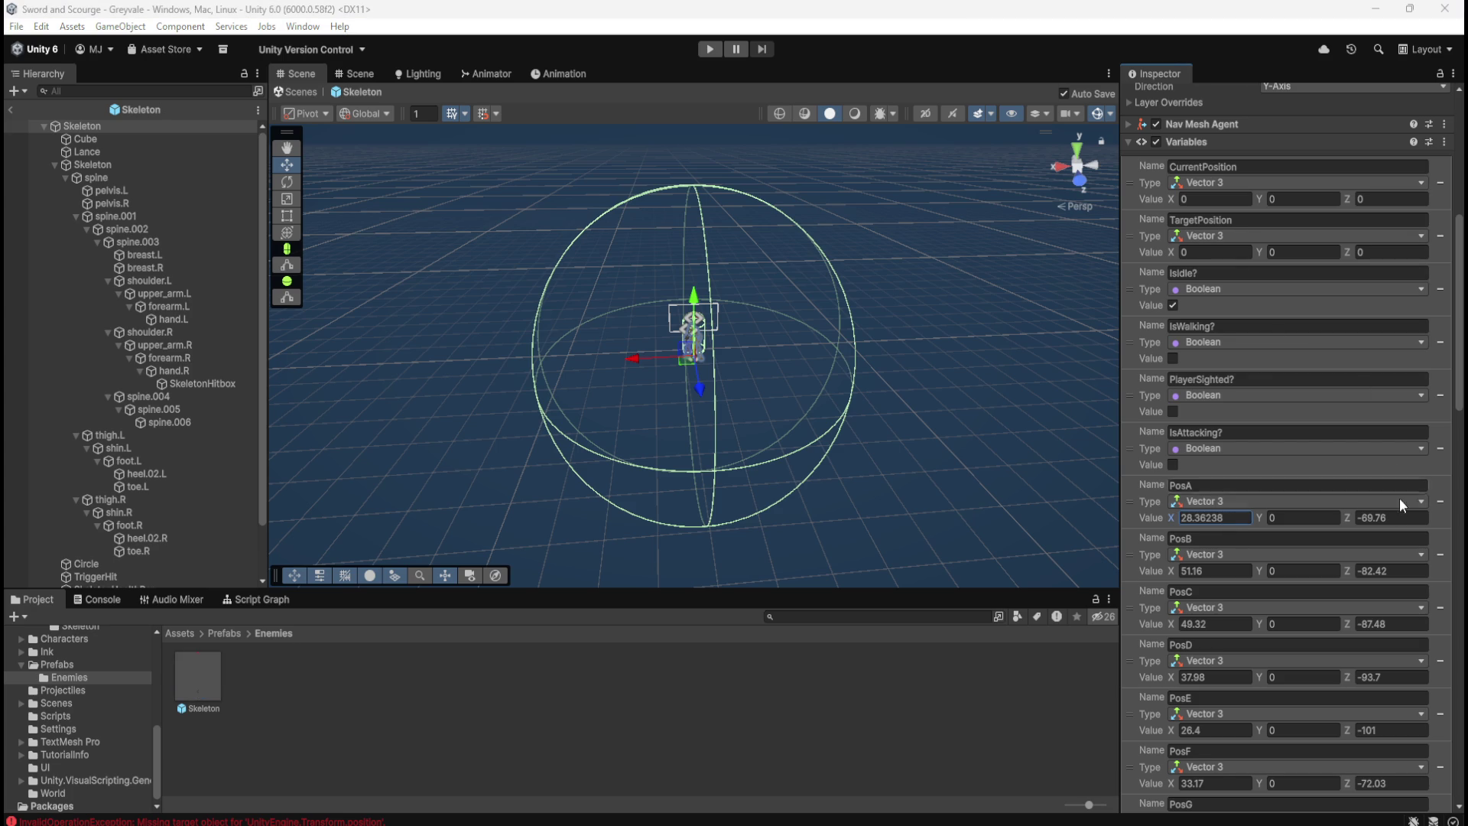
click(1396, 518)
text(23.98655)
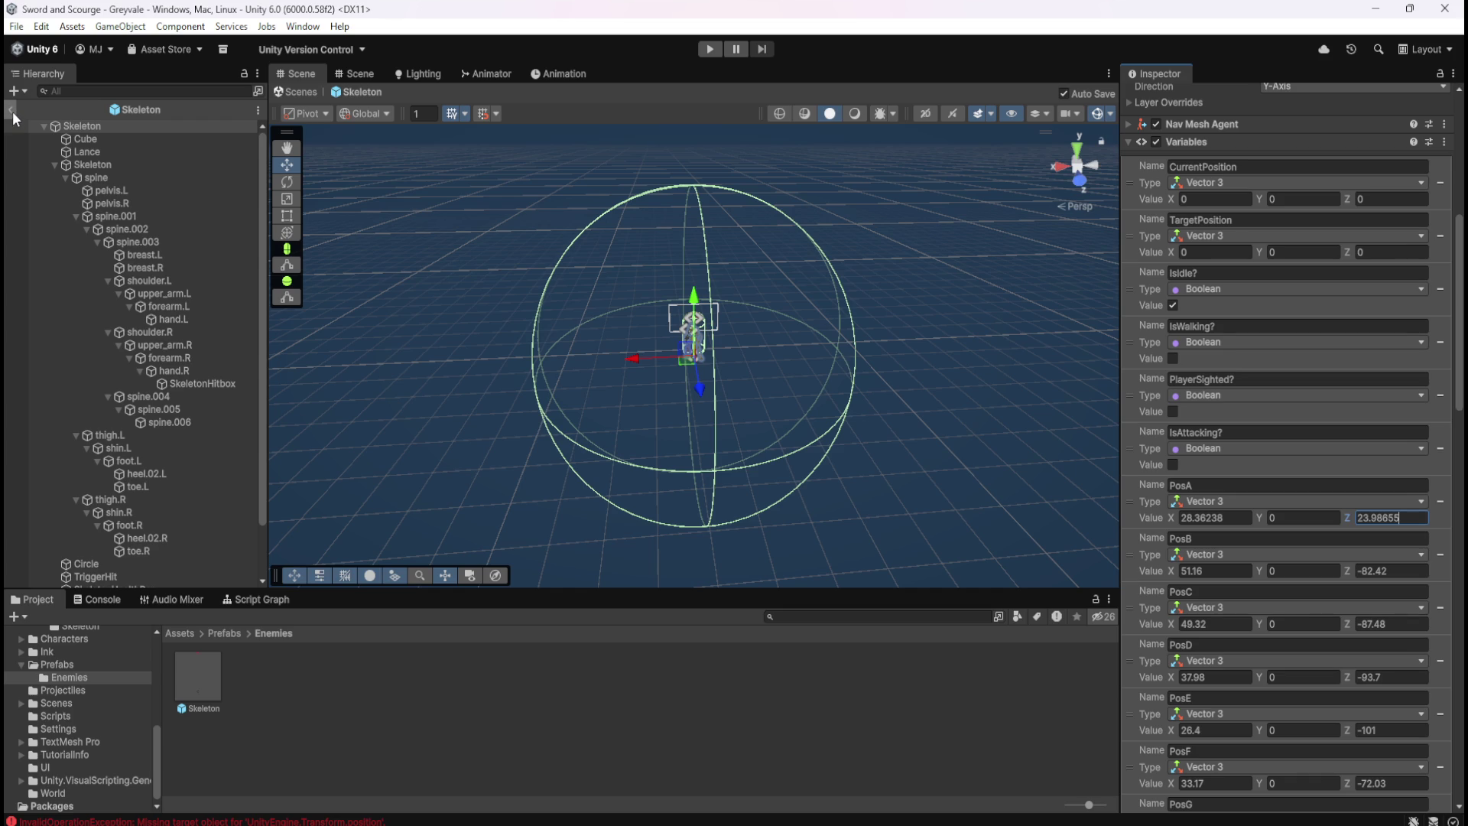
click(13, 112)
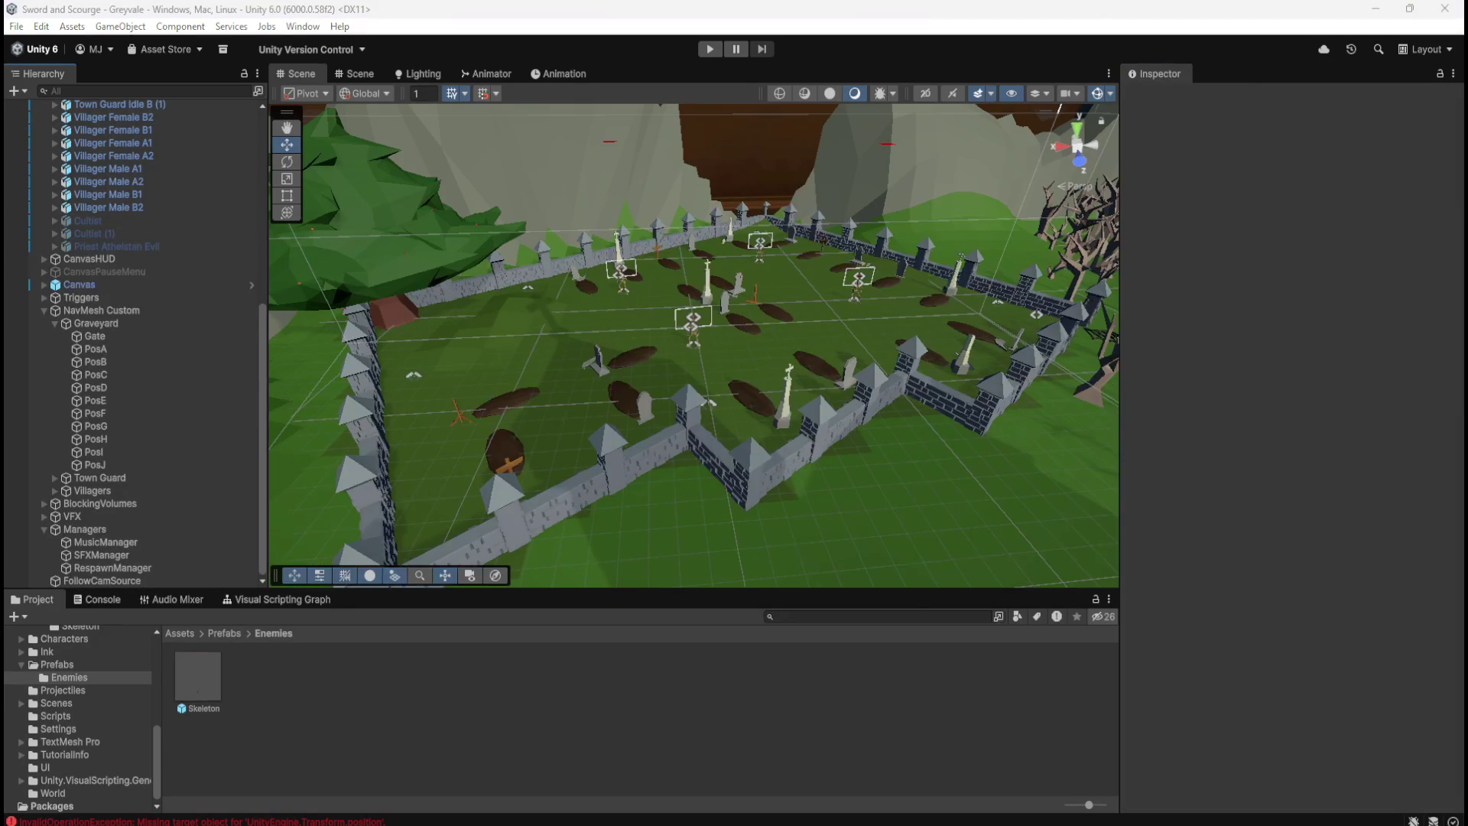
Clear PosB's parent to reveal its world position 37.94238, 0, 27.31655
click(160, 361)
right_click(147, 363)
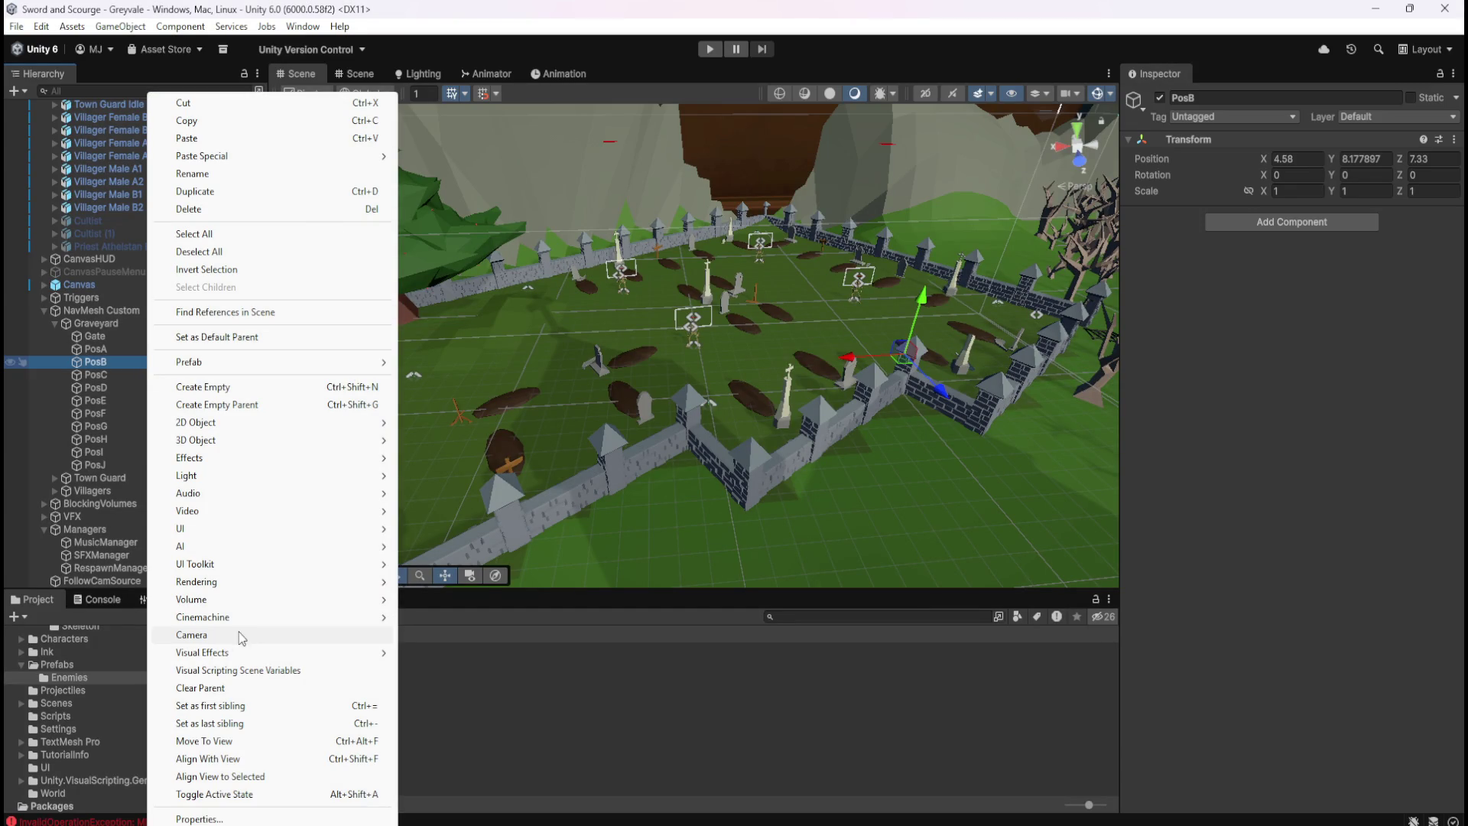
click(216, 690)
Copy PosB's world X and Z, return it under Graveyard after PosA, and open the Skeleton prefab
click(1309, 158)
click(1427, 159)
click(1427, 158)
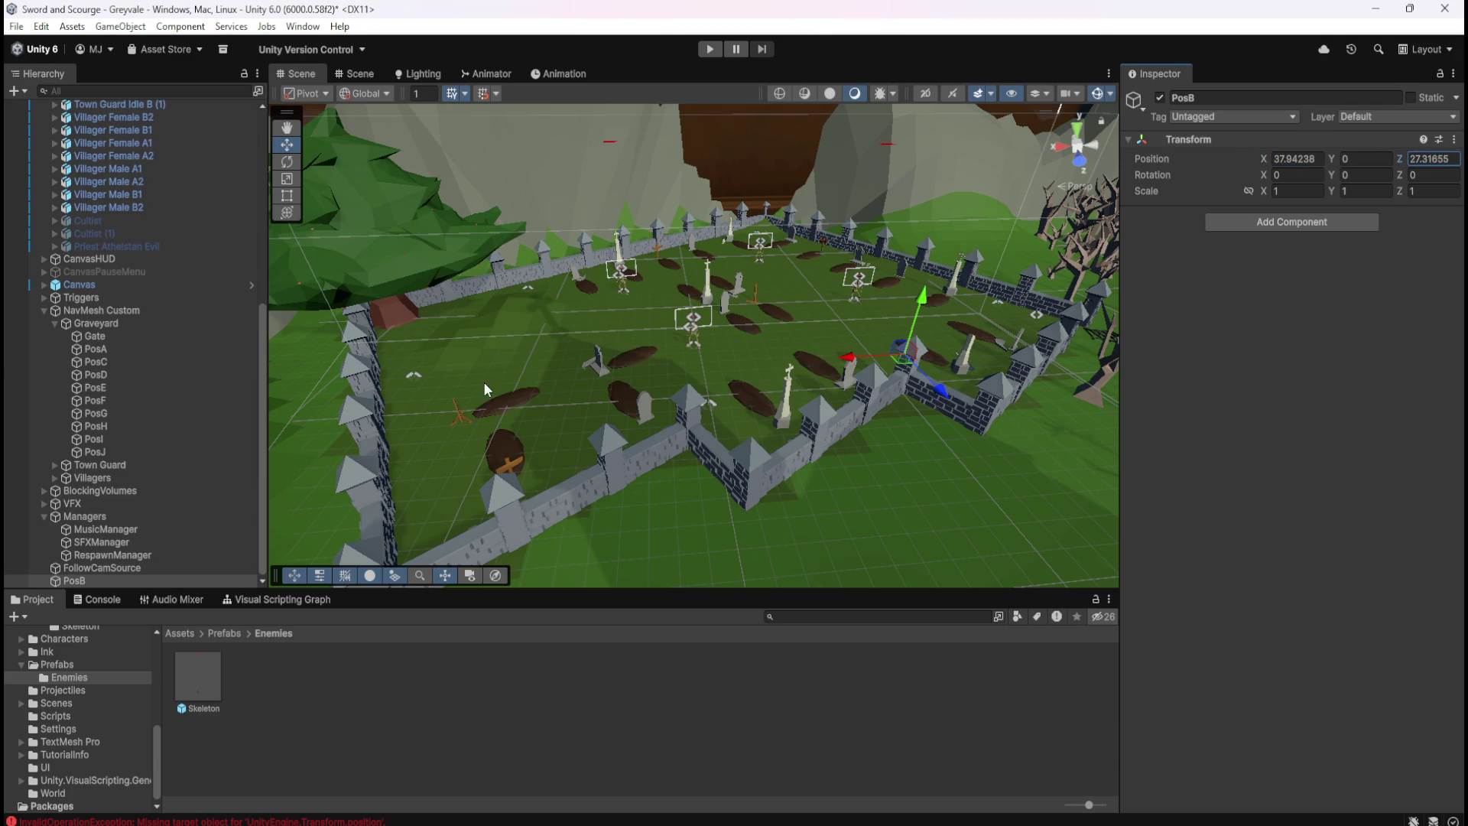
drag(130, 580, 162, 356)
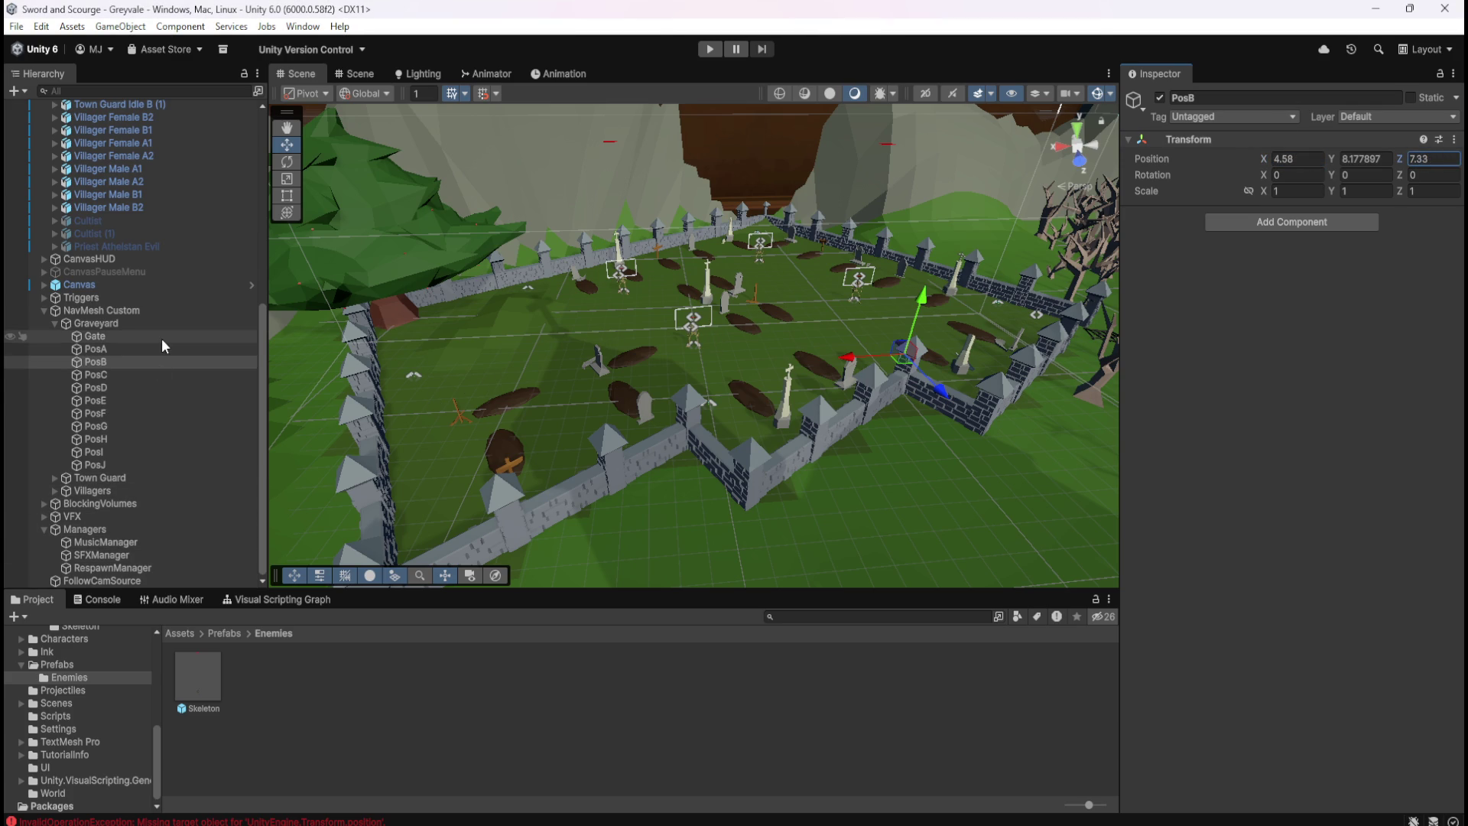
double_click(198, 684)
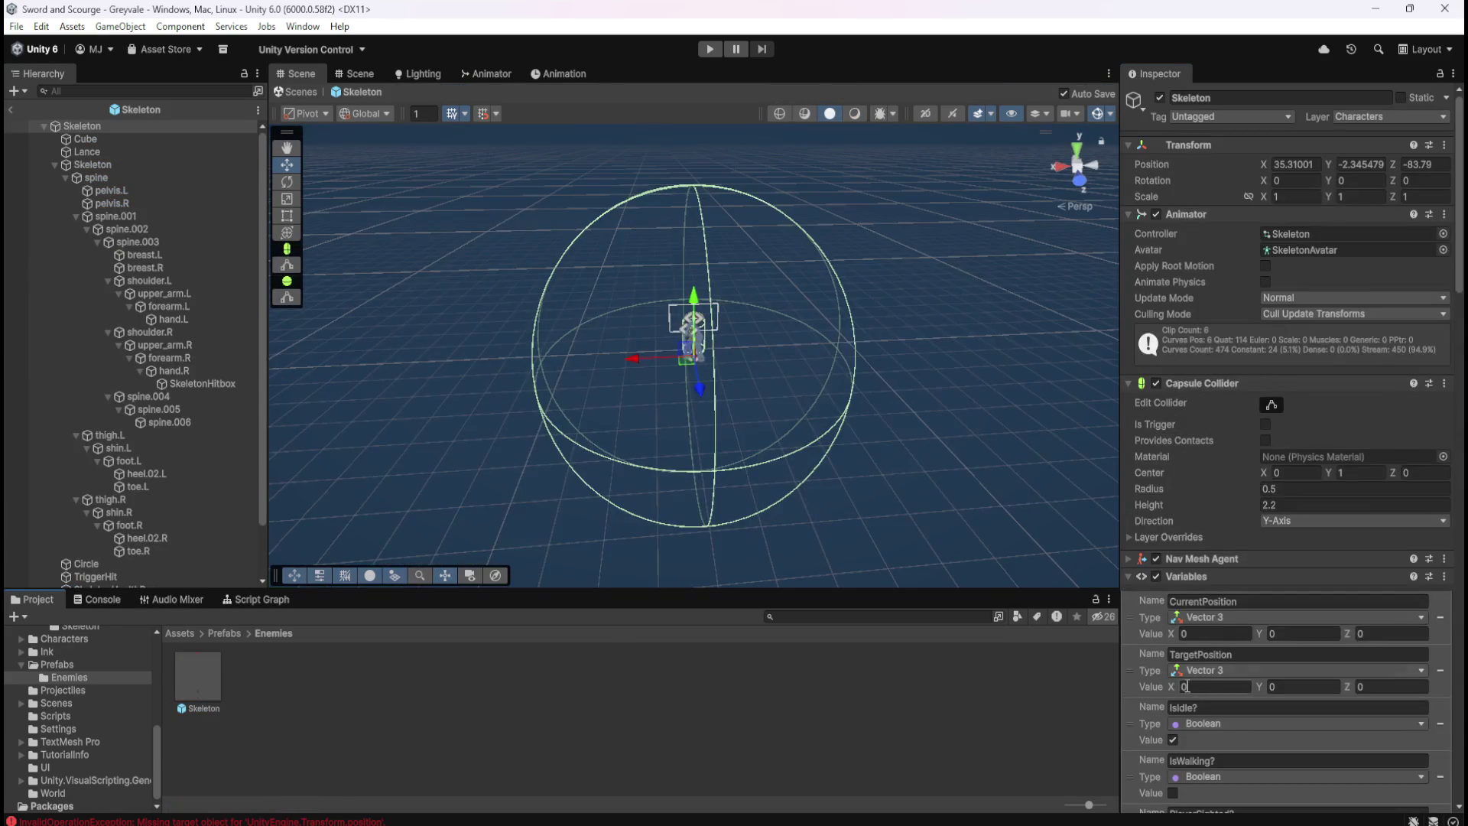
Paste 37.94238 into PosB's X and 27.31655 into its Z, then leave Prefab Mode
scroll(1193, 687, down, 10)
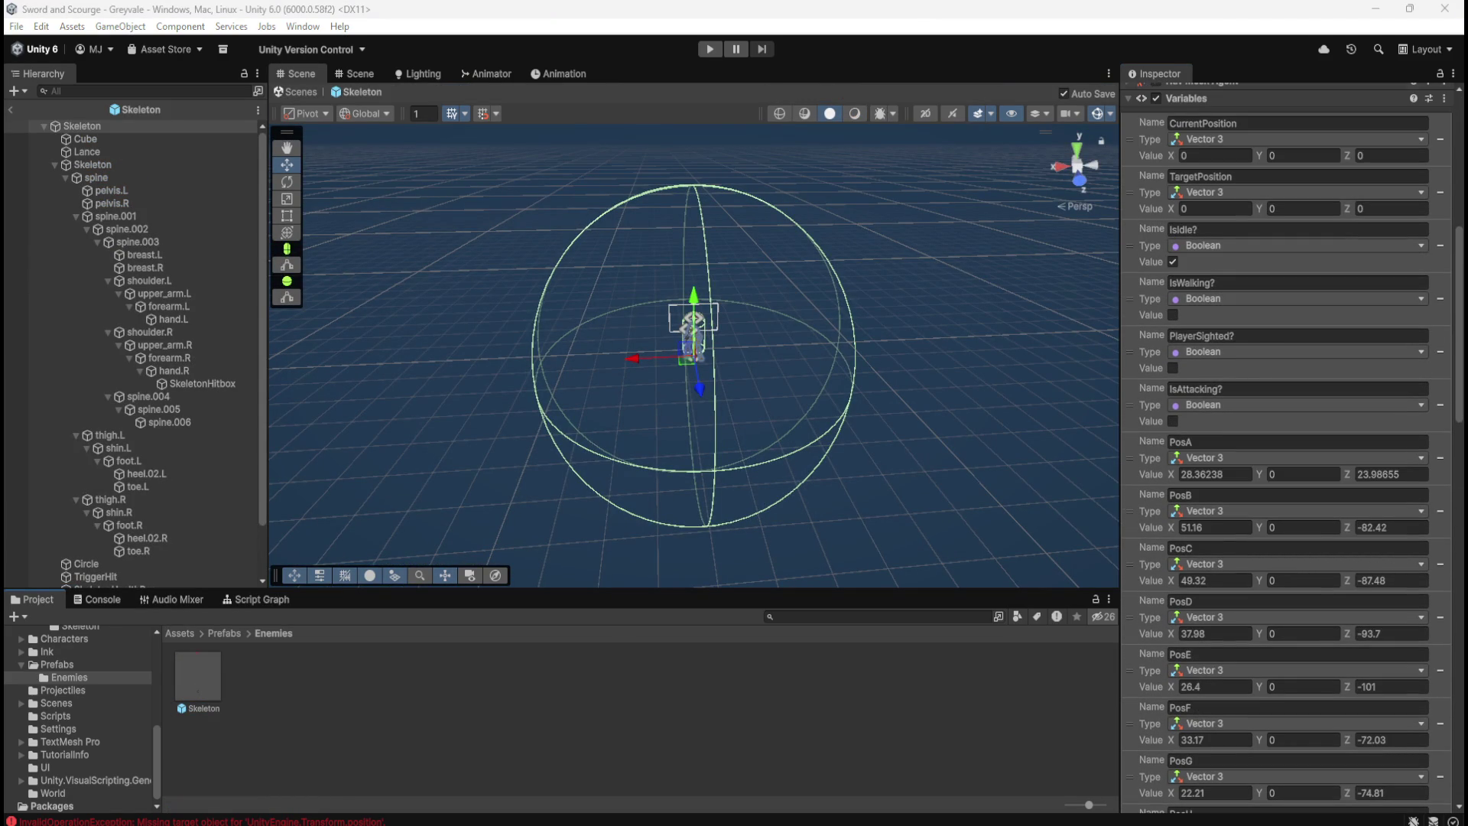
click(1224, 527)
text(37.94238)
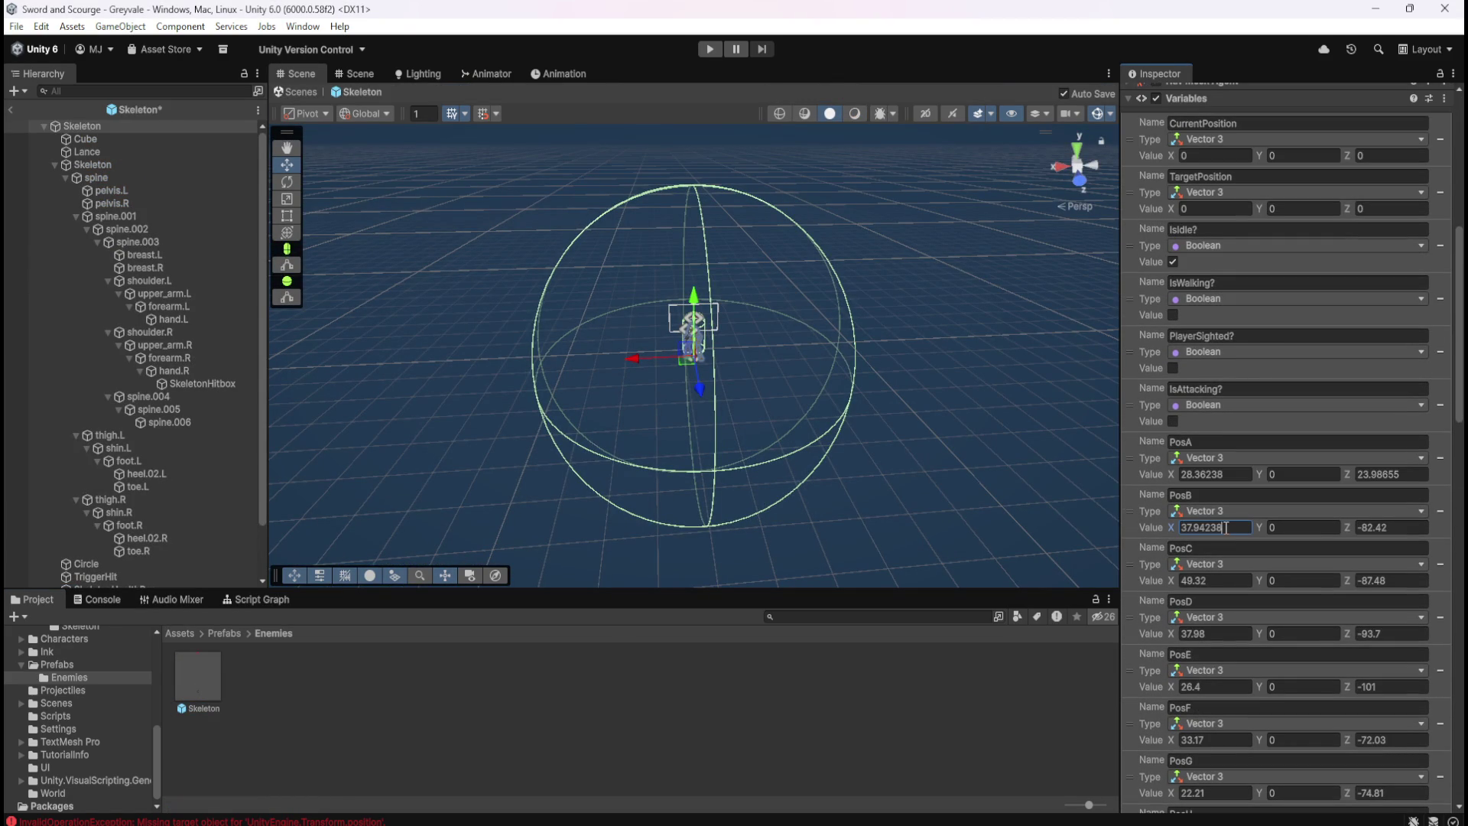
click(1384, 527)
text(27.31655)
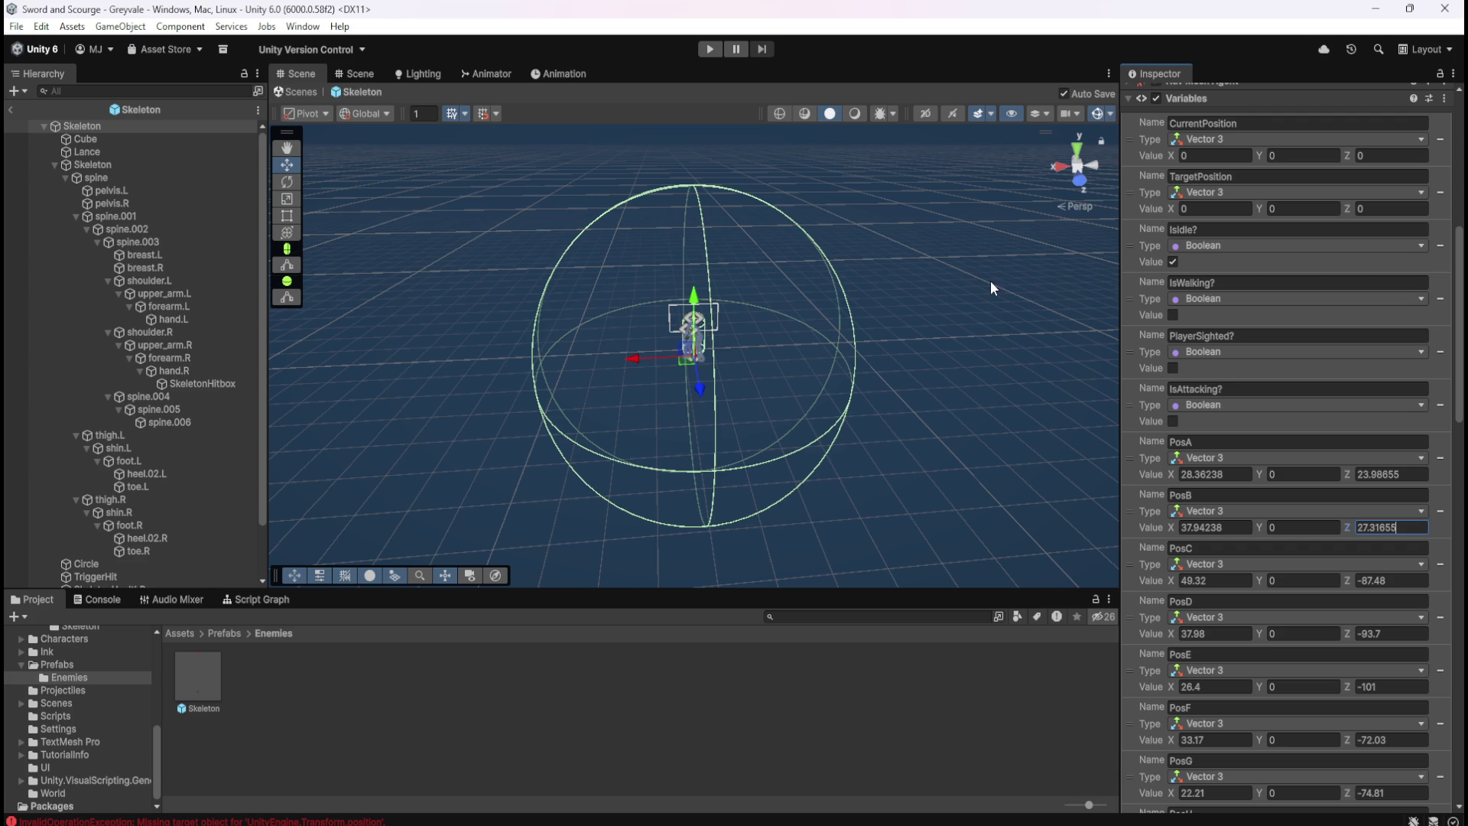
click(11, 109)
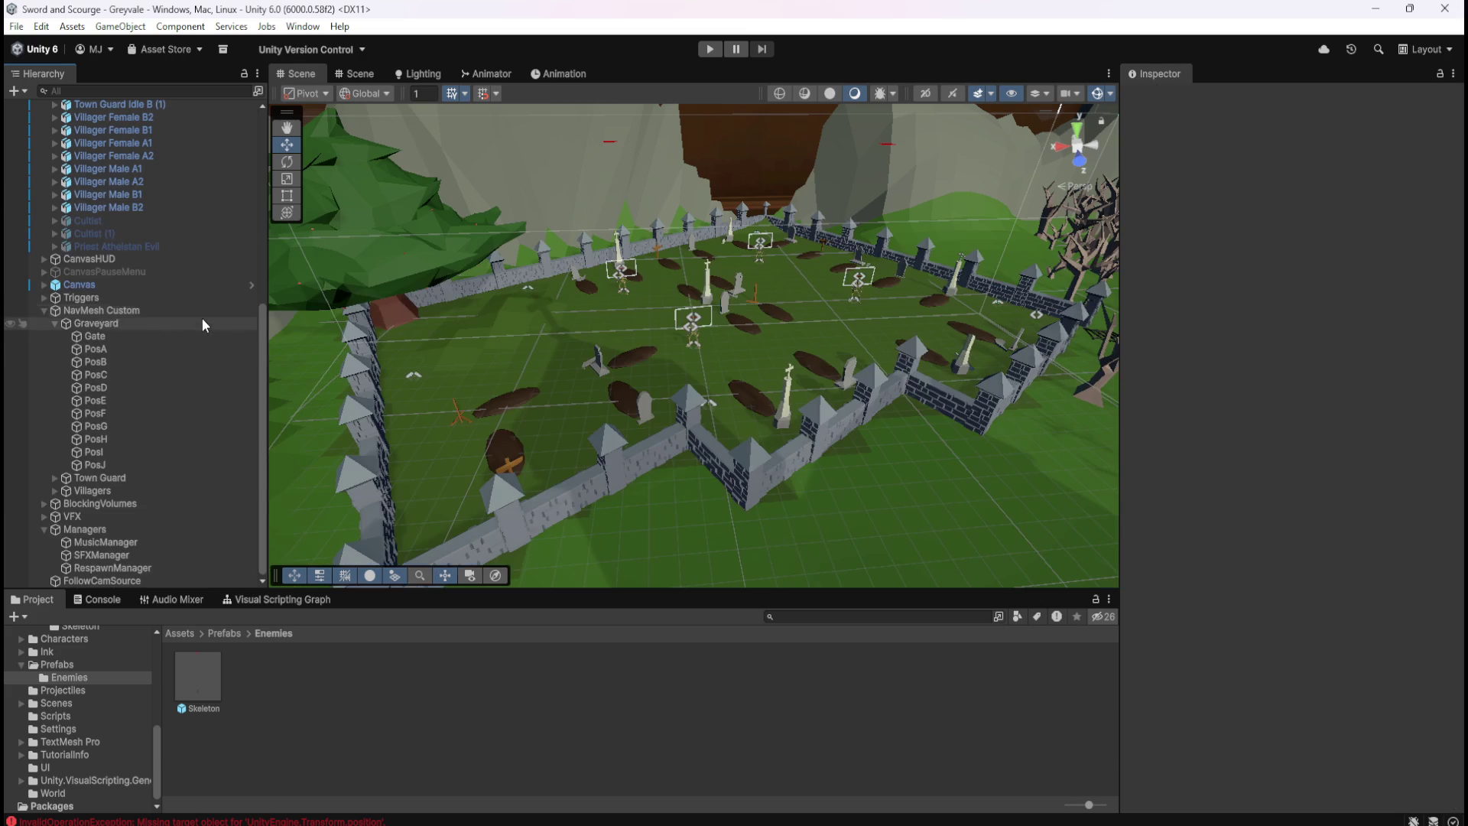
Detach PosC to copy its world X 49.84238 and Z 31.31655, then return it under Graveyard between PosB and PosD
click(129, 373)
right_click(131, 375)
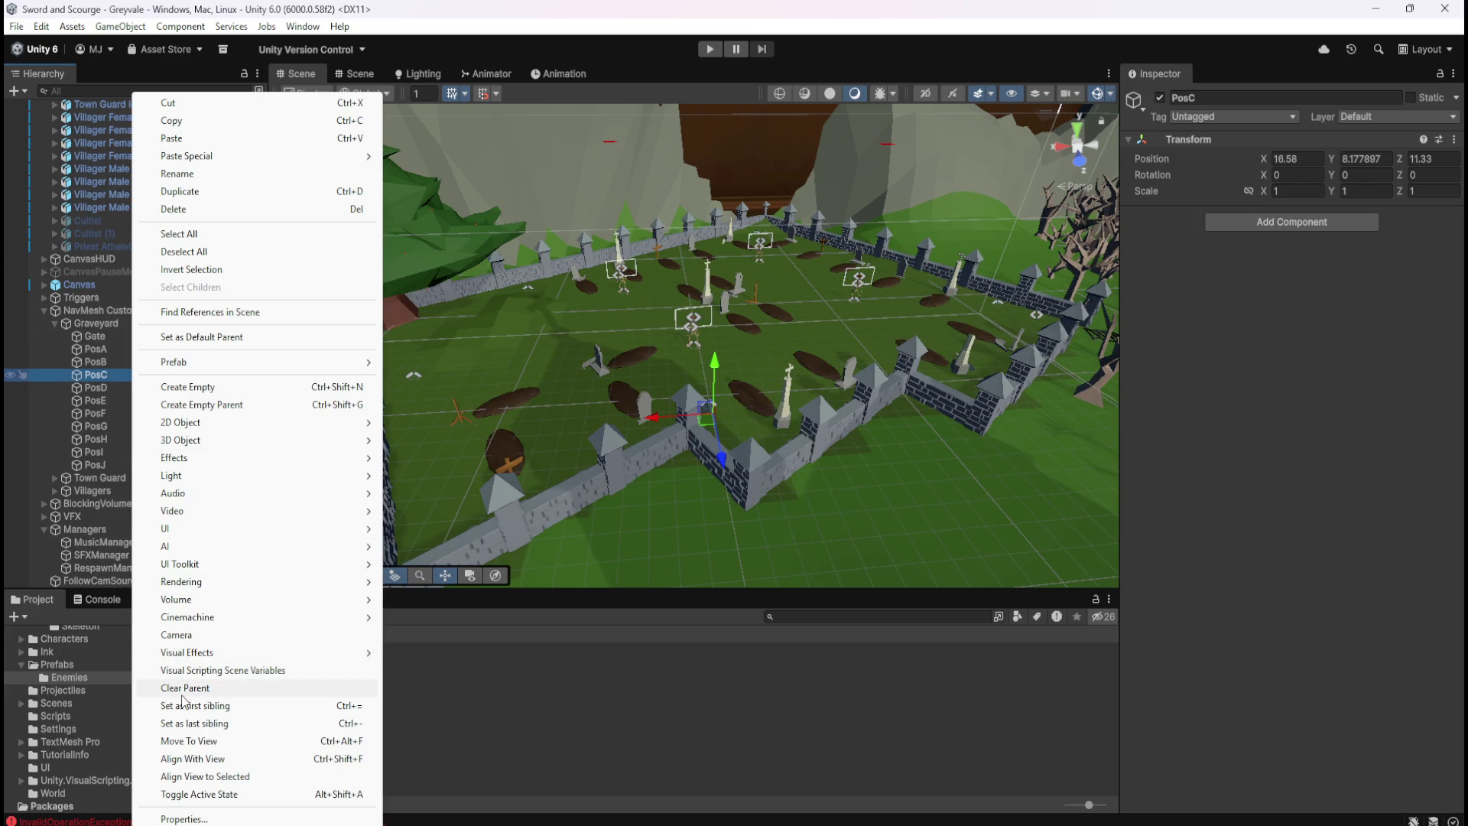
click(184, 688)
click(1293, 159)
click(1294, 159)
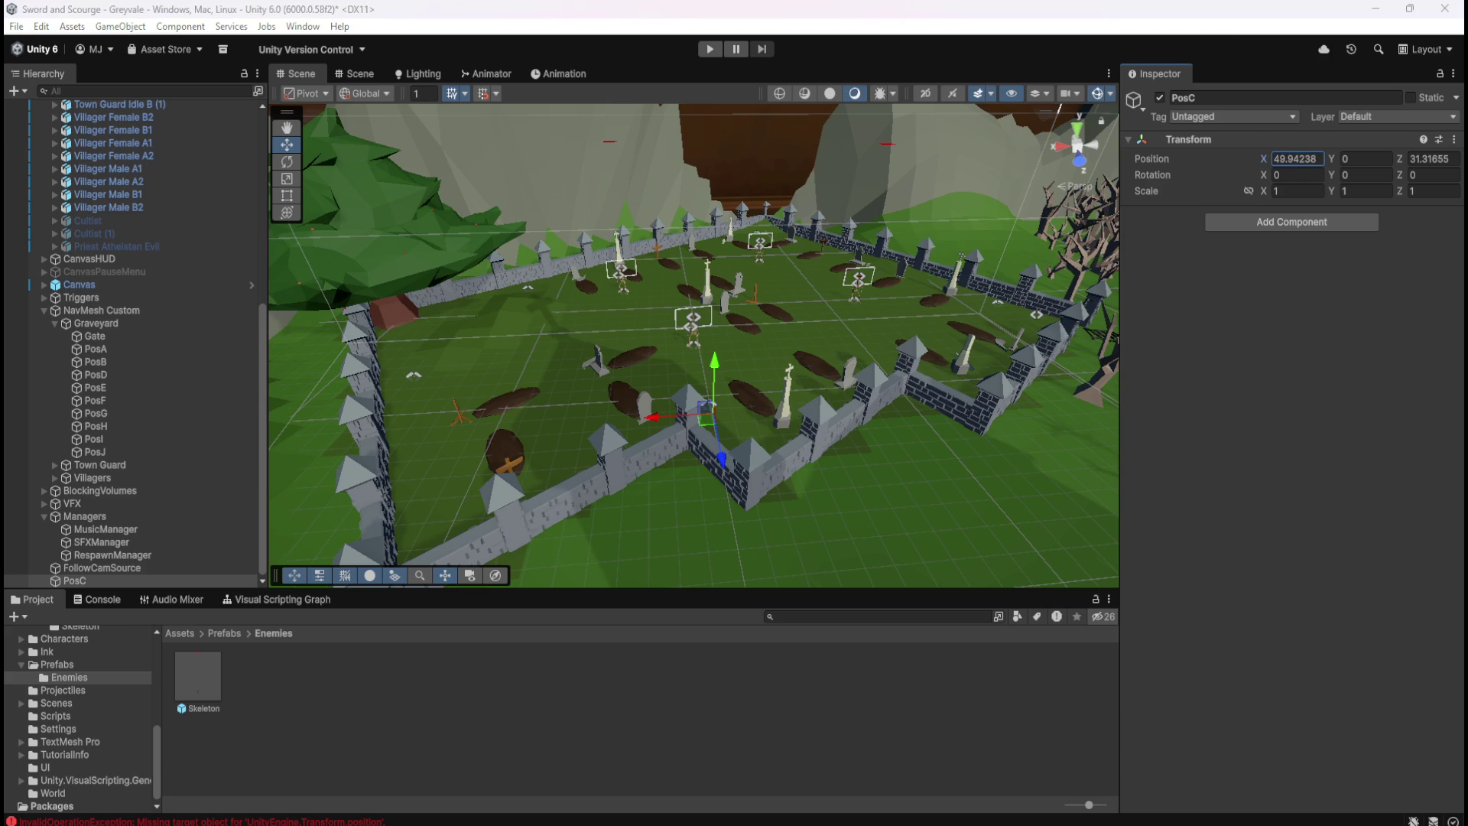
click(1444, 160)
click(1430, 159)
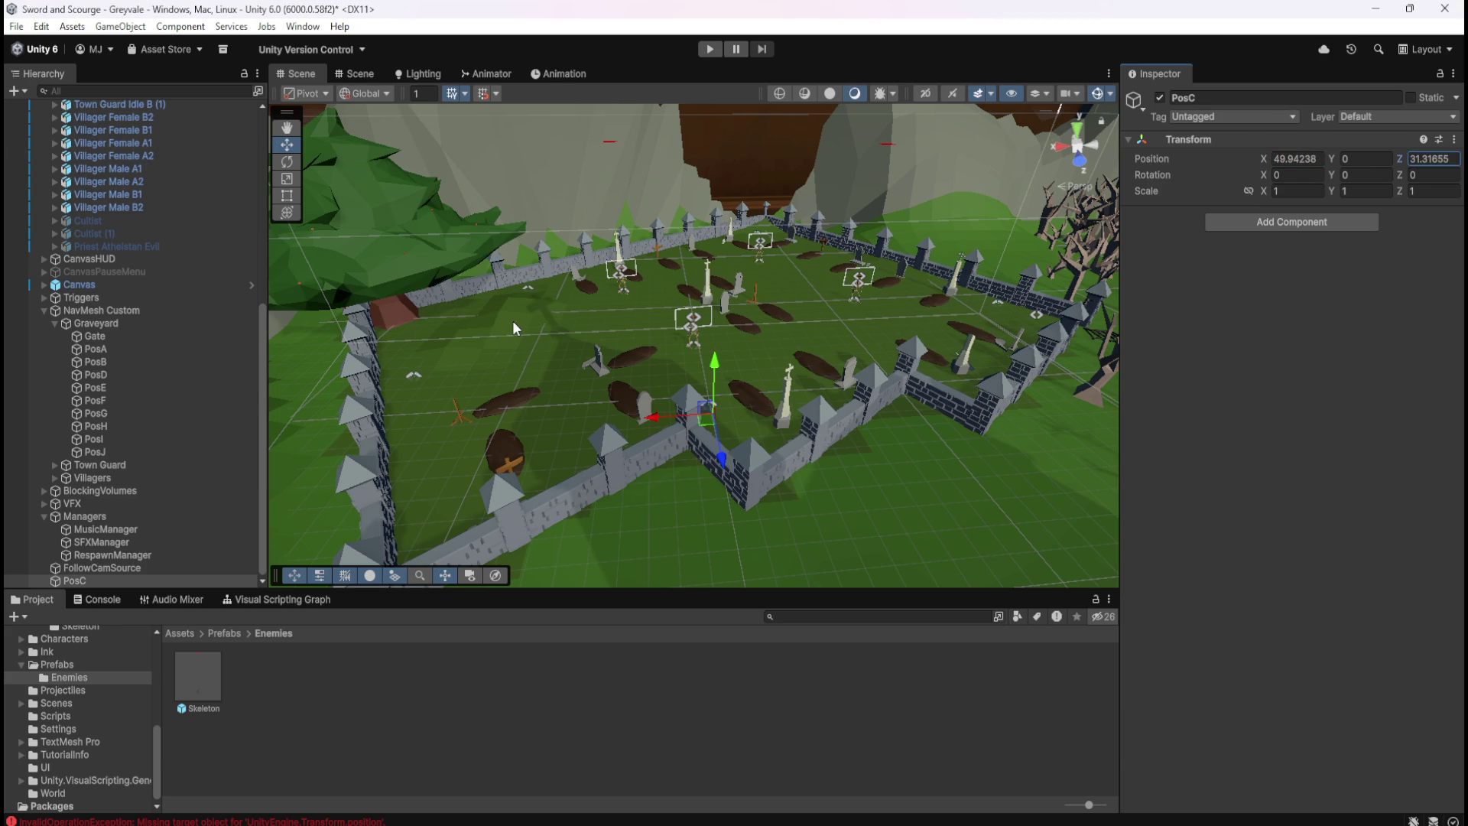
drag(75, 581, 96, 368)
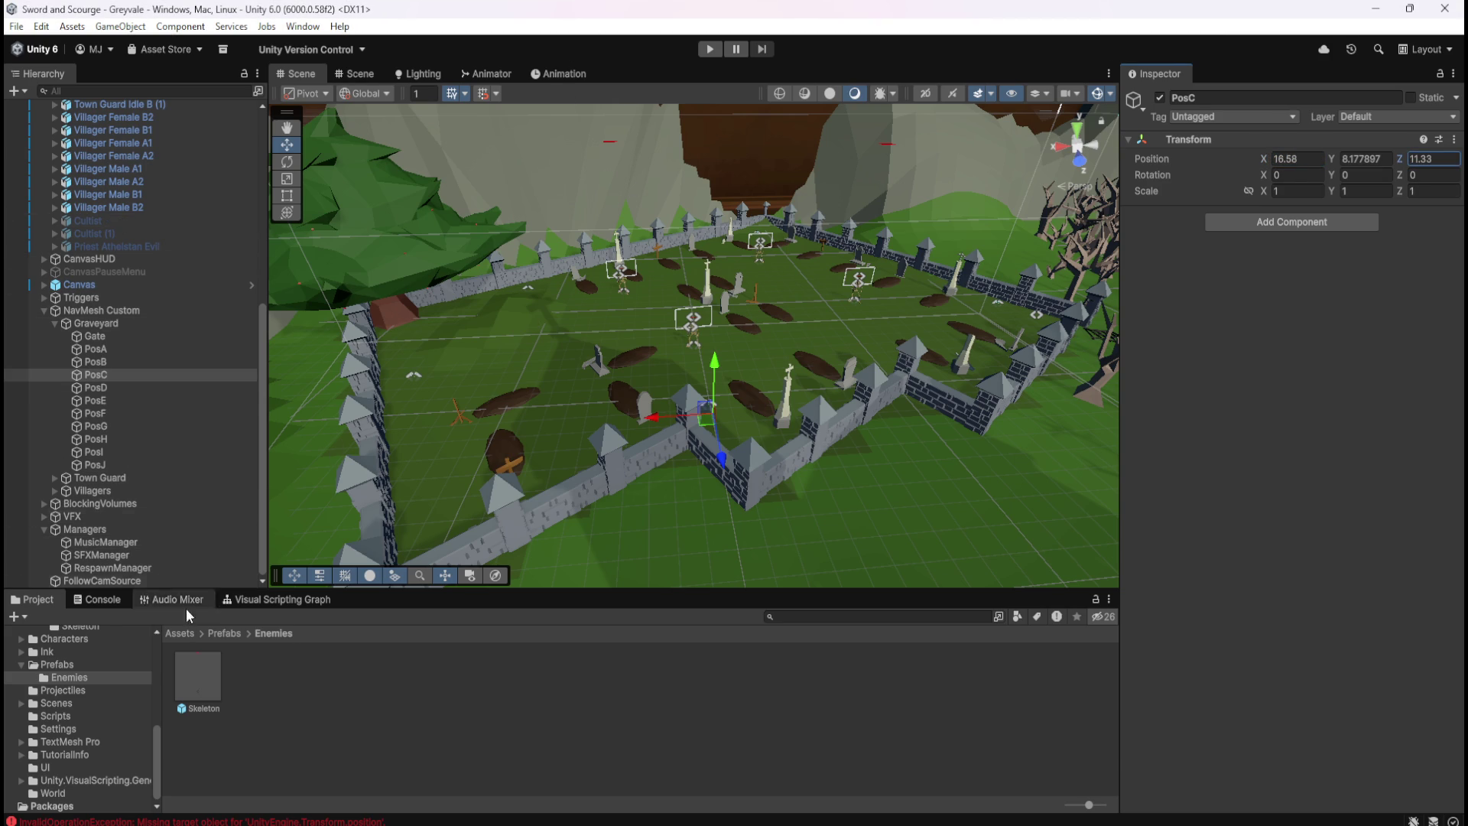
Paste the copied coordinates into the Skeleton prefab's PosC variable and exit Prefab Mode
double_click(207, 681)
scroll(1245, 631, down, 10)
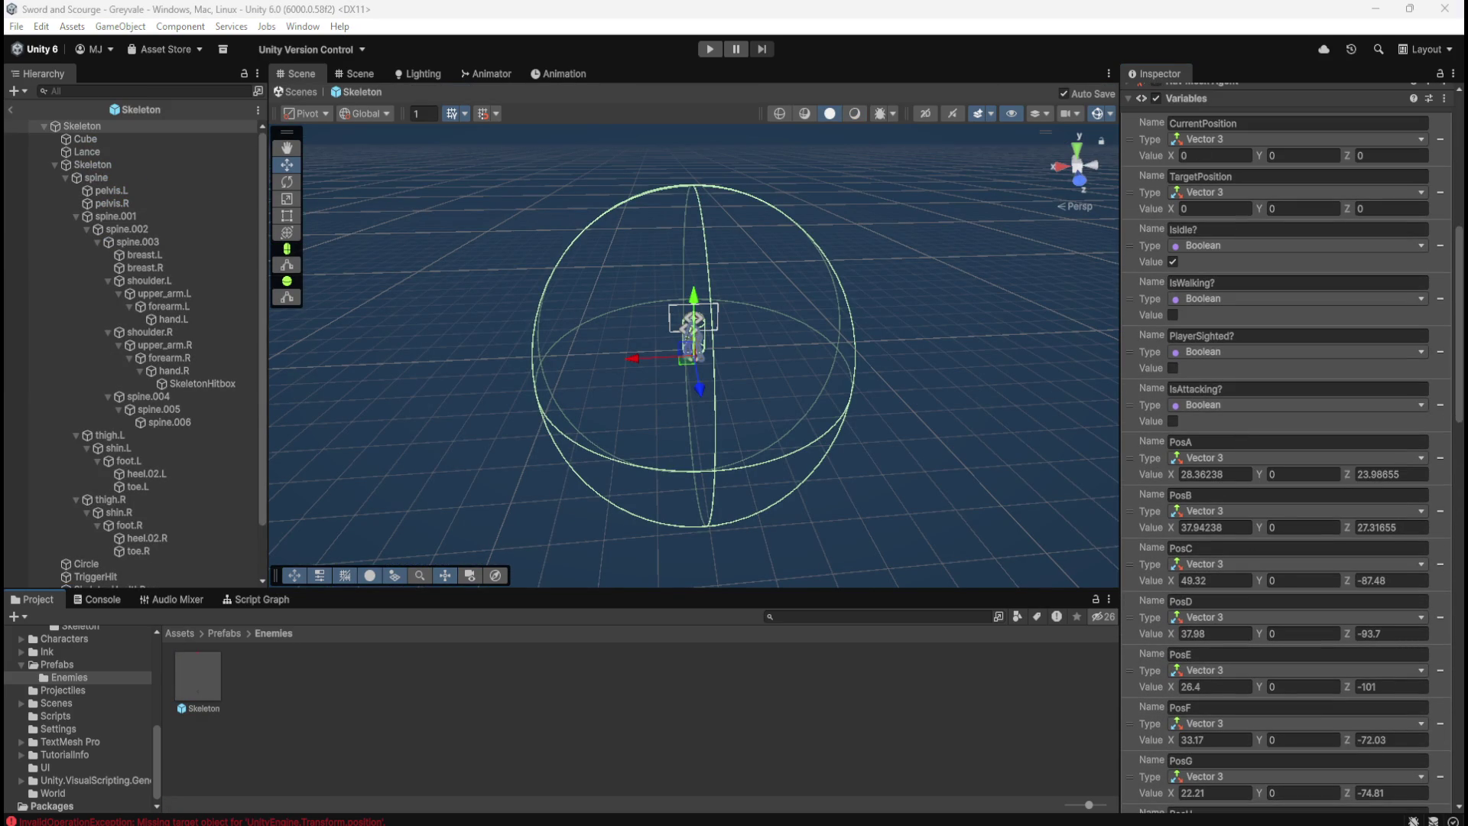
key(ctrl+v)
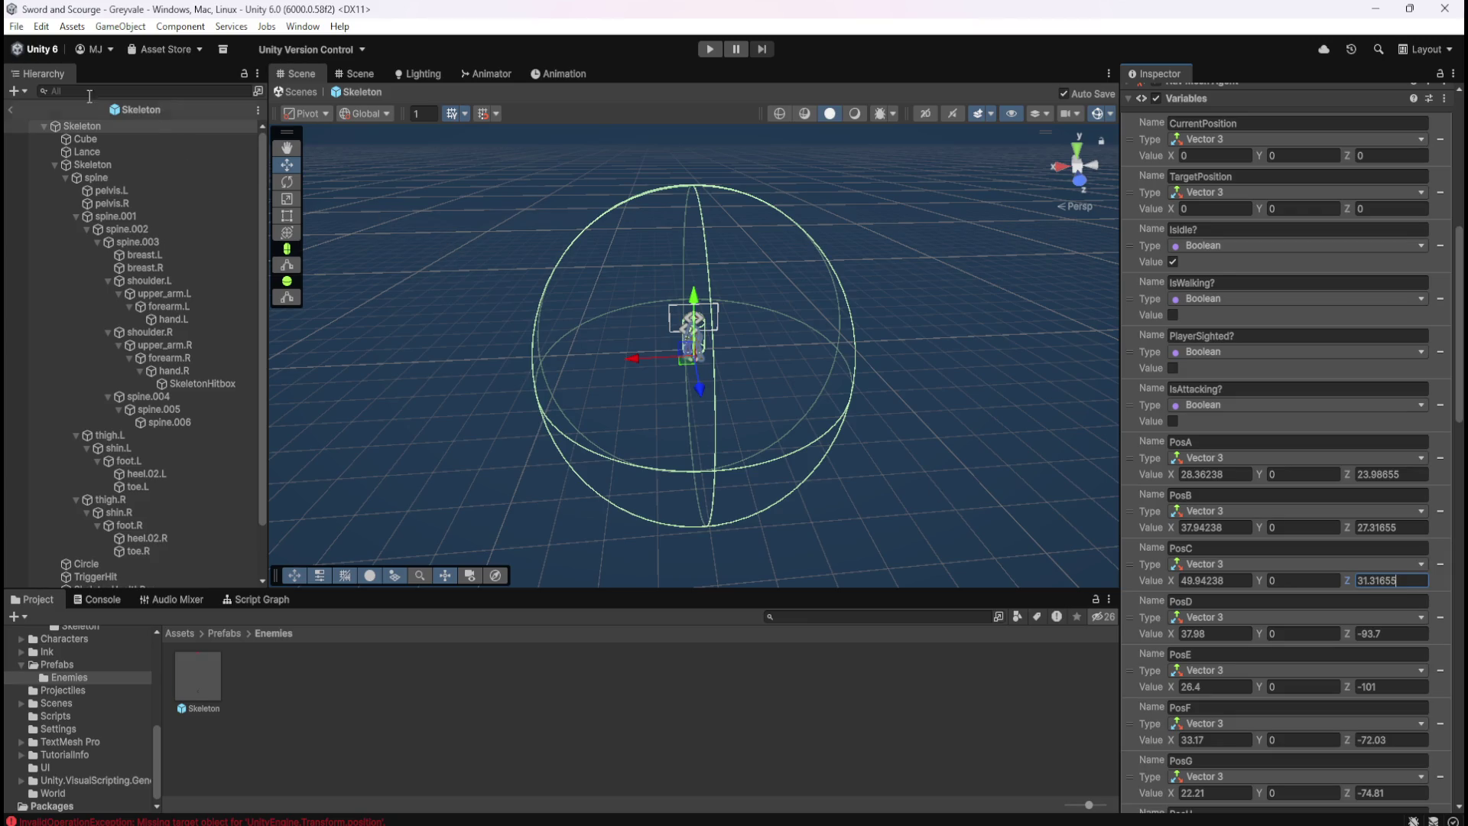
click(13, 109)
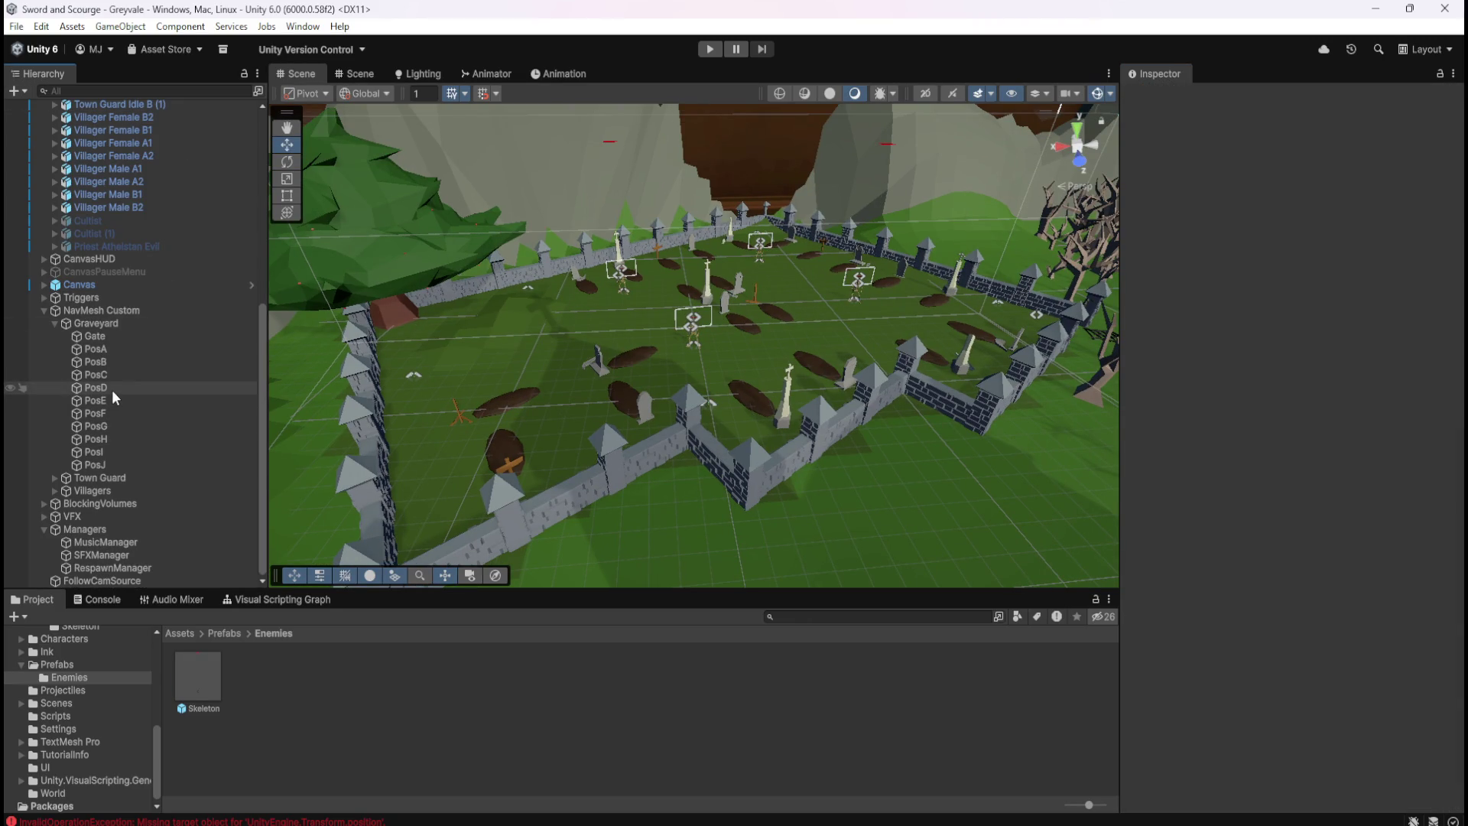
Detach PosD from Graveyard, look through its Position copy options, then undo the detach
click(112, 388)
right_click(112, 390)
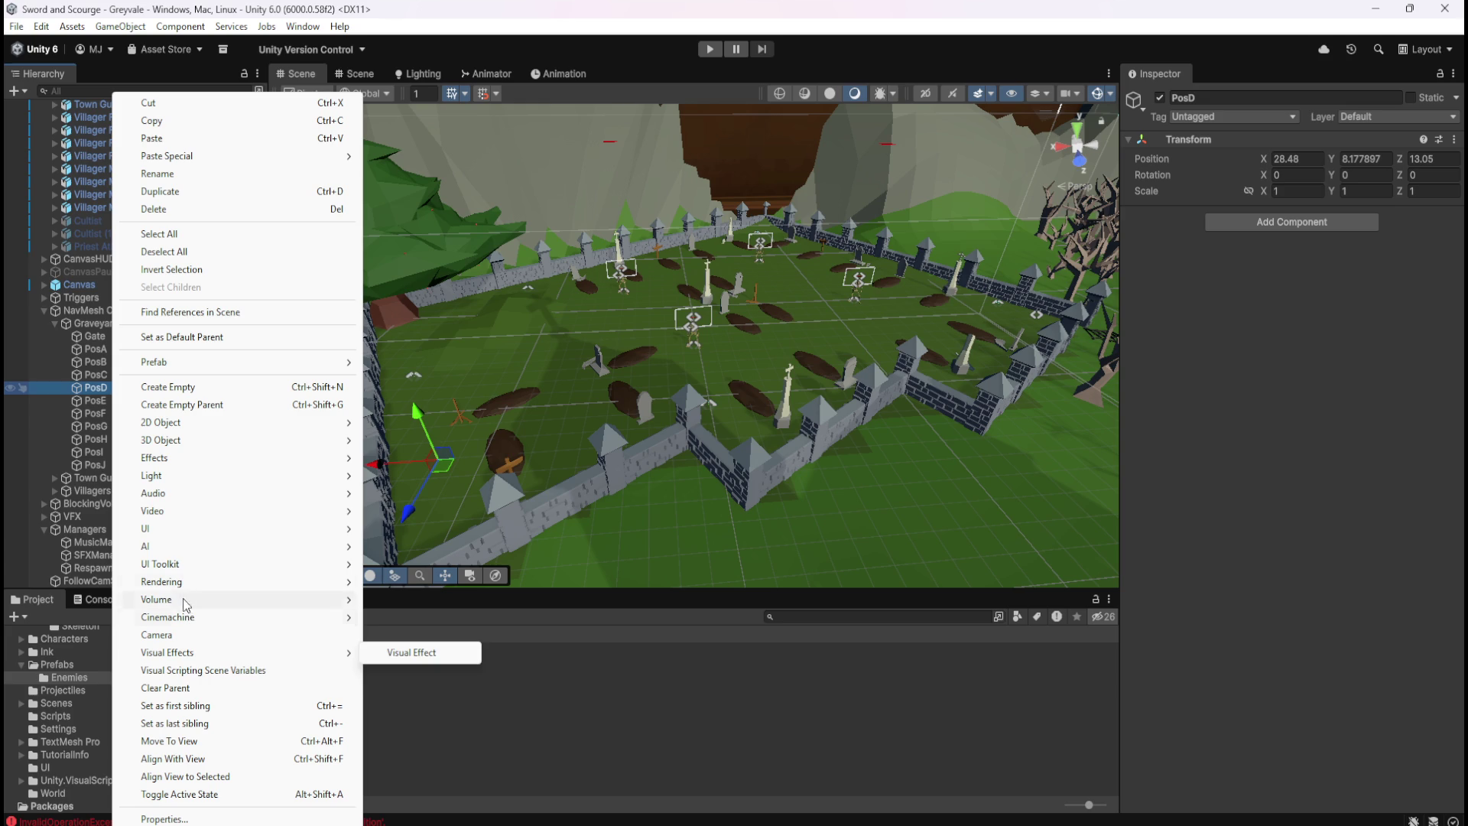
click(165, 688)
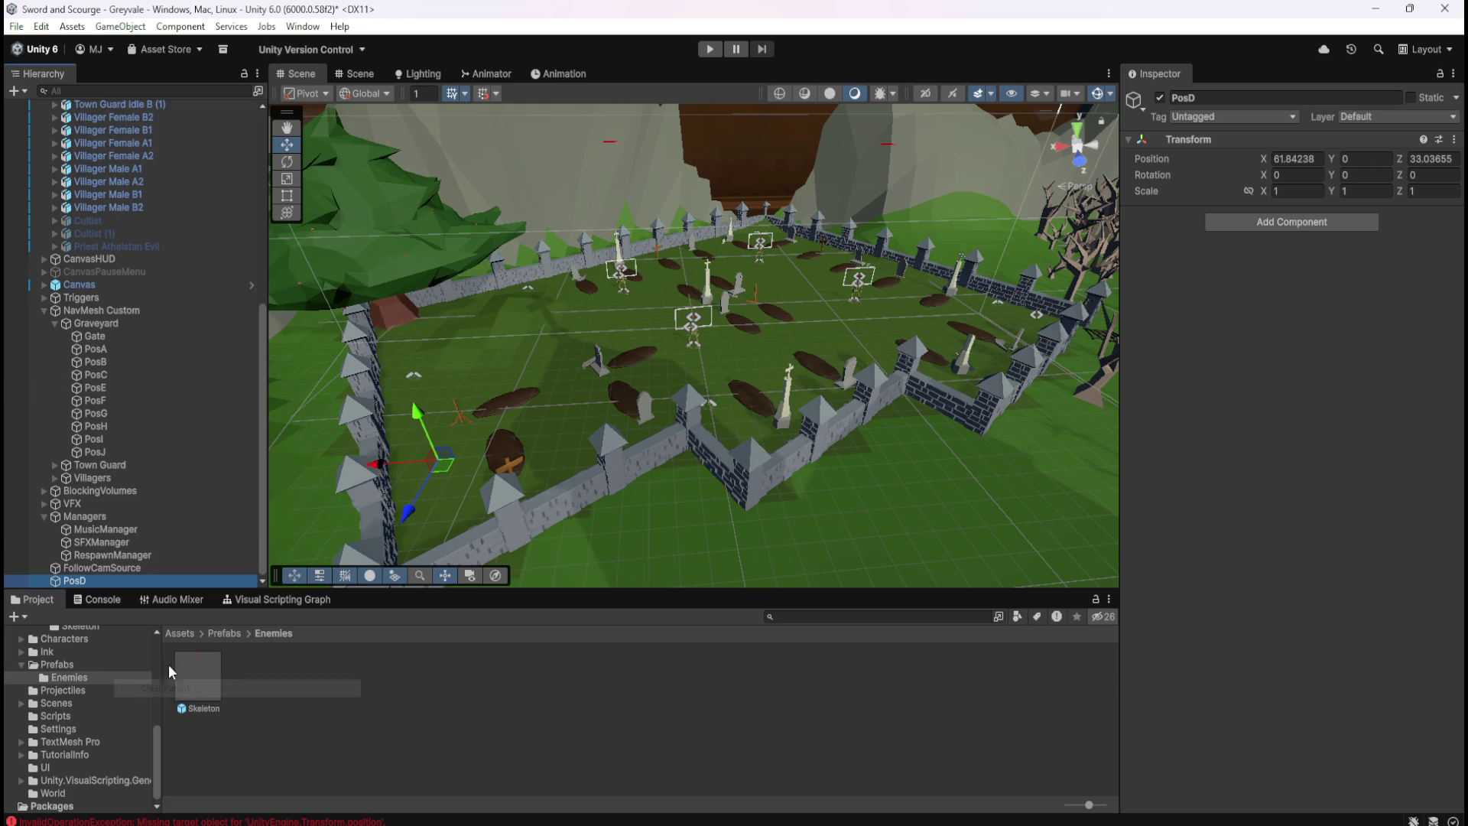
click(1296, 158)
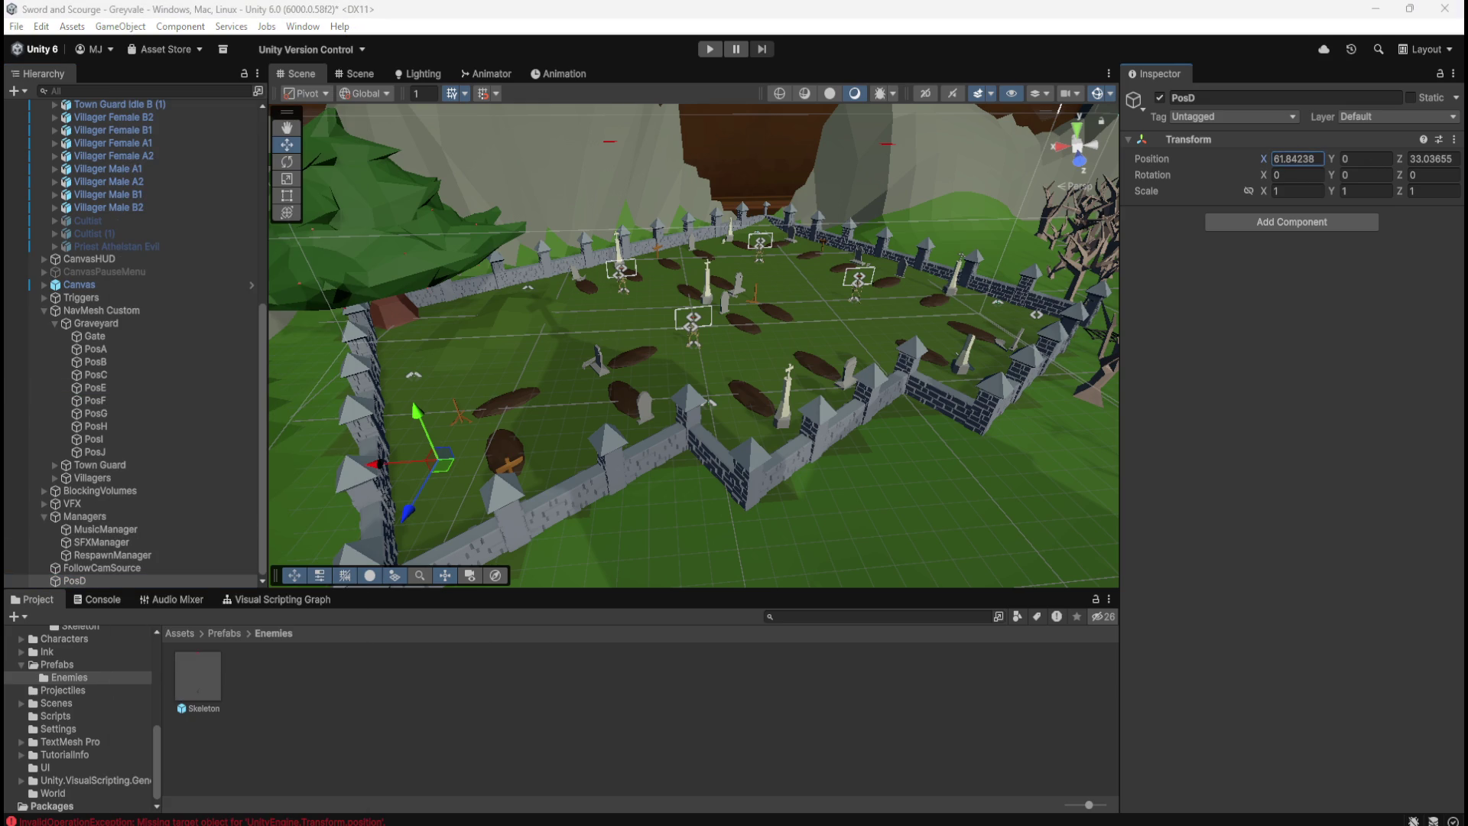
key(Tab)
key(Tab)
right_click(1178, 158)
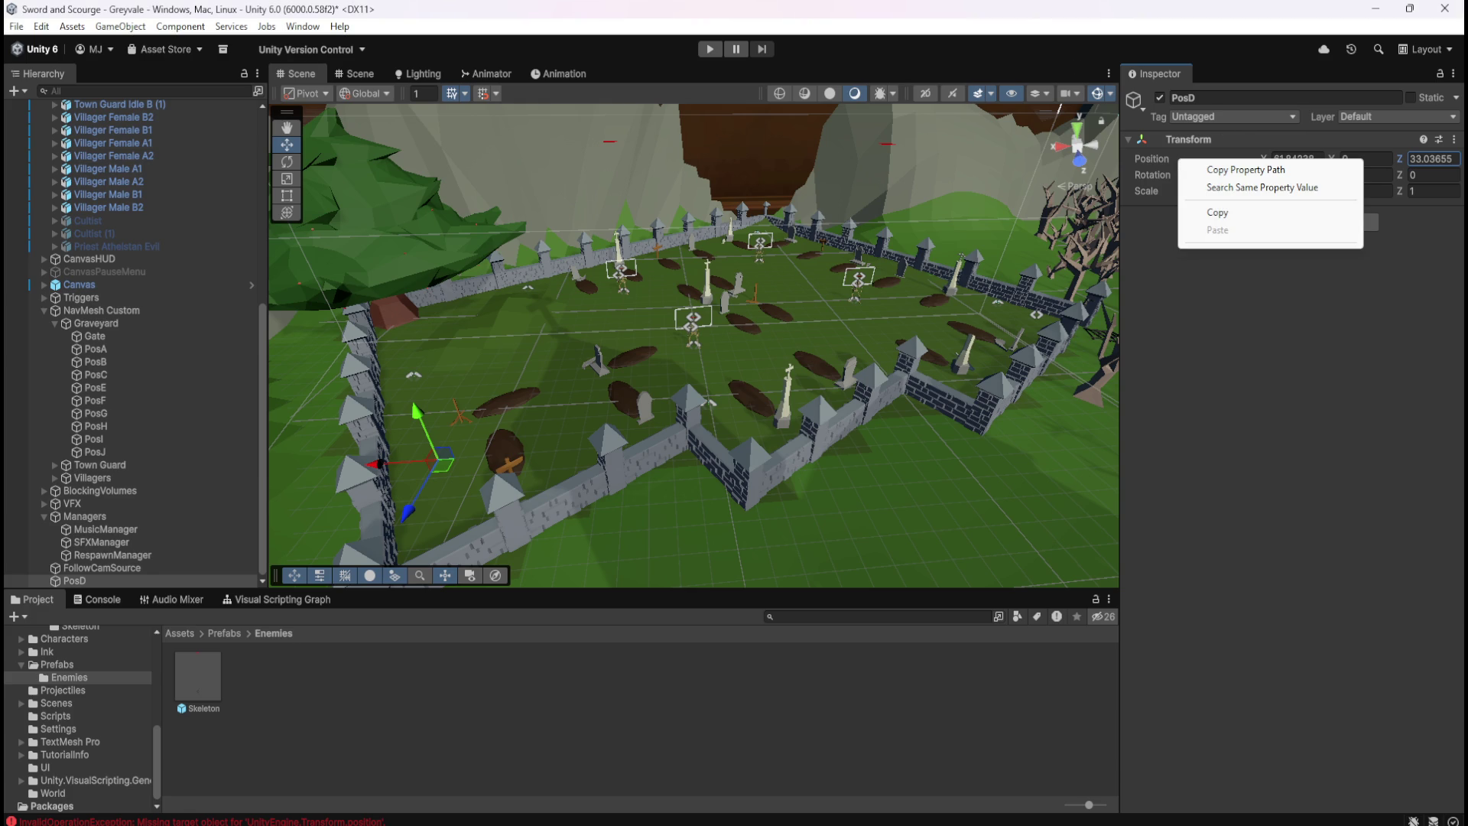
key(Escape)
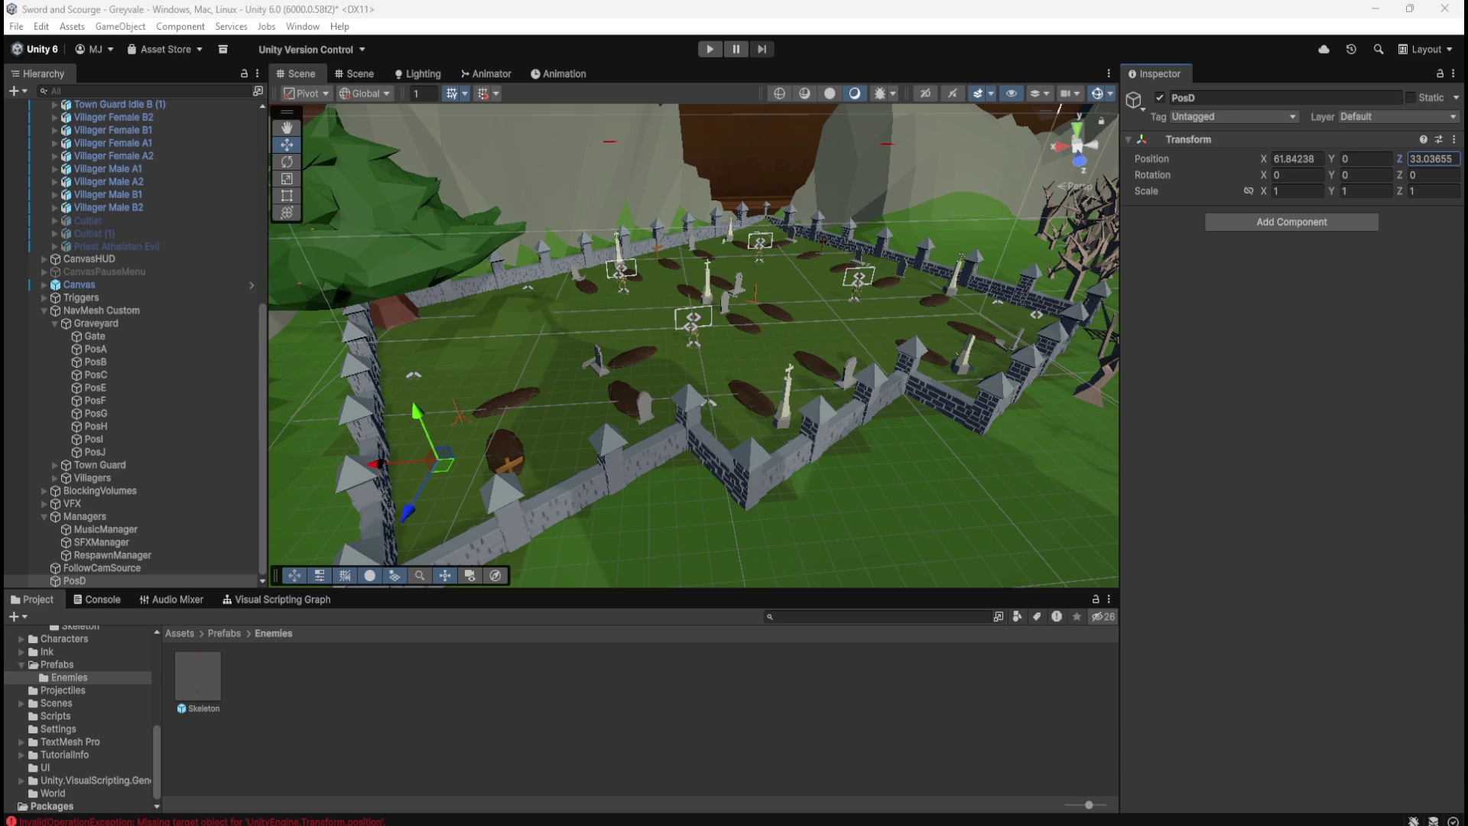
right_click(1176, 156)
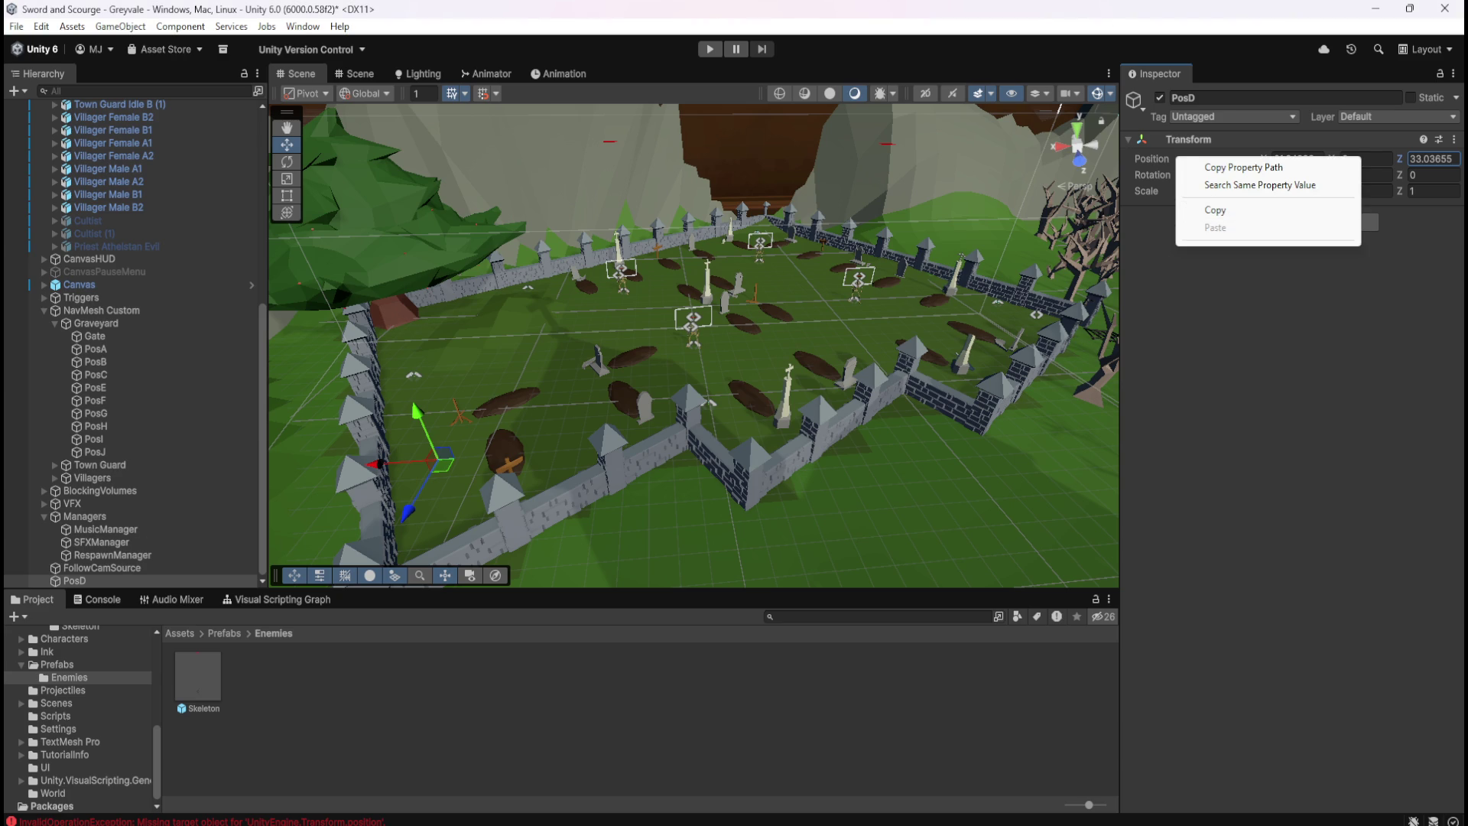
key(Escape)
key(ctrl+z)
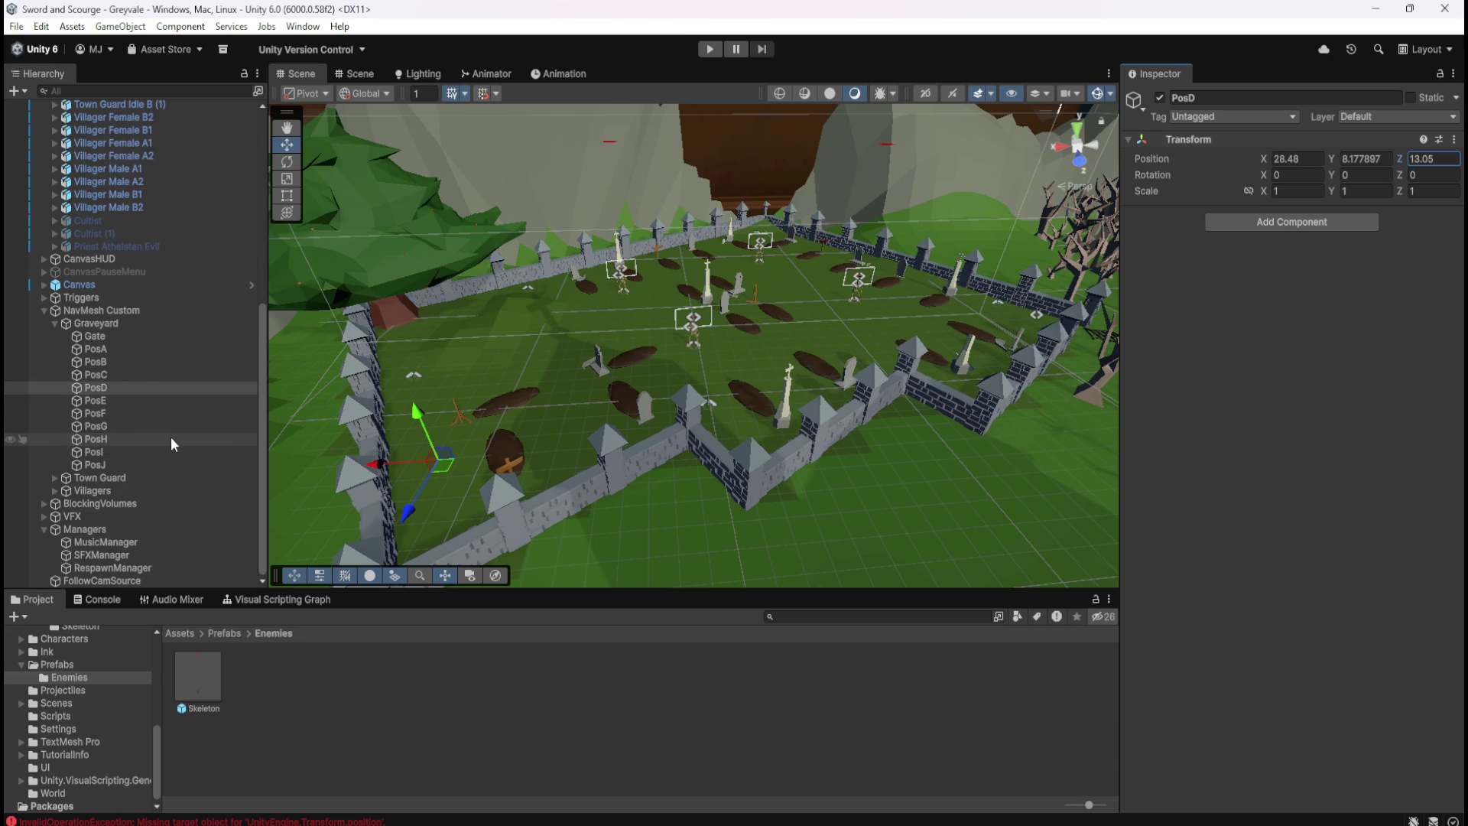
Detach PosD again, copy its world position 61.84238, 0, 33.03655, and return it under Graveyard between PosC and PosE
click(106, 388)
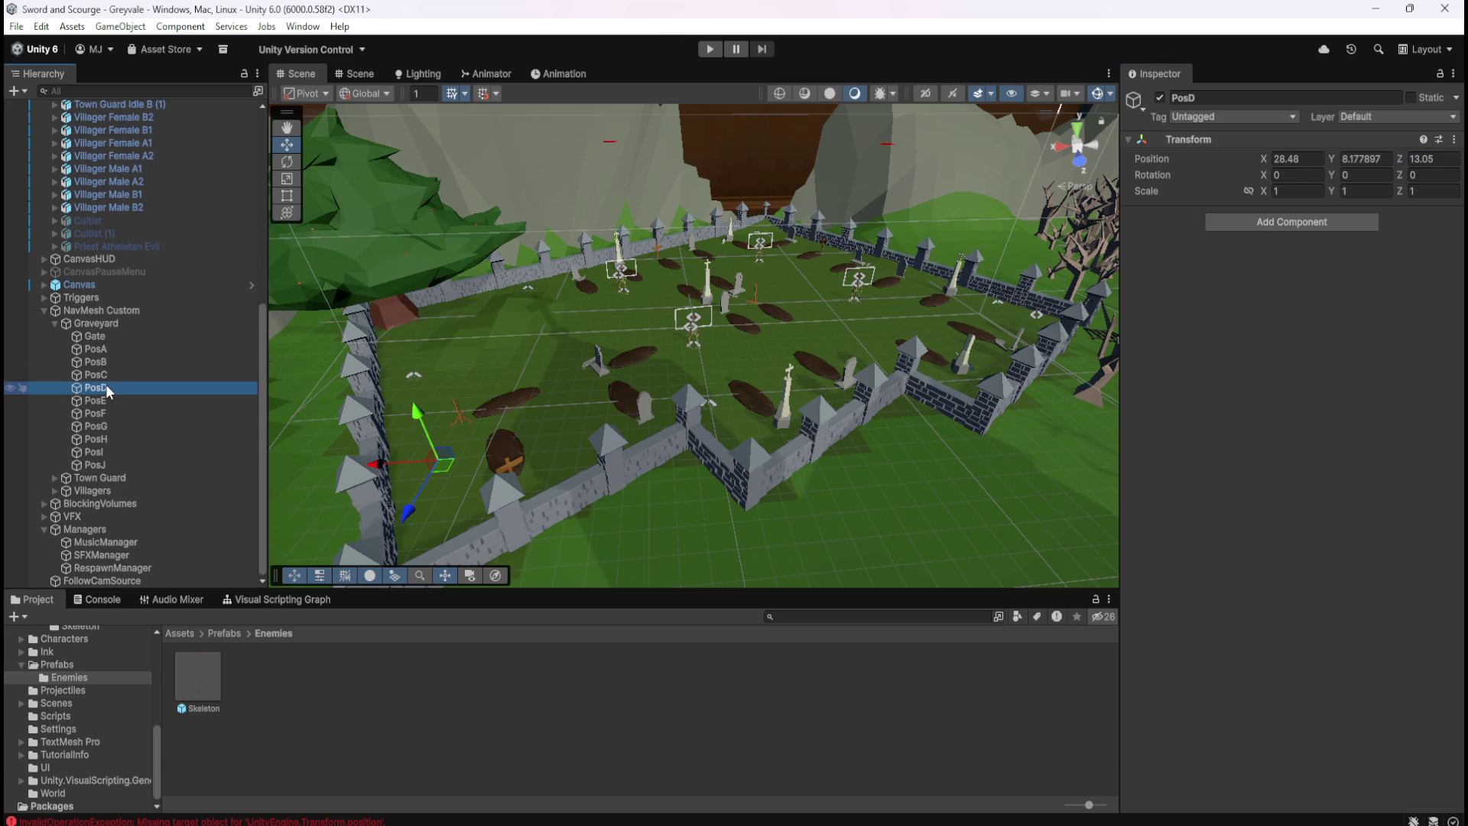
right_click(104, 387)
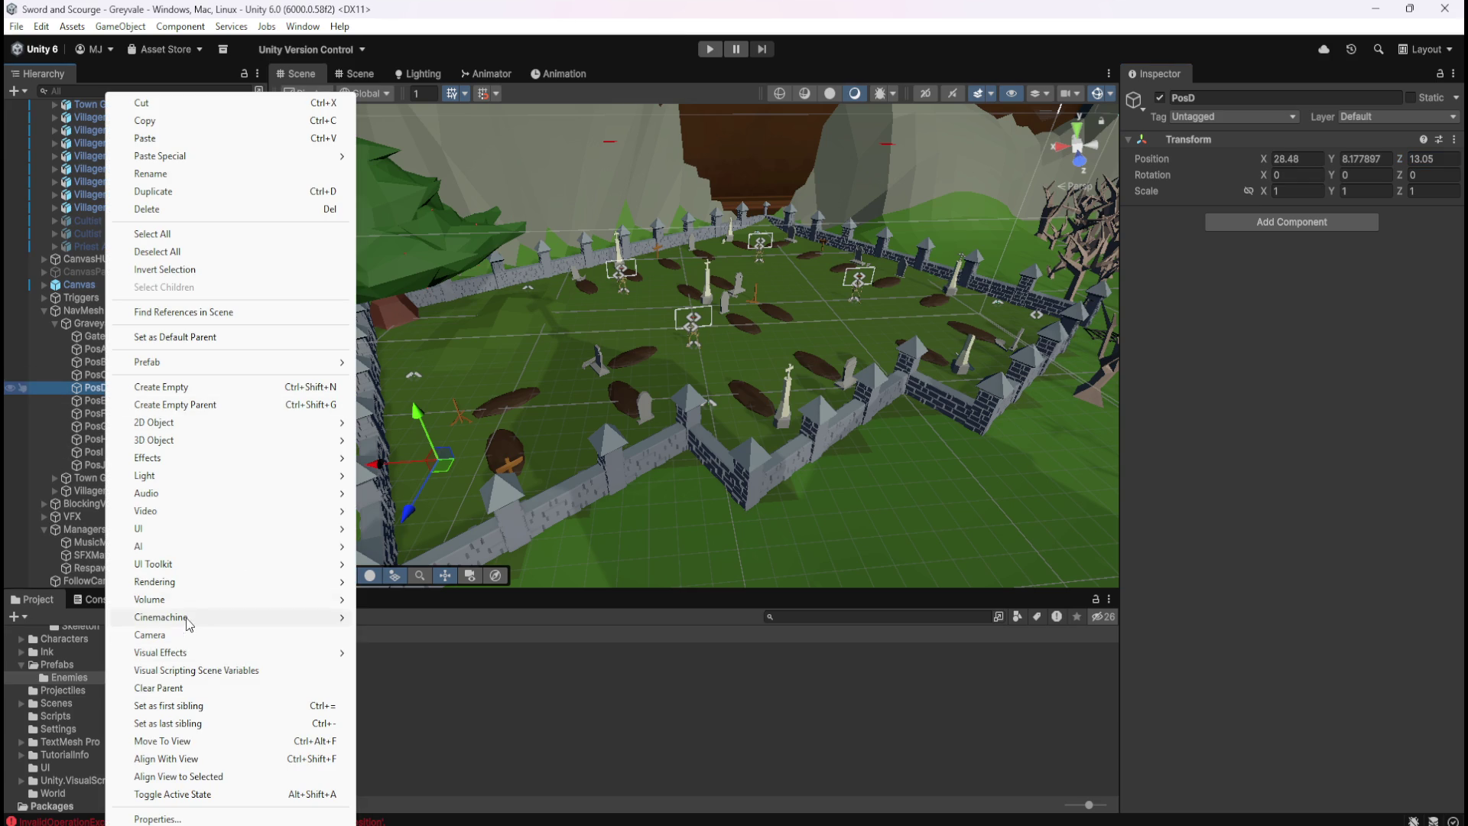
click(176, 689)
right_click(1152, 158)
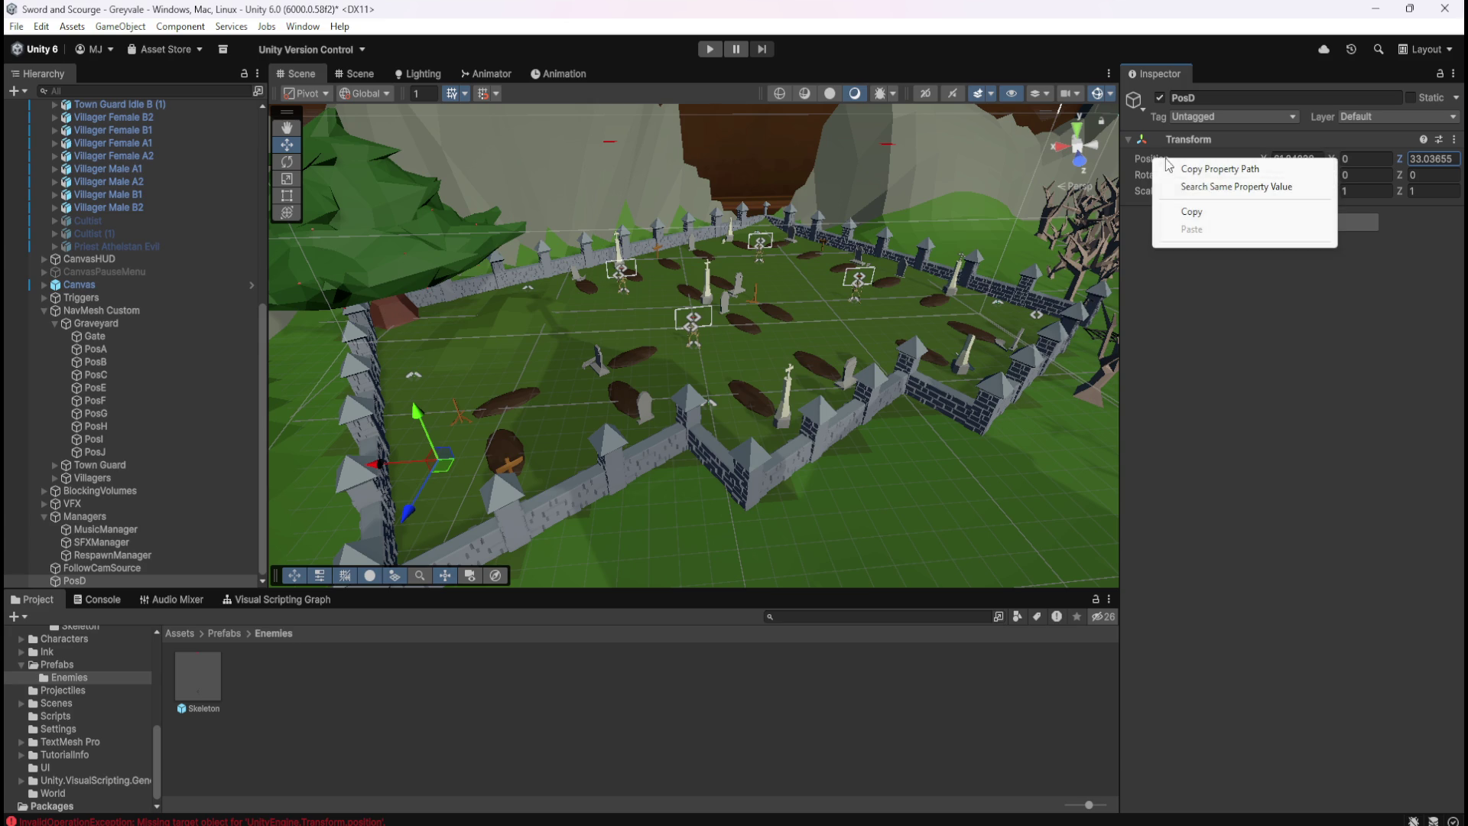
click(1191, 210)
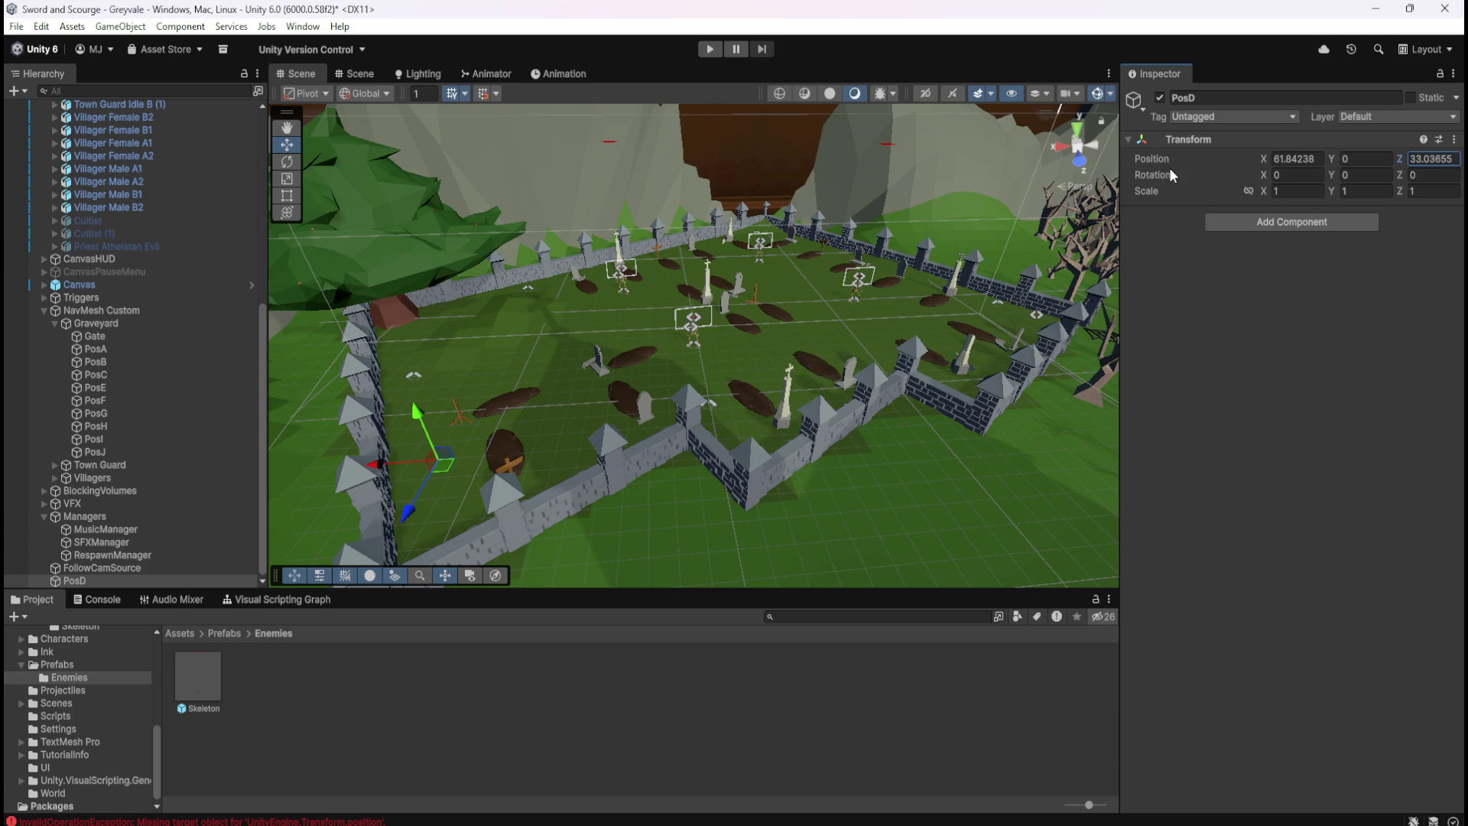
right_click(1182, 158)
right_click(1170, 185)
click(1186, 284)
right_click(1187, 176)
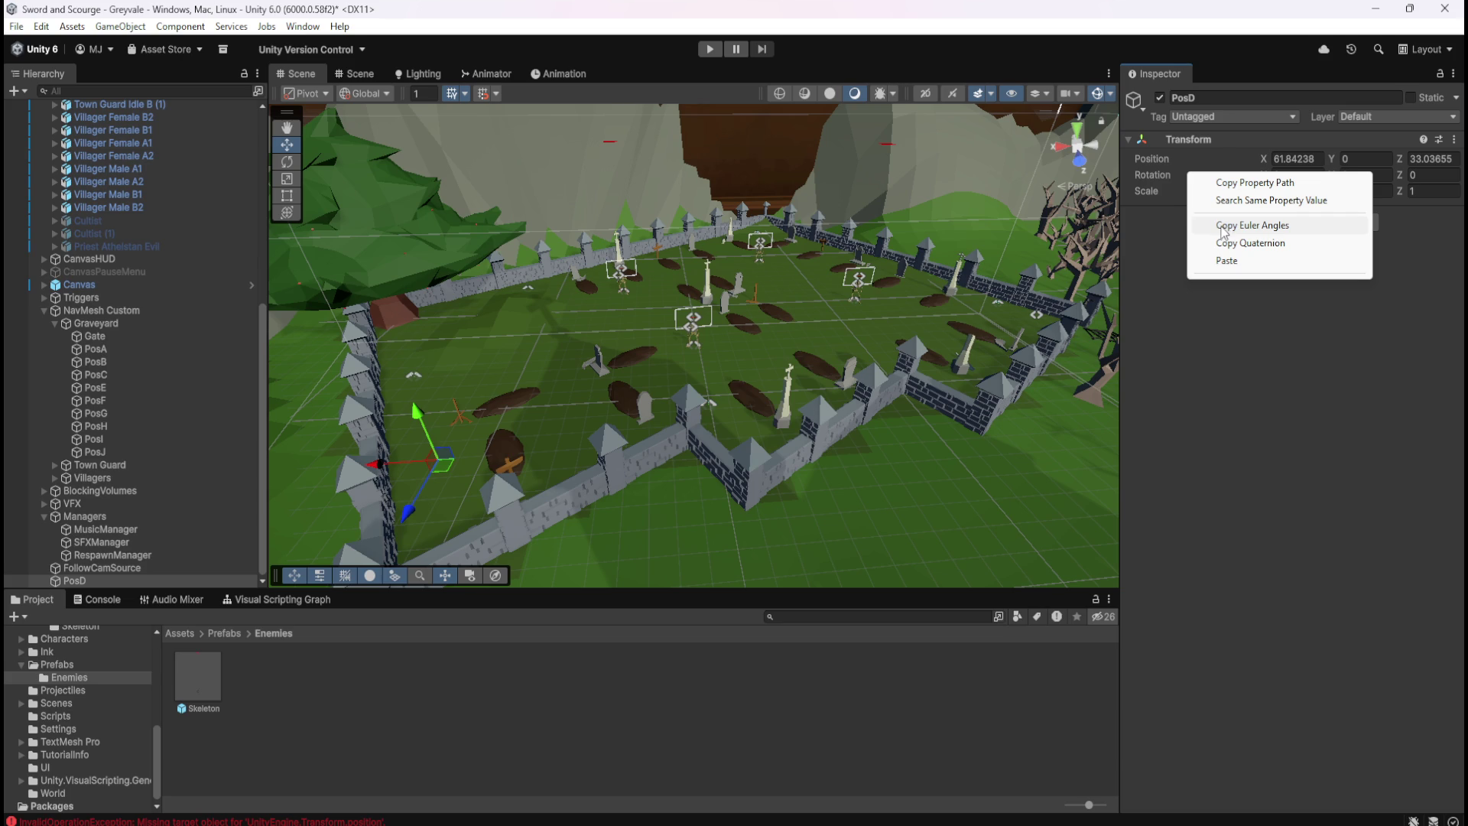
click(1073, 24)
drag(185, 451, 185, 451)
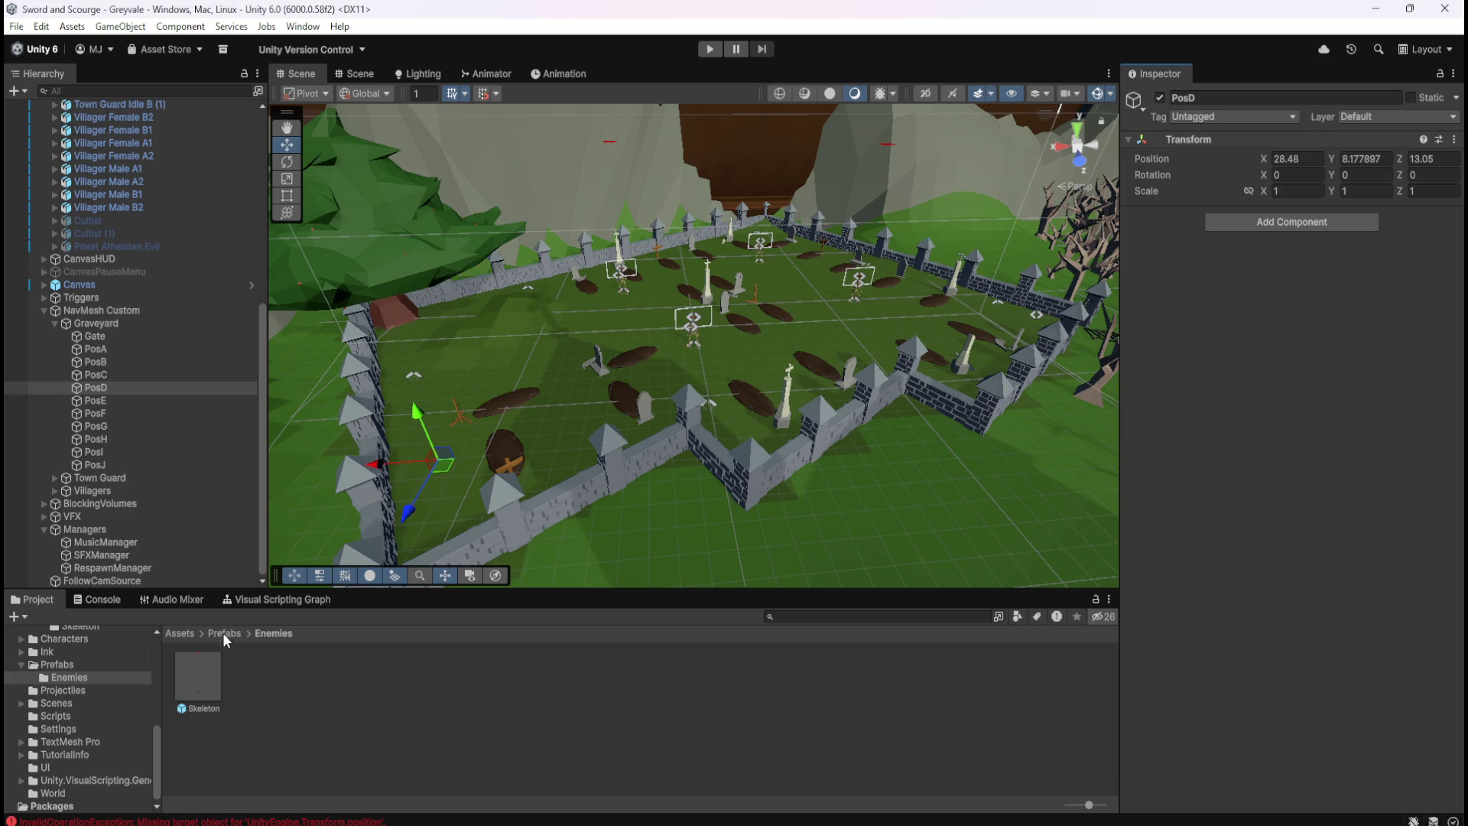
Open the Skeleton prefab and check the TargetPosition and PosD variable options without changing anything
double_click(211, 687)
scroll(1236, 490, down, 3)
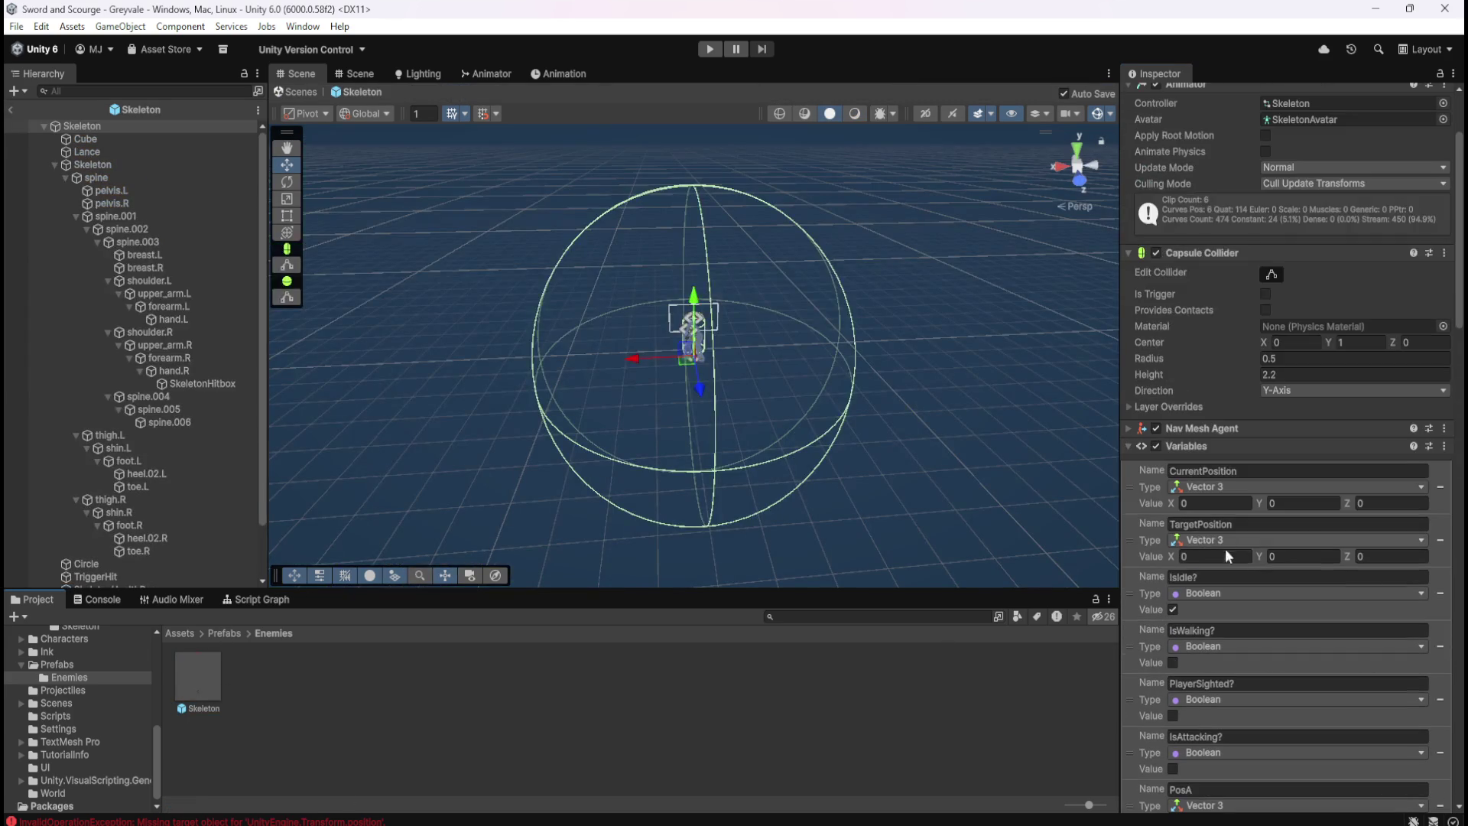
right_click(1140, 543)
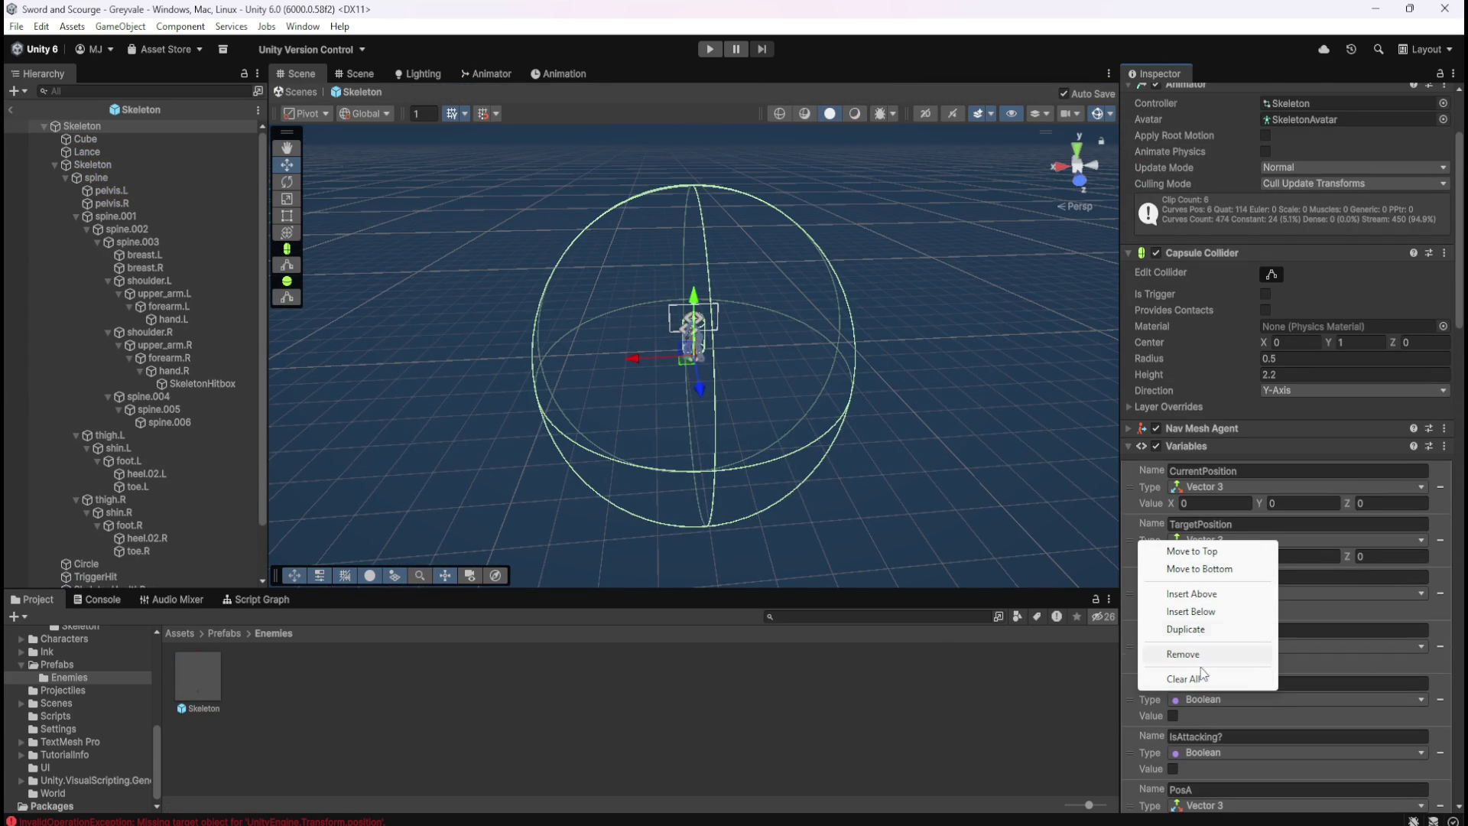
click(1242, 447)
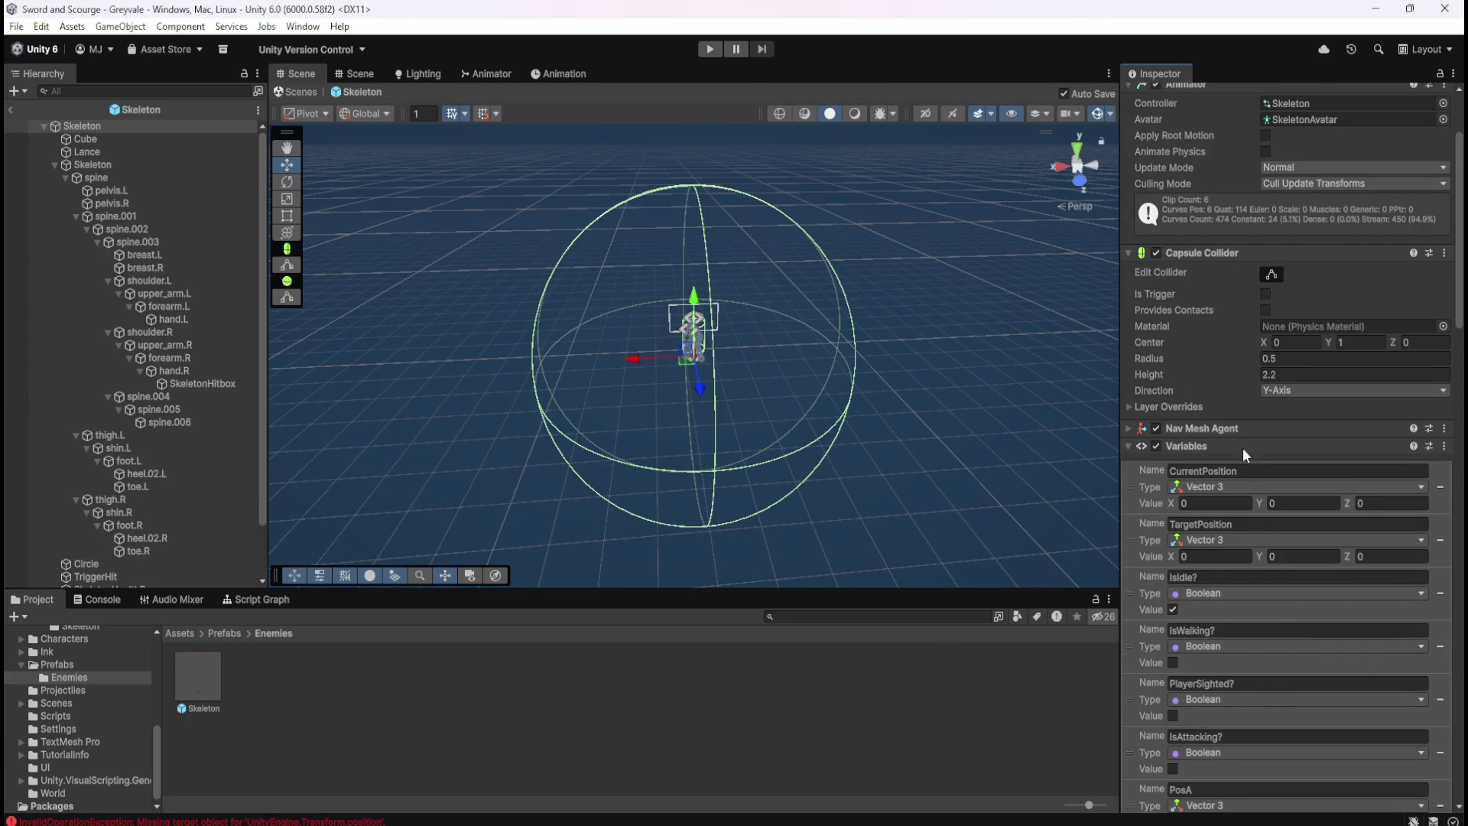
scroll(1242, 447, down, 8)
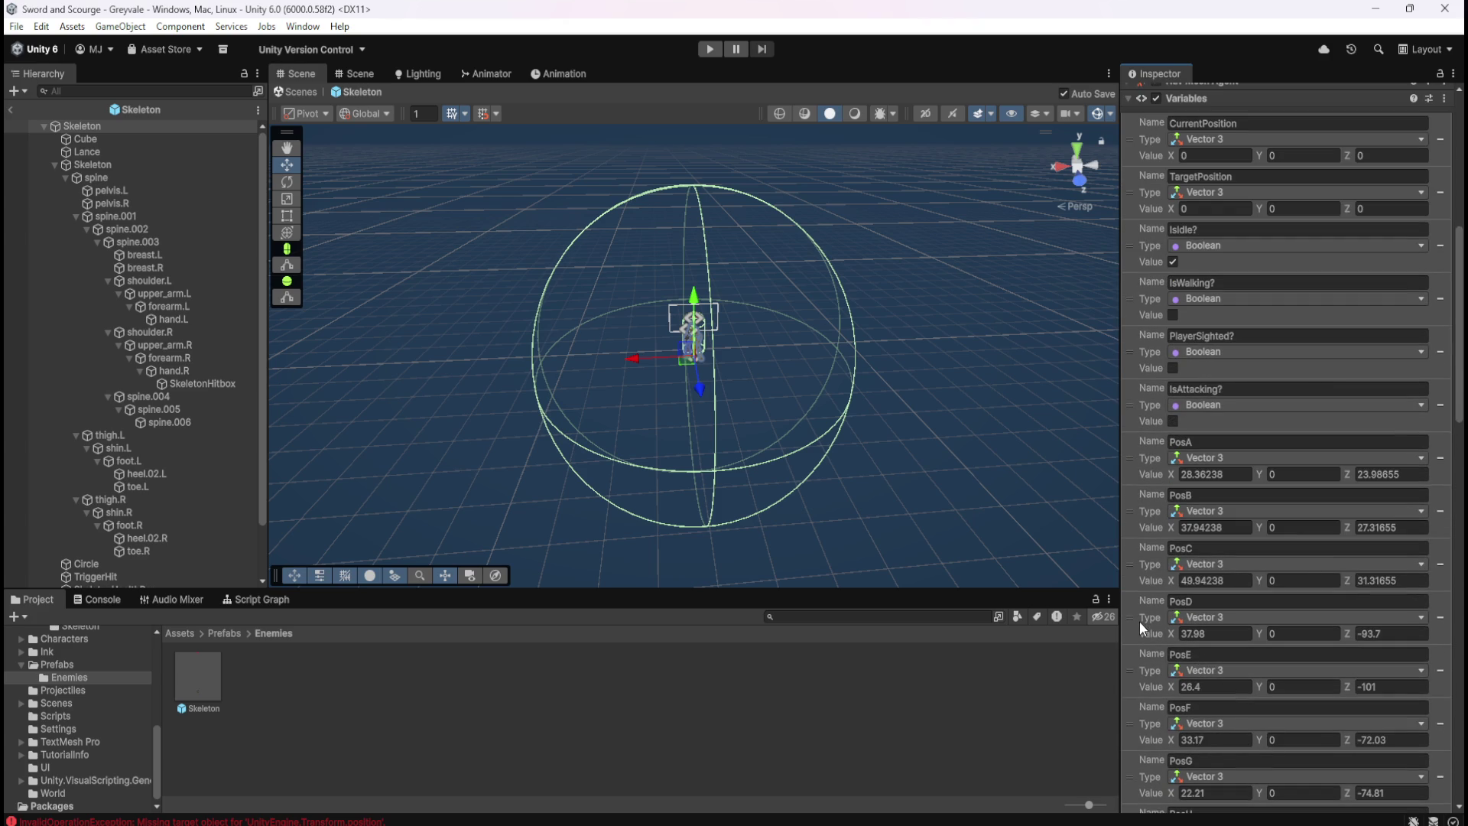
right_click(1140, 627)
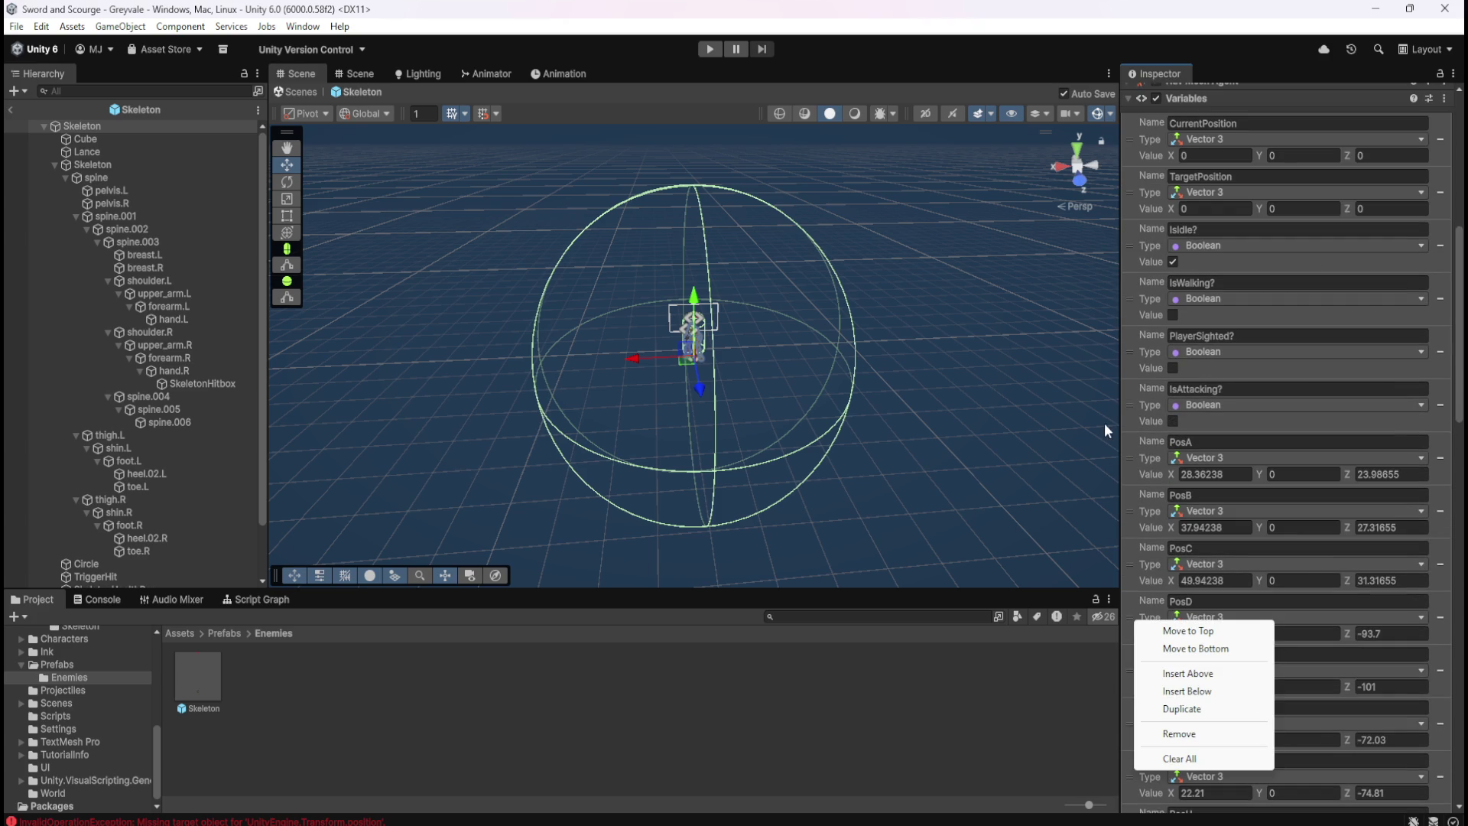
click(1091, 17)
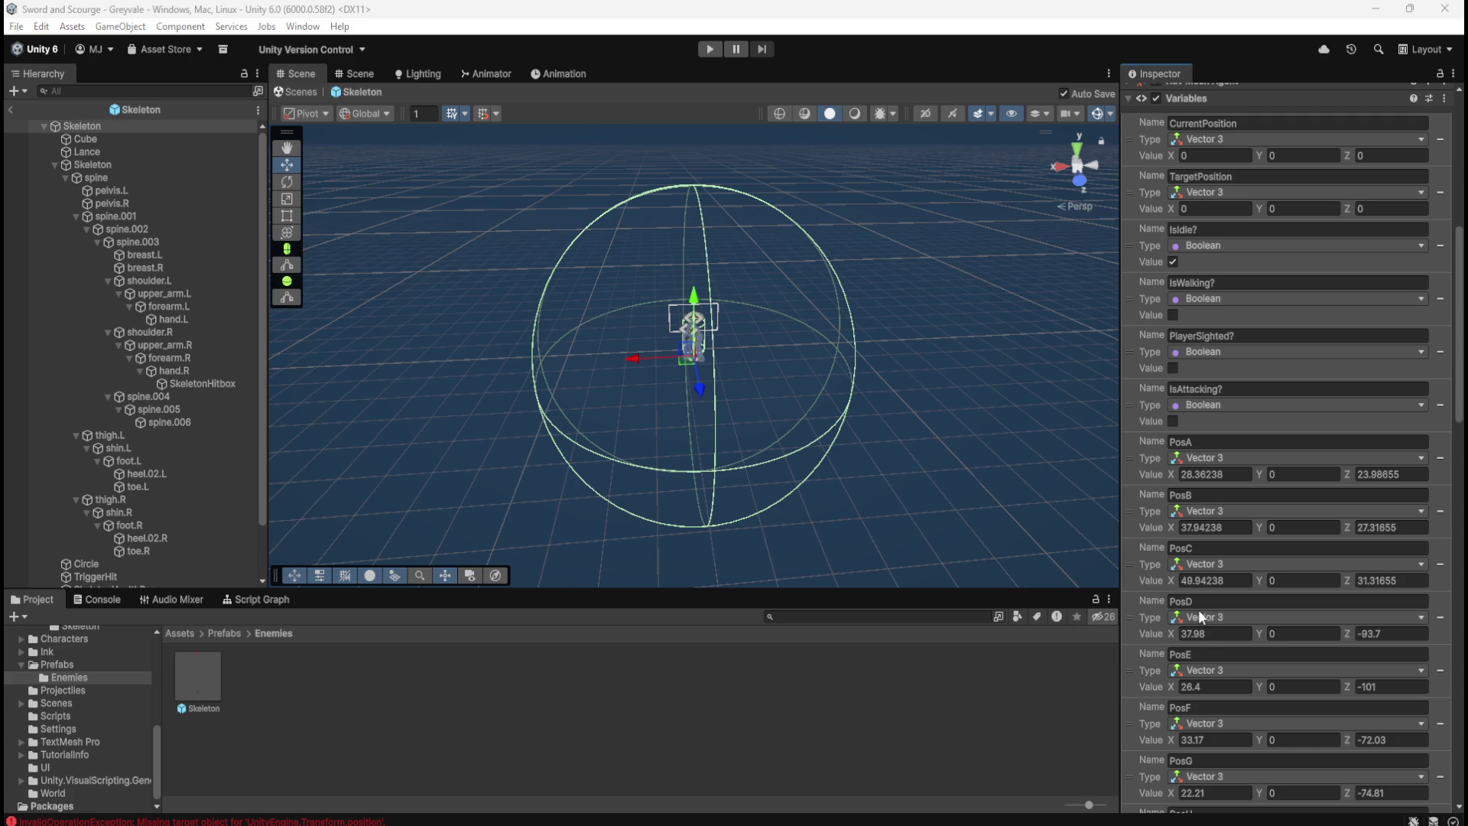
Paste 61.84238 into PosD's X and 33.03655 into its Z, then exit Prefab Mode
click(1213, 634)
text(61.84238)
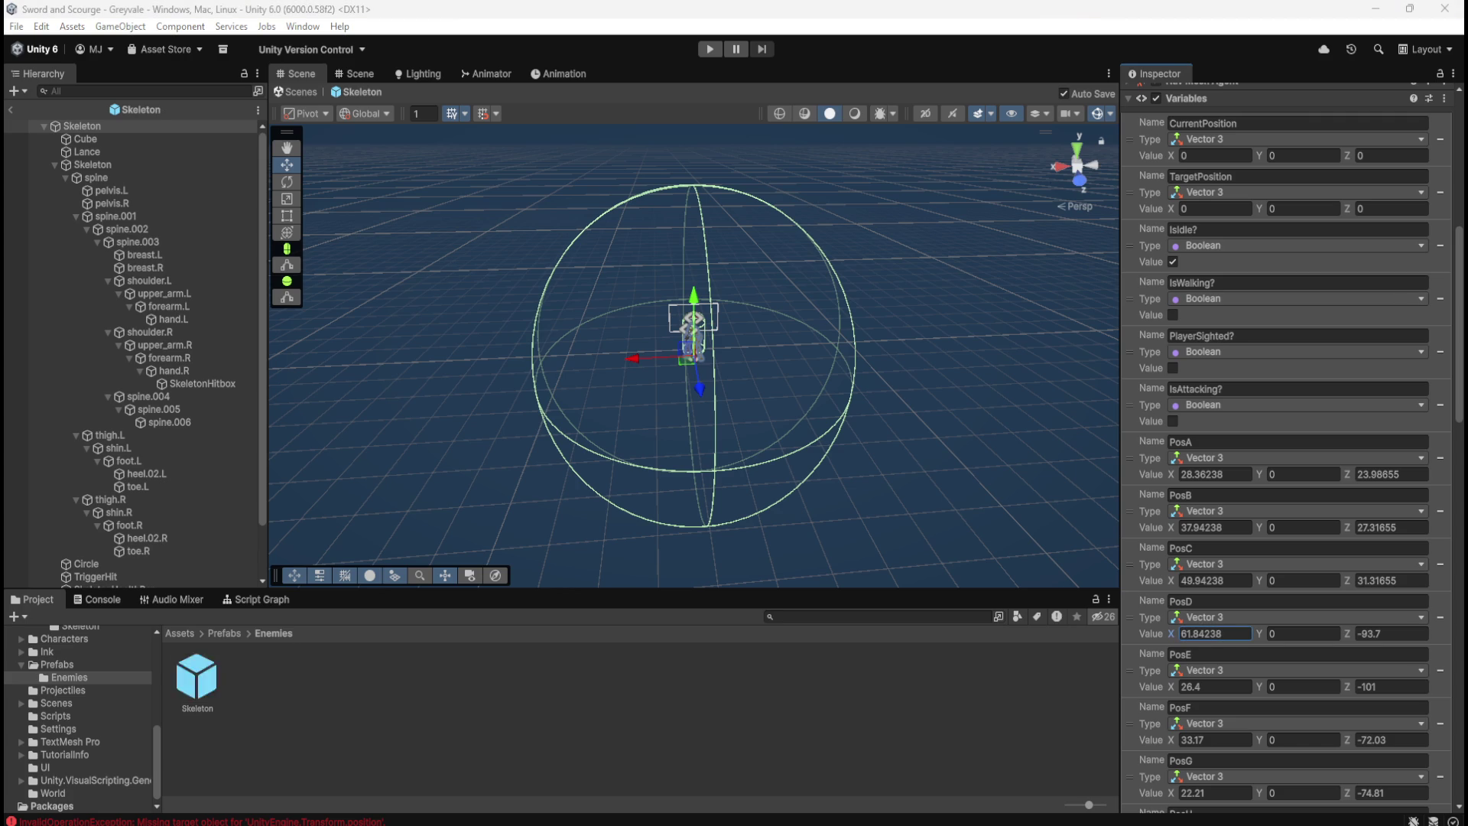
click(1377, 636)
text(33.03655)
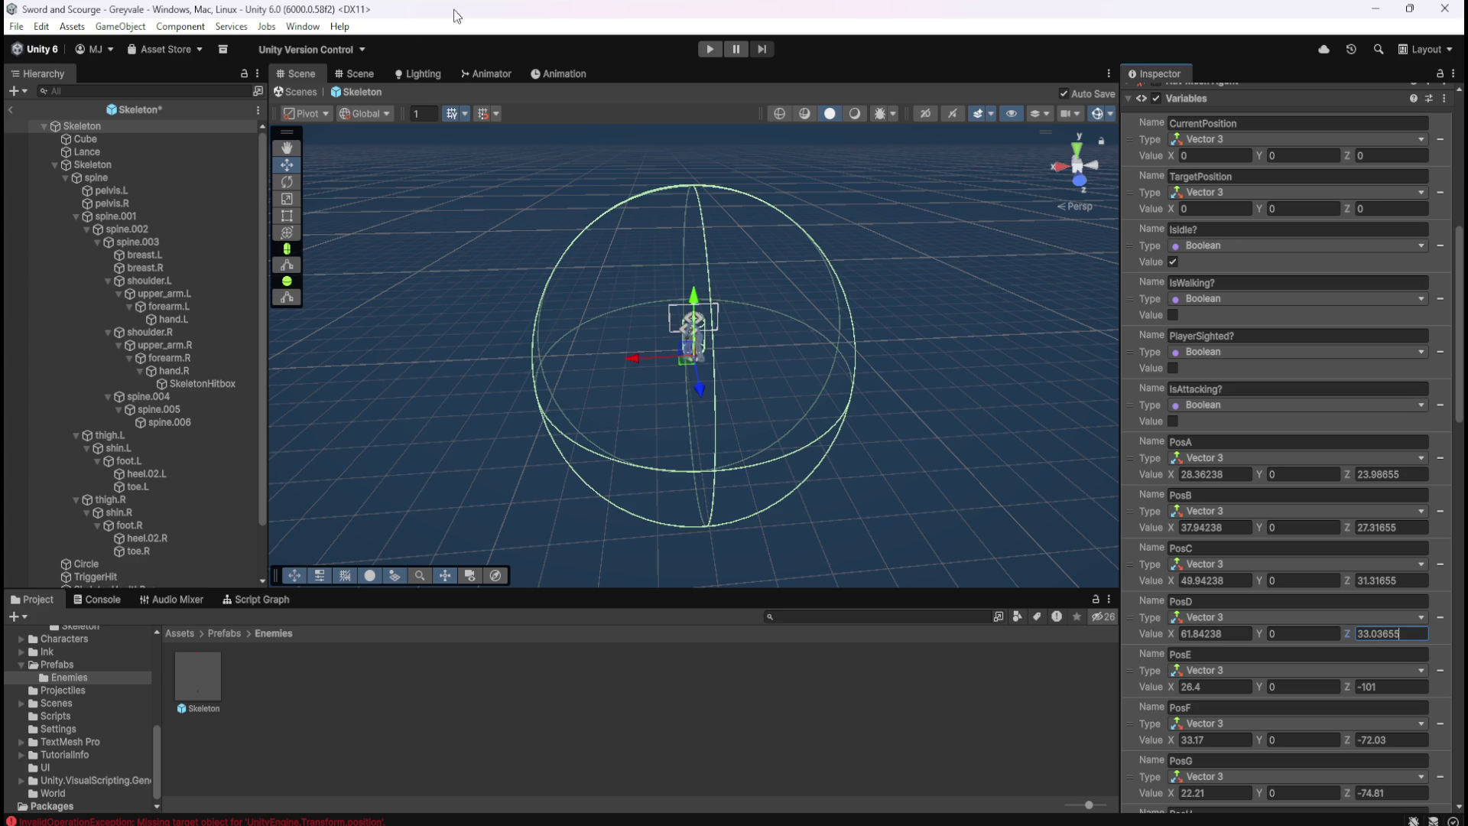
click(10, 109)
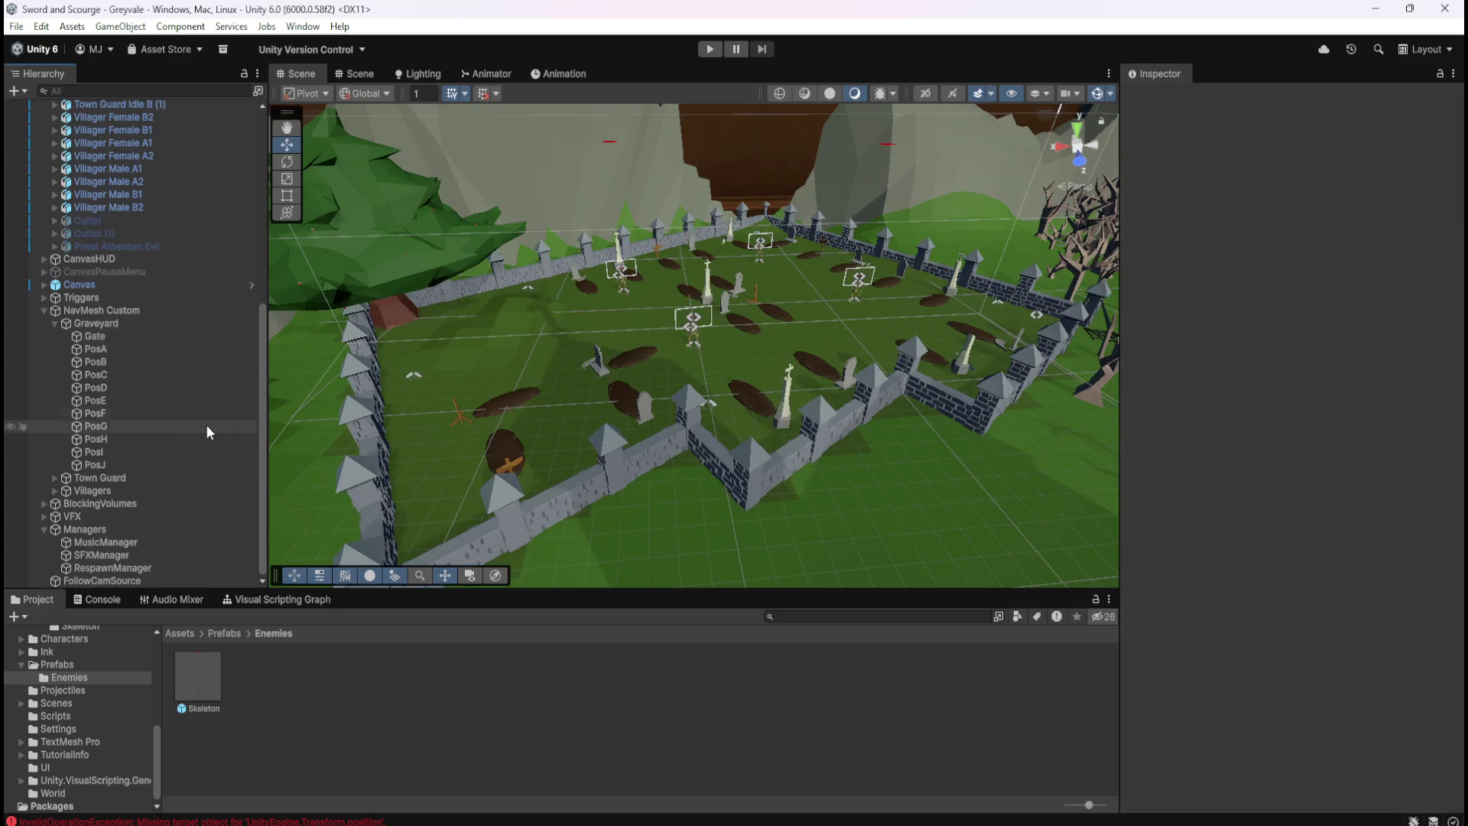
Detach PosE to copy its world X and Z, then return it under Graveyard between PosD and PosF
click(107, 399)
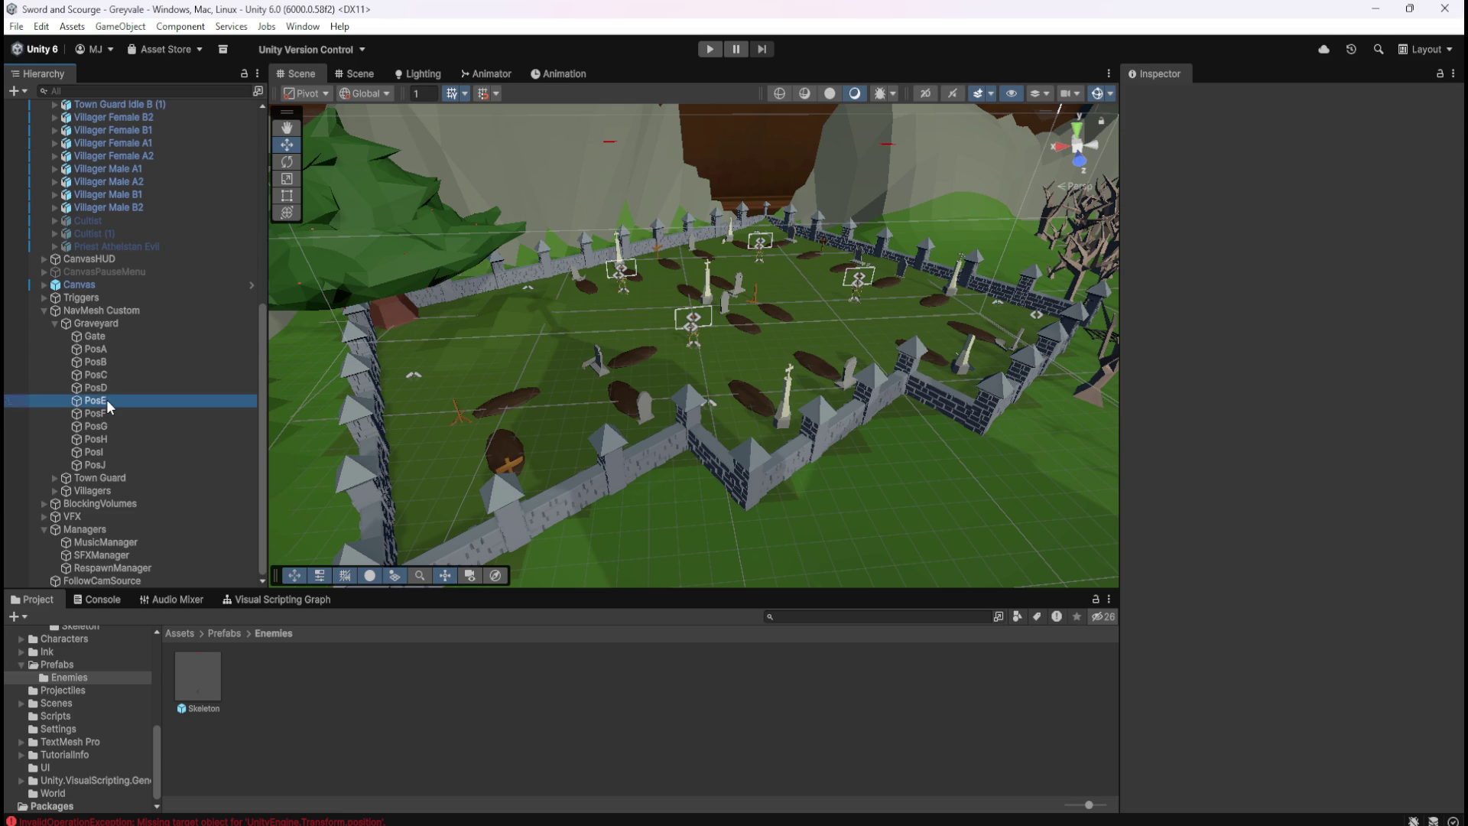
right_click(103, 401)
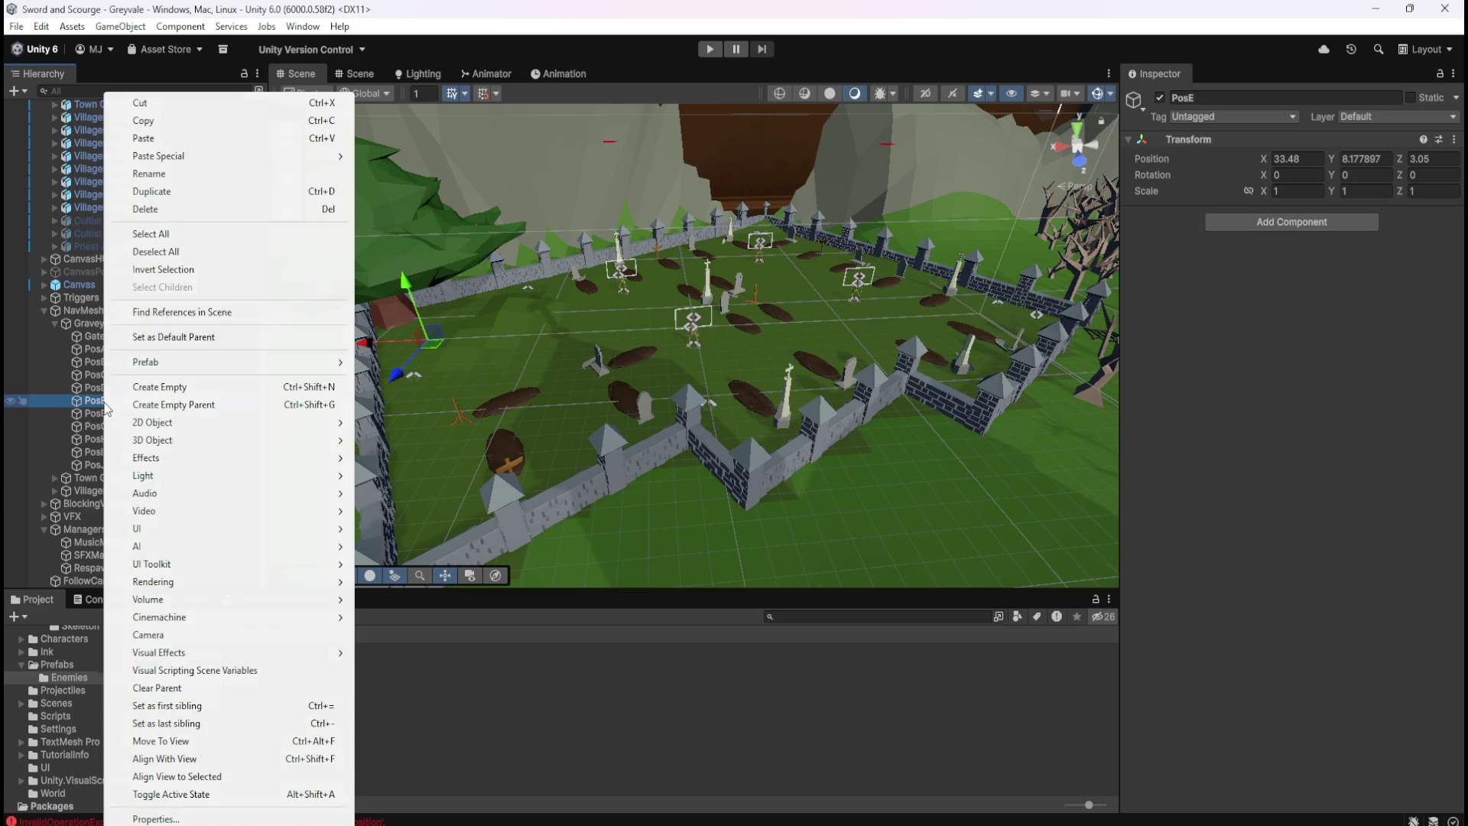
click(164, 688)
click(1295, 158)
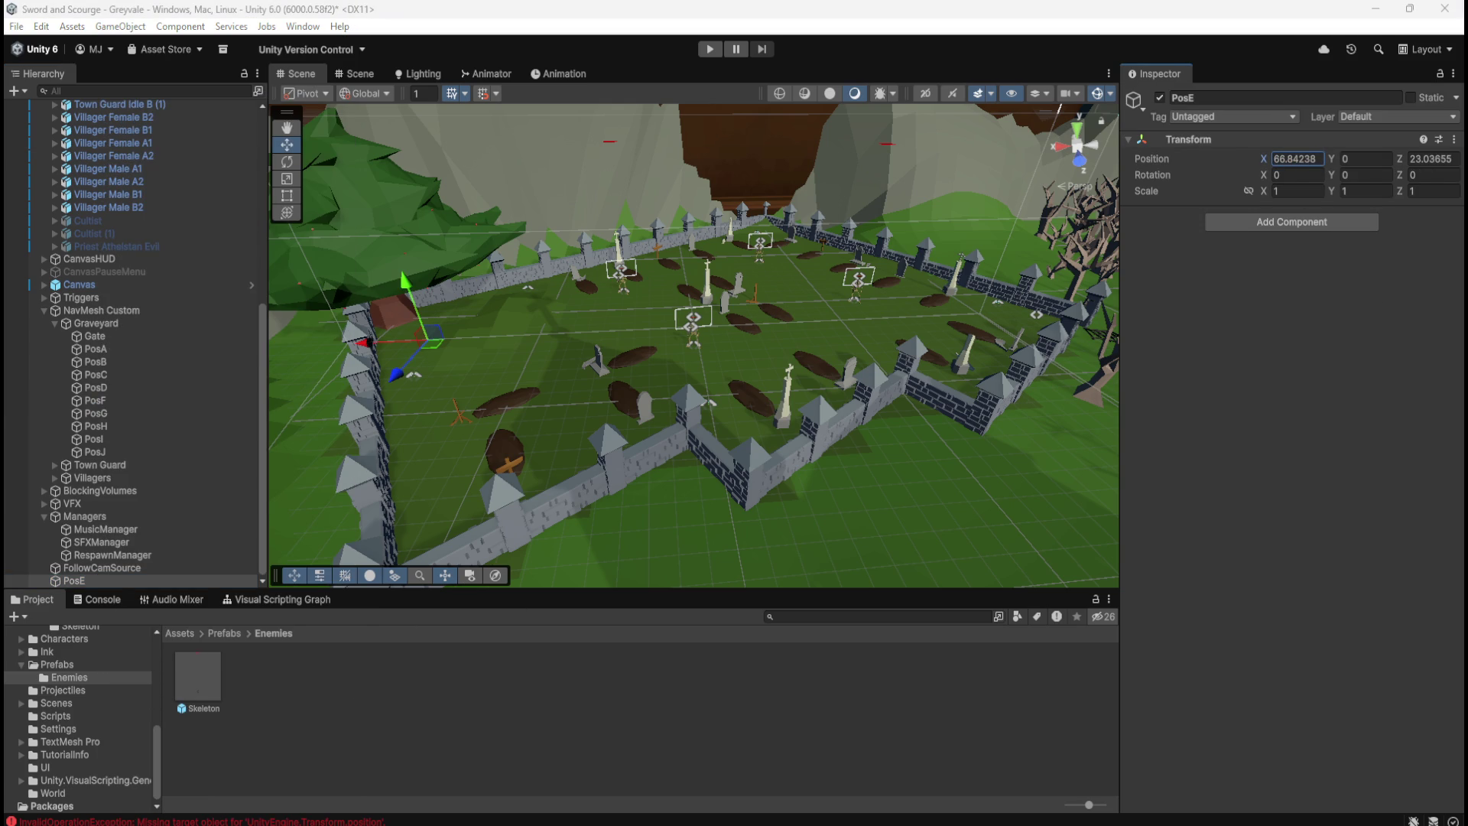
click(1434, 160)
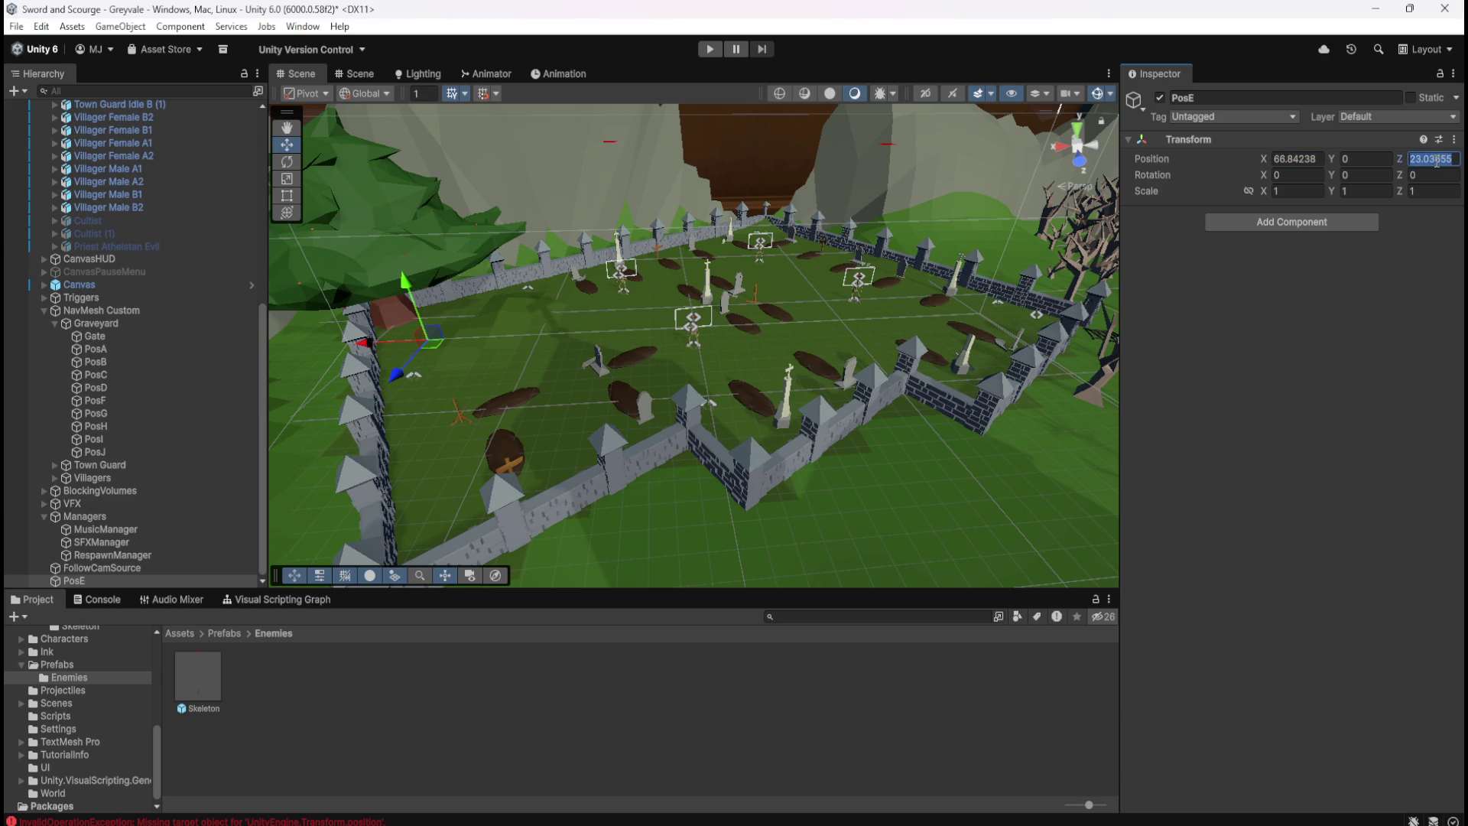
click(1434, 159)
mouse_move(73, 581)
mouse_down()
mouse_move(200, 391)
mouse_move(145, 391)
mouse_up()
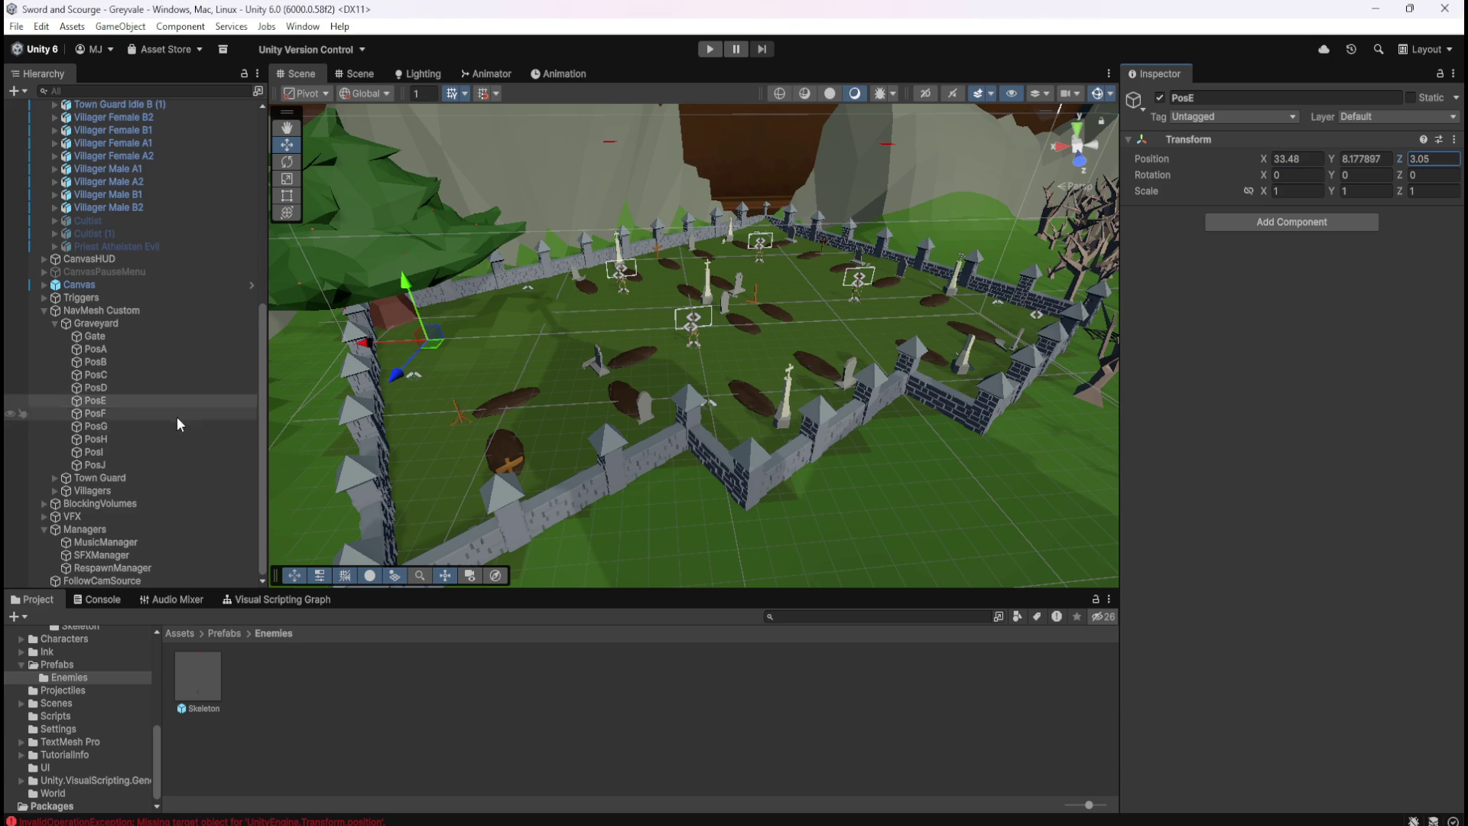
In the Skeleton prefab, set PosE's X to 66.84238 and Z to 23.03655, then exit Prefab Mode
click(191, 671)
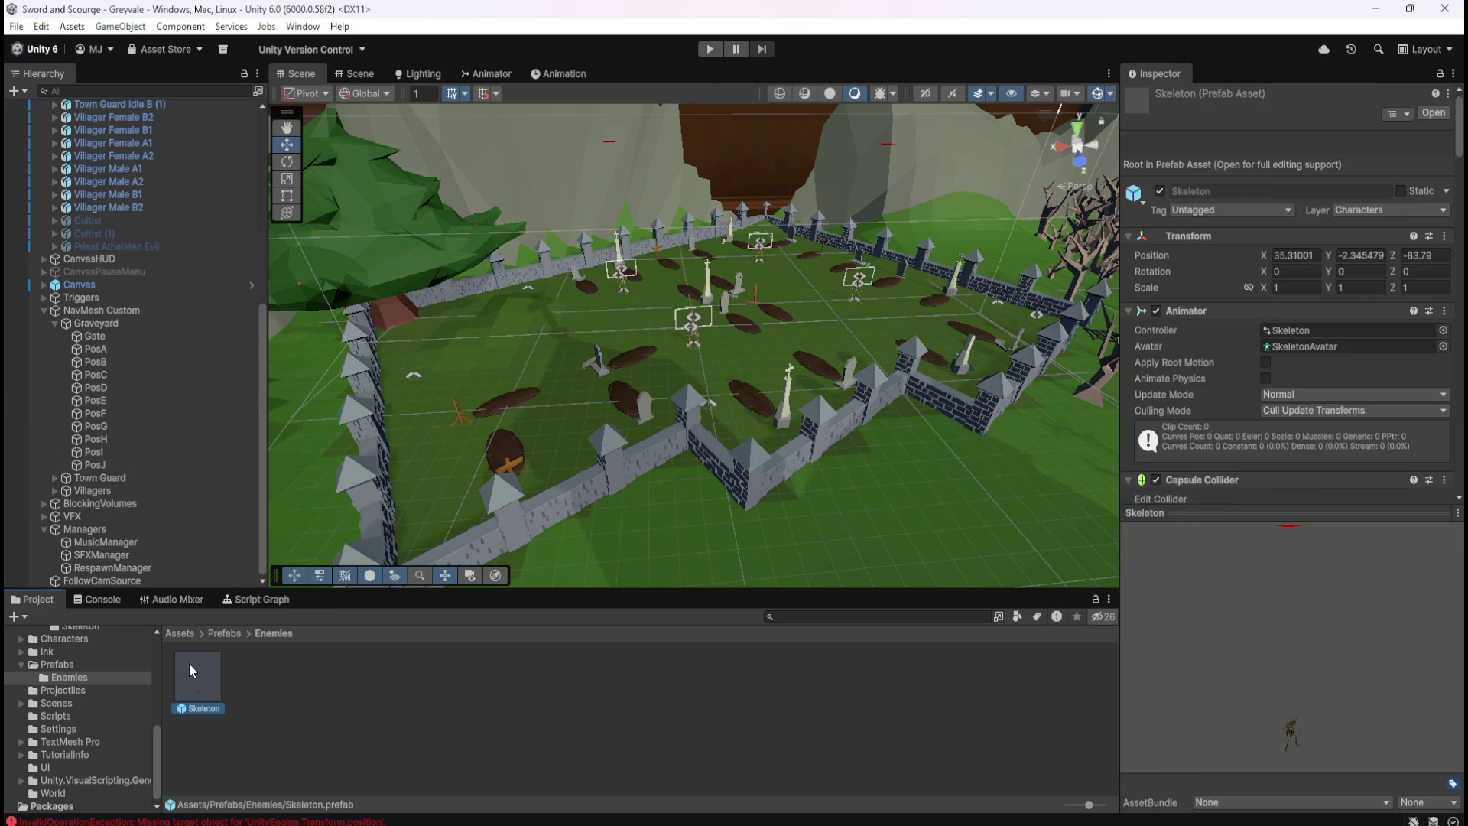
double_click(190, 663)
scroll(1178, 696, down, 15)
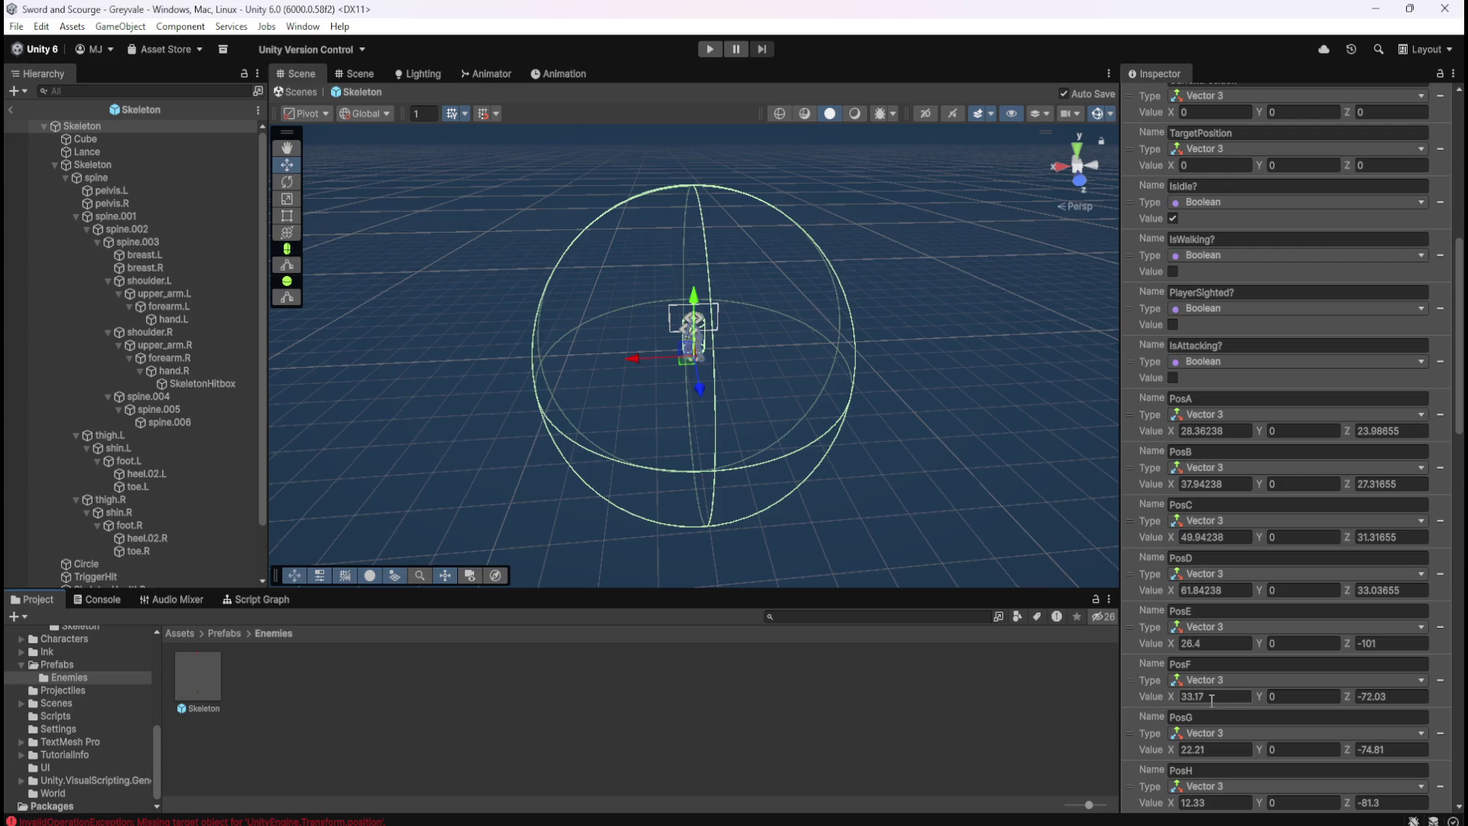
click(1224, 644)
text(66.84238)
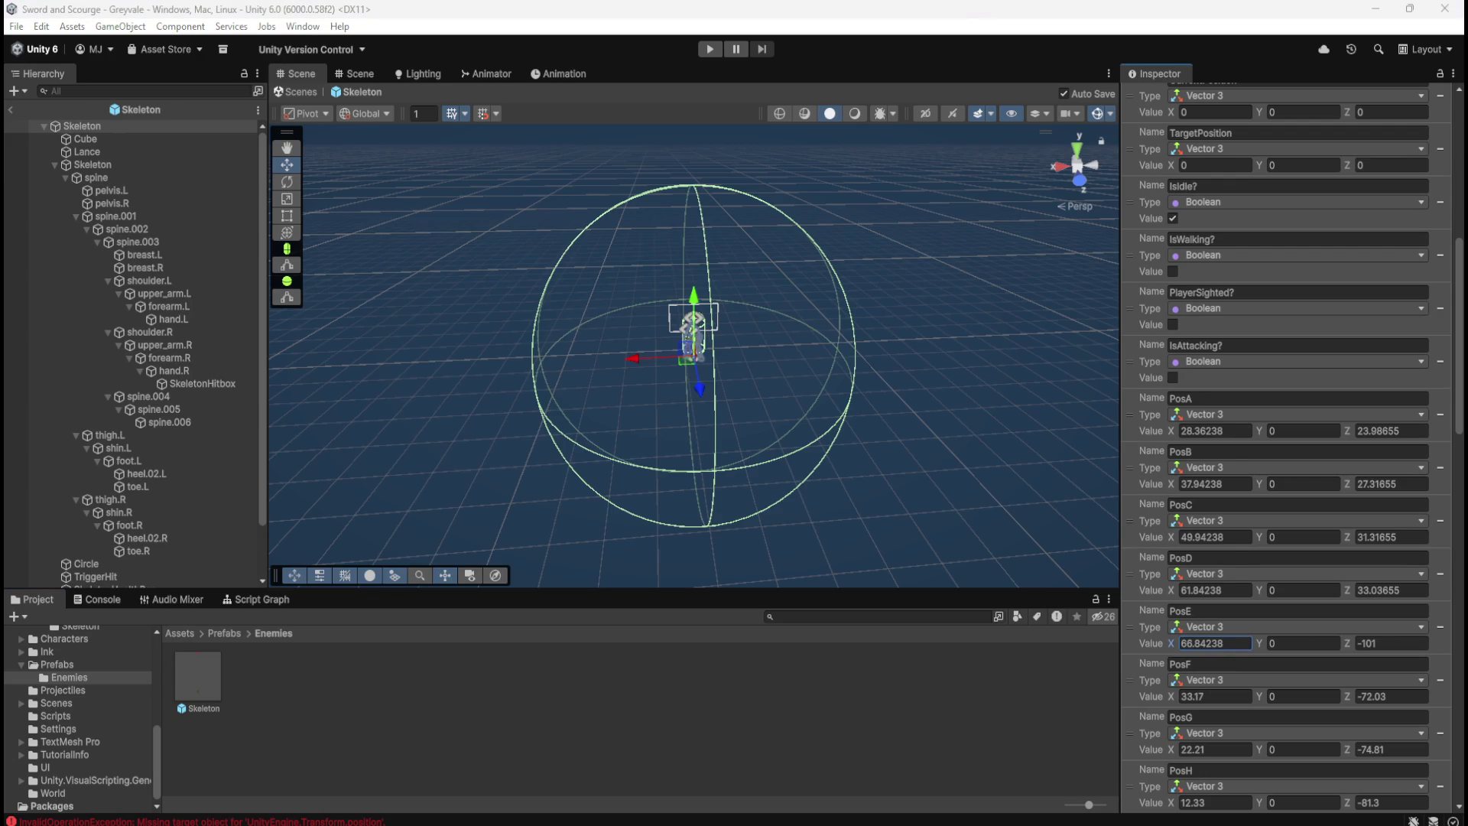
click(1400, 644)
text(23.03655)
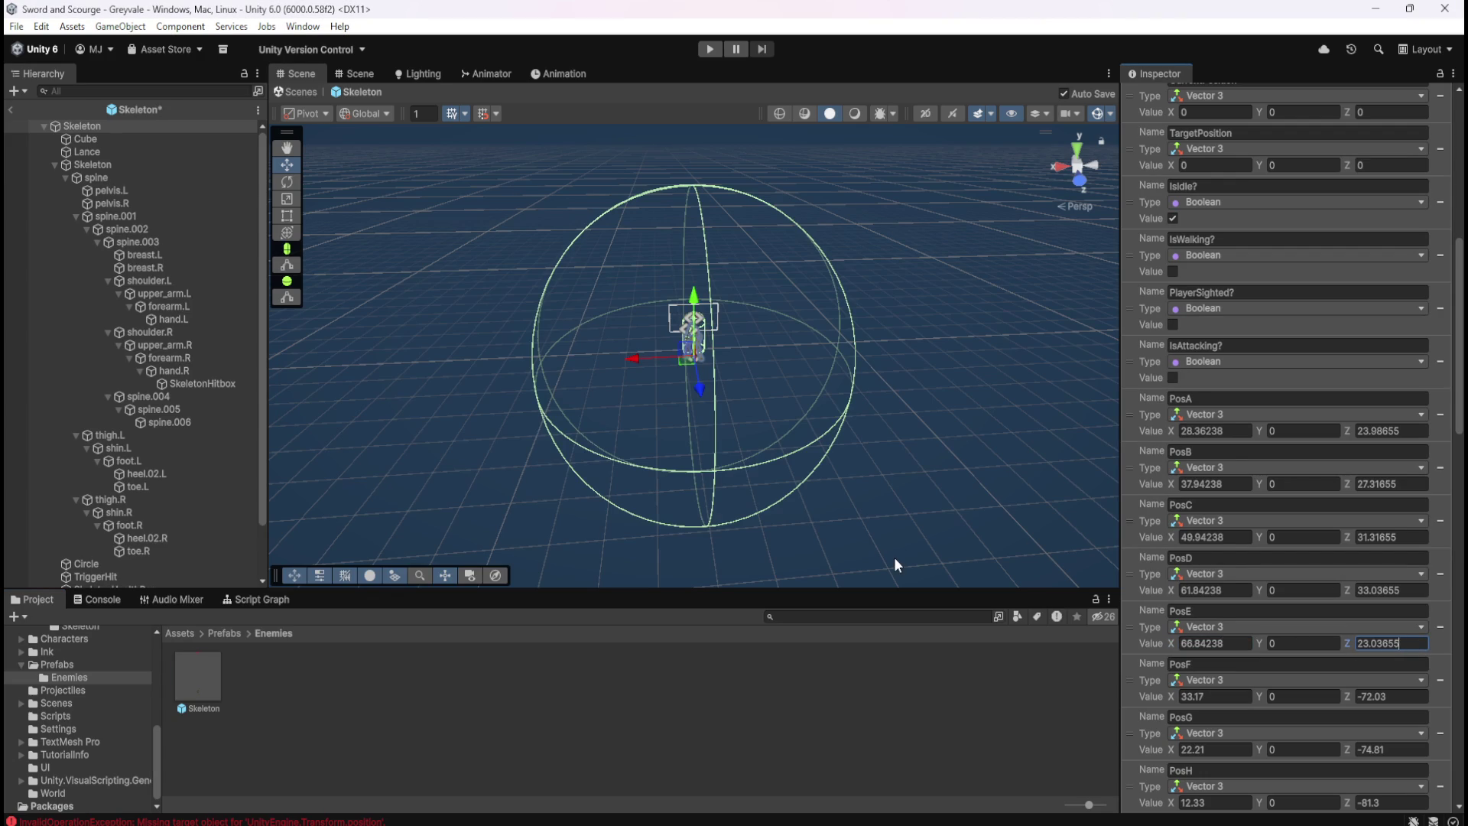
click(15, 108)
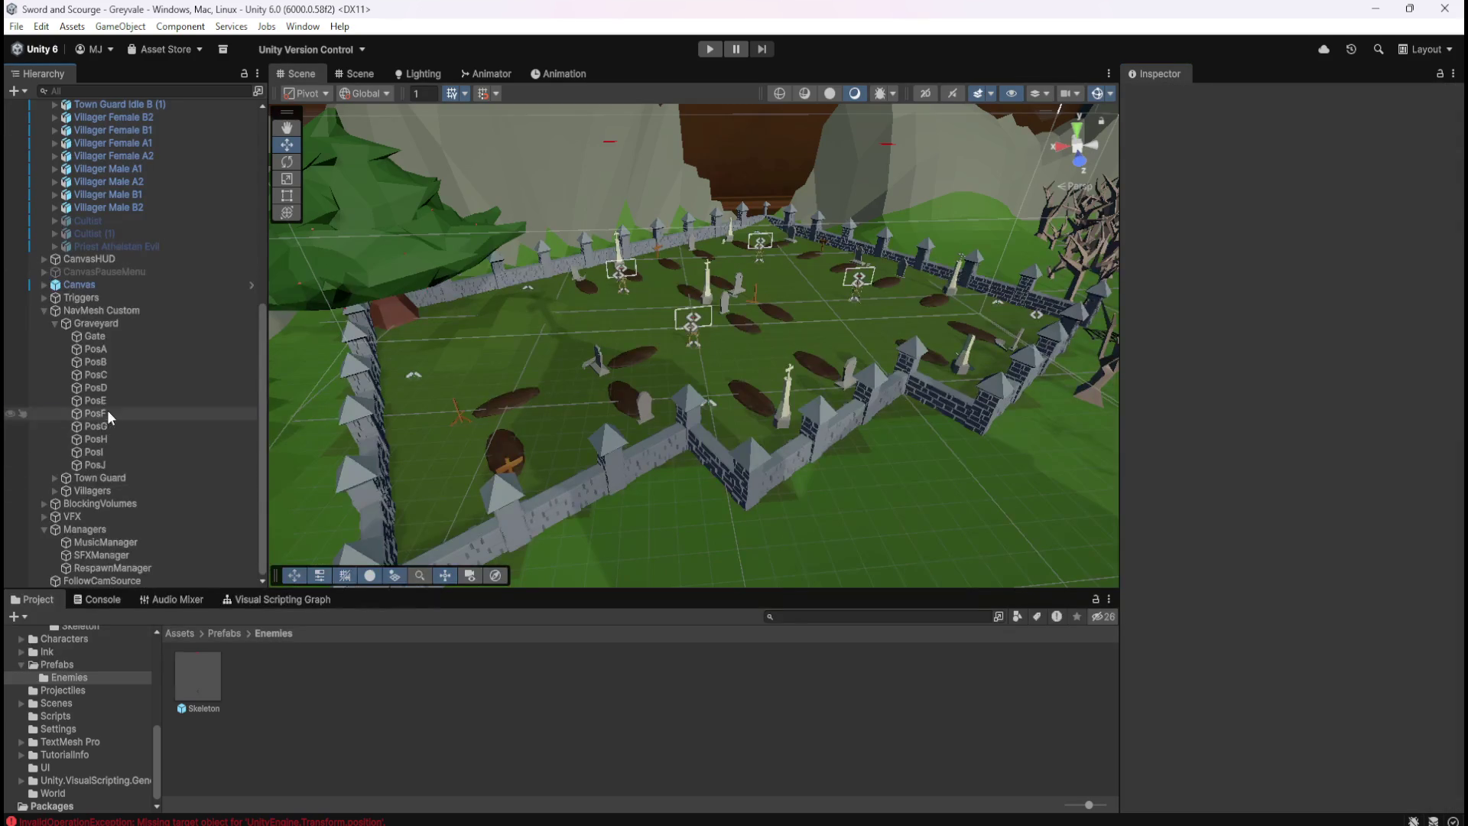
Detach PosF to copy its world X and Z, then undo so it returns under Graveyard
click(107, 415)
right_click(103, 413)
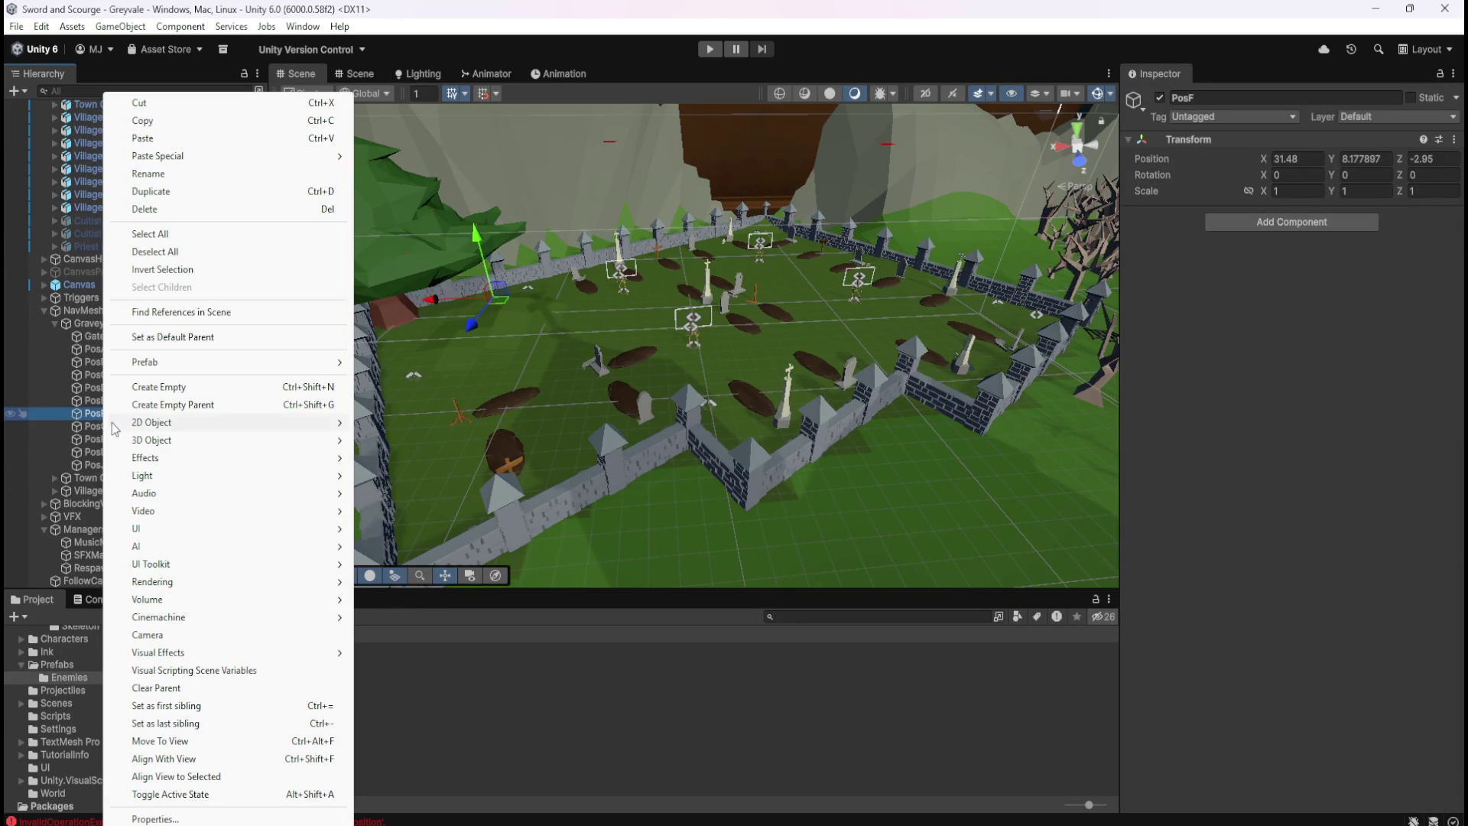
click(160, 687)
click(1320, 158)
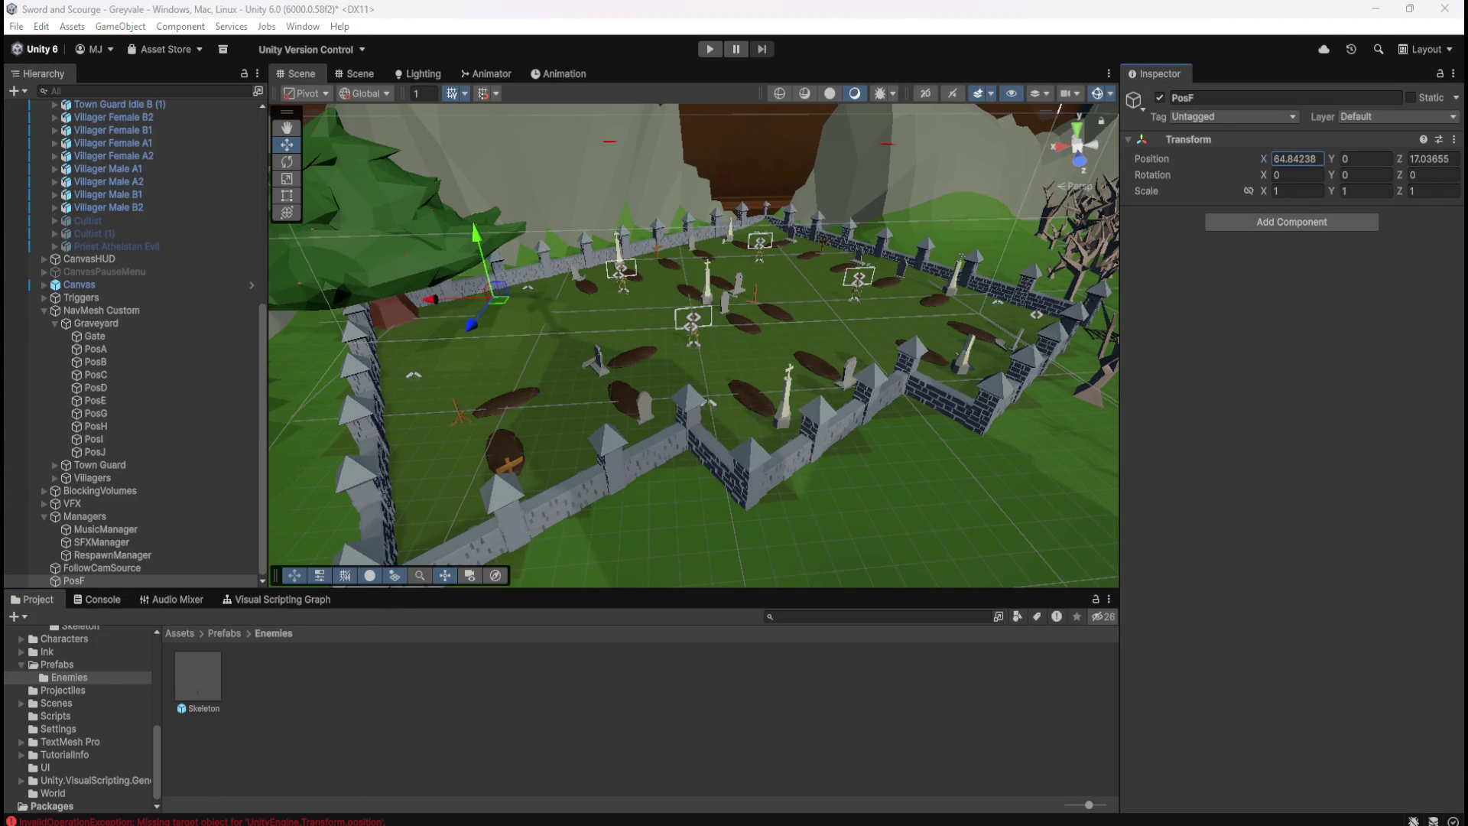
click(1415, 160)
key(ctrl+z)
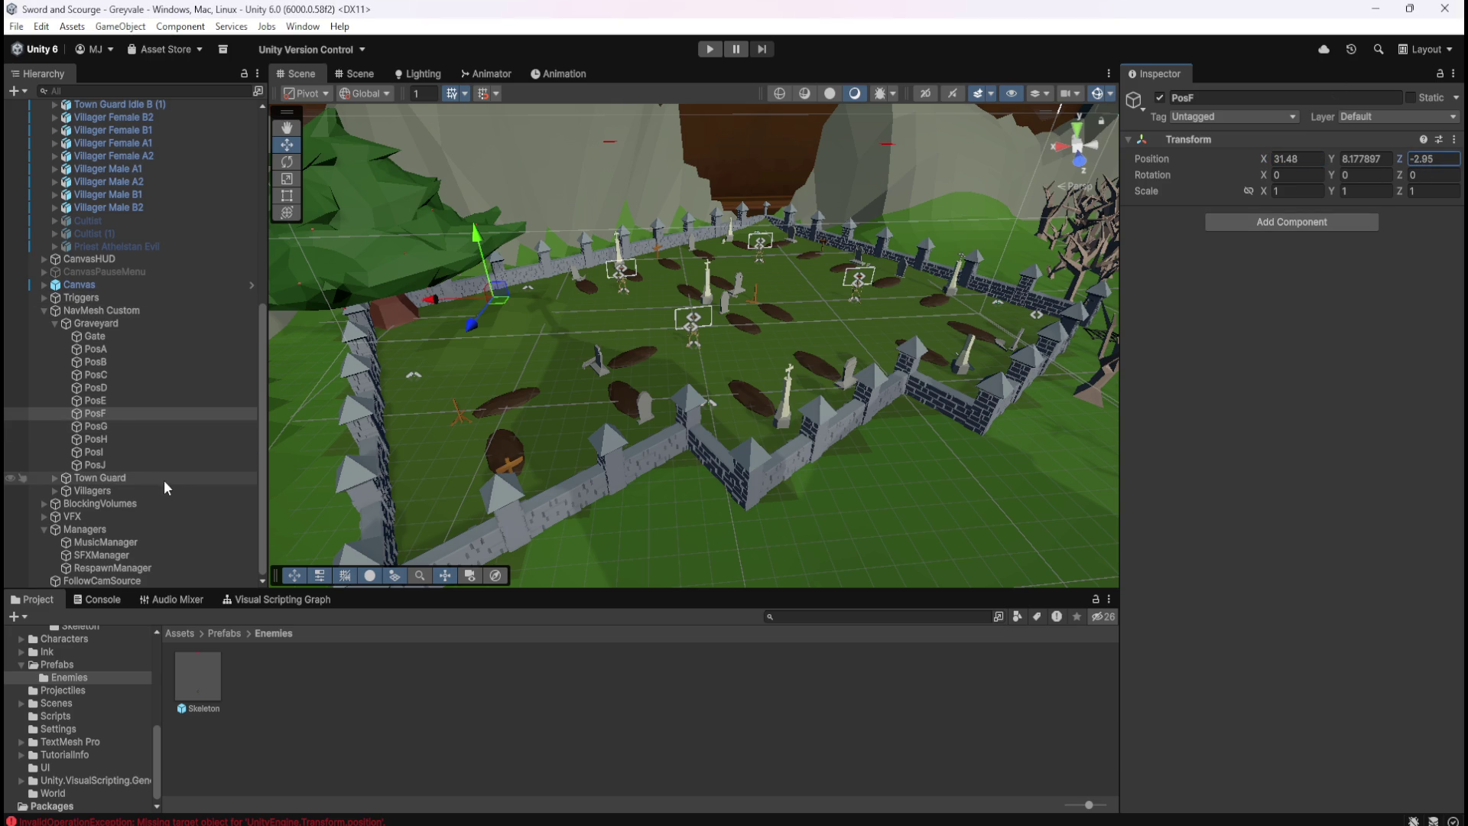
Open the Skeleton prefab and paste 64.84238 into PosF's X and 17.03655 into its Z
double_click(196, 688)
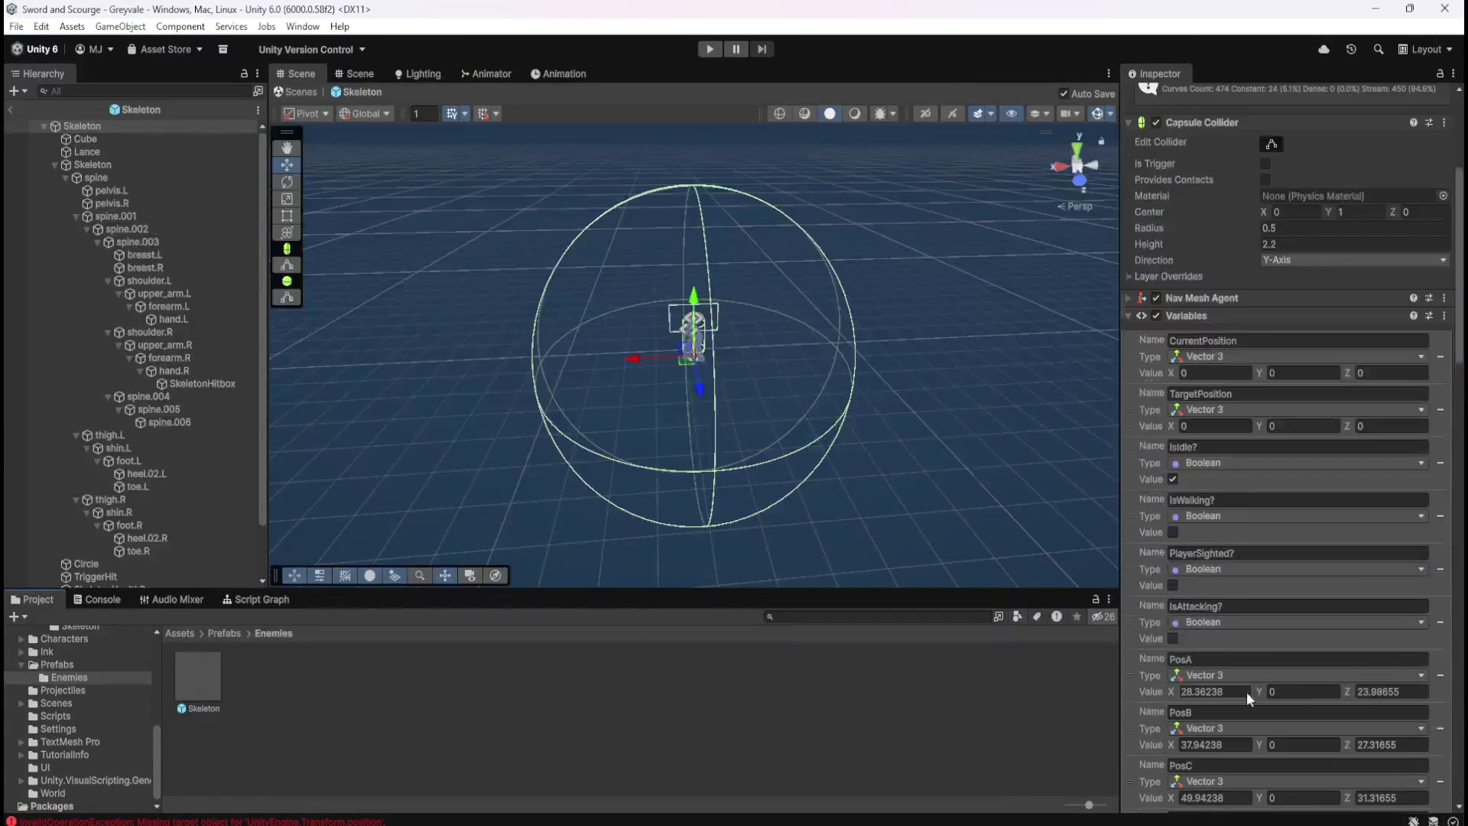
scroll(1246, 691, down, 10)
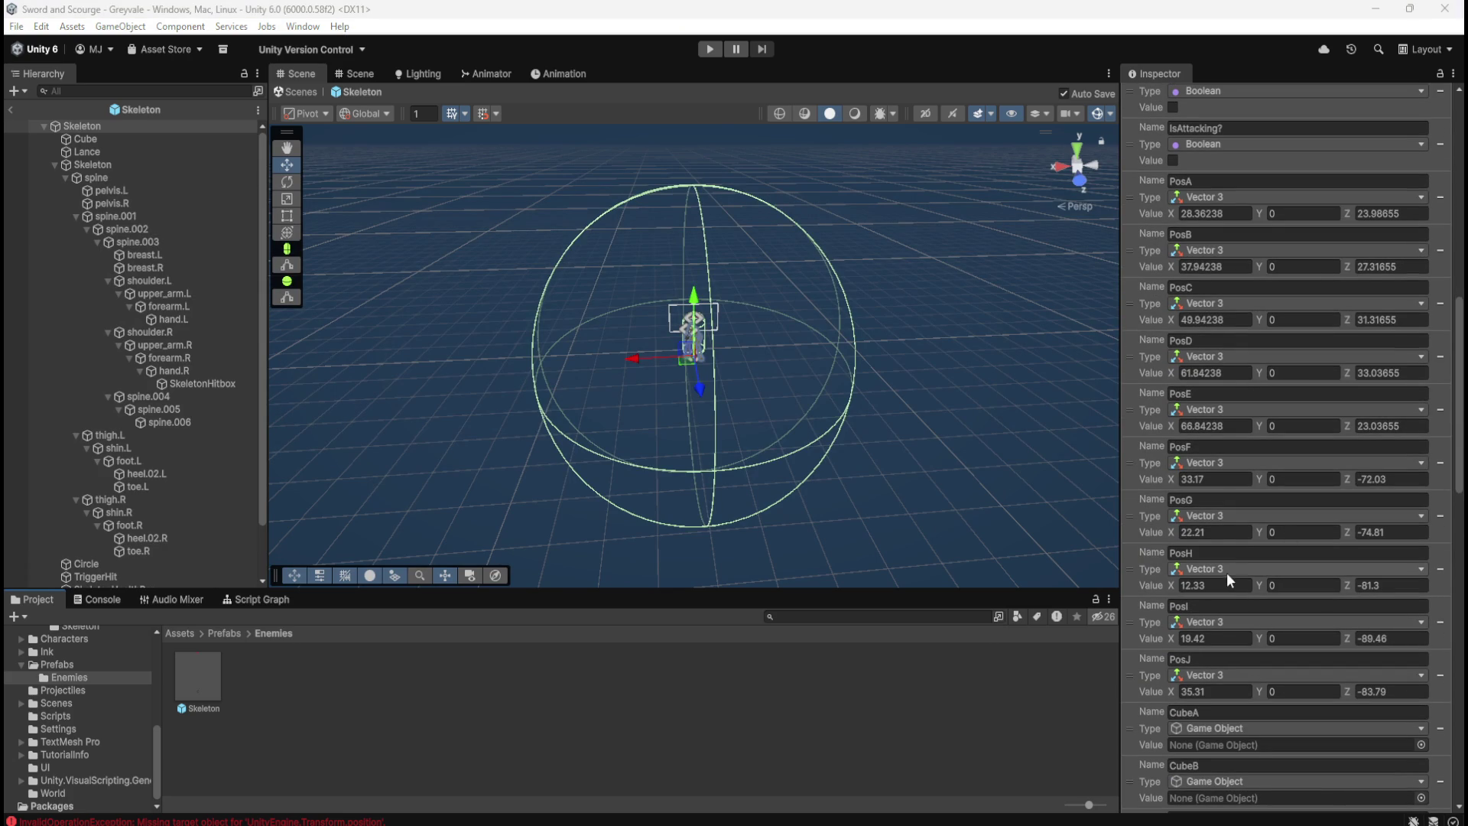
click(1211, 479)
text(64.84238)
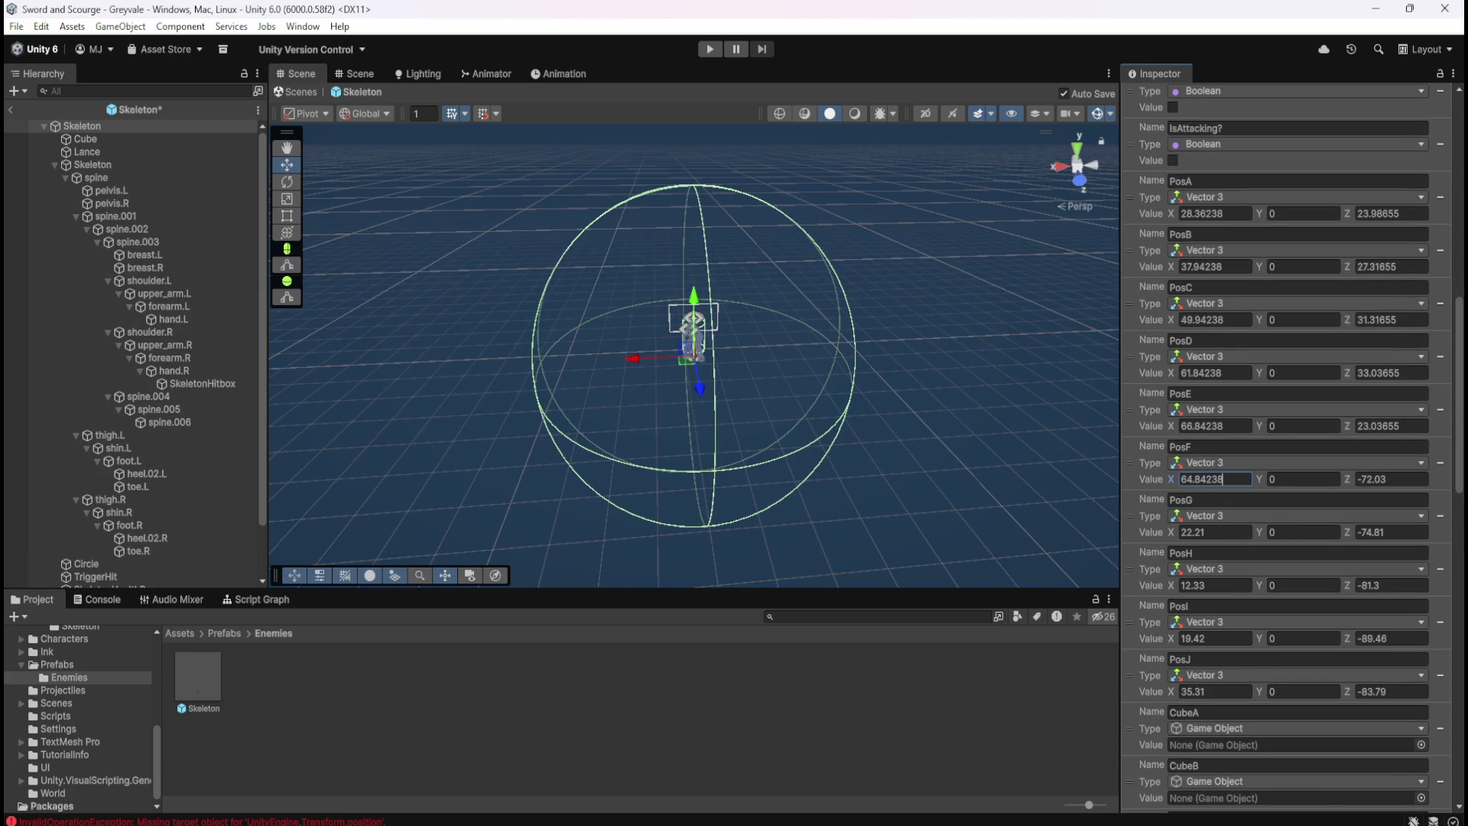
click(1386, 480)
text(17.03655)
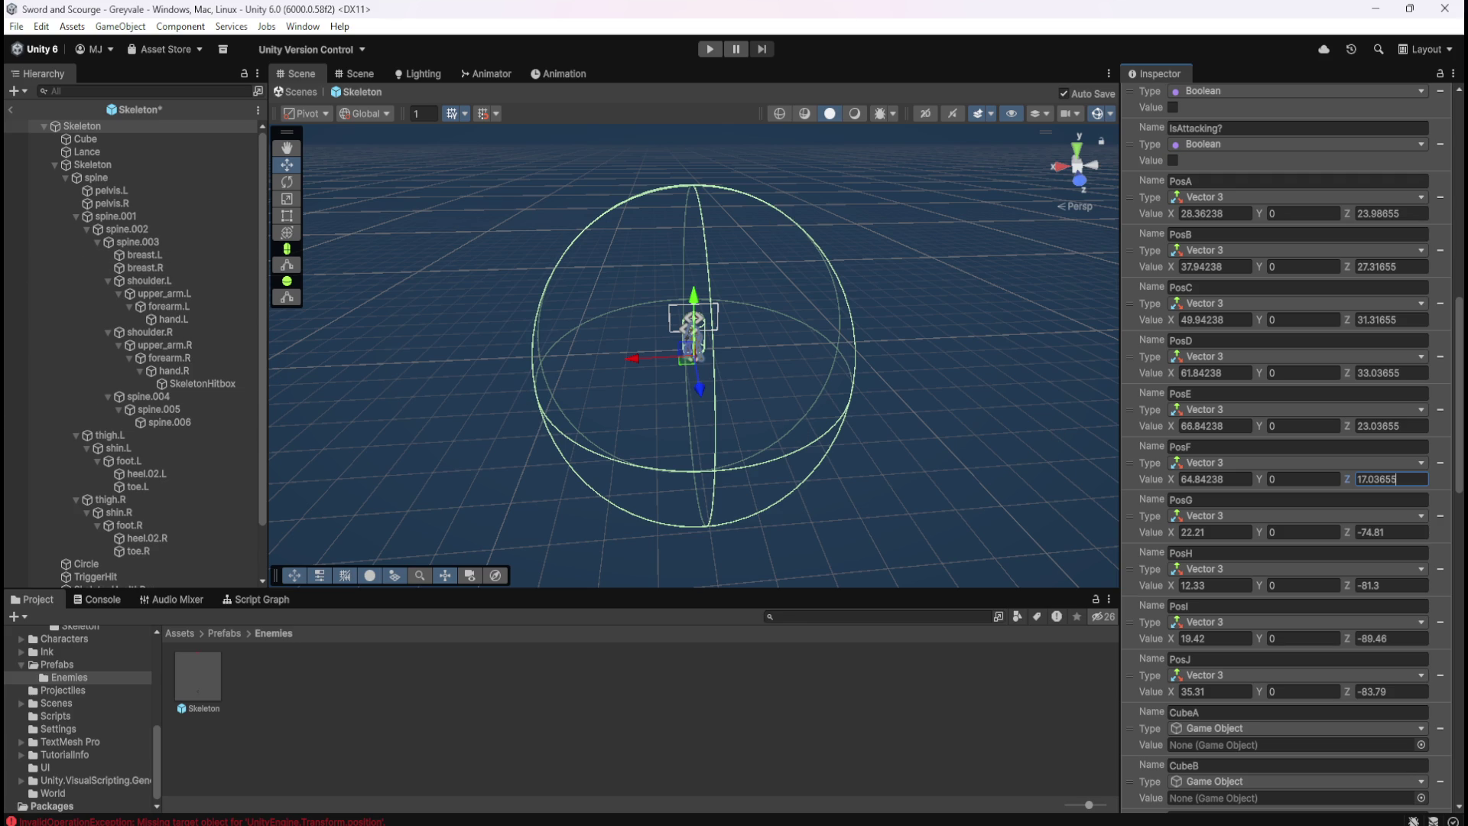
Save the Skeleton prefab with PosF at 64.84238, 0, 17.03655 and go back to the graveyard scene
key(Return)
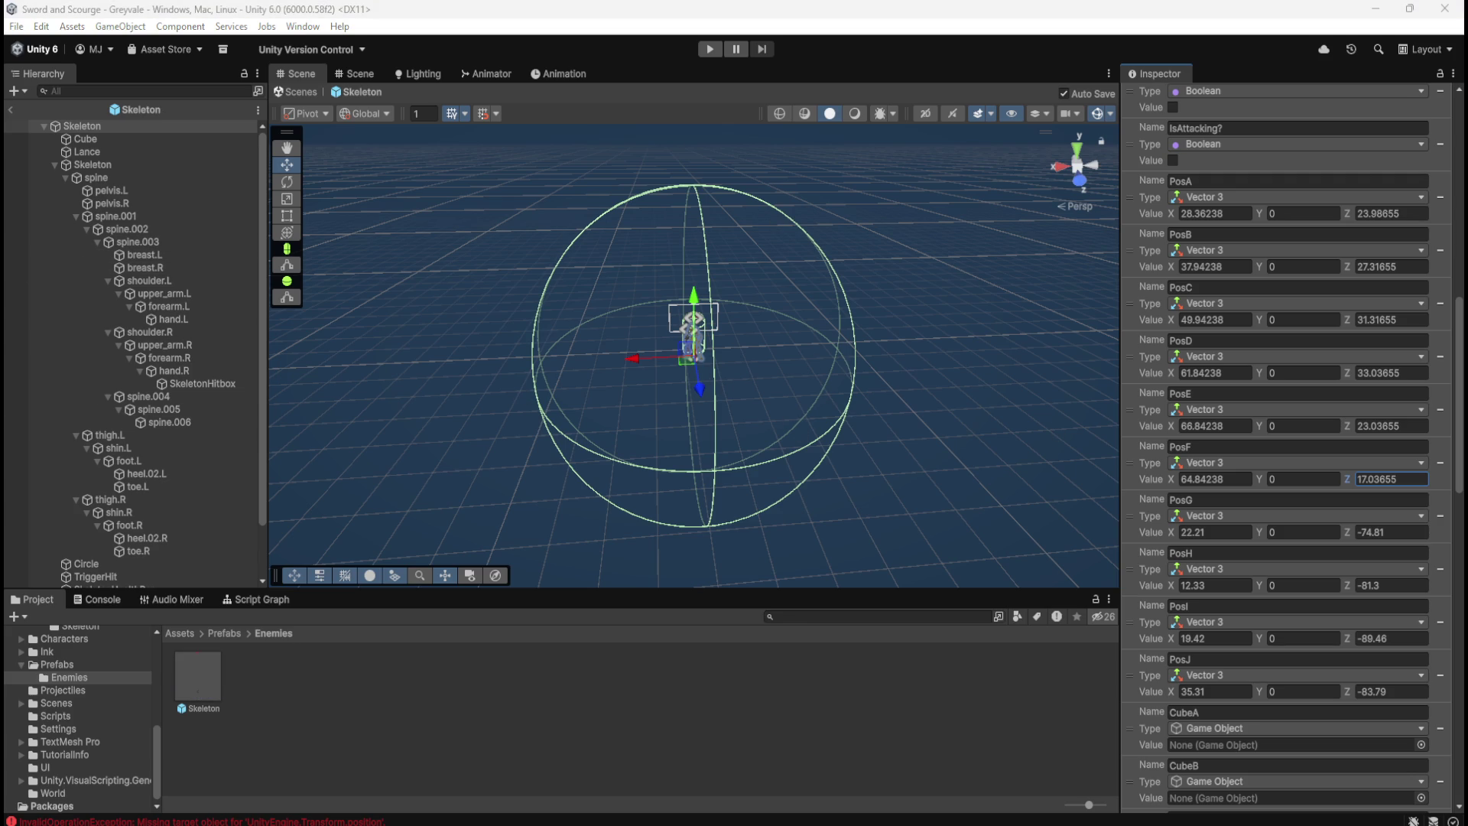
click(11, 109)
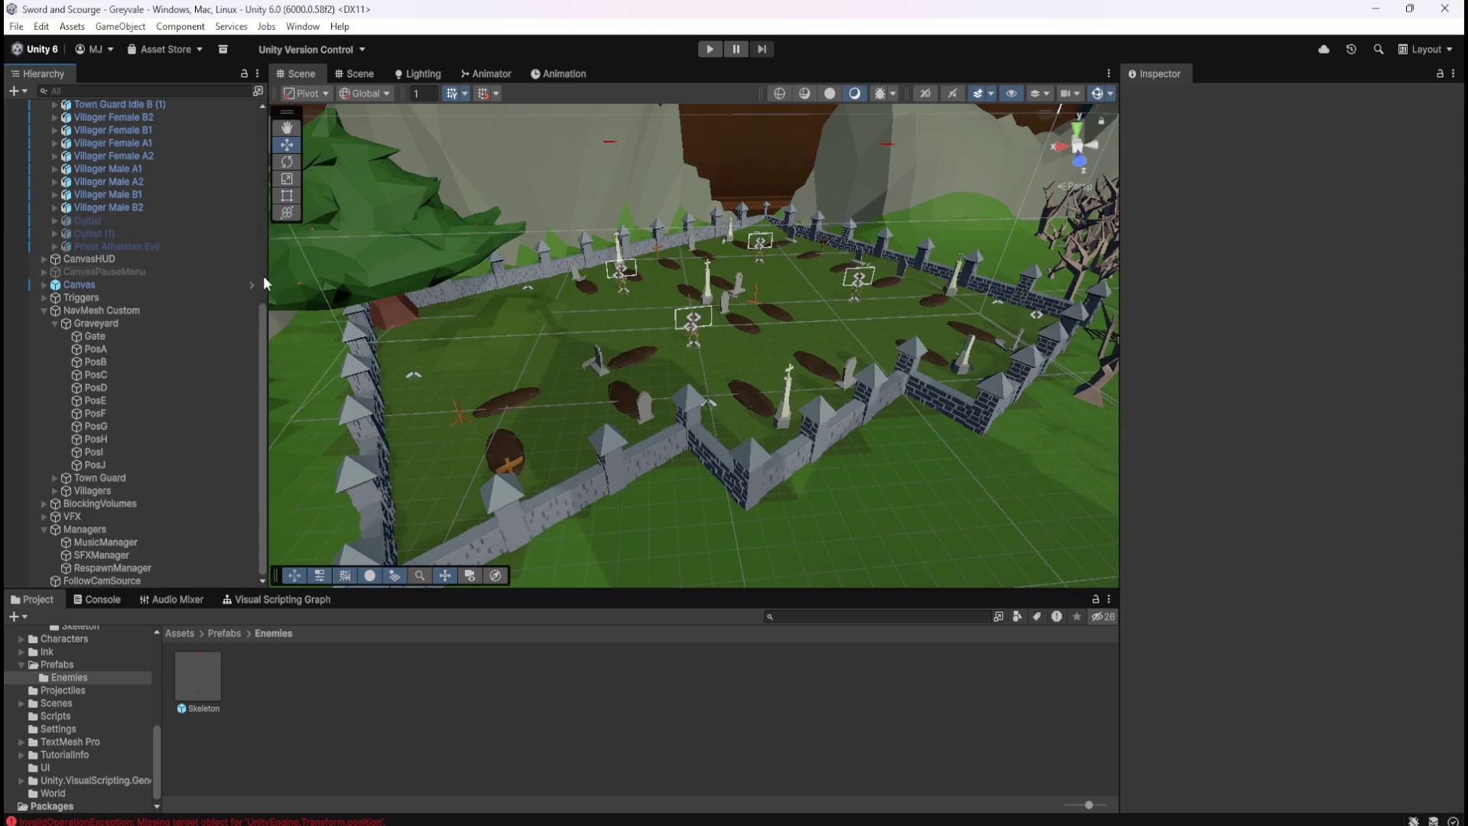
Briefly unparent PosG from Graveyard to read its world X and Z, then undo
click(130, 427)
right_click(105, 430)
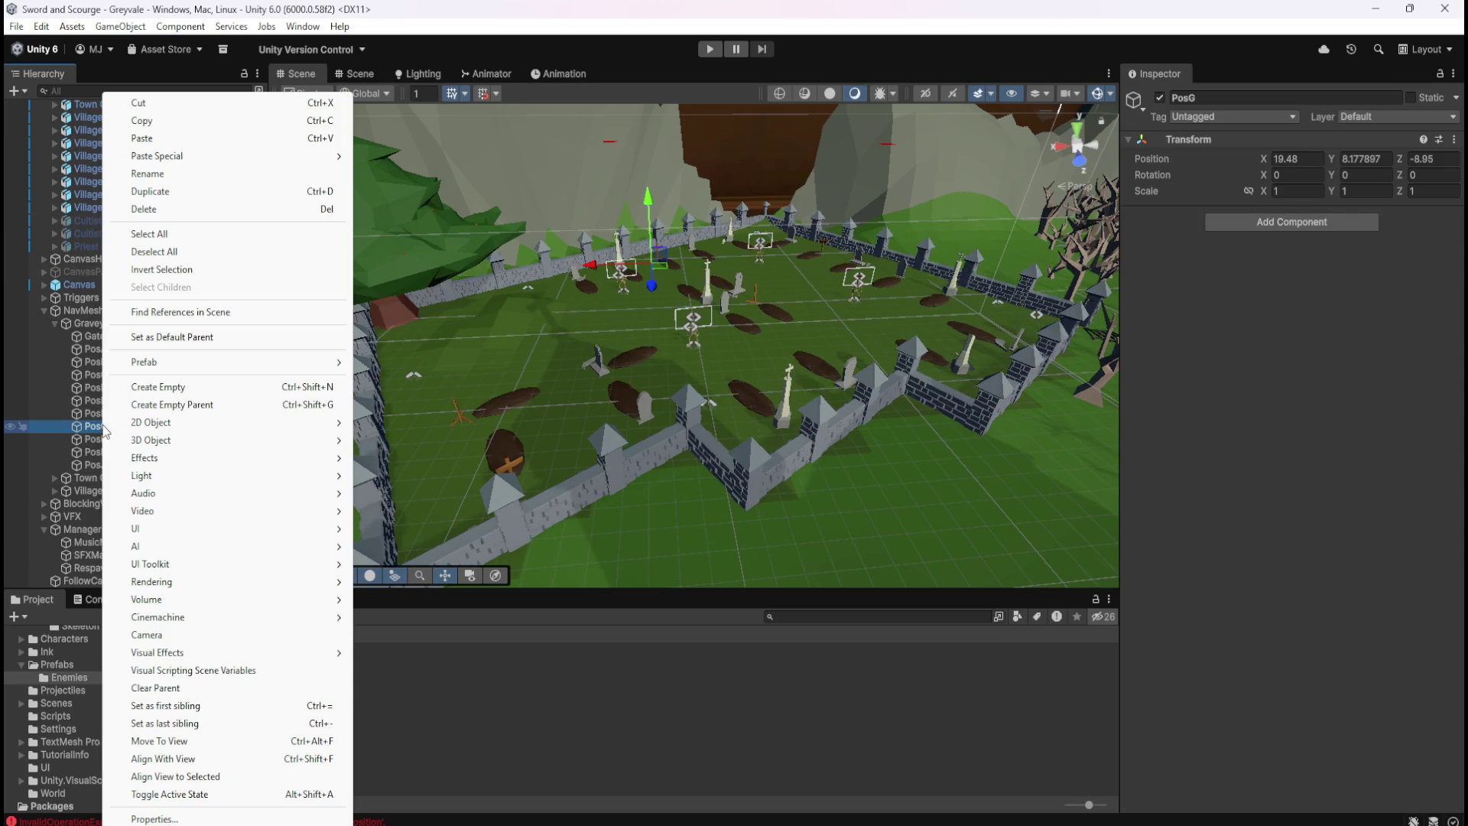
click(167, 688)
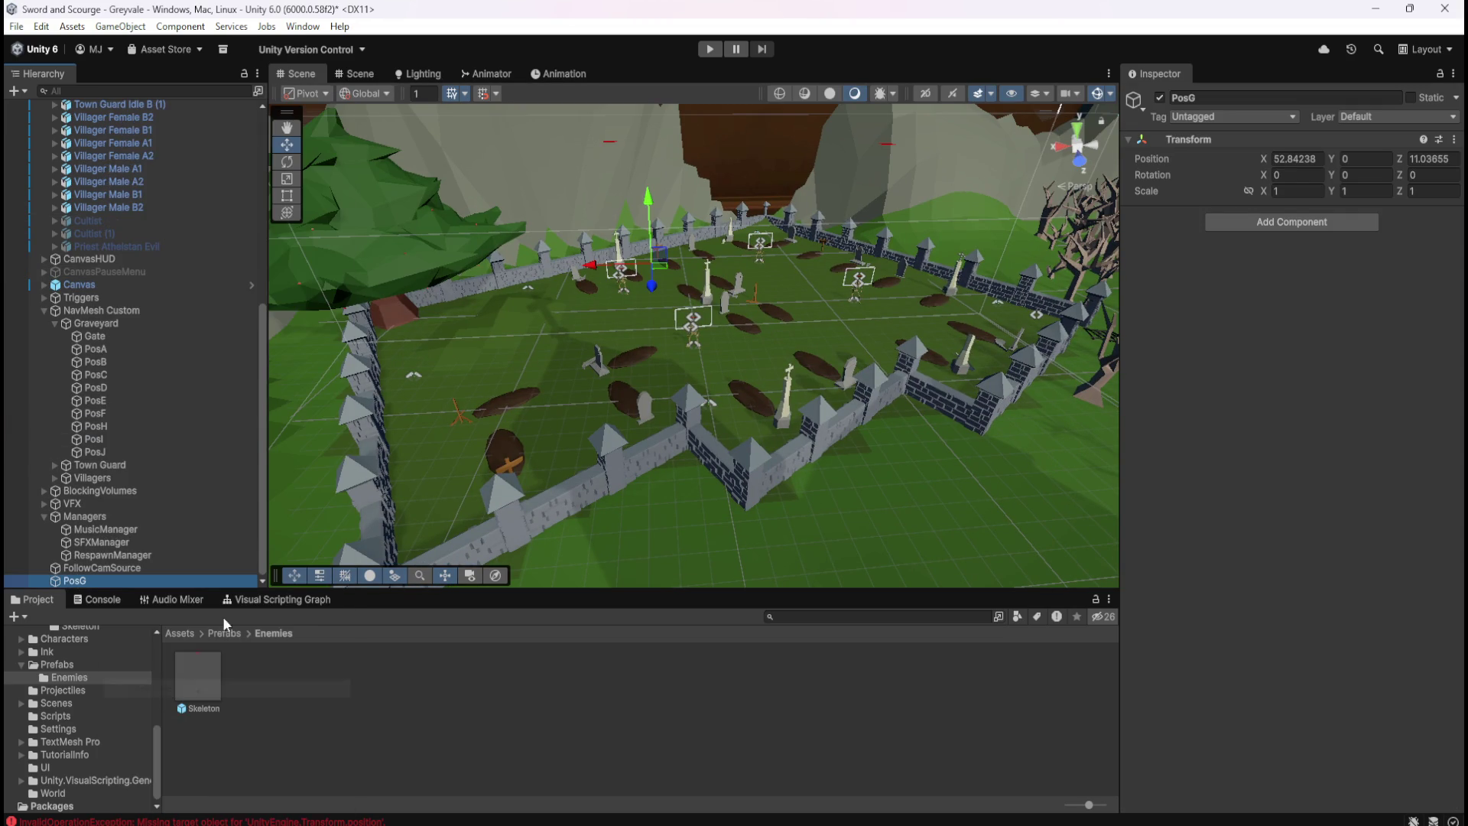
click(1298, 158)
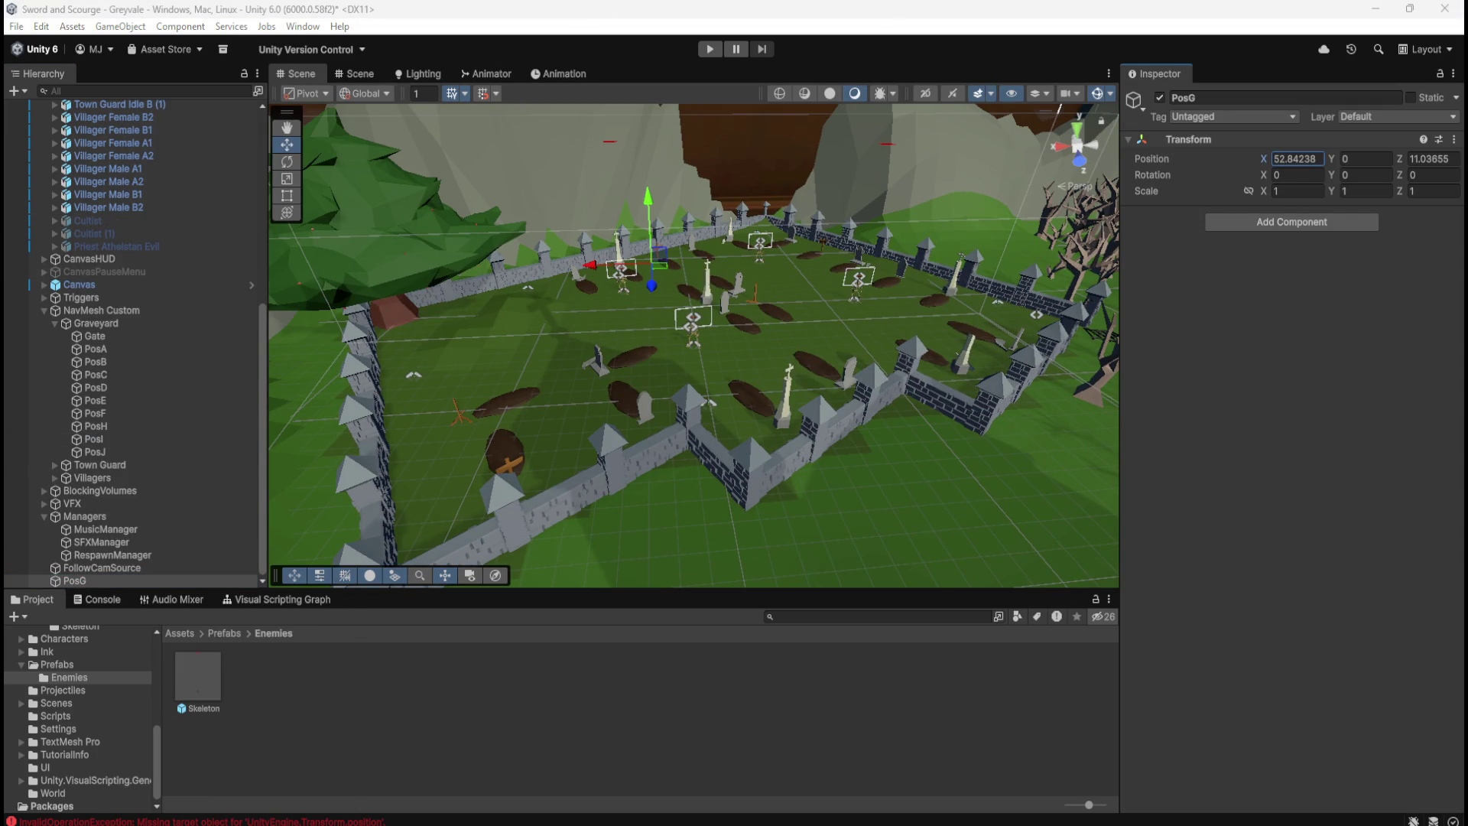
click(1427, 157)
key(Return)
click(707, 49)
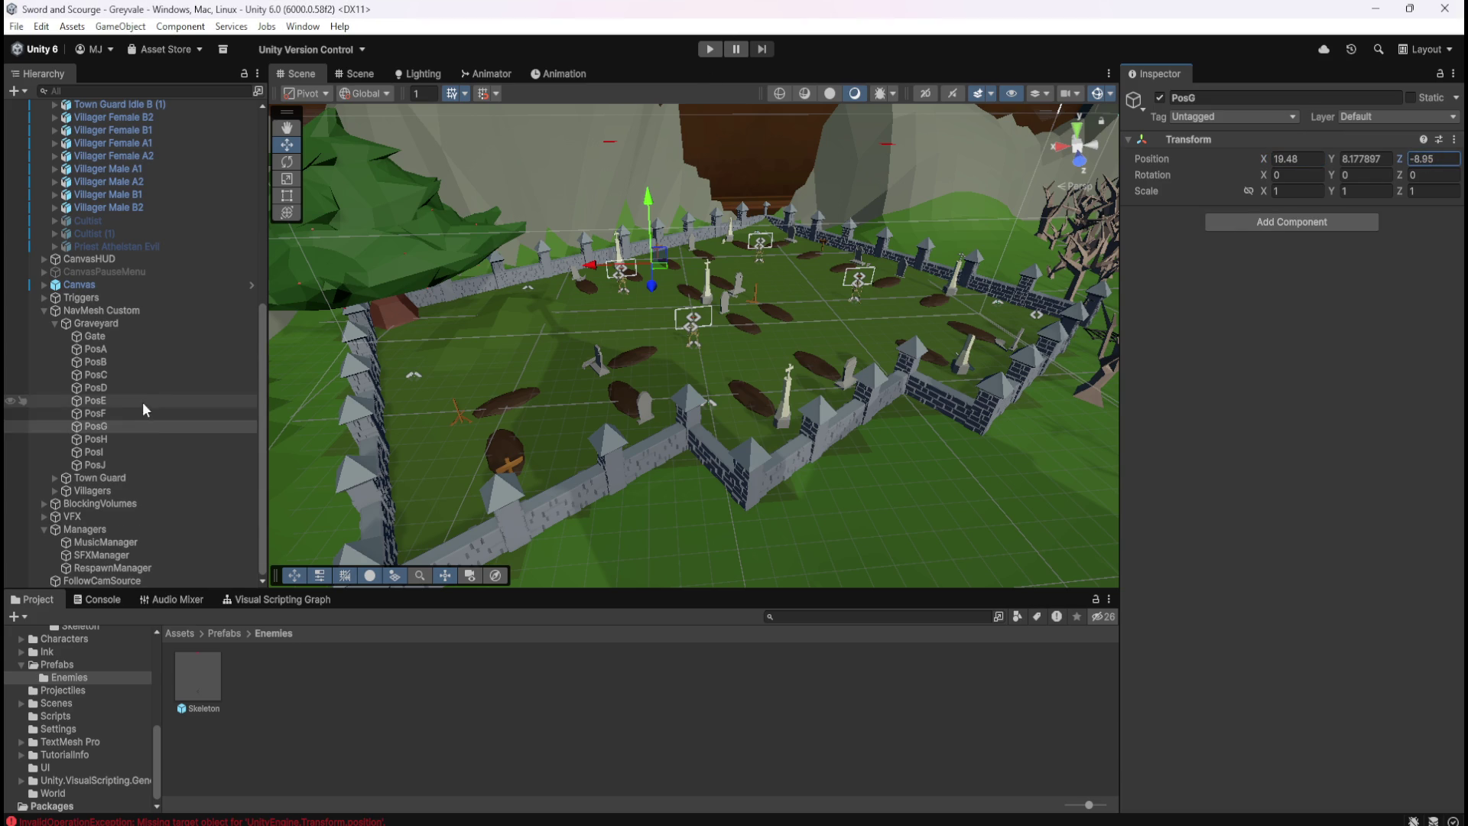
Set the Skeleton prefab's PosG variable to X 52.84238, Z 11.03655, save, and return
double_click(219, 687)
scroll(1282, 653, down, 10)
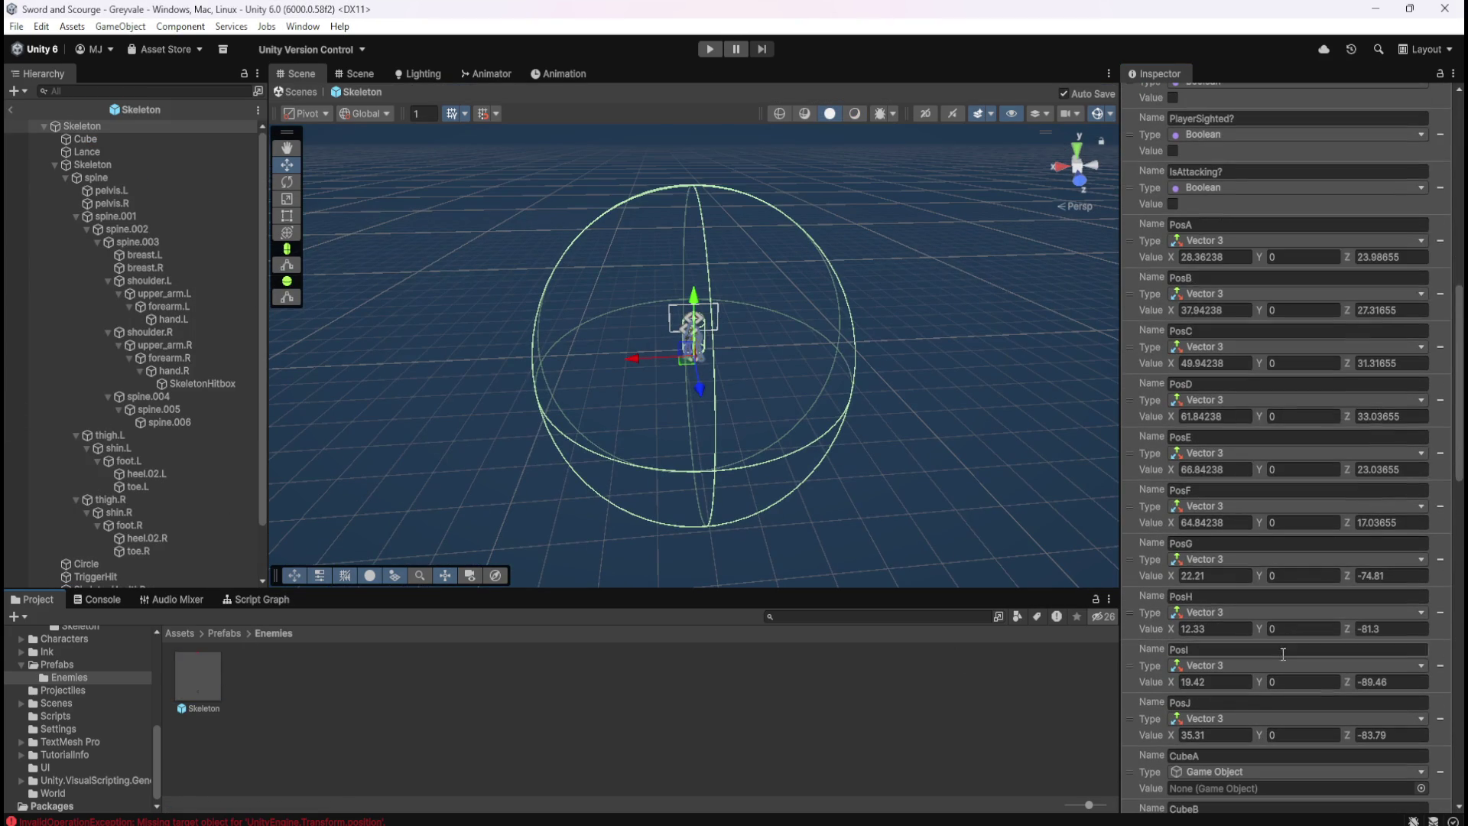
click(1224, 575)
text(52.84238)
click(1391, 576)
text(11.03655)
scroll(1148, 571, down, 3)
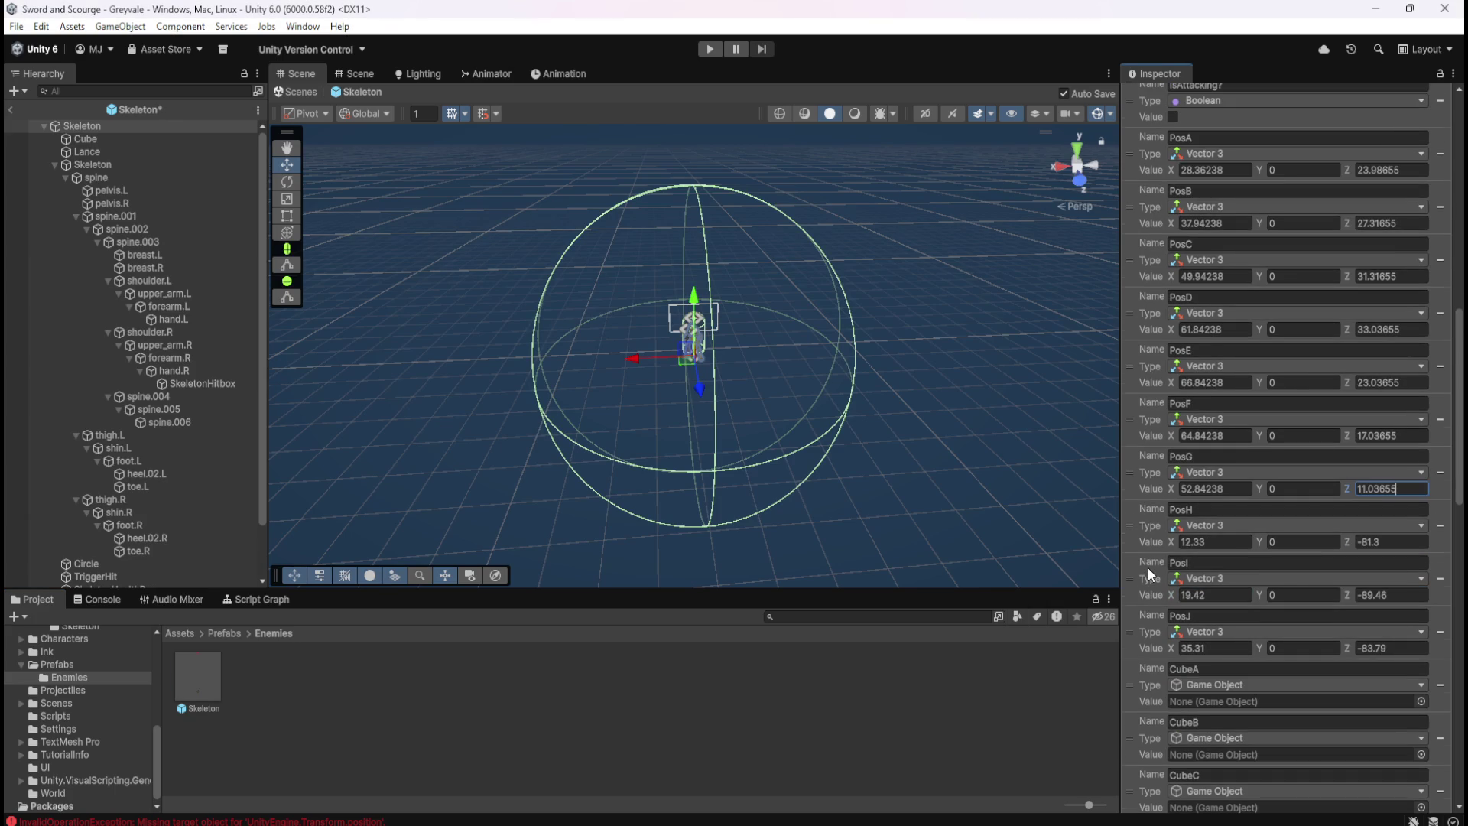
click(14, 109)
click(113, 439)
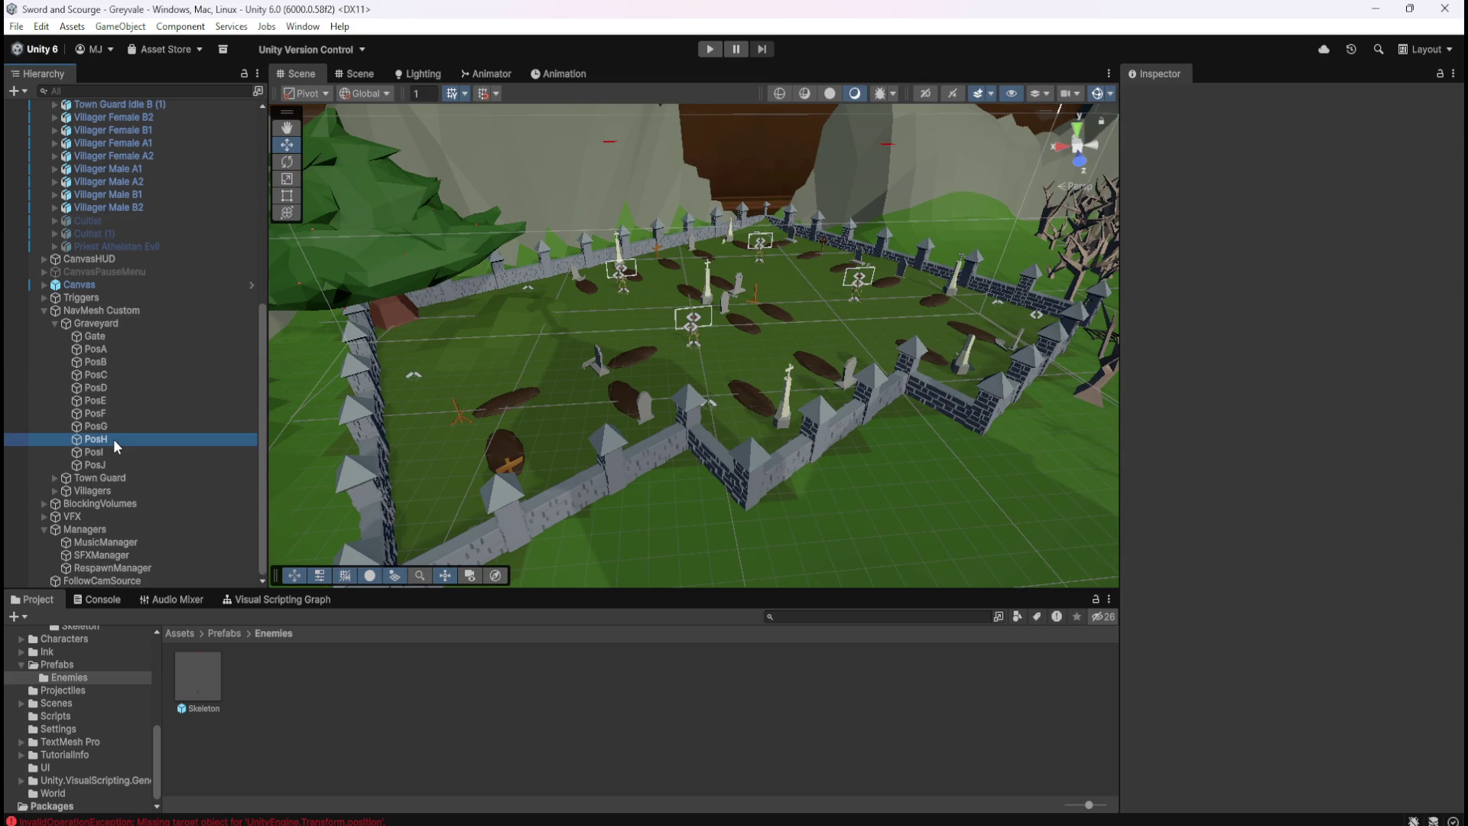
Briefly unparent PosH from Graveyard to read its world X and Z, then undo
right_click(114, 439)
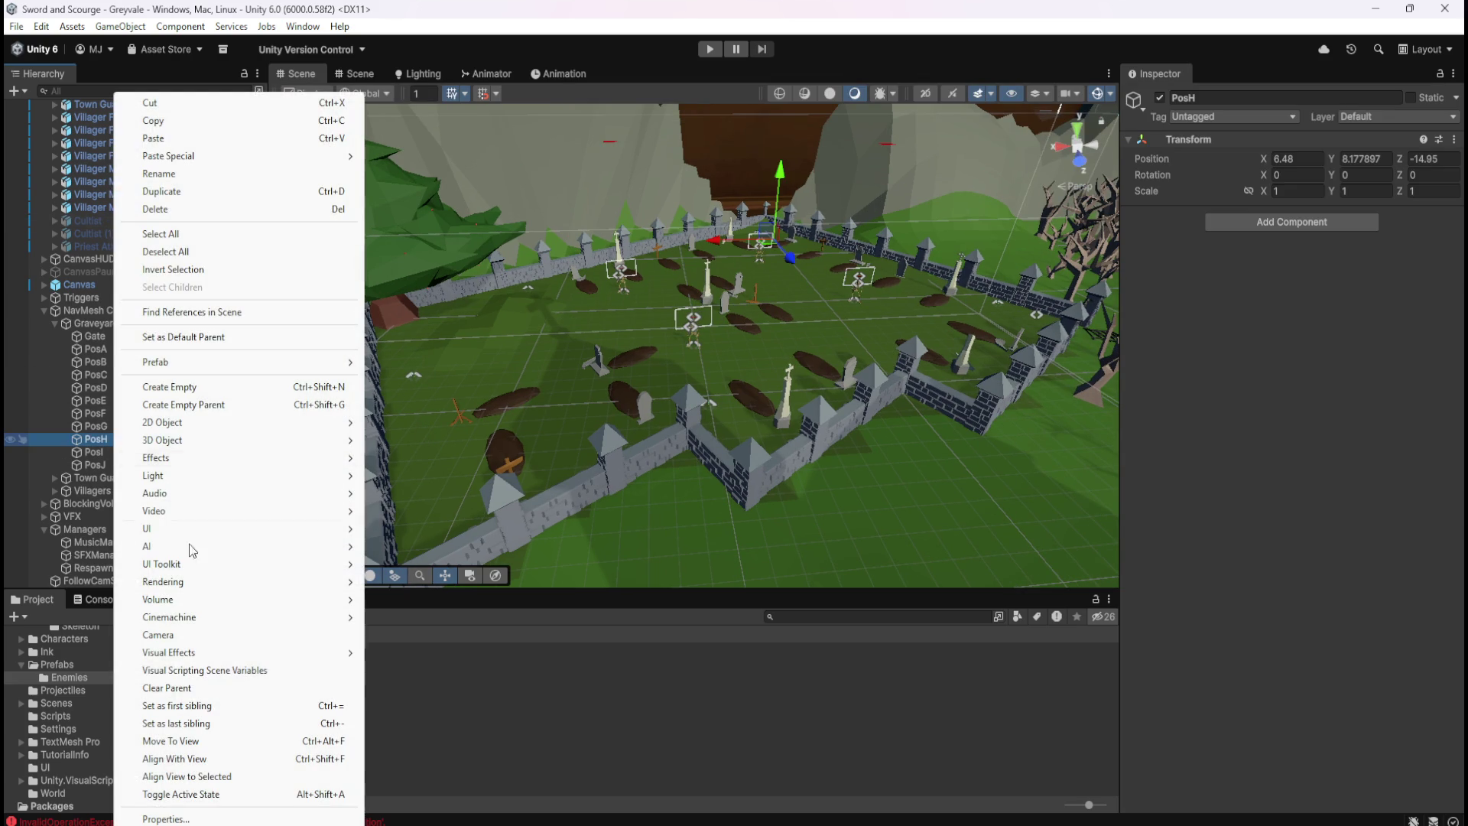
click(184, 690)
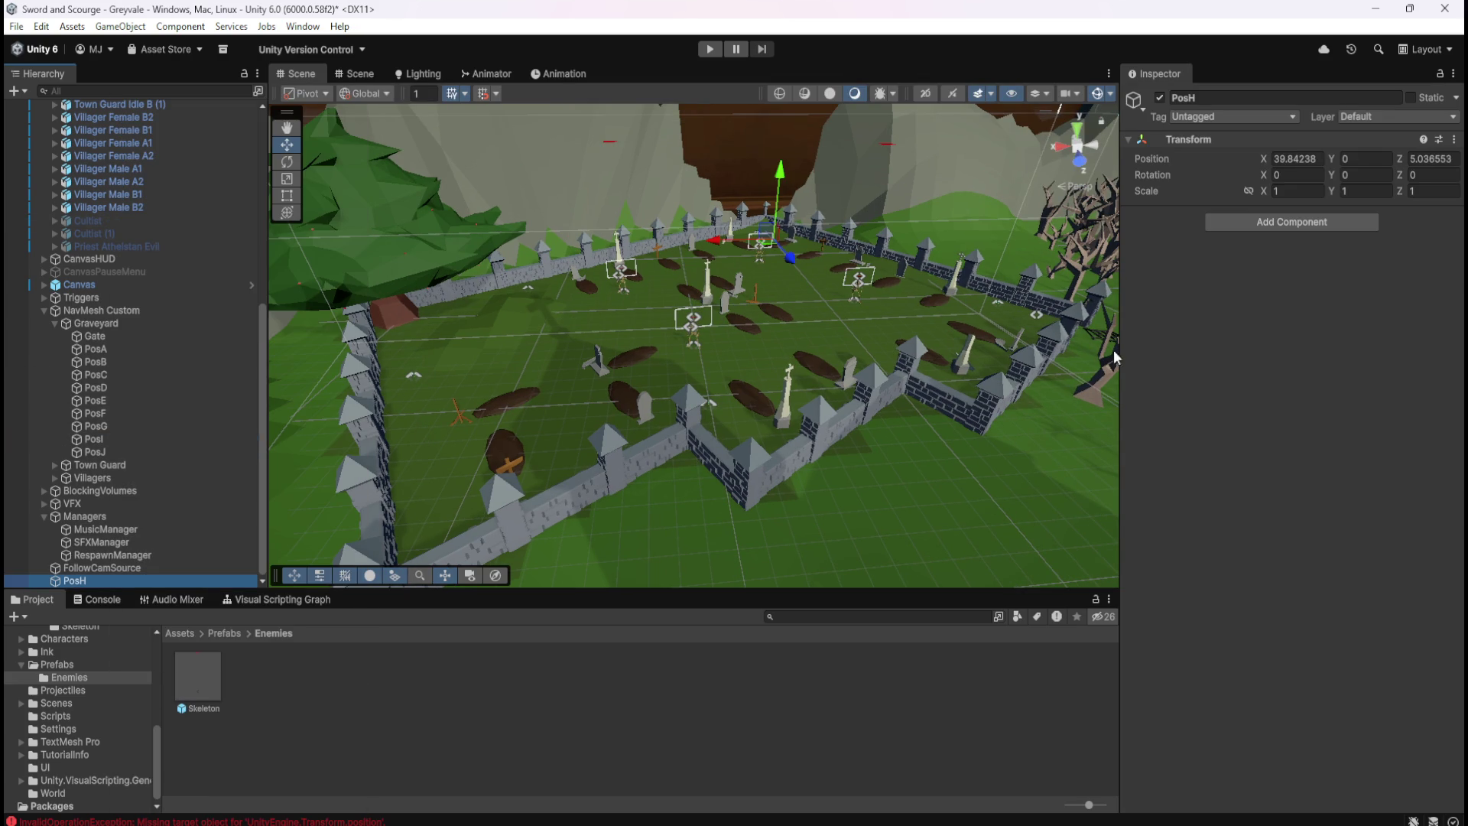
click(1295, 158)
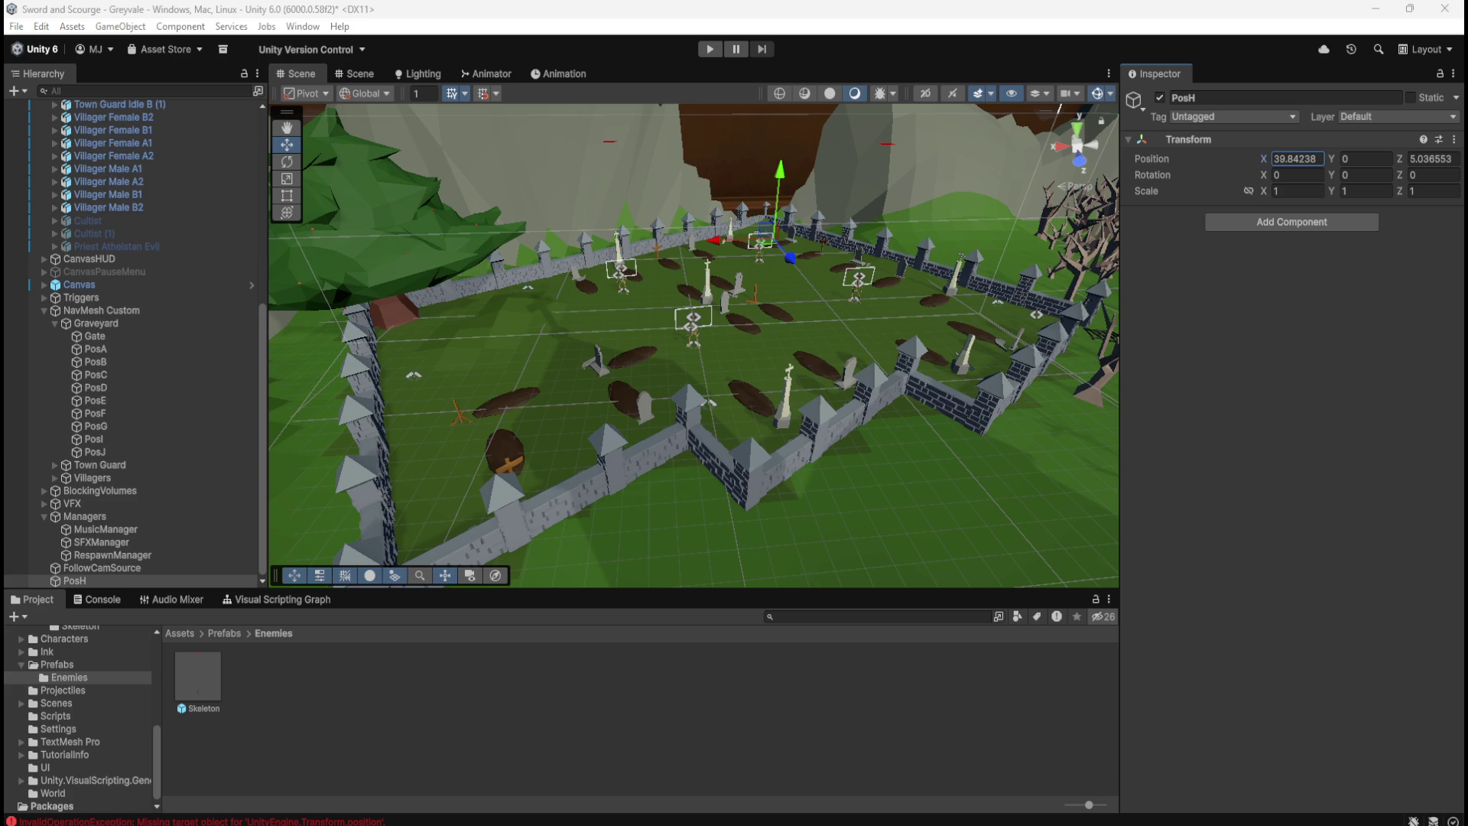
click(1412, 156)
click(1412, 159)
key(ctrl+z)
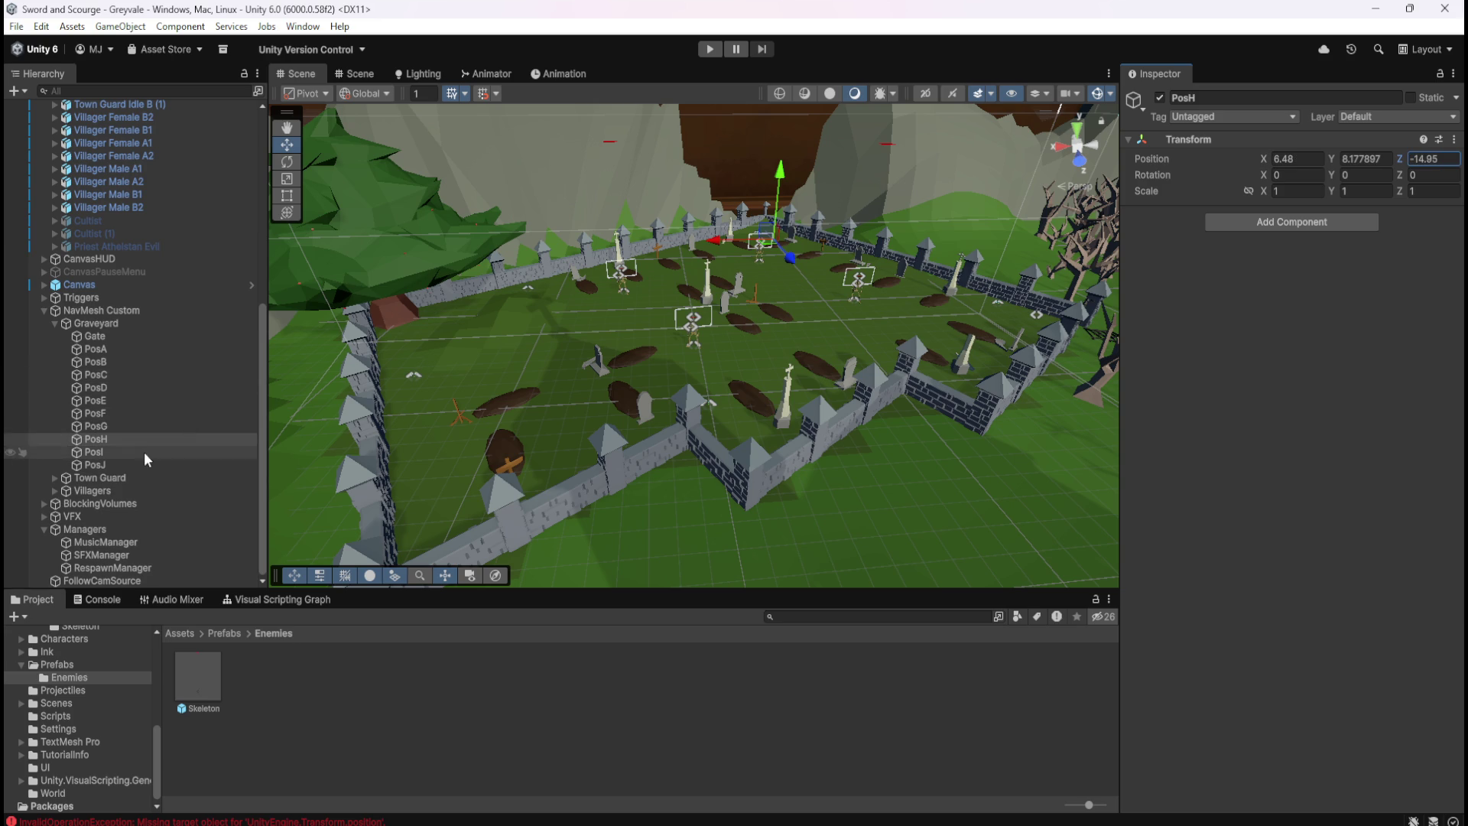
Enter X 39.84238 and Z 5.036553 into the Skeleton prefab's PosH variable, then exit Prefab Mode
double_click(215, 684)
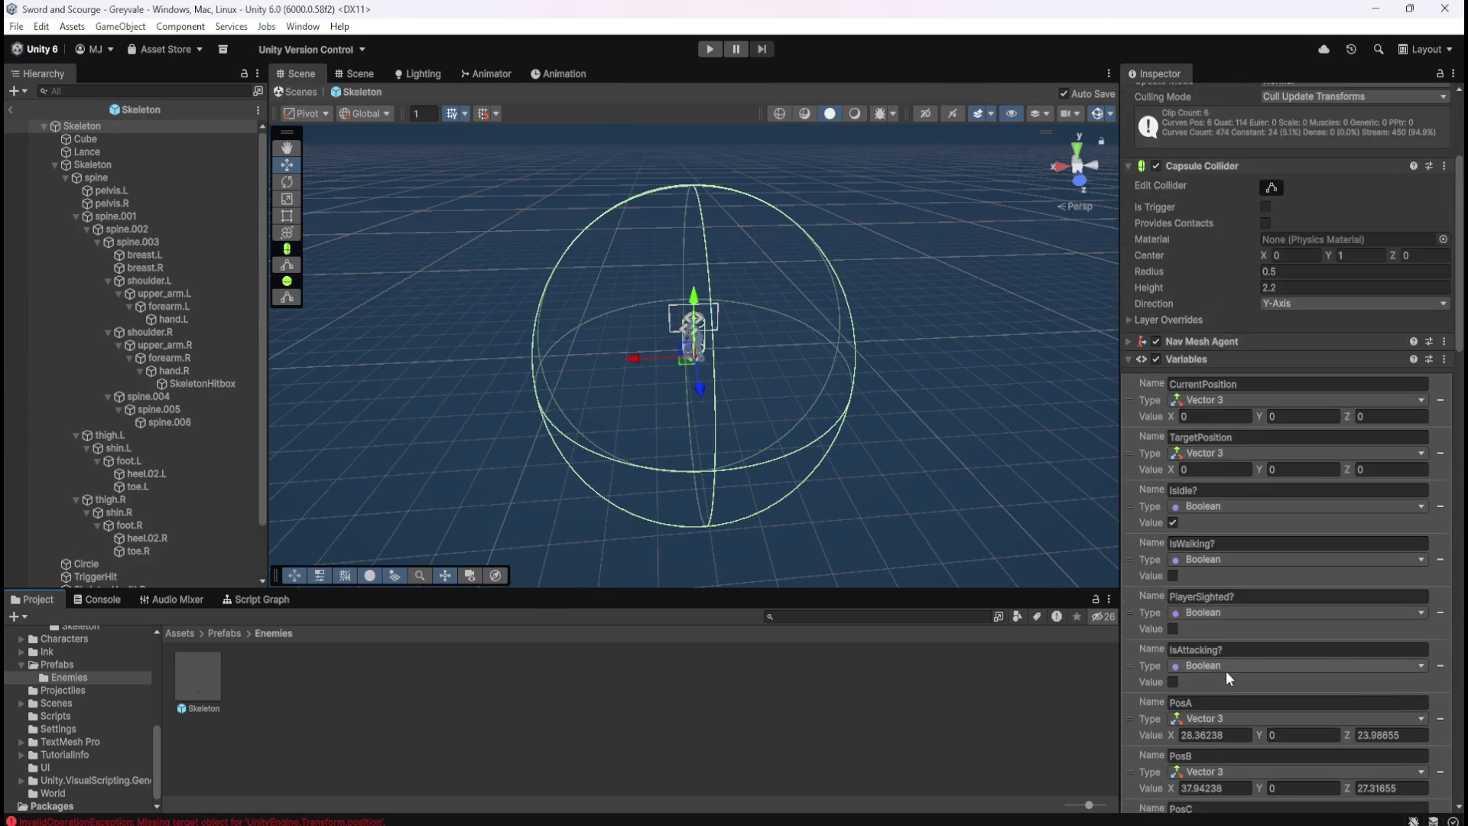
scroll(1227, 671, down, 3)
scroll(1228, 671, down, 5)
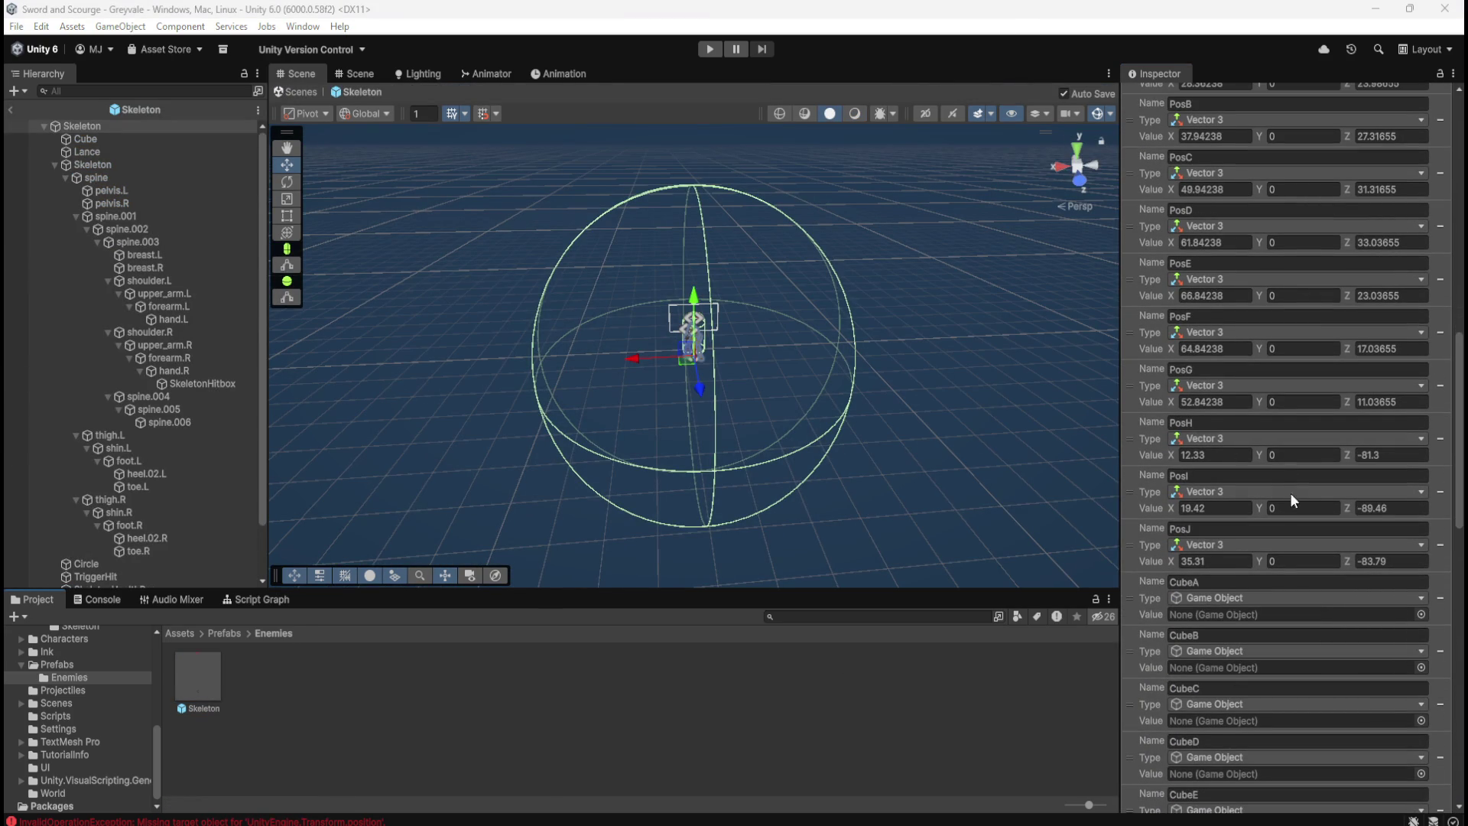
click(1213, 455)
text(39.84238)
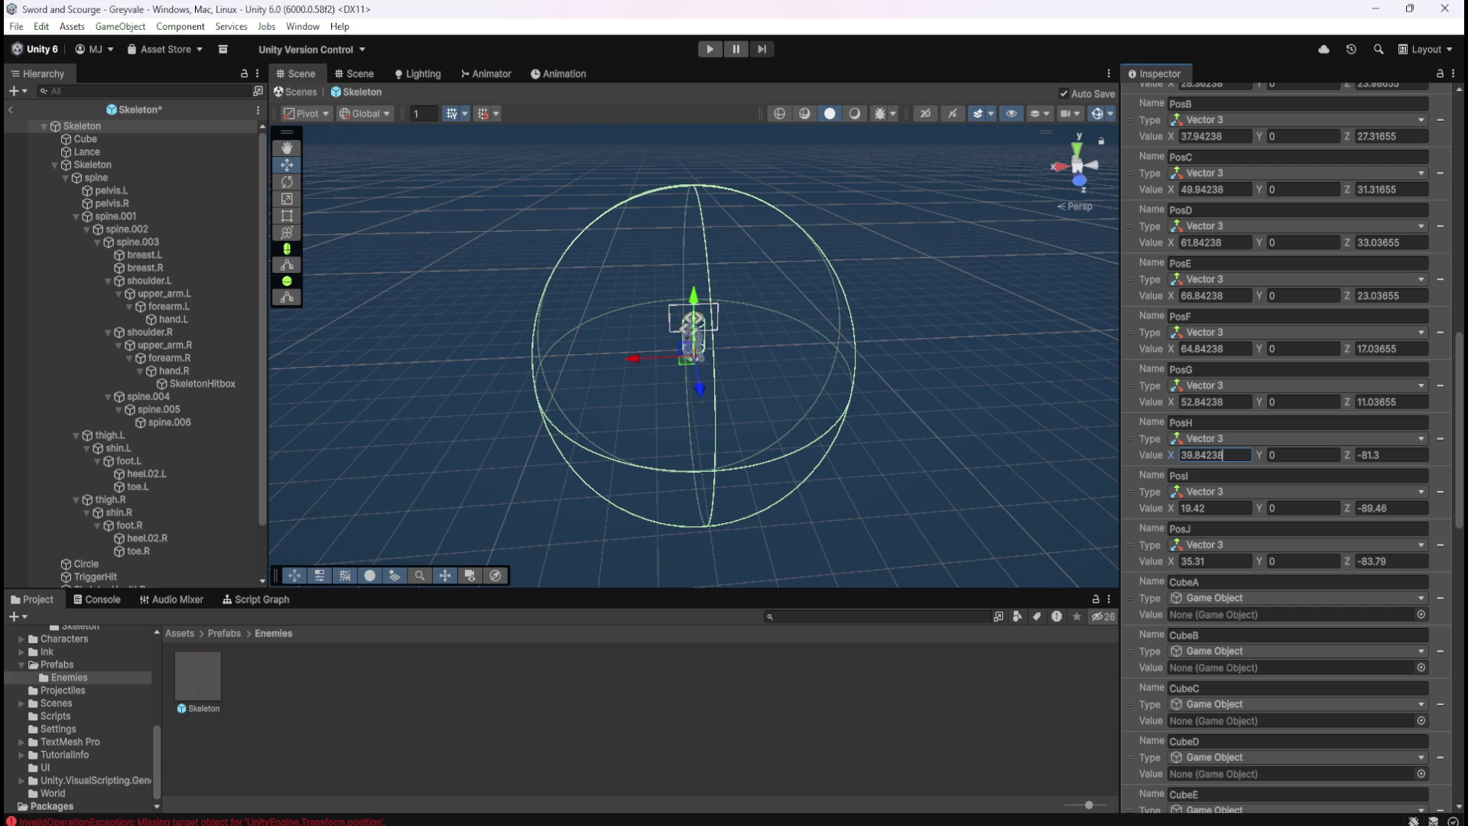
click(1388, 456)
text(5.036553)
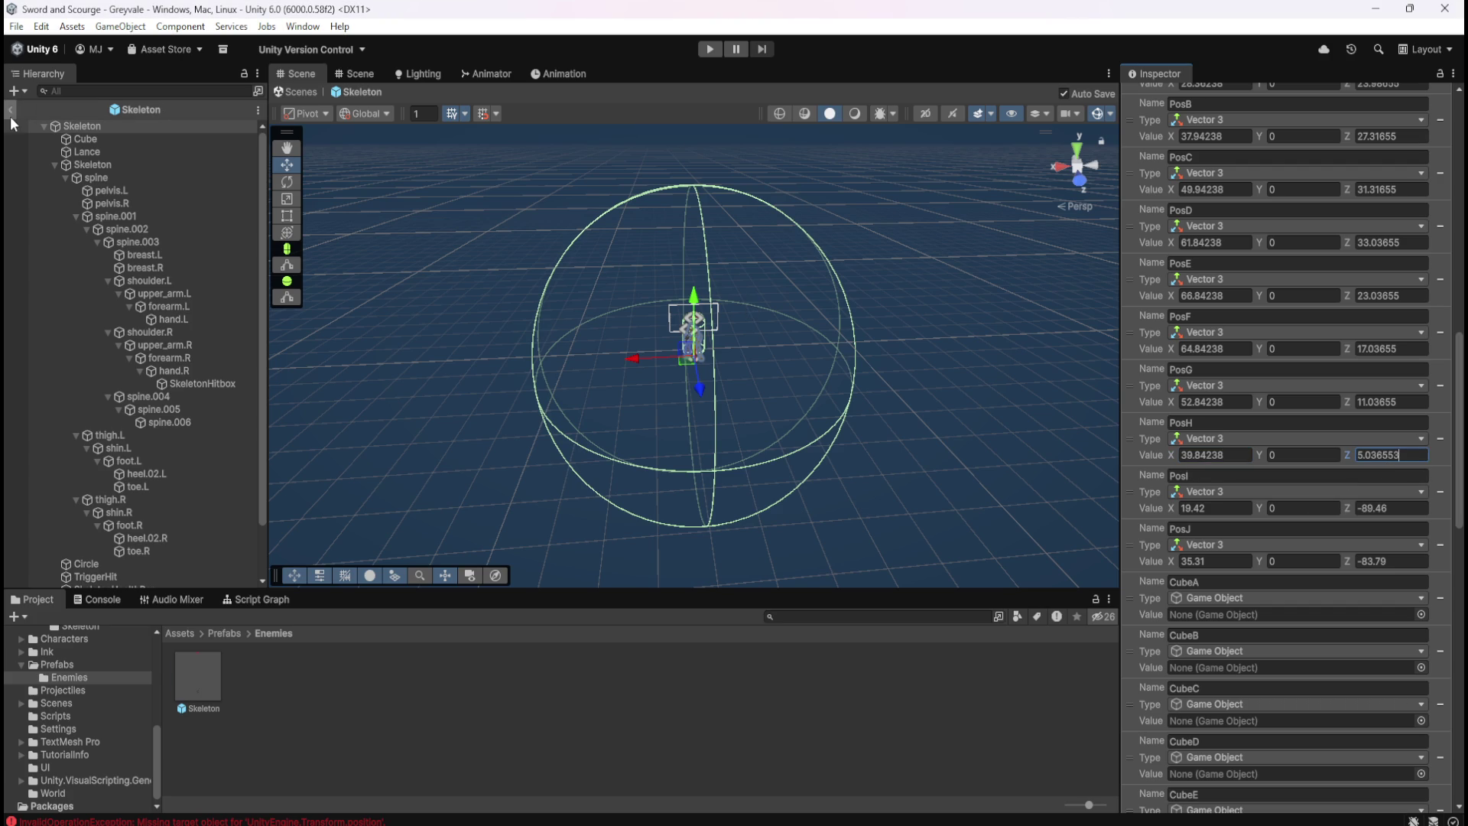
click(10, 111)
click(92, 451)
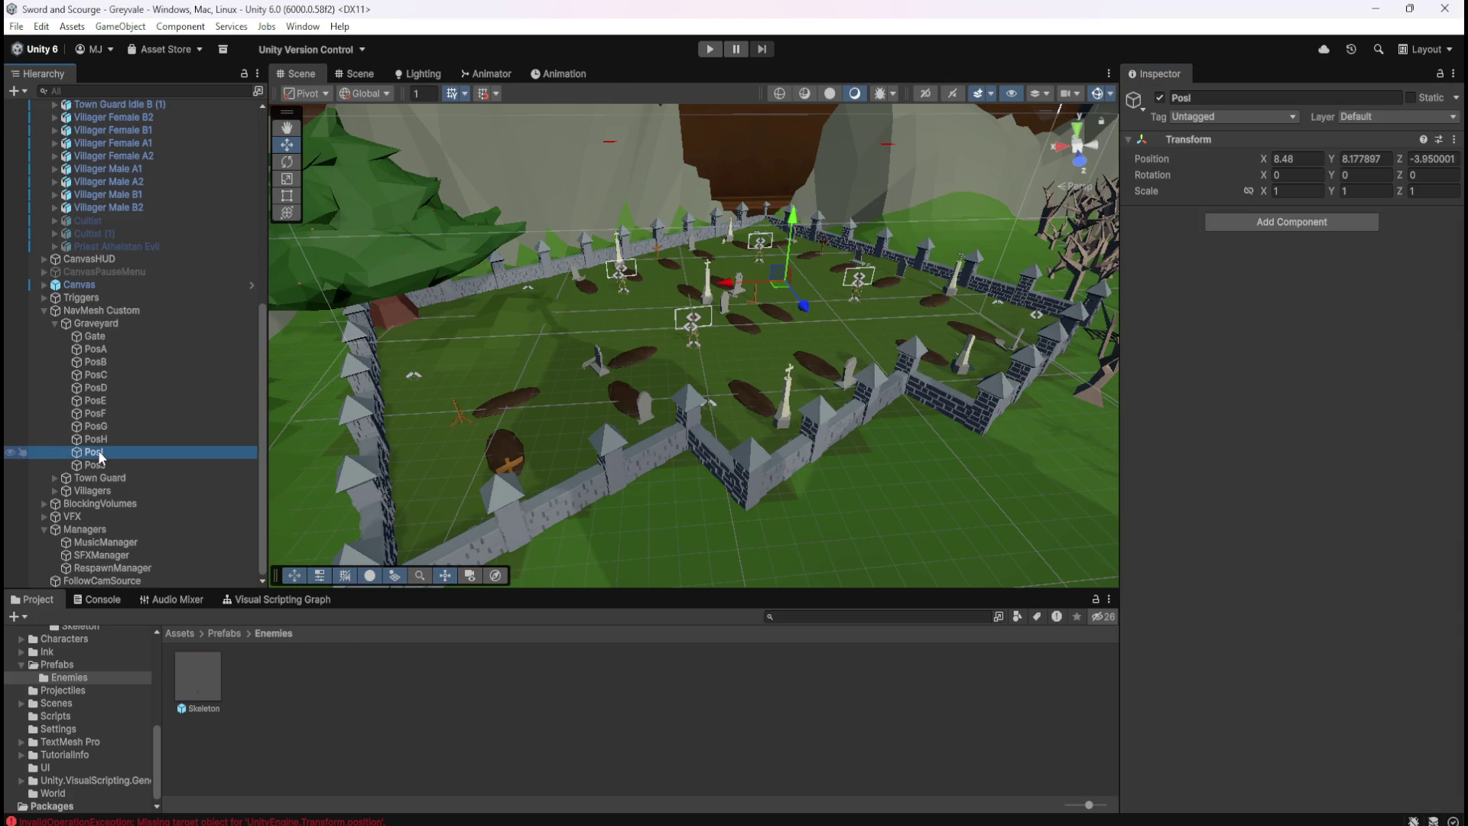
Briefly unparent PosI from Graveyard to read its world X and Z, then undo
right_click(100, 457)
click(159, 690)
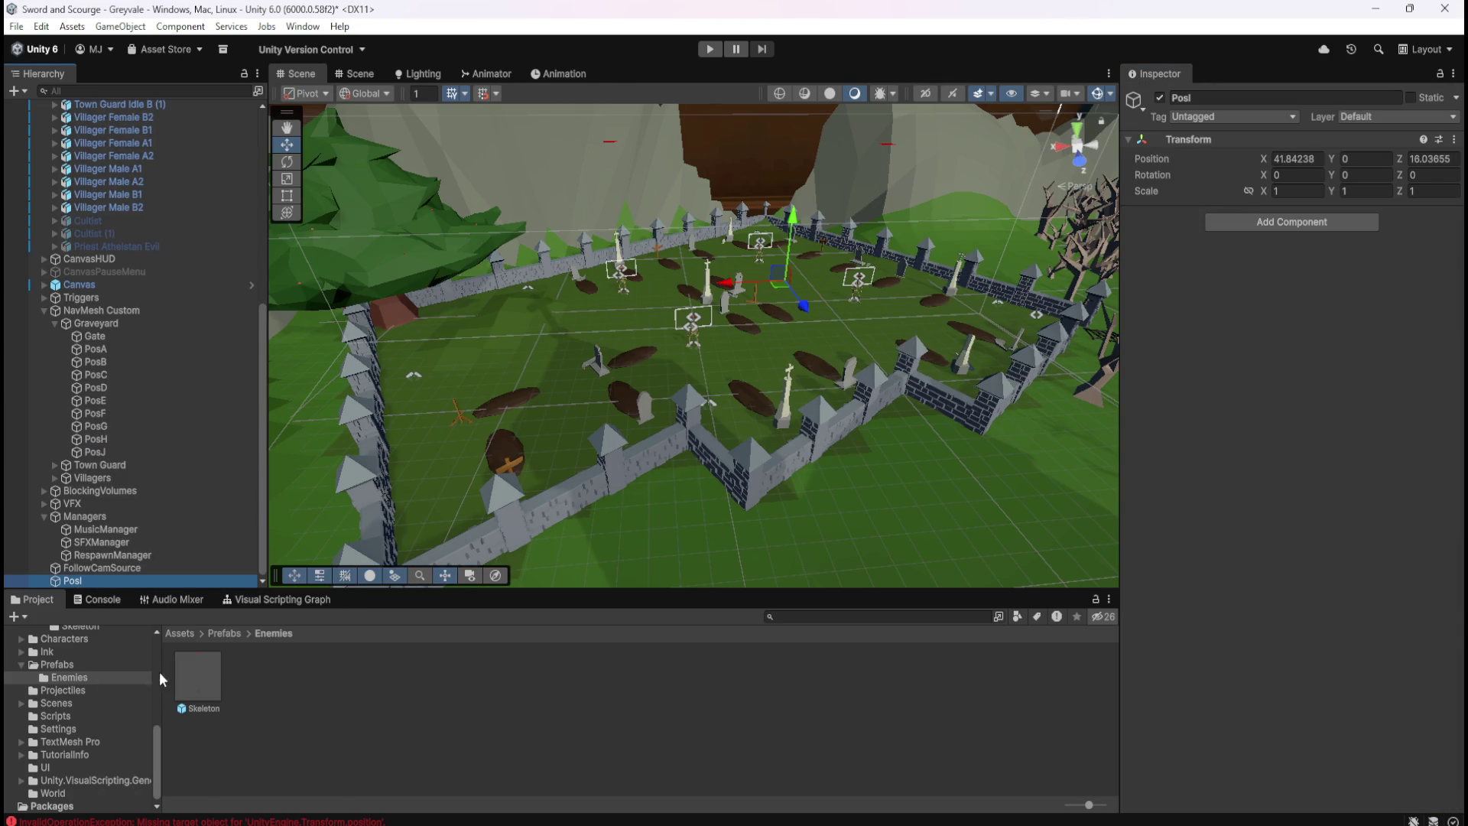
click(1313, 159)
click(1300, 159)
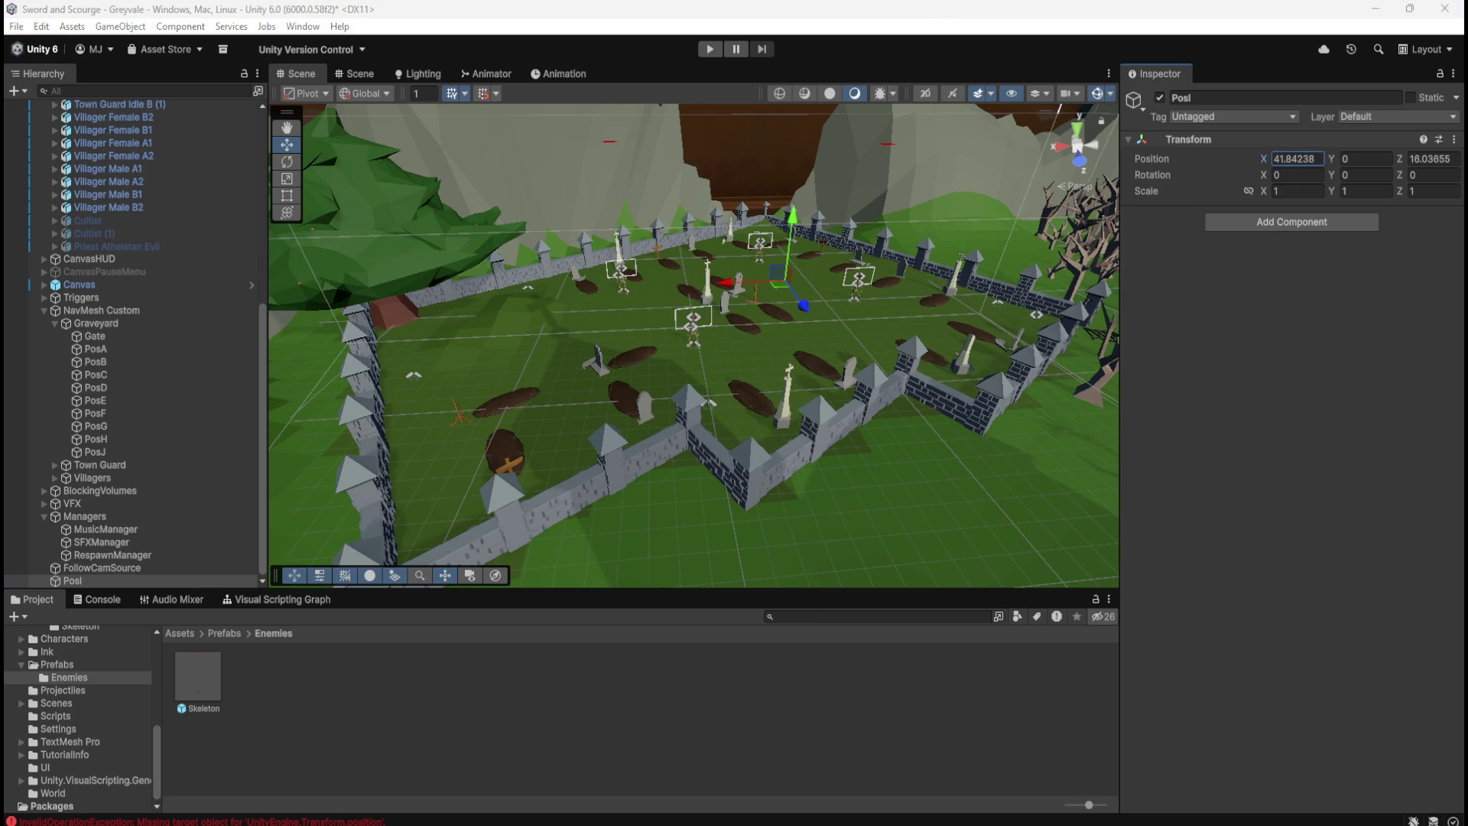
click(1430, 159)
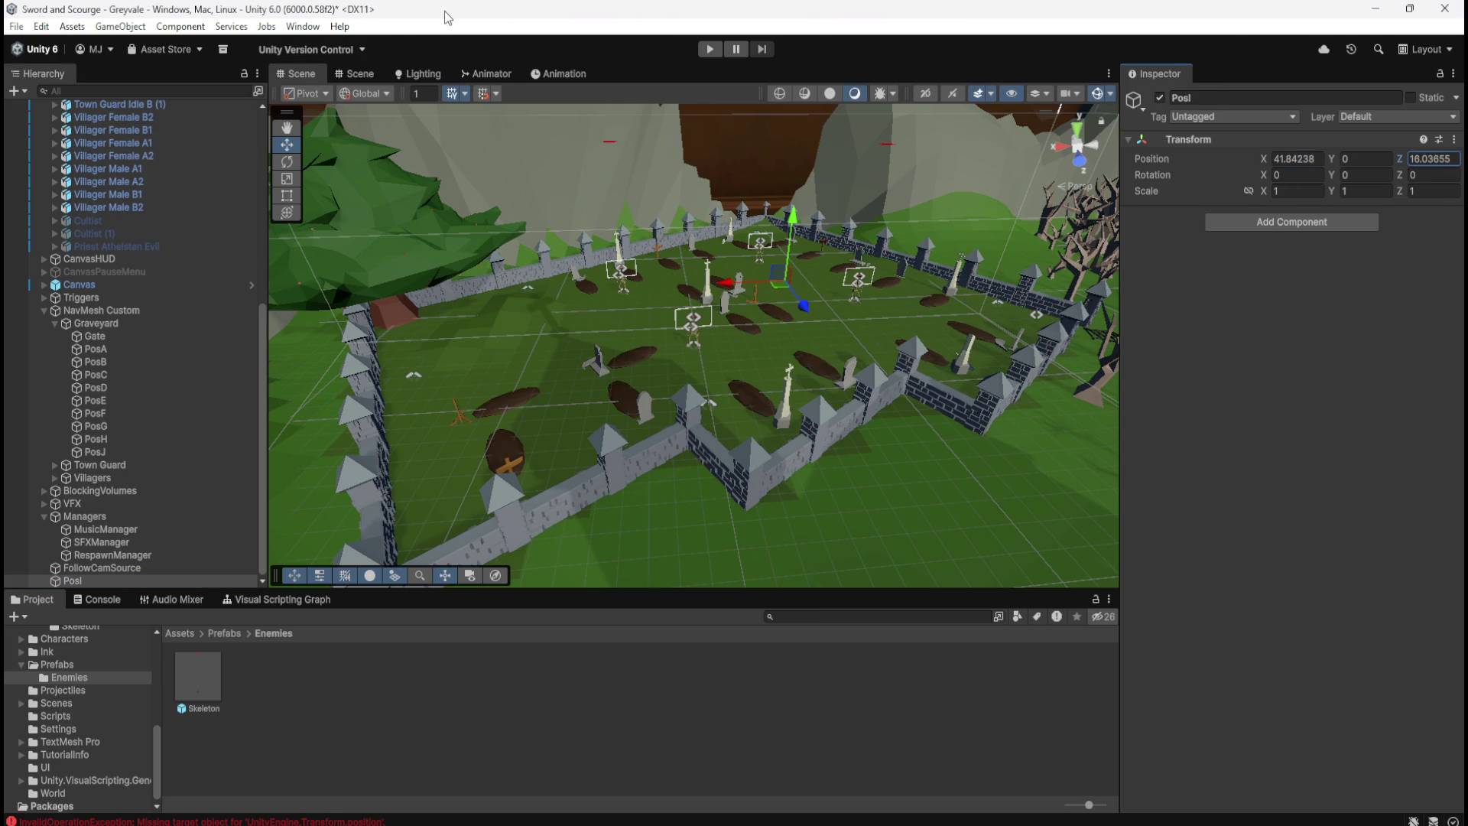
key(ctrl+z)
Enter X 41.84238 and Z 16.03655 into the Skeleton prefab's PosI variable, then exit Prefab Mode
double_click(193, 686)
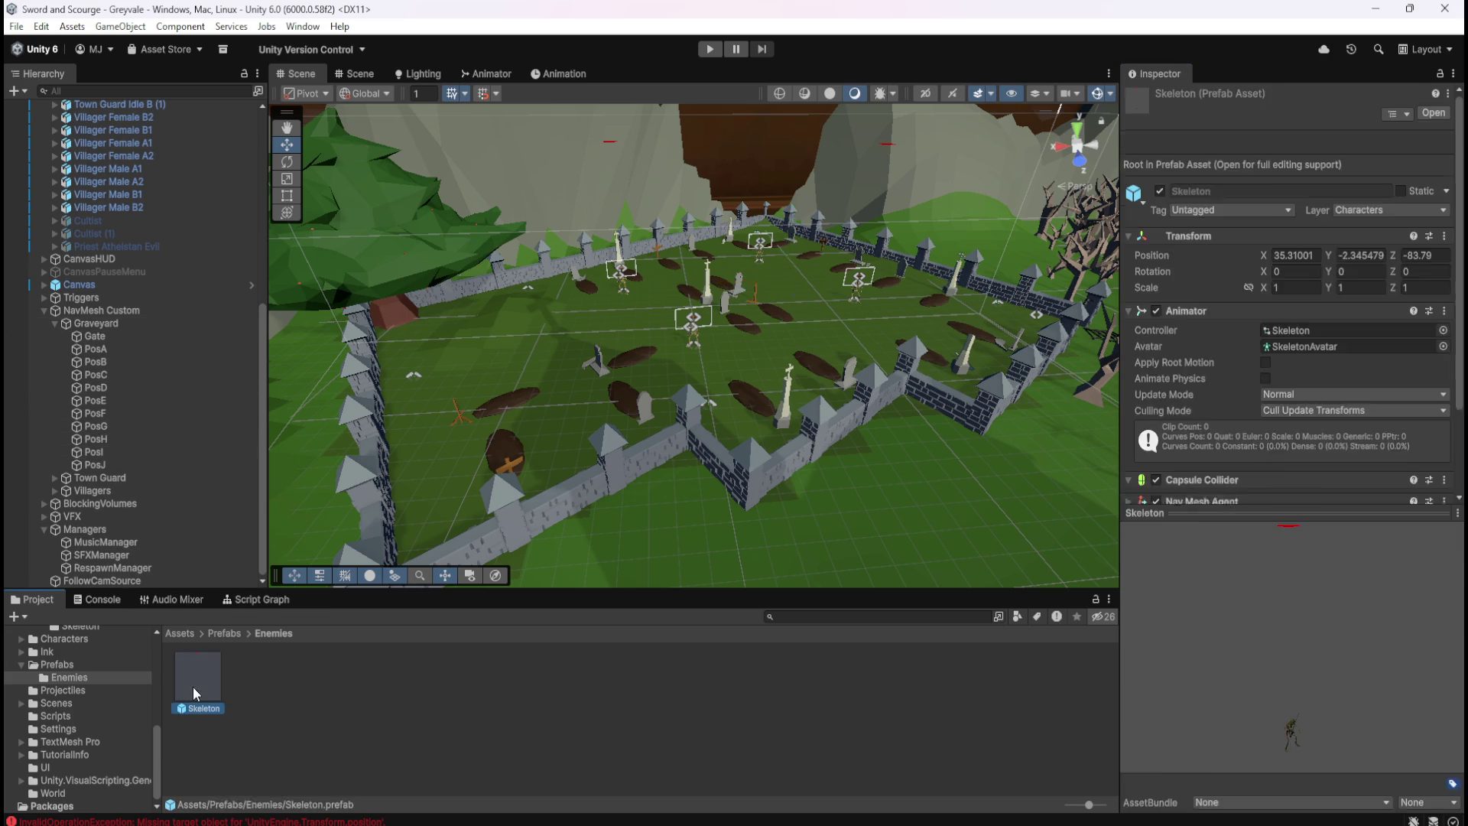
scroll(1282, 685, down, 10)
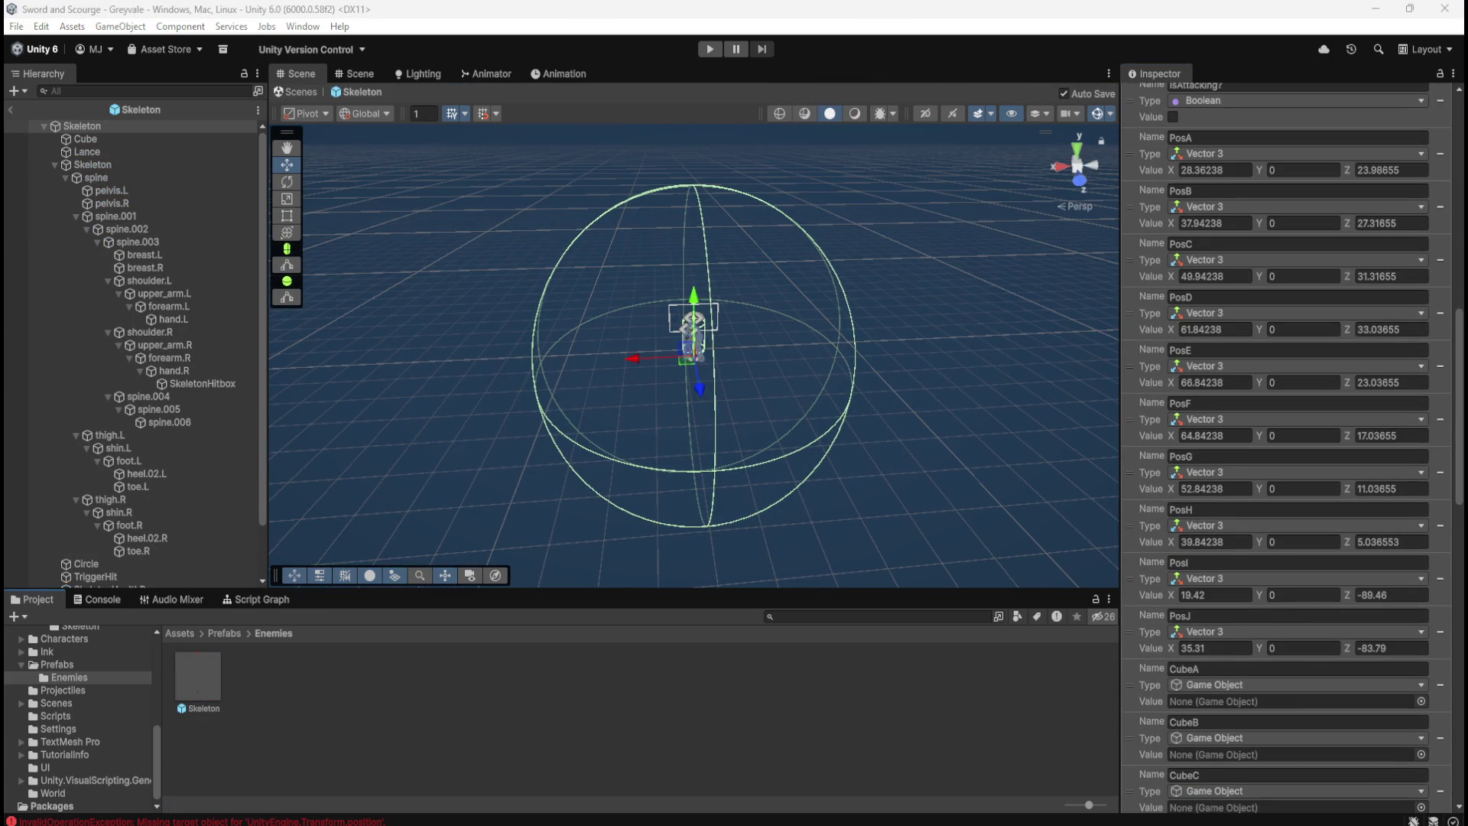
click(1214, 595)
text(41.84238)
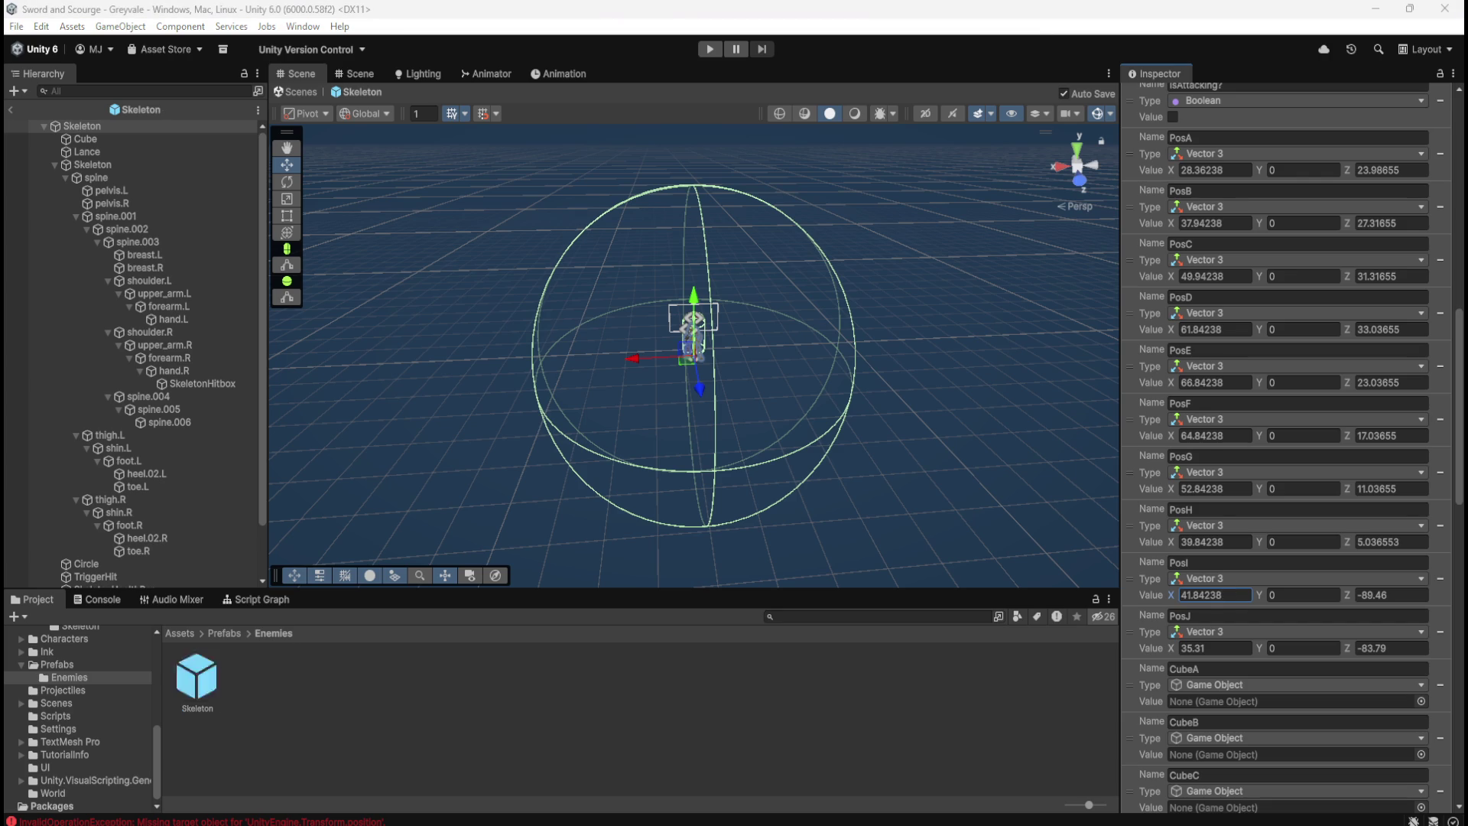
click(1392, 595)
text(16.03655)
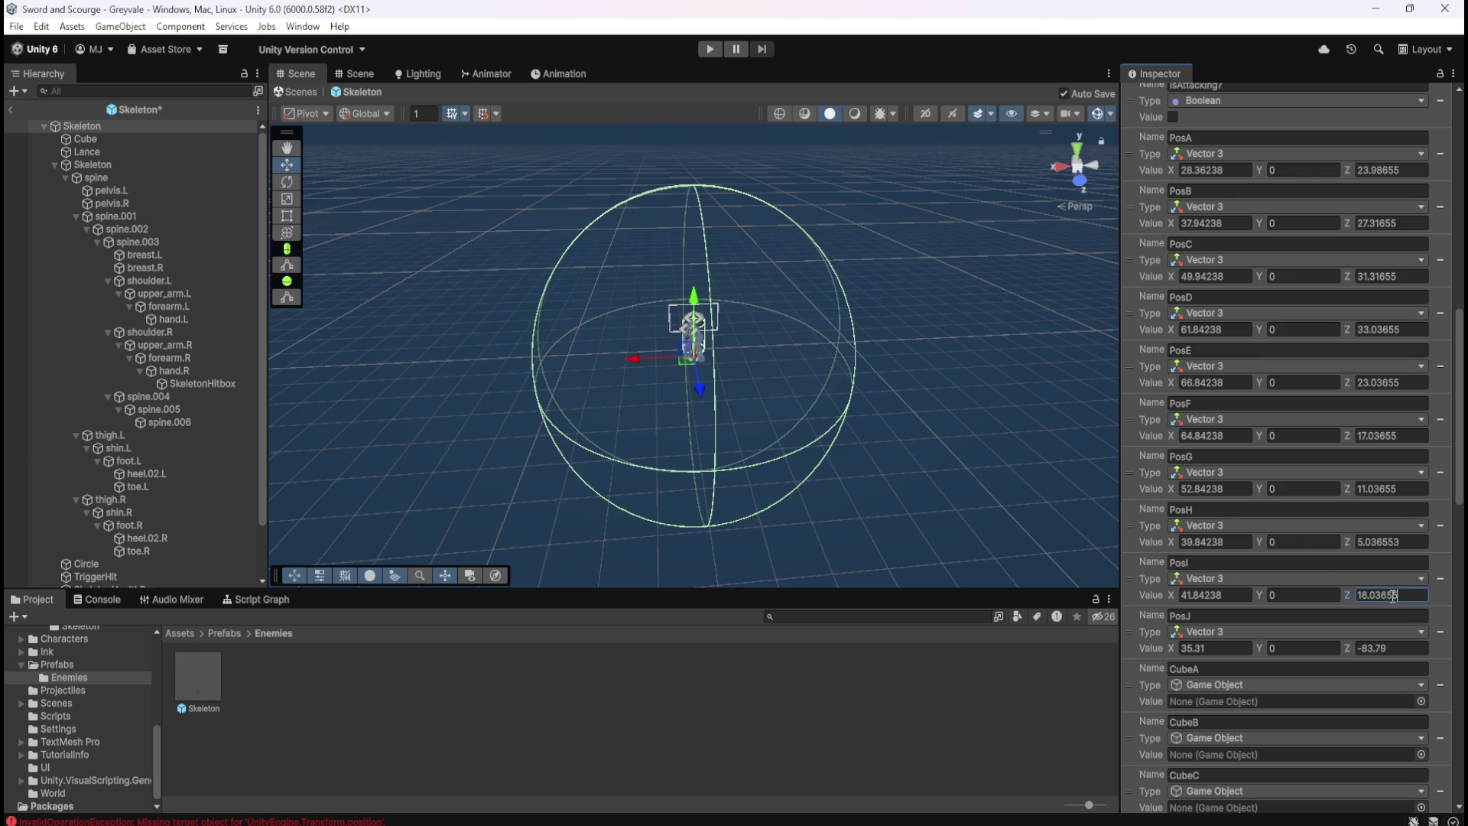
click(12, 109)
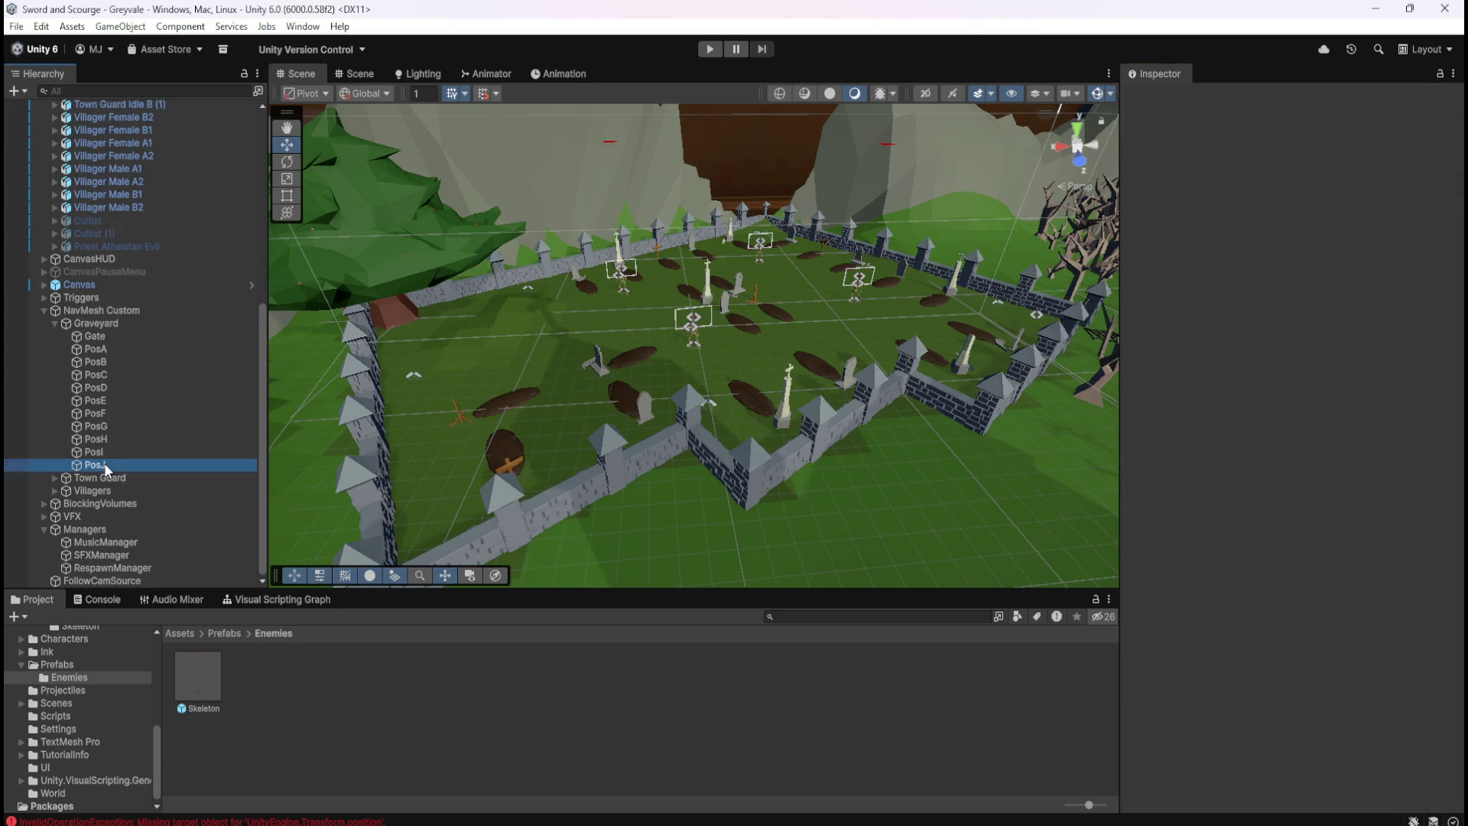
Briefly unparent PosJ from Graveyard to read its world X and Z, then undo
right_click(104, 463)
click(175, 708)
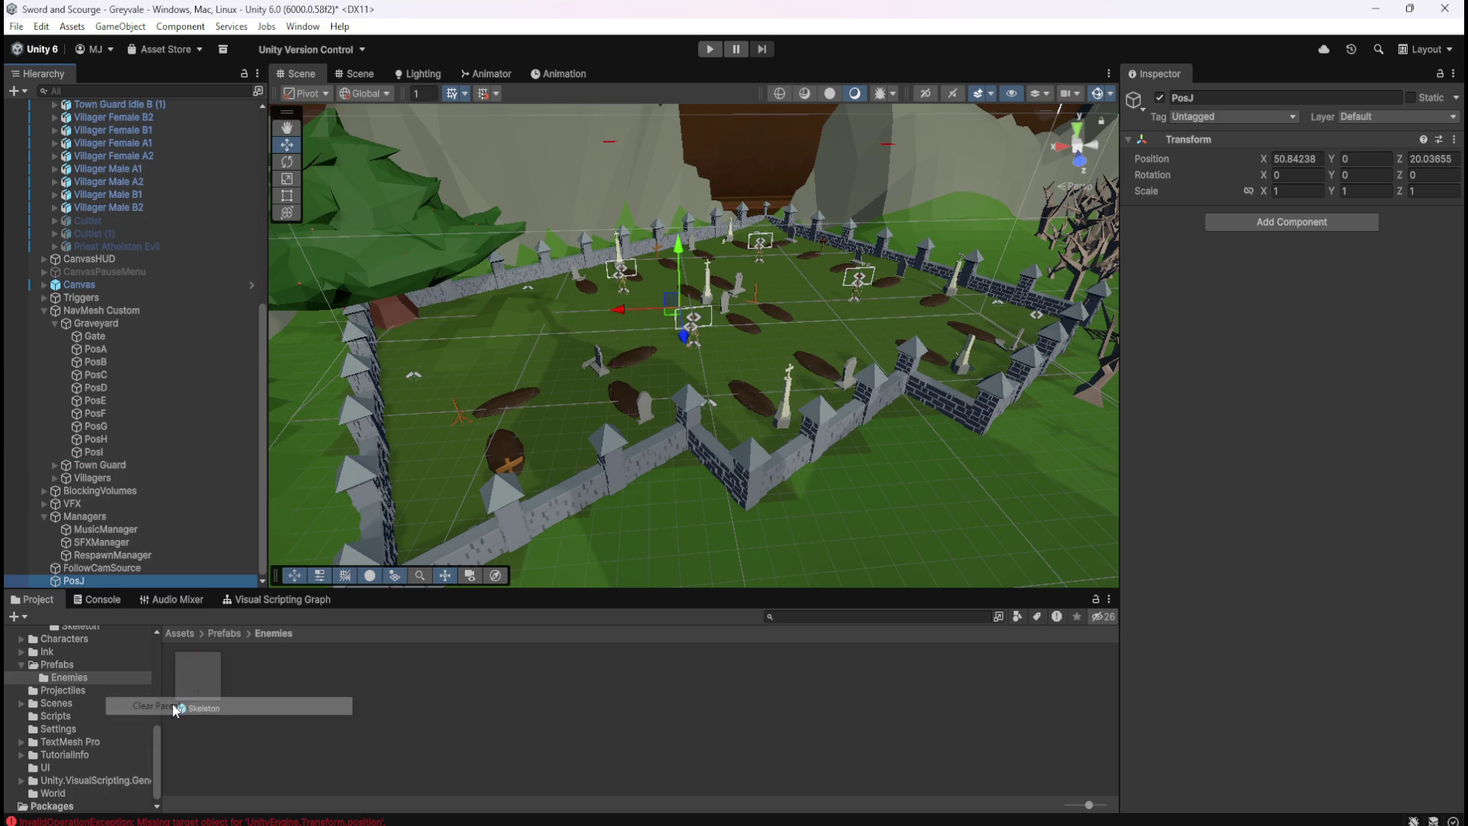
click(1312, 158)
click(1300, 158)
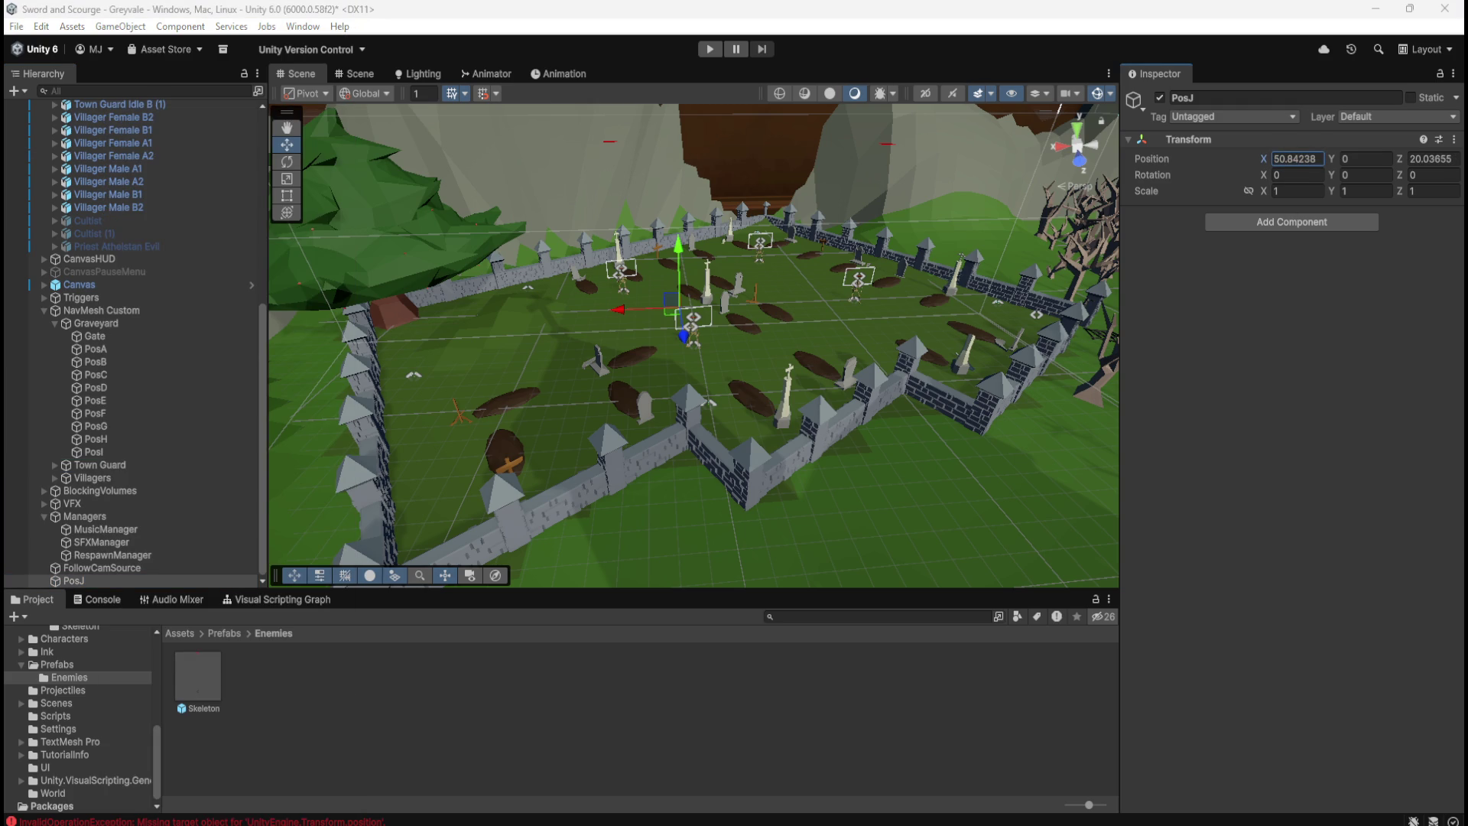
click(1431, 158)
click(1434, 158)
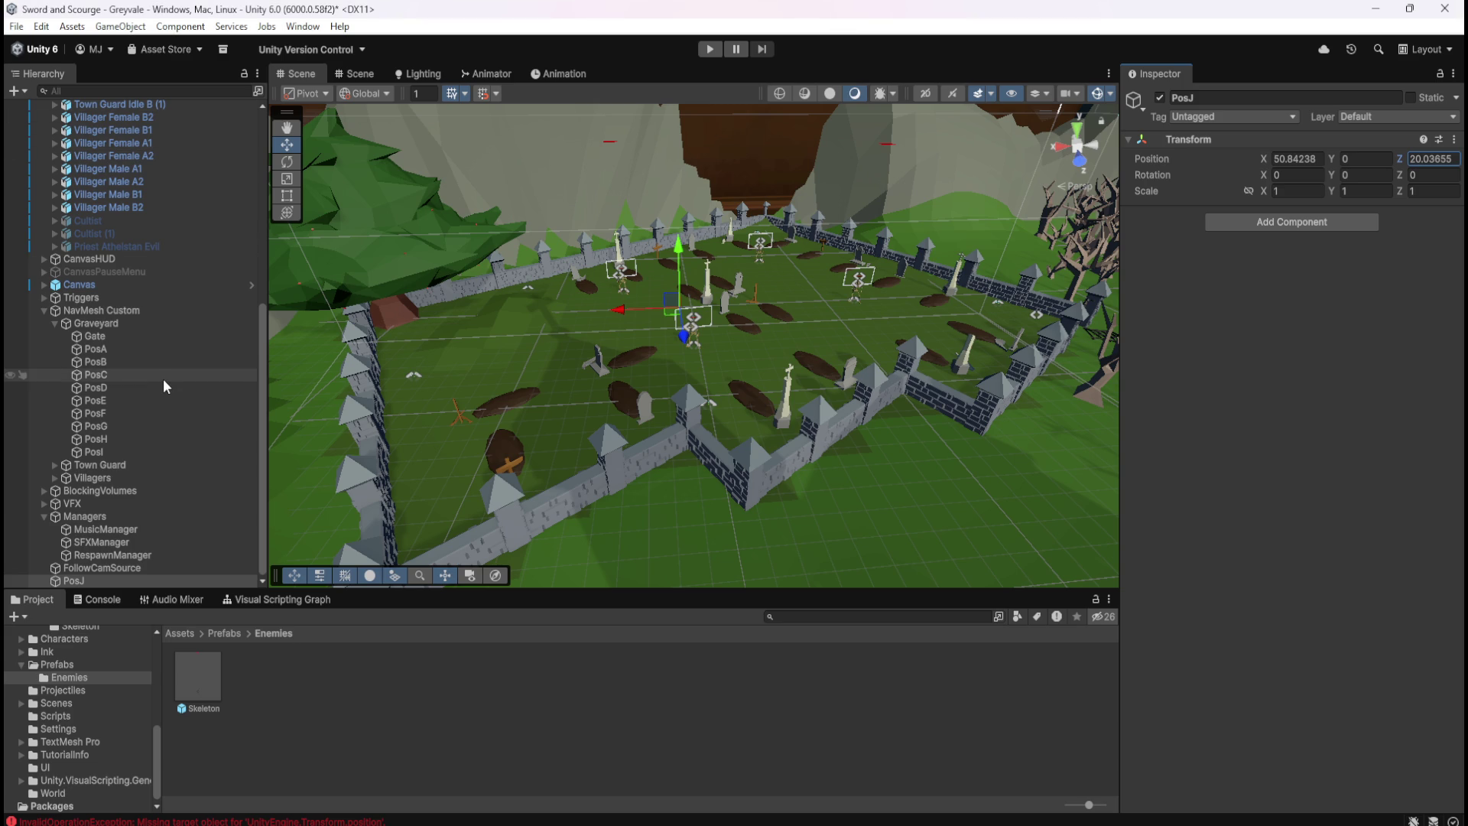
key(ctrl+z)
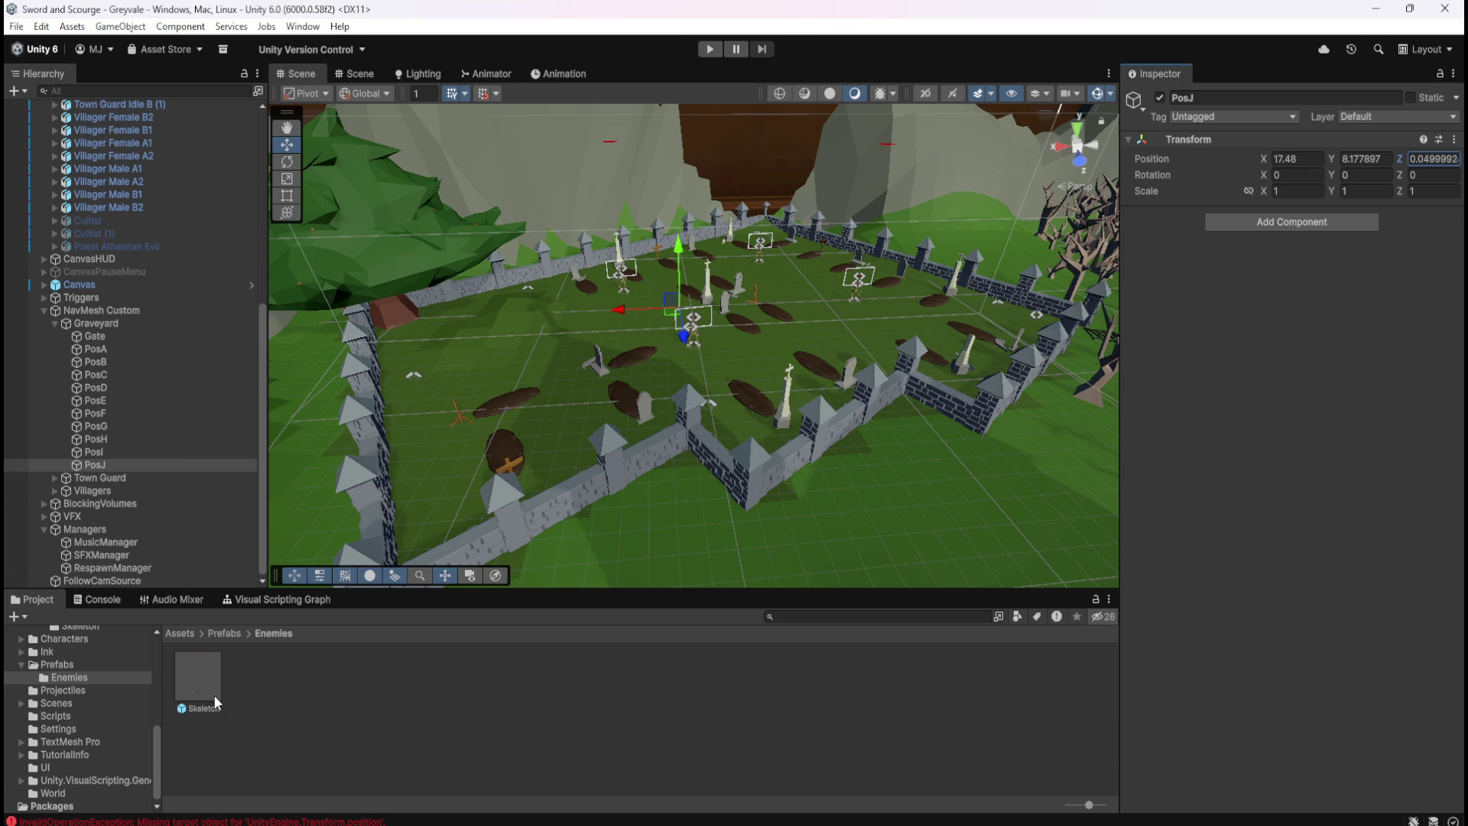
Enter X 50.84238 and Z 20.03655 into the Skeleton prefab's PosJ variable
double_click(206, 690)
scroll(1213, 652, down, 10)
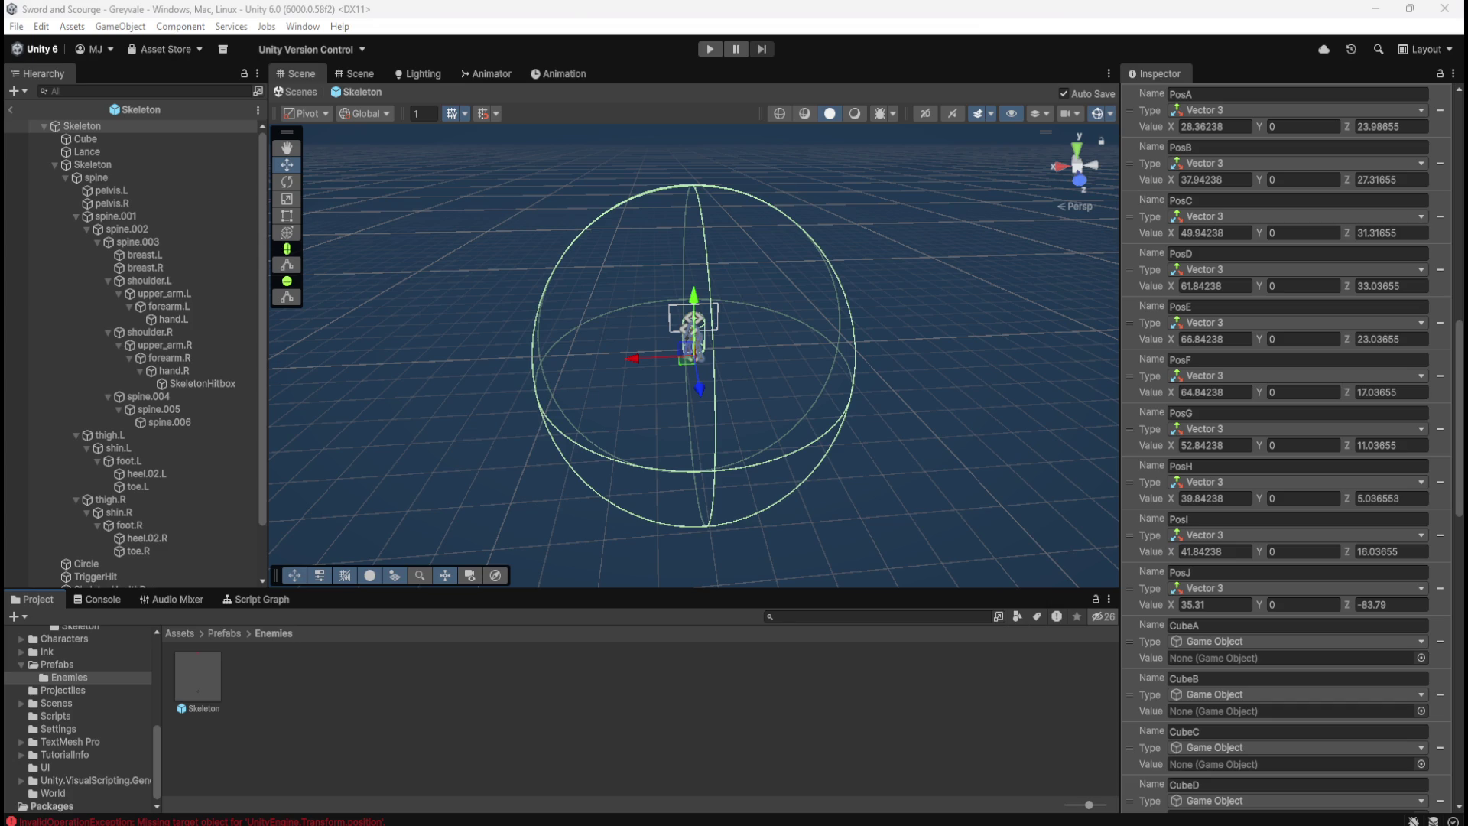
click(1230, 610)
text(50.84238)
click(1395, 605)
text(20.03655)
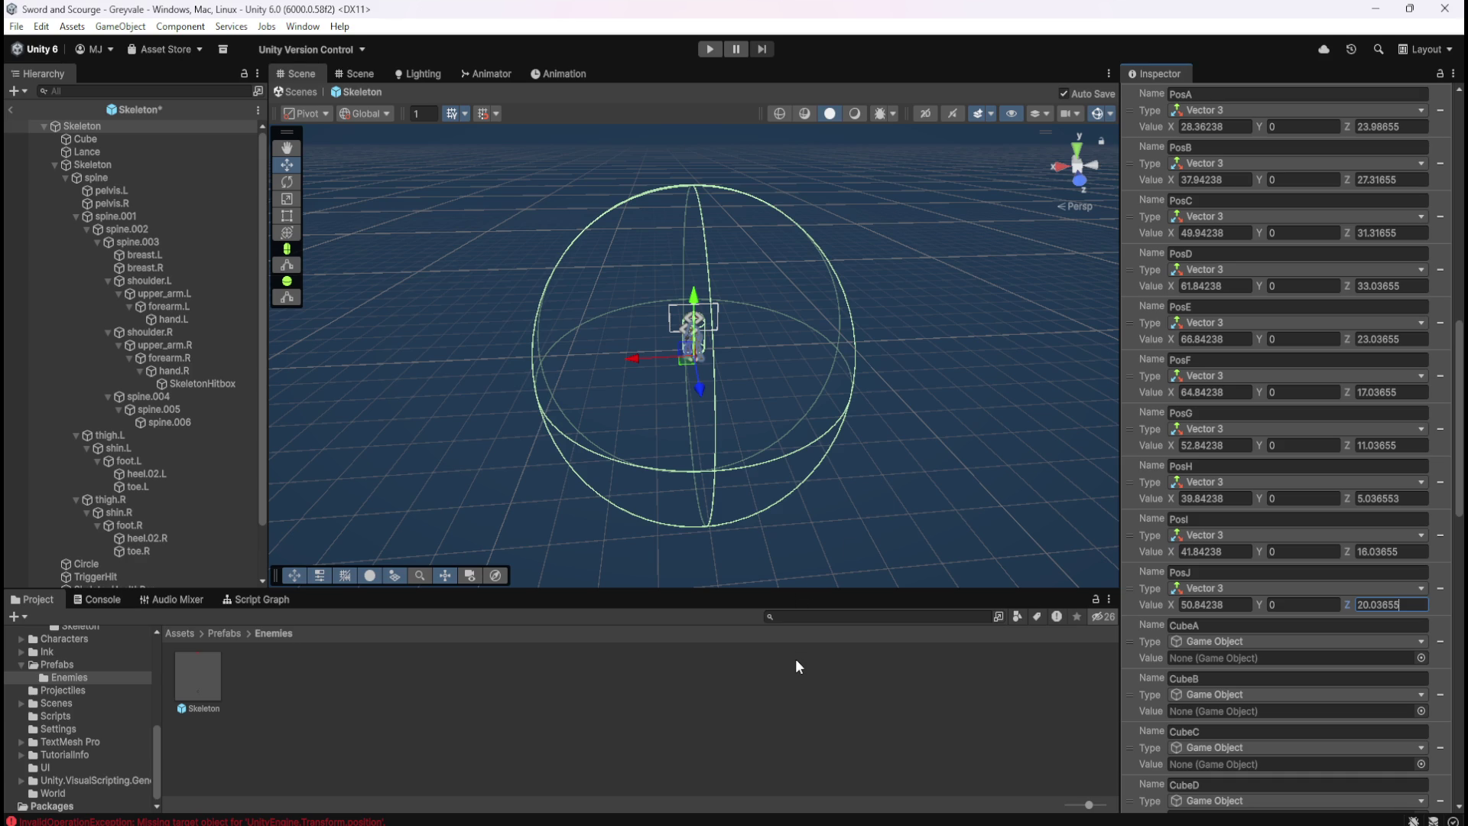
right_click(1130, 589)
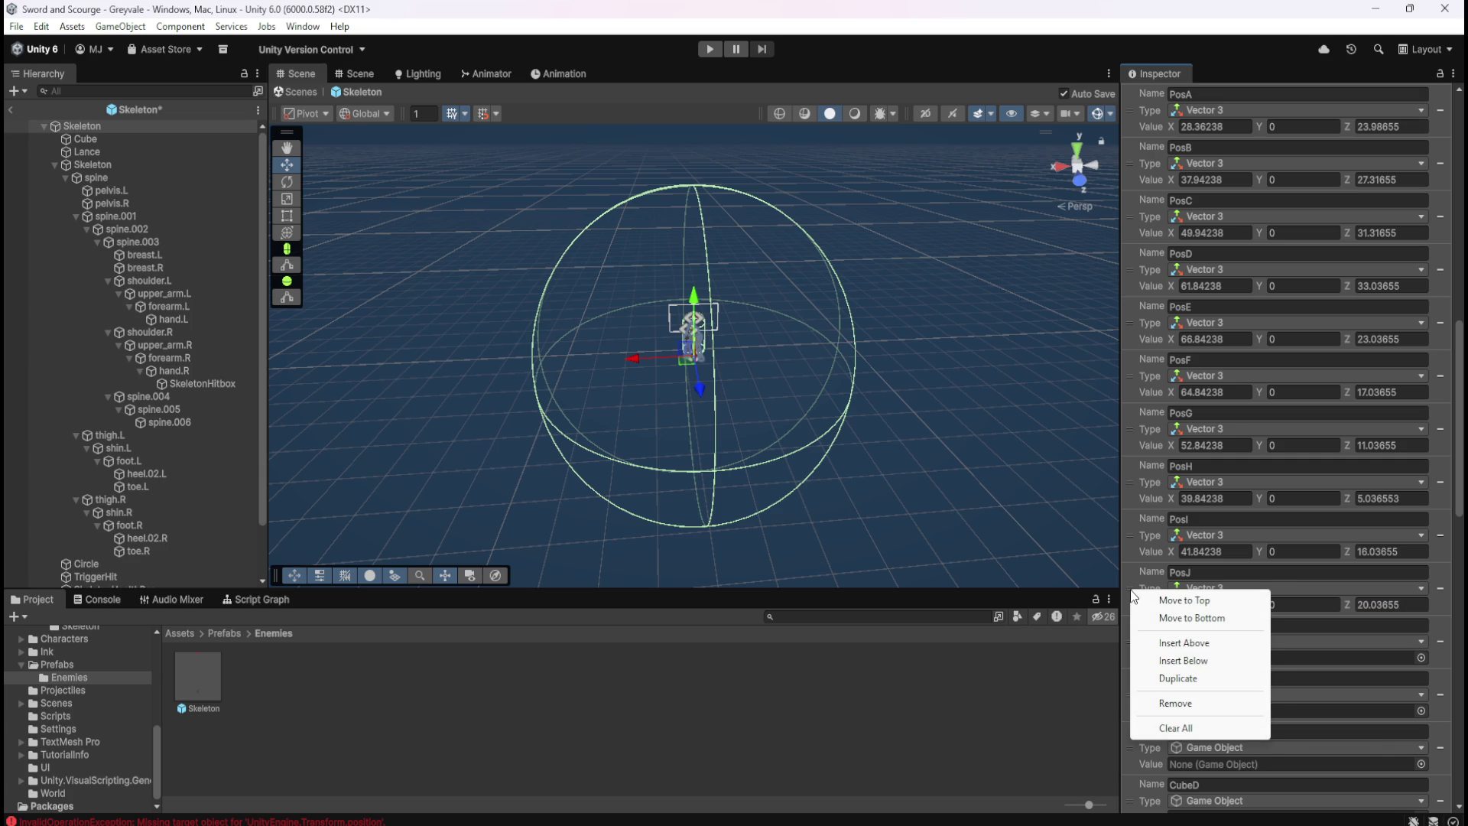
Exit Prefab Mode and check the Transform options of the PosB waypoint
click(1133, 576)
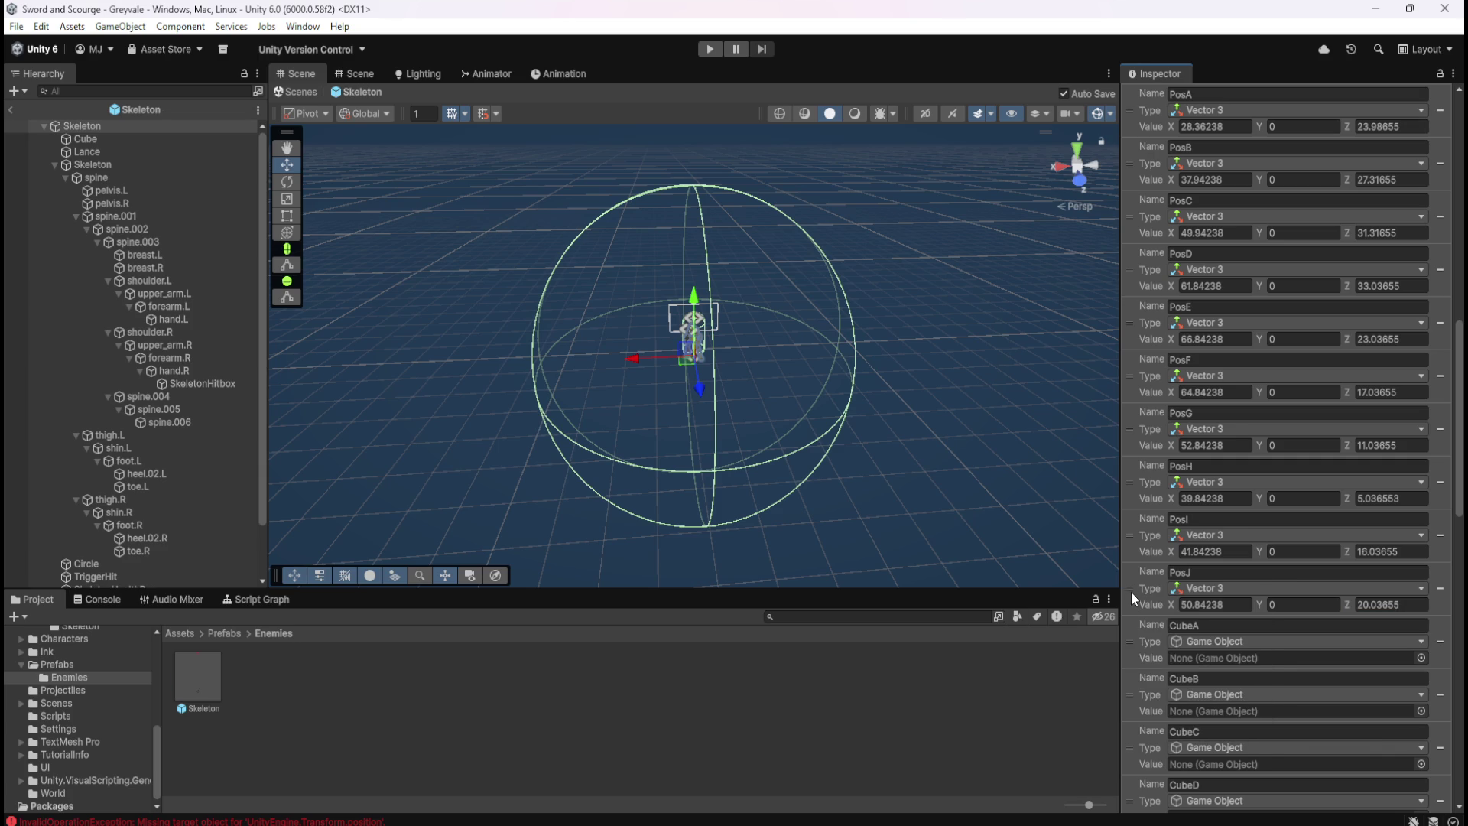
click(14, 108)
click(96, 439)
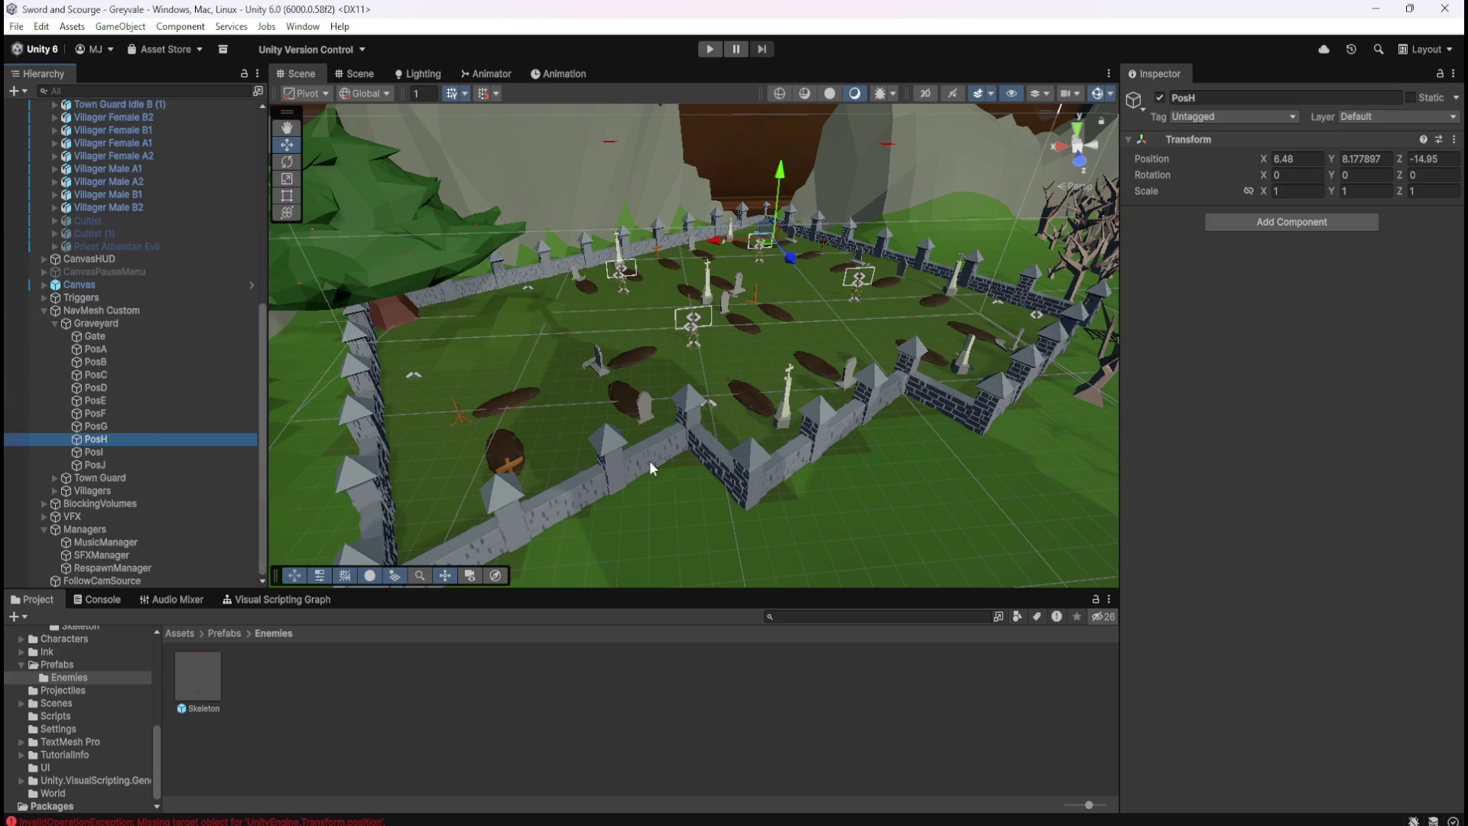
click(129, 359)
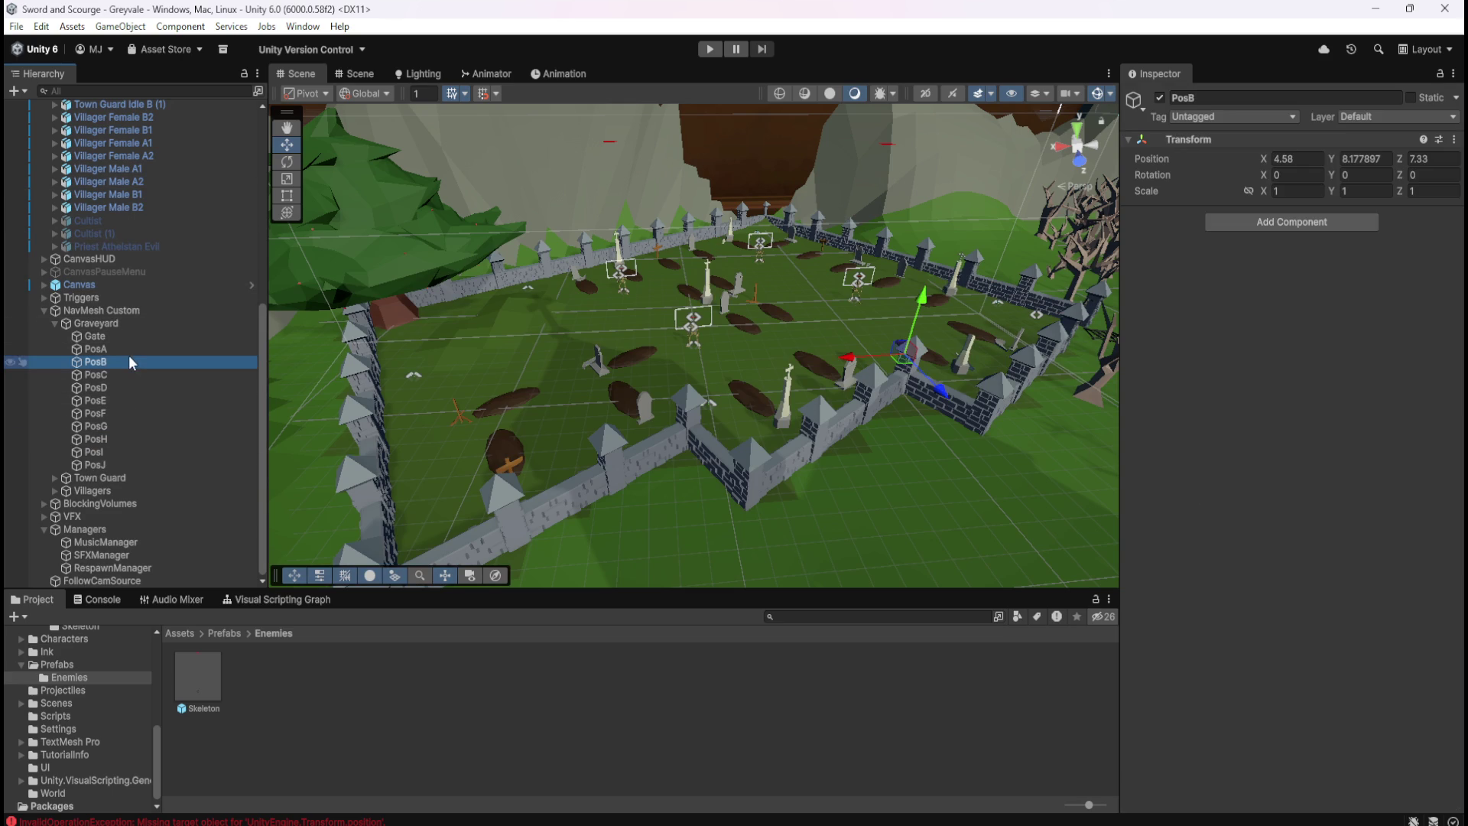
click(1454, 140)
mouse_move(1404, 277)
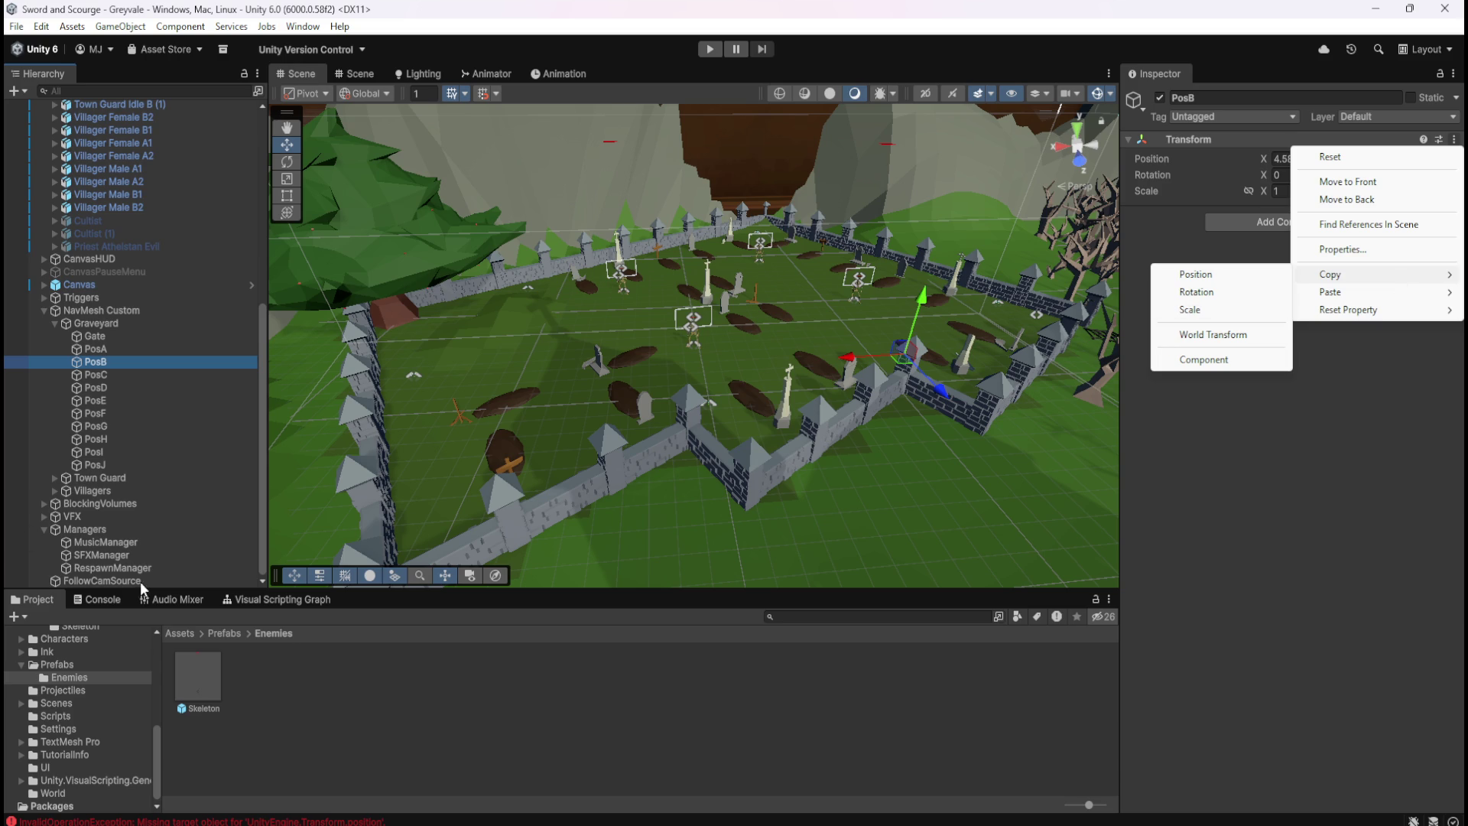
click(182, 687)
Reopen the Skeleton prefab and look through its PosA–PosJ and CubeA onward variables
double_click(182, 687)
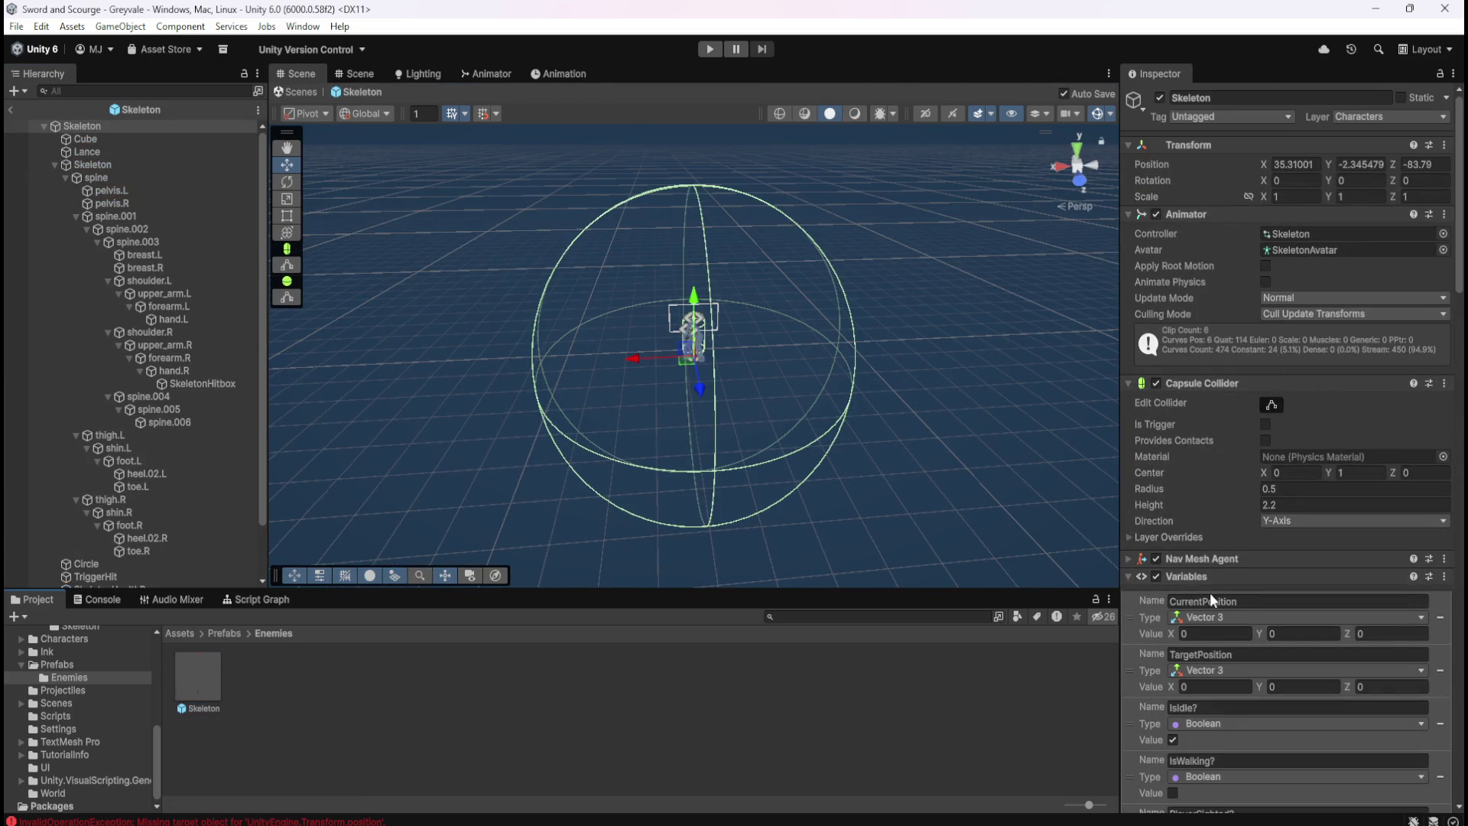
scroll(1210, 593, down, 5)
click(1445, 358)
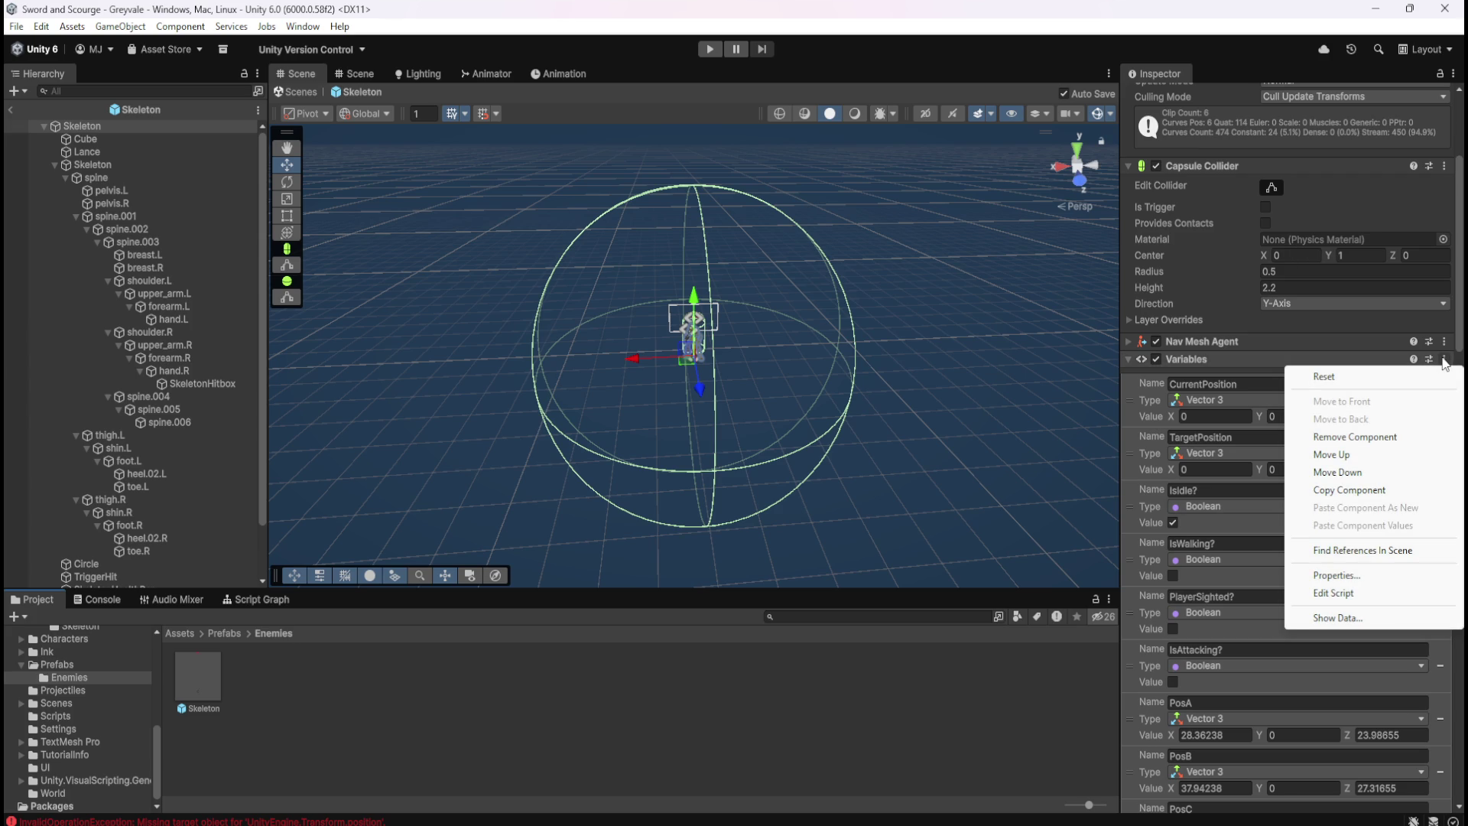
click(1126, 461)
scroll(1127, 461, down, 3)
scroll(1124, 498, down, 3)
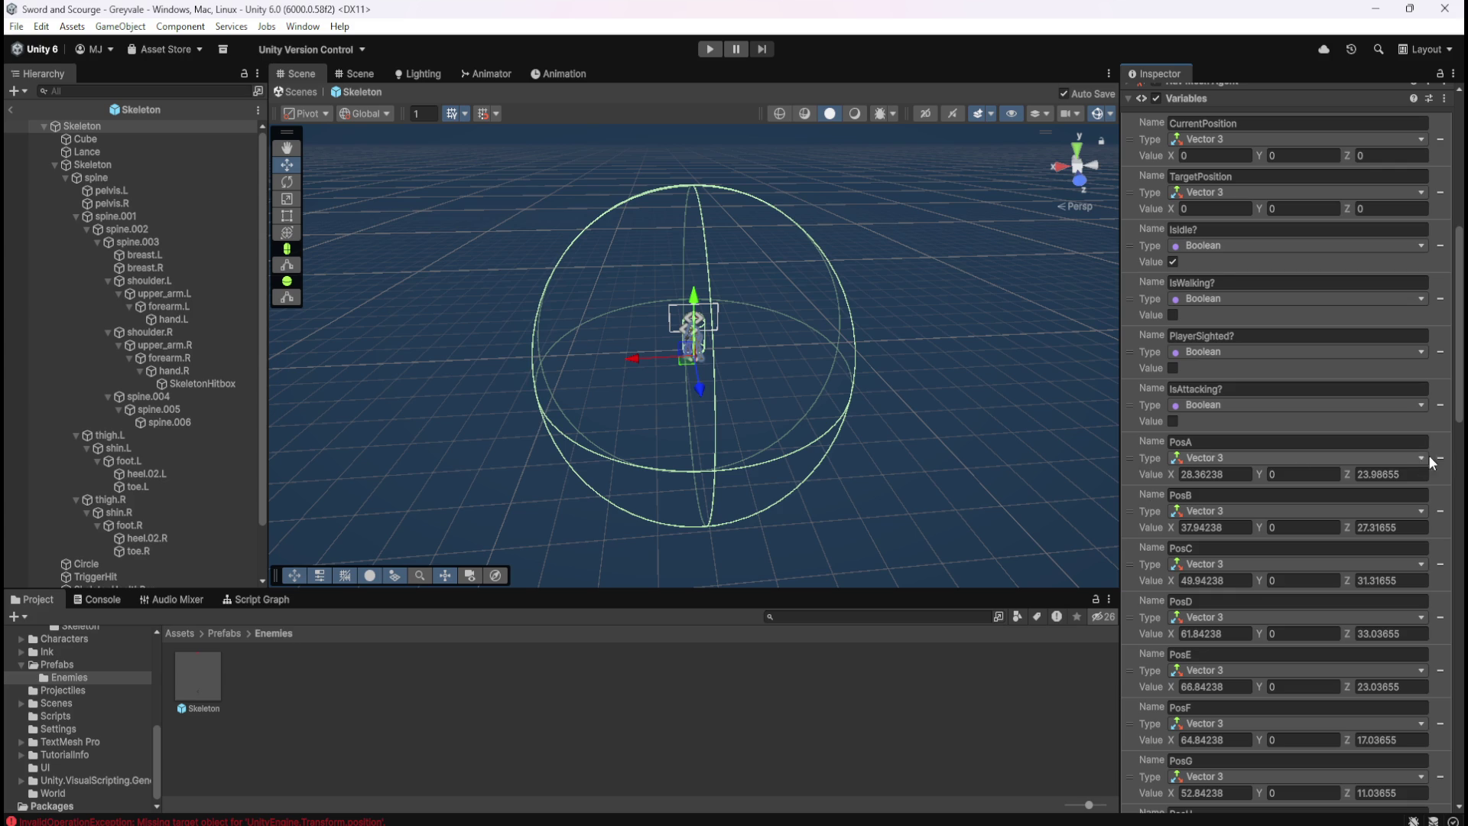
scroll(1415, 536, down, 10)
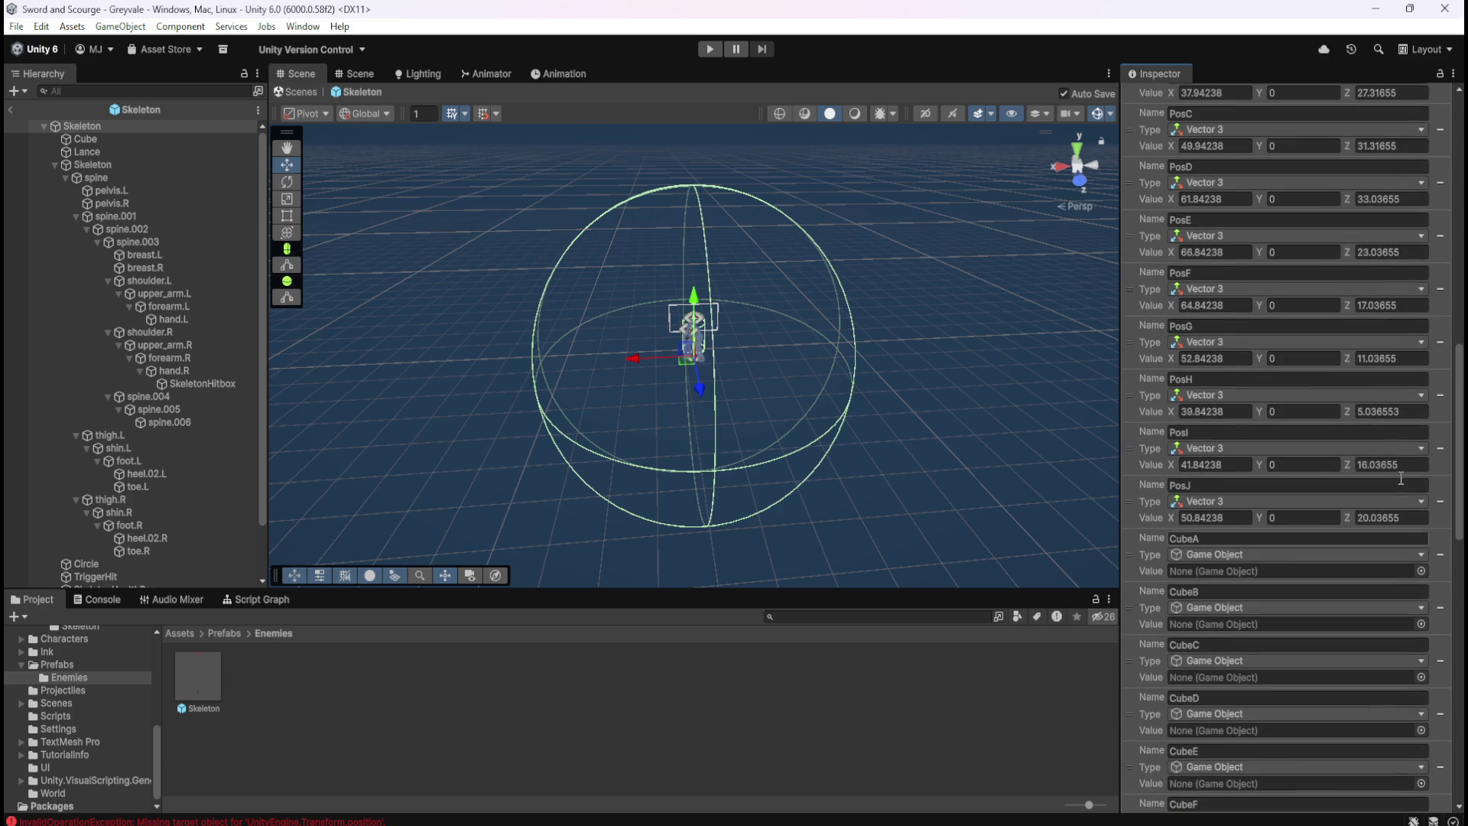
scroll(1369, 451, up, 15)
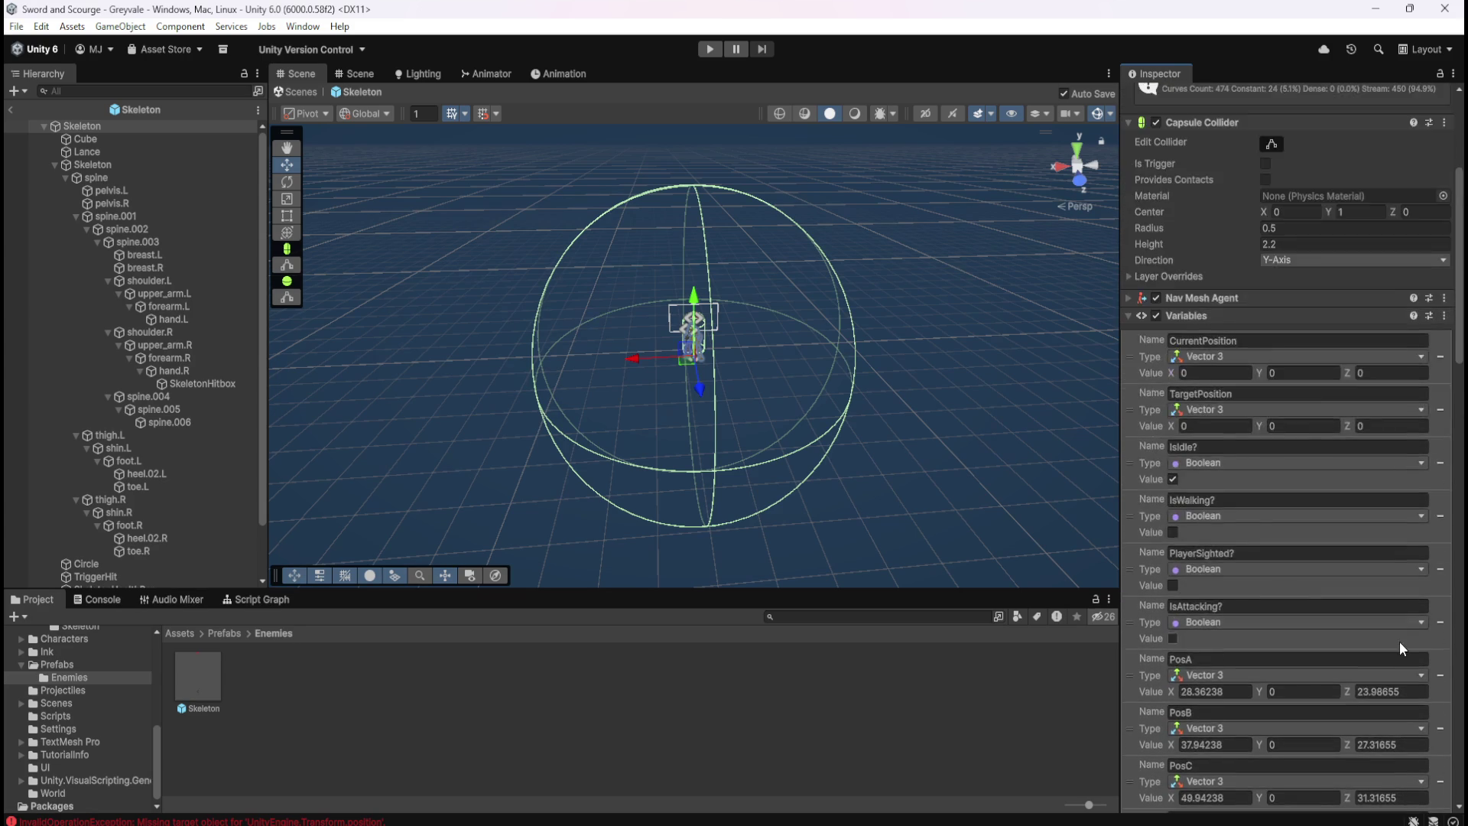
scroll(1400, 641, up, 6)
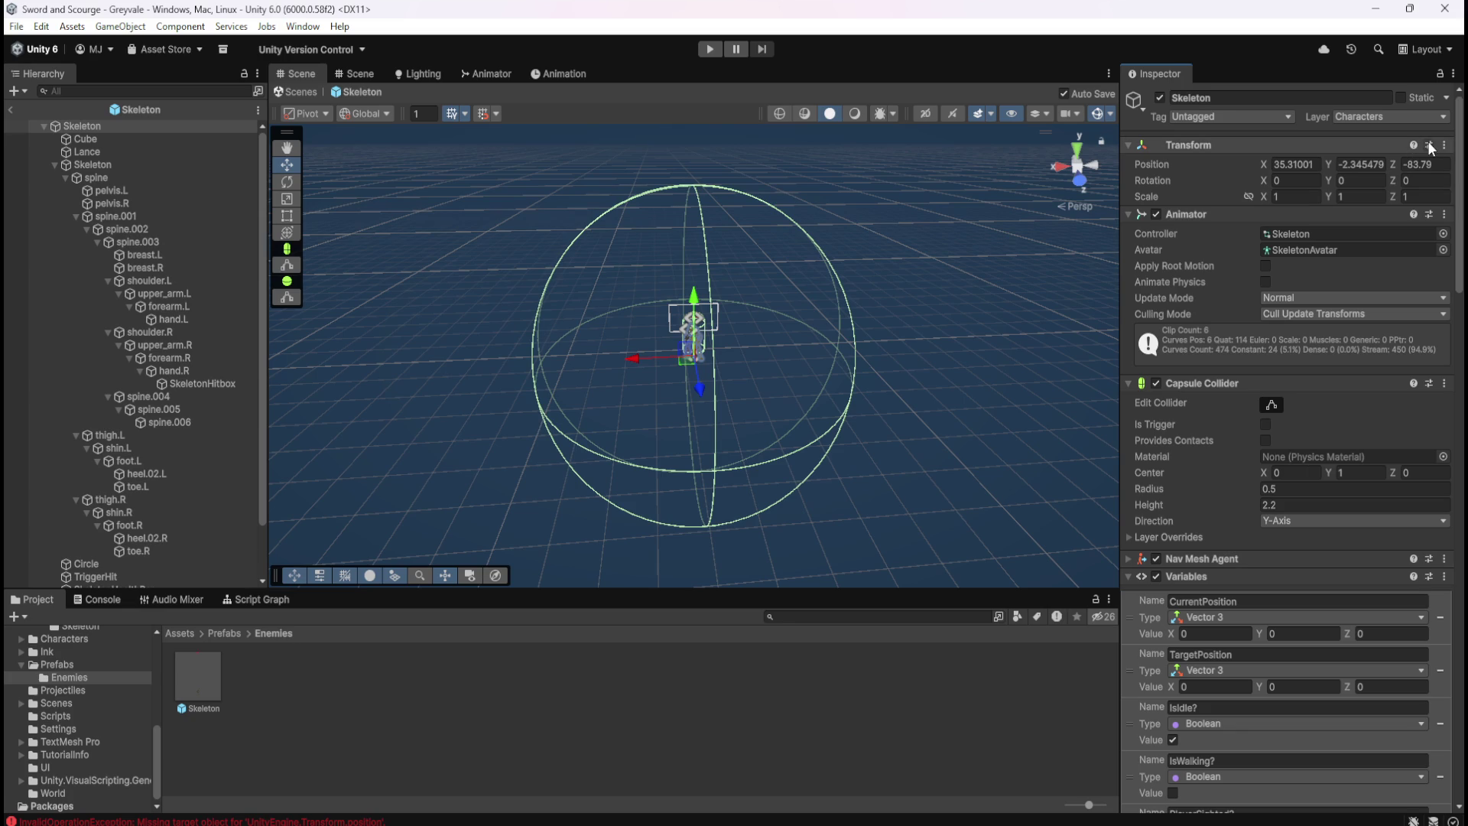
scroll(1339, 396, down, 6)
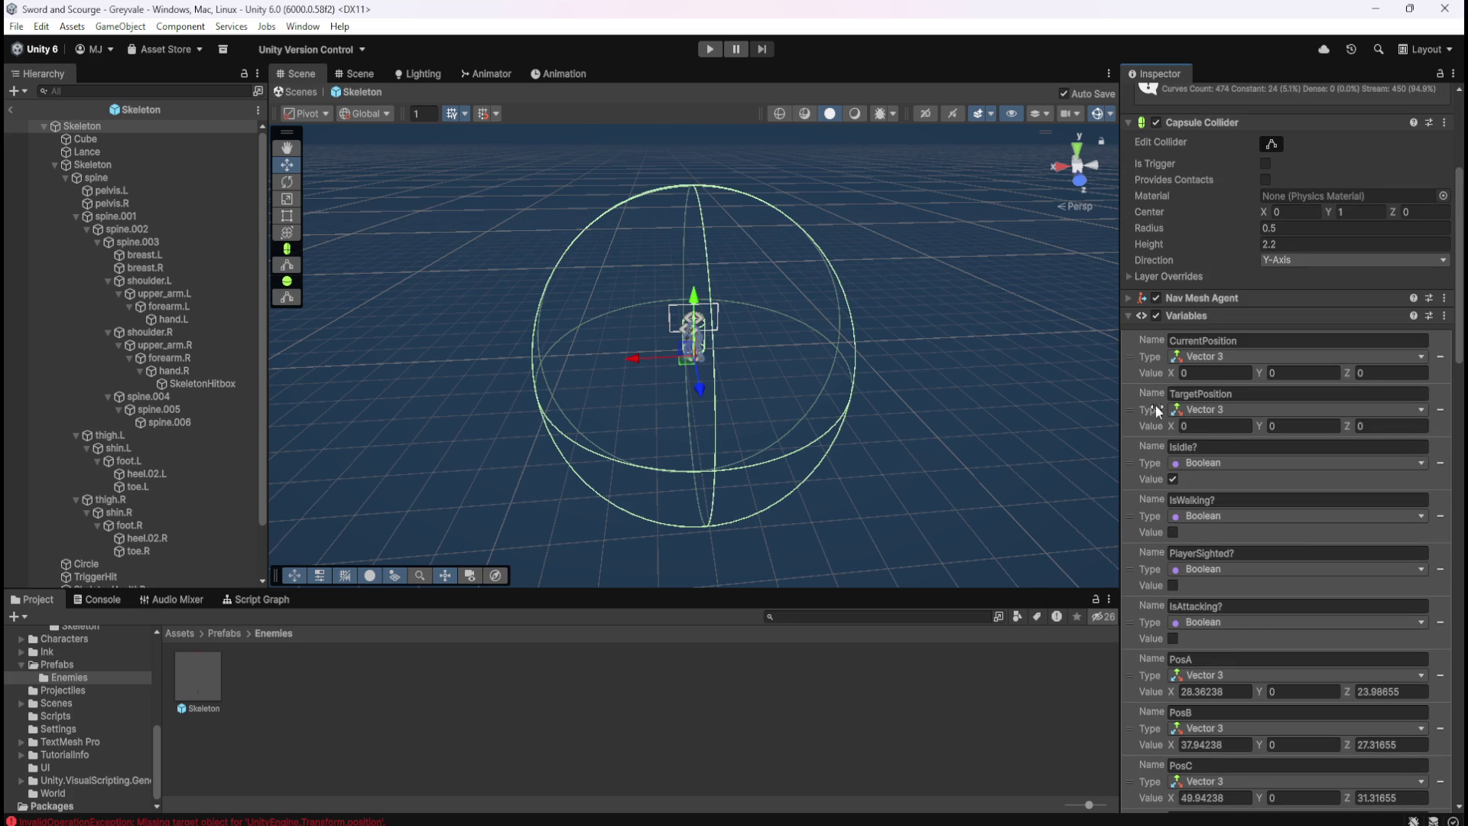
Inspect the TargetPosition row and Variables component options, then leave the prefab
right_click(1136, 410)
click(1125, 409)
click(1444, 316)
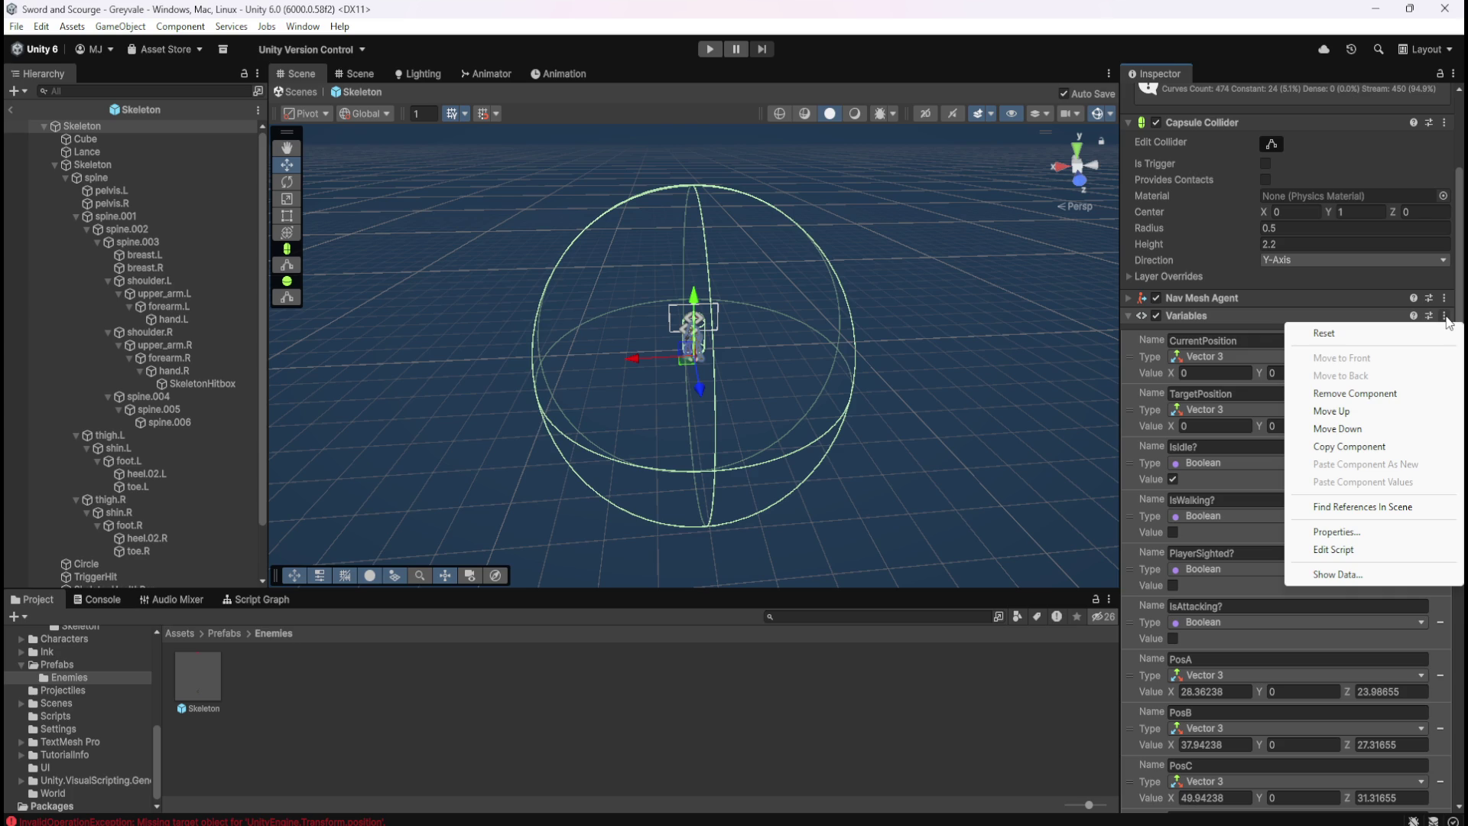
drag(1457, 291, 1454, 425)
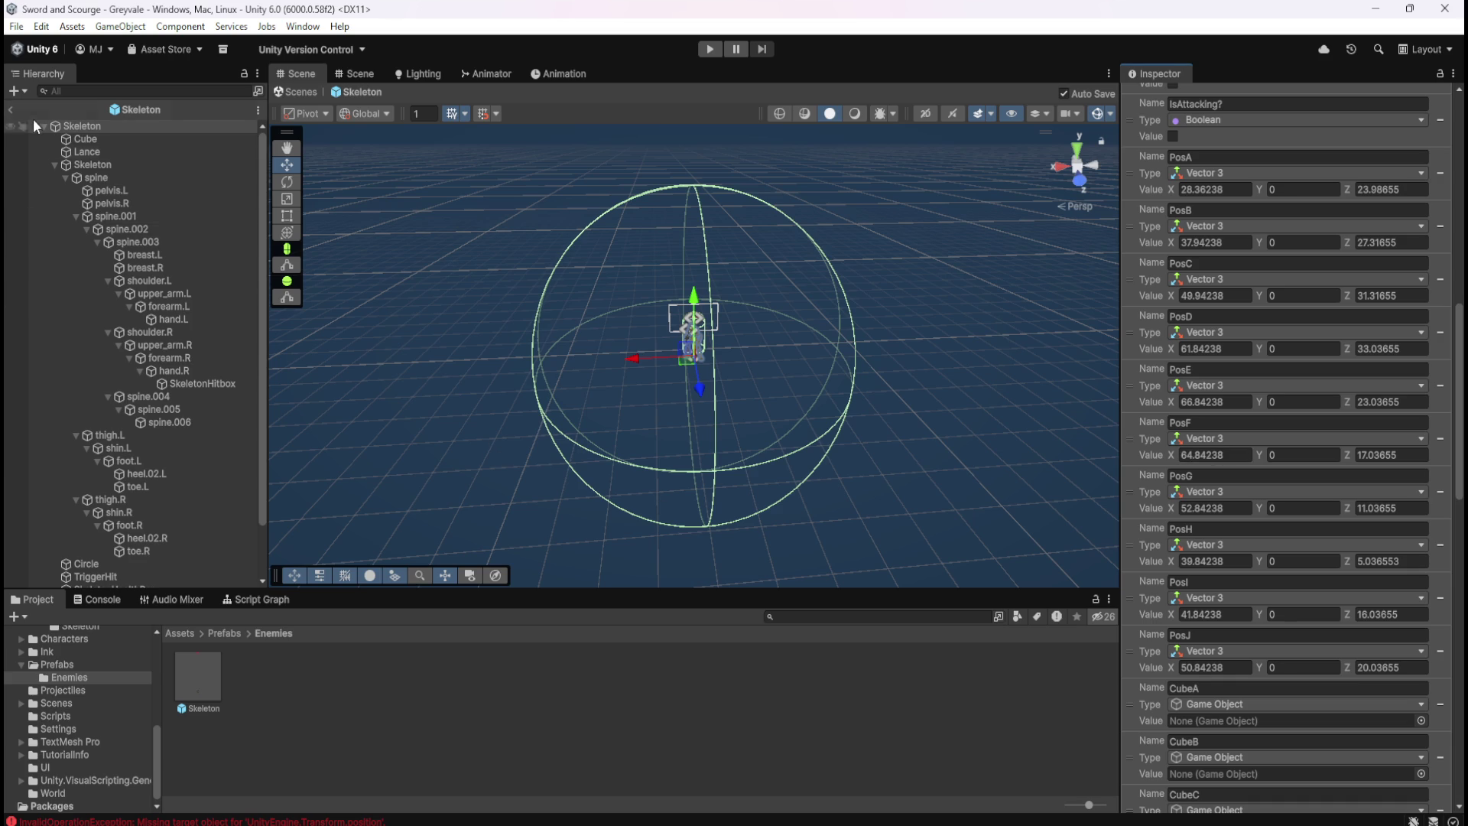
click(12, 113)
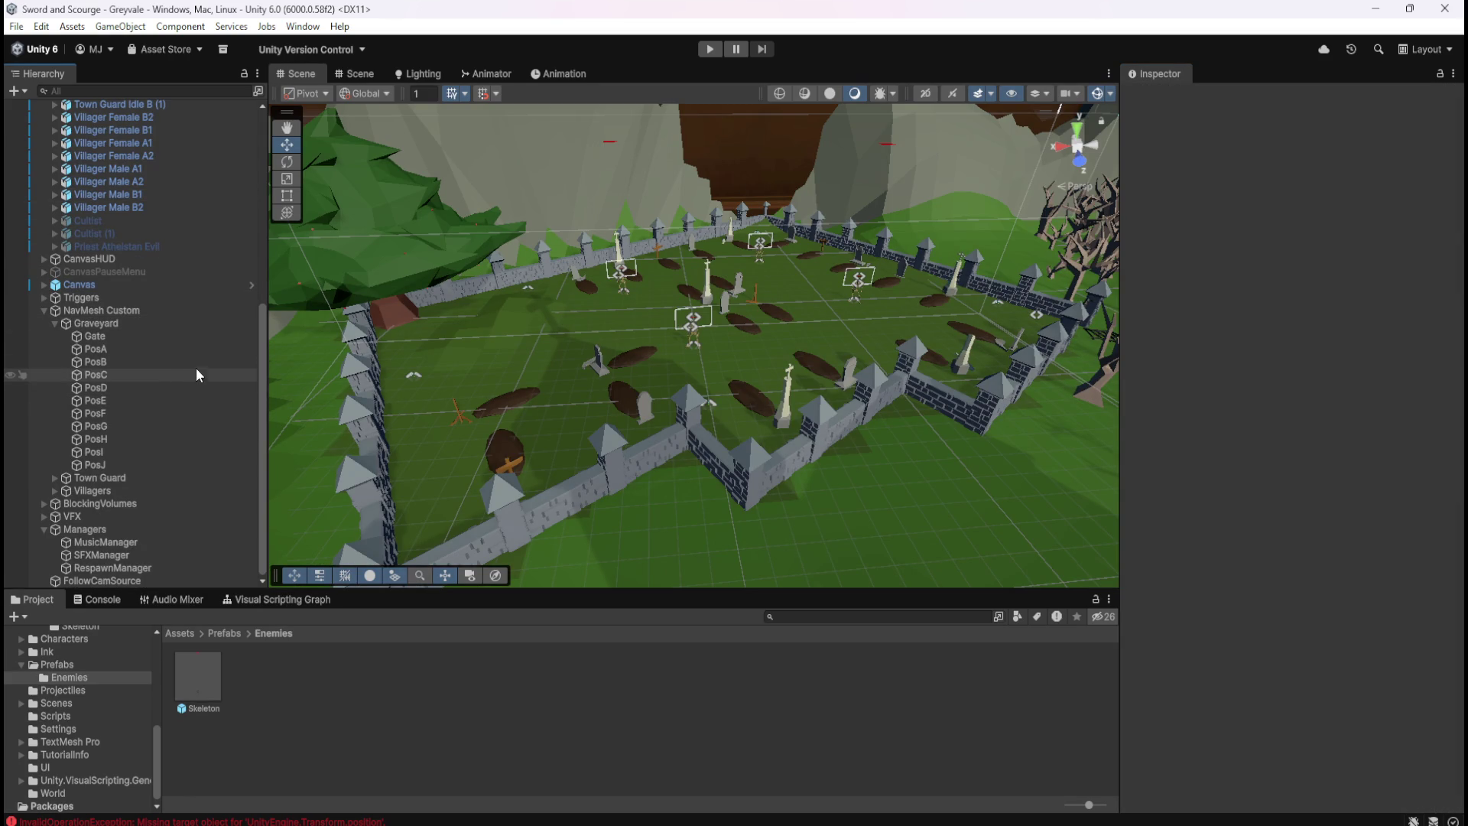
Open and close the Skeleton prefab, then select the scene Skeleton to see PosA 44.1, 0, -69.76
scroll(115, 398, up, 5)
scroll(116, 401, up, 2)
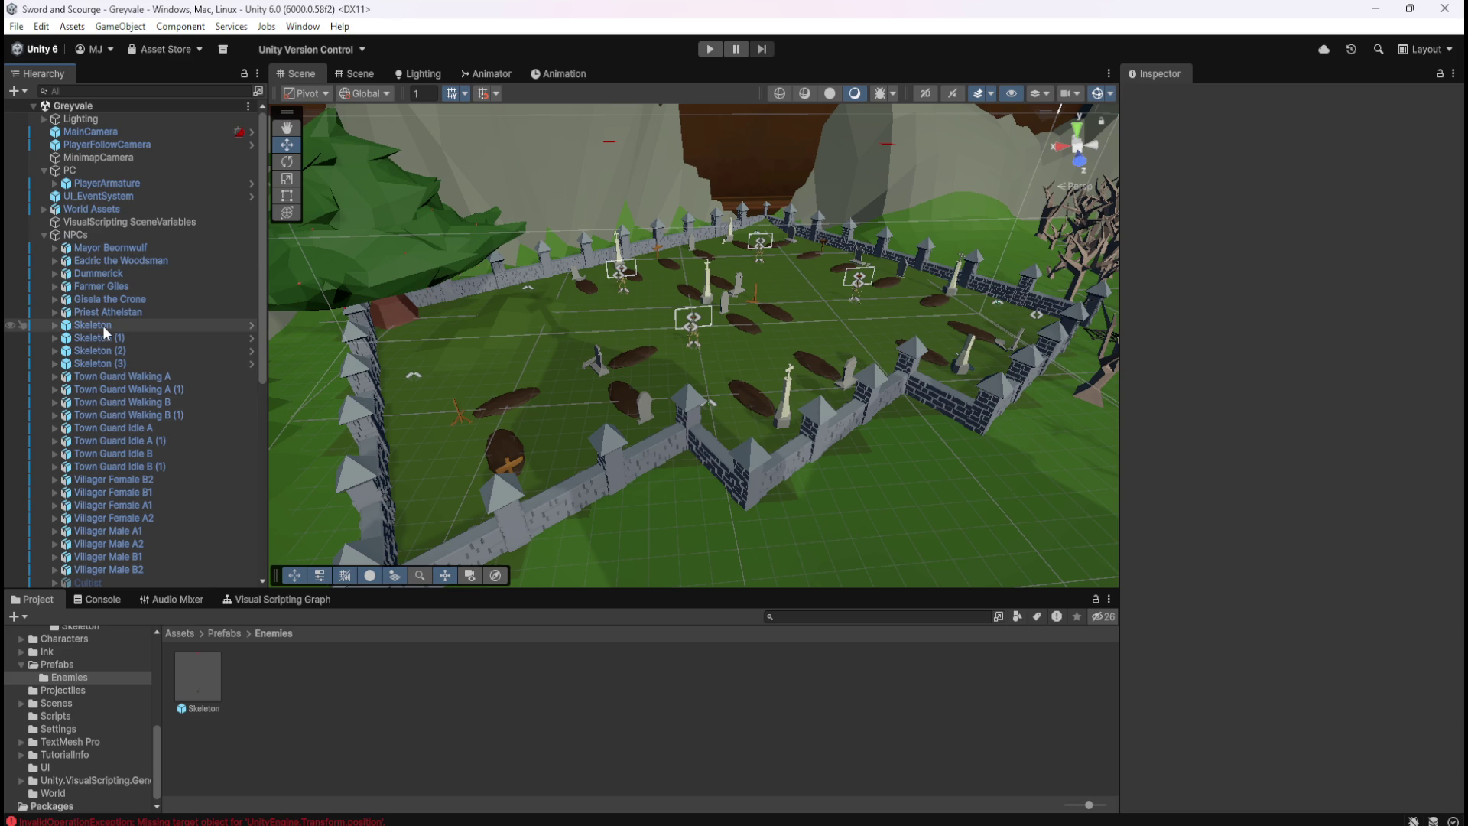
click(202, 671)
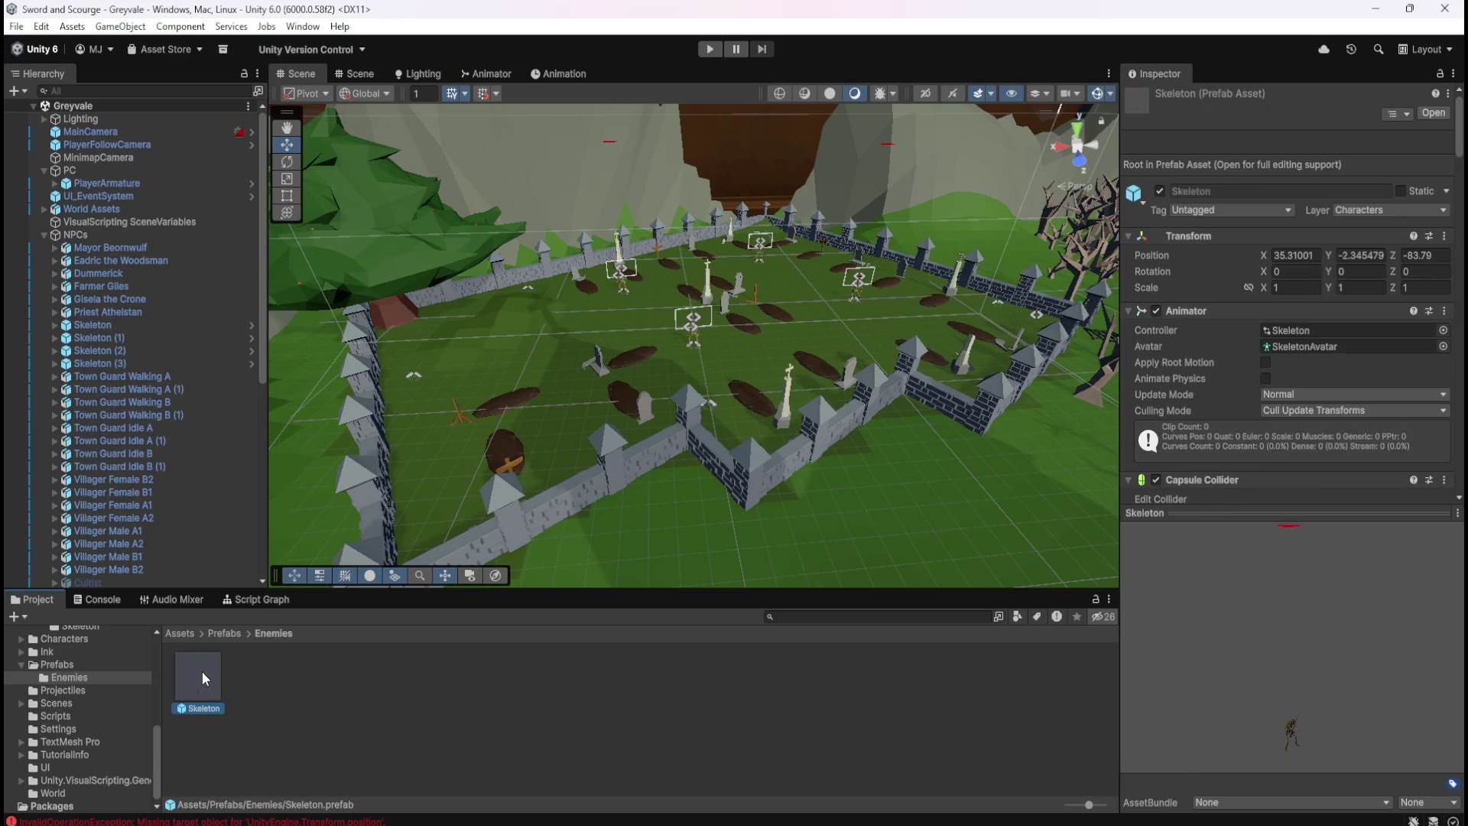
double_click(202, 672)
scroll(1240, 688, down, 10)
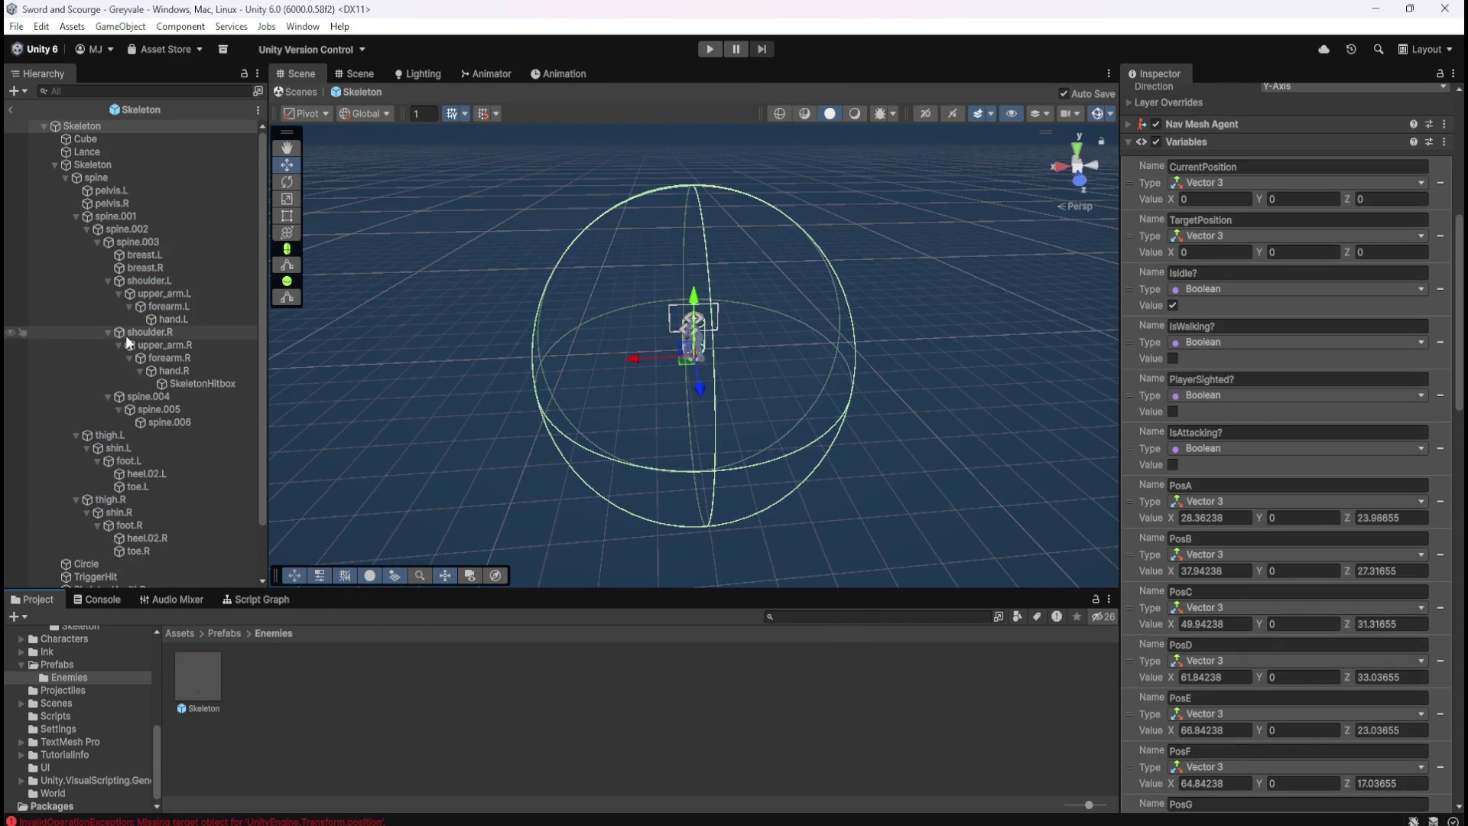
click(11, 110)
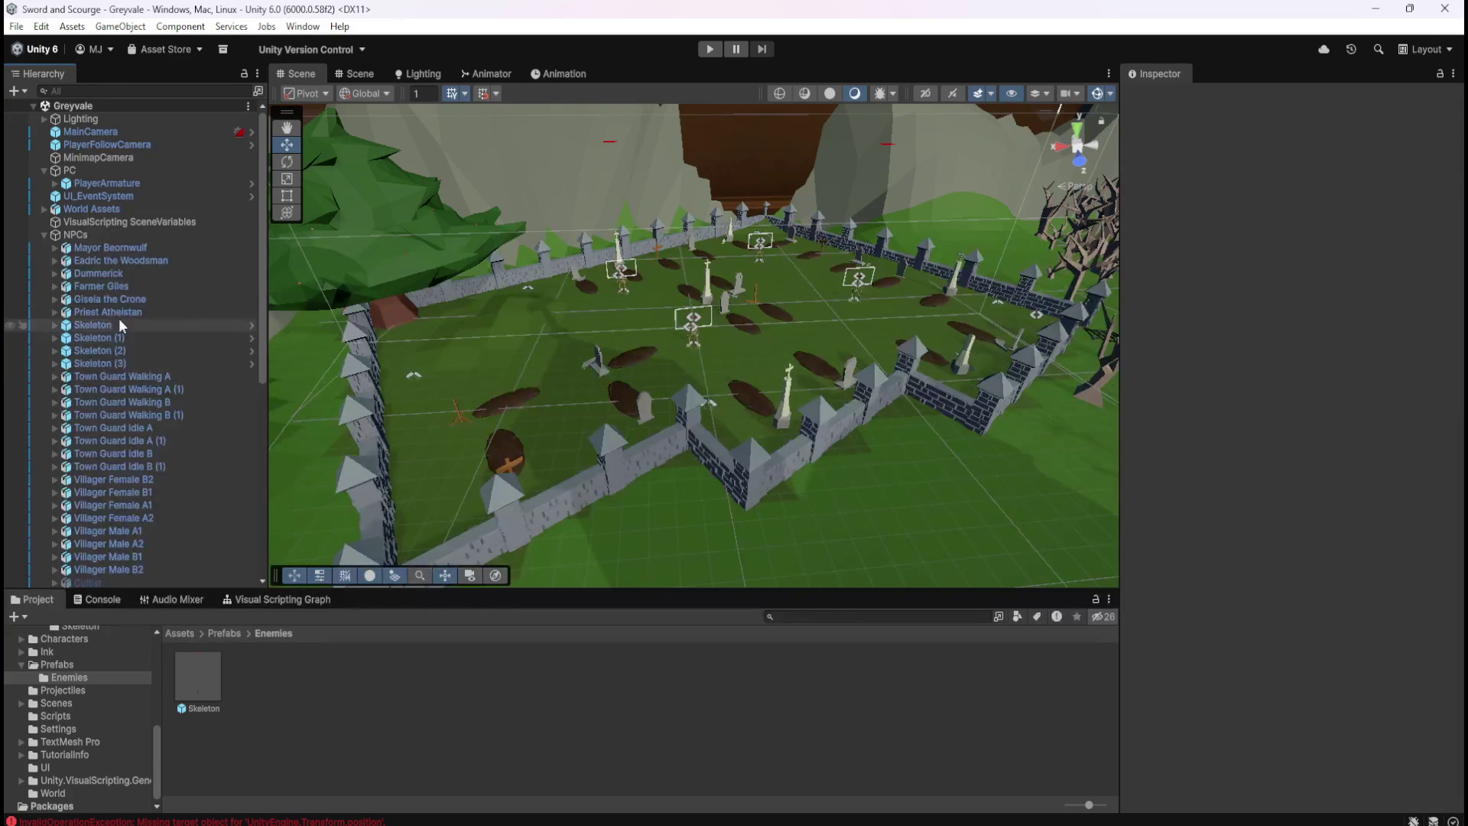
click(118, 325)
scroll(1278, 676, down, 15)
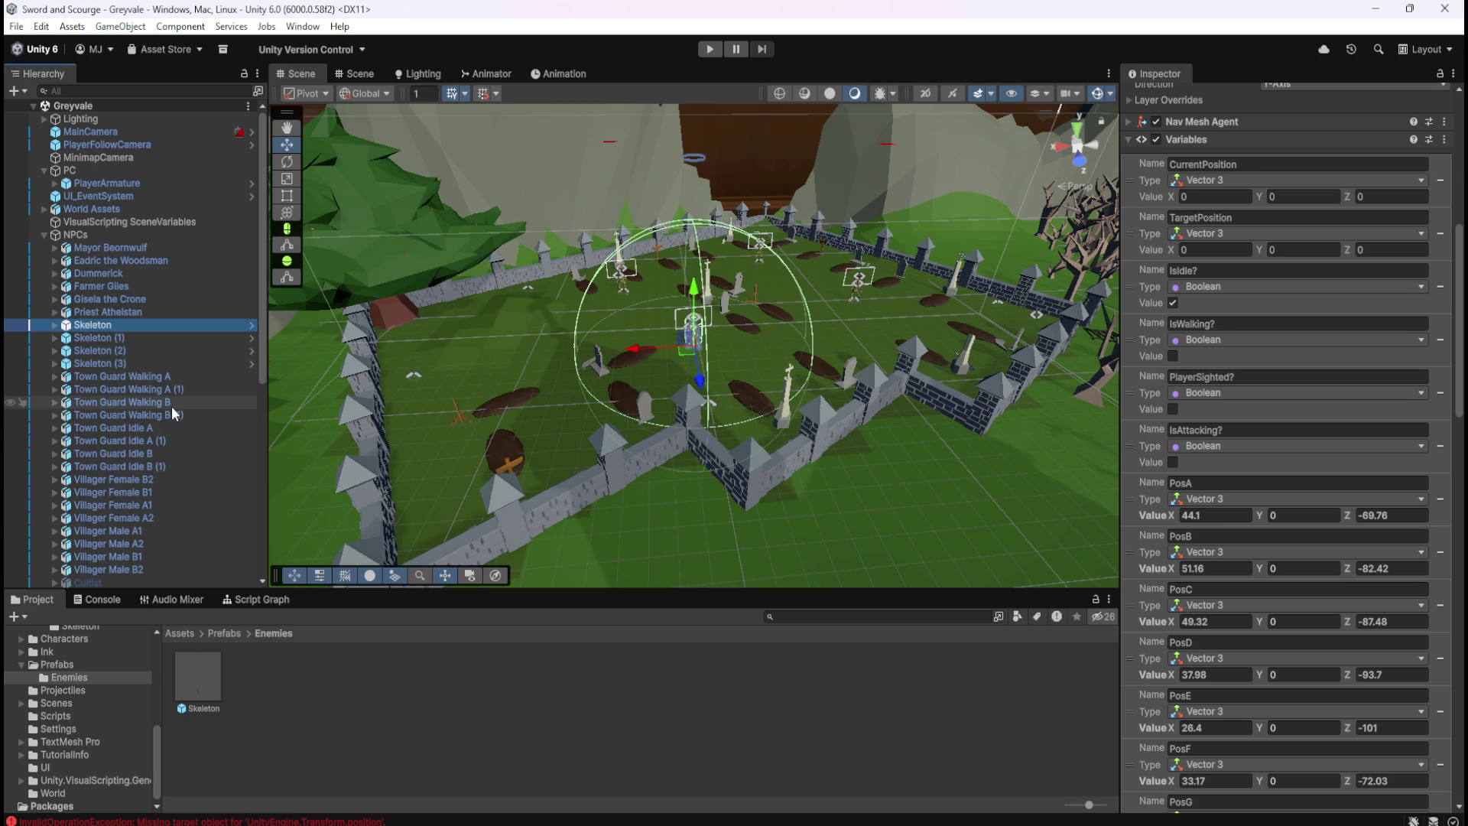
double_click(202, 667)
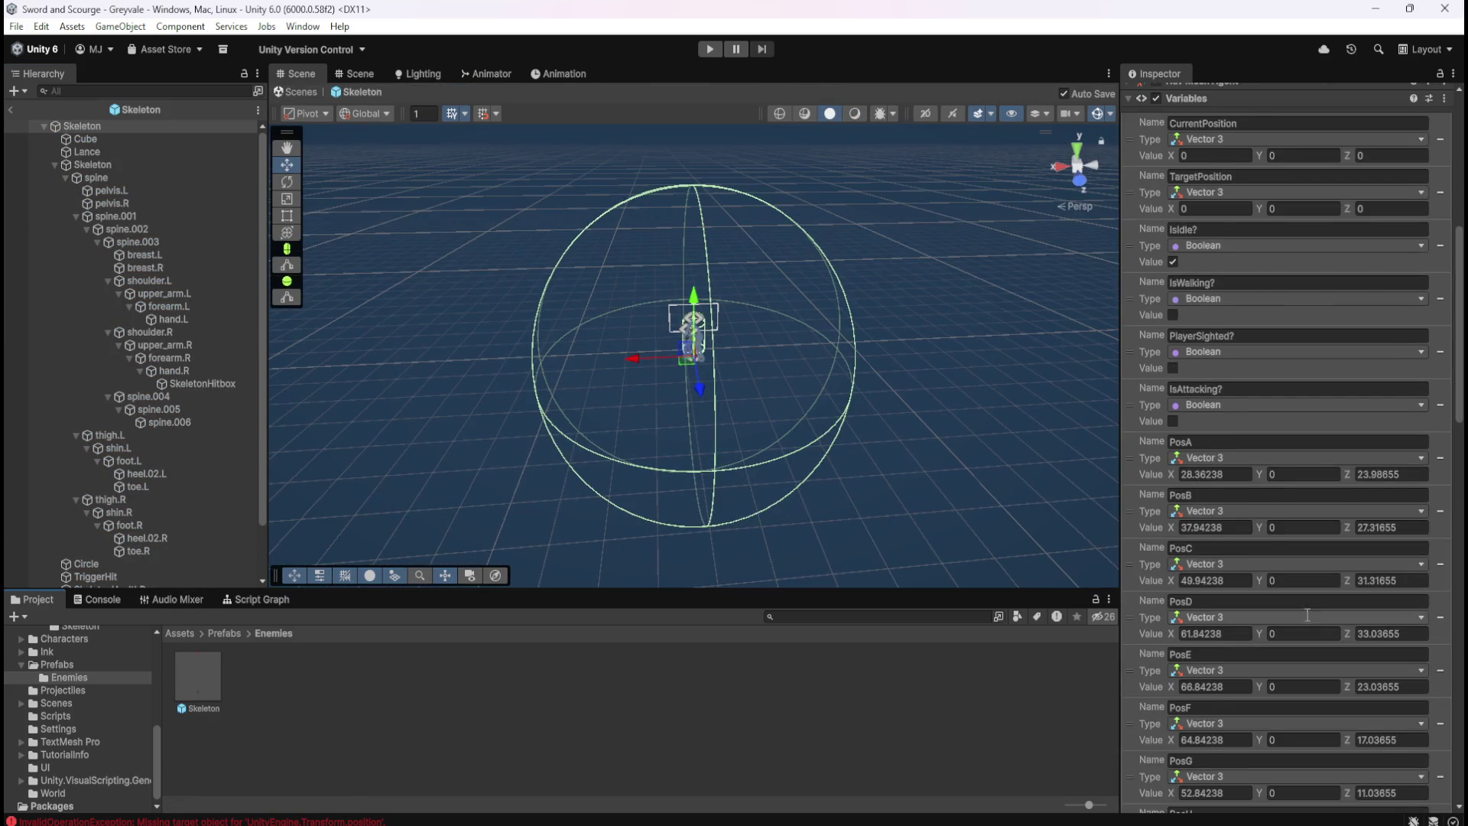
scroll(1305, 613, down, 5)
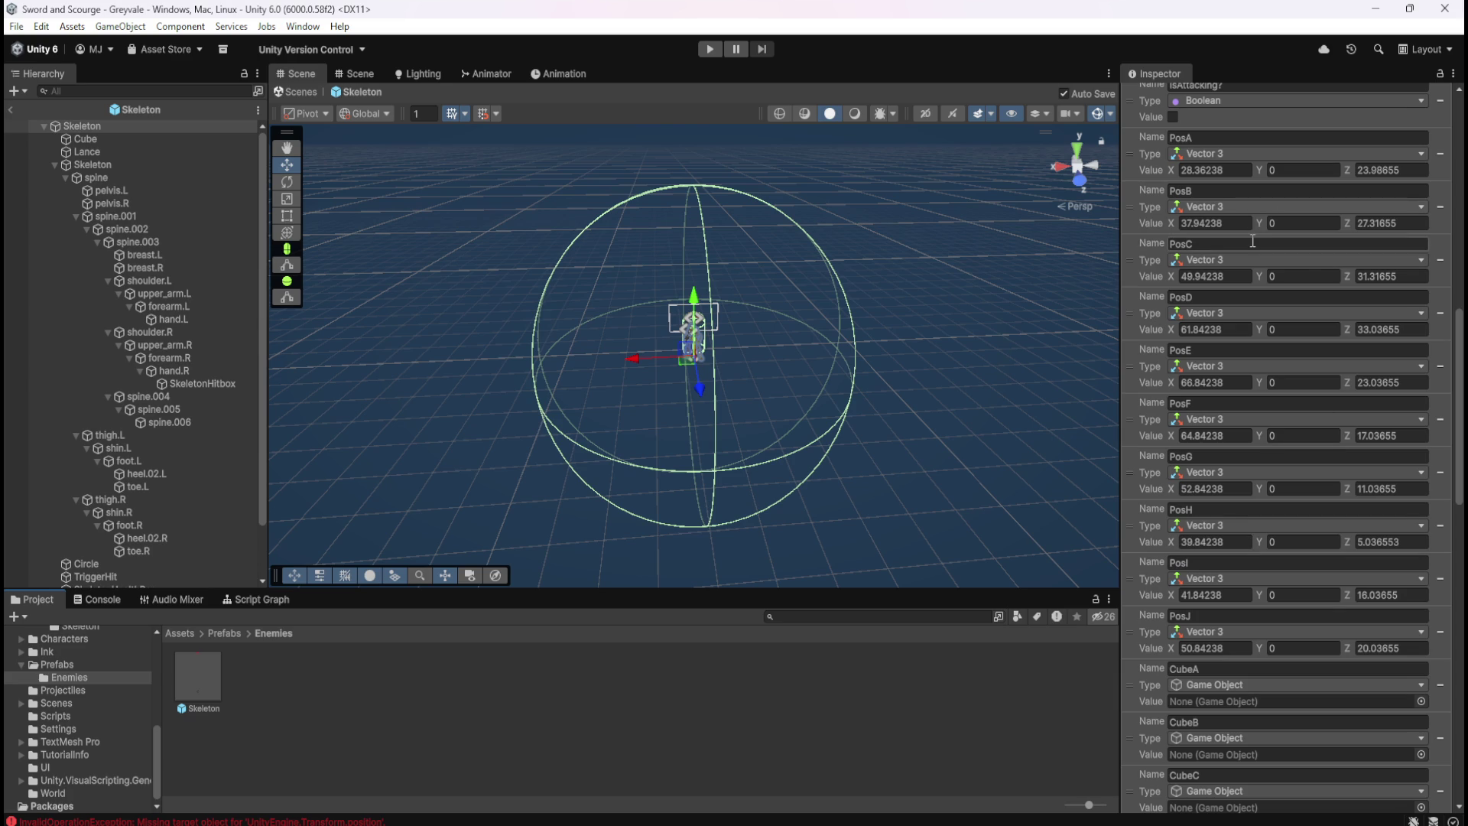
scroll(1256, 436, up, 3)
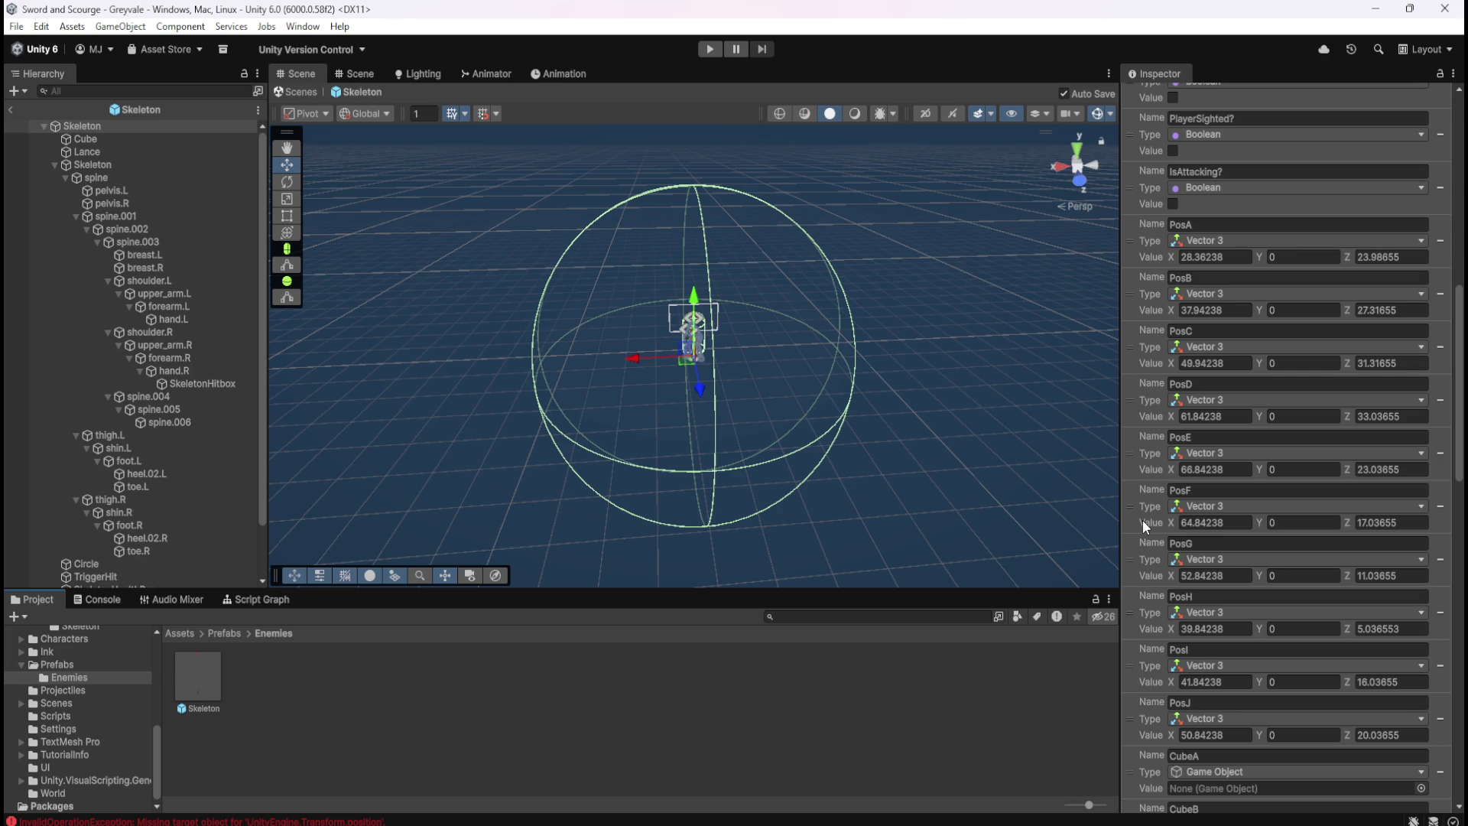
click(10, 112)
scroll(150, 489, down, 5)
scroll(150, 493, down, 2)
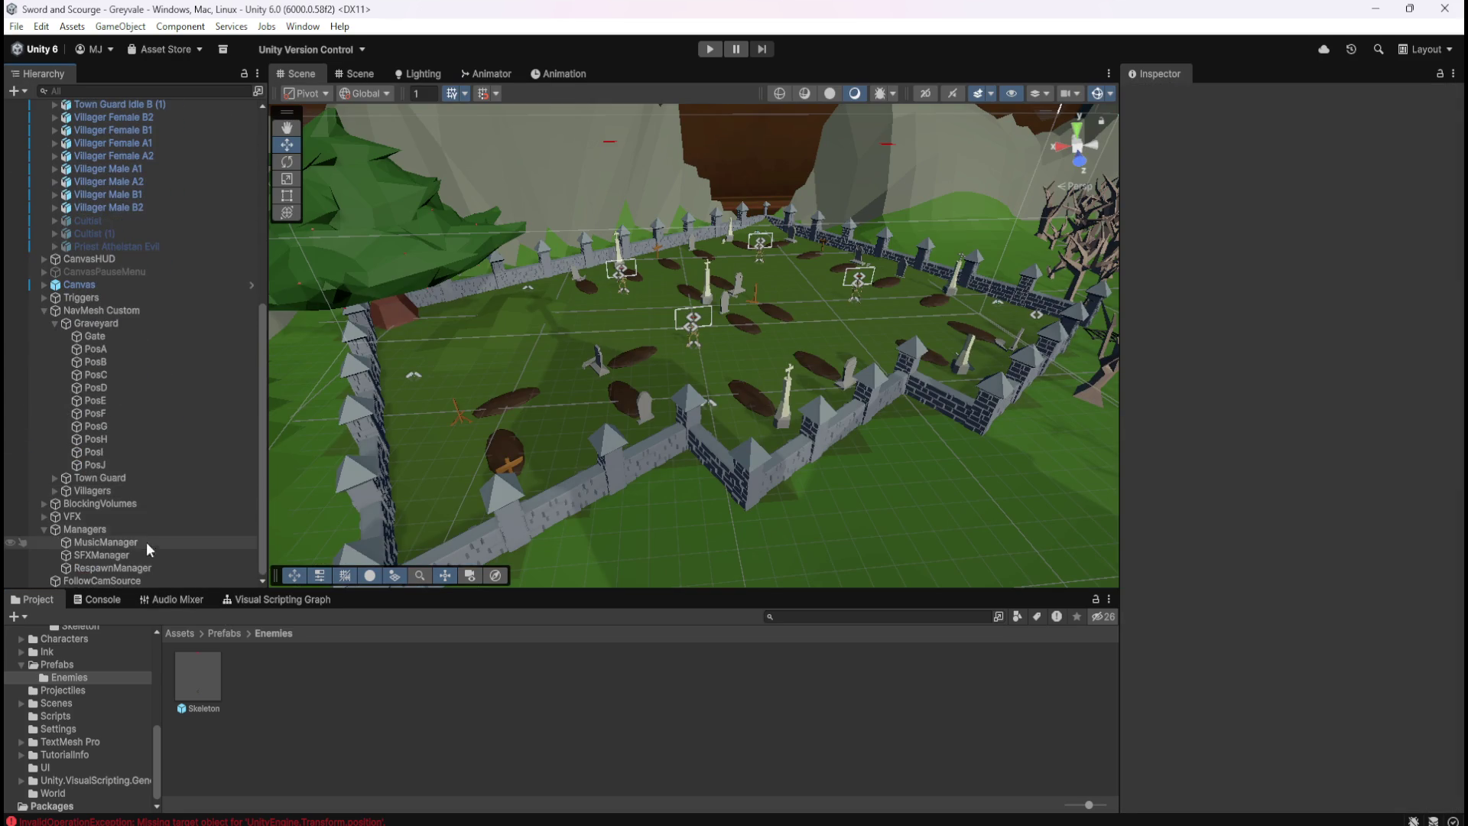
click(140, 566)
Maximize the RespawnManager script graph to review its random spawn-point logic, then dock it again
click(257, 600)
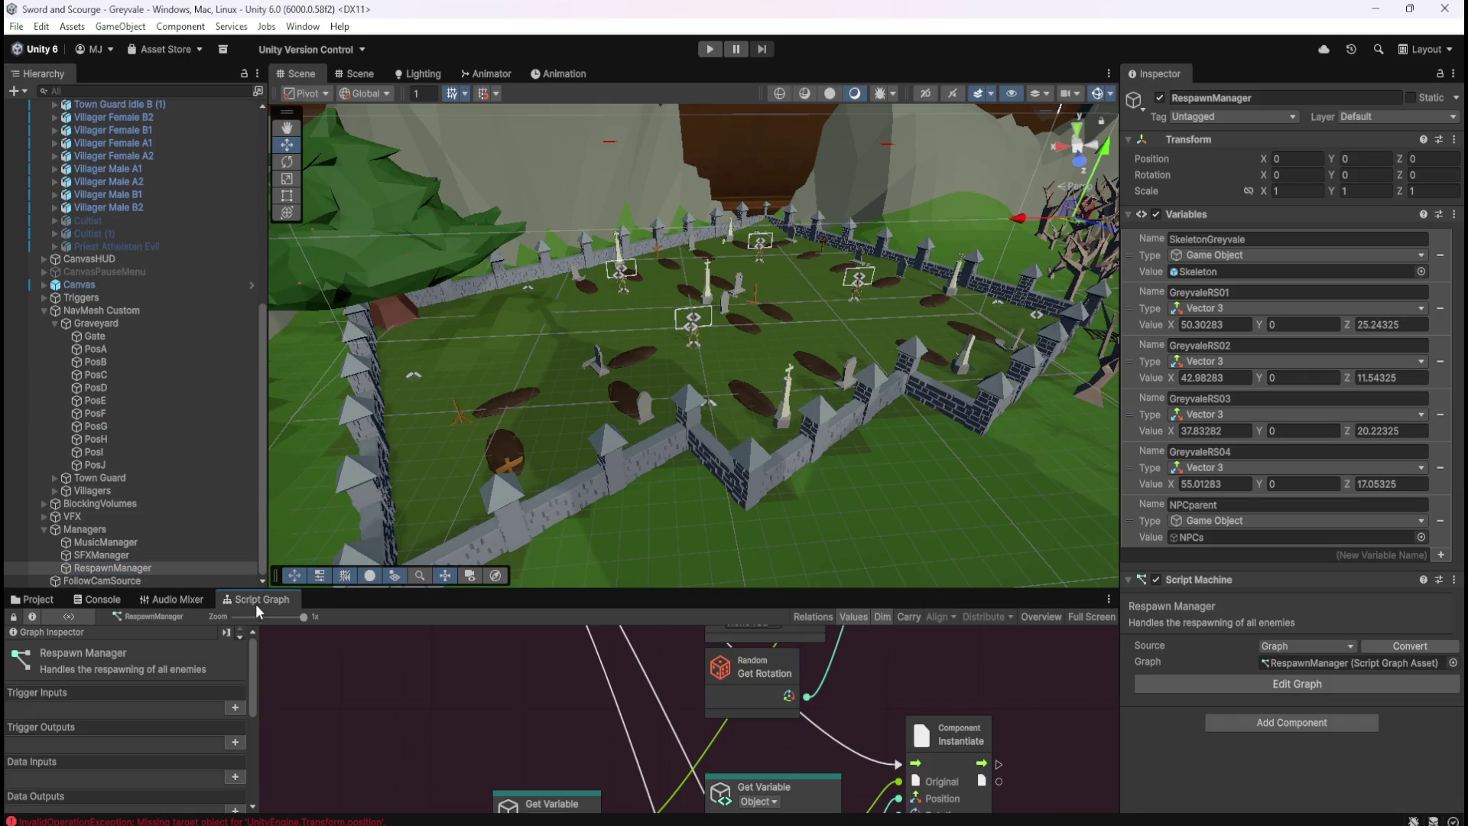
key(shift+space)
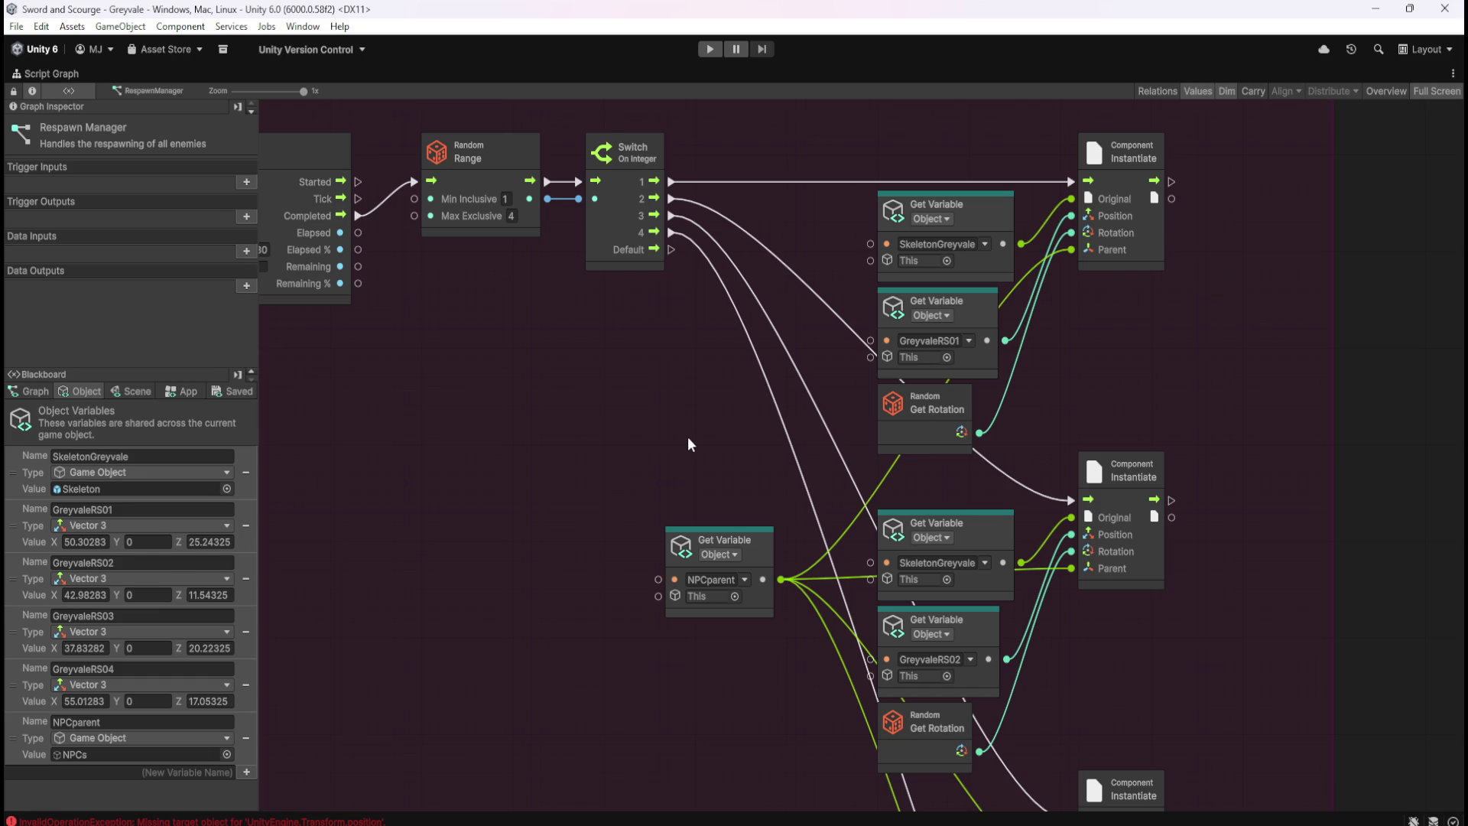
key(shift+space)
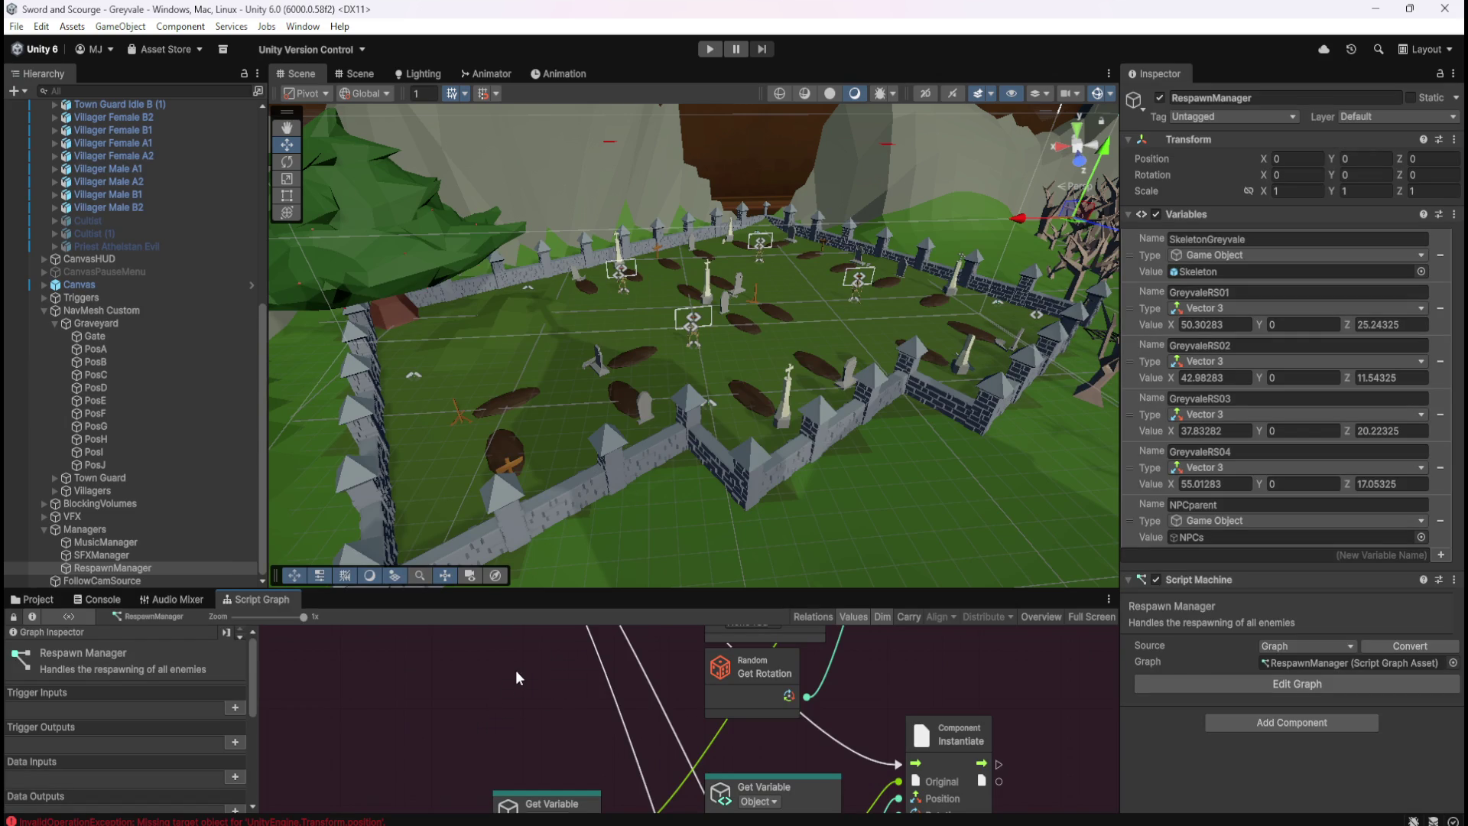
scroll(178, 394, up, 3)
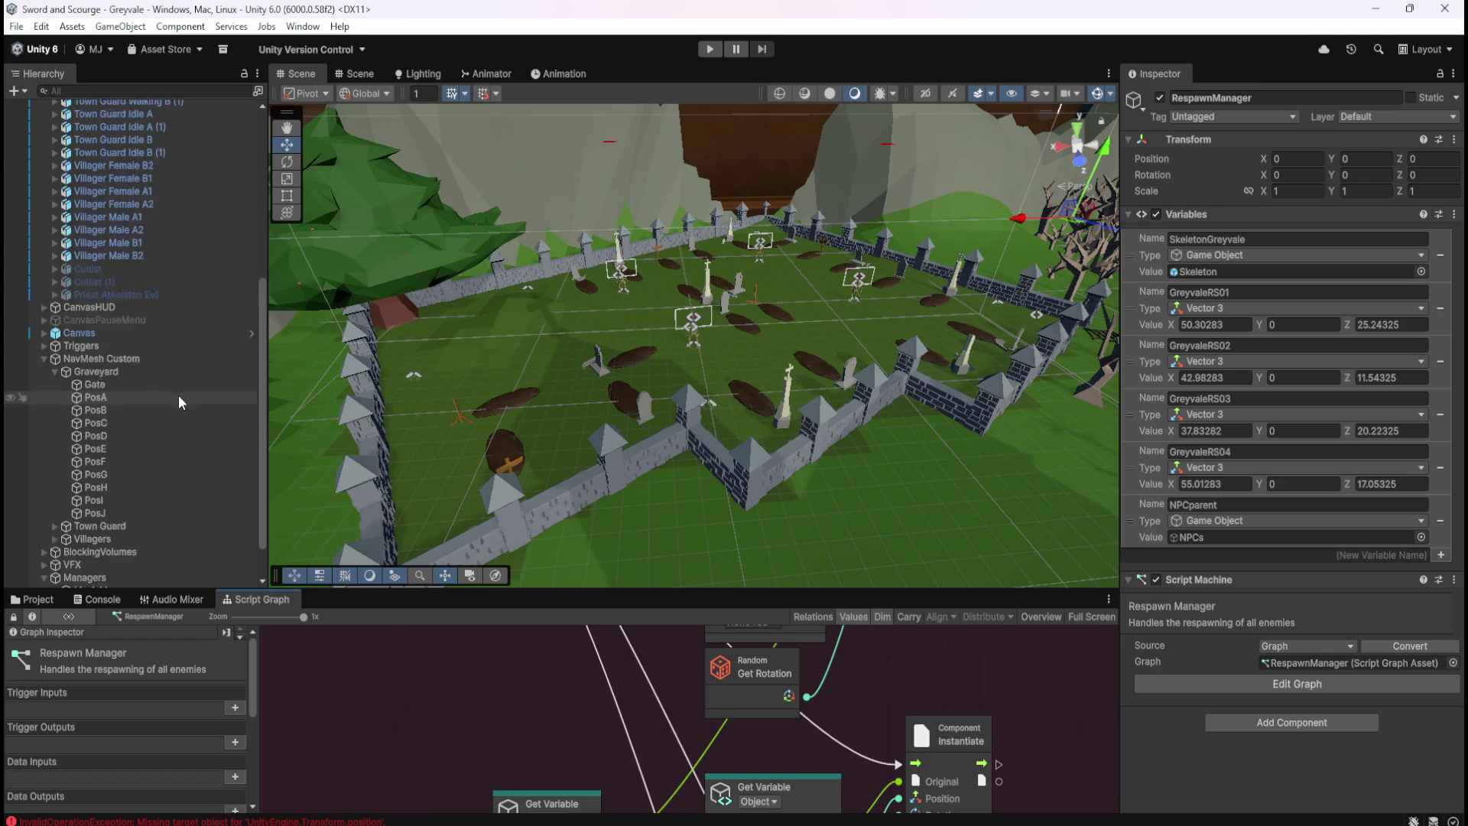
Open the Skeleton prefab from Project assets and maximize its script graph
scroll(181, 396, up, 5)
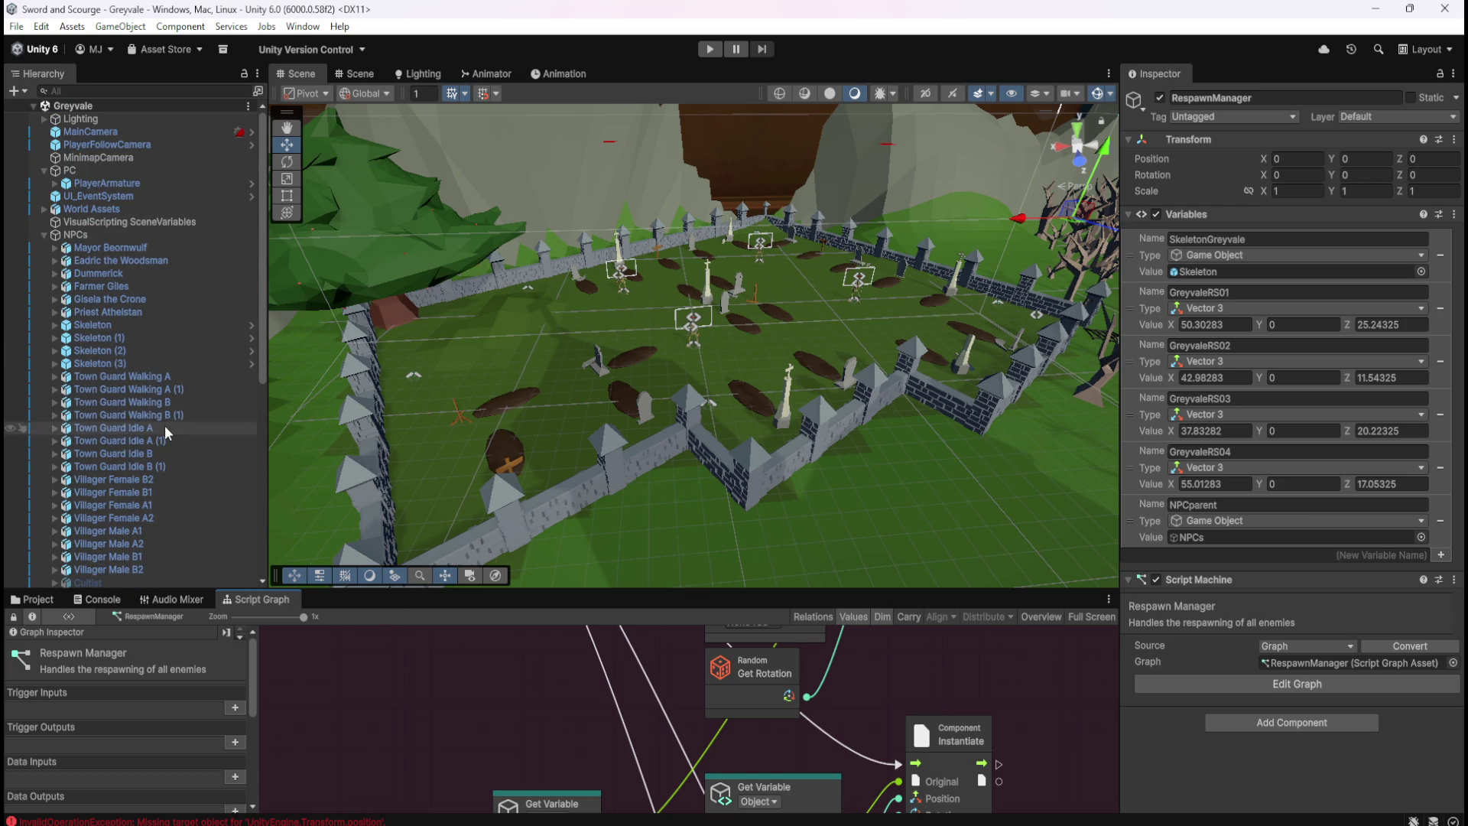
scroll(164, 426, down, 5)
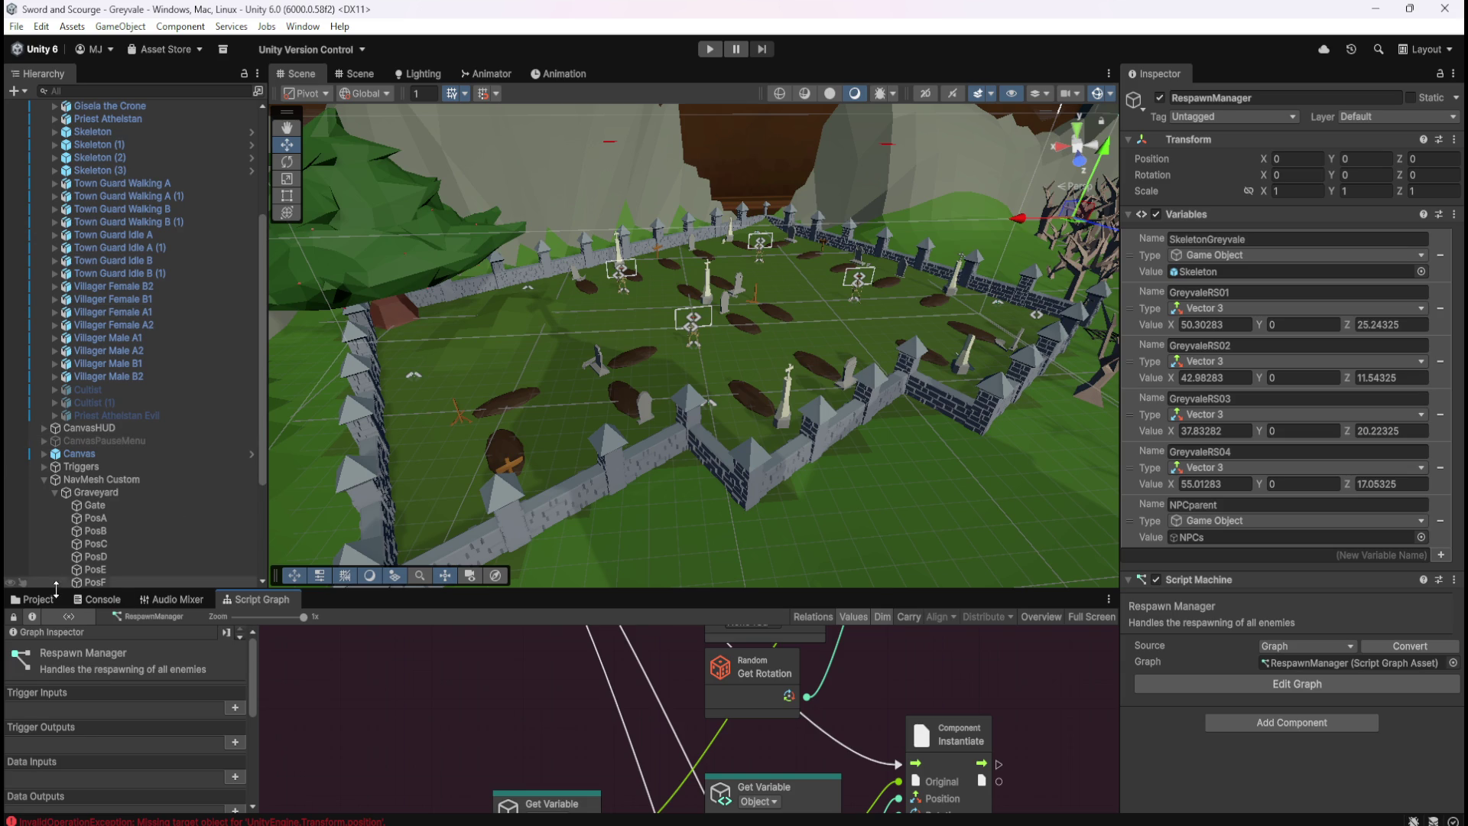
click(55, 595)
double_click(188, 671)
scroll(1133, 640, down, 2)
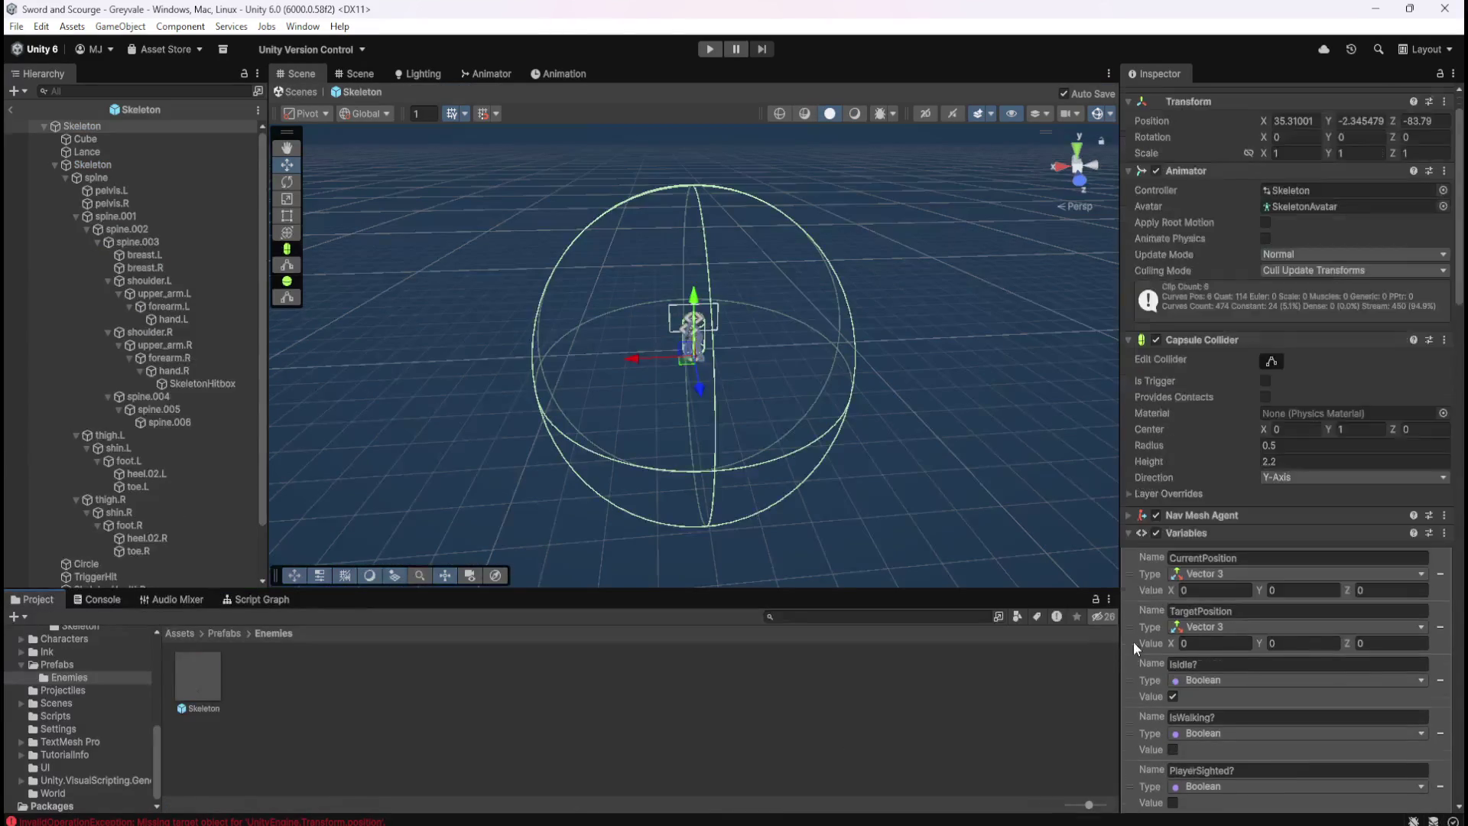
scroll(1172, 629, down, 15)
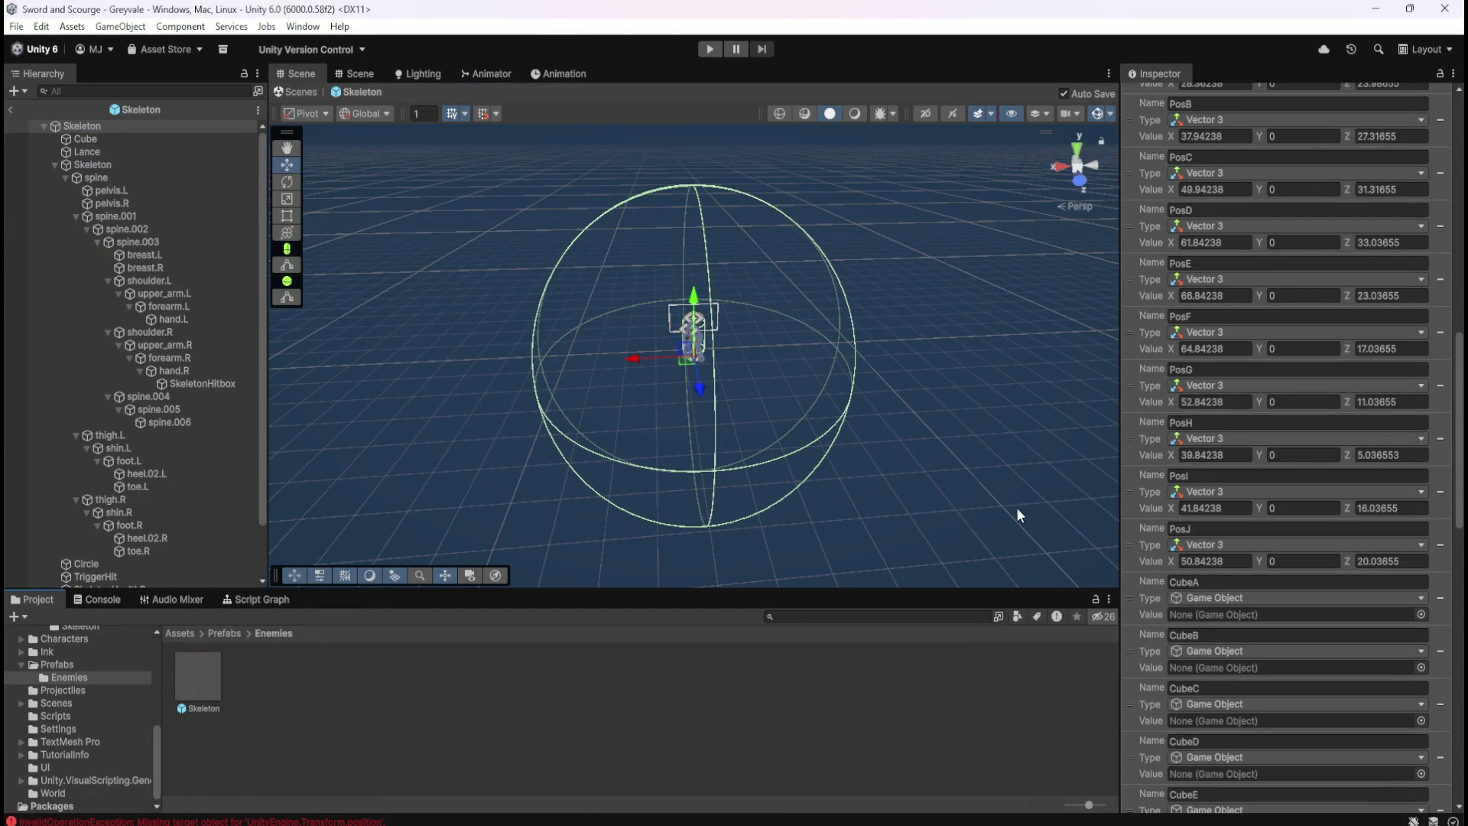
click(273, 602)
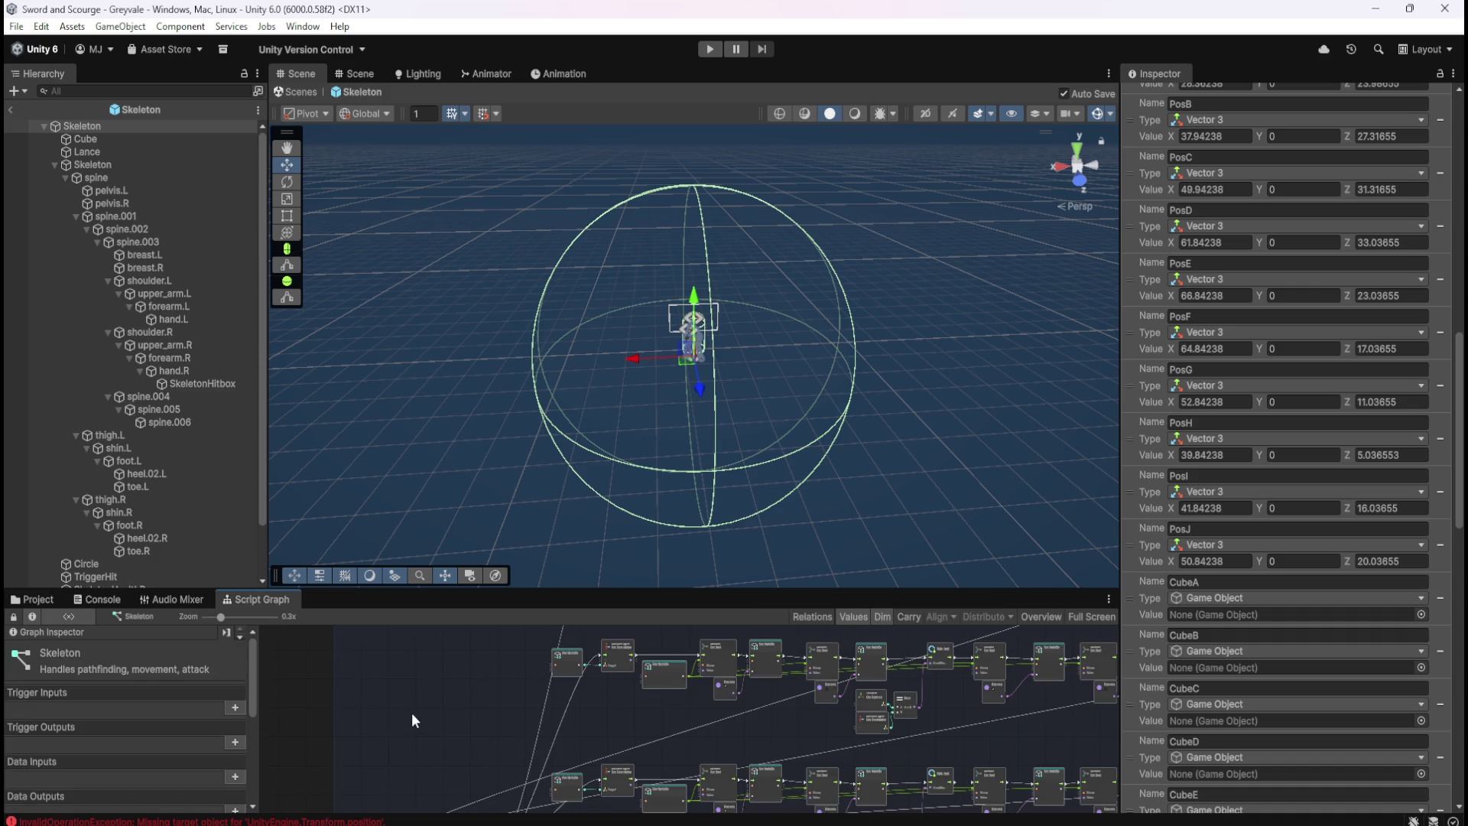
key(shift+space)
scroll(626, 312, up, 10)
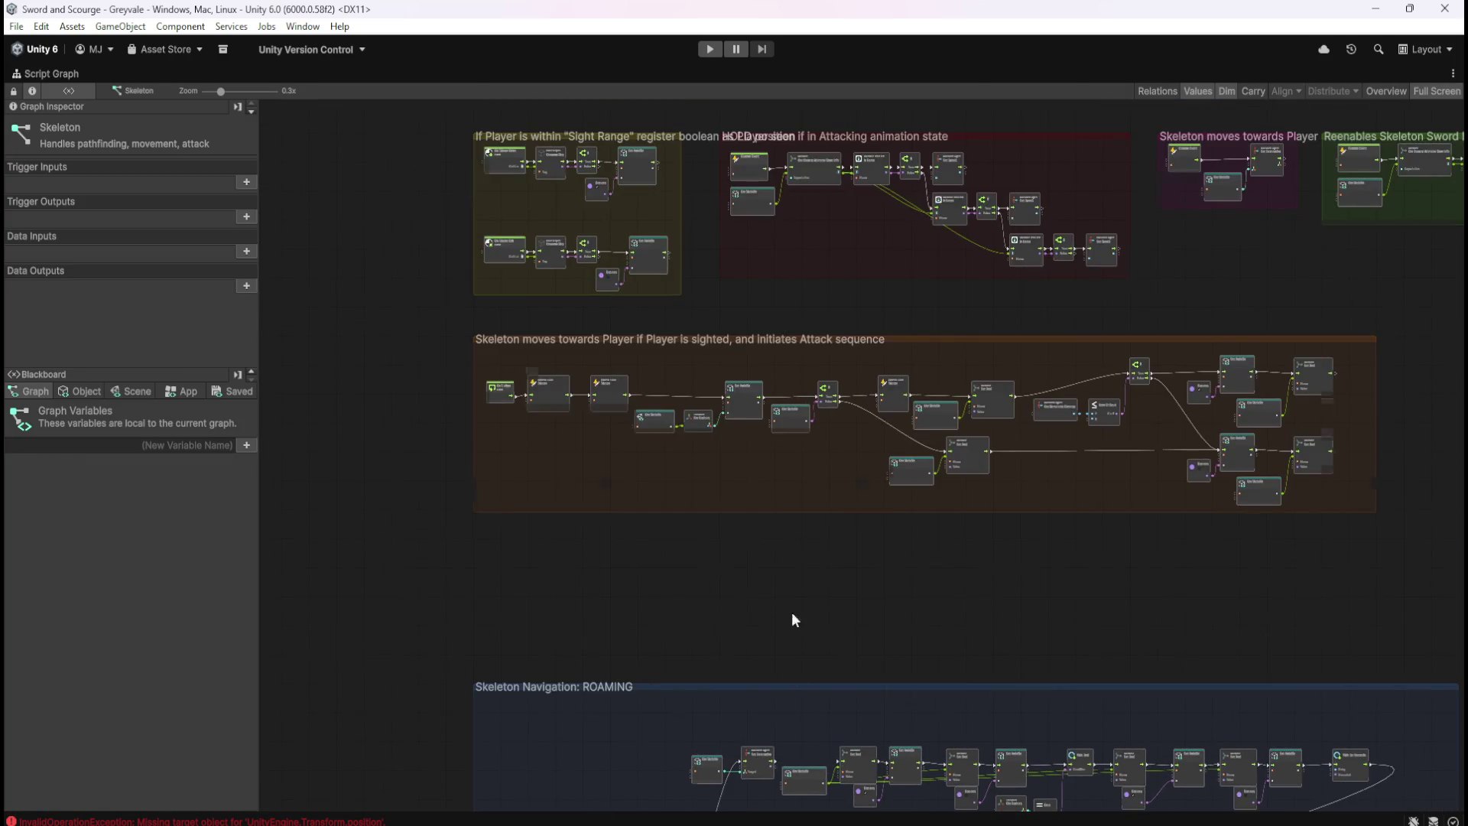
scroll(772, 497, down, 10)
scroll(716, 377, up, 10)
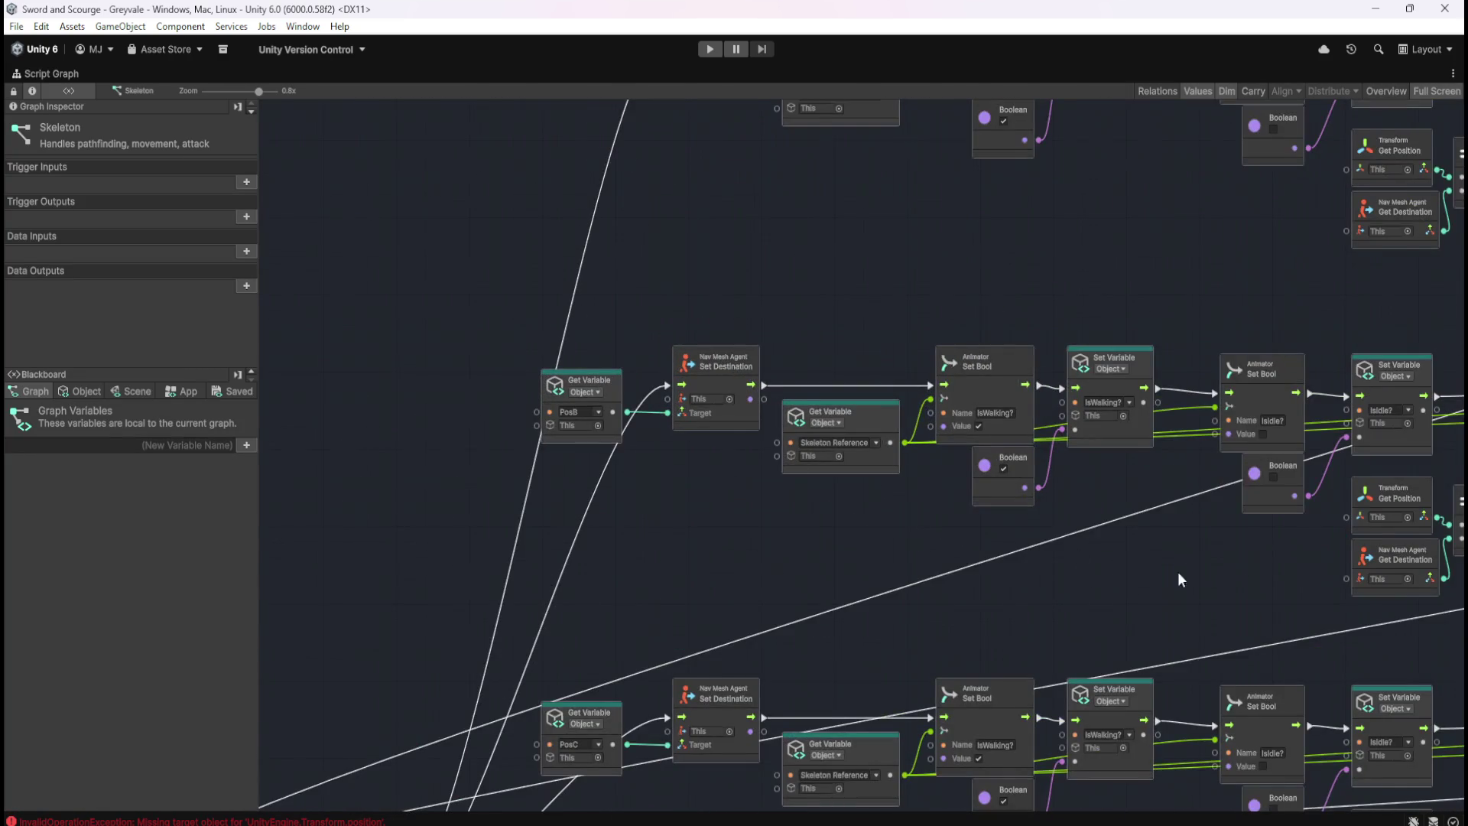
scroll(918, 574, right, 10)
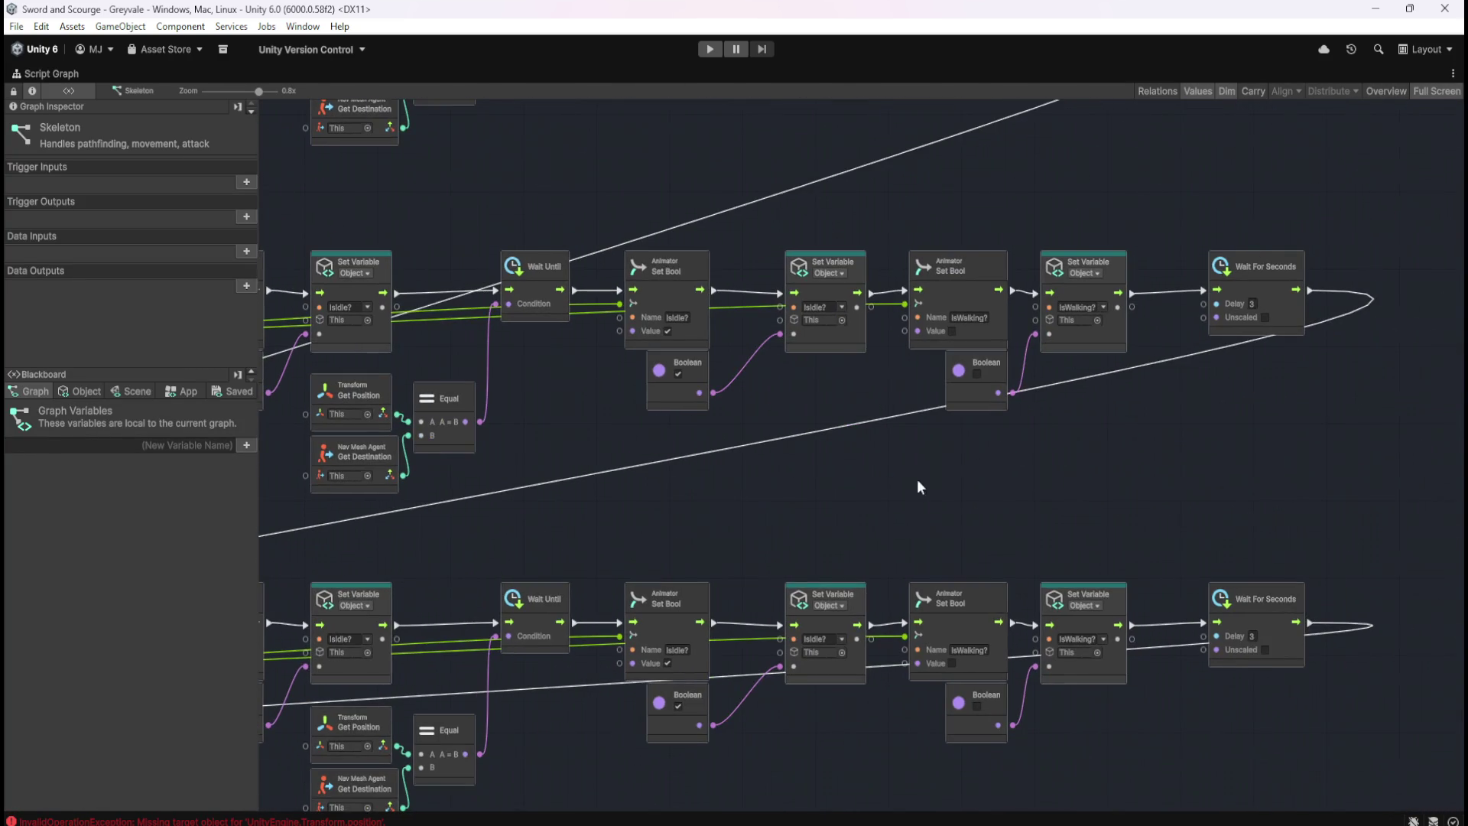
scroll(1119, 604, left, 2)
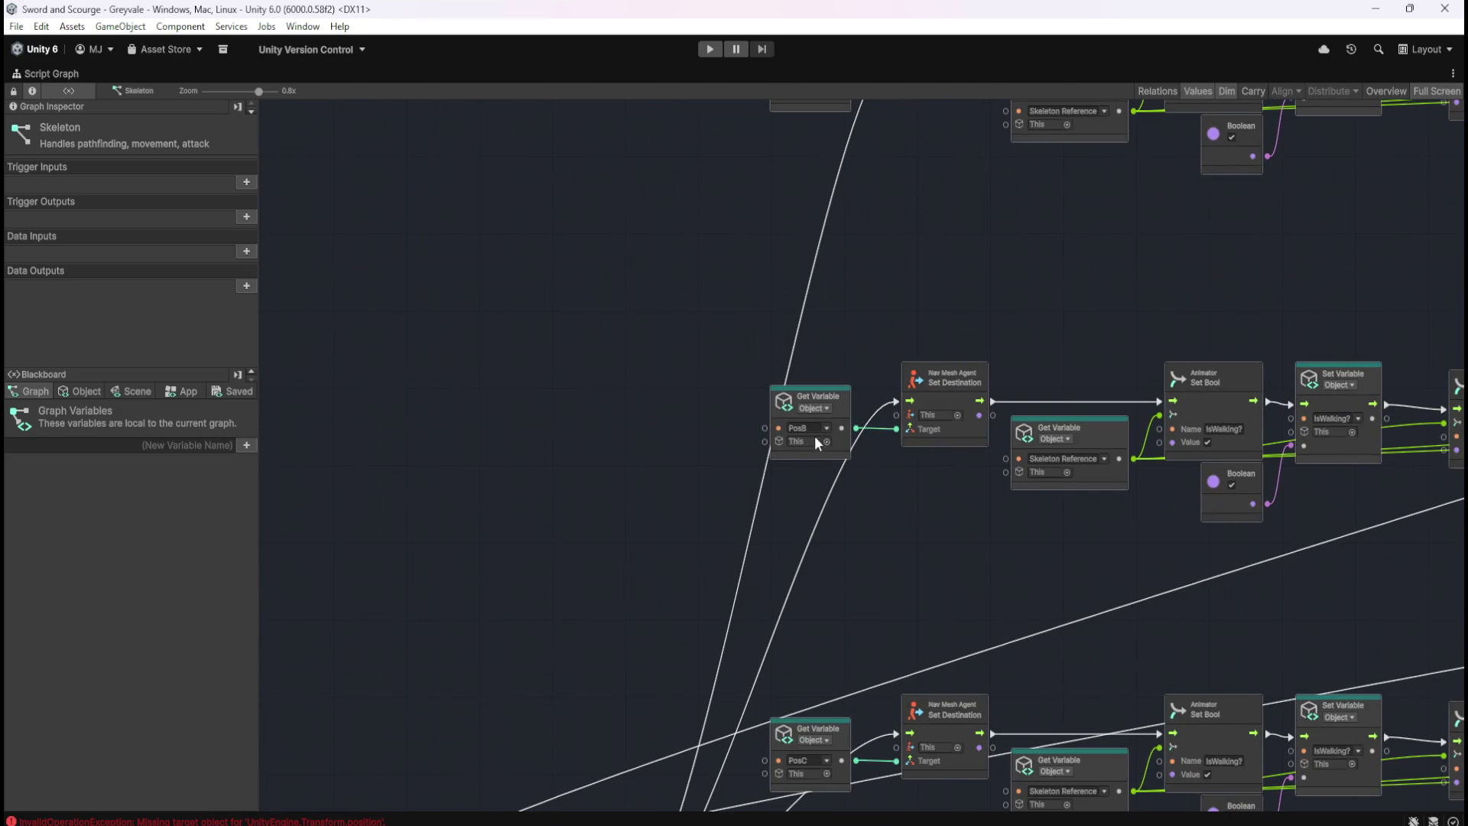
Review the Blackboard object variables and the Cube-to-Pos nodes, then restore the docked layout
click(80, 390)
scroll(123, 612, down, 3)
scroll(162, 631, up, 3)
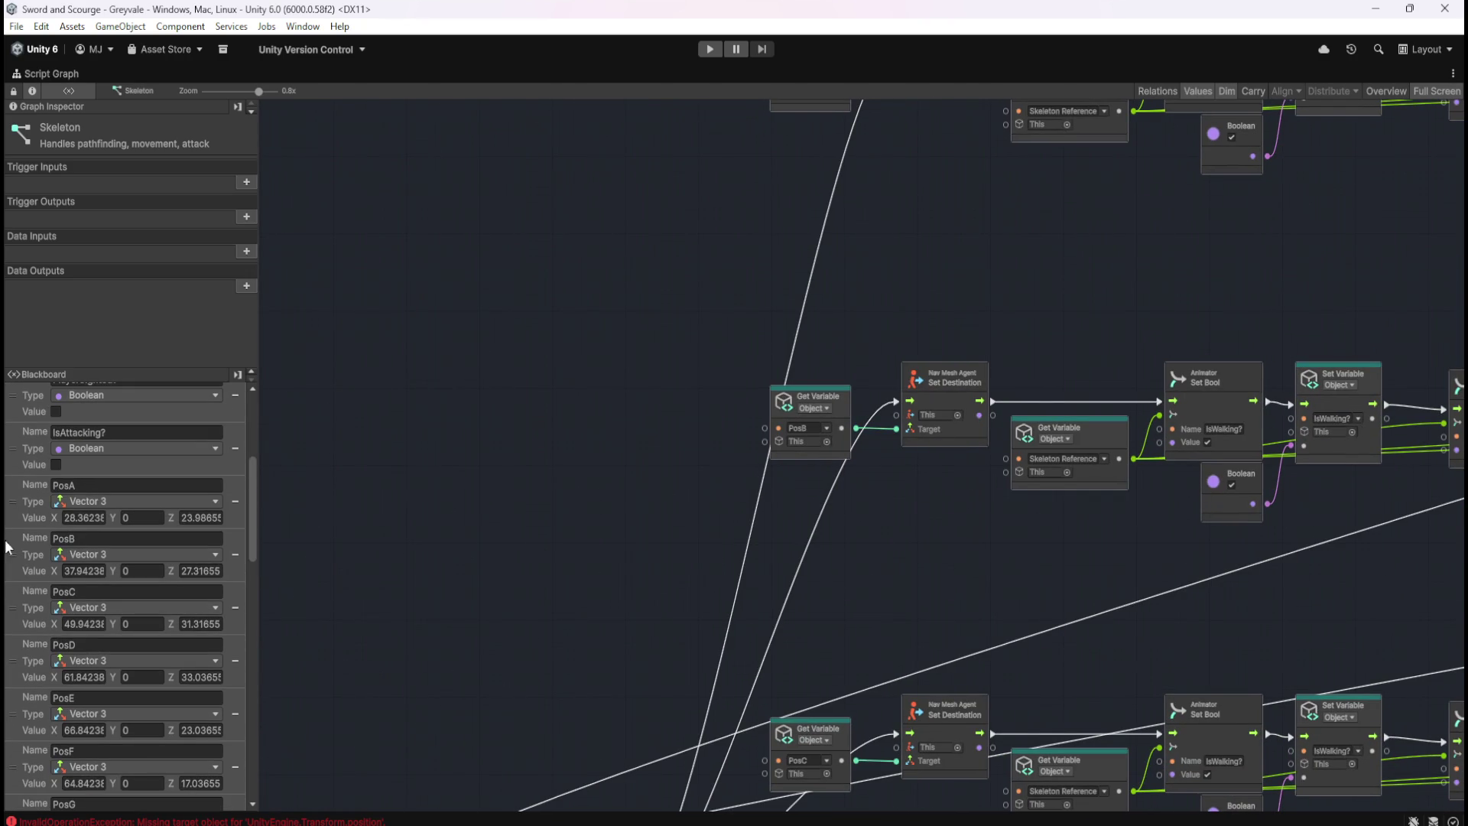
scroll(992, 678, up, 10)
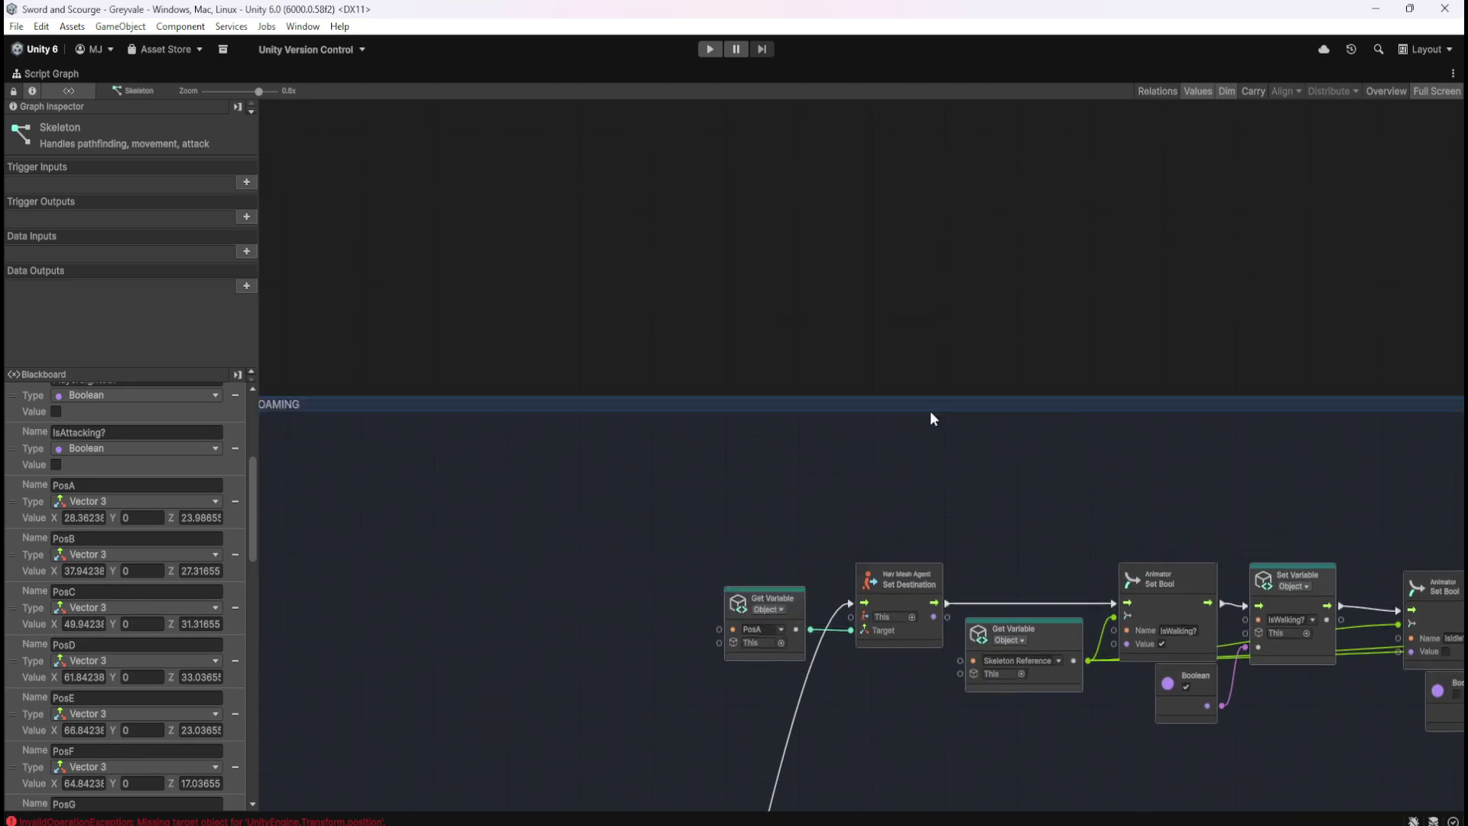
scroll(941, 130, up, 15)
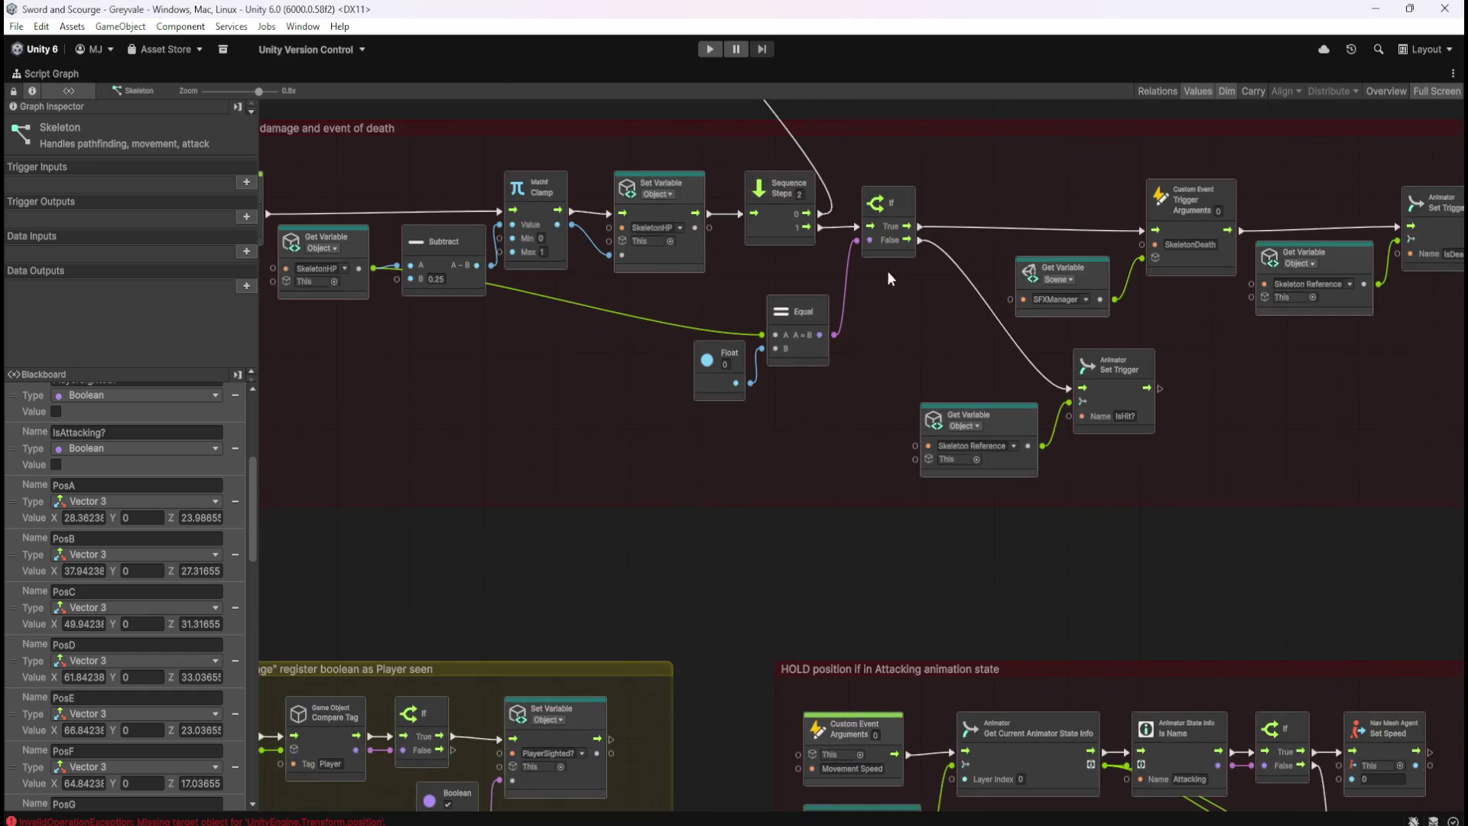
scroll(921, 585, down, 2)
scroll(920, 586, right, 8)
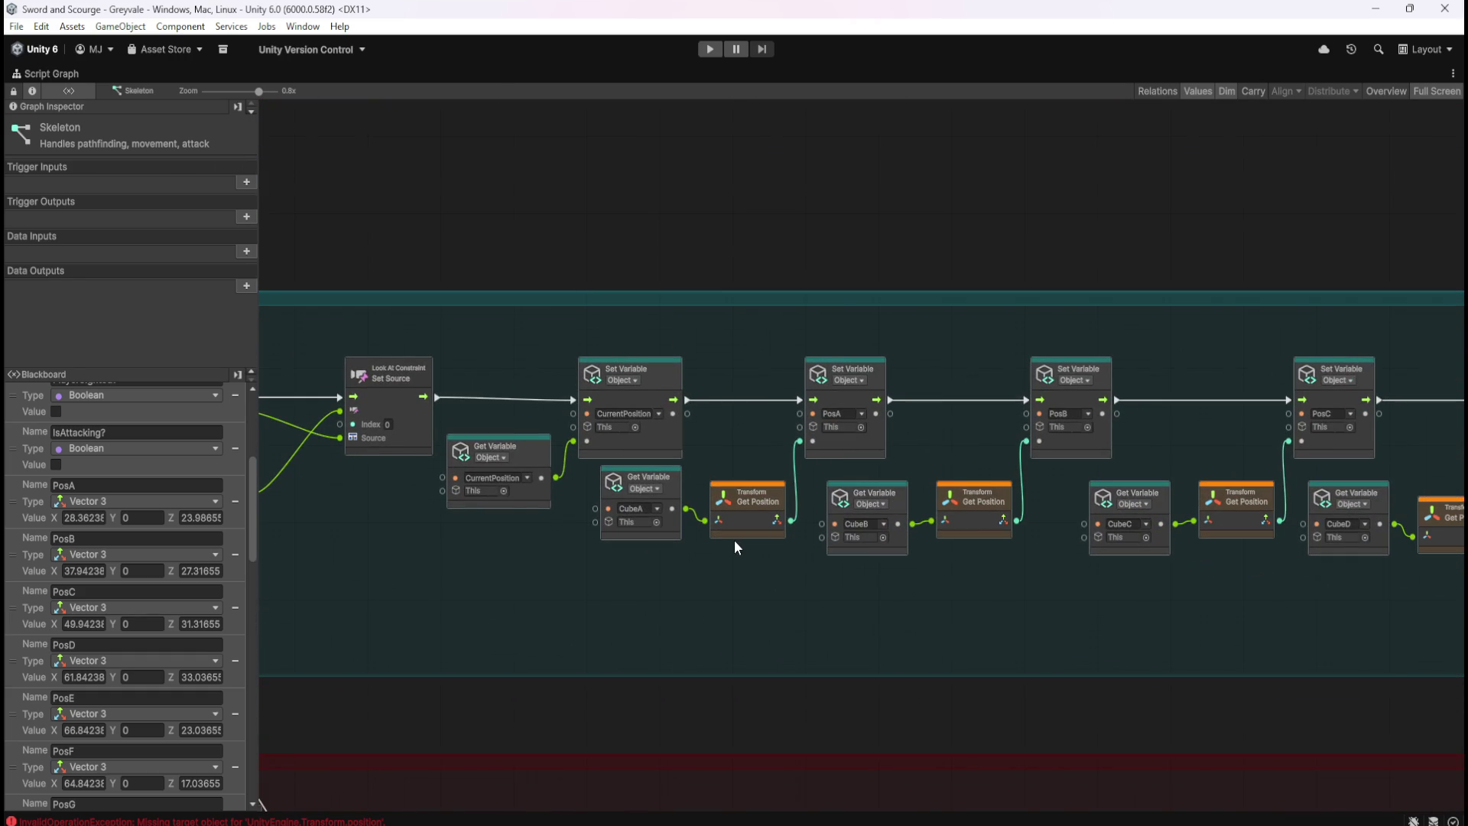
scroll(76, 677, down, 5)
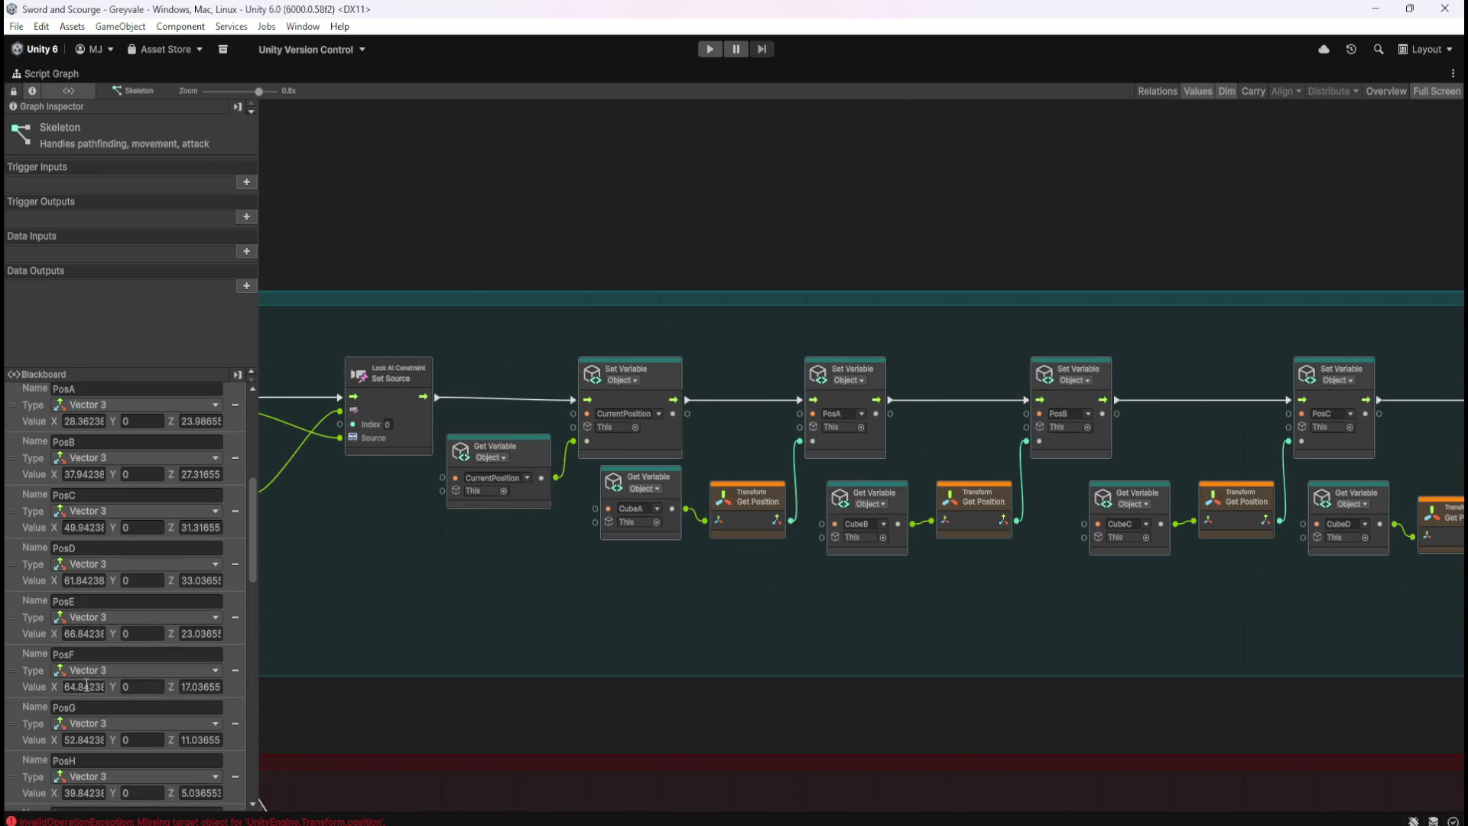
scroll(34, 682, down, 10)
scroll(40, 675, down, 5)
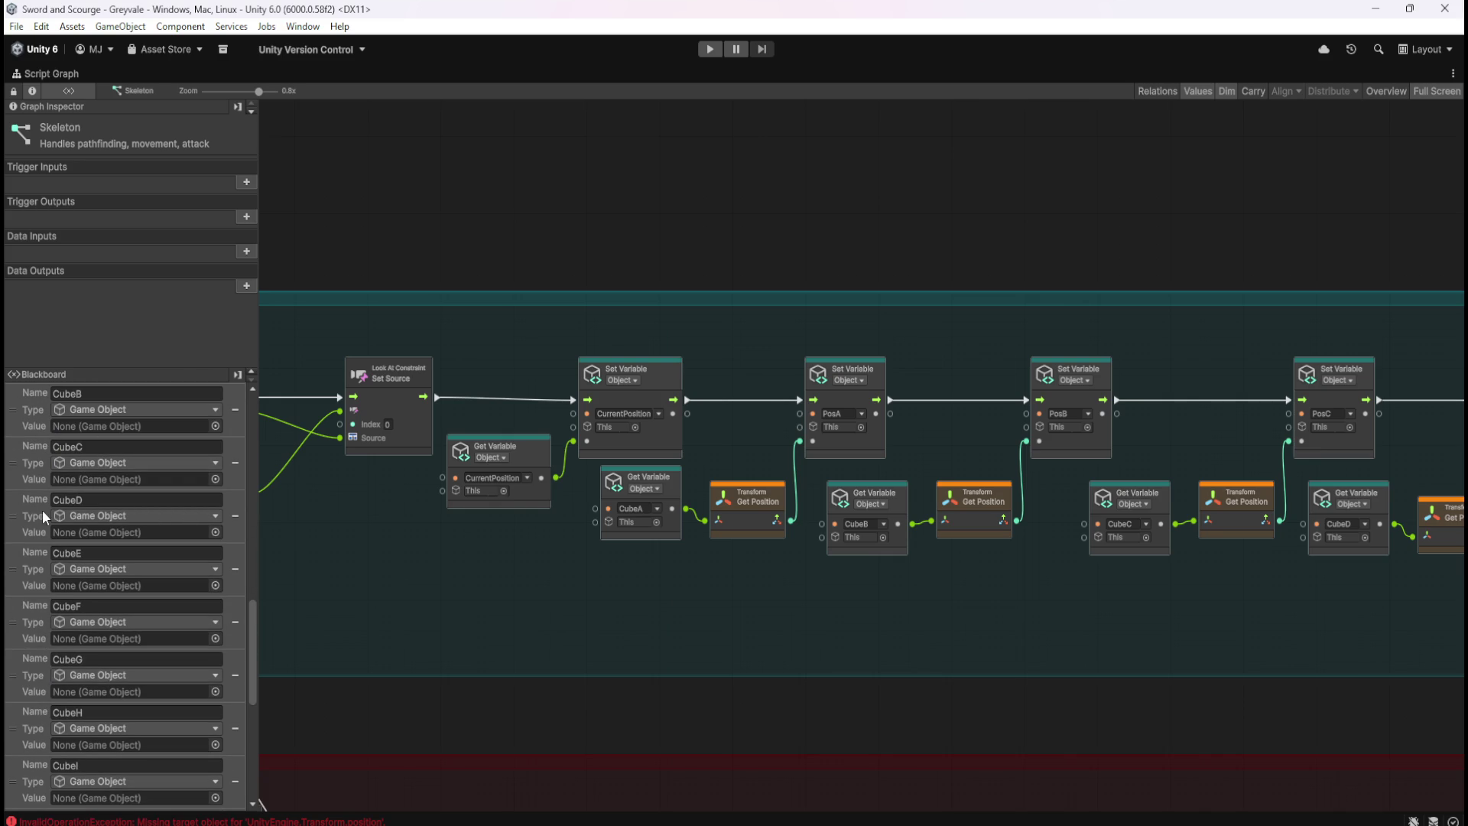
scroll(45, 567, up, 20)
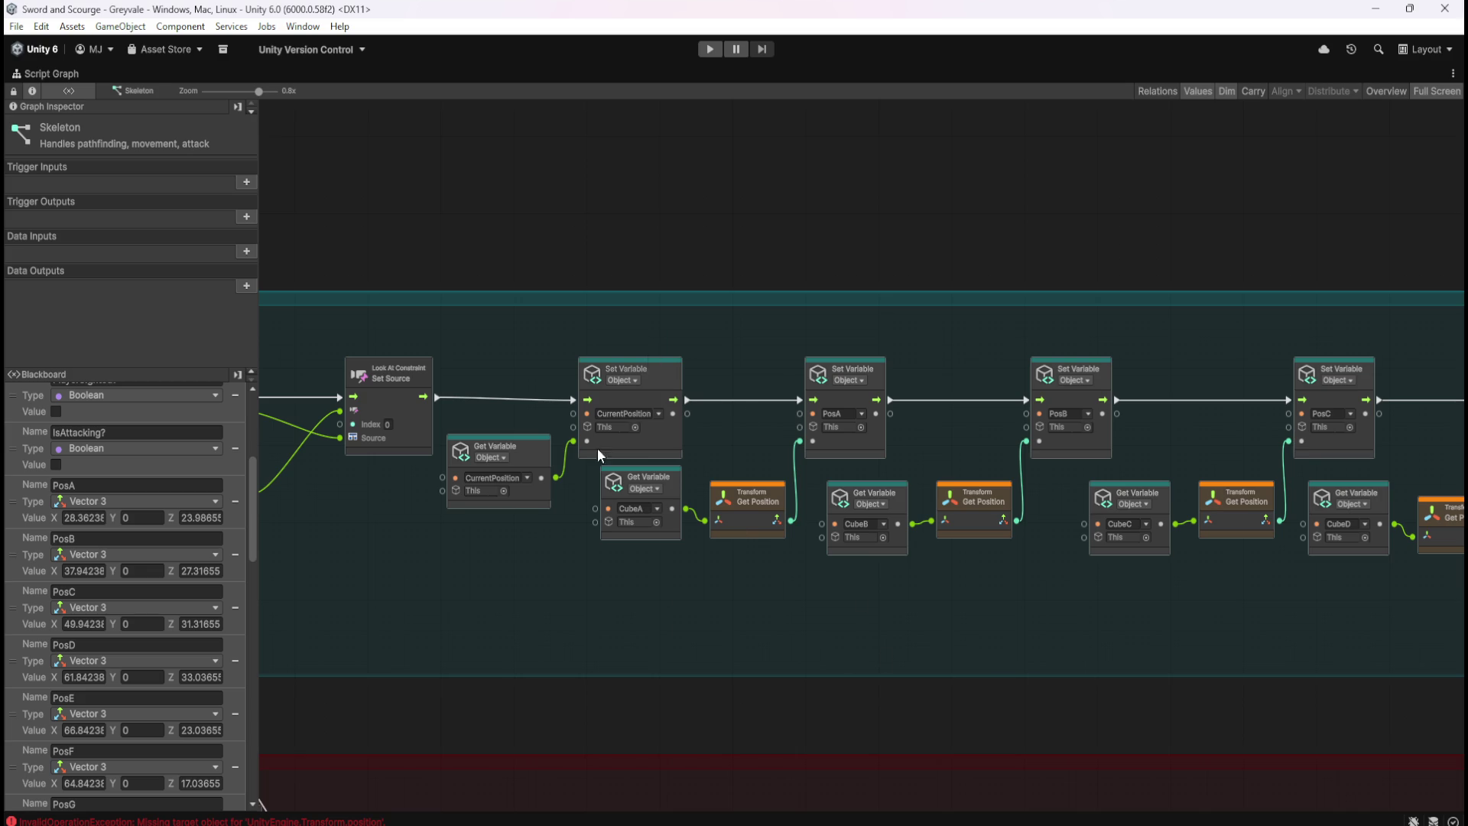
scroll(1104, 574, right, 5)
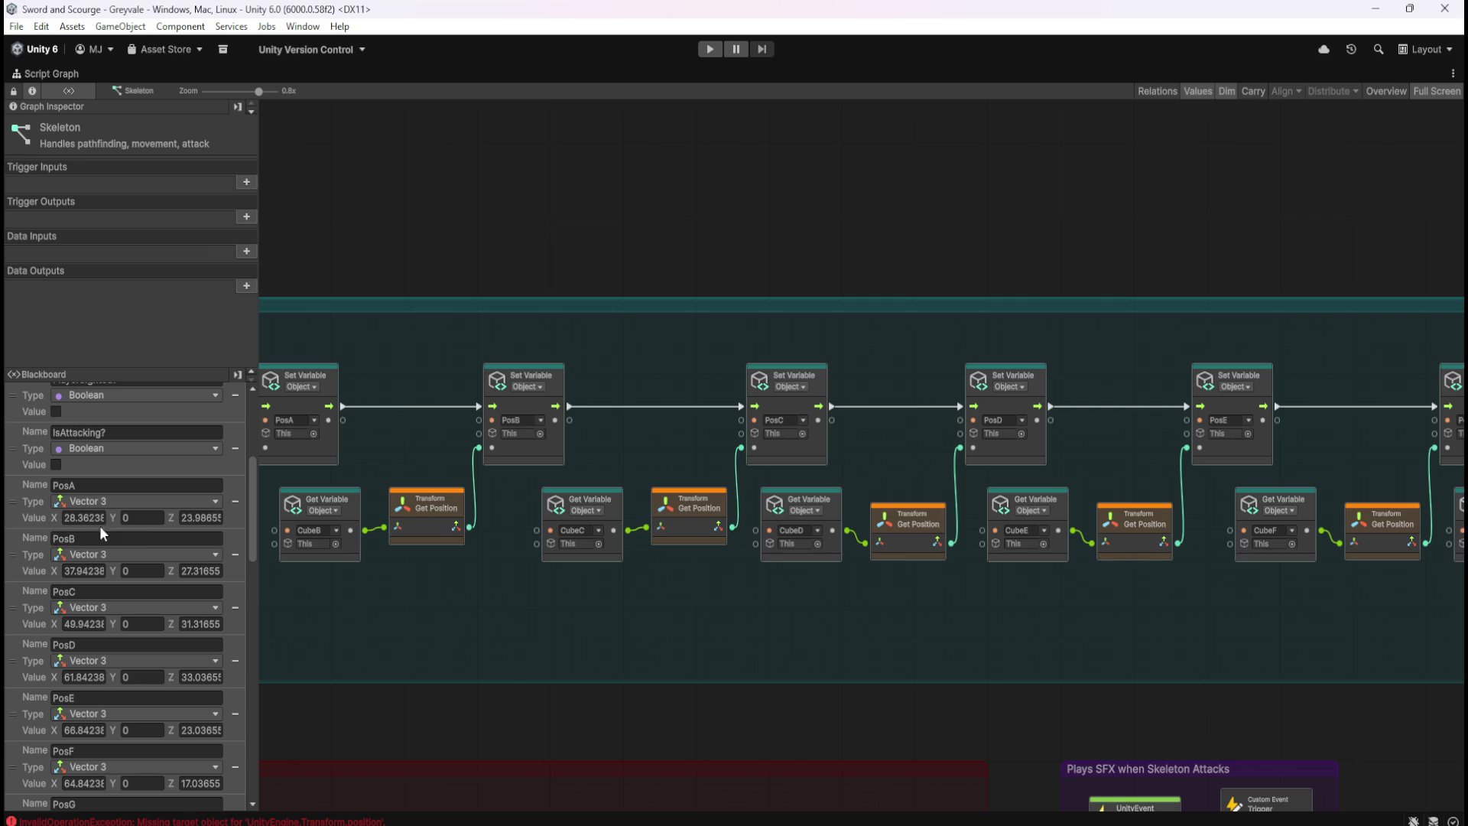
key(shift+space)
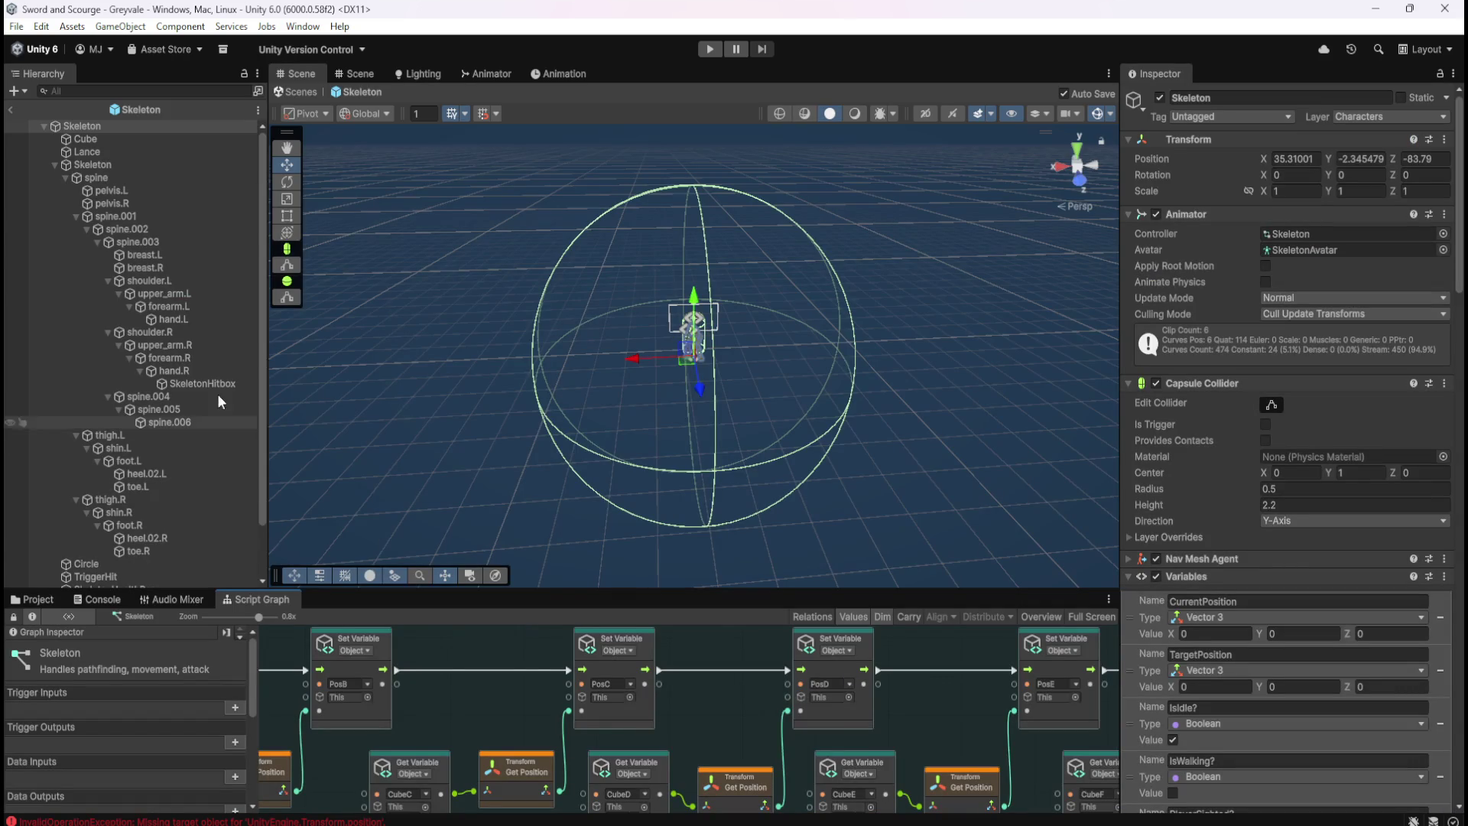
Back in the scene, compare the original Skeleton's variables with its Skeleton (1)–(3) copies
click(12, 110)
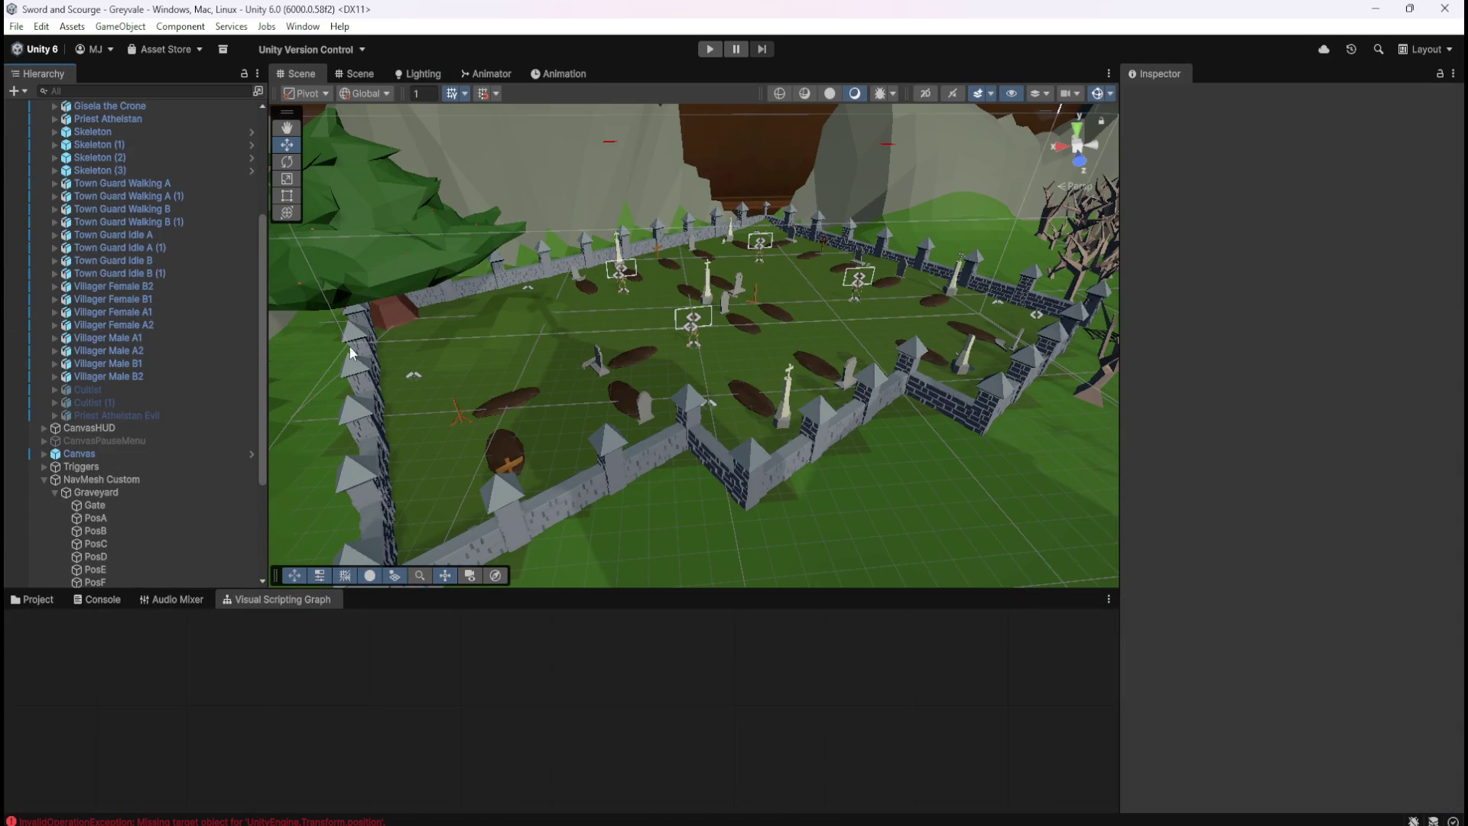
scroll(116, 286, up, 4)
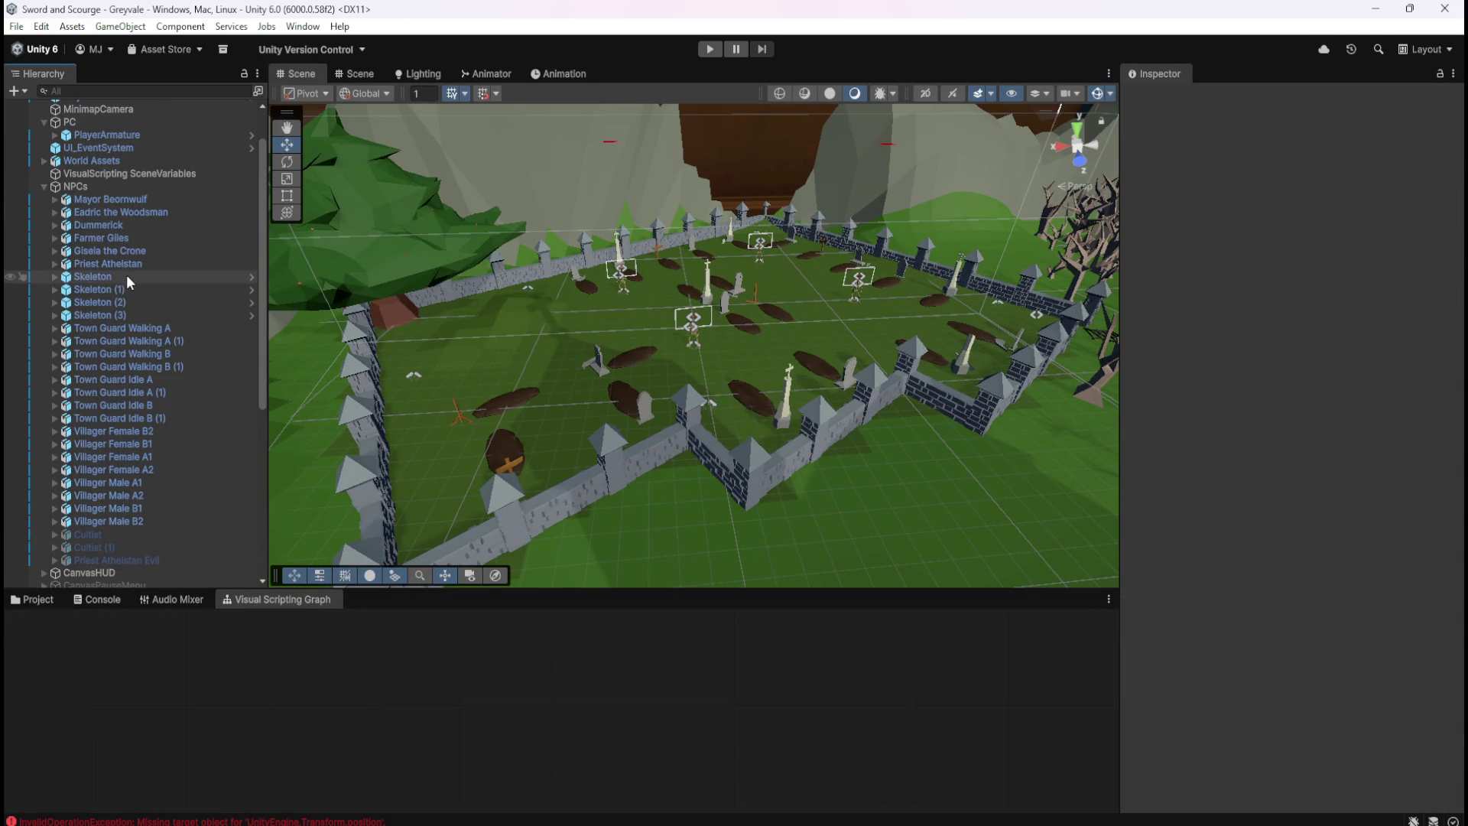
click(127, 275)
click(124, 292)
shift+click(113, 310)
click(136, 278)
click(123, 290)
shift+click(116, 311)
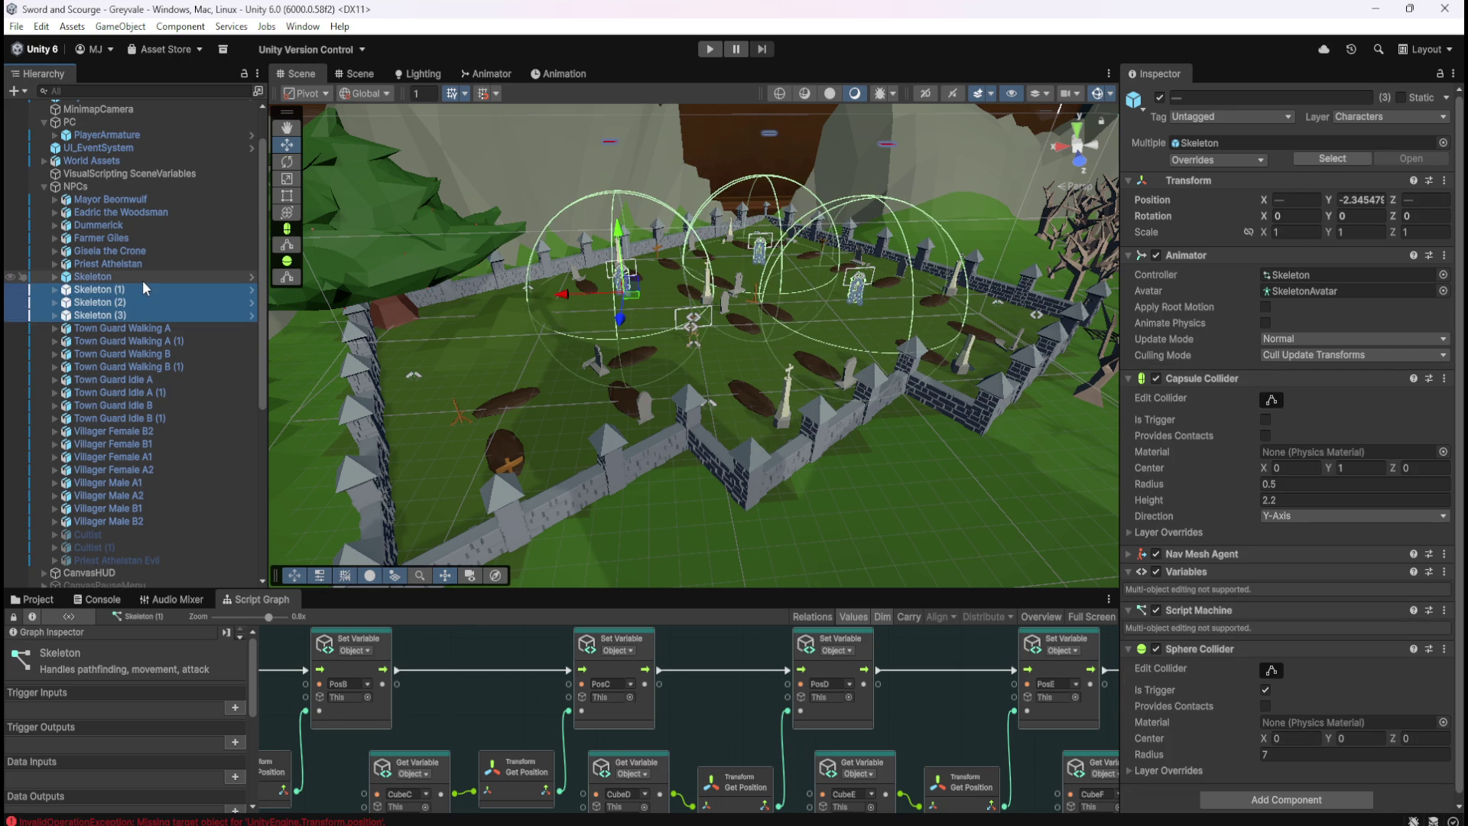
click(144, 279)
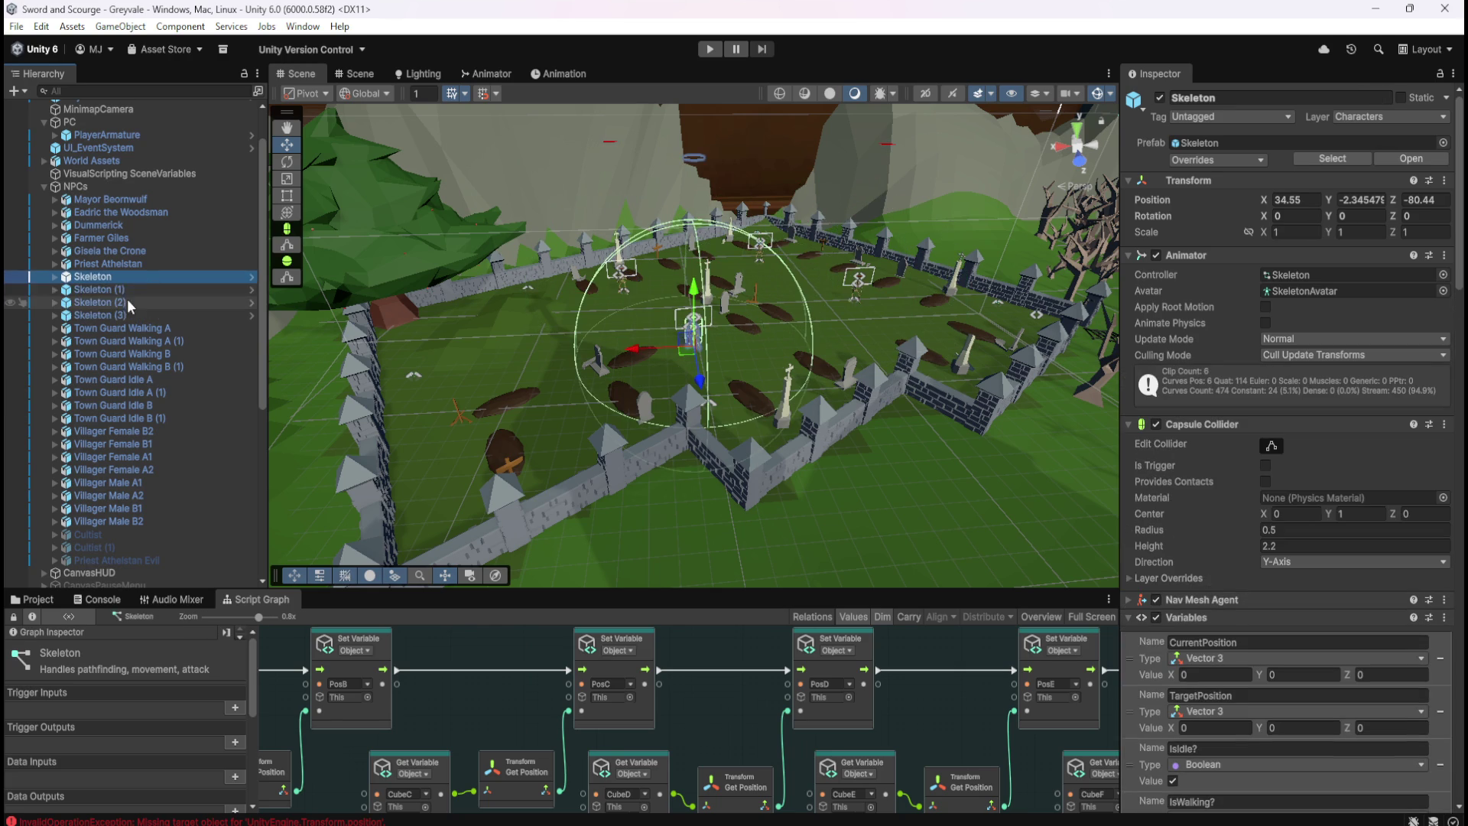
click(139, 289)
click(115, 277)
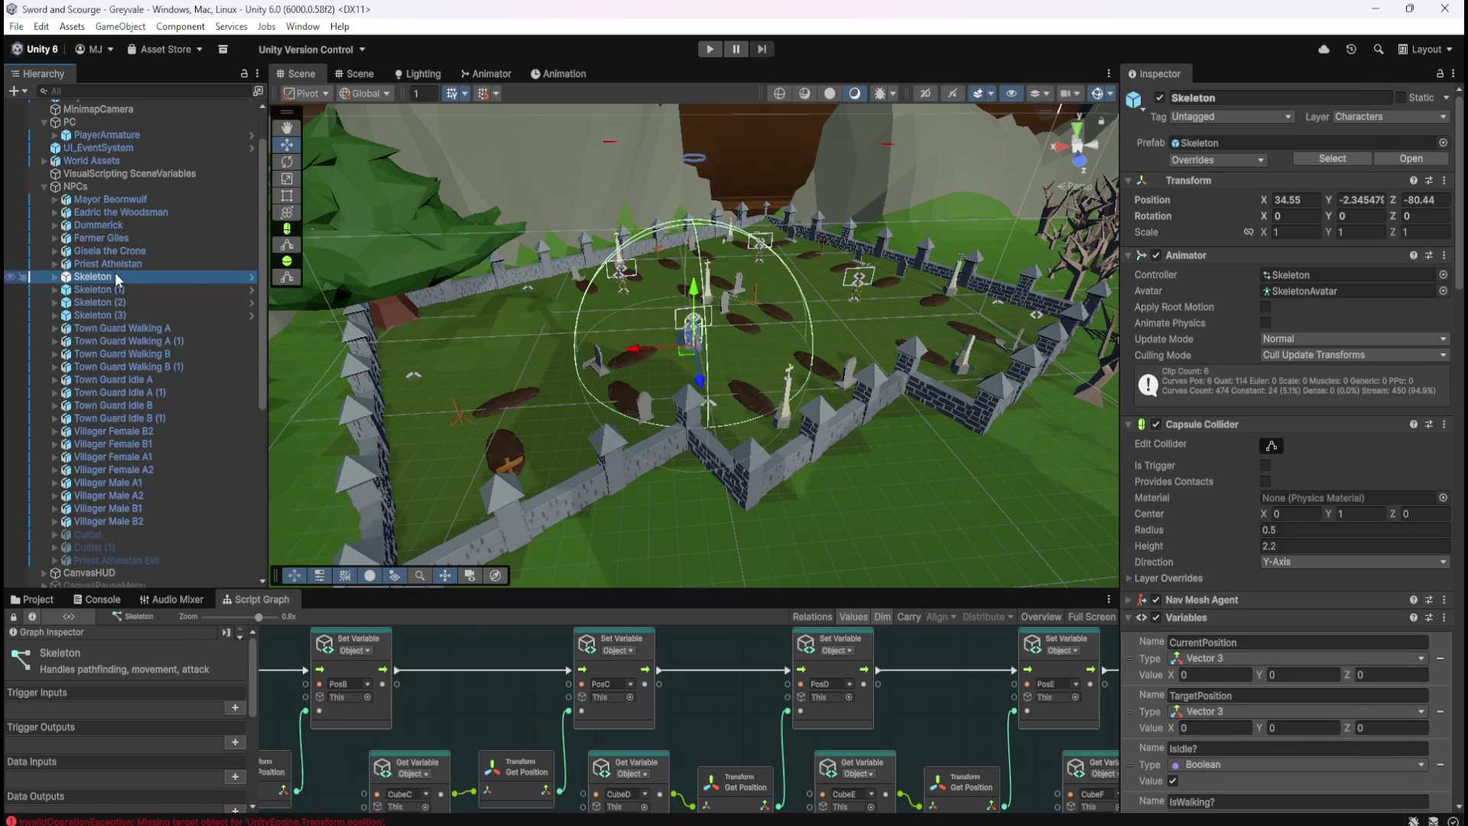
scroll(1227, 659, down, 5)
scroll(1229, 661, down, 3)
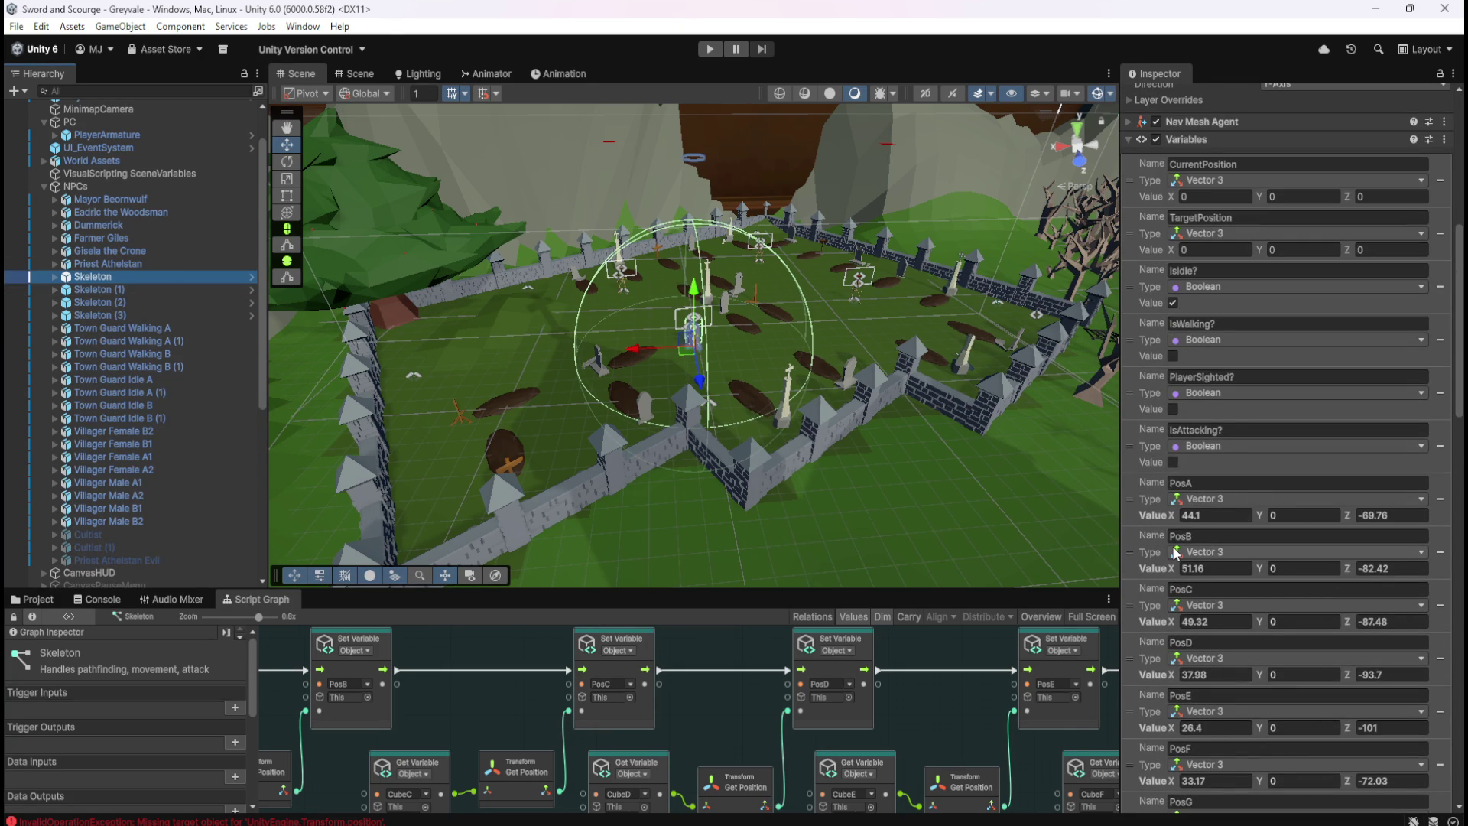
Select Skeleton (1) through Skeleton (3) and delete them
click(144, 287)
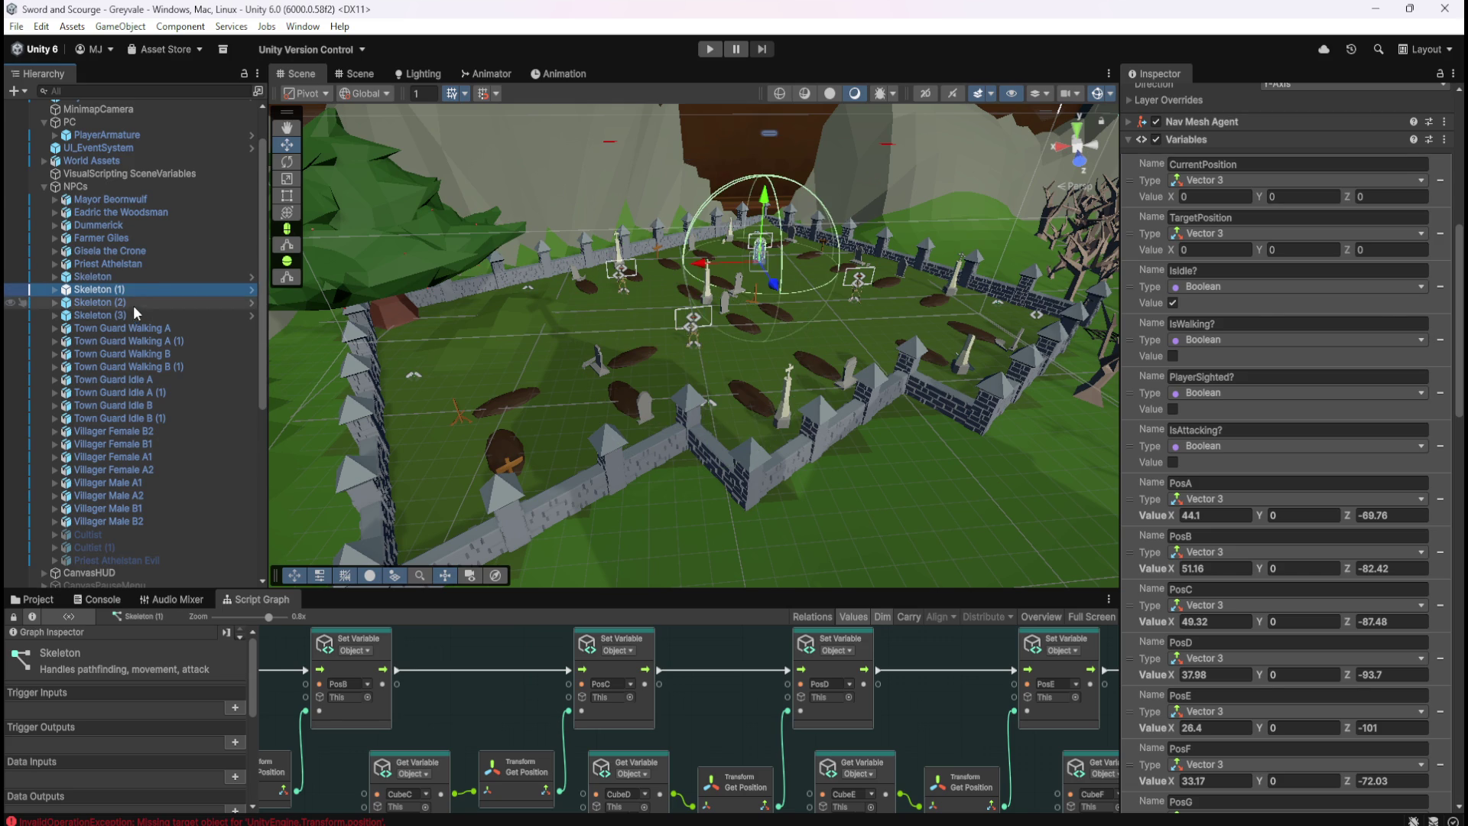
shift+click(128, 313)
key(Delete)
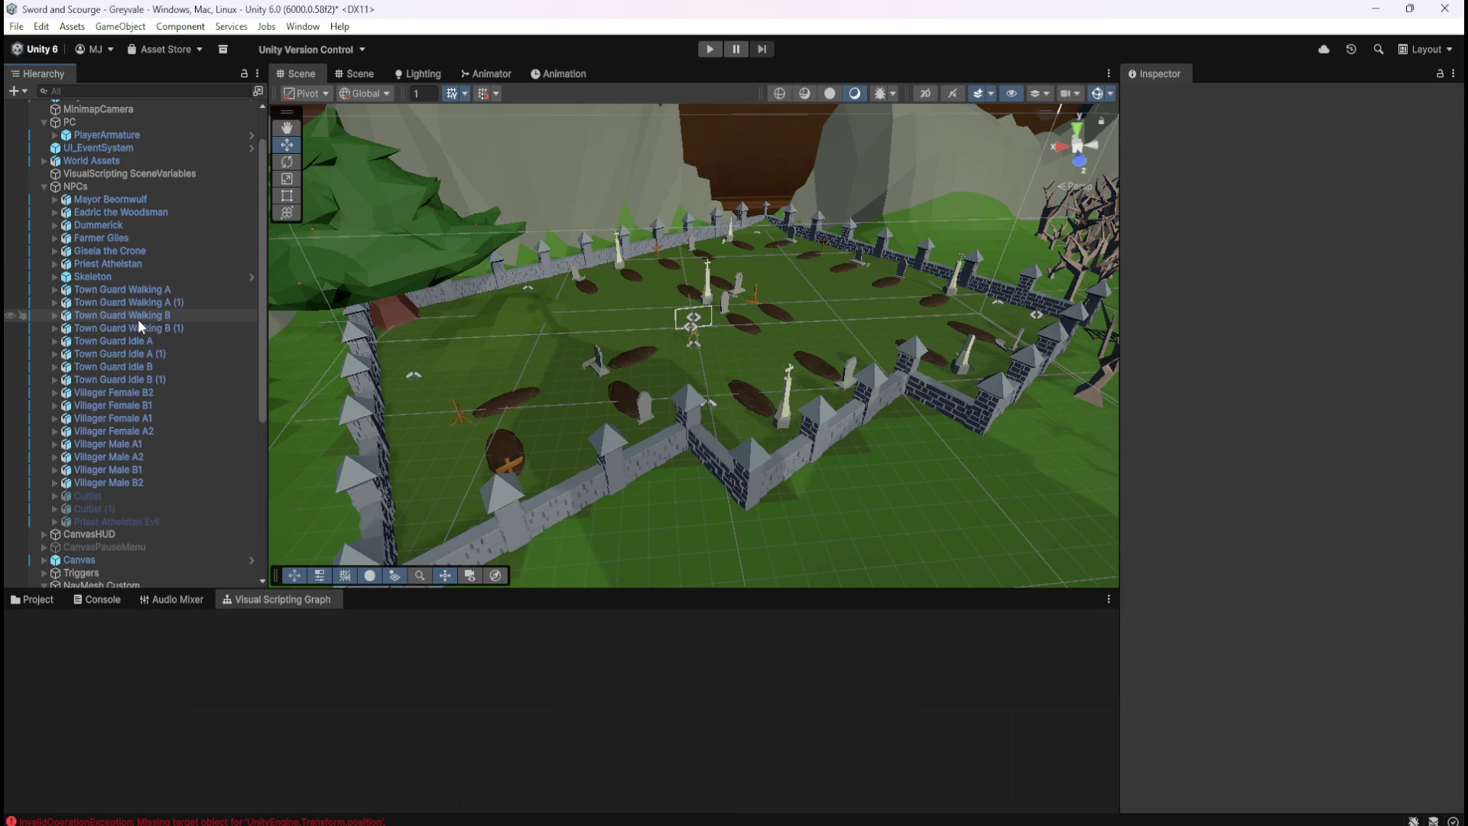
Select the Skeleton, scroll to its PosA–PosH variables and paste 28.36238 into PosA's X
click(162, 274)
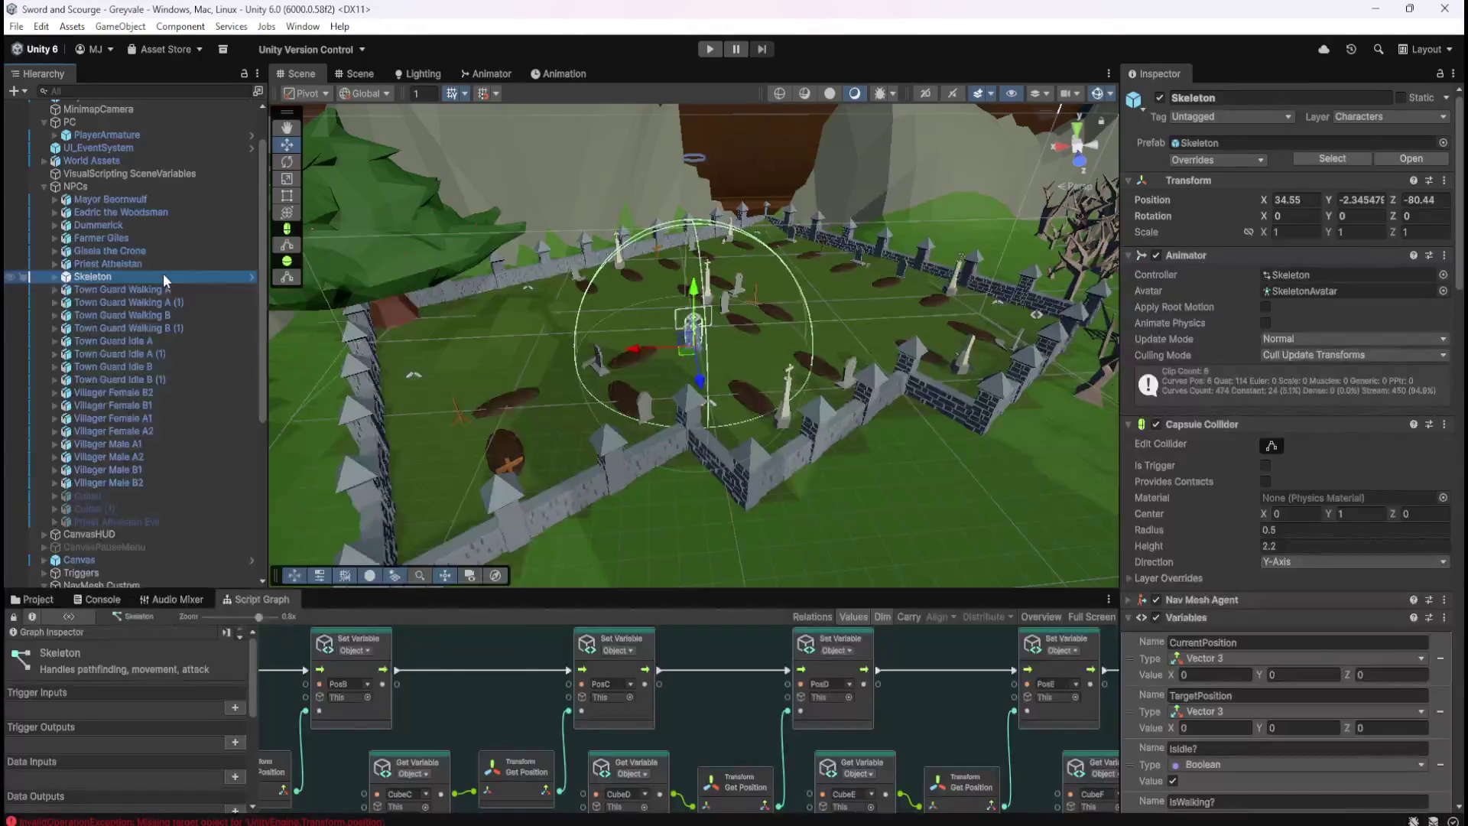
scroll(1214, 627, down, 15)
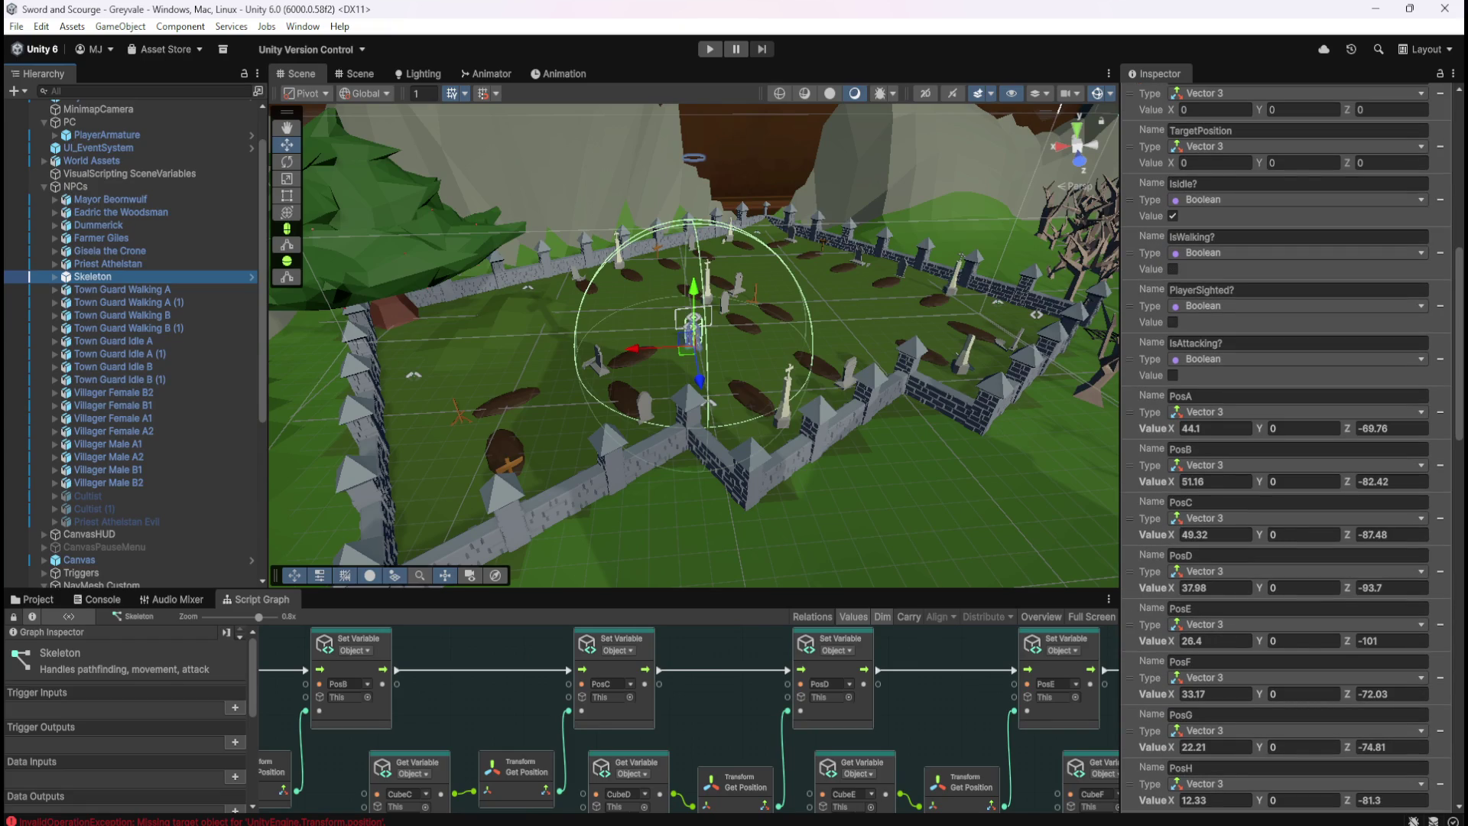
click(1237, 428)
text(28.36238)
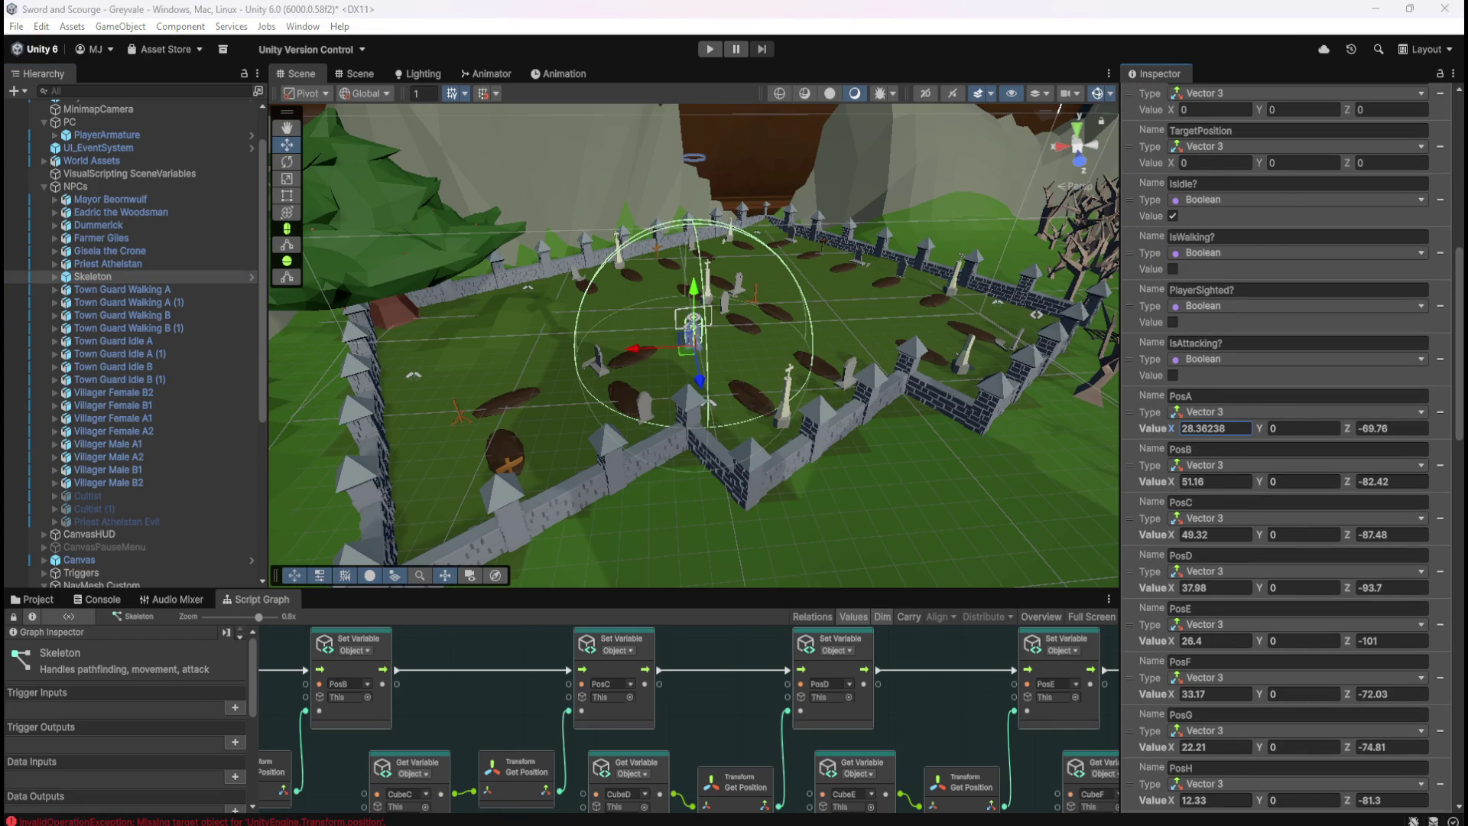
Set PosA's Z to 23.98655 and PosB to X 37.94238, Z 27.31655
click(1385, 428)
text(23.98655)
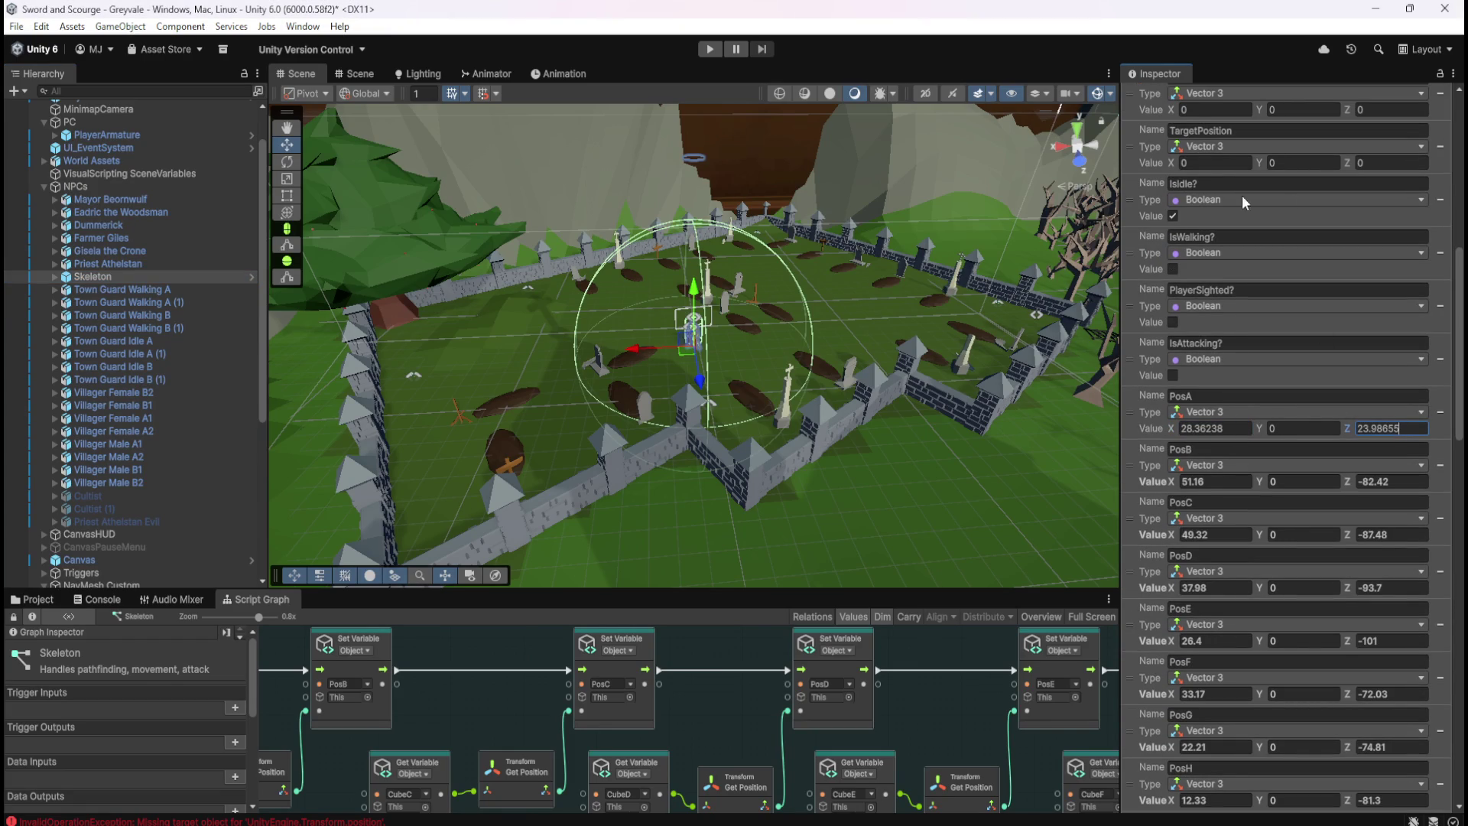
click(1233, 479)
text(37.94238)
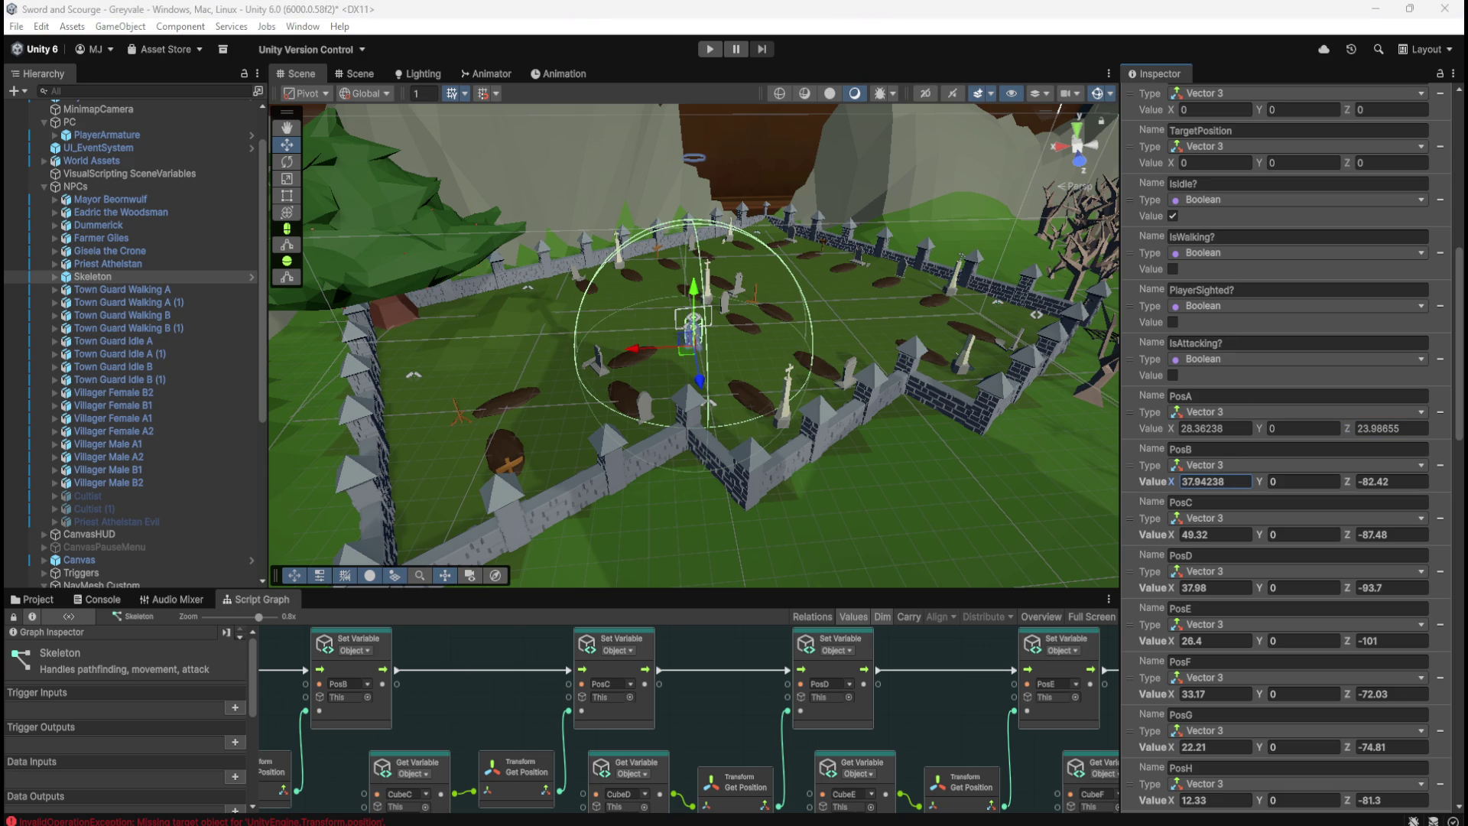
click(1376, 480)
text(27.31655)
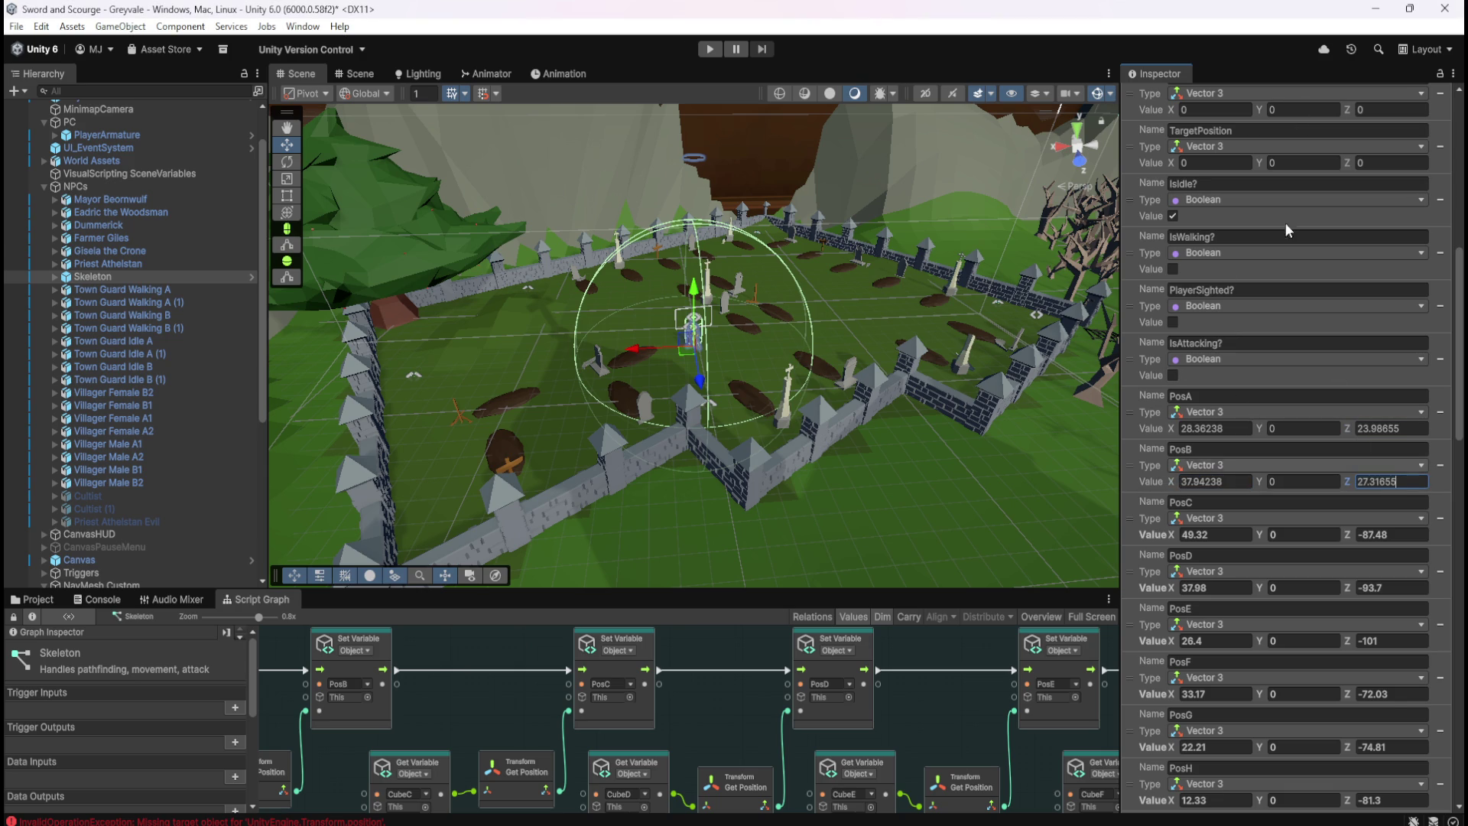
Set PosC to X 49.94238, Z 31.31655 and PosD to X 61.84238, Z 33.03655
click(1224, 534)
text(49.94238)
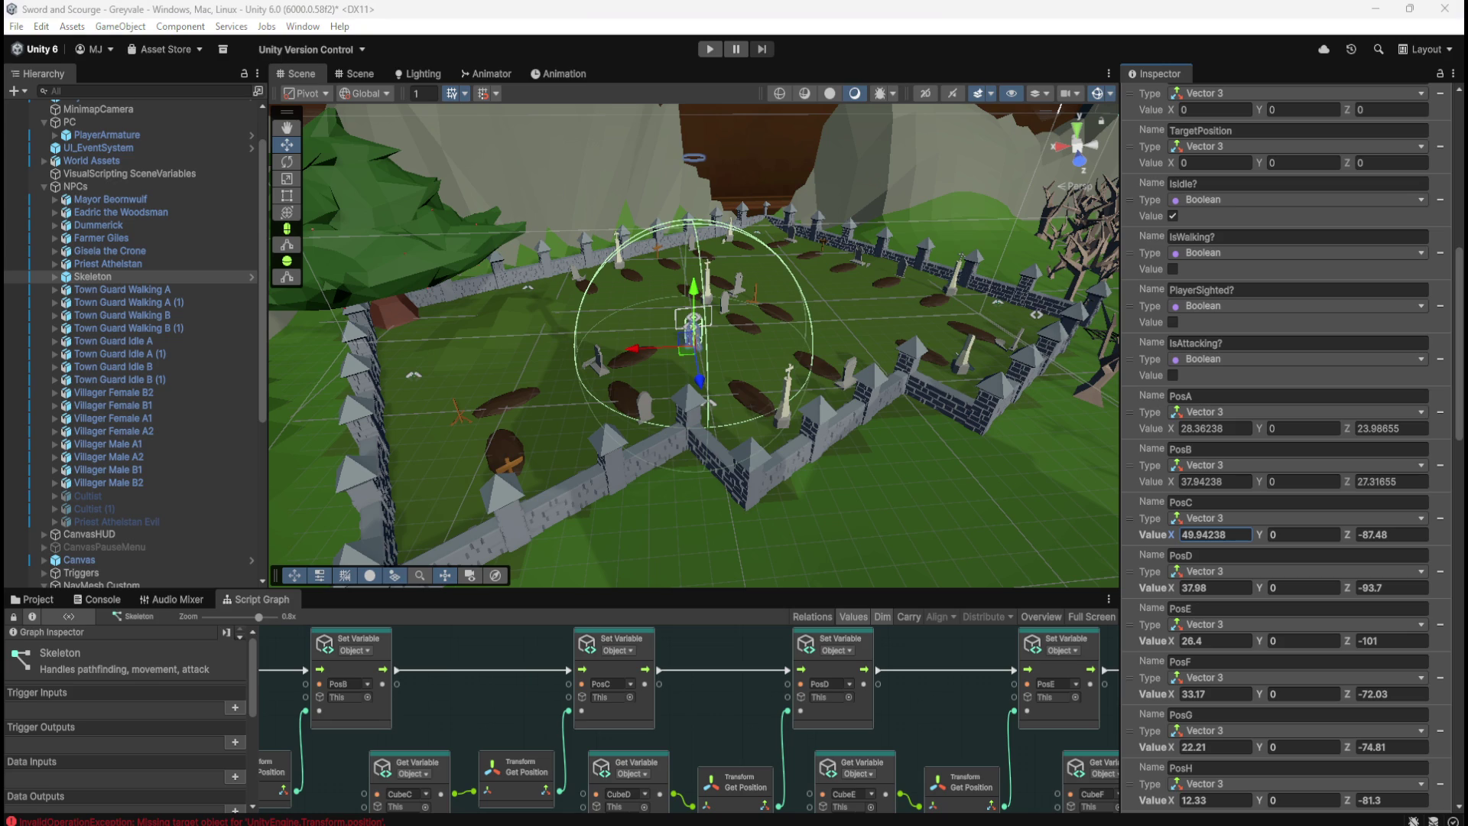
click(1392, 536)
text(31.31655)
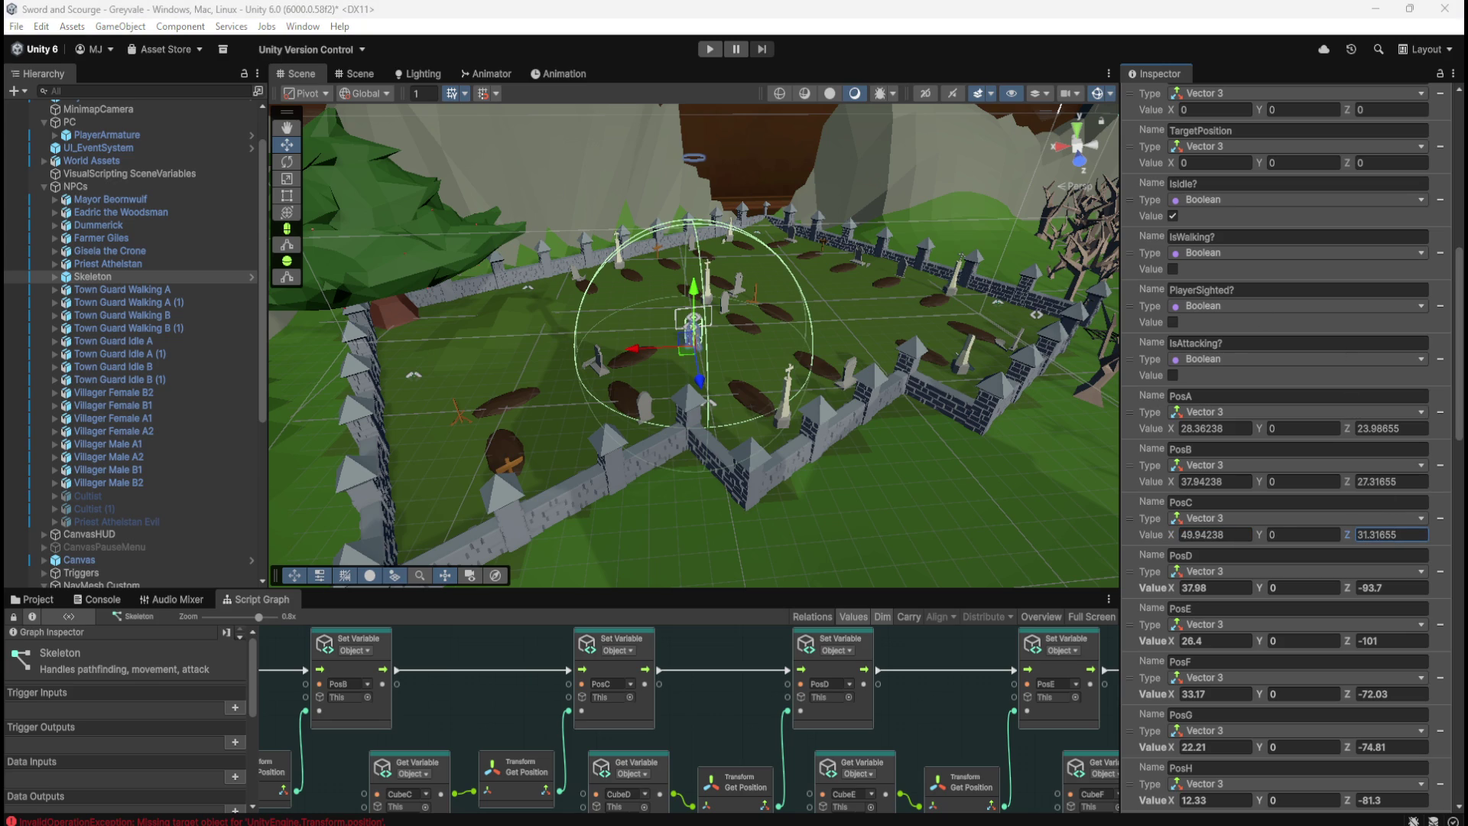
click(1212, 588)
text(61.84238)
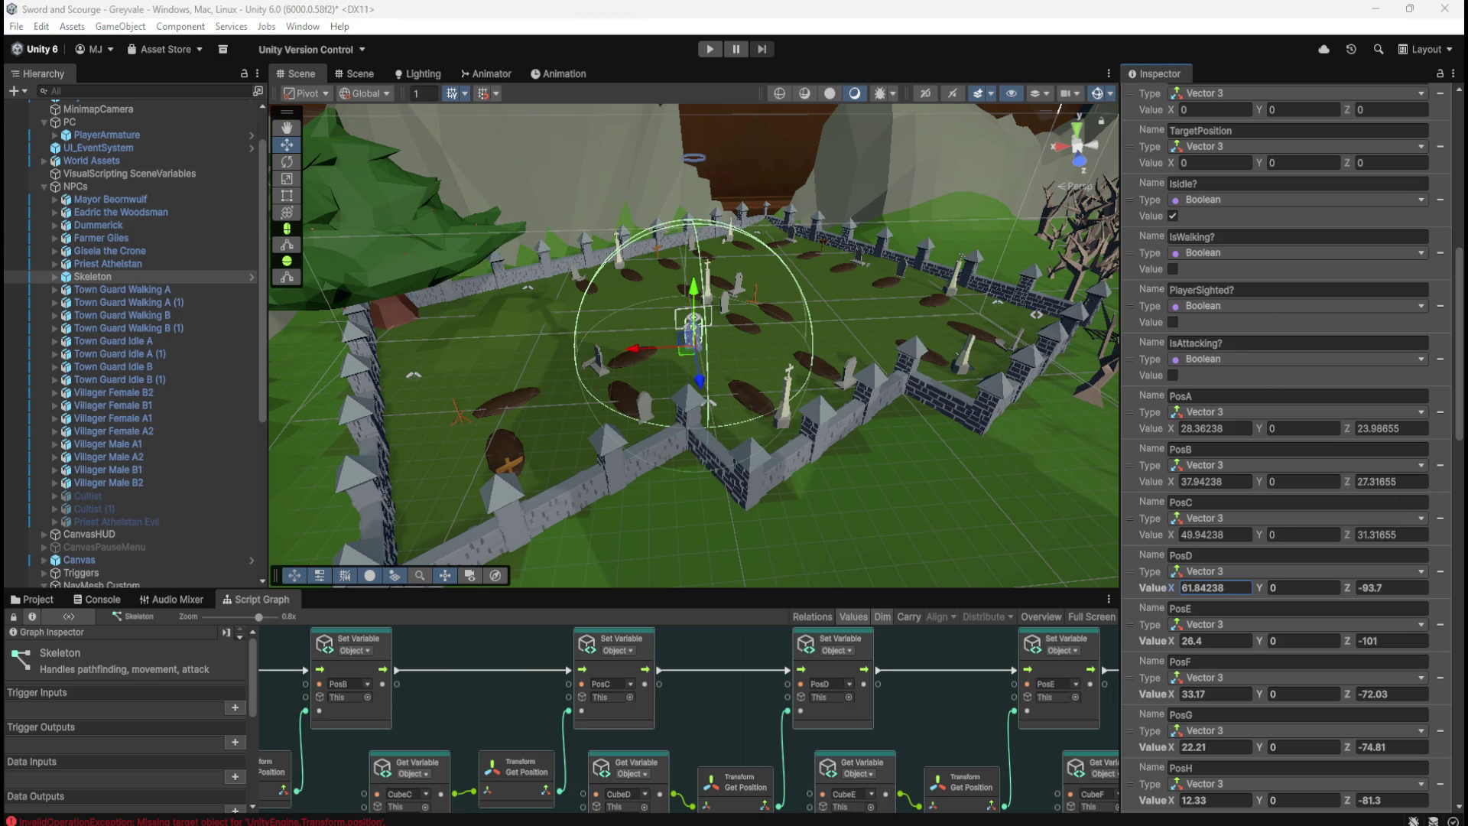
click(1376, 587)
text(33.03655)
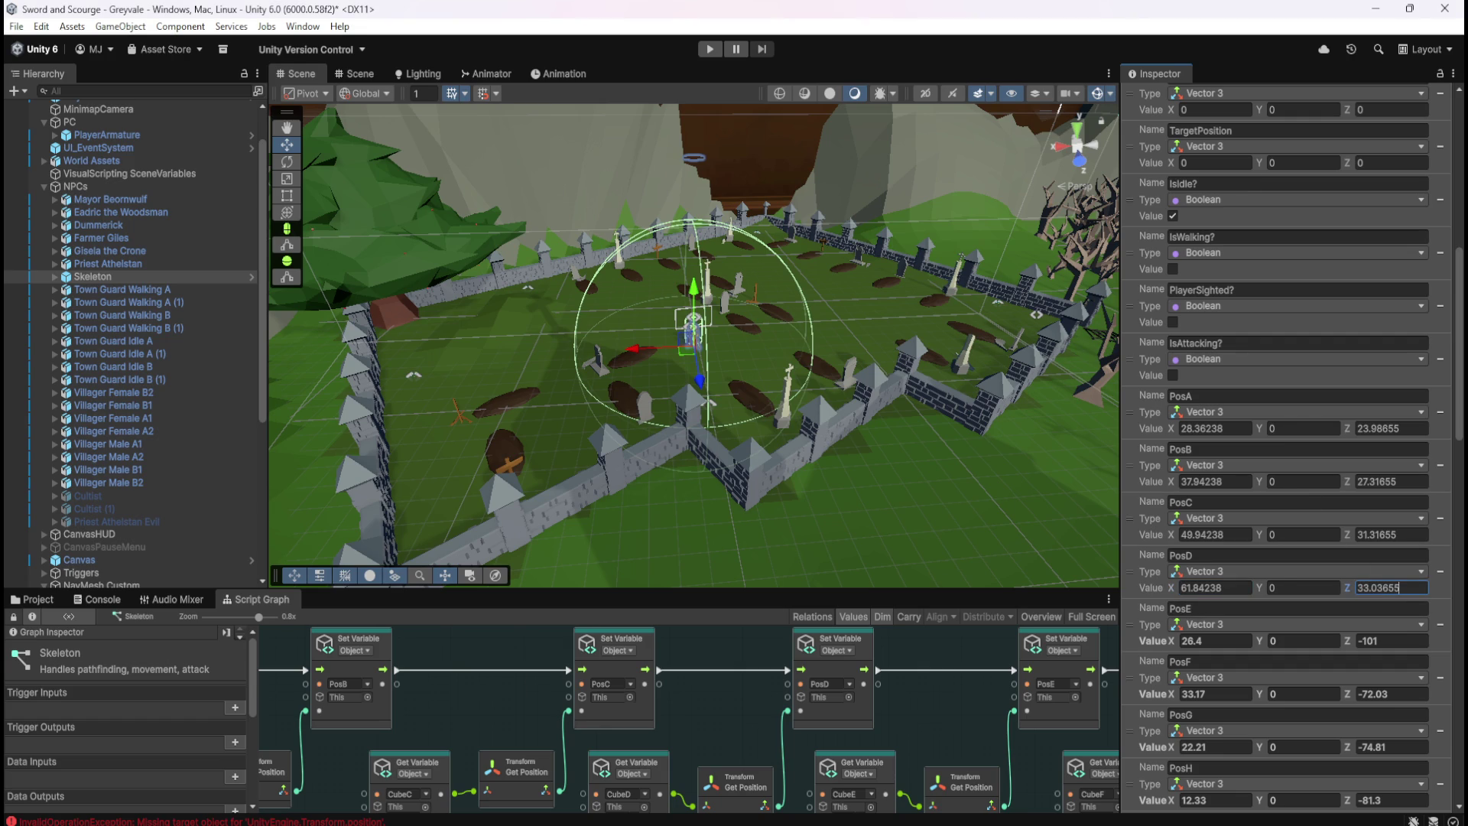
Set PosE to X 66.84238, Z 23.03655 and PosF to X 64.84238, Z 17.03655
click(1212, 641)
text(66.84238)
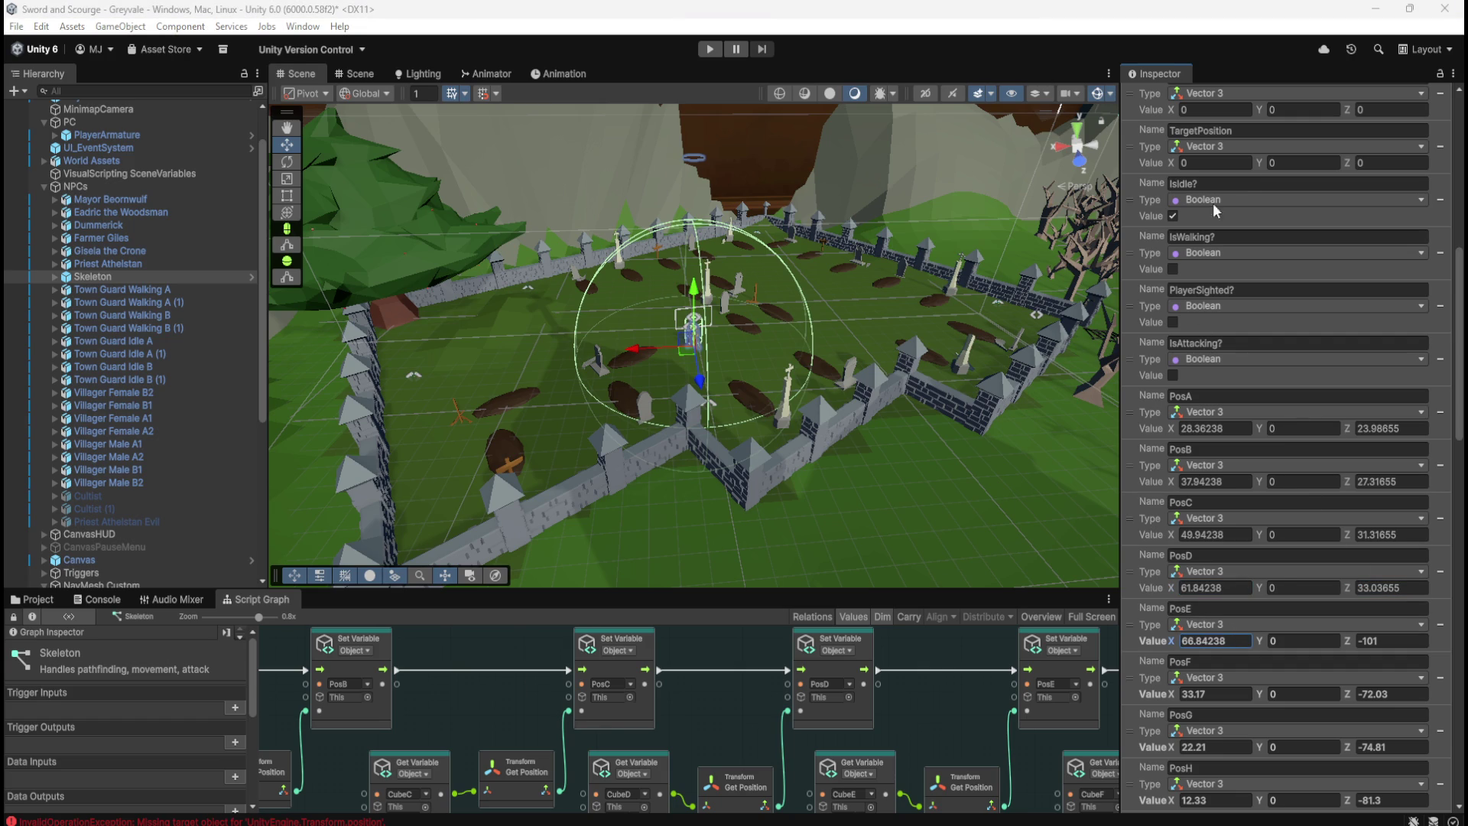
click(1405, 638)
text(23.03655)
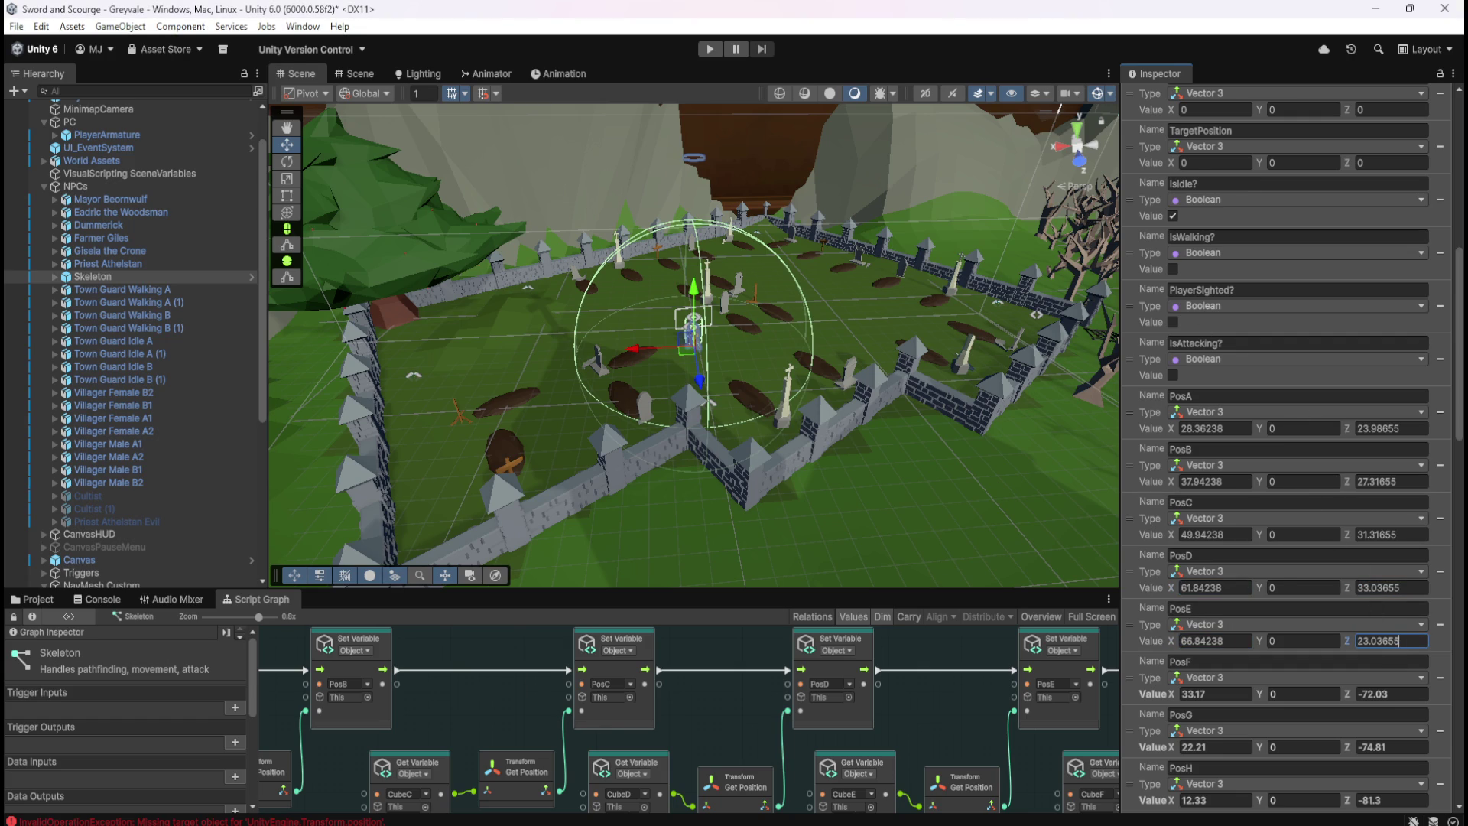
click(1212, 694)
text(64.84238)
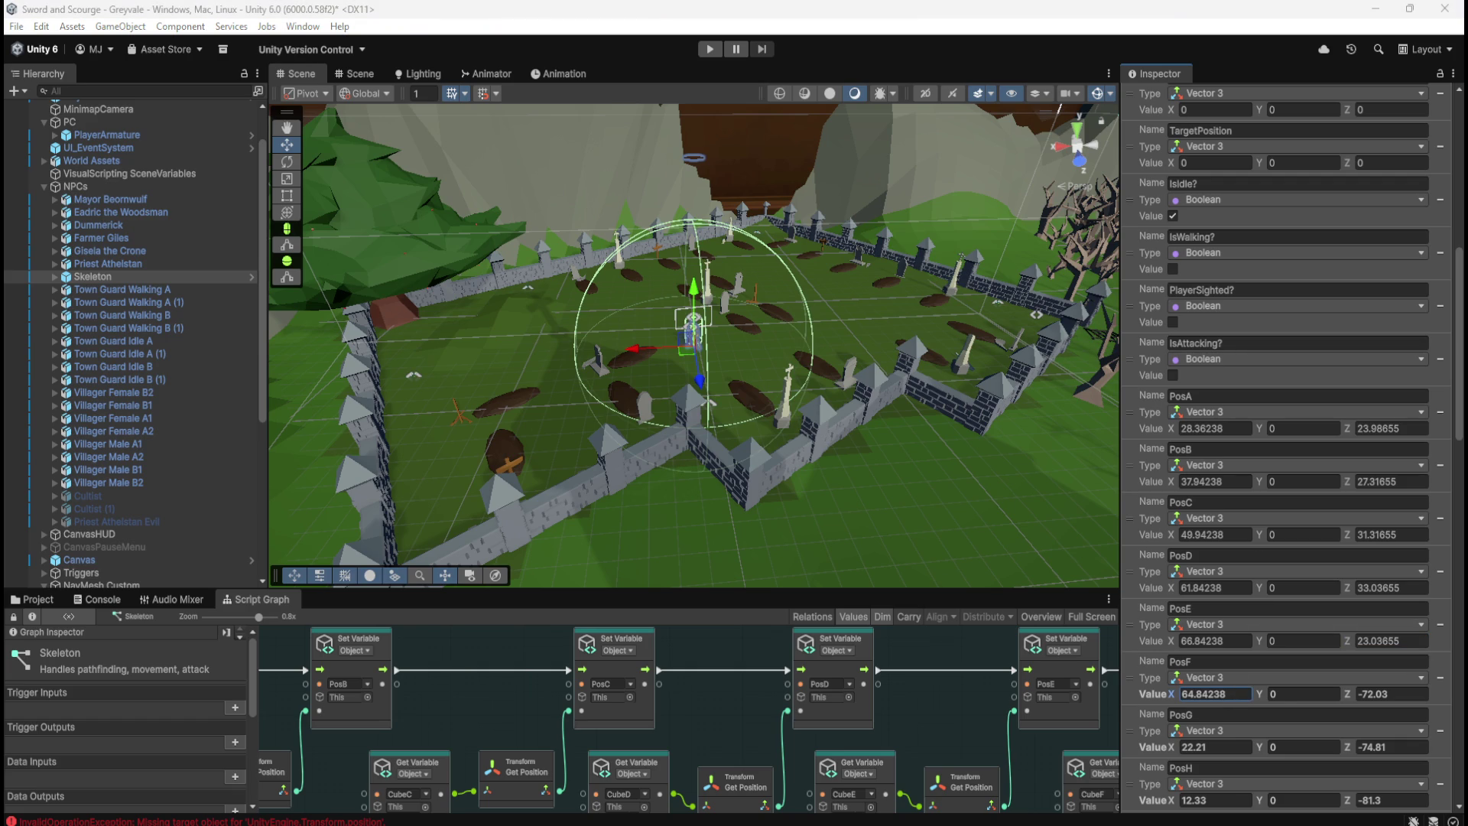
click(1361, 694)
text(17.03655)
scroll(1307, 597, down, 3)
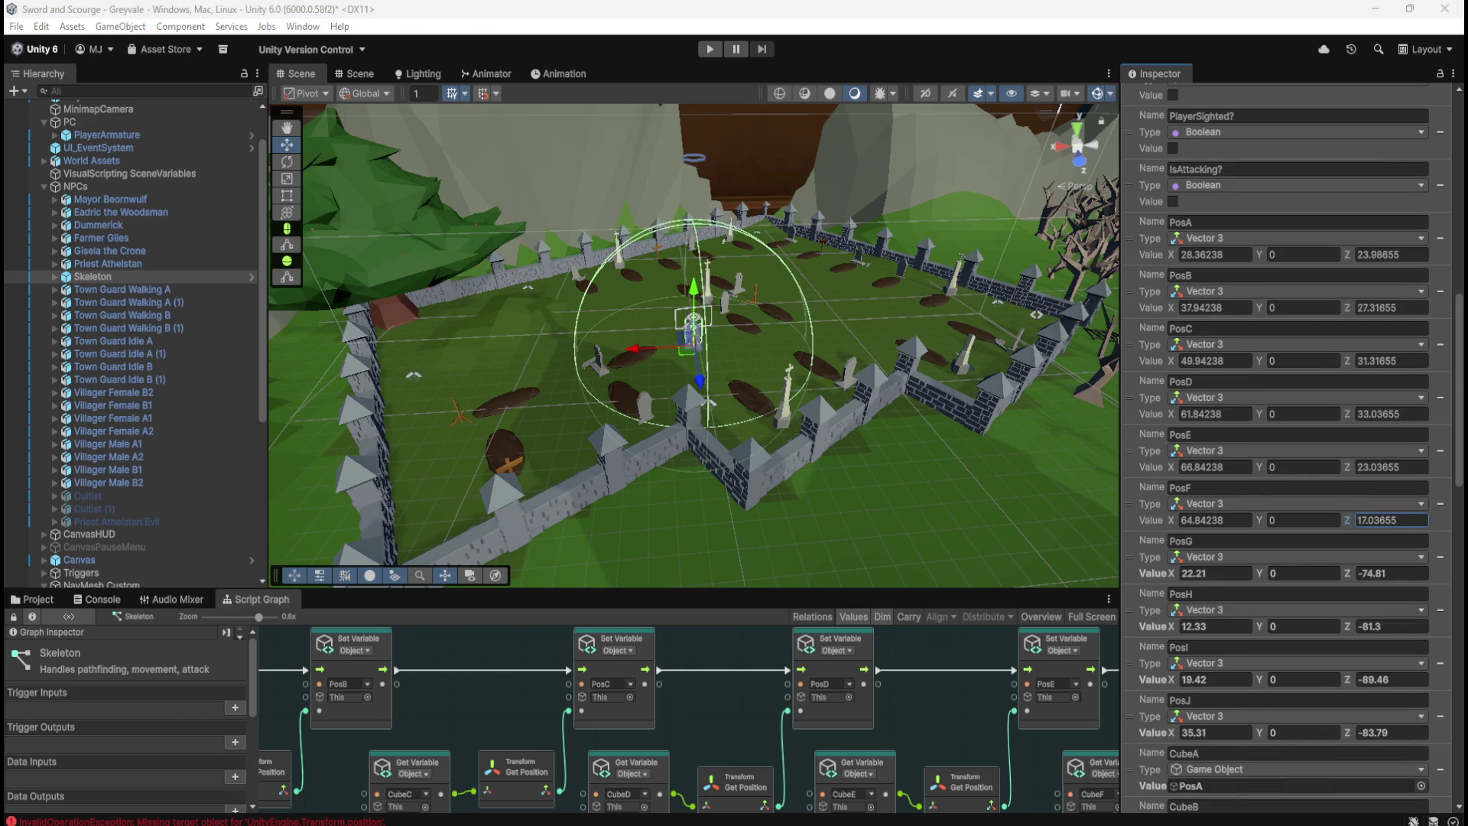
Set PosG to X 52.84238, Z 11.03655 and PosH to X 39.84238, Z 5.036553
click(1224, 574)
text(52.84238)
click(1376, 573)
text(11.03655)
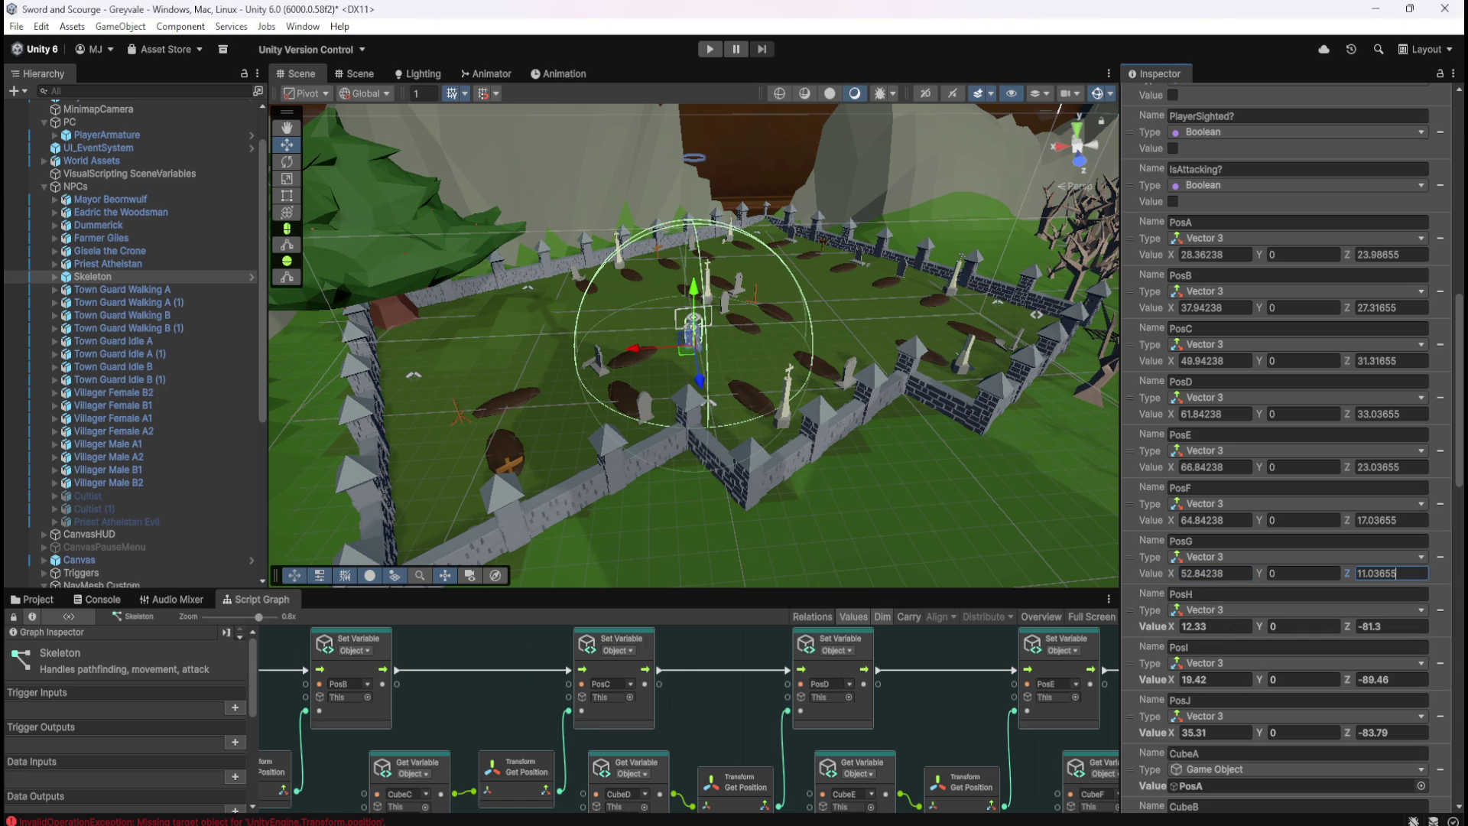
click(1245, 625)
text(39.84238)
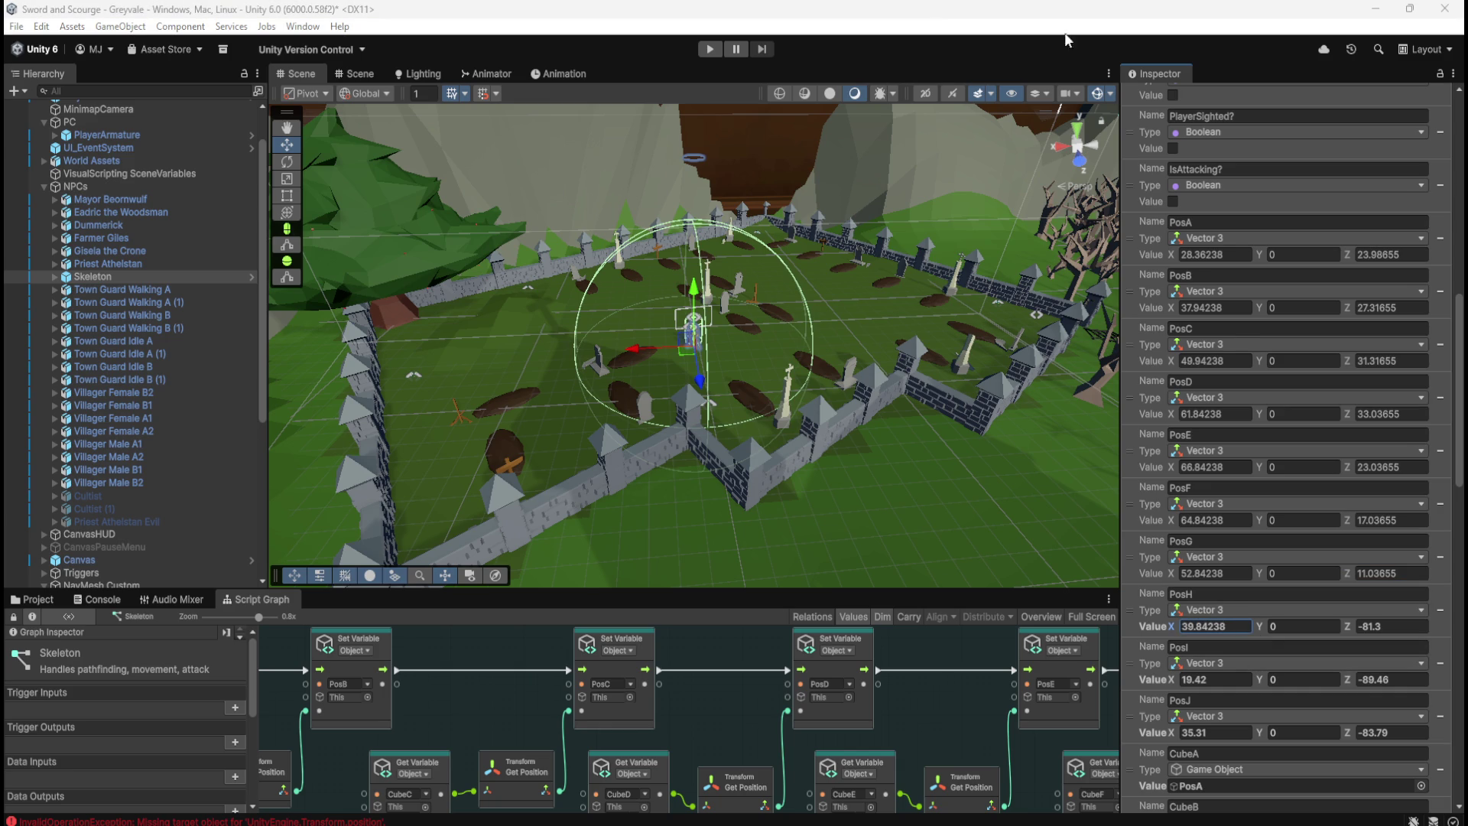
click(1414, 626)
text(5.036553)
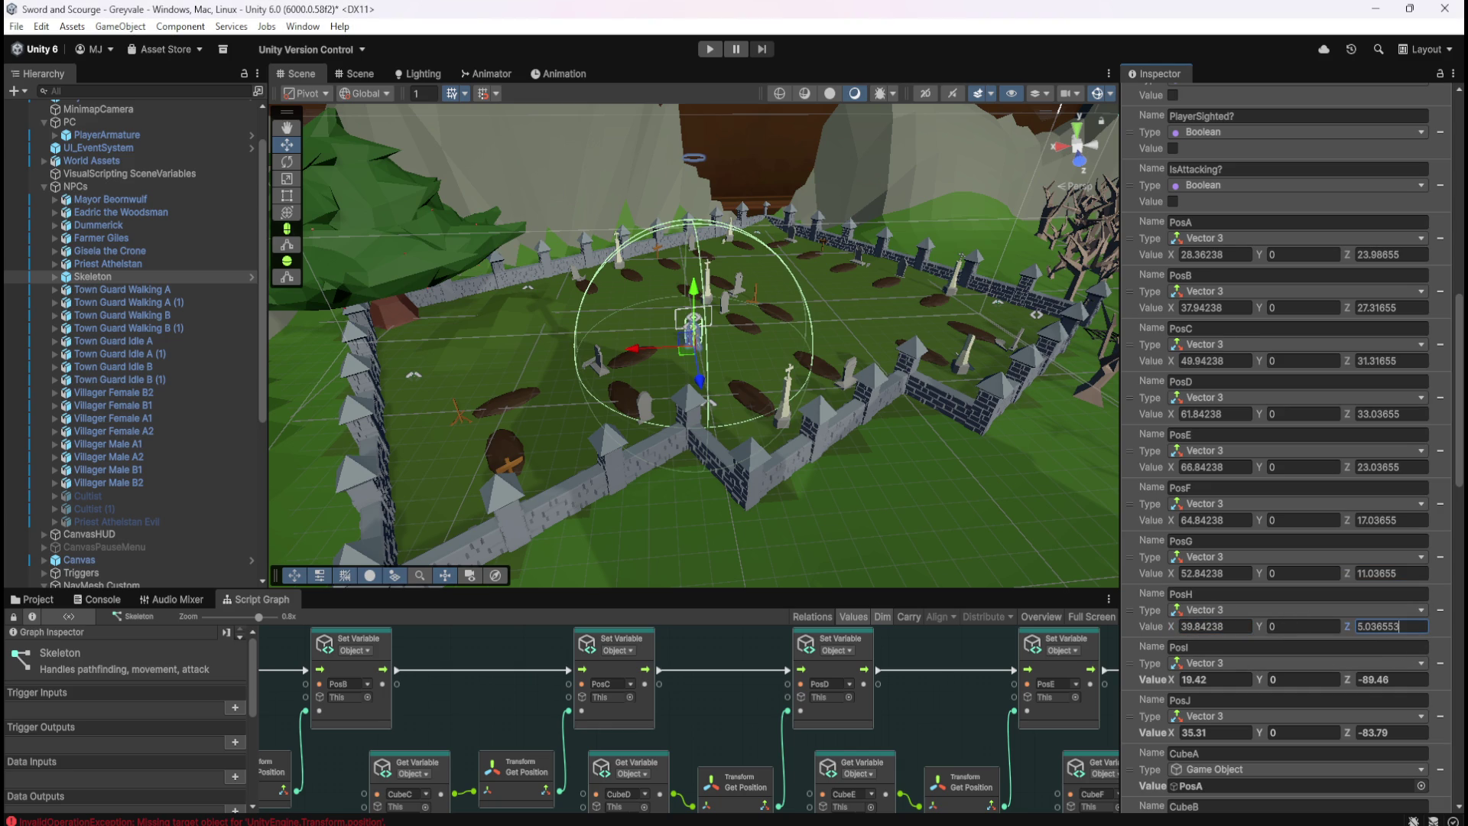
Set PosI to X 41.84238, Z 16.03655 and PosJ to X 50.84238, Z 20.03655
click(1214, 679)
text(41.84238)
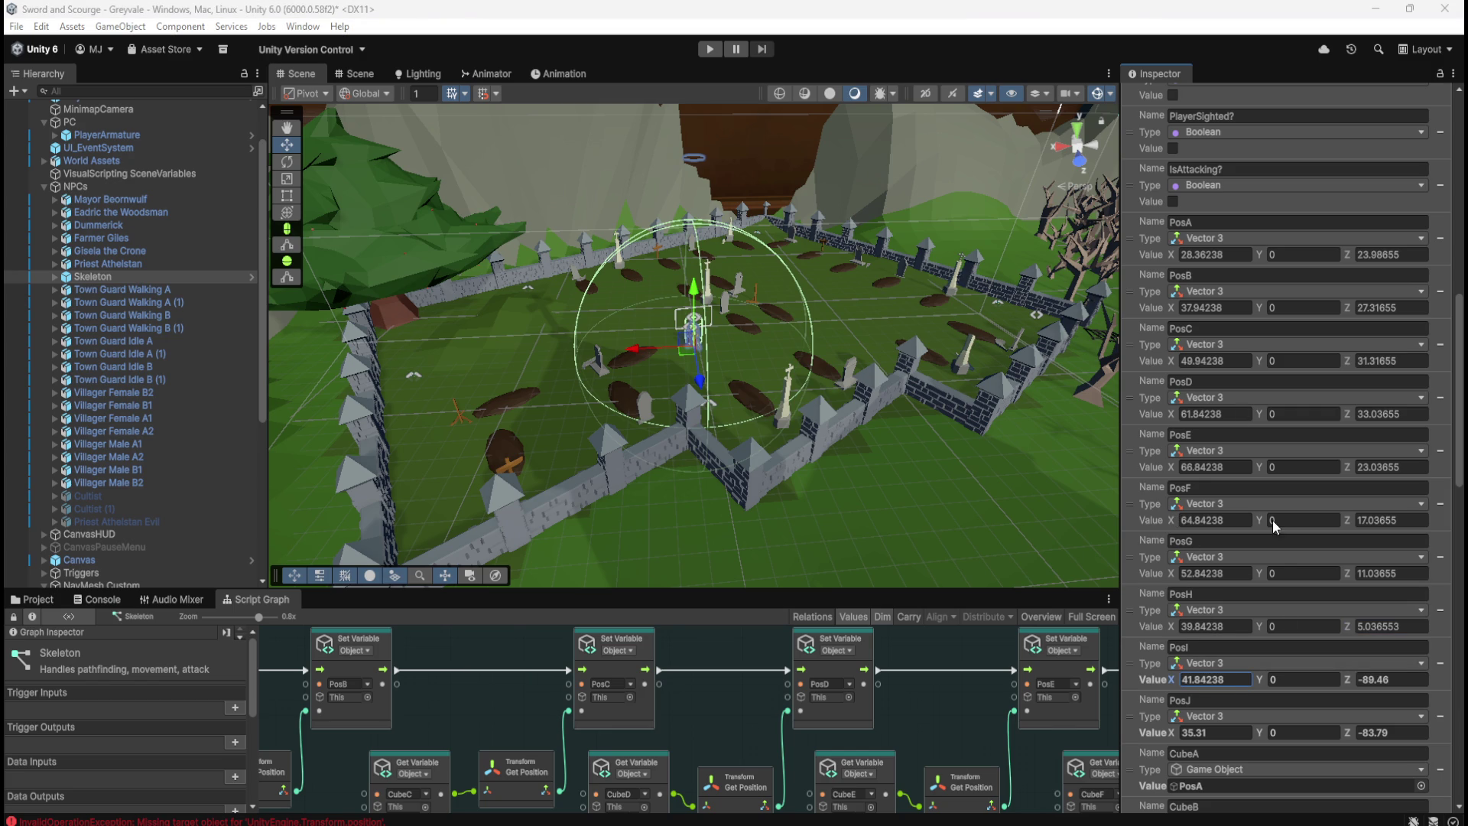
click(1399, 679)
text(16.03655)
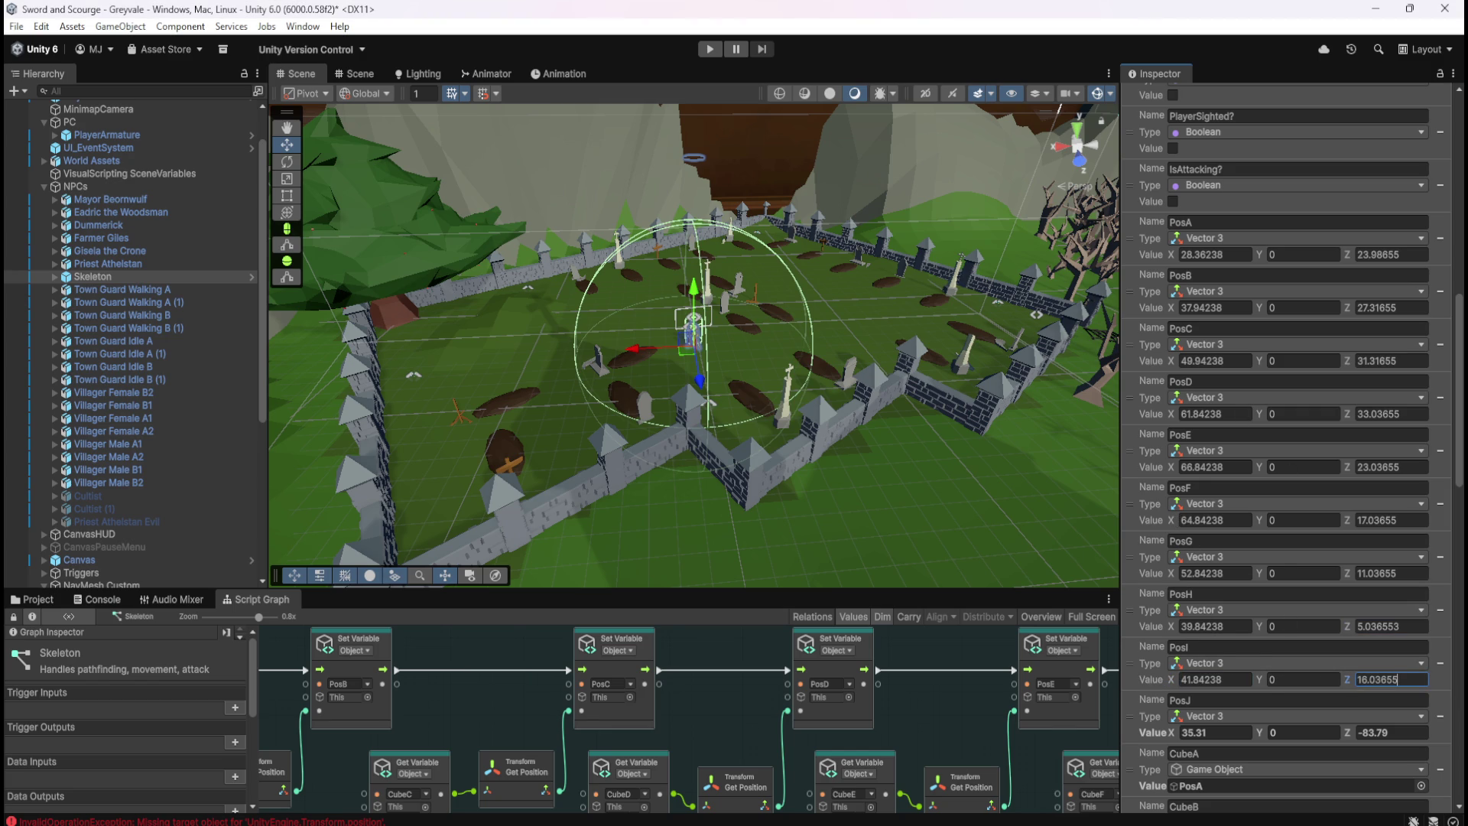
click(1212, 732)
text(50.84238)
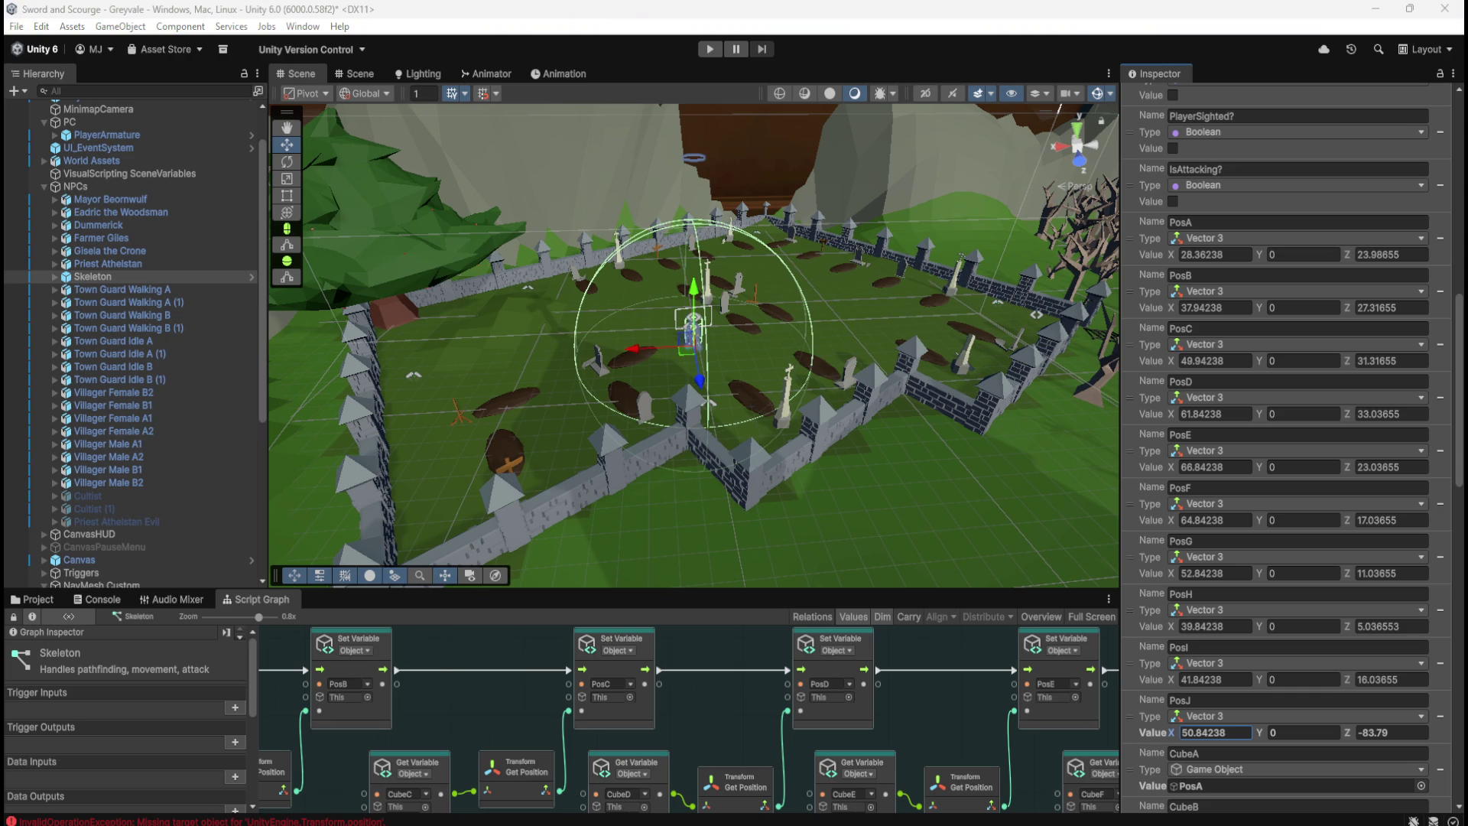
click(1412, 732)
text(20.03655)
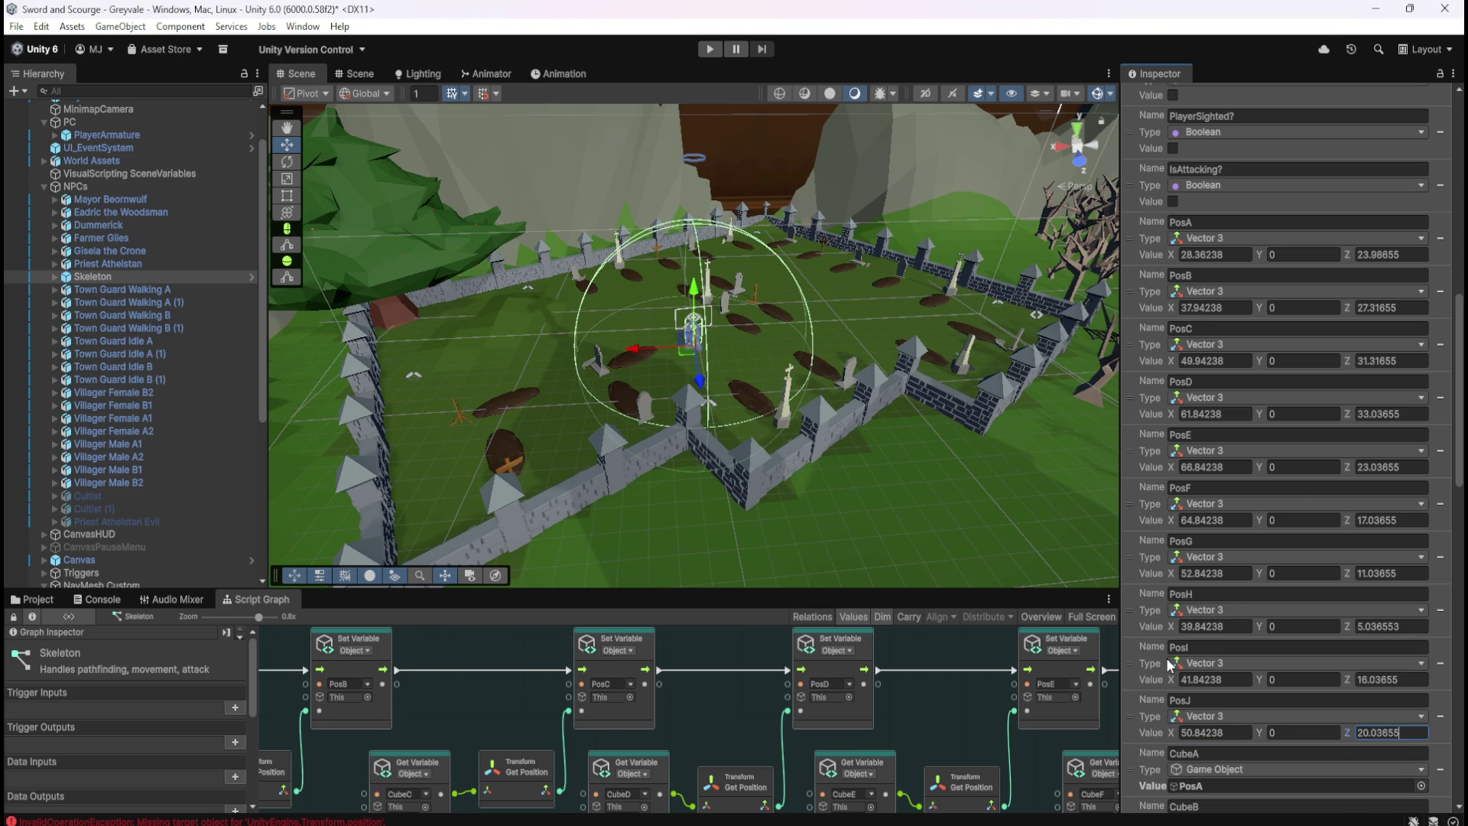
scroll(1162, 656, down, 3)
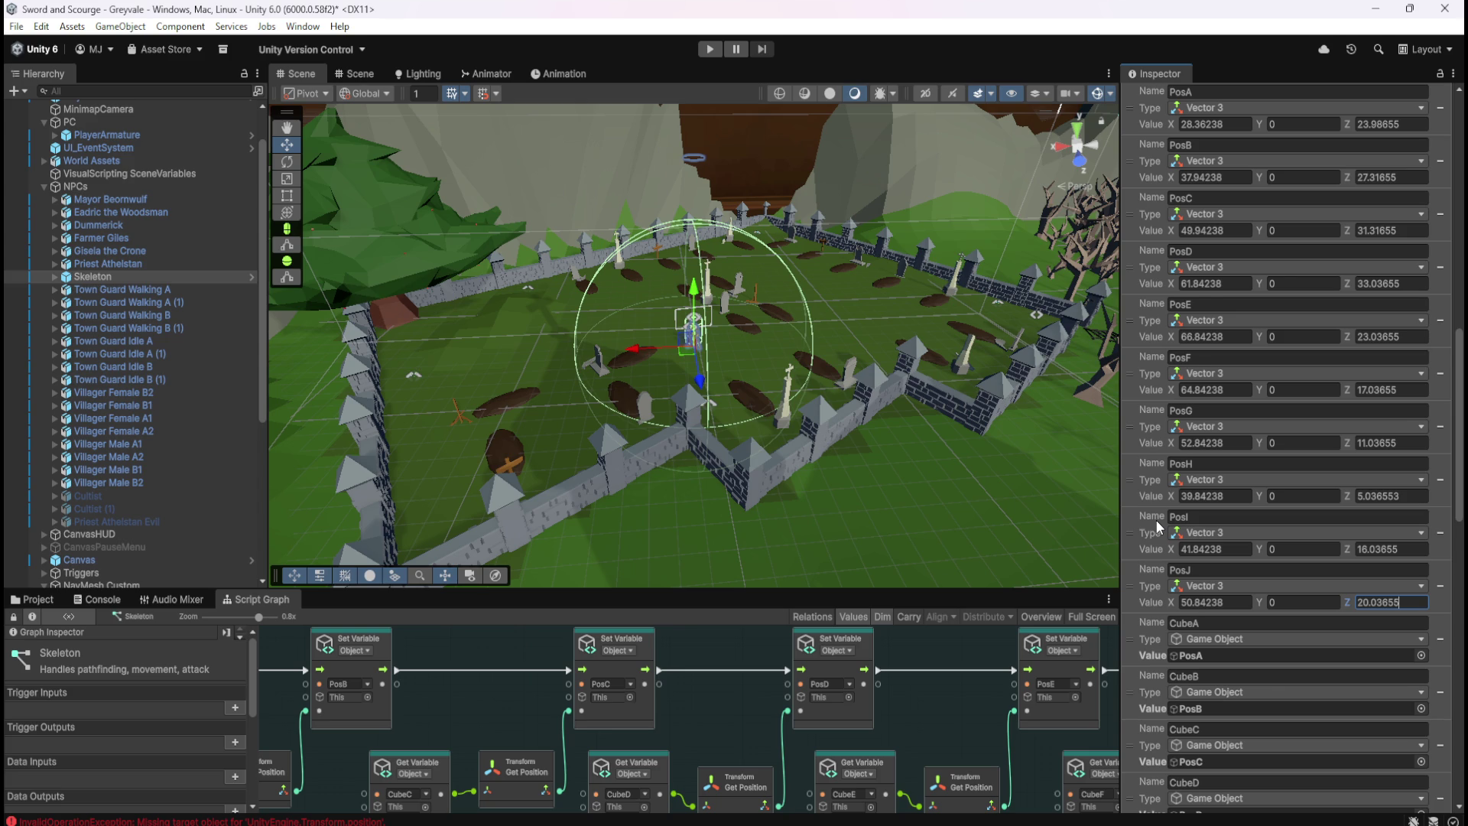
click(1400, 390)
click(1376, 337)
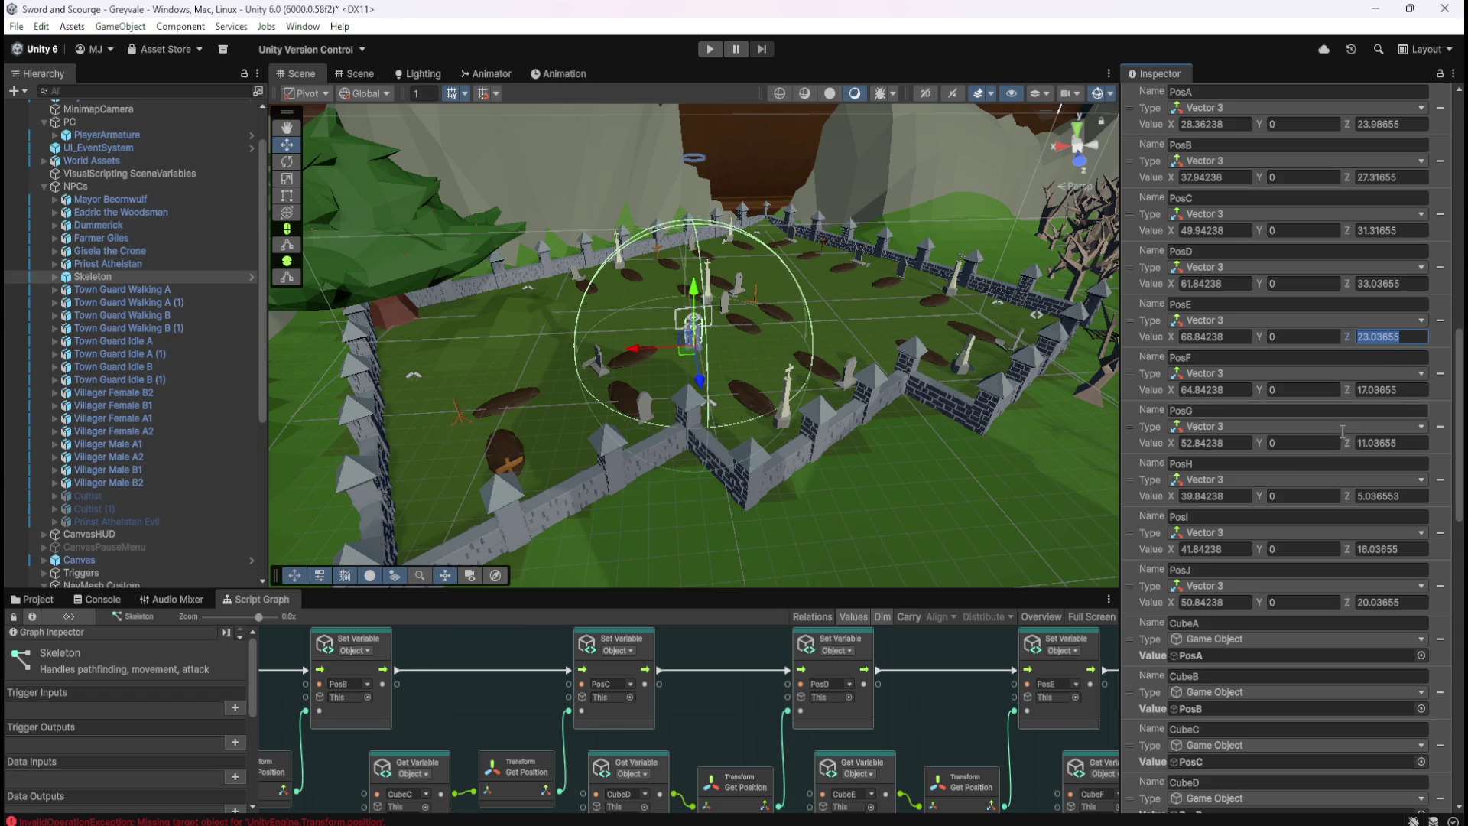
scroll(1295, 486, up, 1)
scroll(1295, 483, up, 1)
click(136, 277)
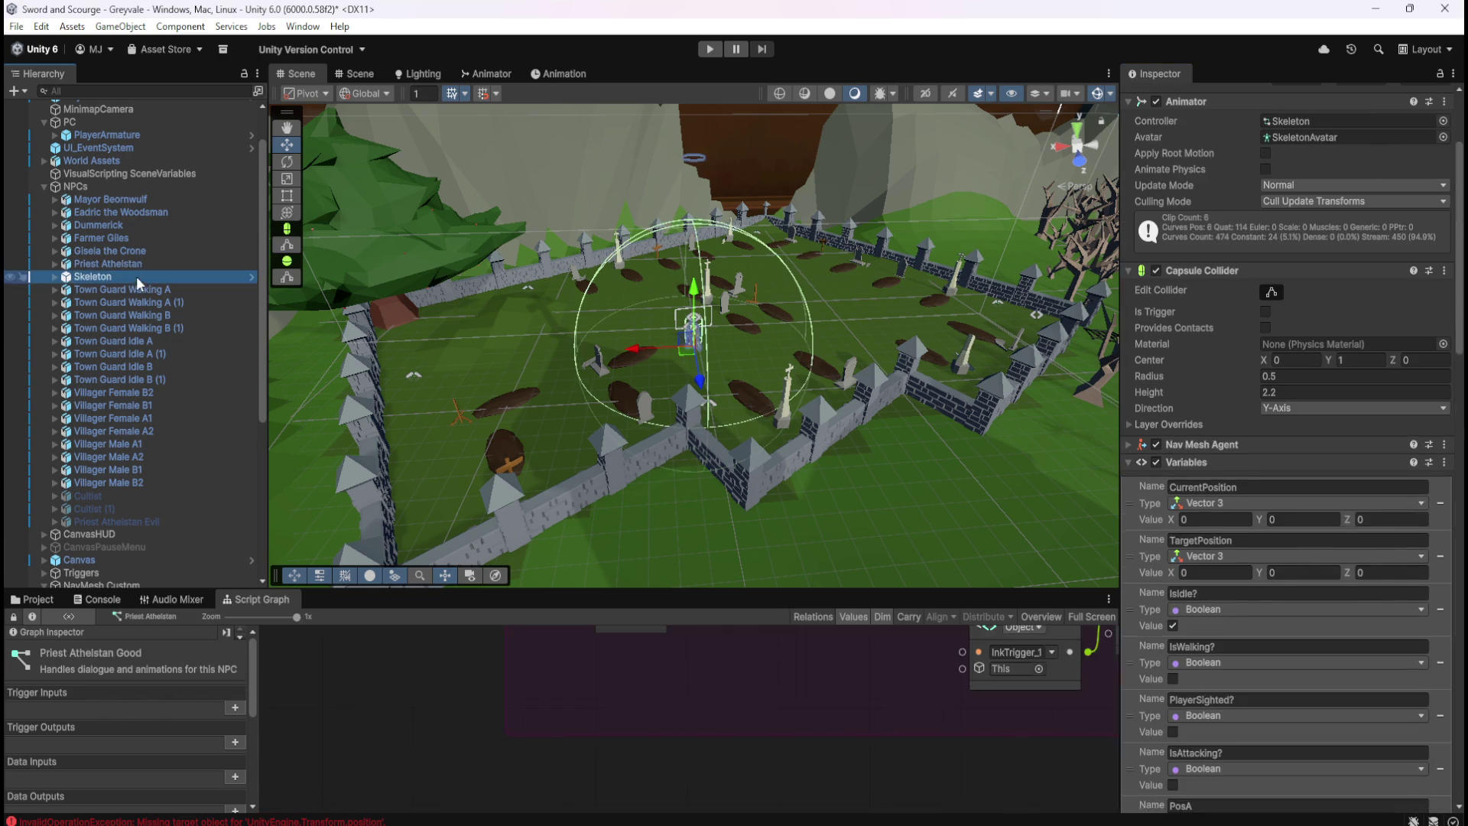
scroll(1352, 446, down, 10)
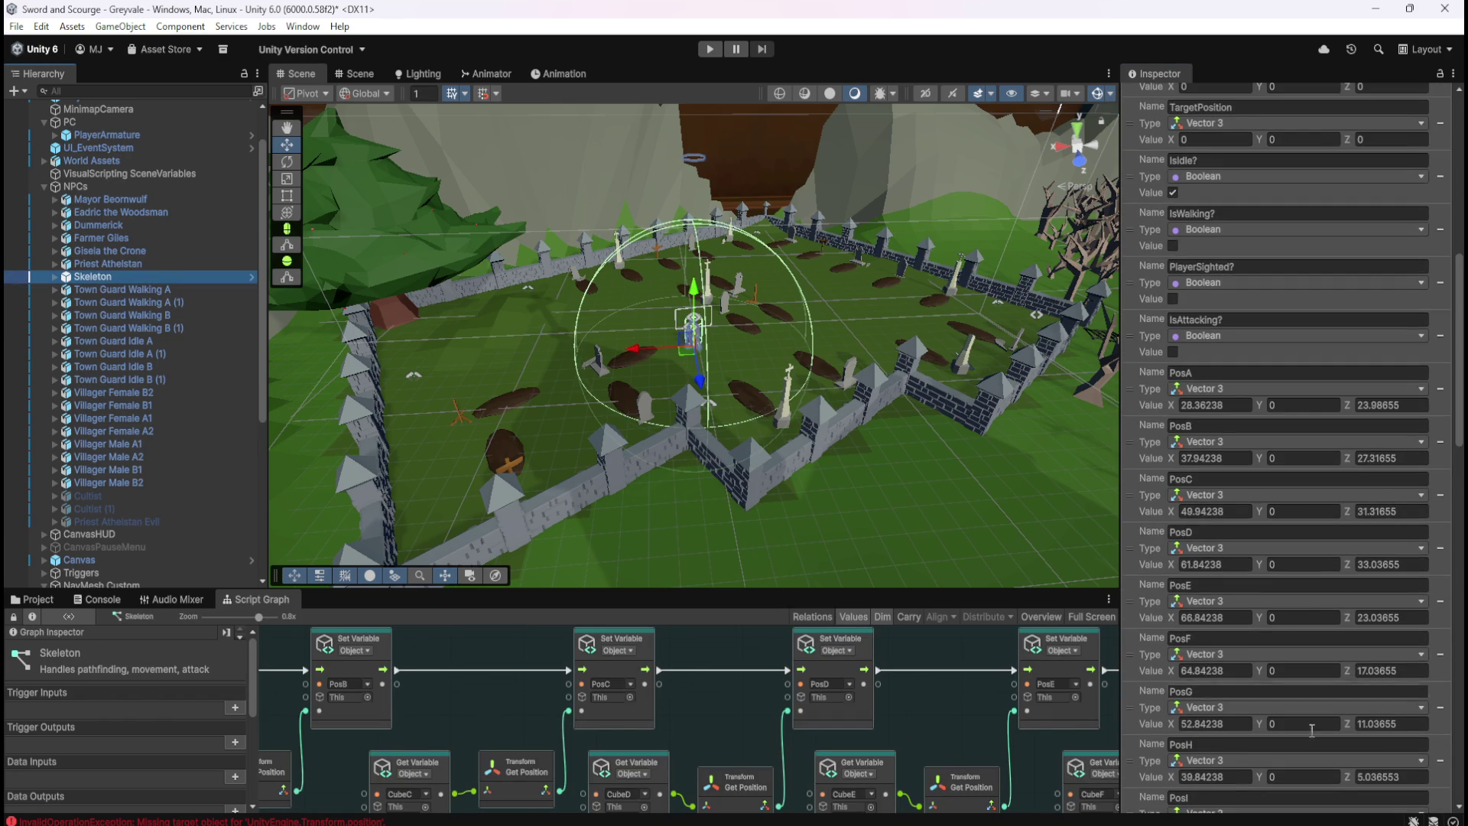
scroll(1265, 536, down, 5)
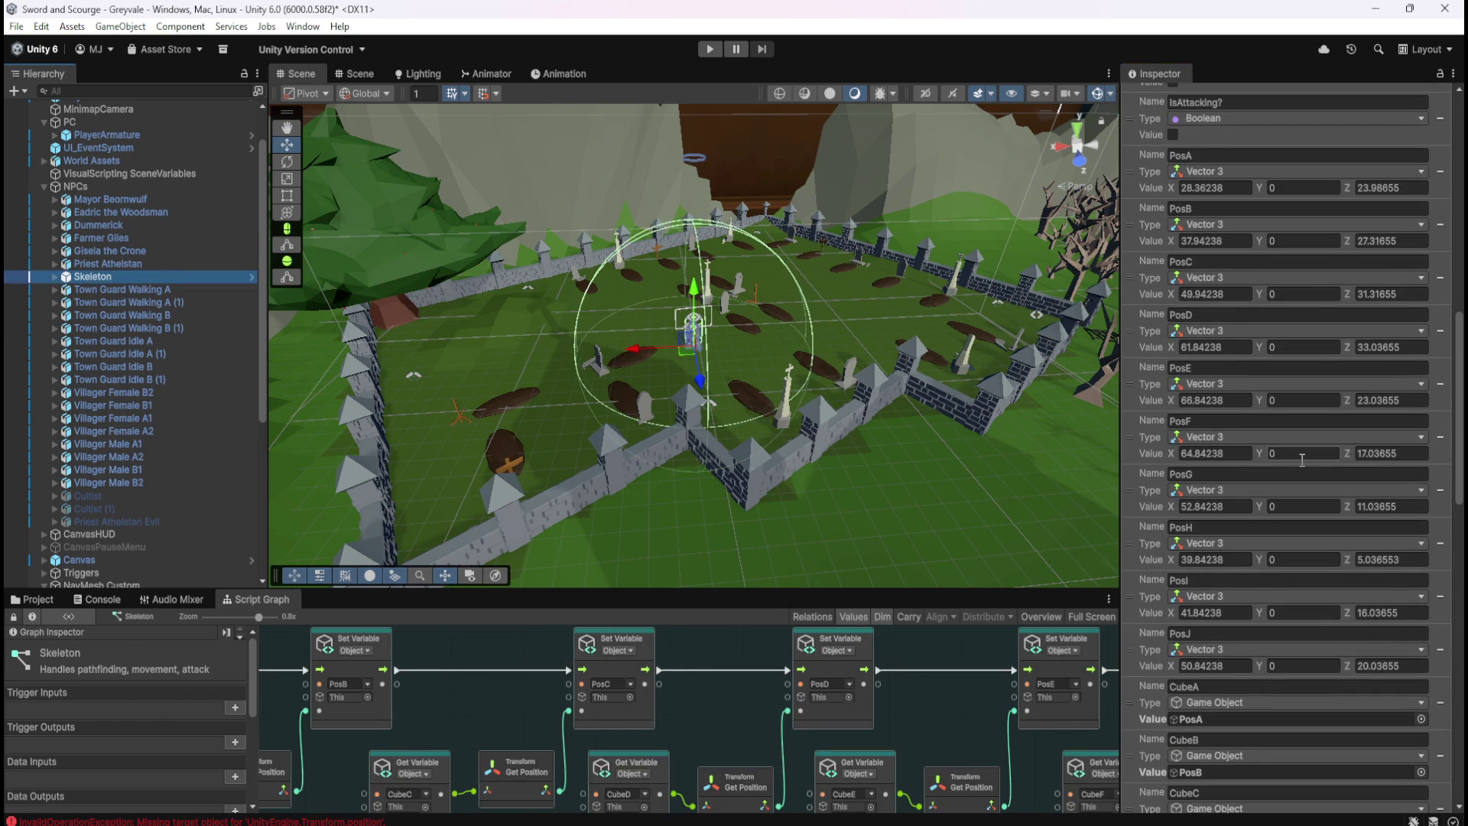
click(124, 289)
click(131, 276)
click(722, 648)
Maximize the Skeleton script graph and save the scene changes
key(shift+space)
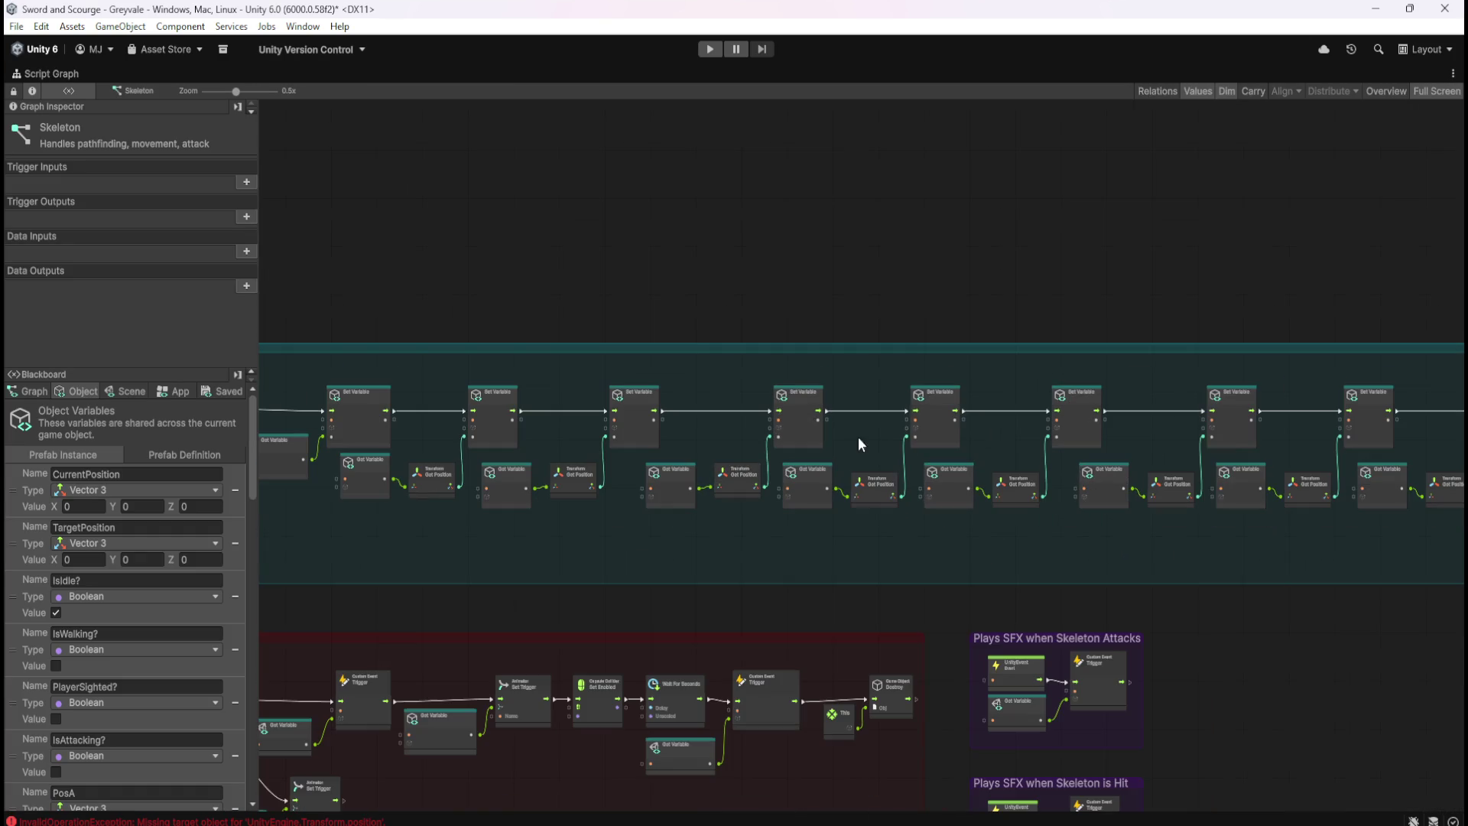
key(ctrl+s)
scroll(899, 507, down, 2)
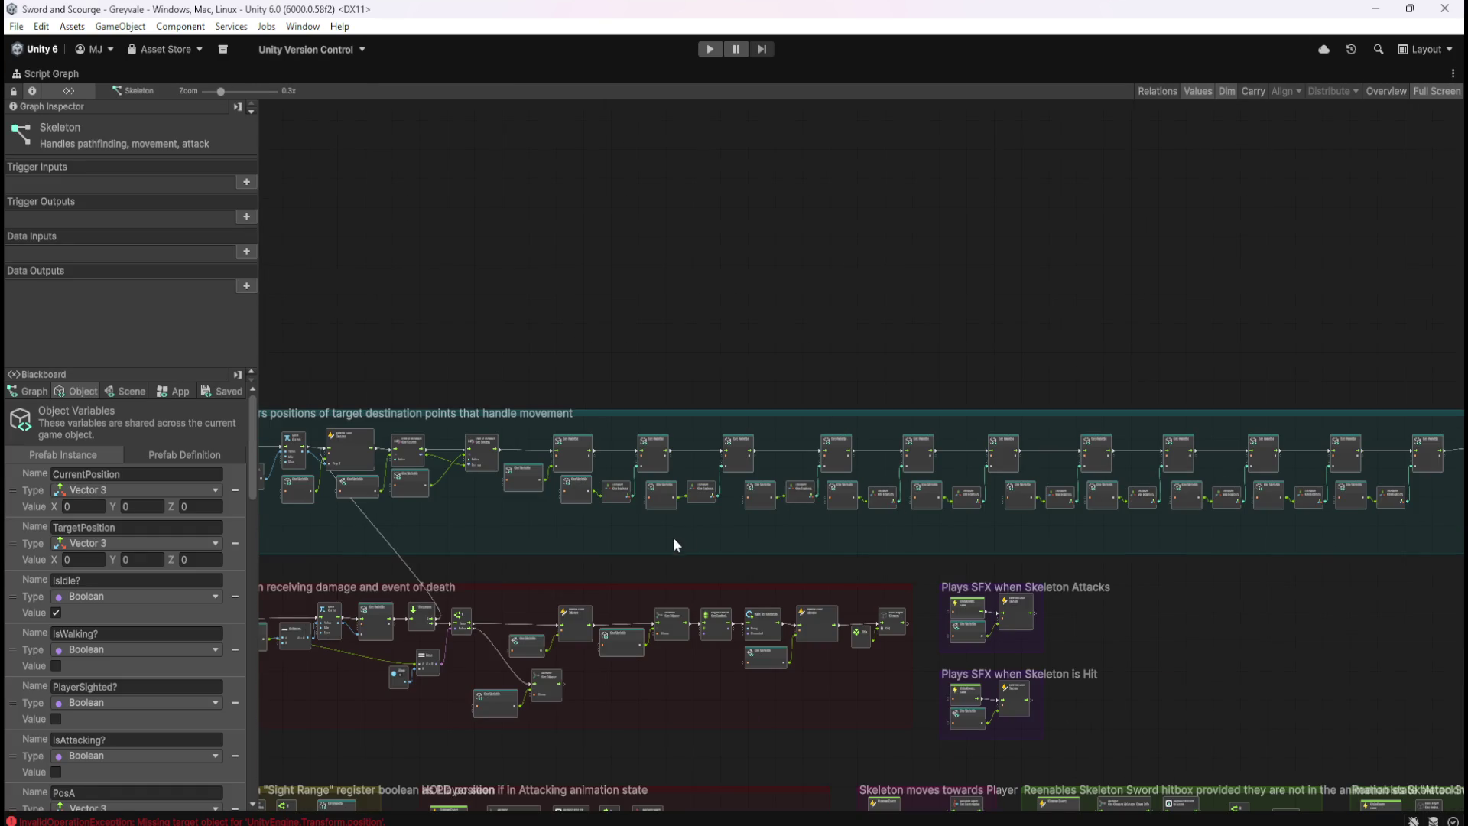
scroll(889, 459, up, 3)
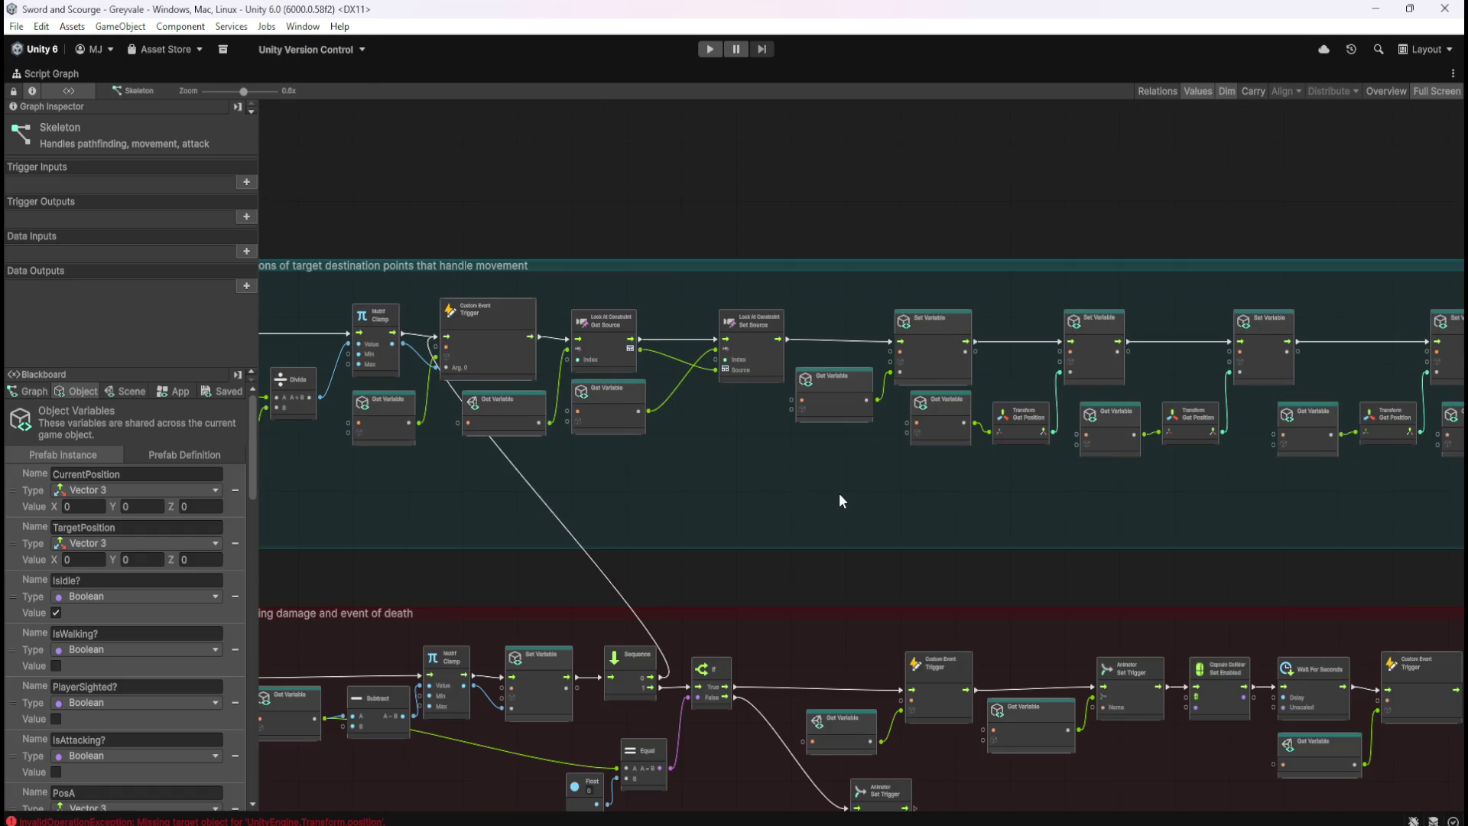
scroll(839, 495, down, 3)
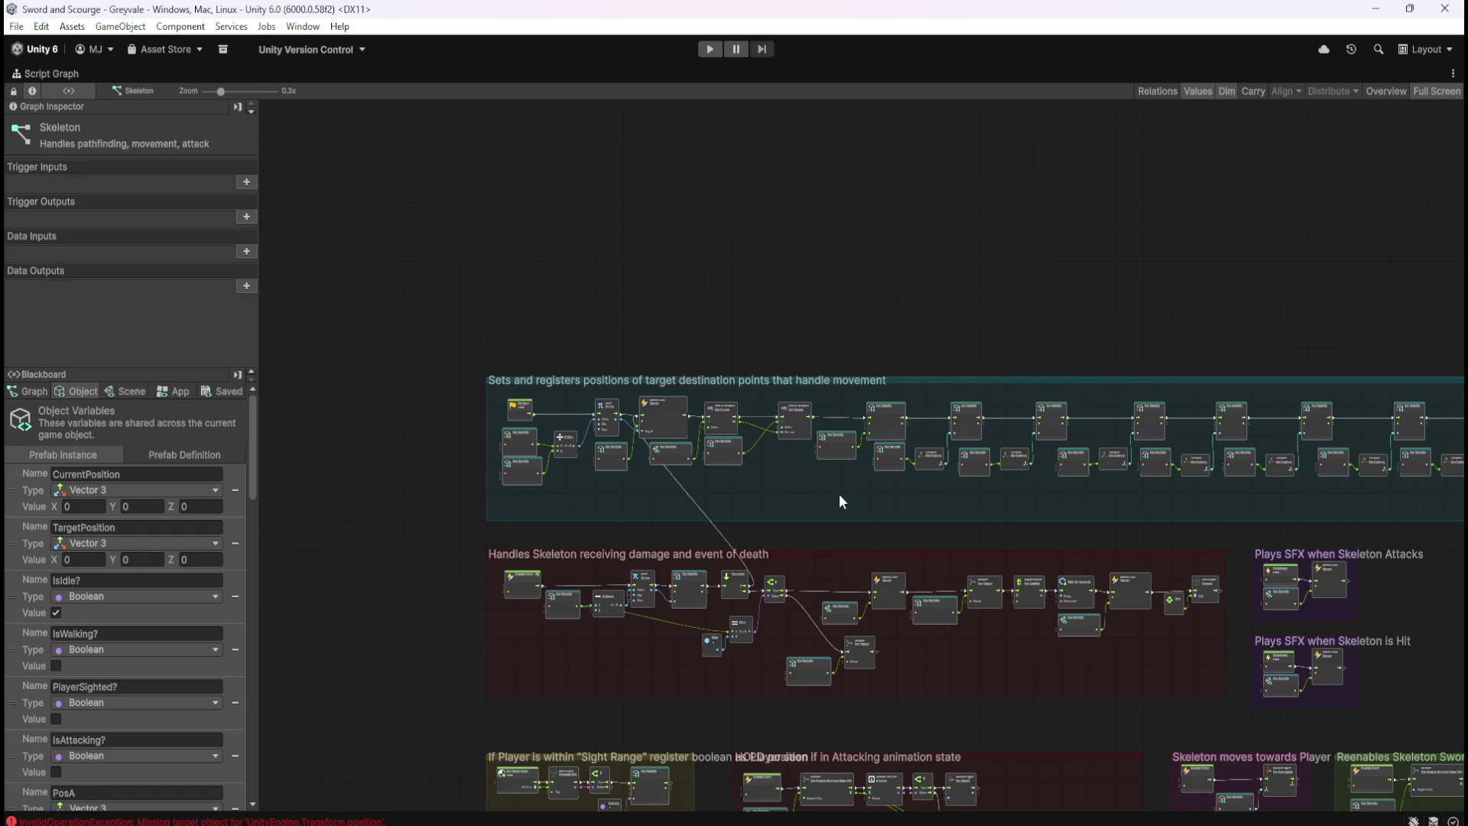
scroll(842, 494, down, 3)
scroll(864, 368, up, 3)
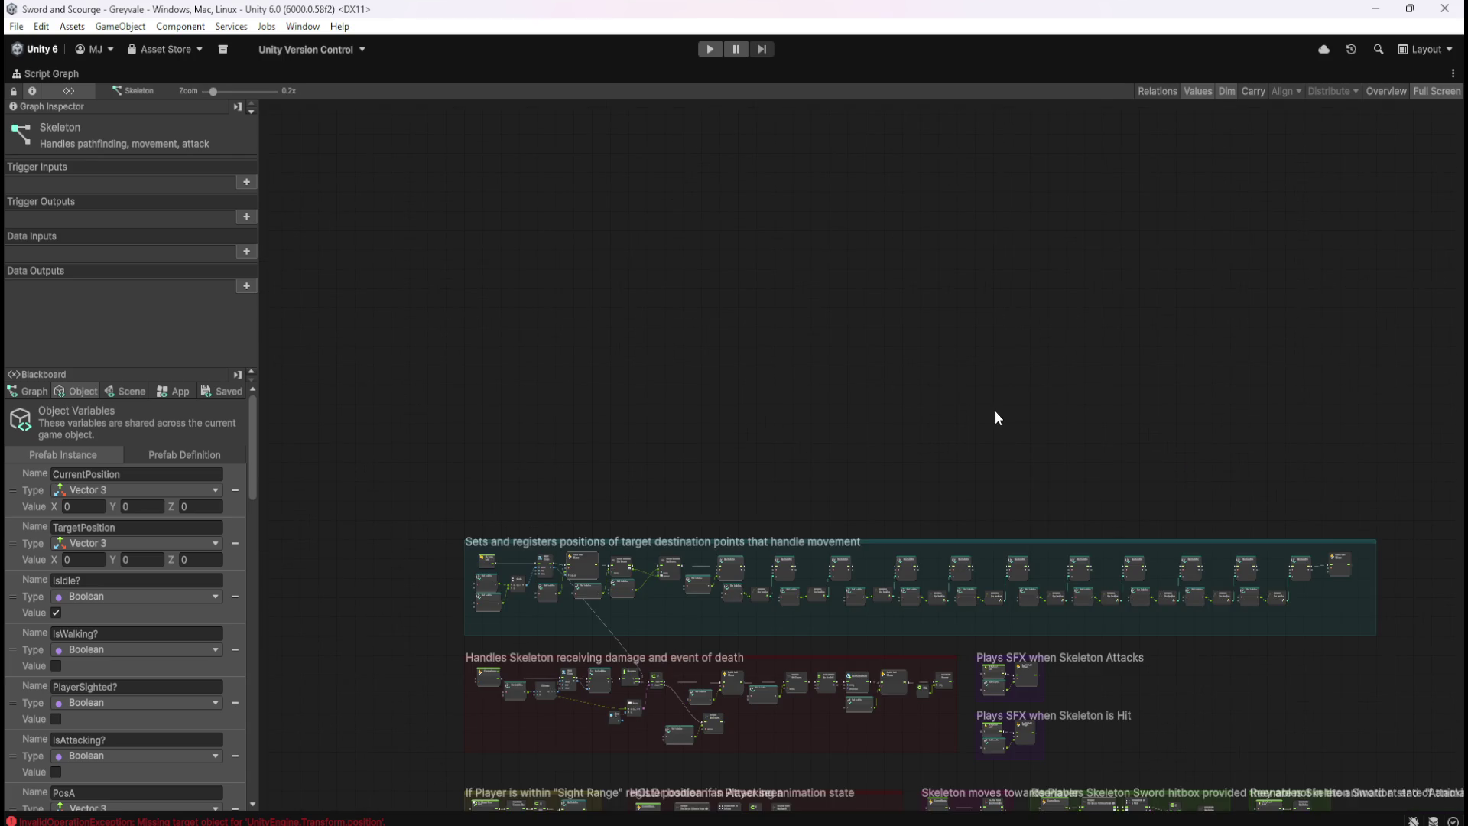
Duplicate the movement-positions group above the original and disconnect the copy's On Start output
mouse_move(360, 413)
mouse_down()
mouse_move(974, 483)
mouse_move(1378, 604)
mouse_up()
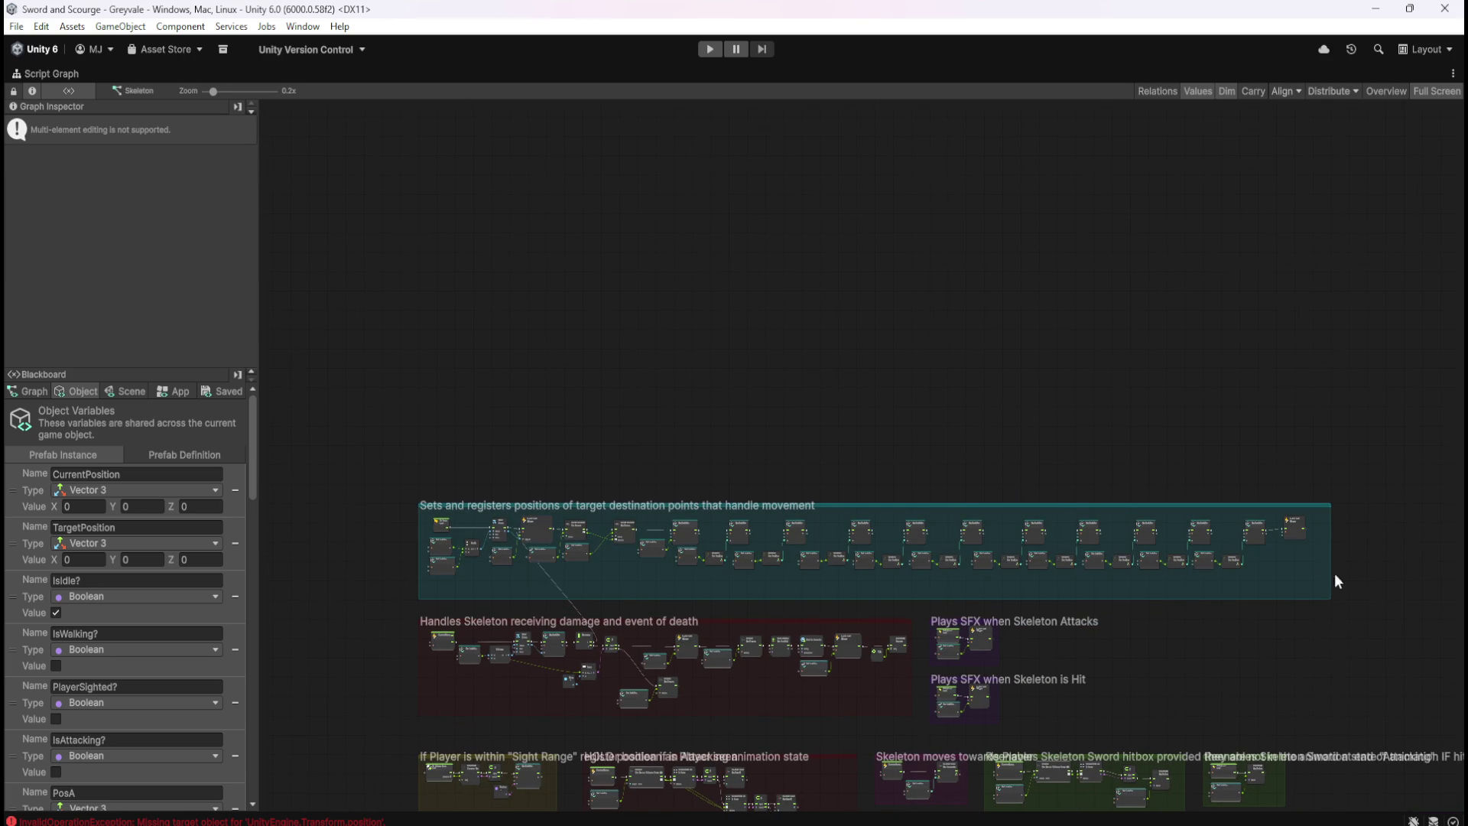
key(ctrl+d)
mouse_move(1014, 417)
mouse_down()
mouse_move(1002, 350)
mouse_move(1017, 320)
mouse_up()
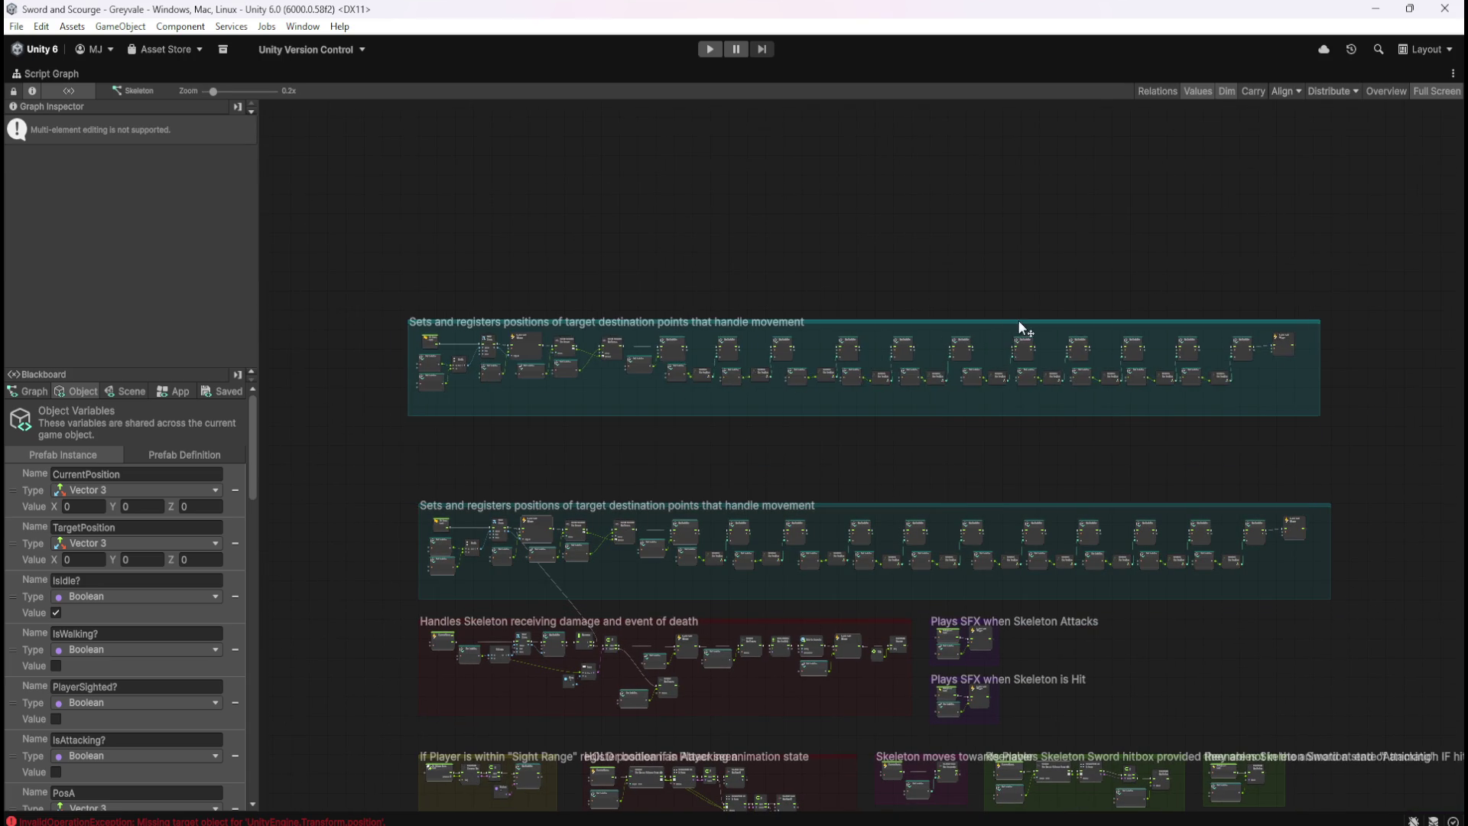
scroll(417, 332, up, 5)
right_click(443, 456)
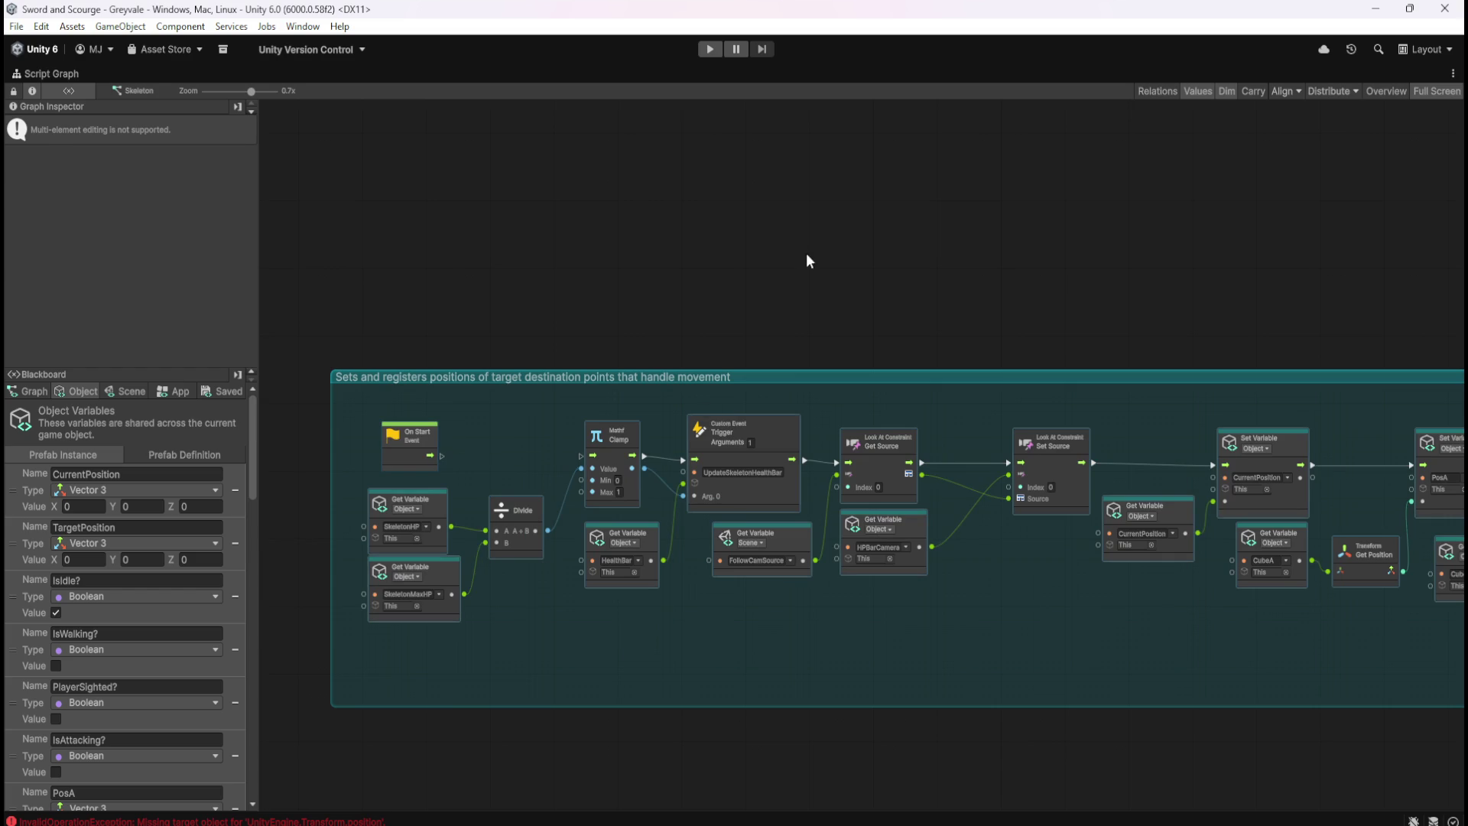
click(807, 260)
scroll(633, 269, down, 5)
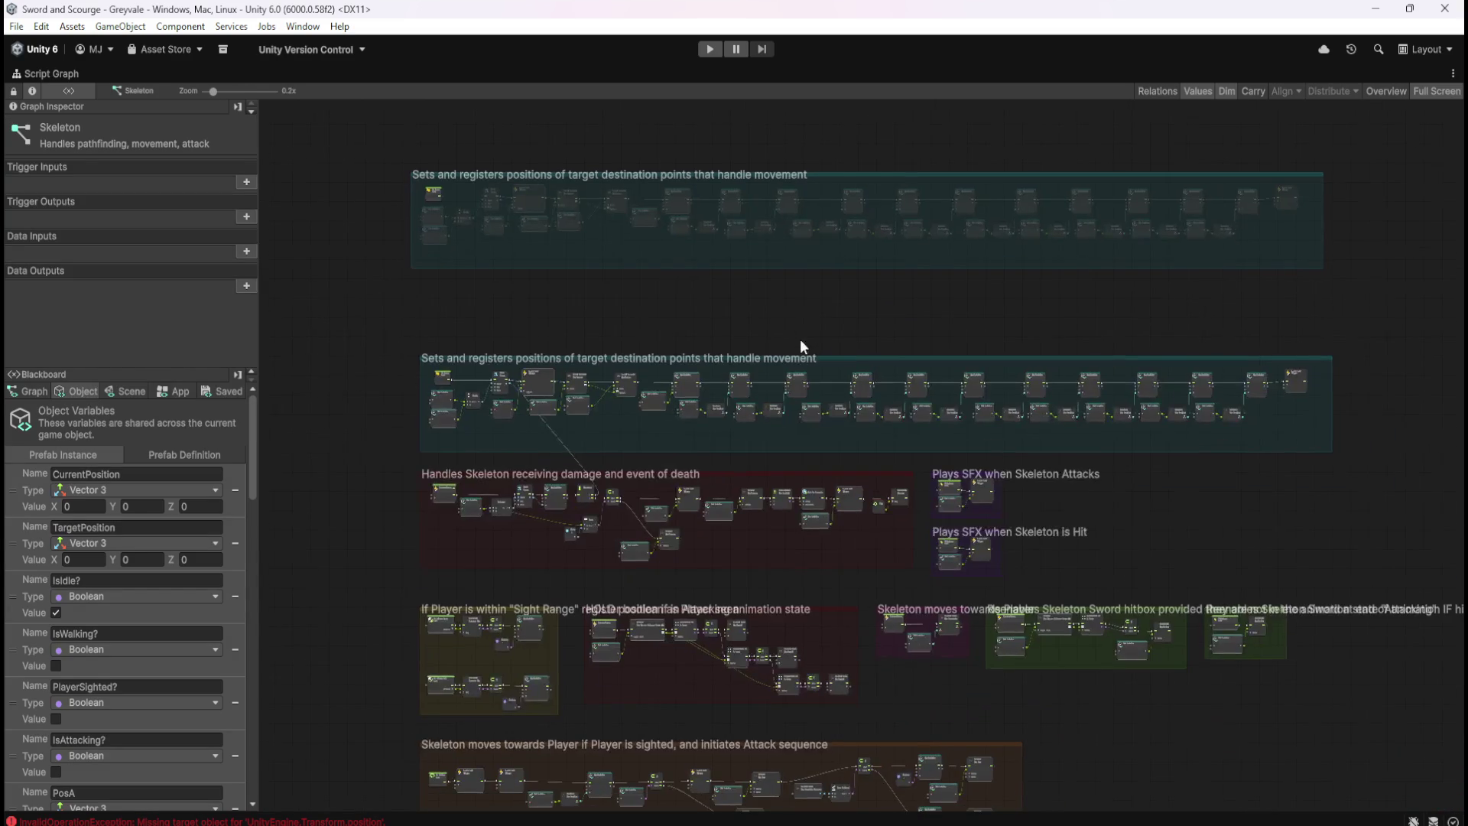
scroll(650, 337, up, 4)
mouse_move(701, 357)
mouse_down()
mouse_move(983, 204)
mouse_move(1022, 246)
mouse_up()
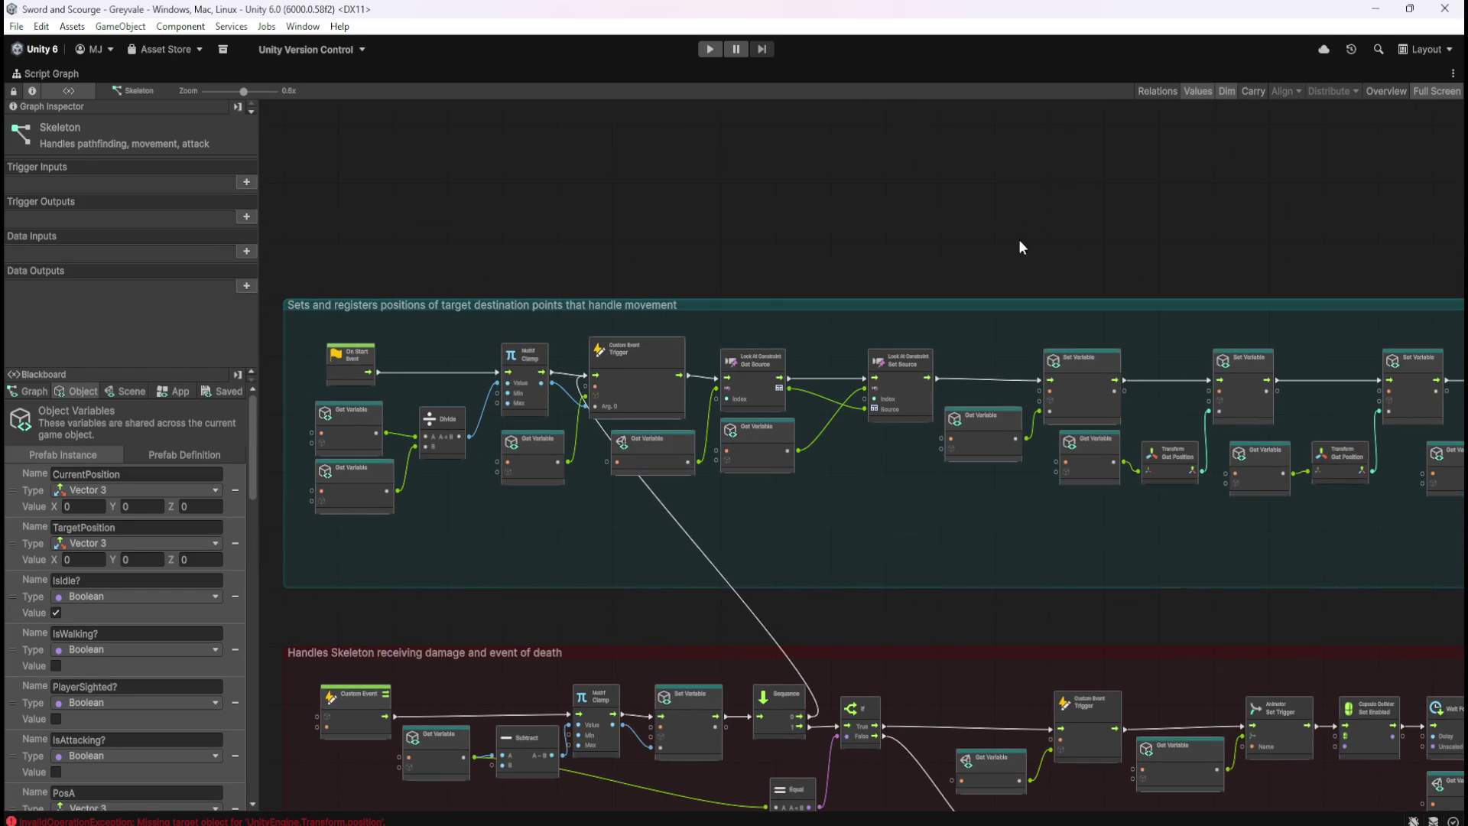
scroll(746, 658, up, 2)
mouse_move(746, 659)
mouse_down()
mouse_move(1016, 387)
mouse_move(1048, 608)
mouse_move(1046, 584)
mouse_up()
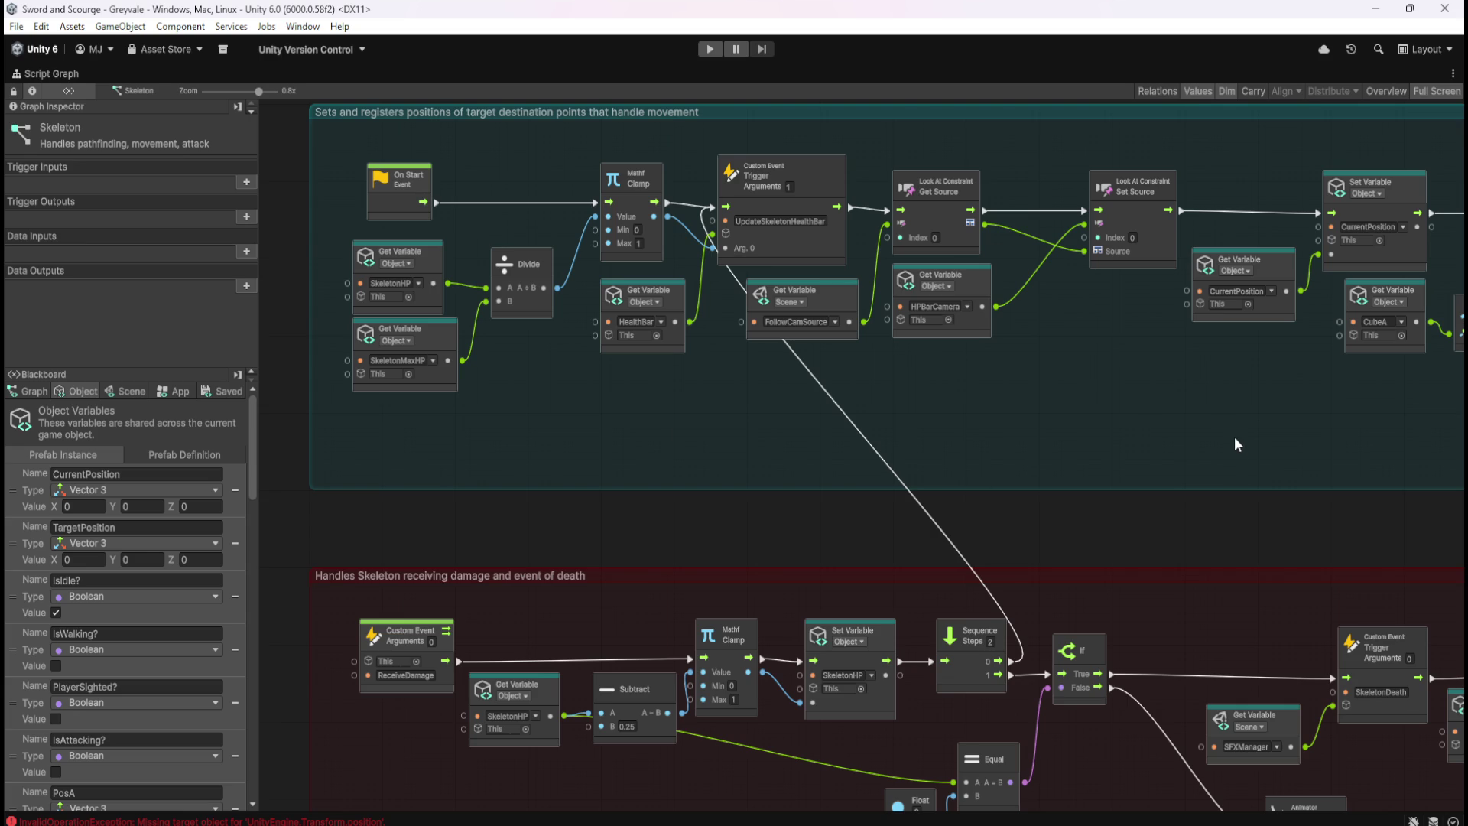
Delete the CubeA Get Variable and Get Position nodes from the movement group
mouse_move(1281, 446)
mouse_down()
mouse_move(1213, 429)
mouse_move(672, 432)
mouse_move(636, 424)
mouse_move(644, 407)
mouse_move(442, 416)
mouse_up()
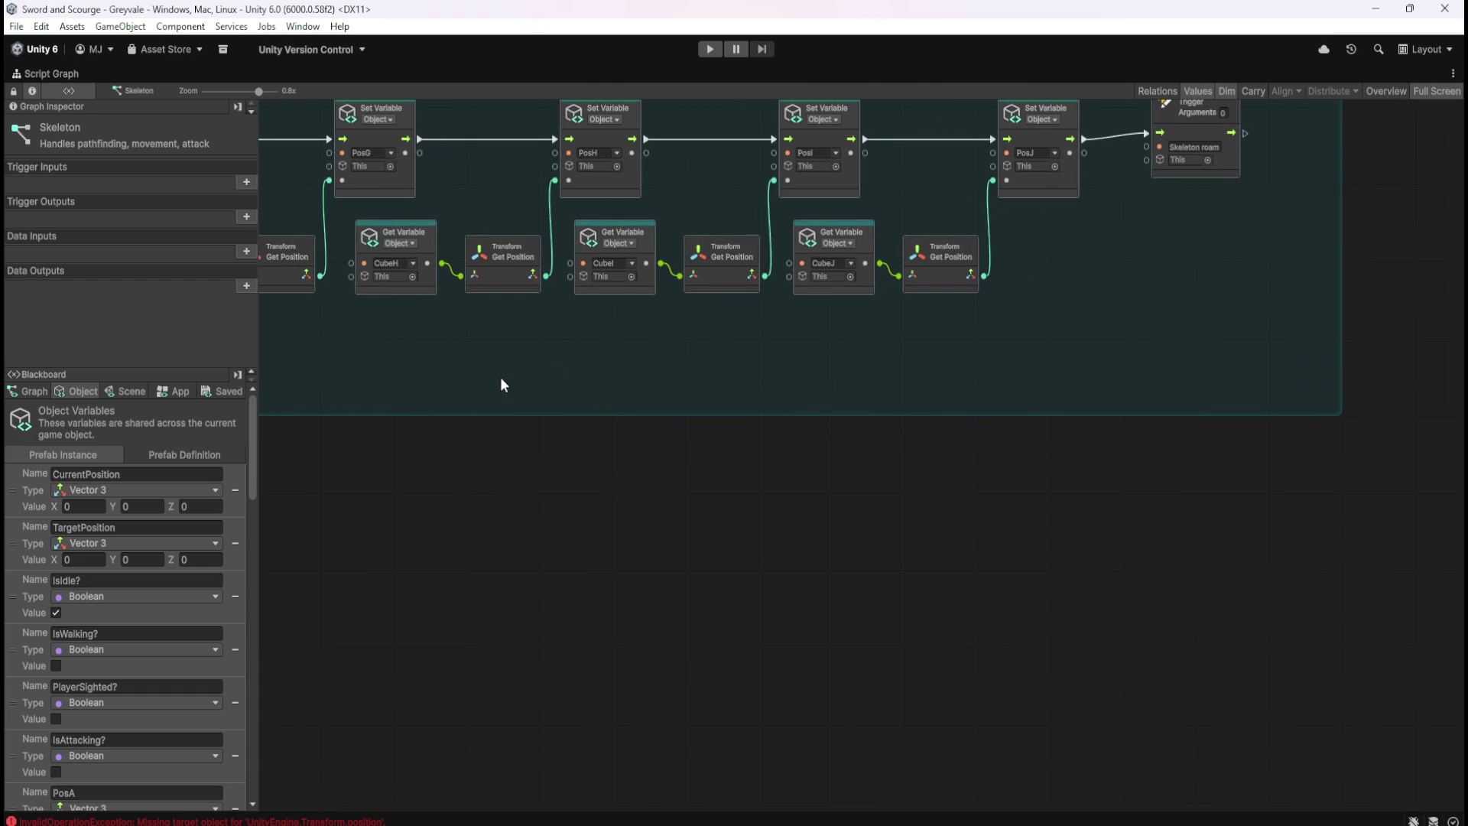
scroll(500, 378, left, 15)
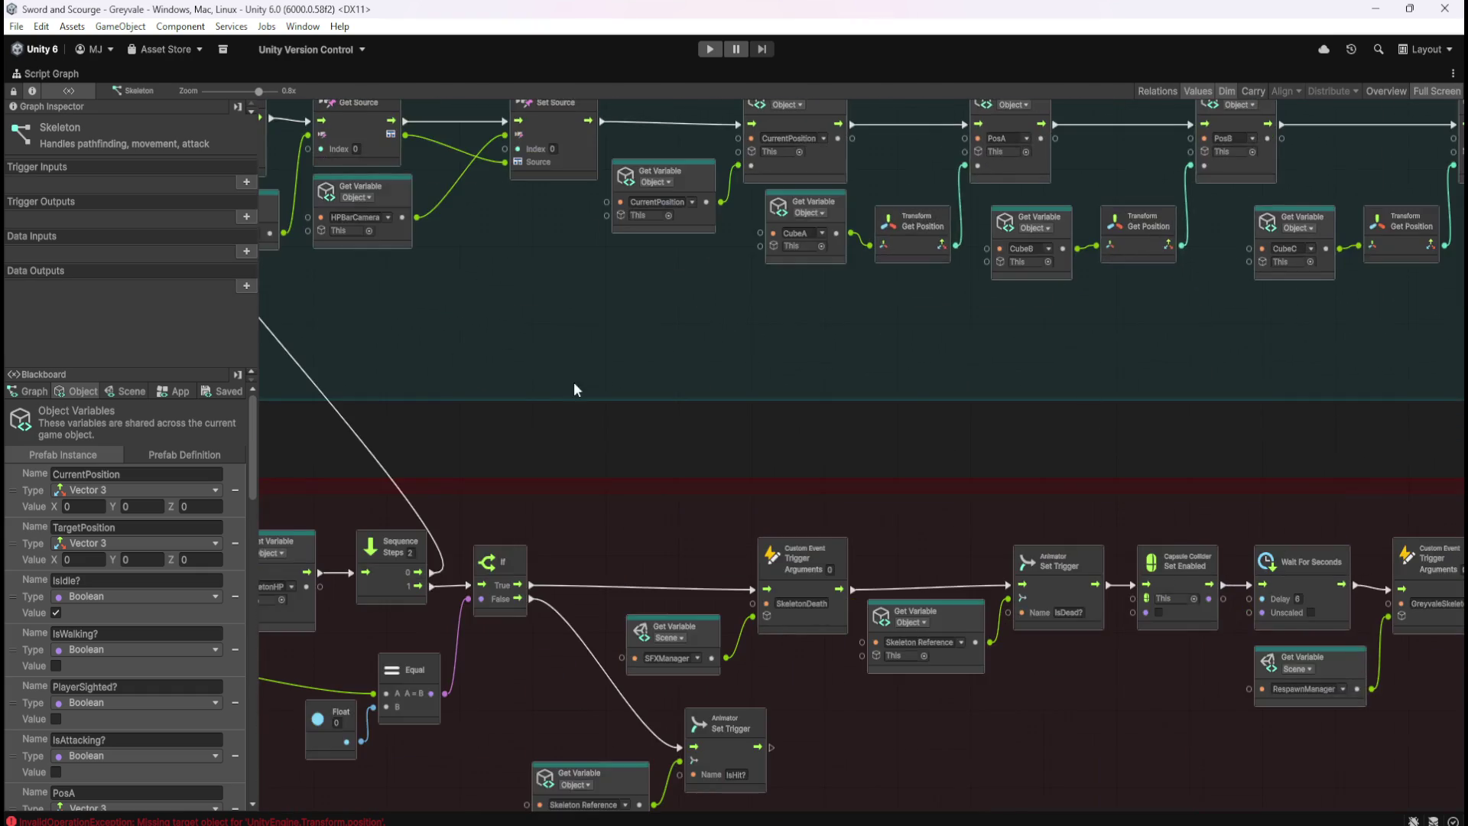
drag(575, 388, 1135, 372)
scroll(1134, 366, right, 15)
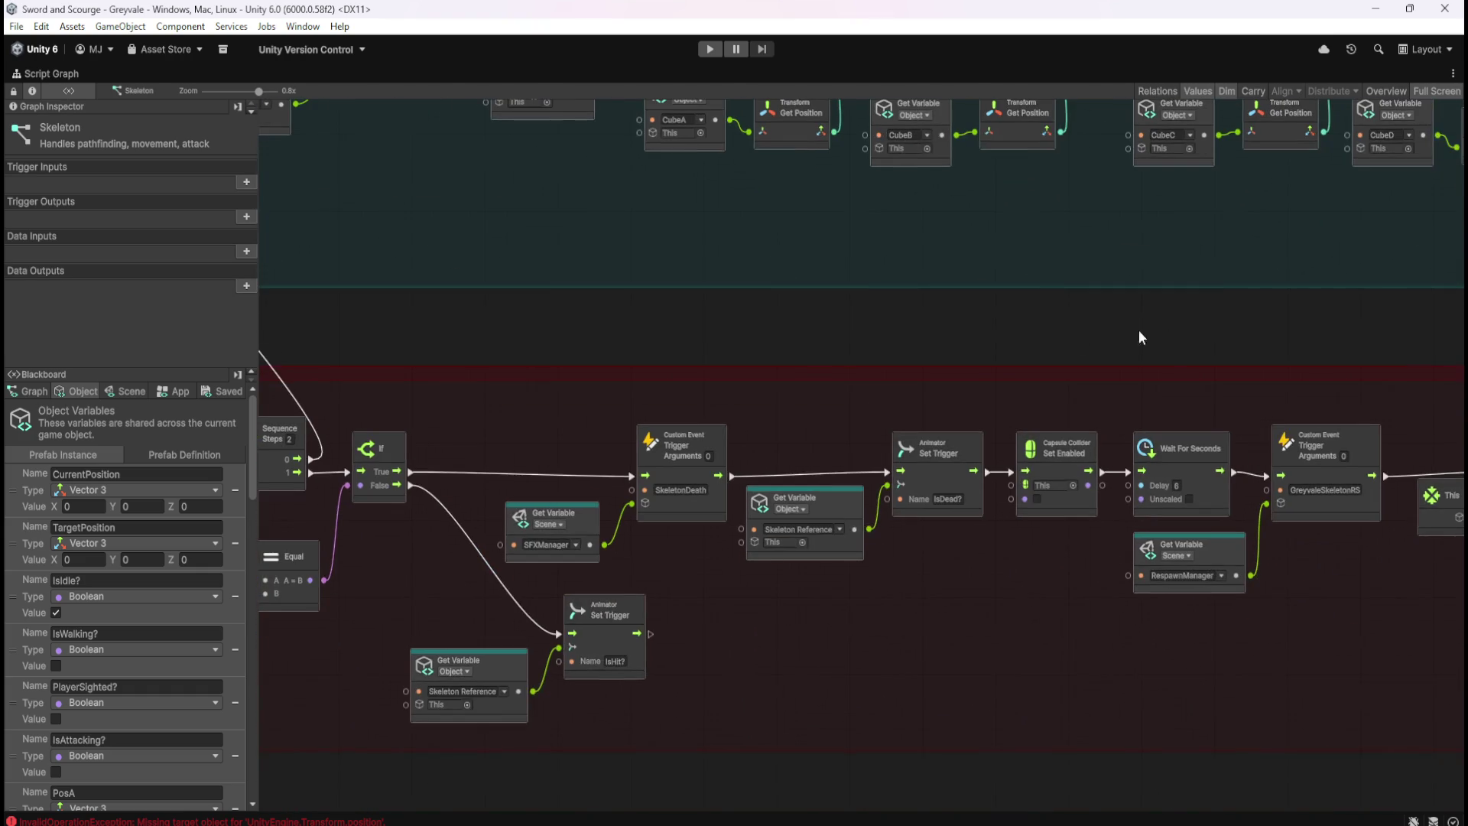
scroll(662, 313, left, 15)
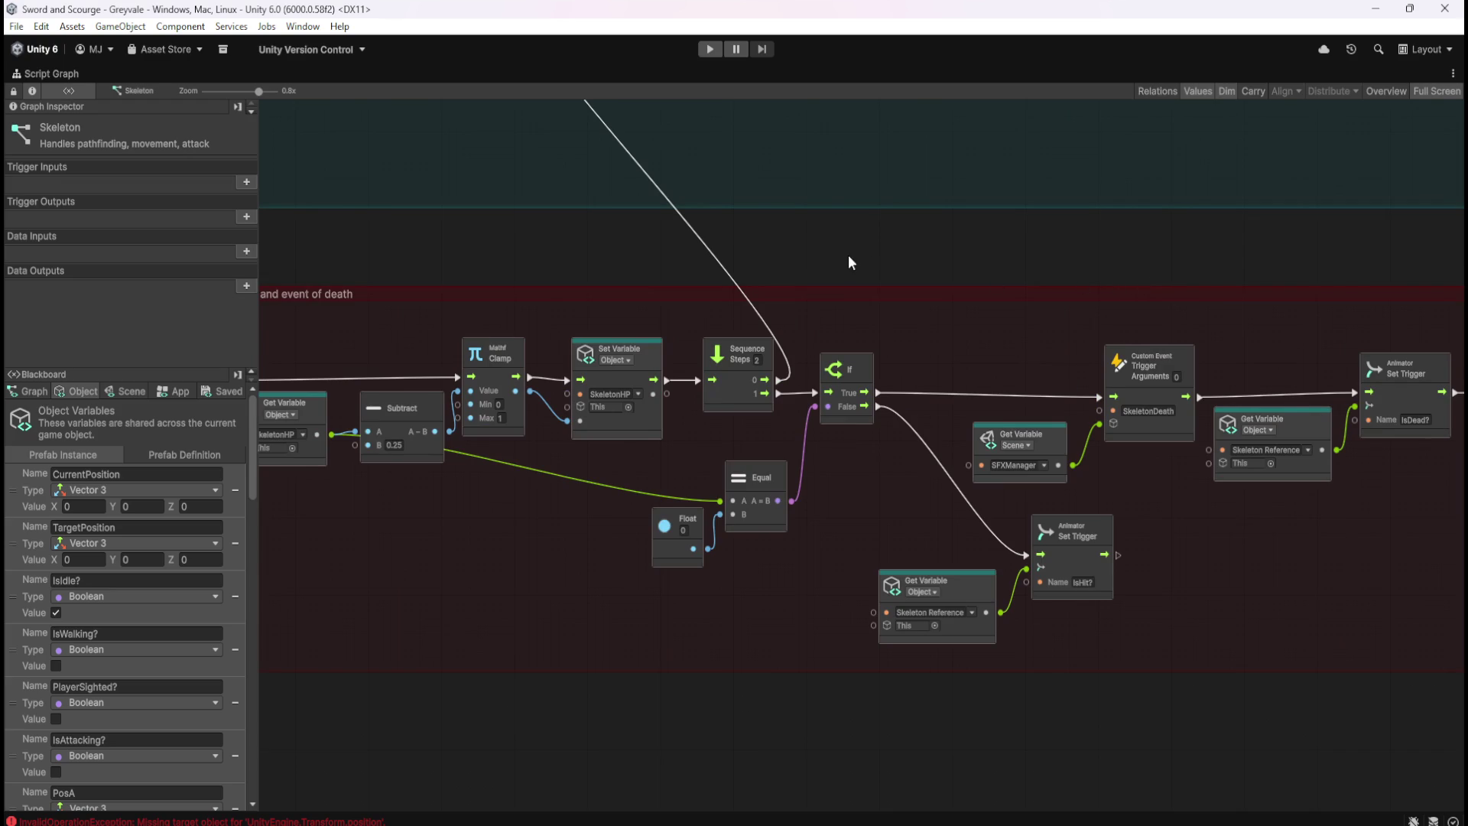
scroll(849, 259, up, 10)
scroll(849, 259, left, 7)
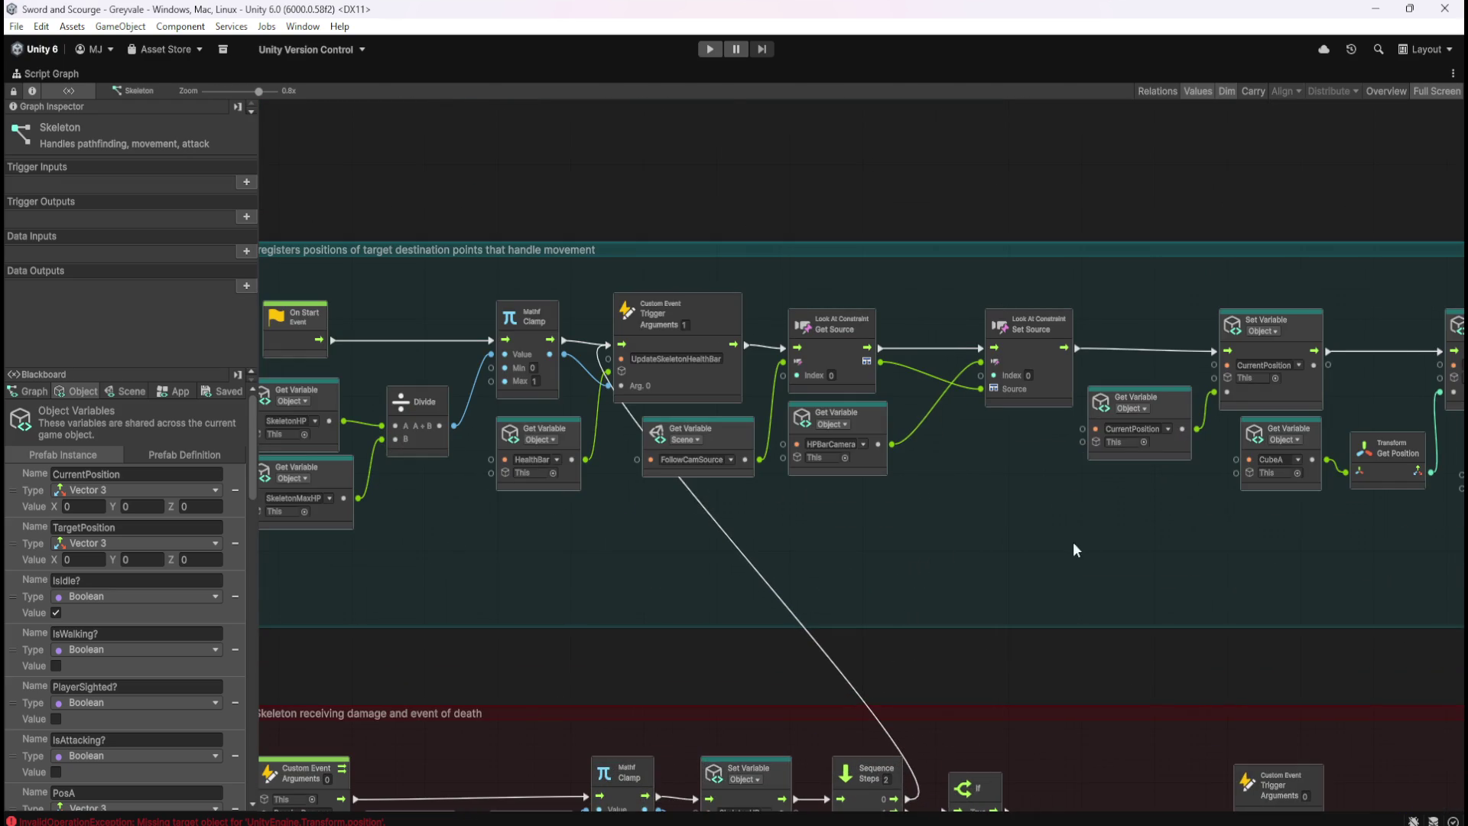
drag(1075, 550, 791, 553)
mouse_move(1011, 575)
mouse_down()
mouse_move(833, 555)
mouse_move(858, 539)
mouse_move(358, 488)
mouse_move(448, 434)
mouse_up()
drag(362, 487, 448, 438)
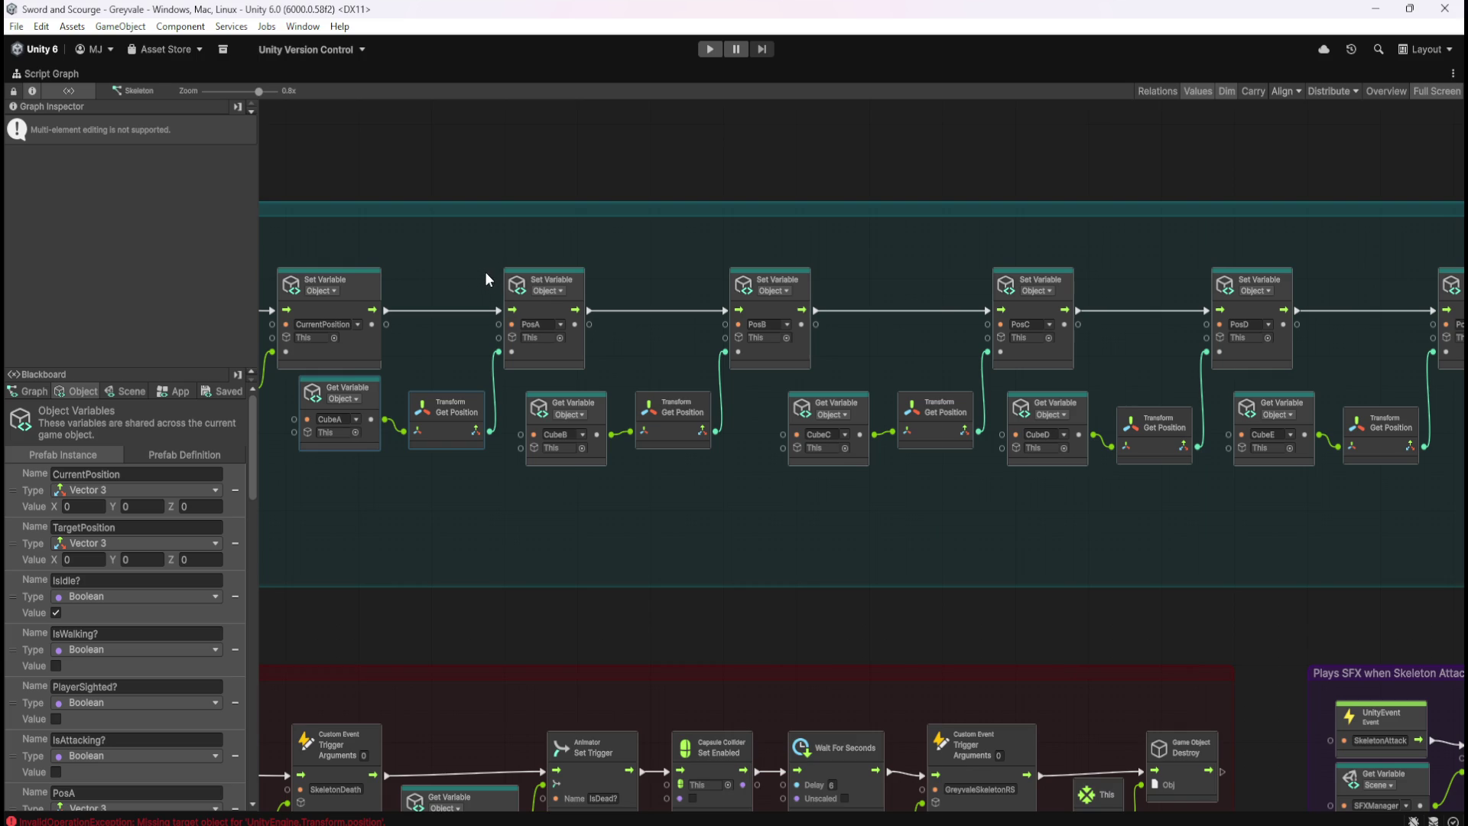
key(Delete)
Delete the remaining Cube getters and the PosA–PosJ Set Variable nodes
mouse_move(472, 263)
mouse_down()
mouse_move(1293, 489)
mouse_move(590, 513)
mouse_up()
key(Delete)
mouse_move(575, 289)
mouse_down()
mouse_move(1357, 498)
mouse_move(763, 514)
mouse_up()
key(Delete)
drag(688, 328, 1266, 489)
key(Delete)
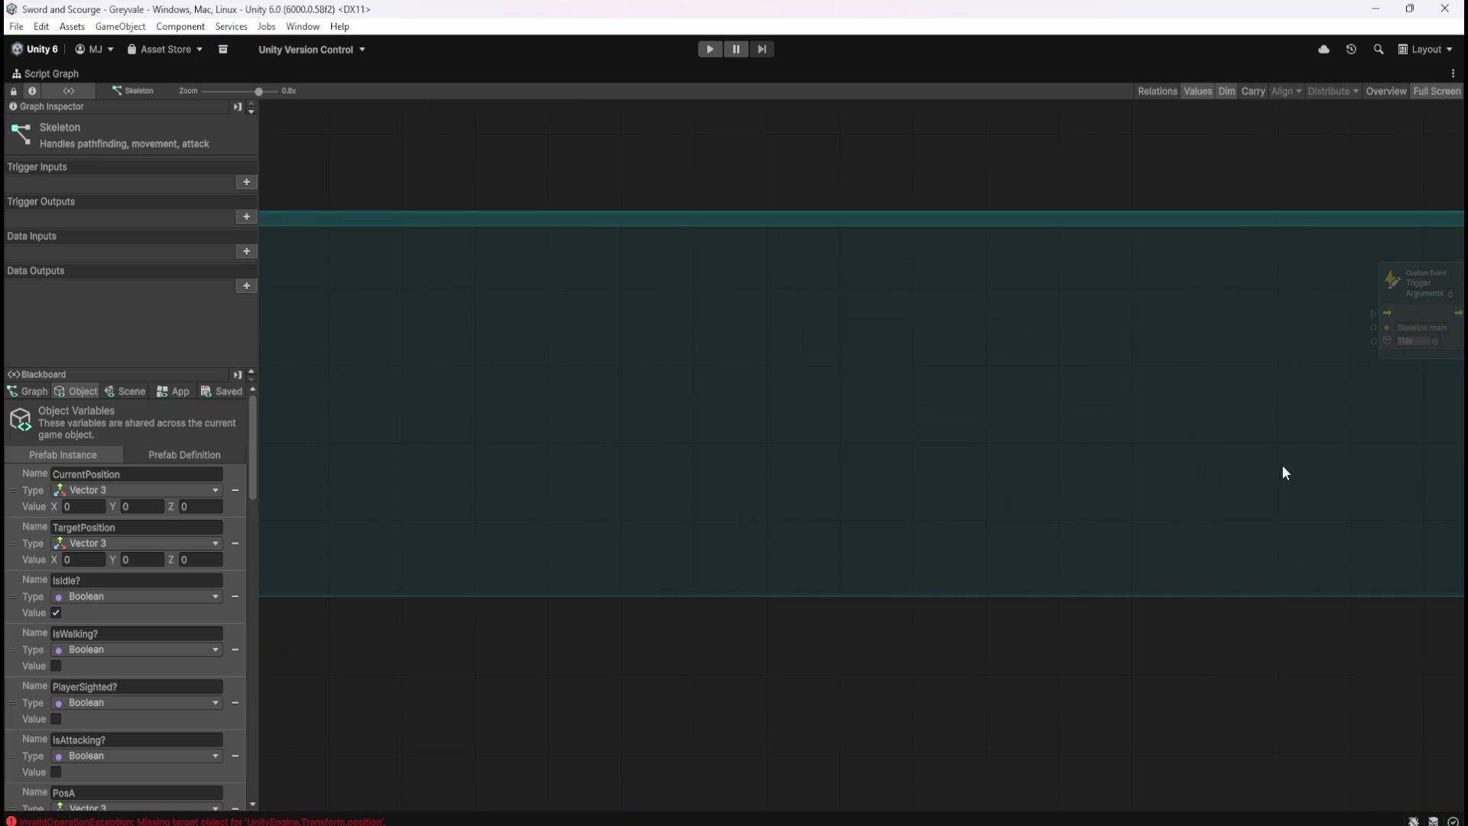
Place the Skeleton roam trigger beside the CurrentPosition setter and narrow the movement group to fit
drag(1410, 309, 474, 360)
drag(612, 398, 1333, 396)
mouse_move(1223, 370)
mouse_down()
mouse_move(392, 360)
mouse_move(1228, 436)
mouse_move(1232, 379)
mouse_move(701, 359)
mouse_move(696, 333)
mouse_move(620, 342)
mouse_up()
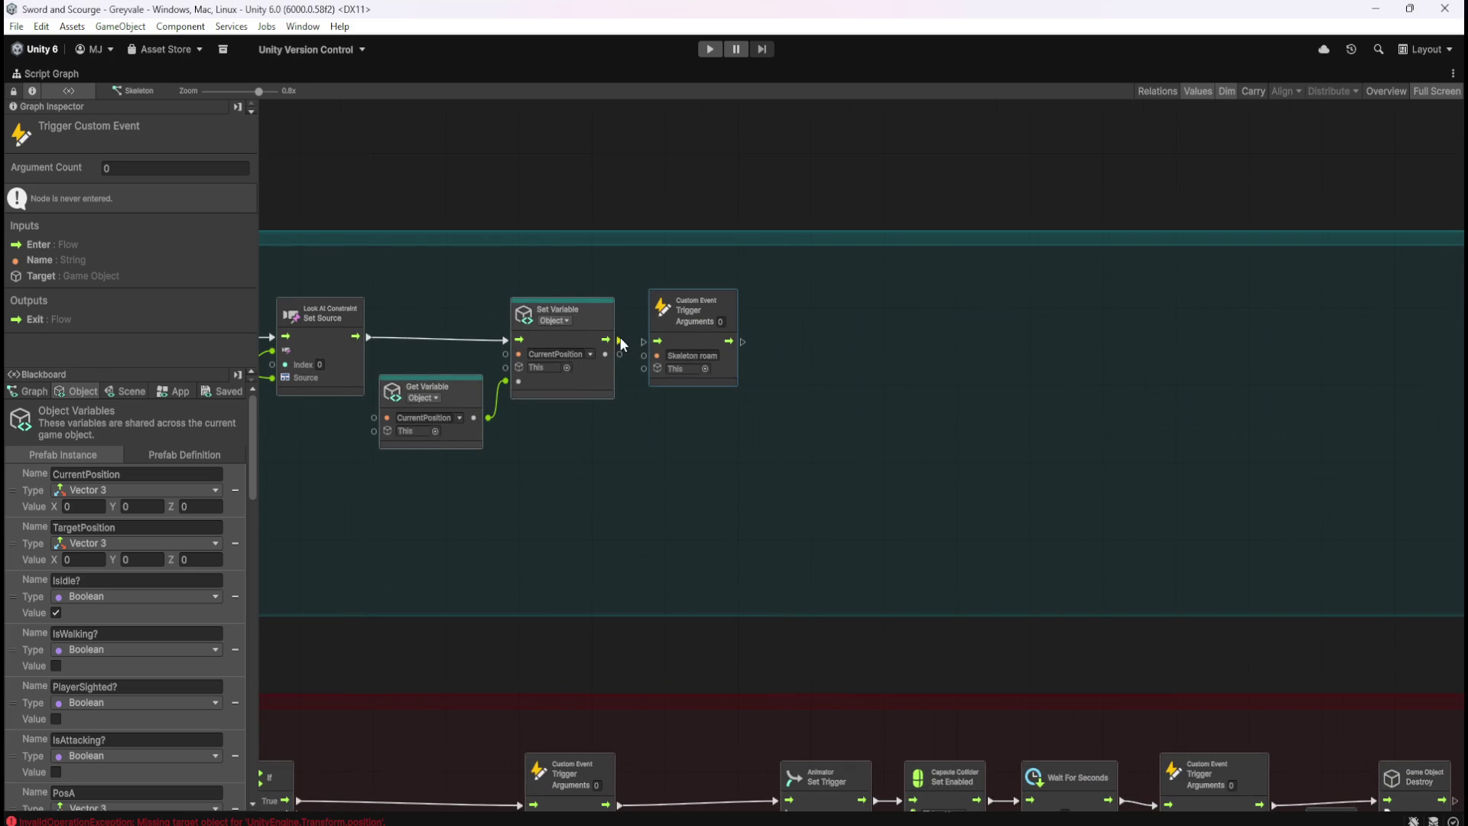
scroll(683, 531, down, 5)
scroll(1063, 528, down, 3)
click(1063, 528)
key(f)
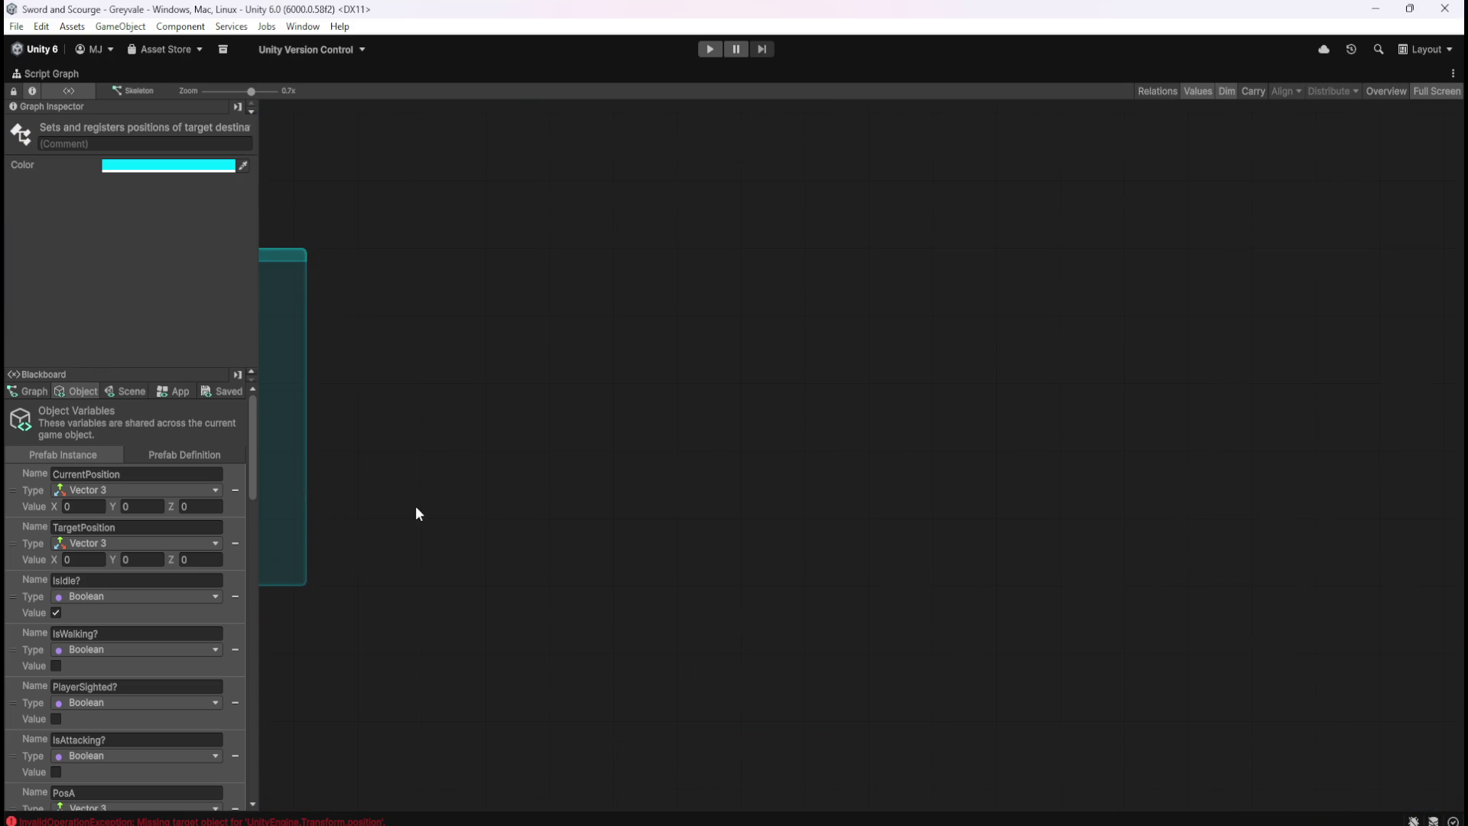
drag(1450, 457, 485, 503)
drag(386, 503, 1231, 524)
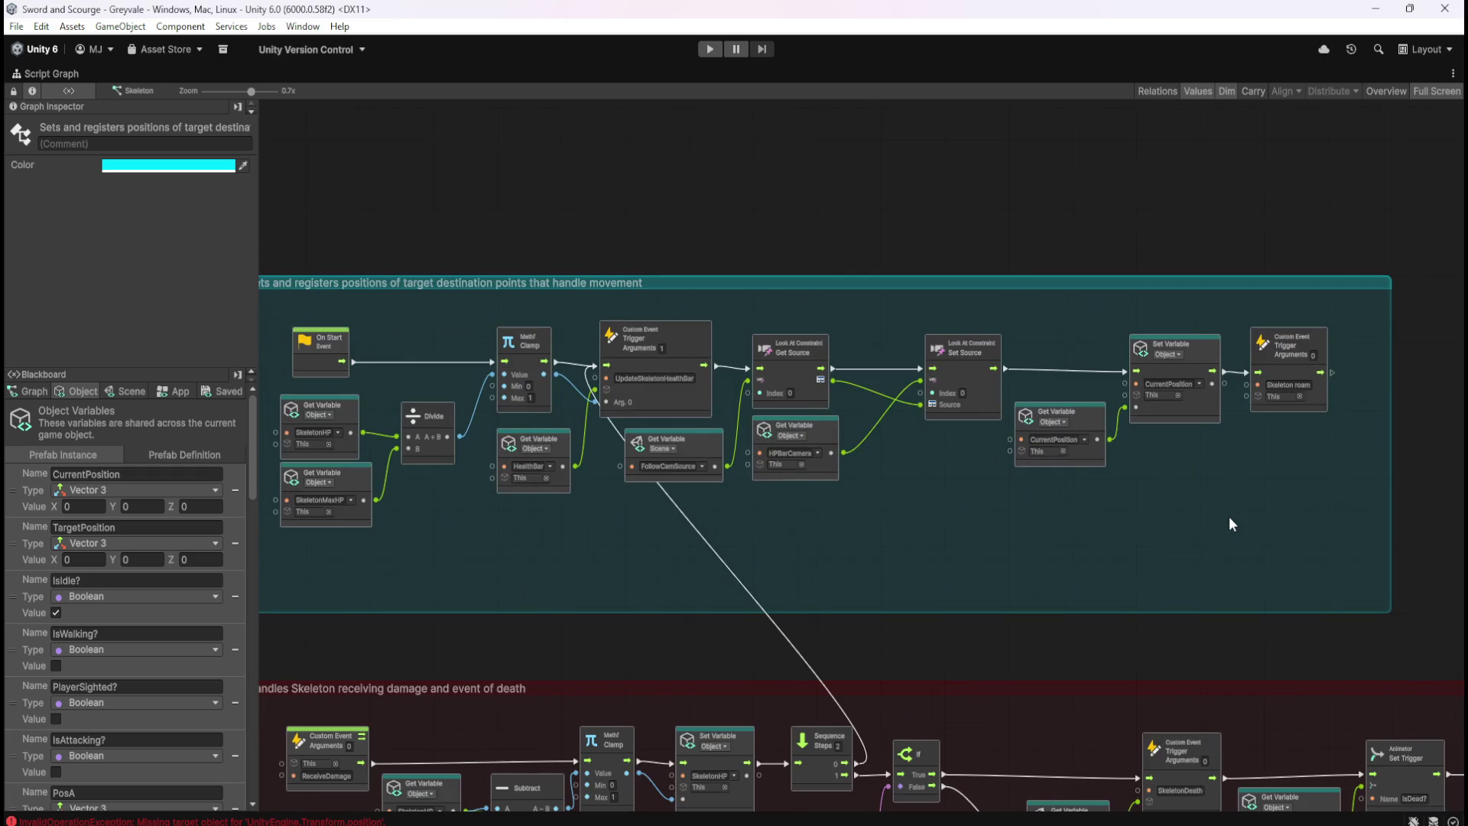
scroll(138, 543, down, 15)
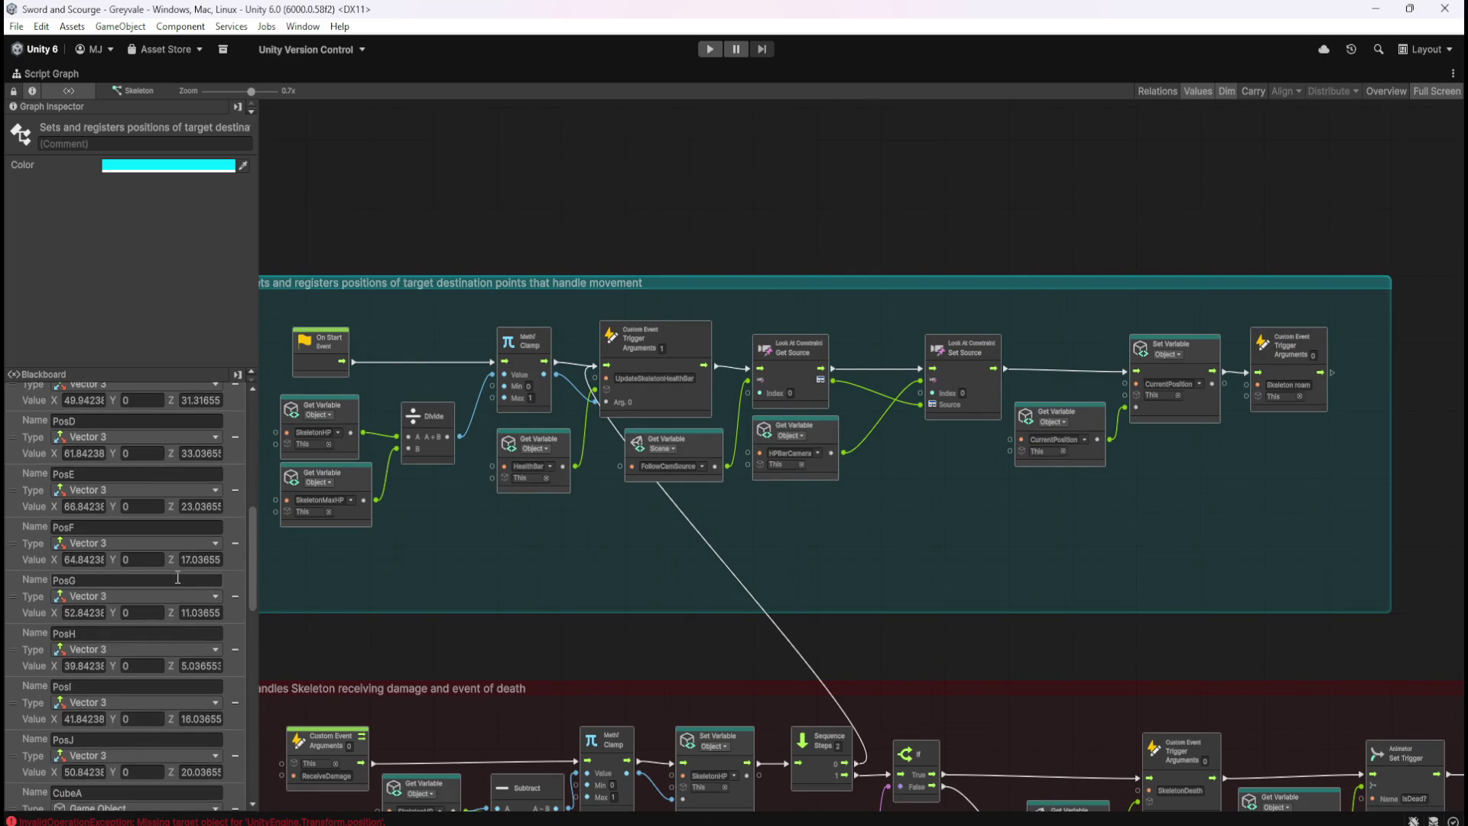
Remove the CubeA–CubeJ object variables from the graph's Blackboard
scroll(176, 576, down, 2)
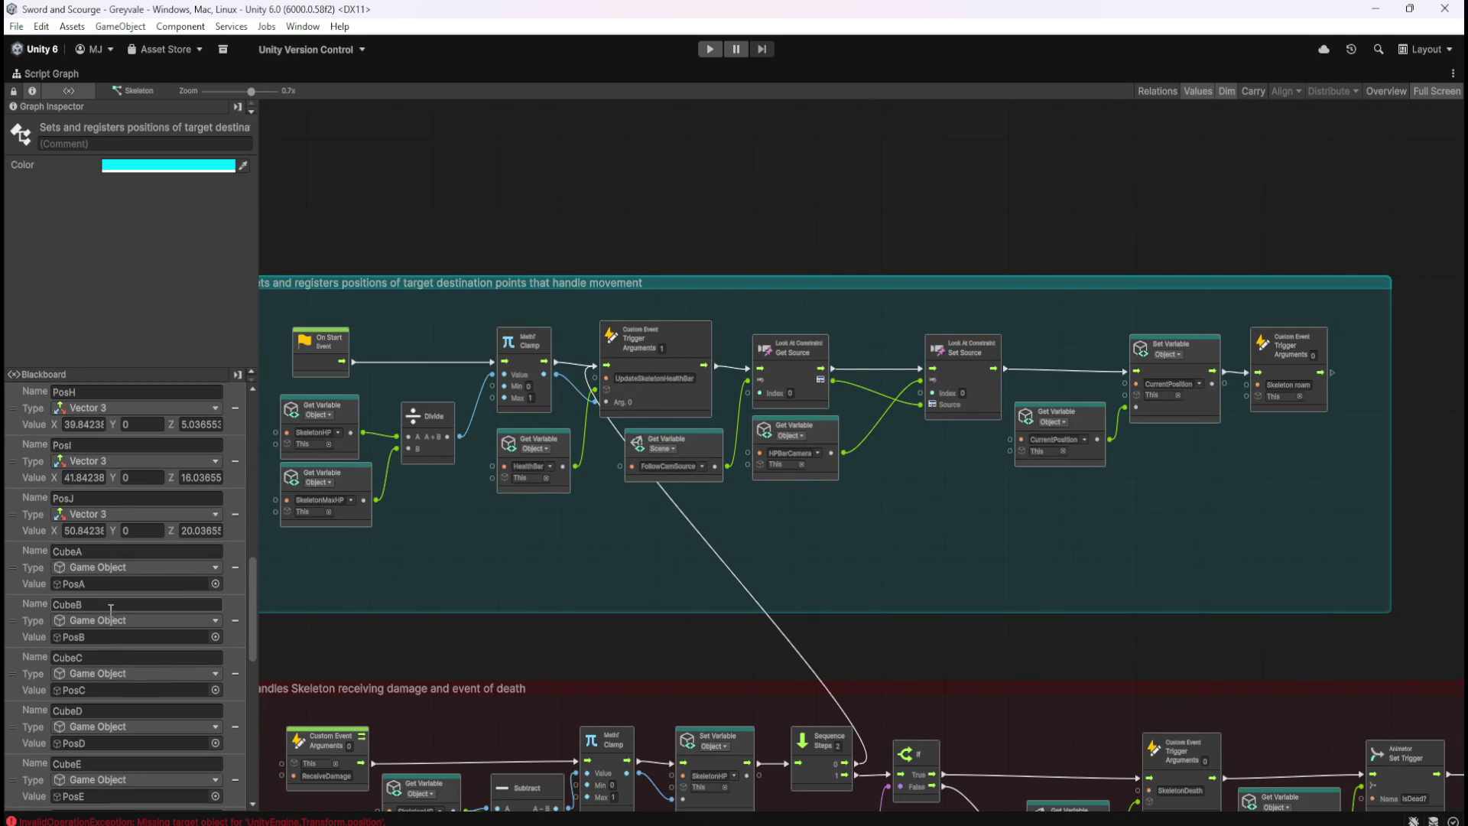
click(234, 568)
click(235, 568)
click(235, 569)
click(235, 569)
click(234, 568)
click(235, 569)
click(235, 569)
click(235, 569)
click(234, 568)
click(235, 569)
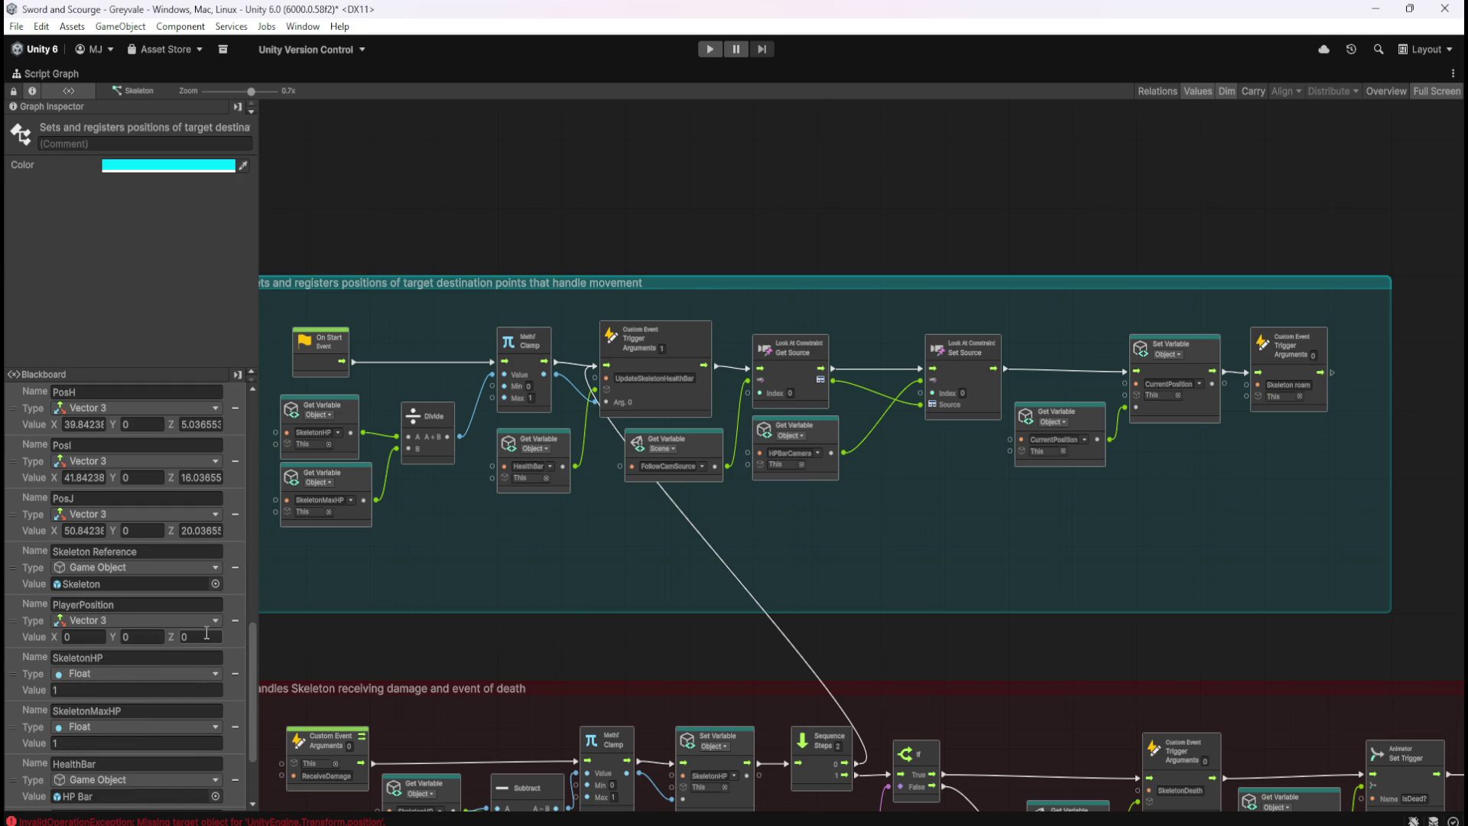
key(ctrl+z)
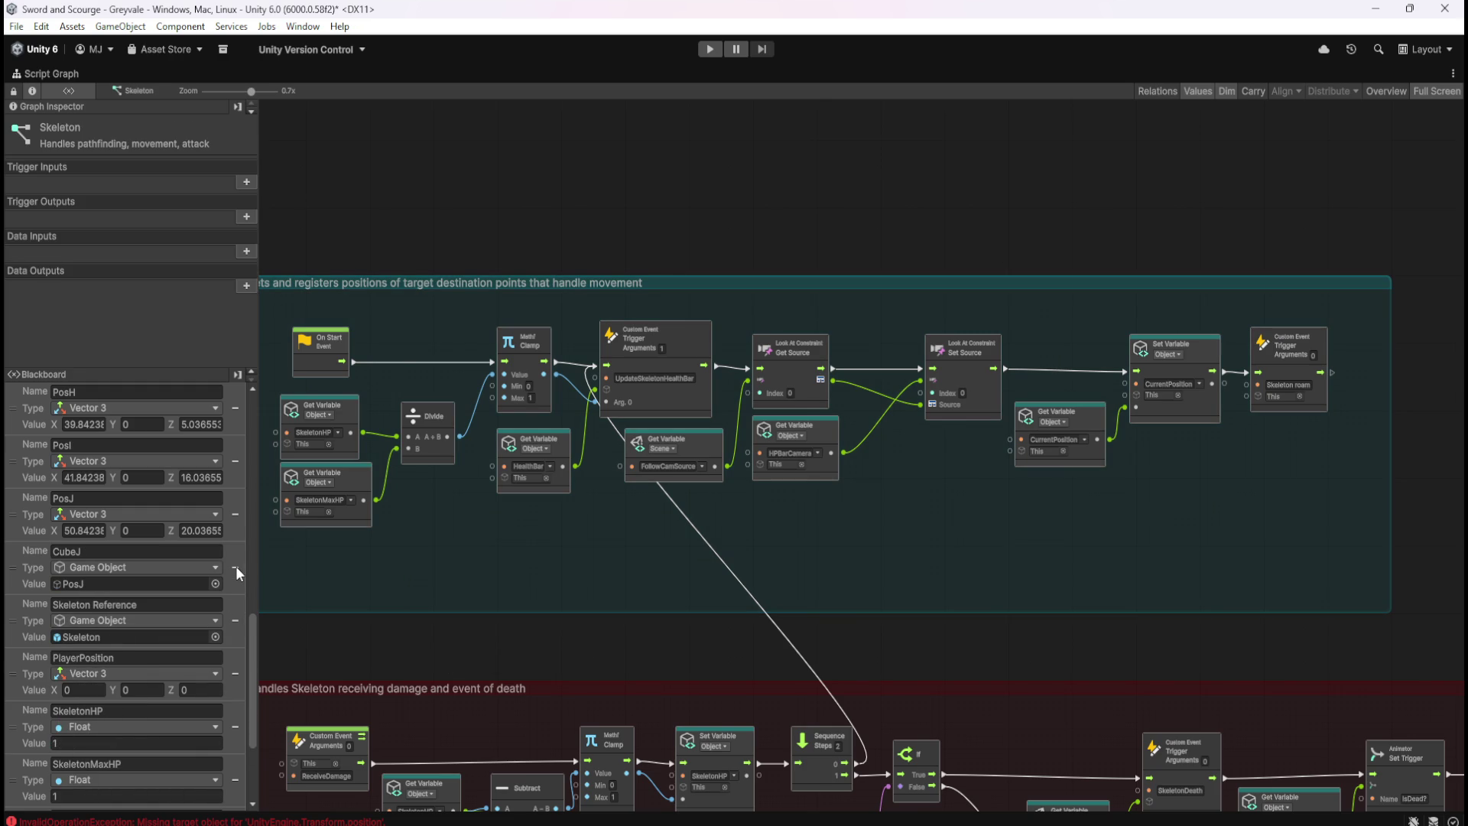
click(236, 568)
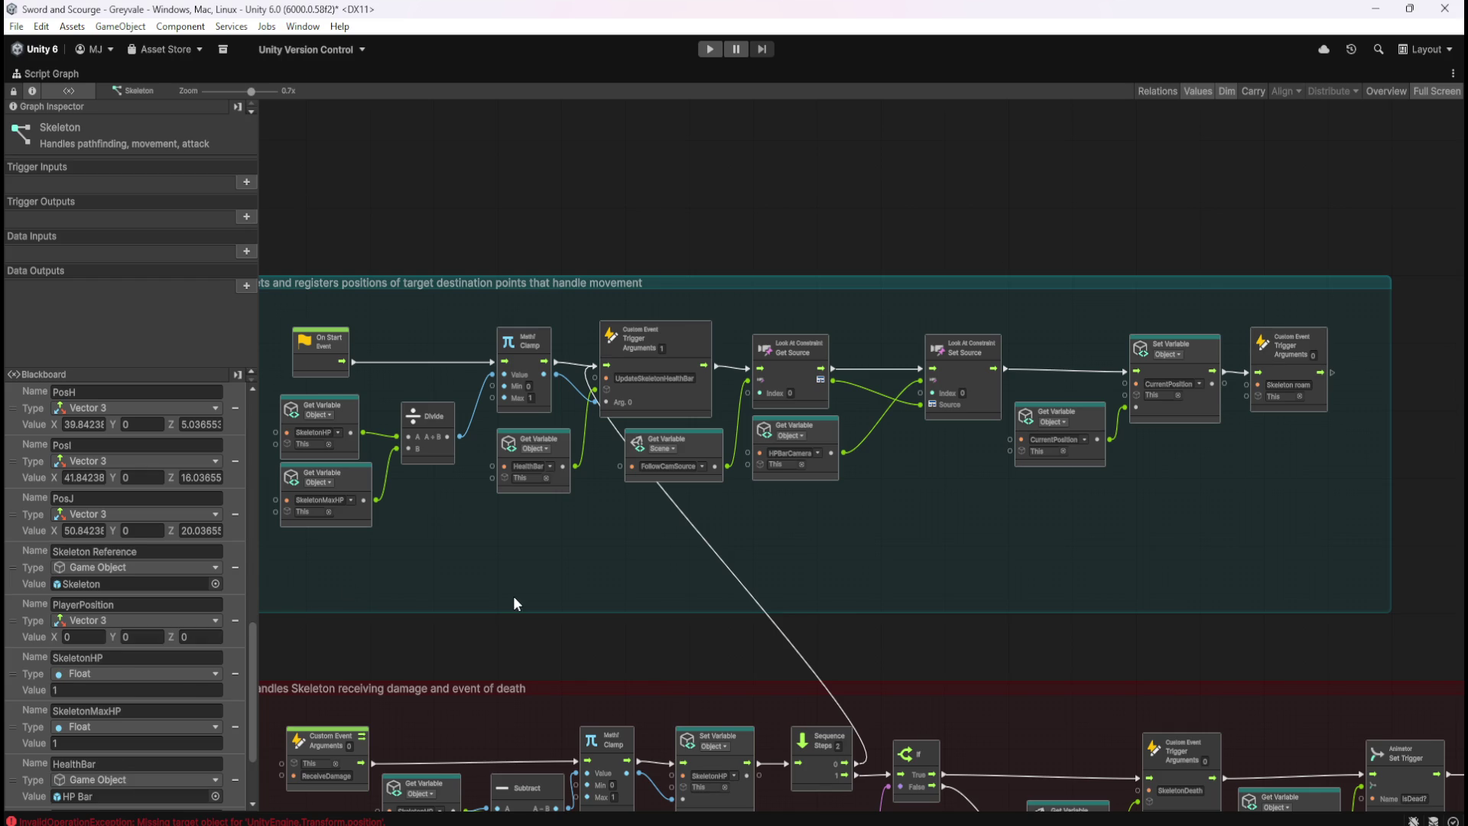
Save the graph changes and restore the normal docked editor layout
key(ctrl+s)
scroll(682, 554, down, 5)
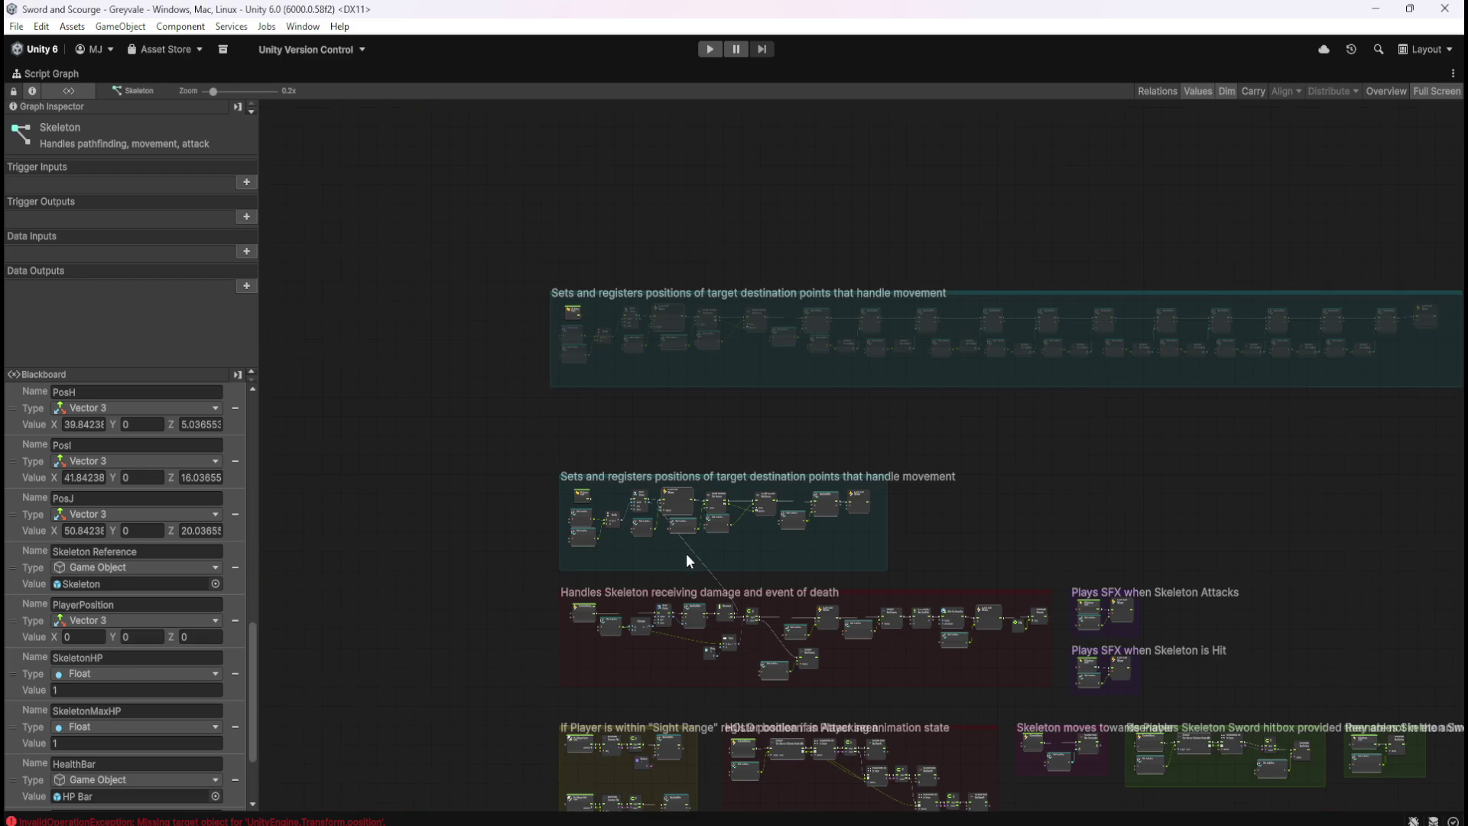
scroll(688, 550, up, 5)
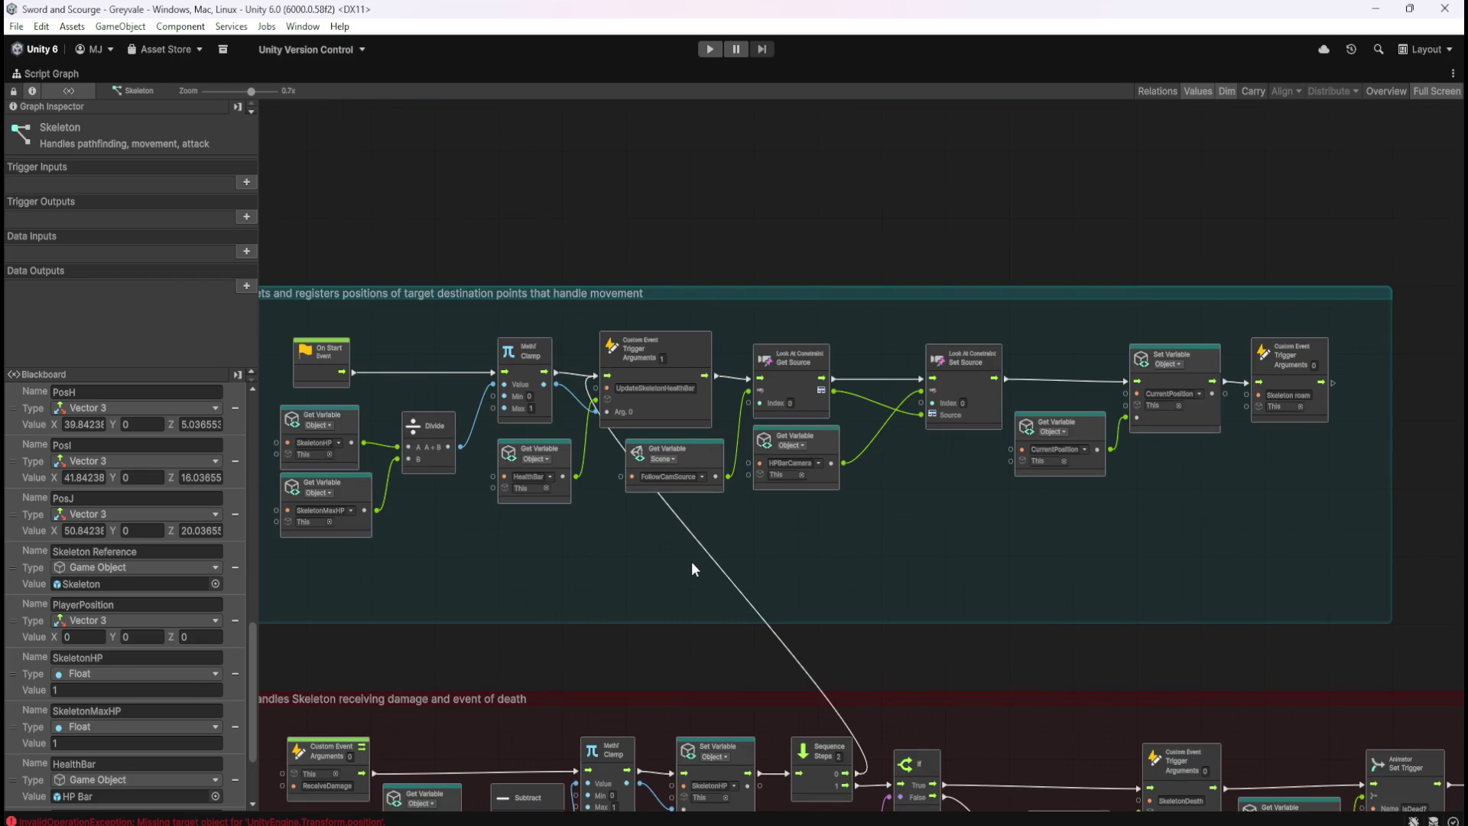
key(shift+space)
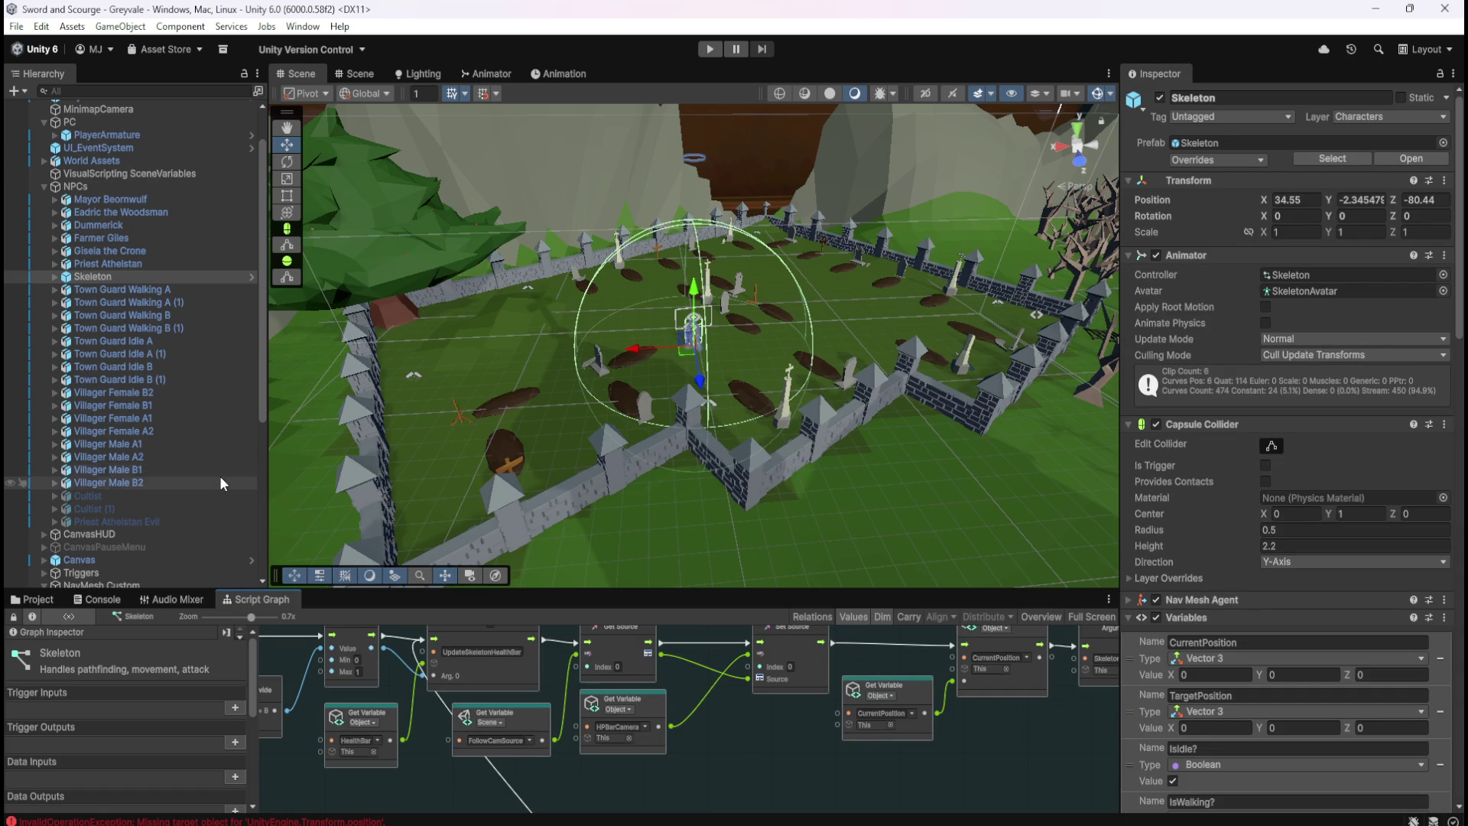
Open the Skeleton prefab from the Prefabs > Enemies folder for editing
click(32, 600)
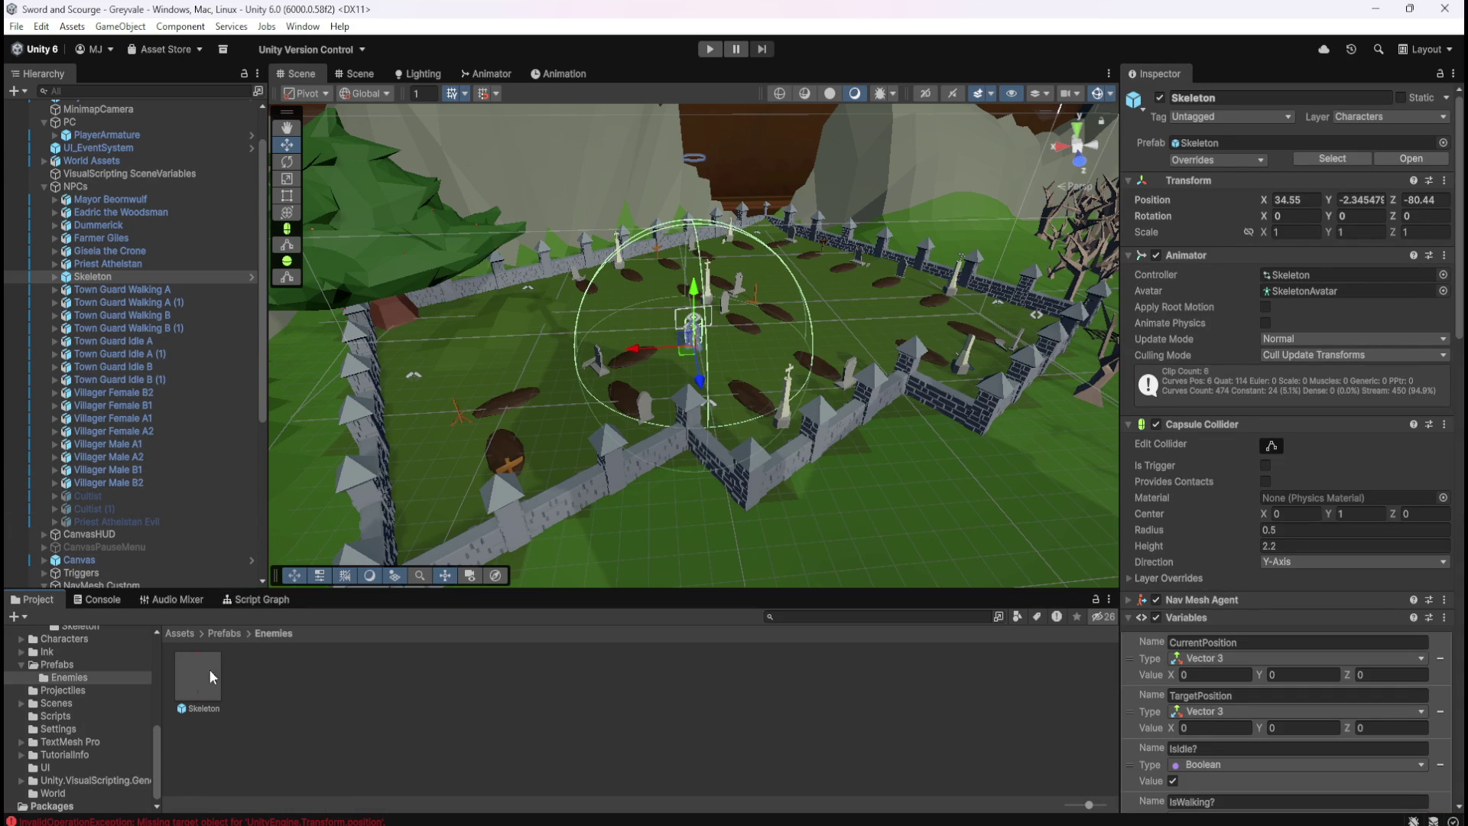
double_click(194, 673)
scroll(1241, 651, down, 10)
scroll(1241, 650, down, 10)
Delete CubeA–CubeJ from the prefab's Variables, then return to its maximized script graph
click(1441, 468)
click(1441, 468)
click(1441, 468)
click(1441, 468)
click(1441, 468)
click(1441, 469)
click(1441, 468)
click(1441, 468)
click(1441, 468)
click(1439, 468)
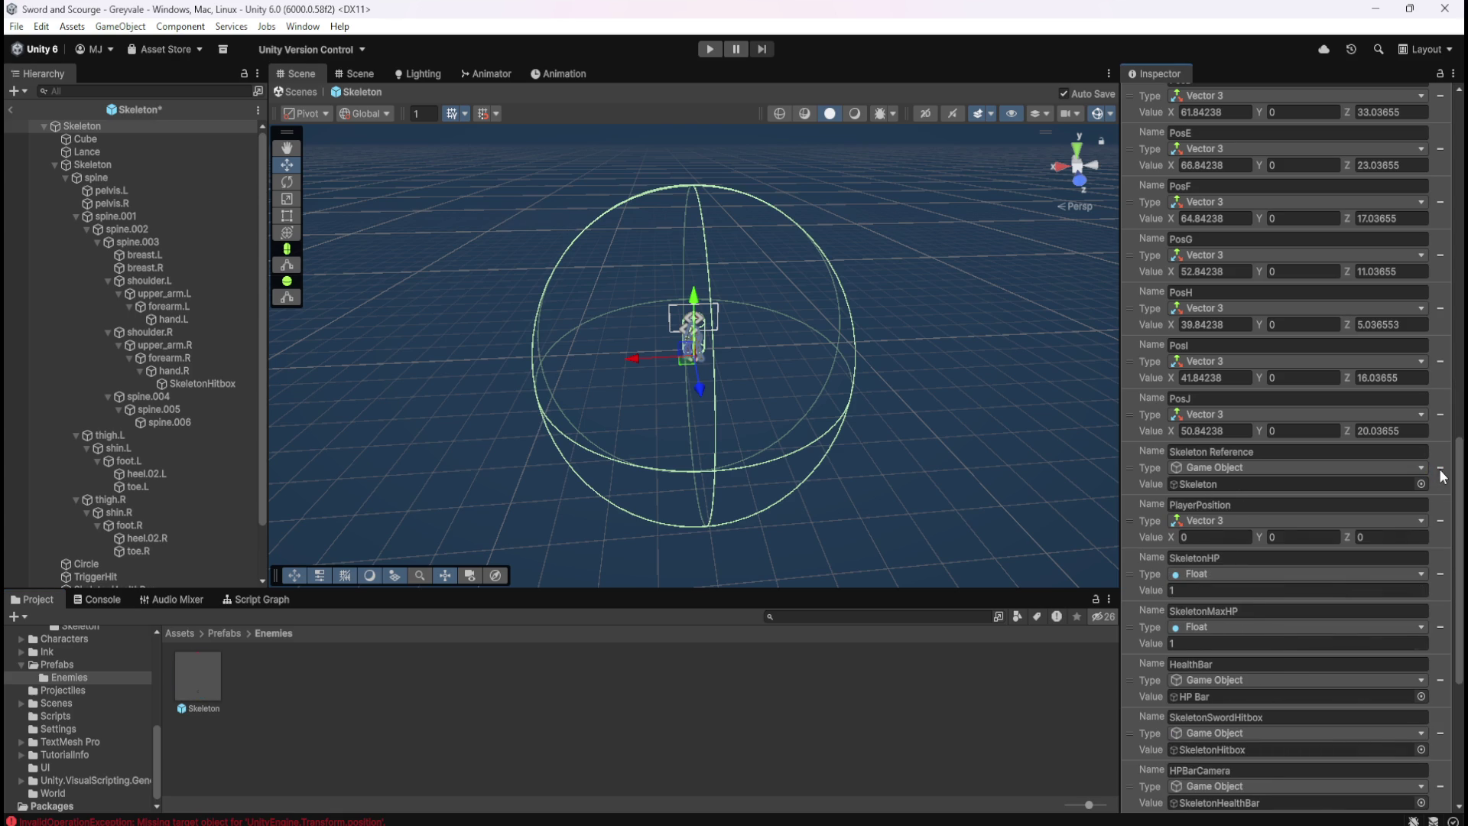
click(257, 600)
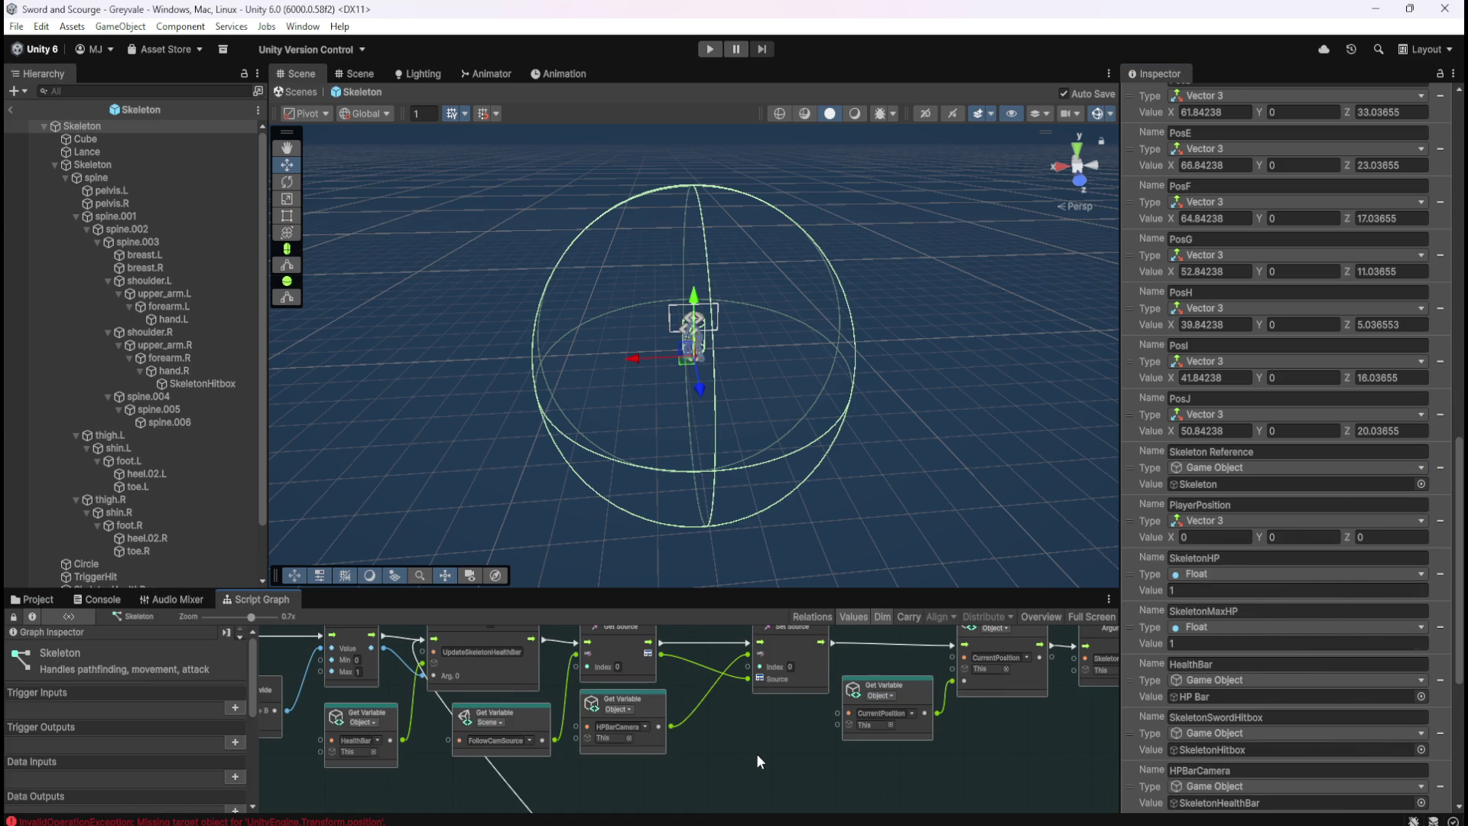
key(shift+space)
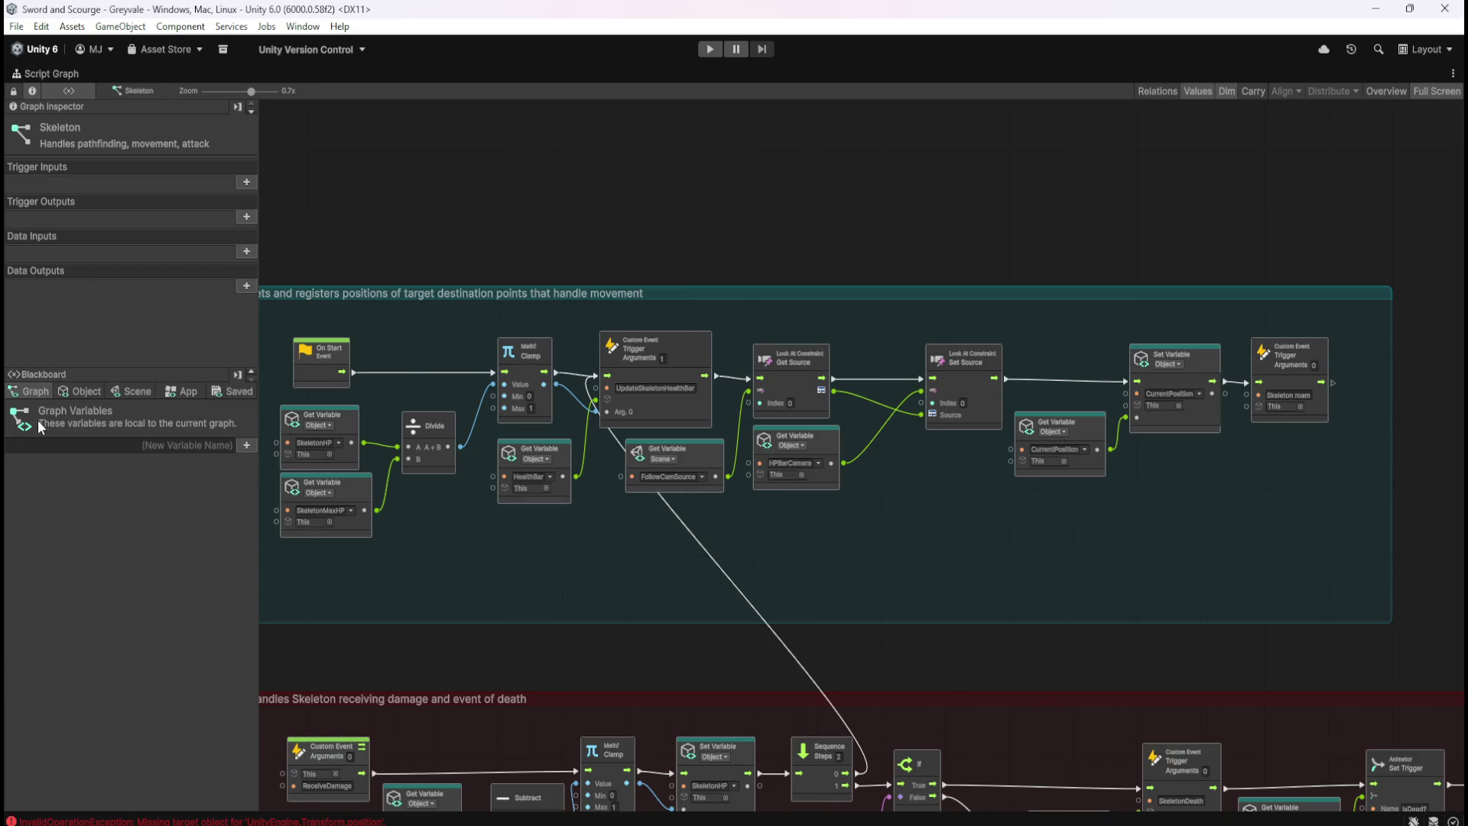
Check the Blackboard's Scene and Object variable tabs, then restore the docked layout
click(98, 387)
click(118, 393)
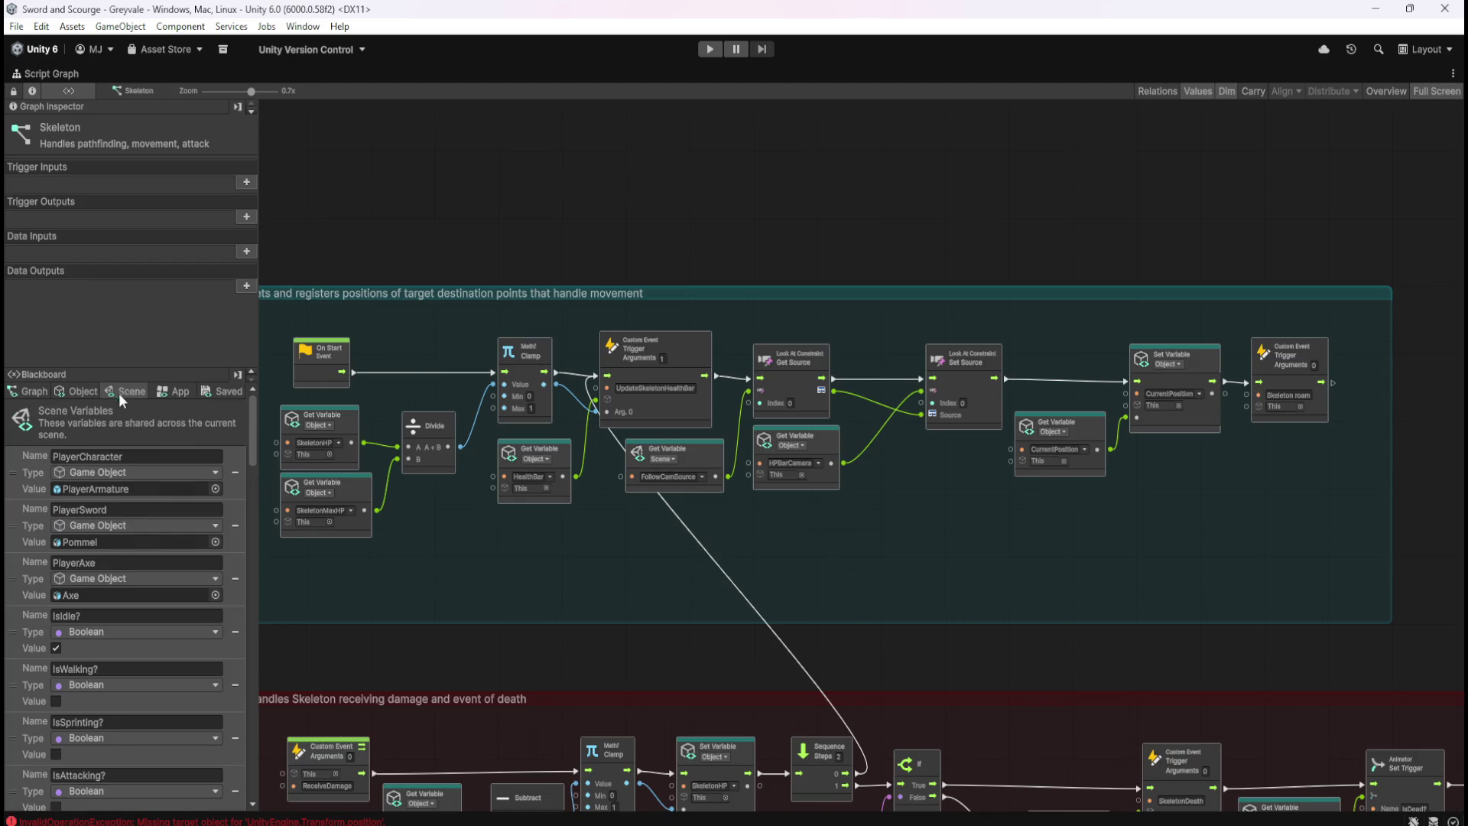
mouse_move(252, 434)
mouse_down()
mouse_move(263, 682)
mouse_move(295, 795)
mouse_up()
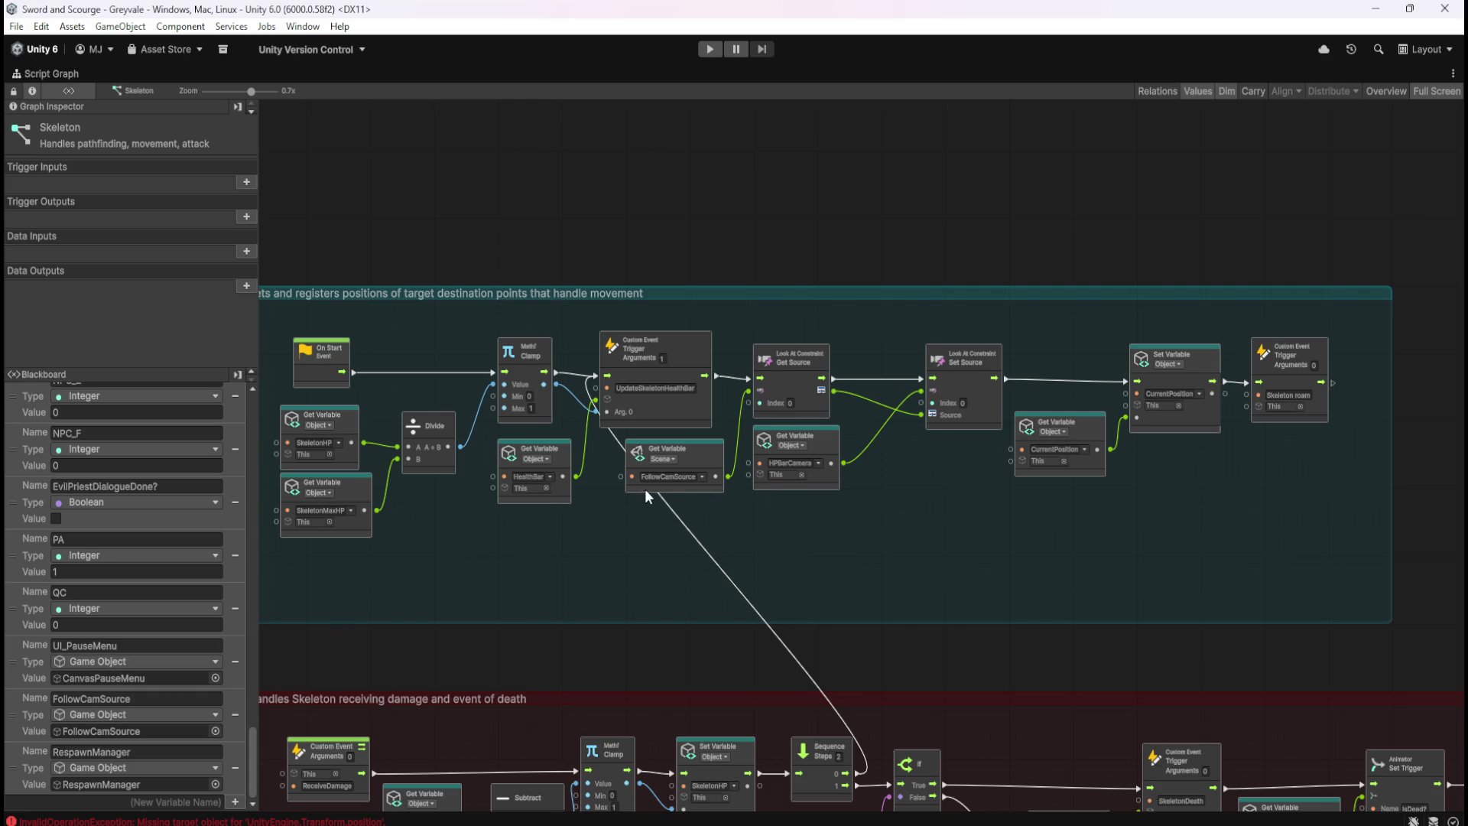
scroll(645, 493, up, 3)
mouse_move(248, 747)
mouse_down()
mouse_move(268, 407)
mouse_move(249, 747)
mouse_up()
click(83, 386)
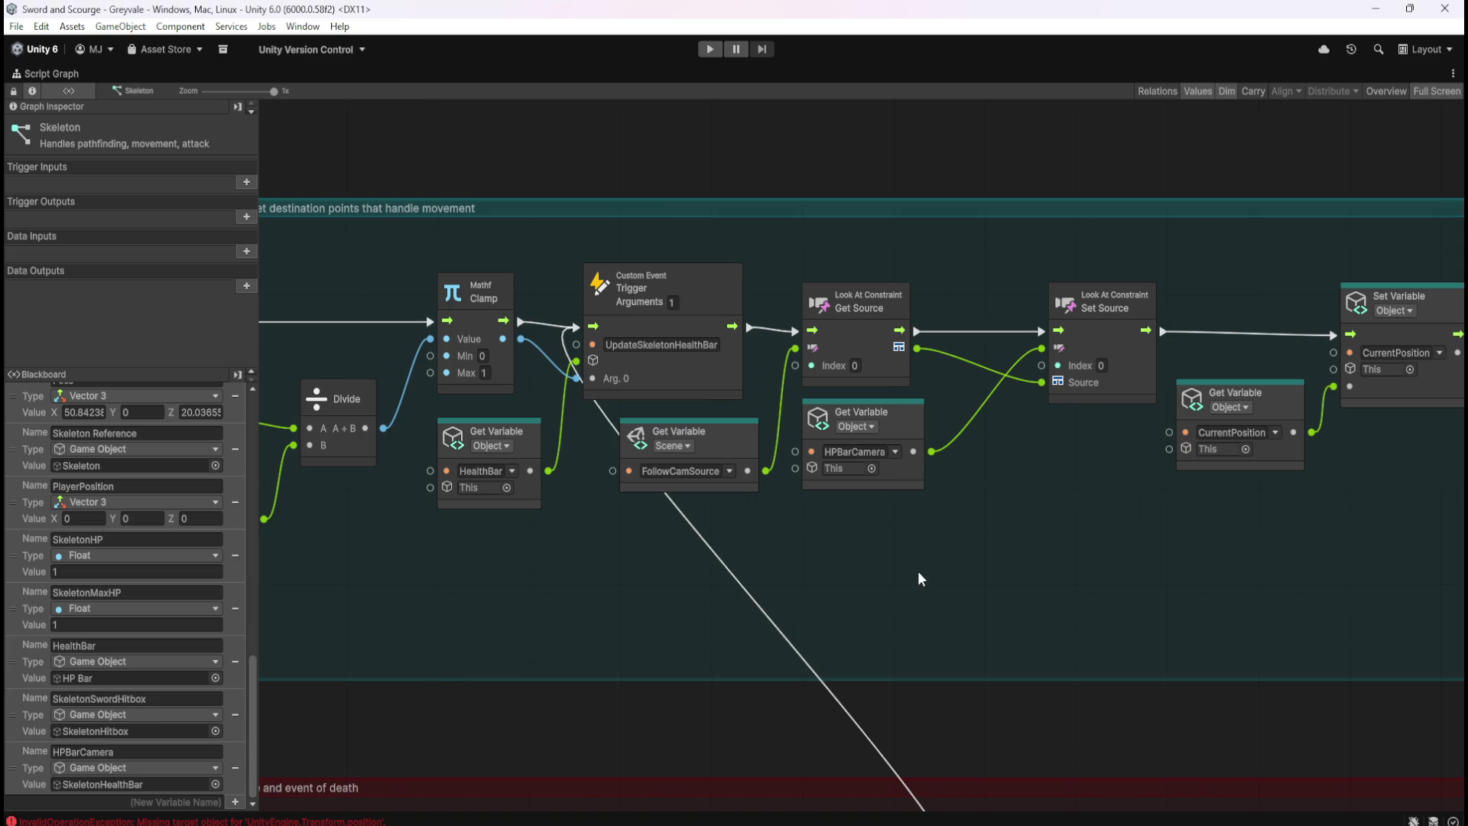
key(shift+space)
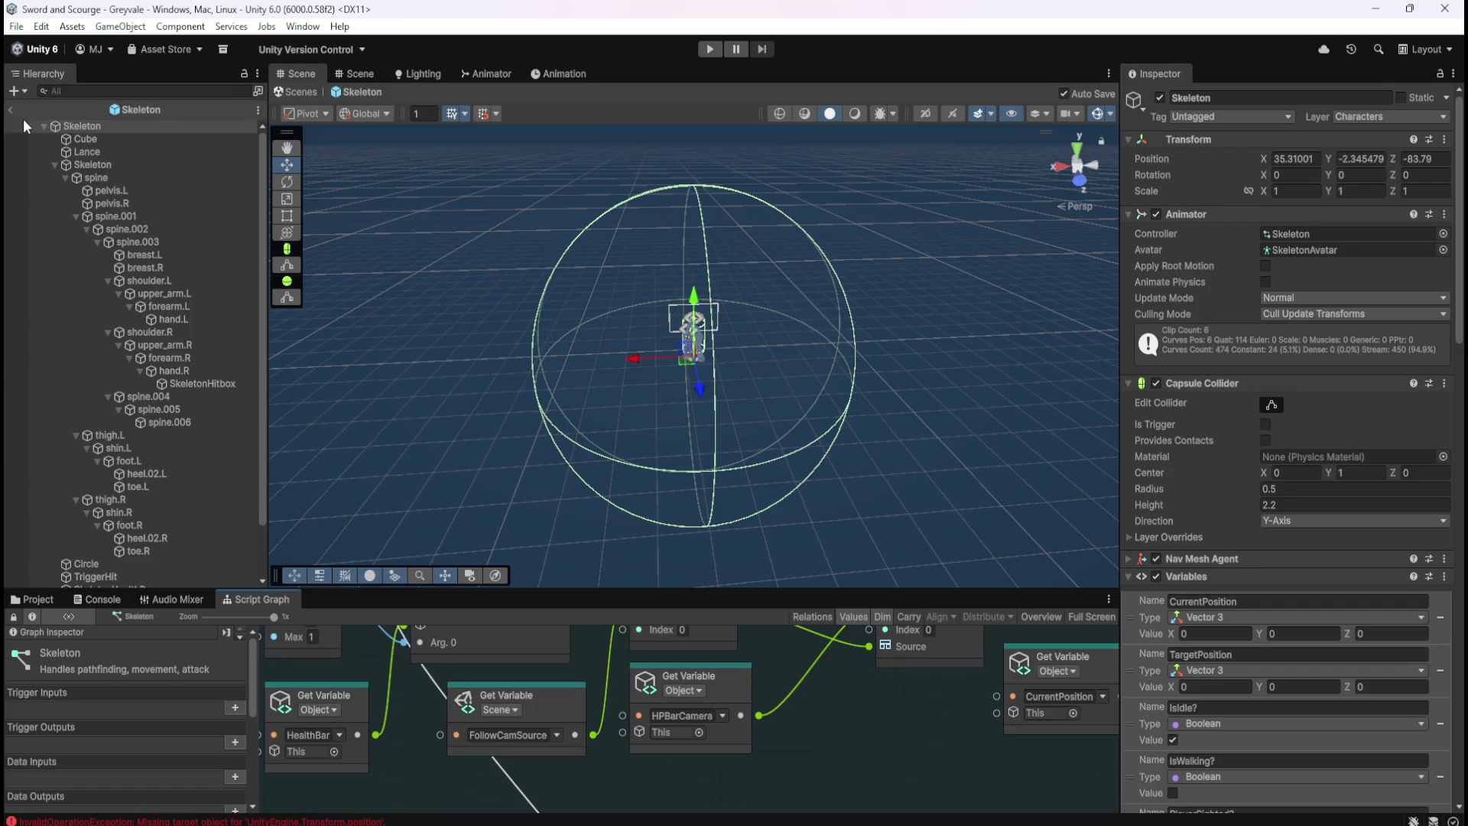
Exit prefab mode, select the Skeleton, and play-test its graveyard patrol before stopping
click(13, 111)
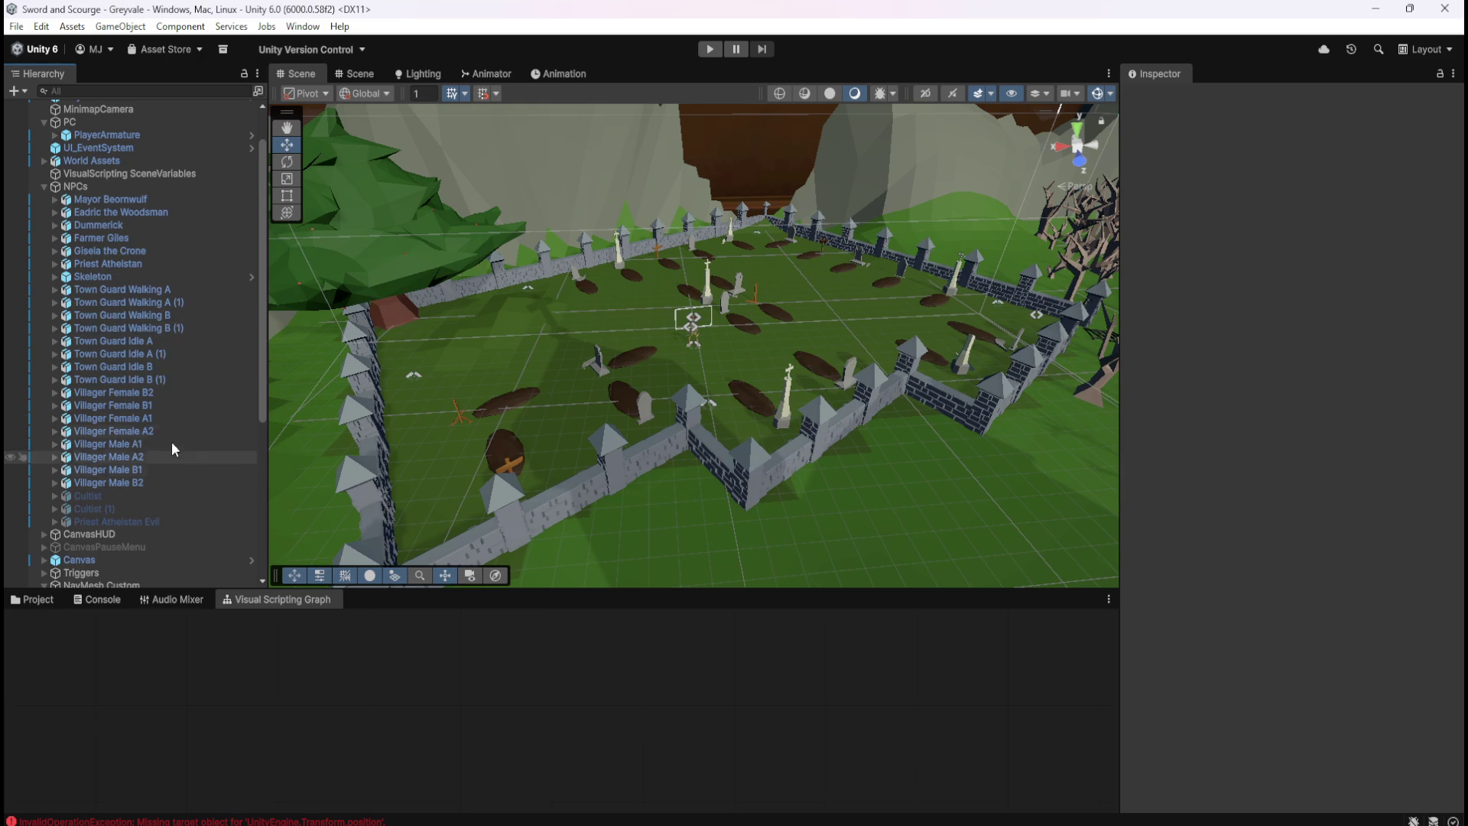
scroll(126, 465, down, 3)
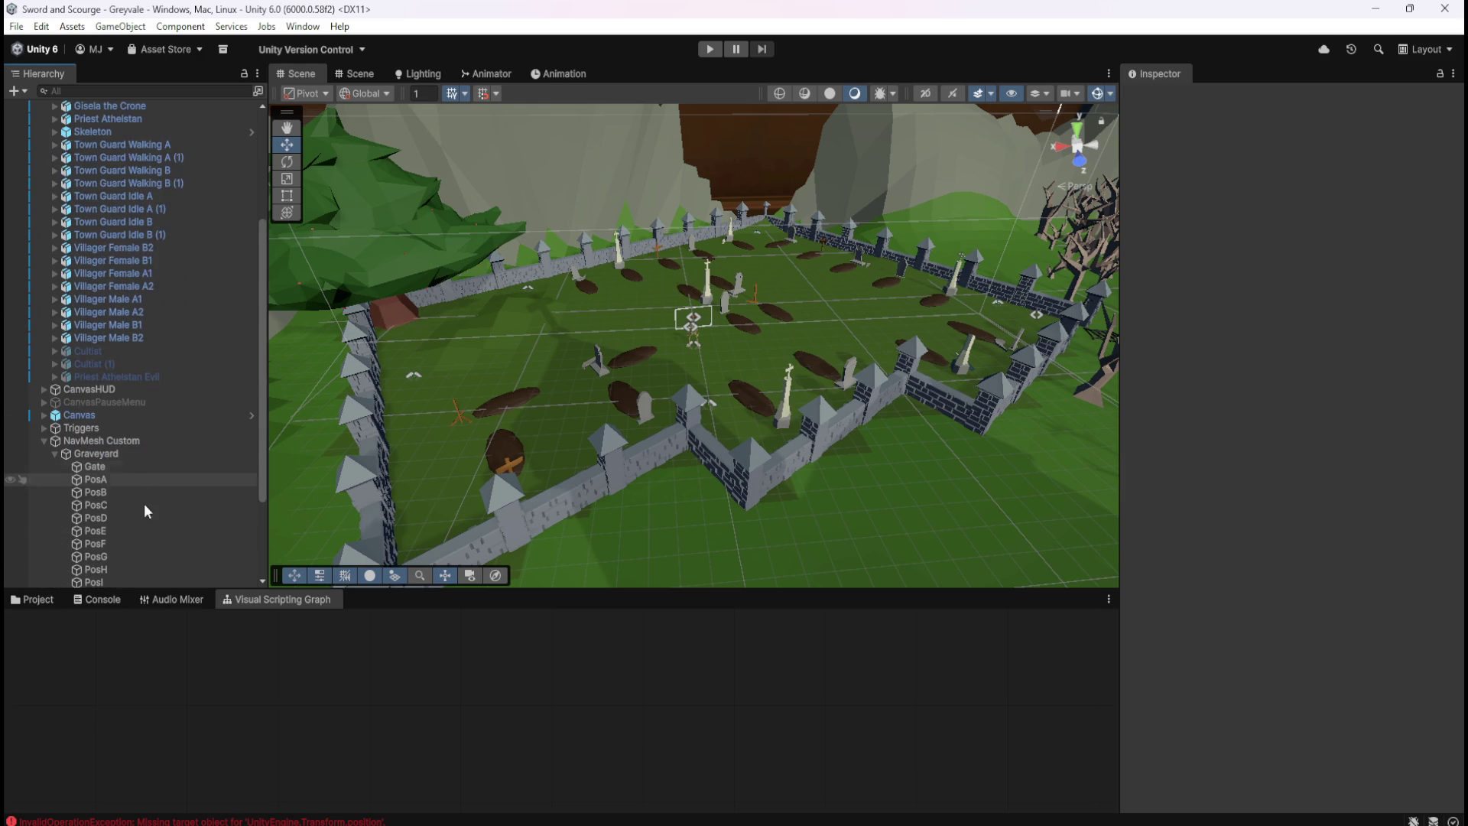
scroll(126, 415, down, 3)
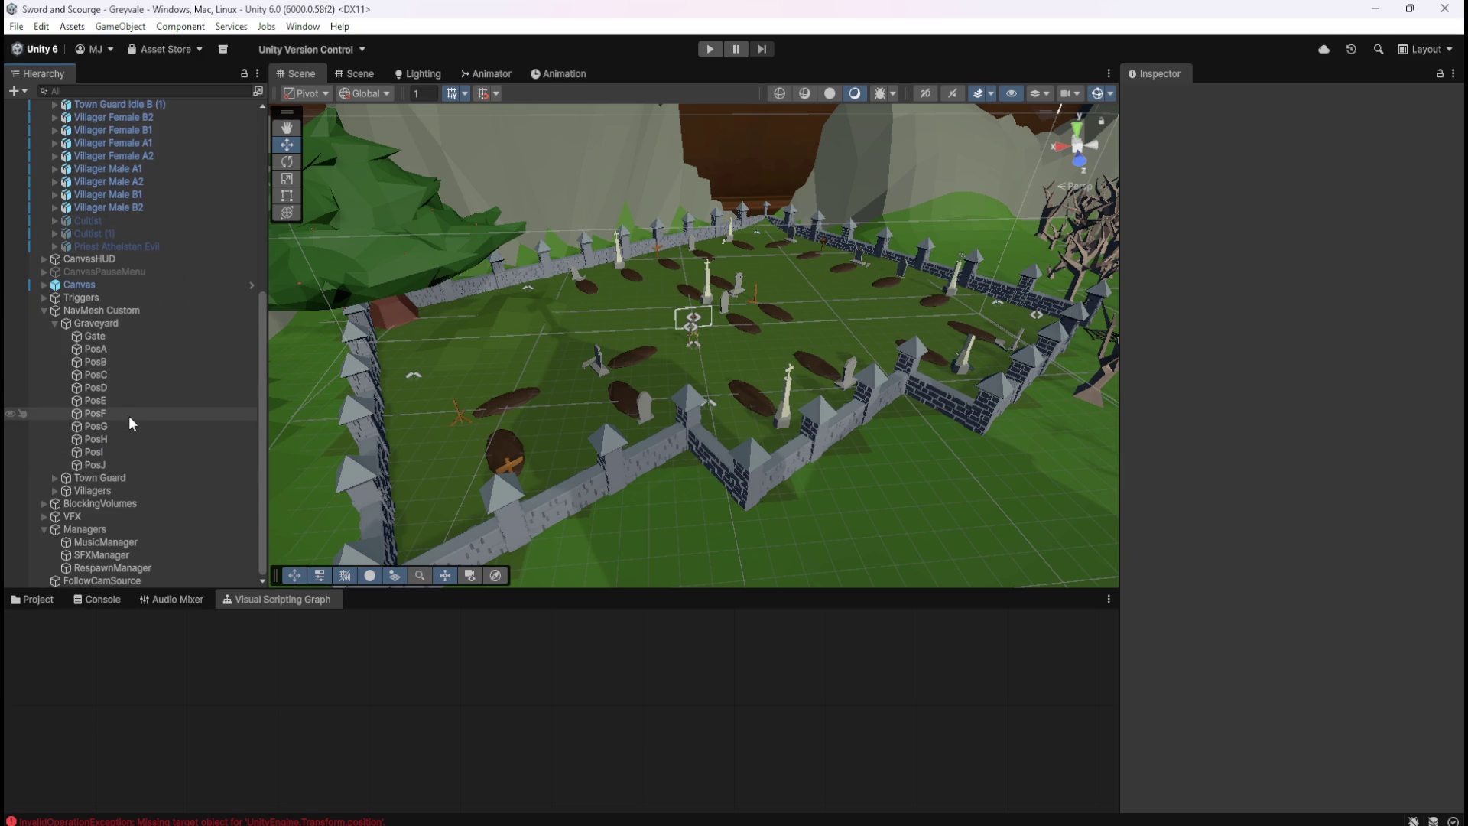
click(50, 327)
scroll(44, 452, up, 5)
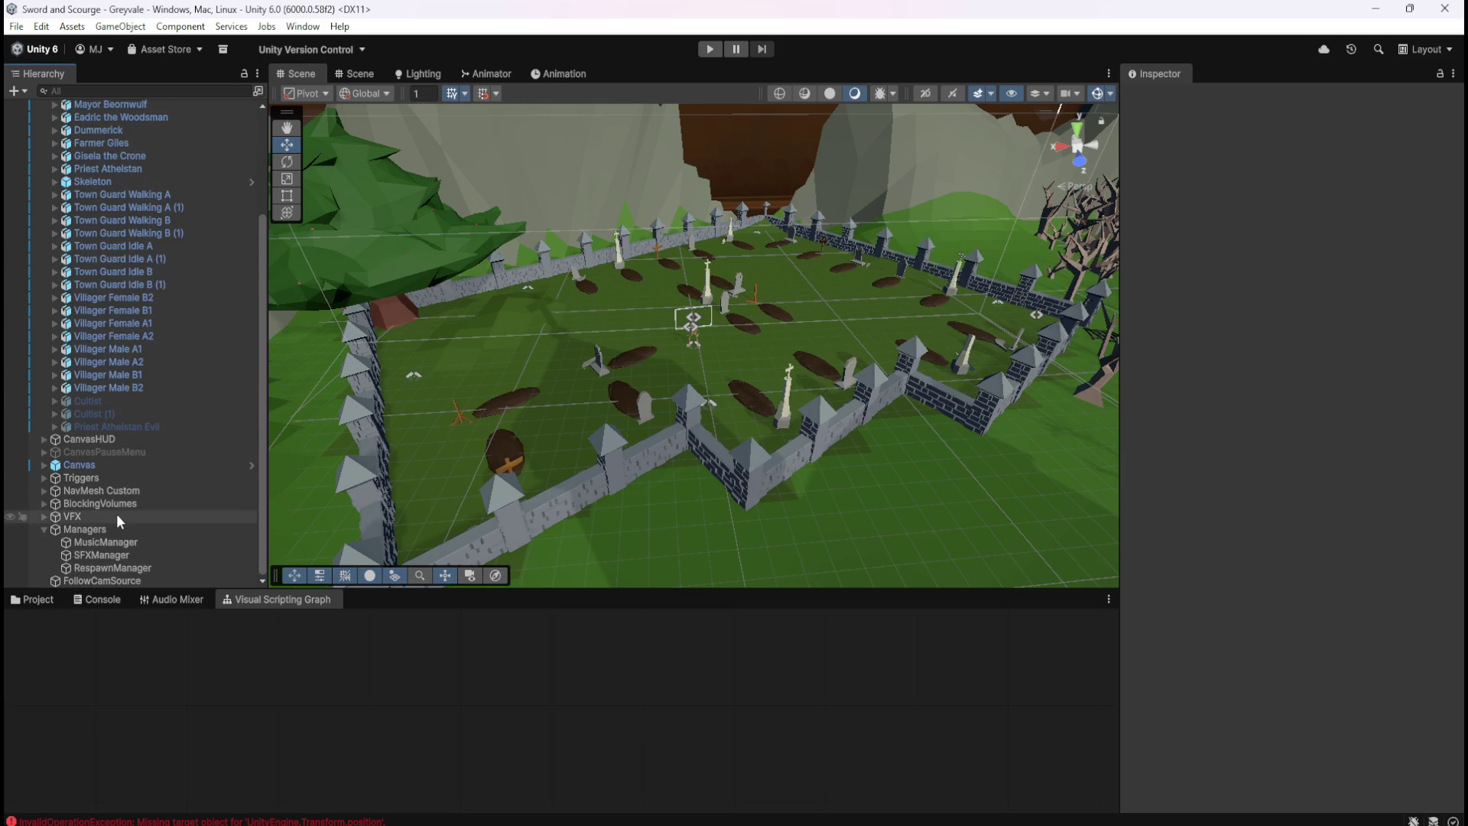
click(112, 322)
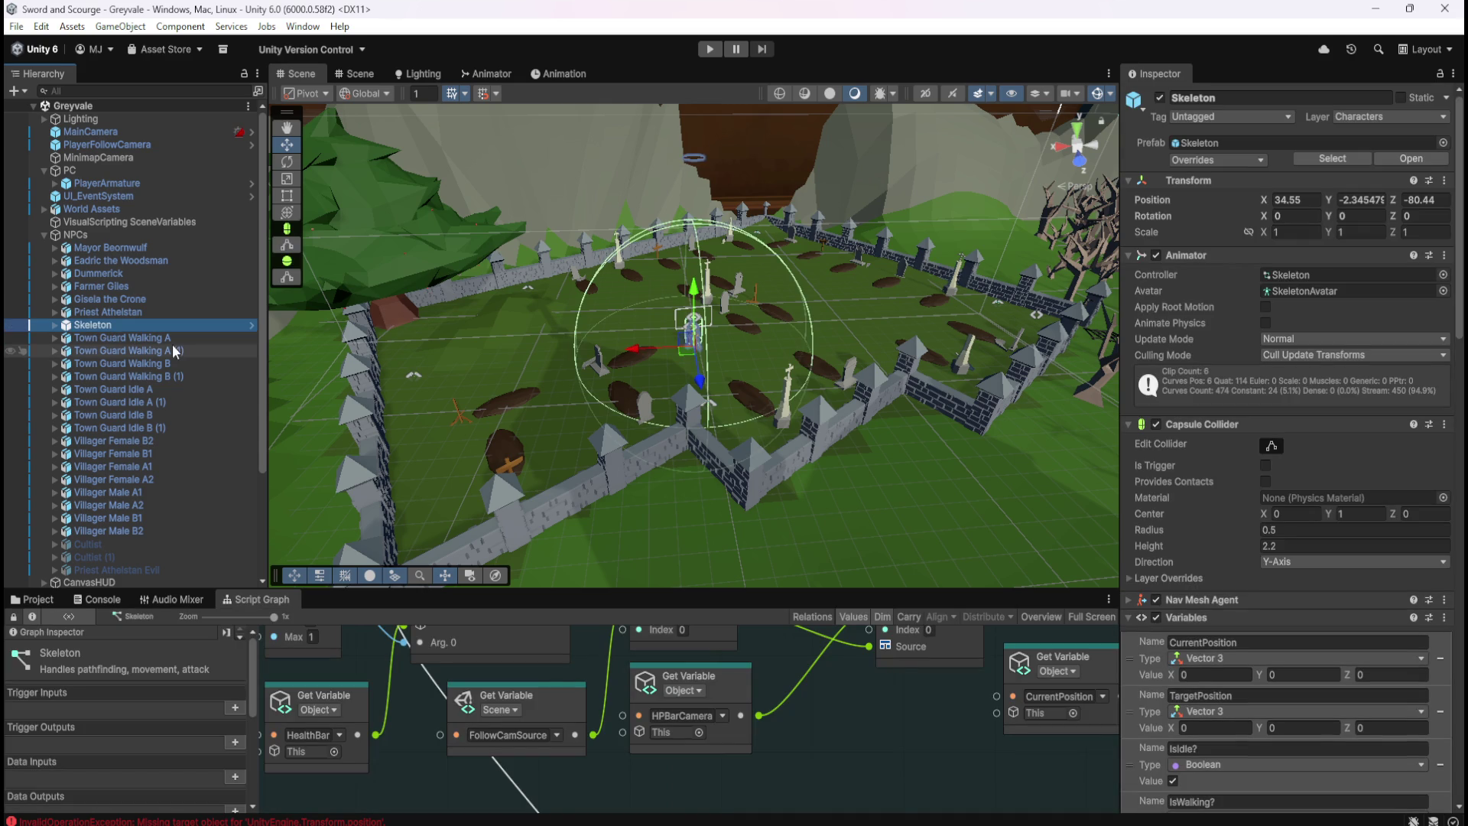
click(709, 46)
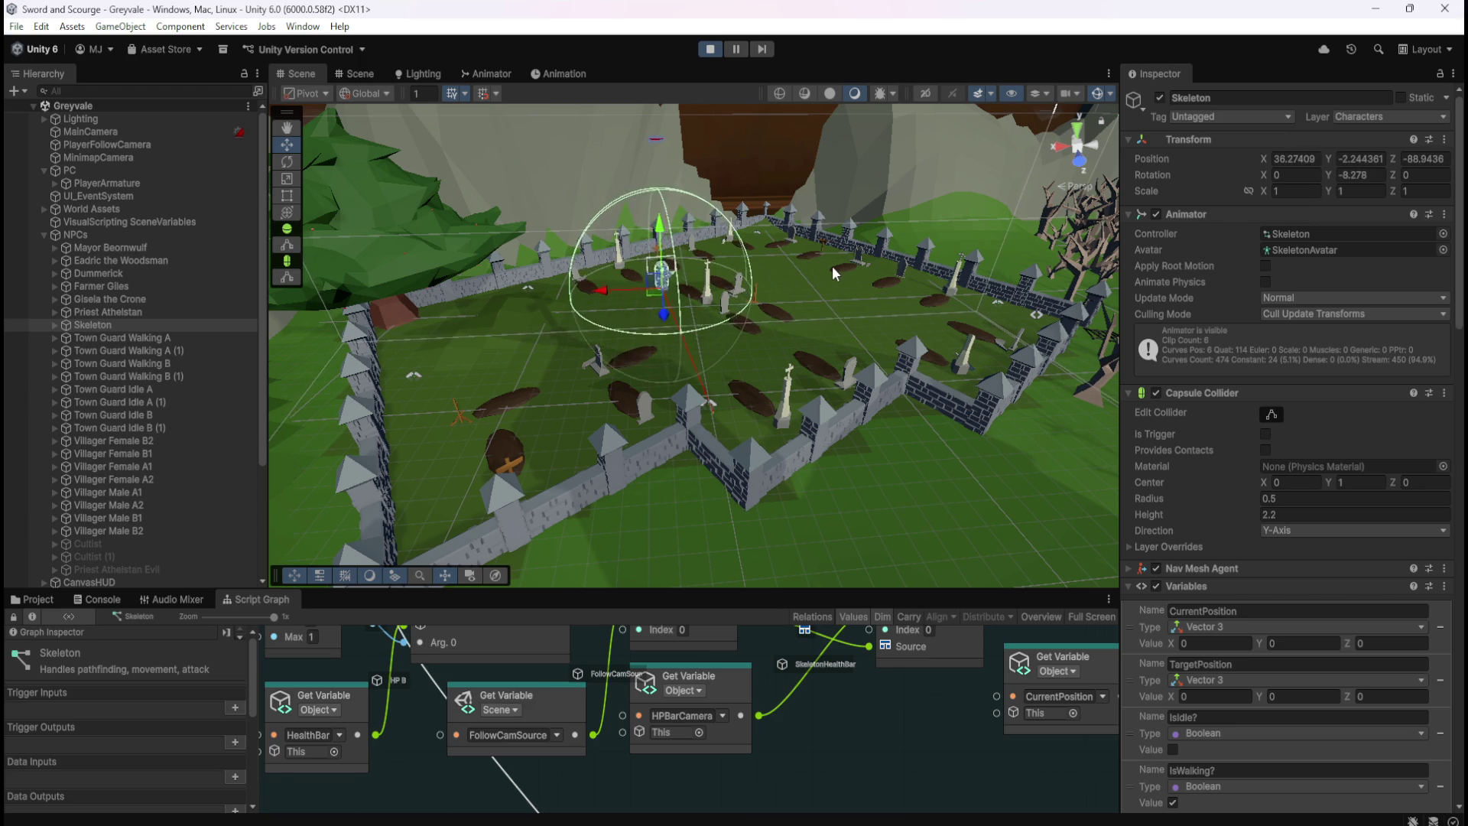
click(708, 52)
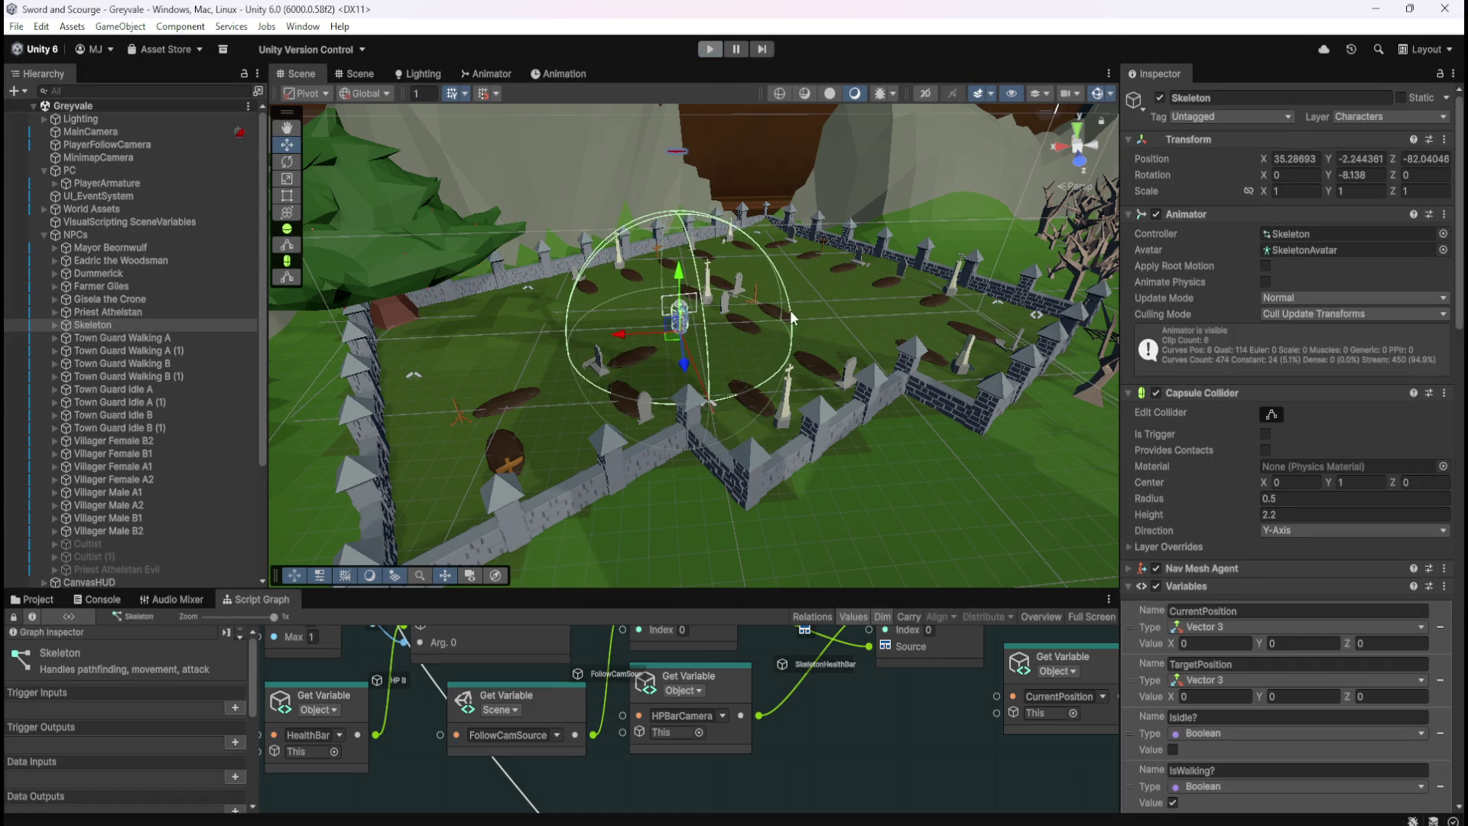
Duplicate the Skeleton into Skeleton (1), Skeleton (2) and Skeleton (3) under NPCs
click(216, 312)
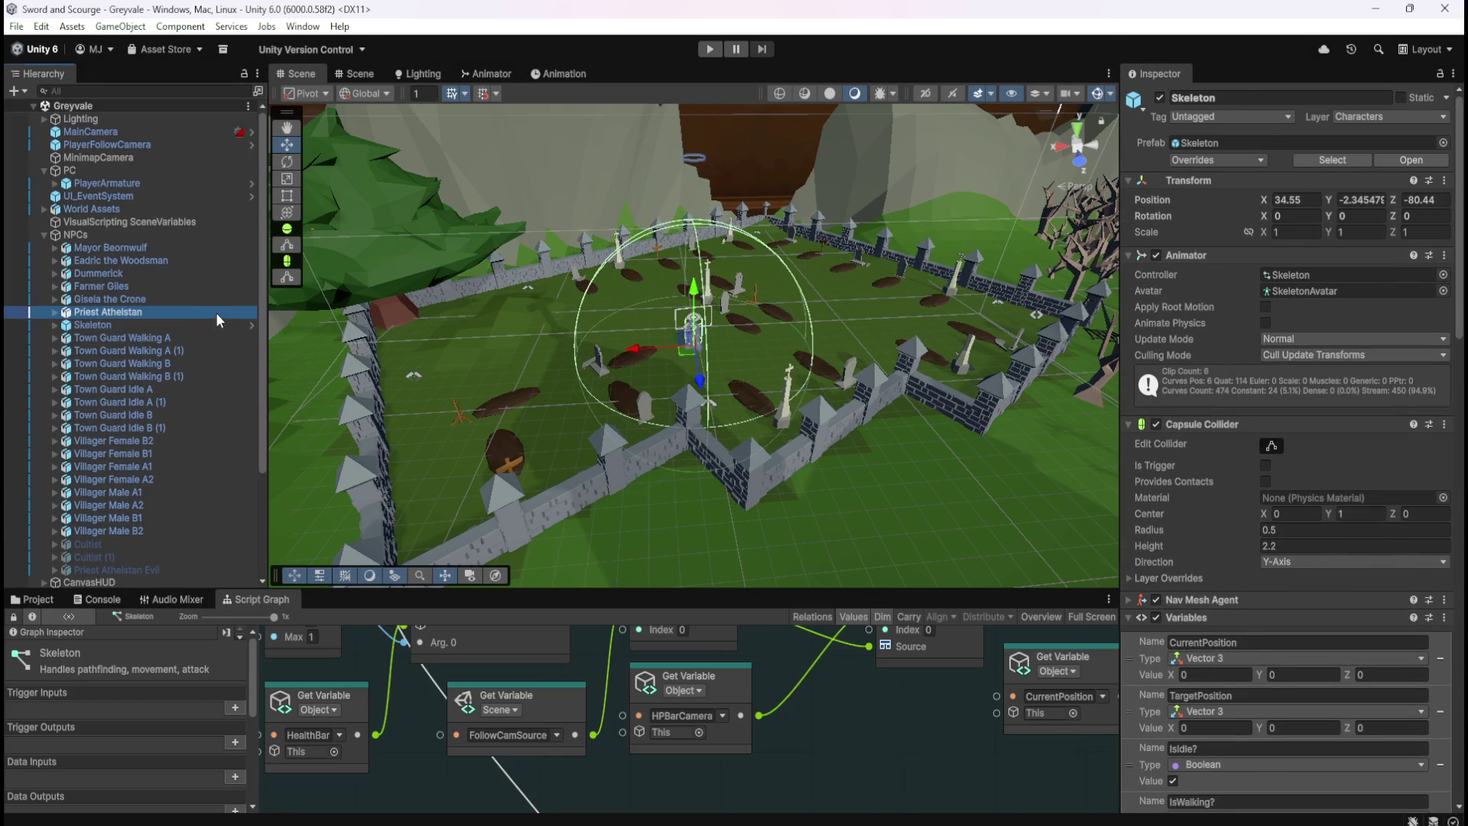
click(207, 326)
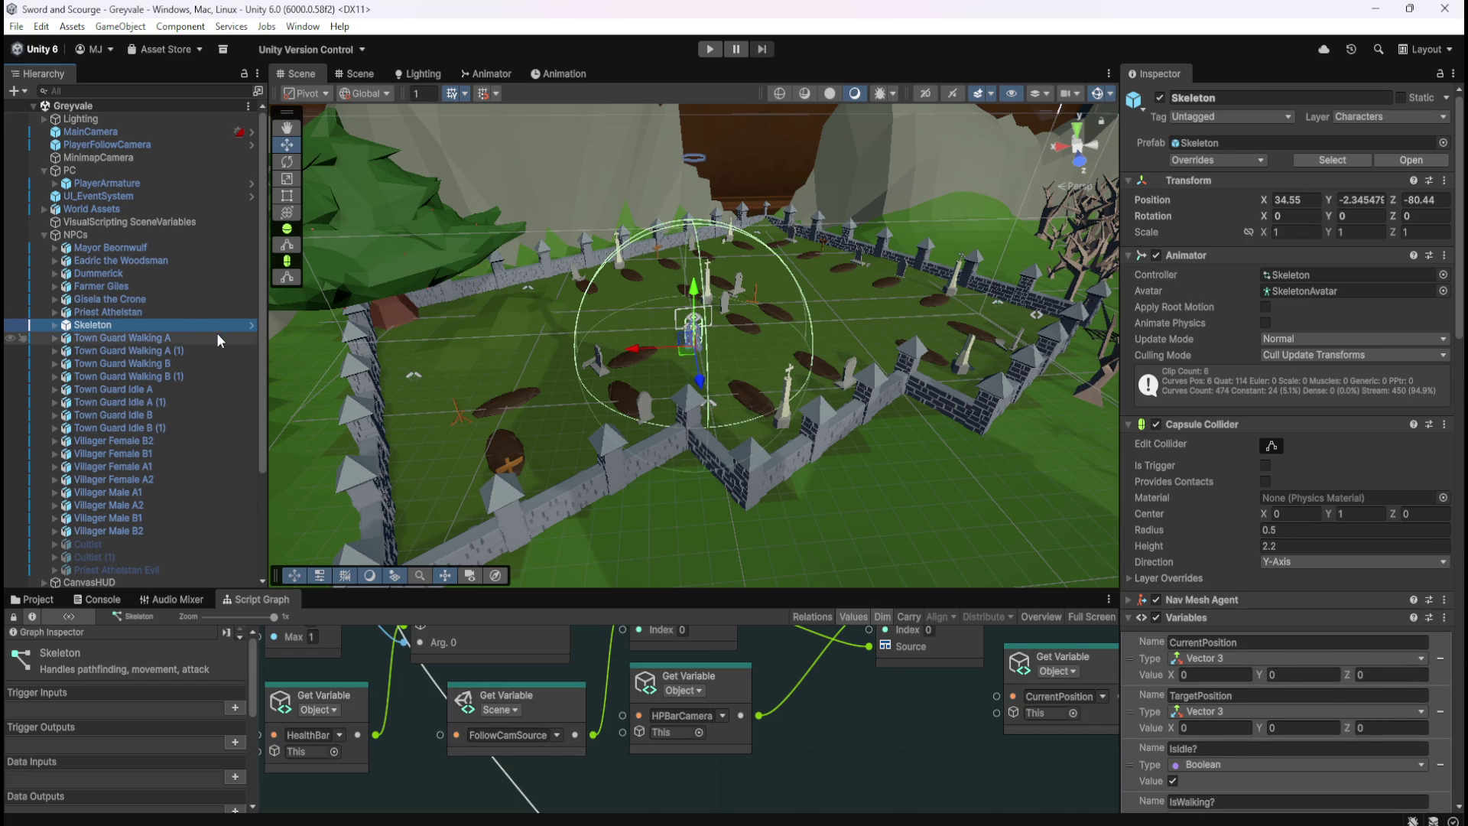
key(ctrl+d)
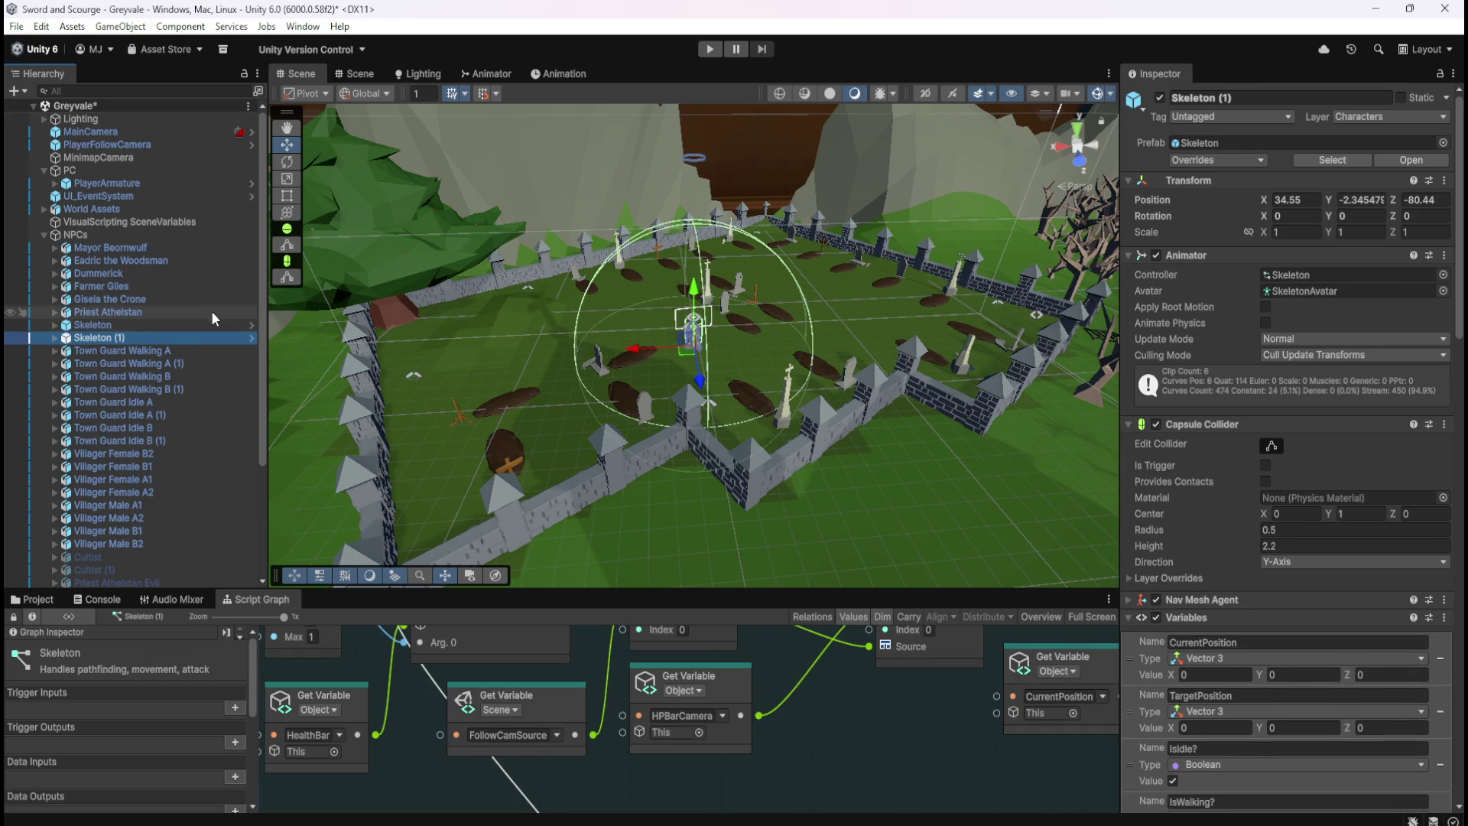
key(ctrl+d)
key(ctrl+d)
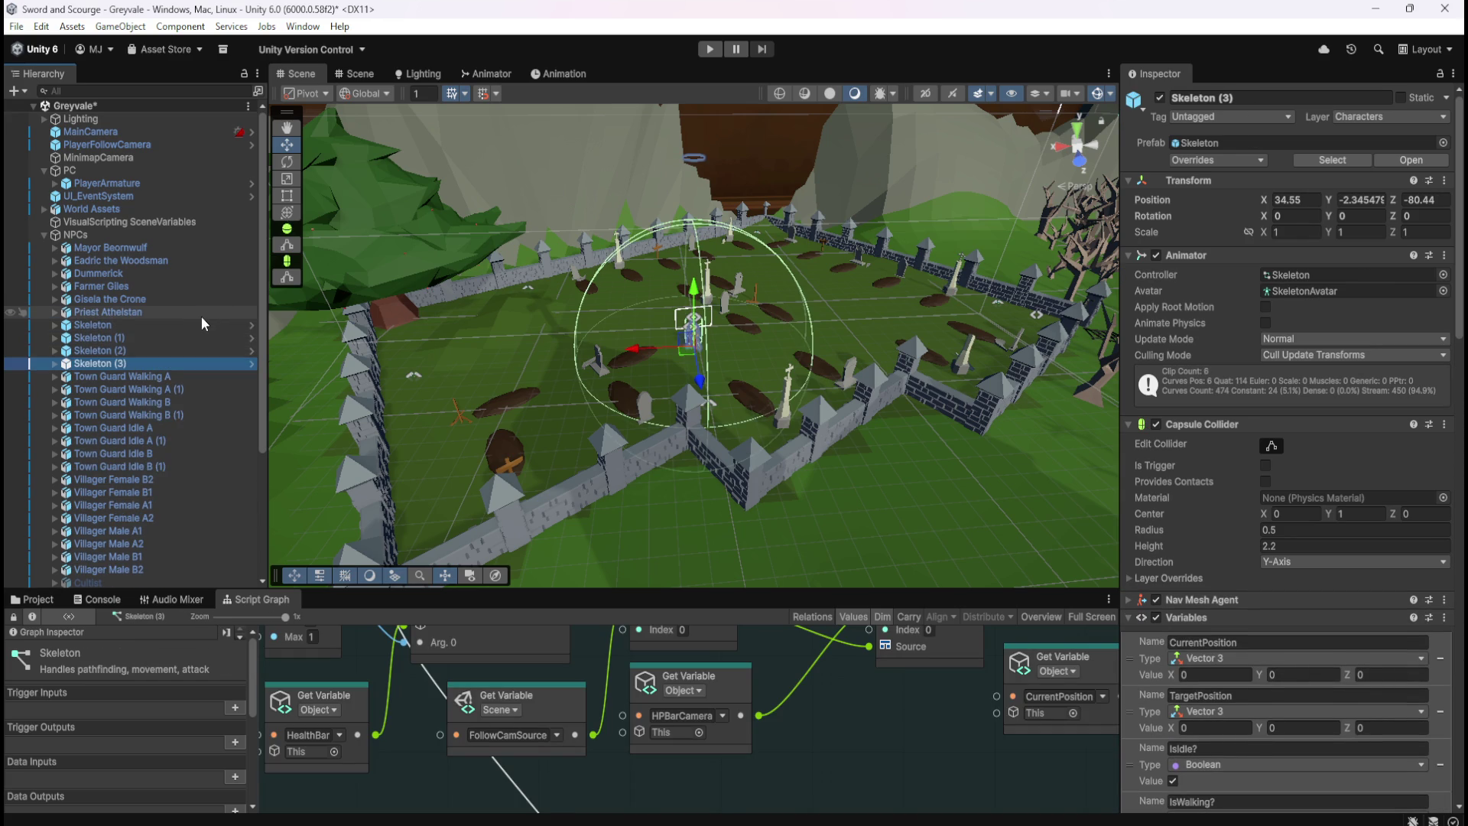
scroll(170, 390, down, 5)
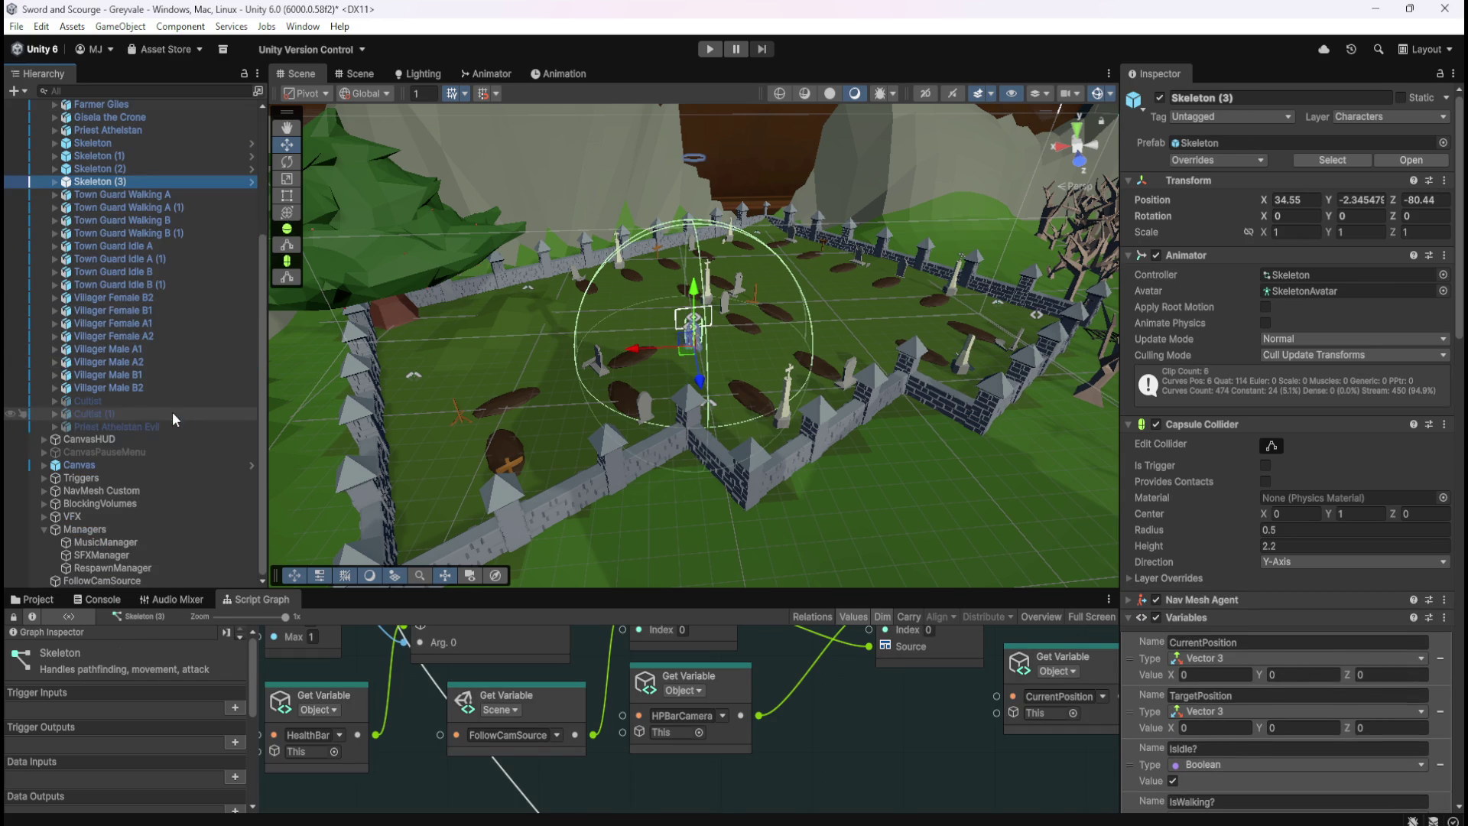
click(136, 580)
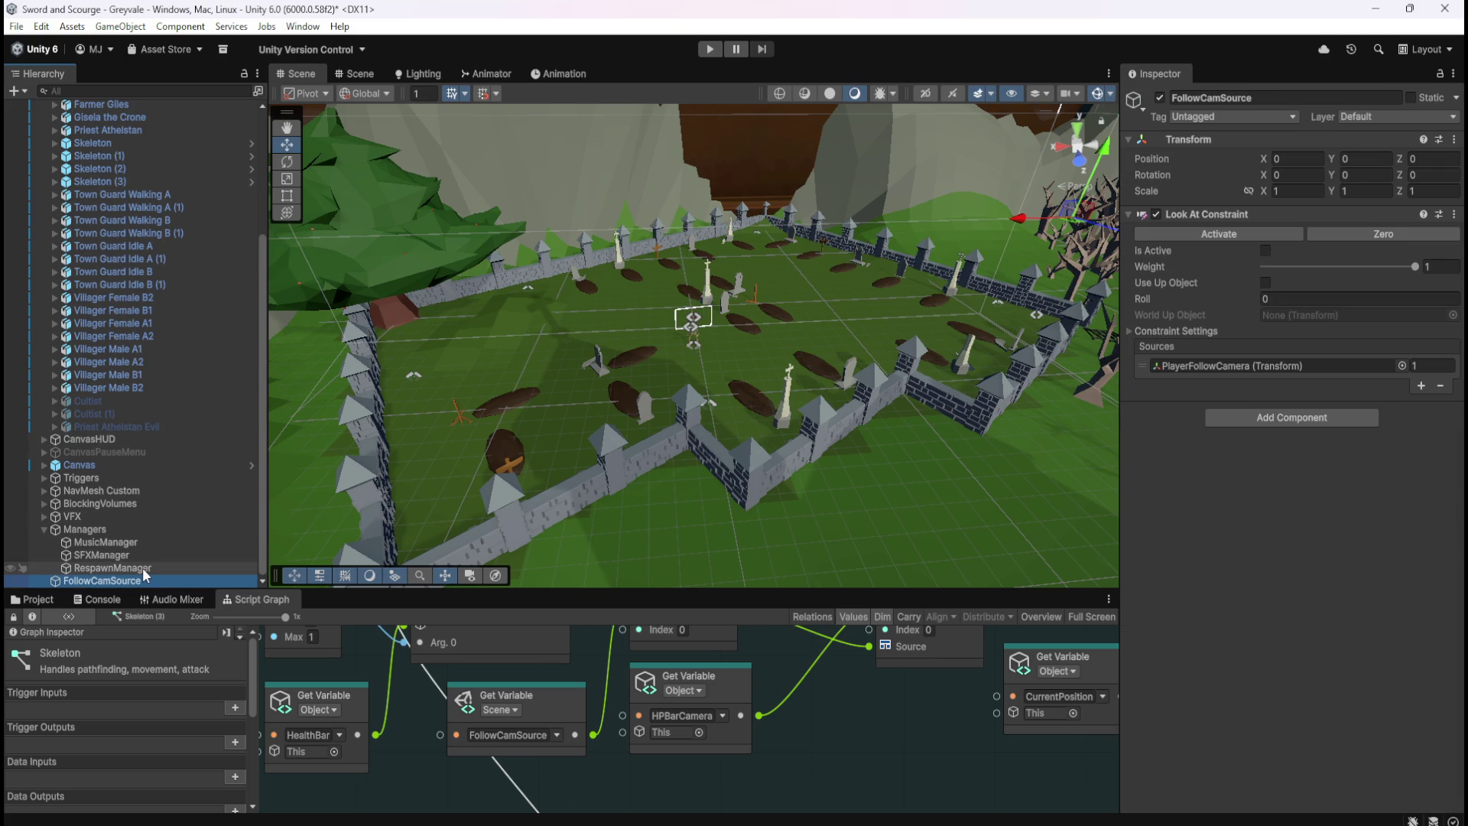
Inspect the RespawnManager's GreyvaleRS spawn point variables, including the GreyvaleRS01 entry
click(144, 569)
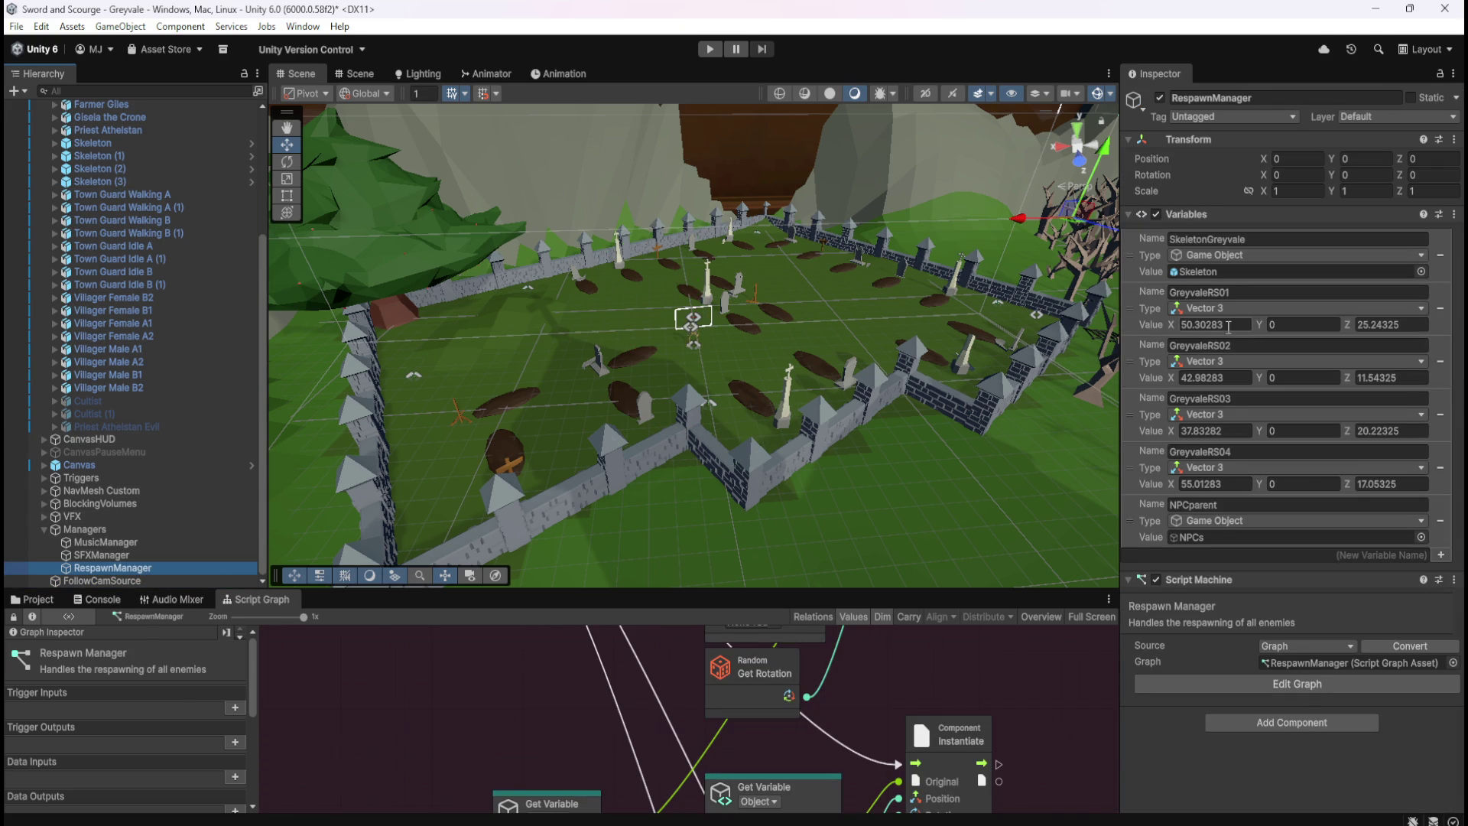
right_click(1136, 310)
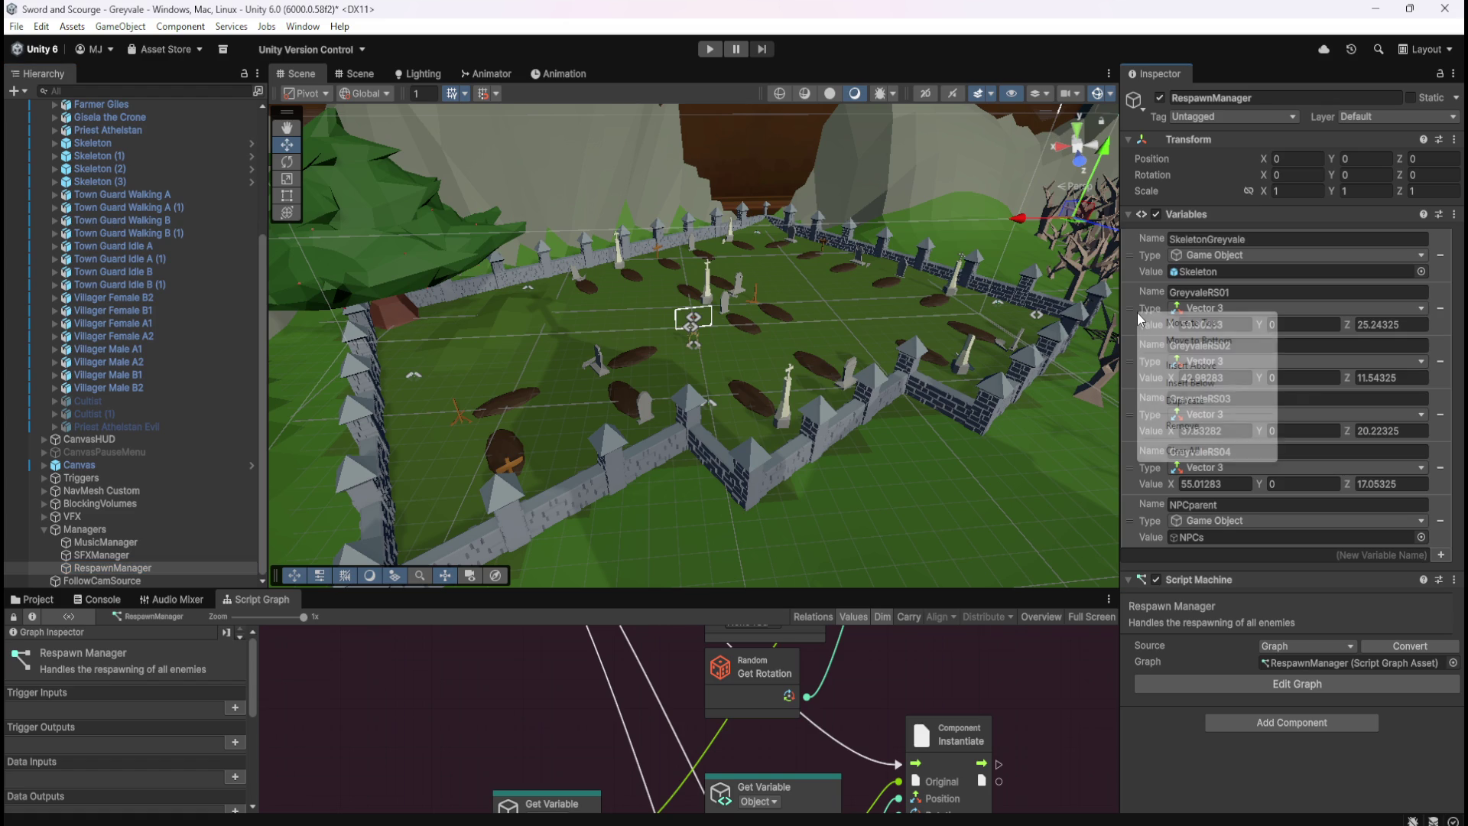
click(1149, 291)
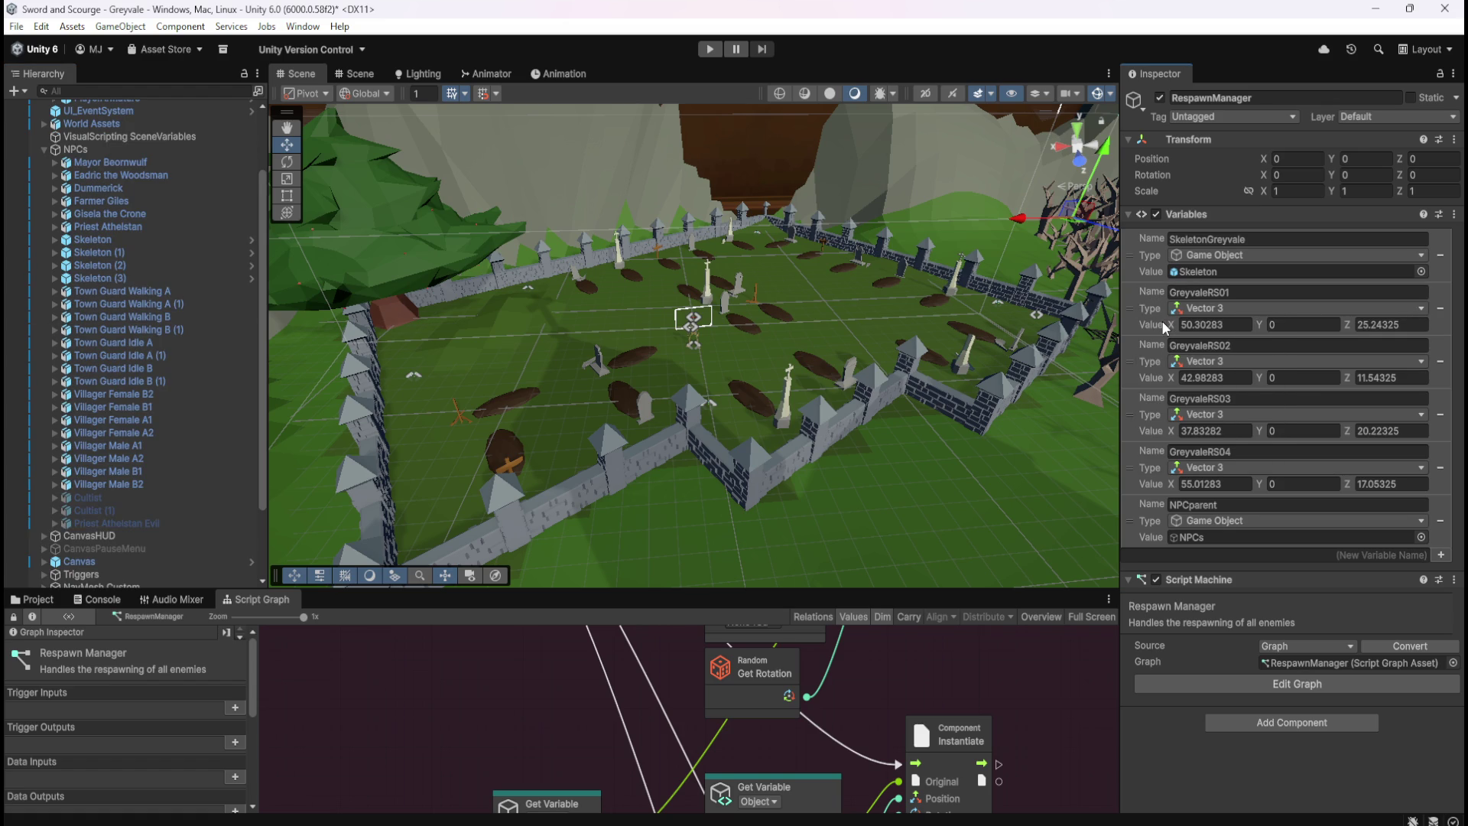
Try Clear Parent on the original Skeleton, then undo it so it stays under NPCs
click(154, 238)
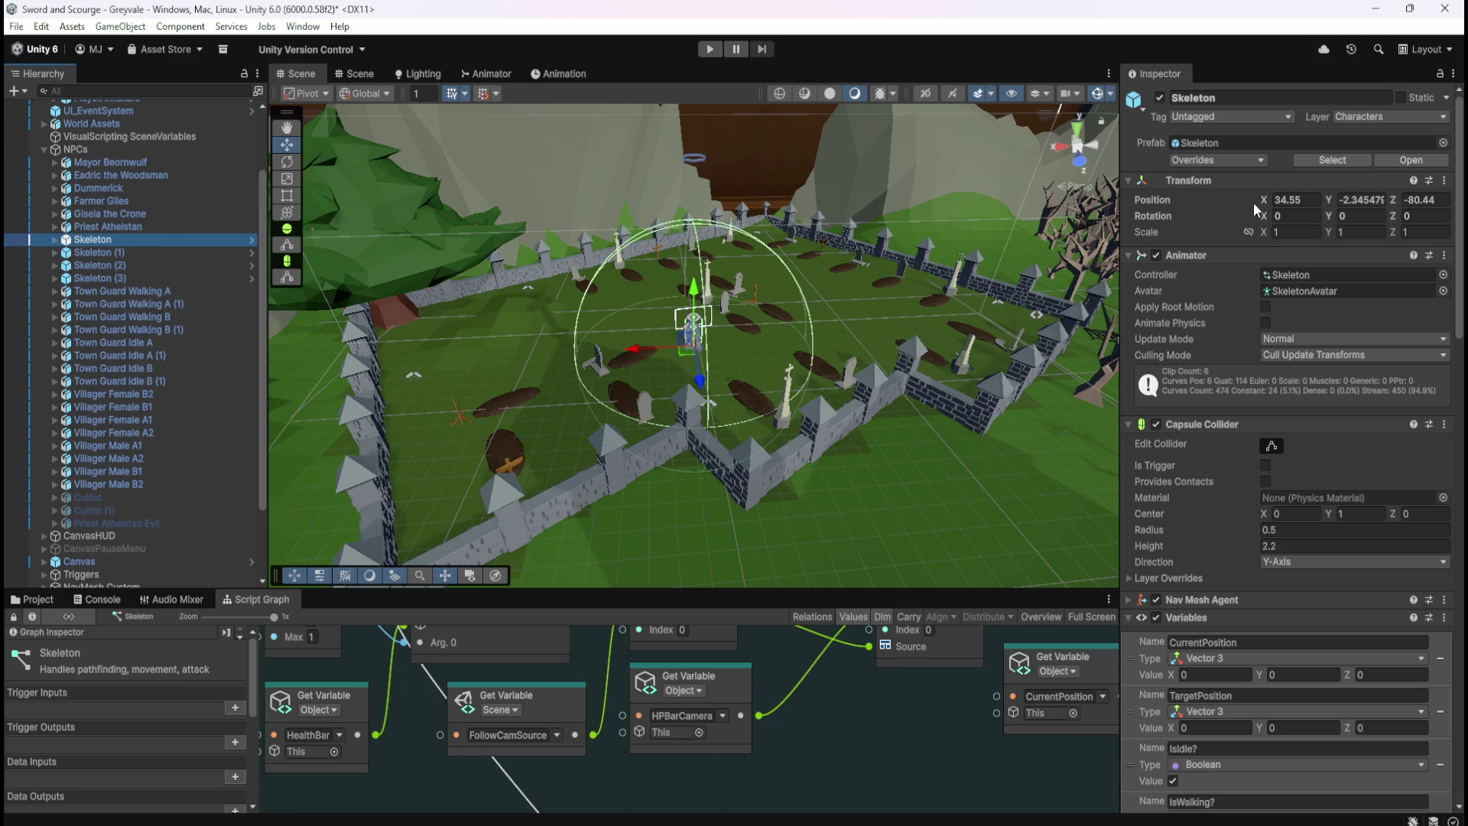
right_click(117, 240)
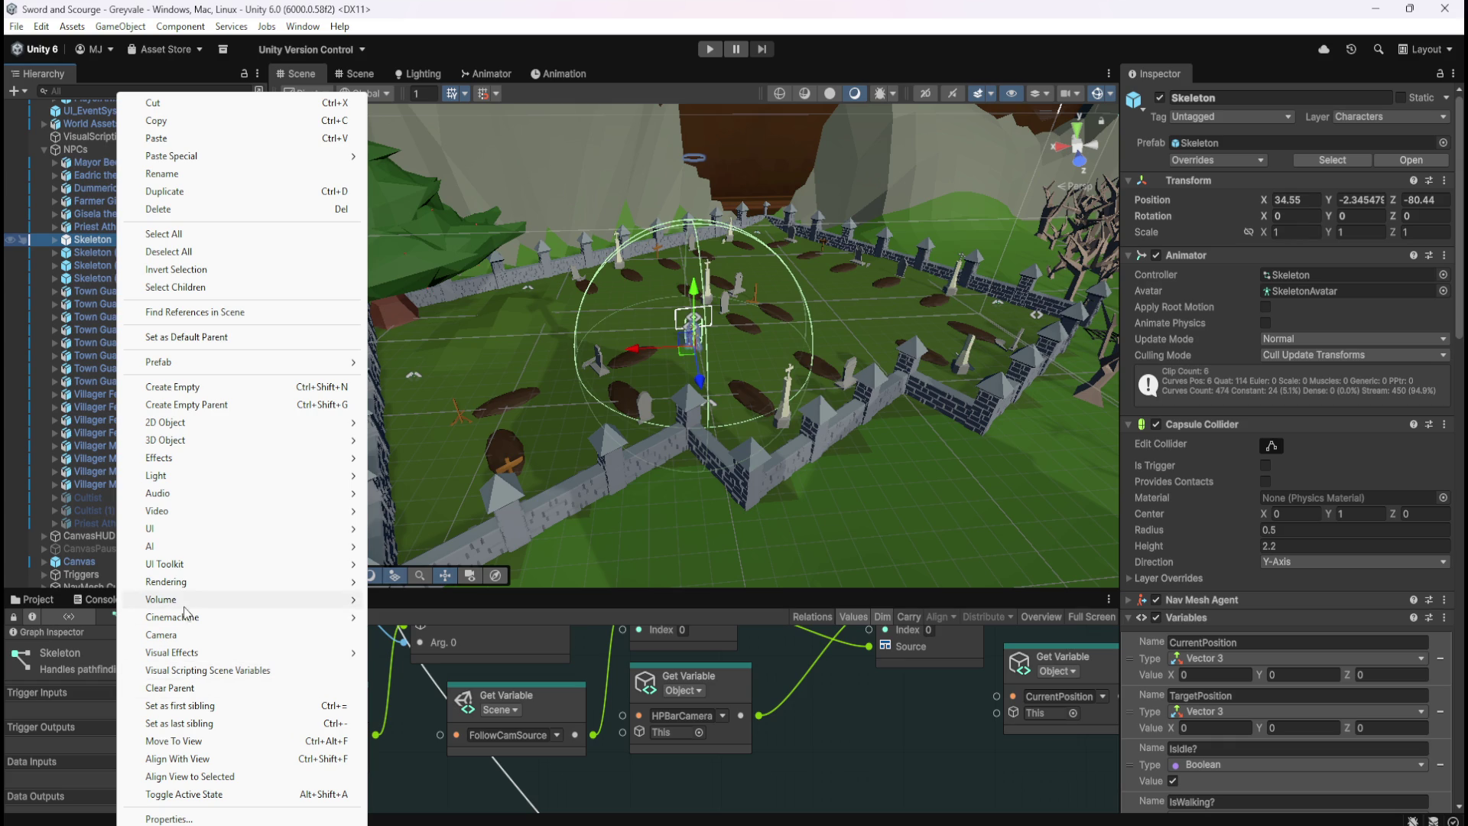
click(194, 688)
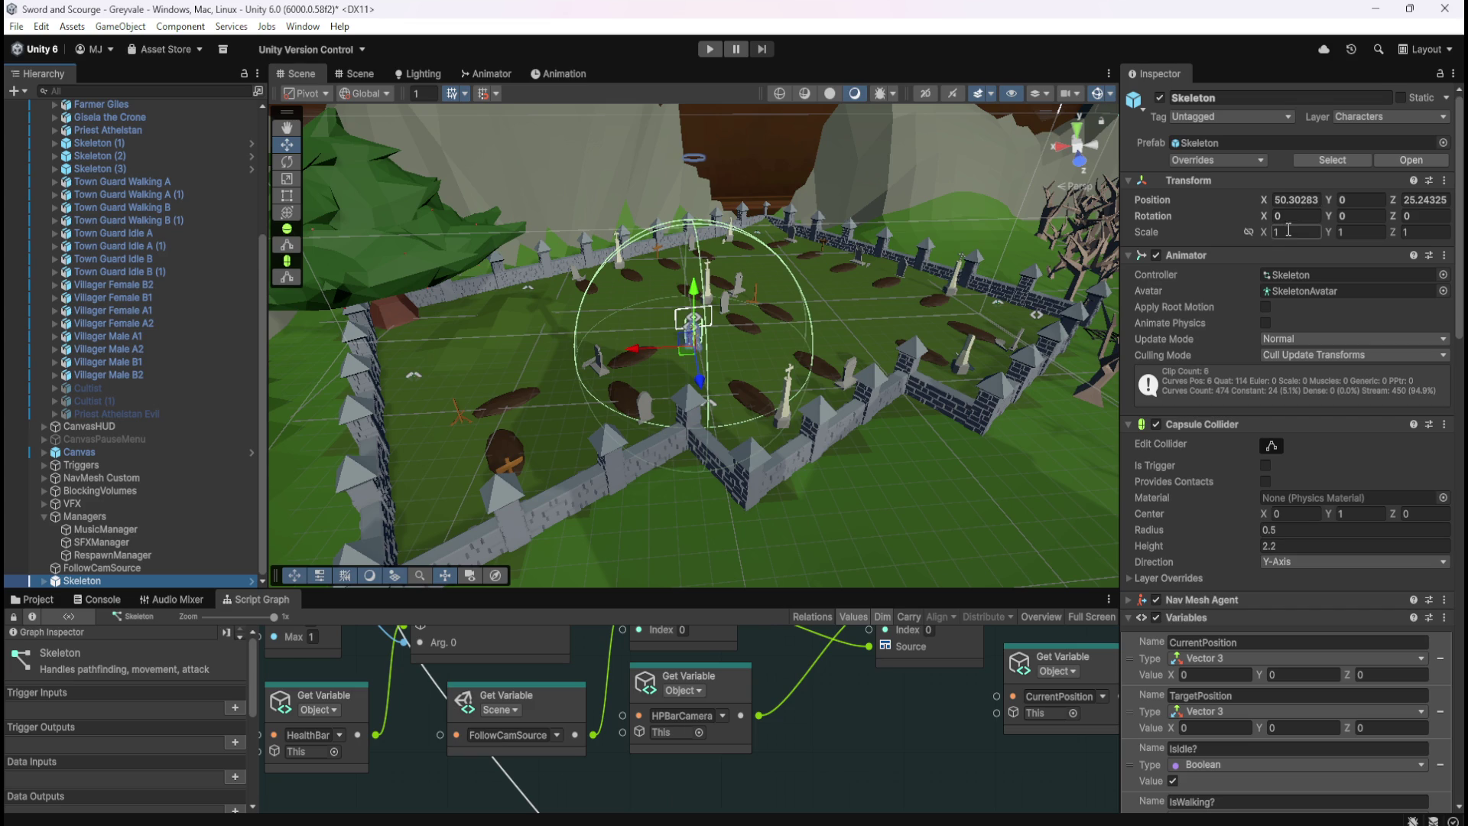
key(ctrl+z)
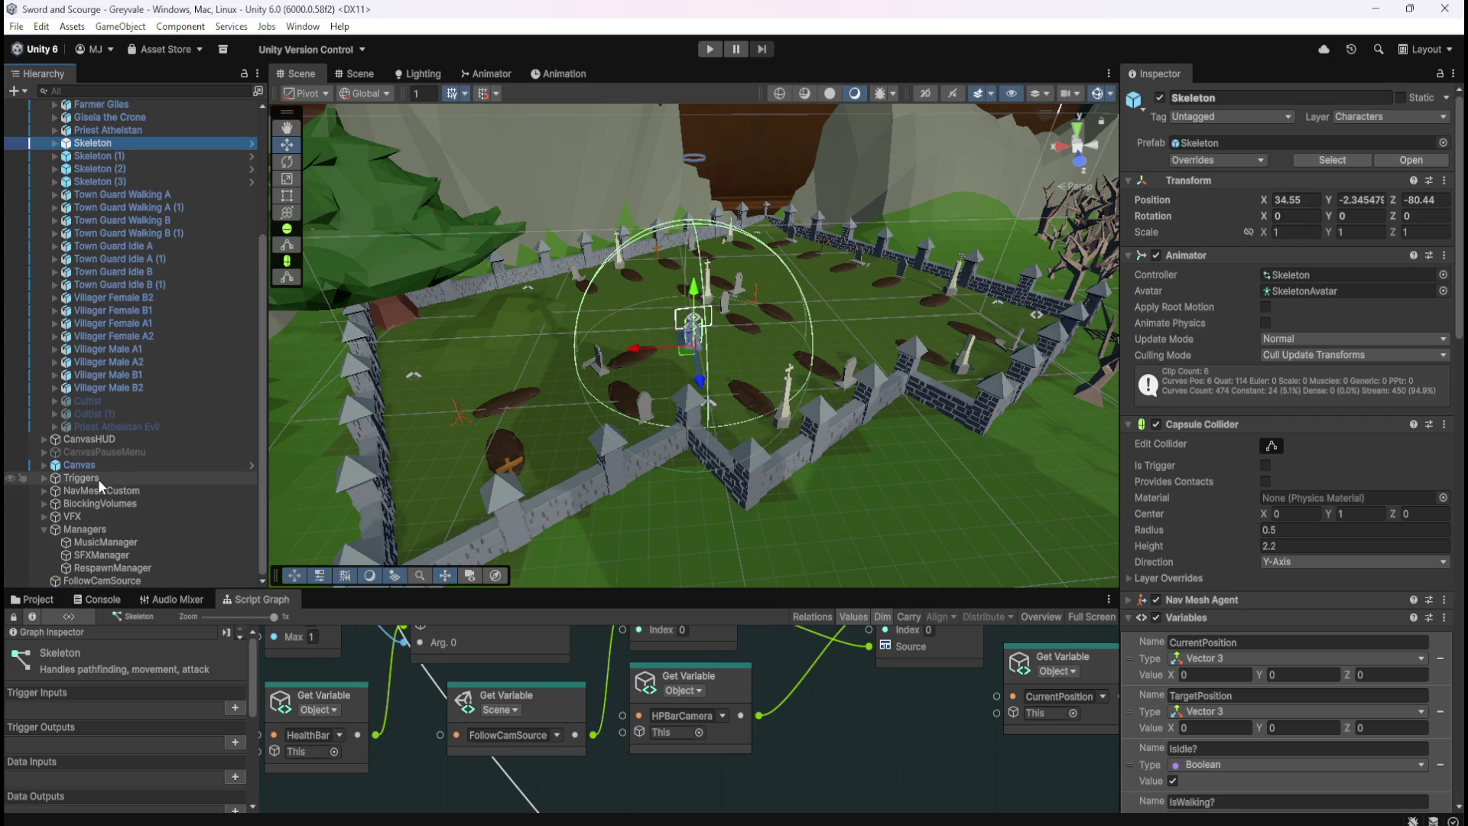
Recheck the RespawnManager spawn positions and select Skeleton (1) through Skeleton (3) together
click(118, 567)
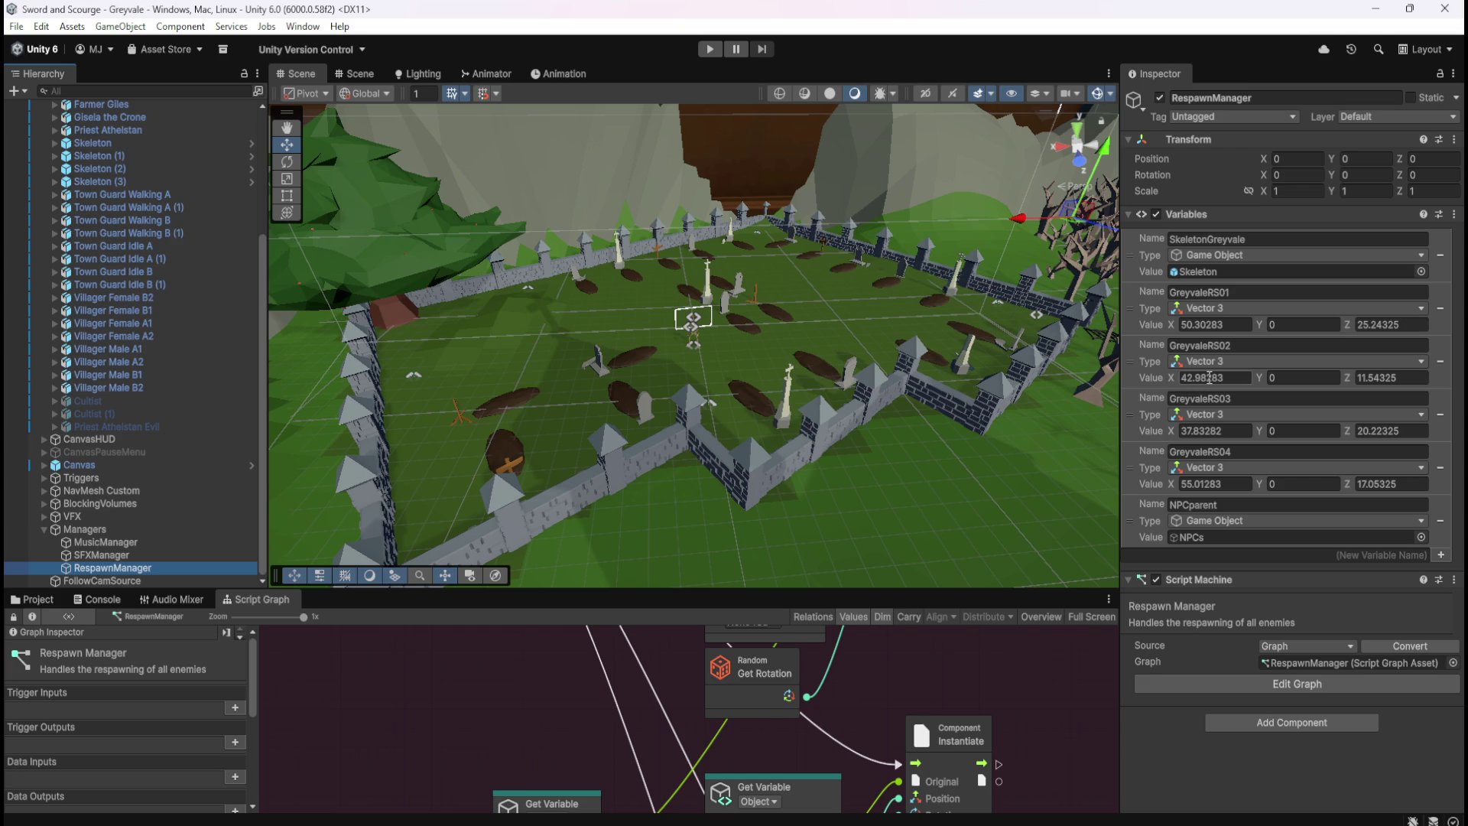
click(136, 159)
shift+click(118, 180)
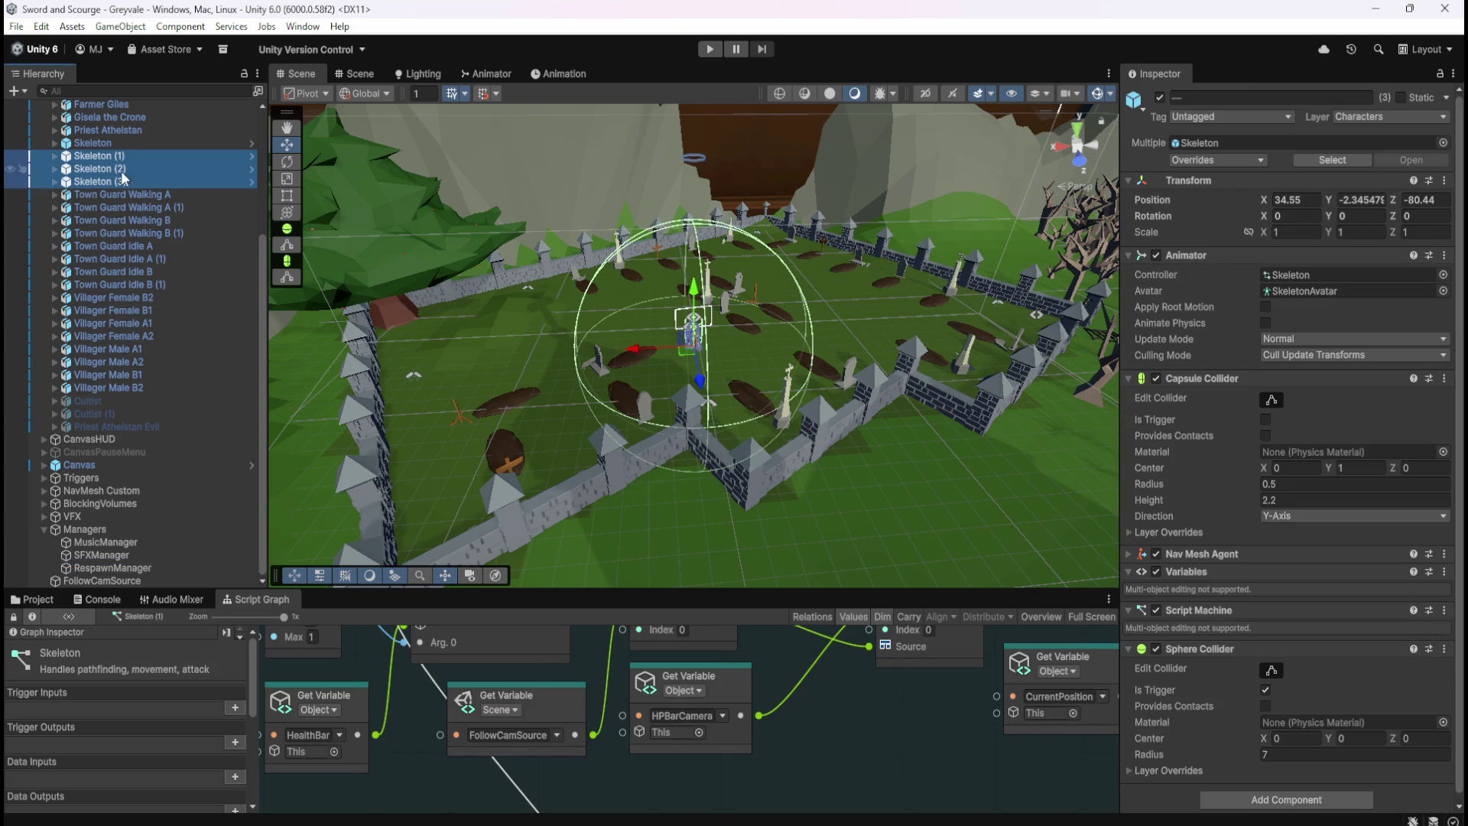